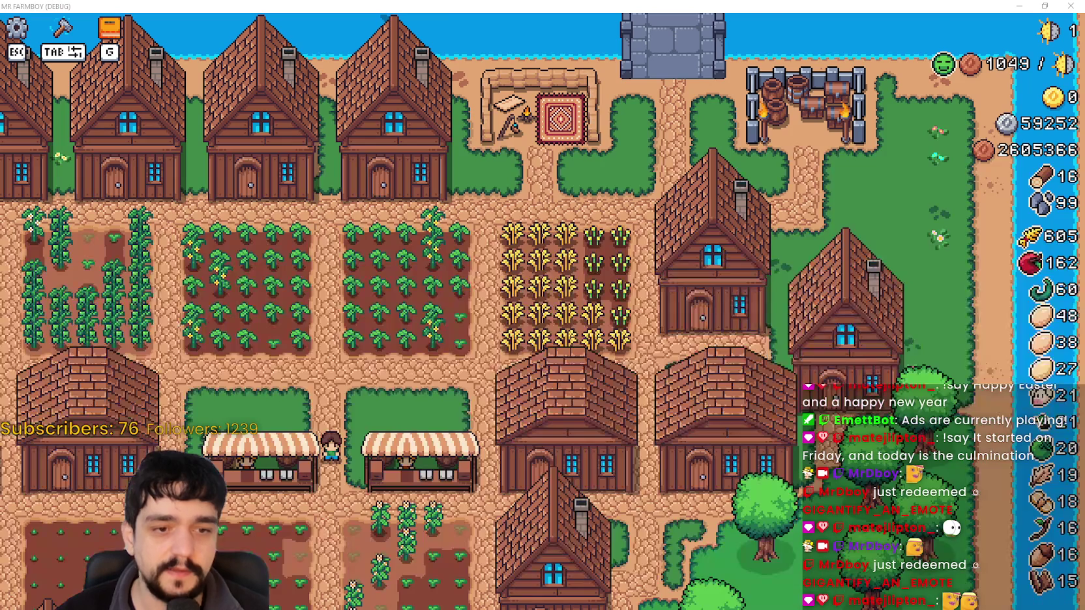
Step: Reload the maximized SteamDB MR FARMBOY charts page, showing 51 current players, then minimize the browser
key("alt+Tab")
left_click(753, 90)
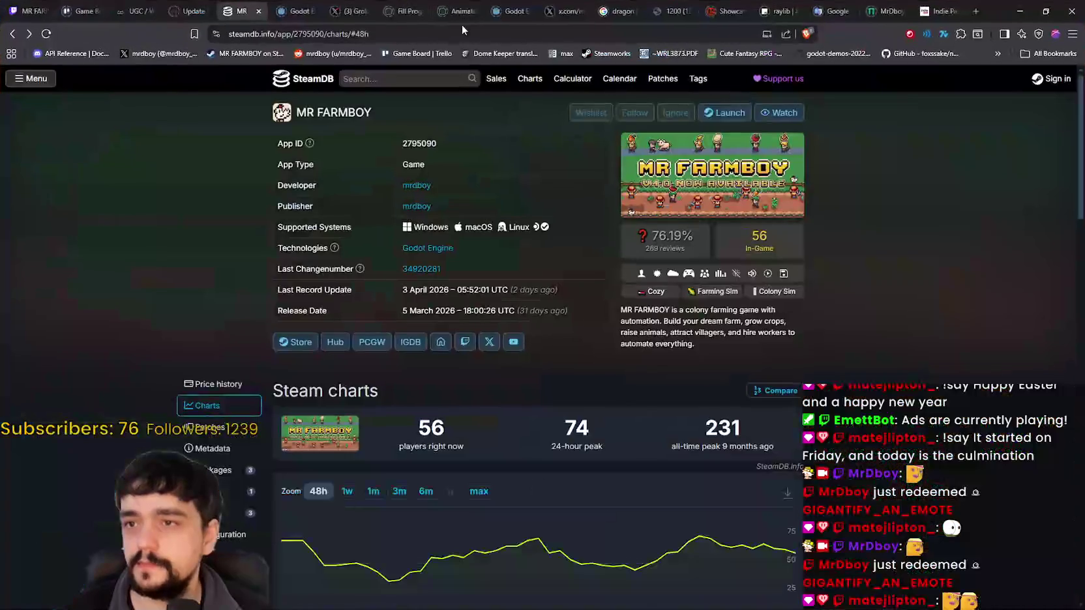
right_click(240, 11)
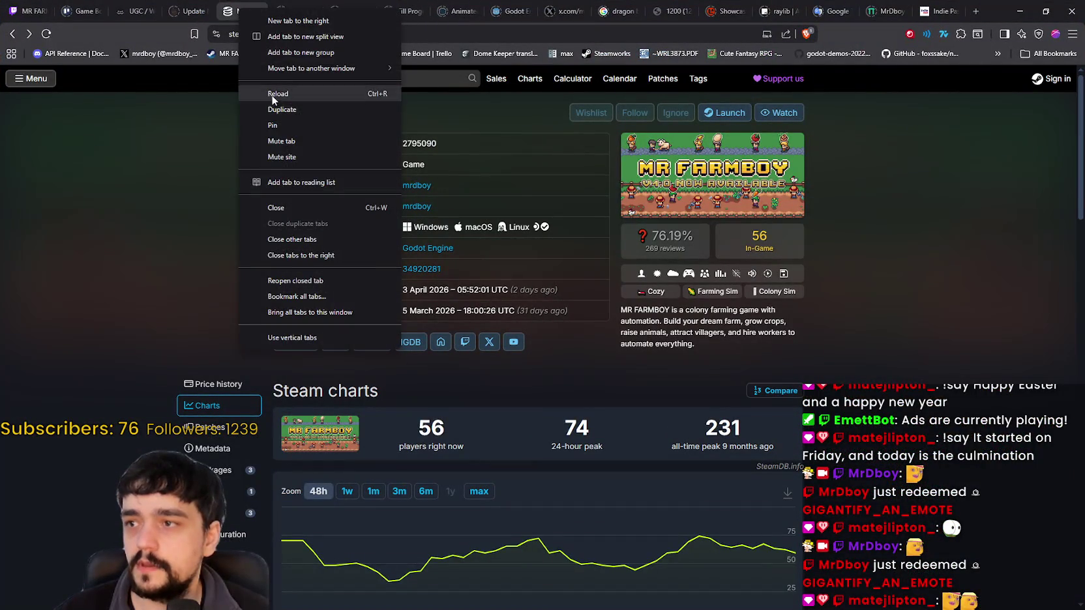
left_click(271, 96)
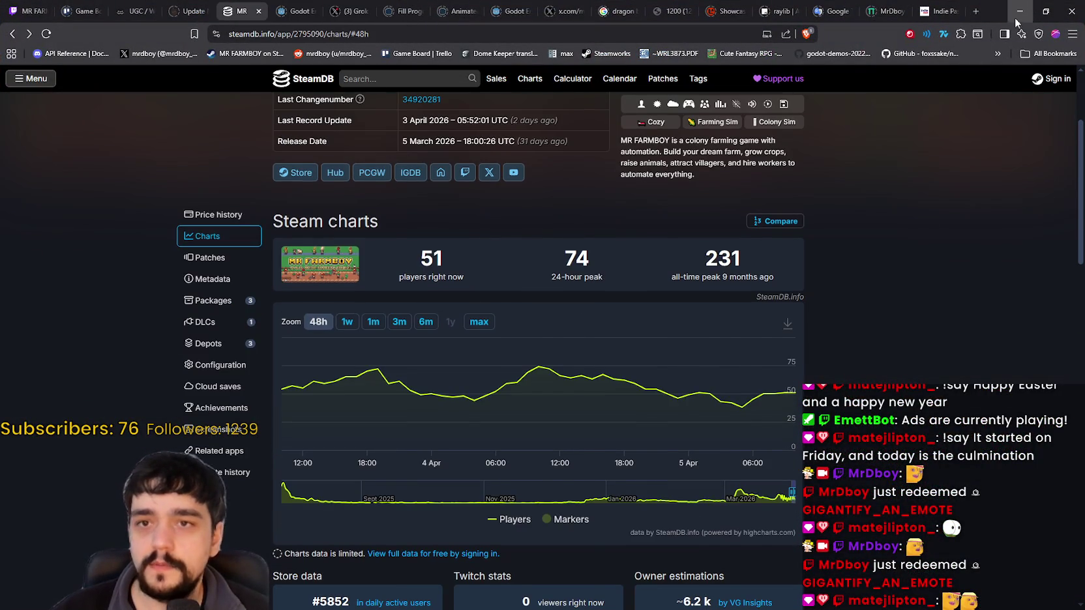
left_click(1018, 12)
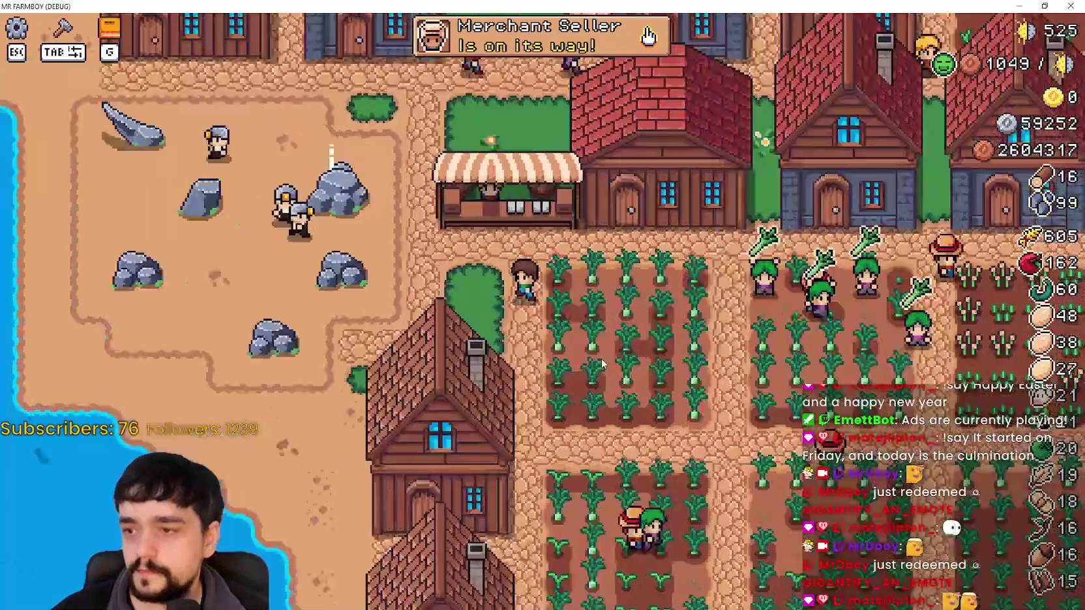
Step: Walk up through the village and browse the crops, workers, animals, decorations and buildings advancement trees
key("a")
key("w")
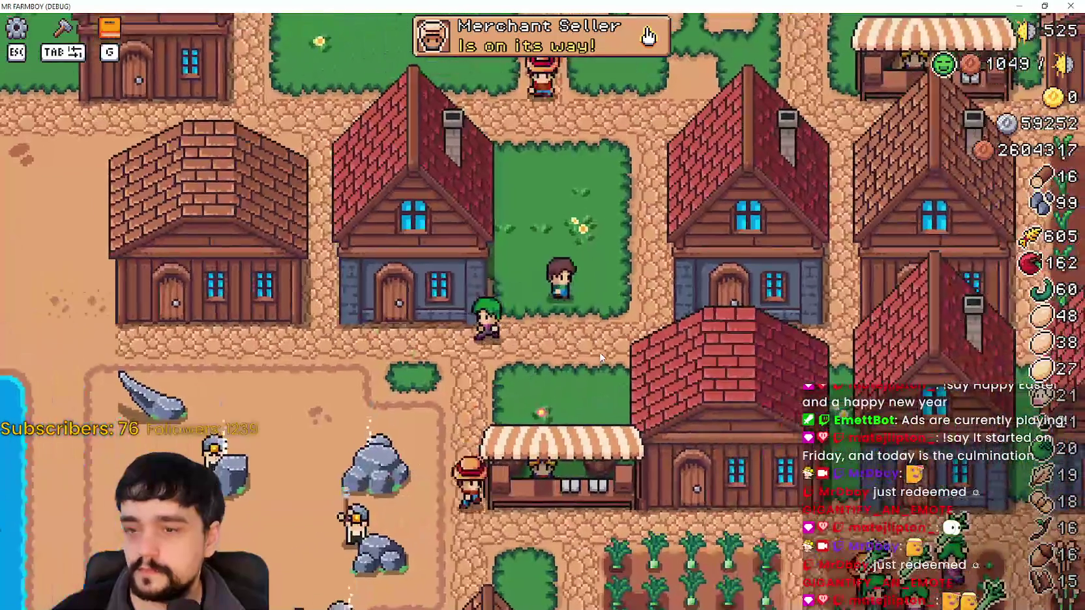
key("w")
key("d")
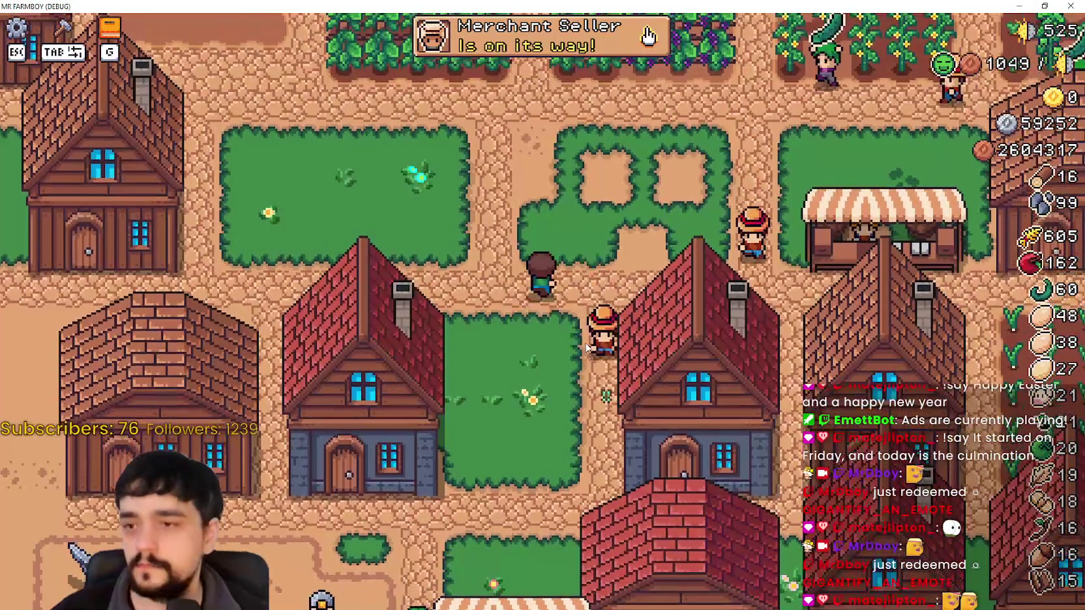
key("b")
left_click(317, 129)
left_click(401, 133)
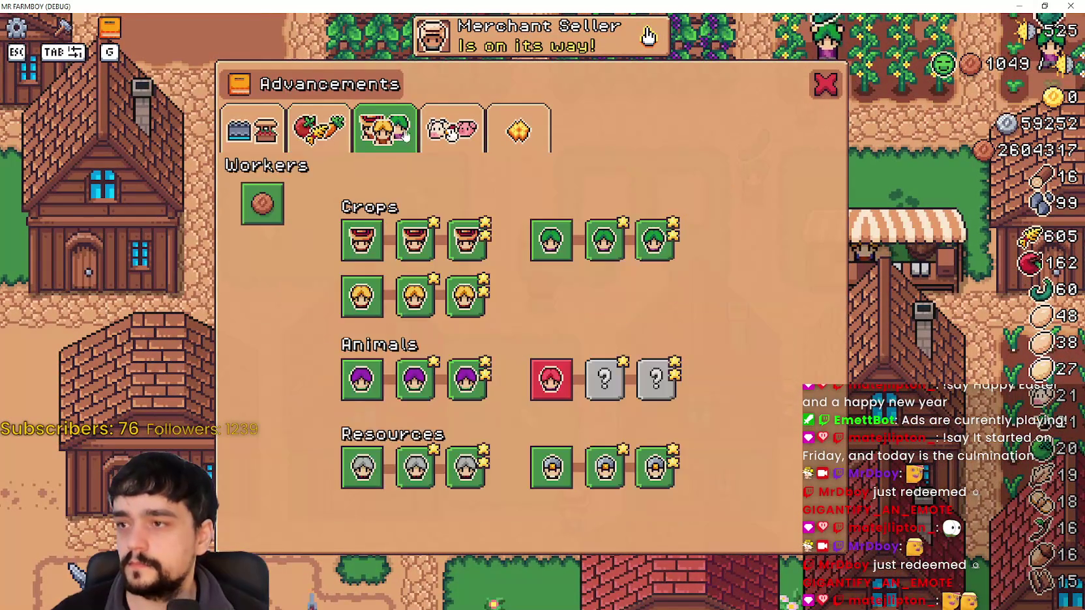
left_click(442, 125)
left_click(519, 131)
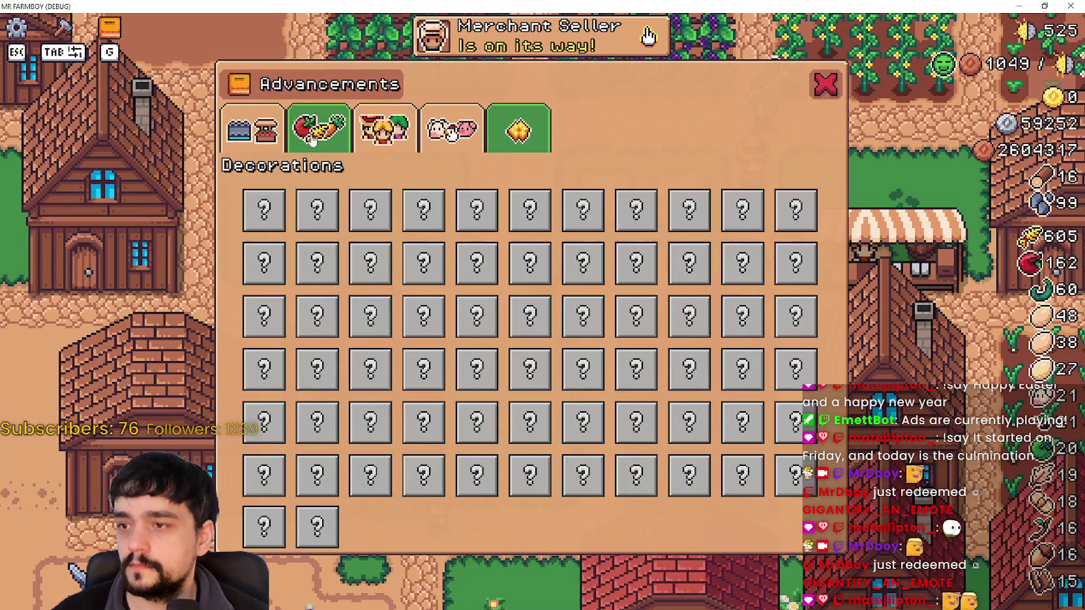
left_click(272, 134)
Step: Walk right while revisiting the crops and workers trees, then close Advancements and show the Crafting list
key("w")
key("d")
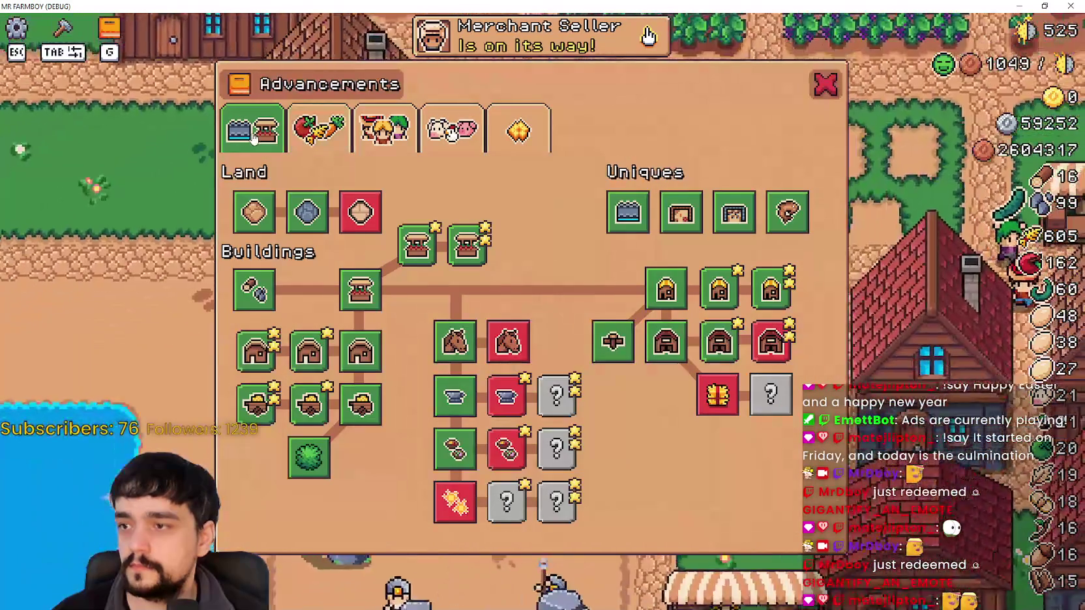
left_click(317, 128)
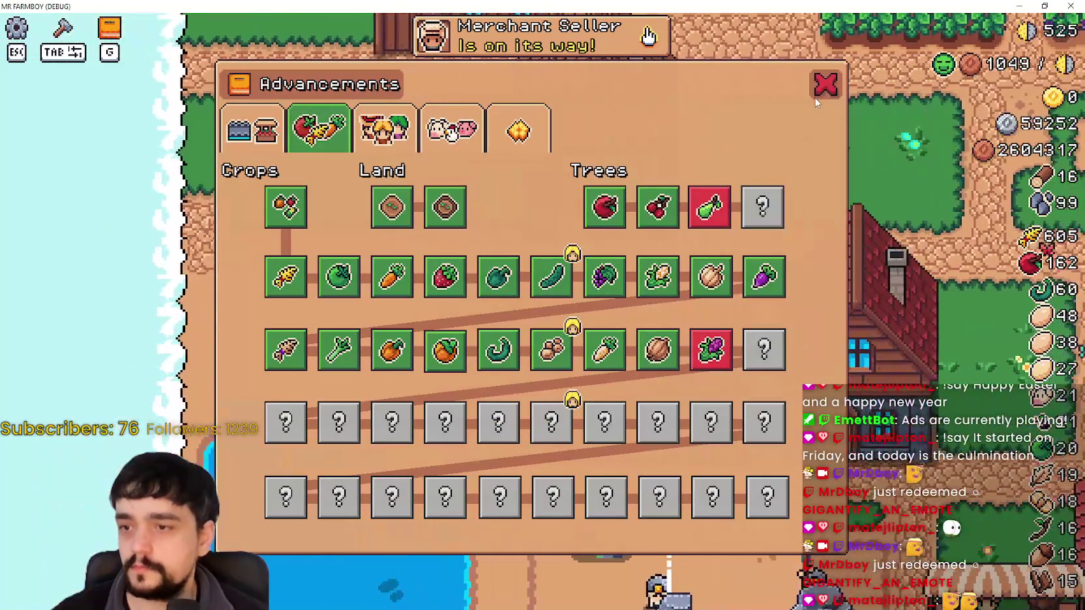
key("d")
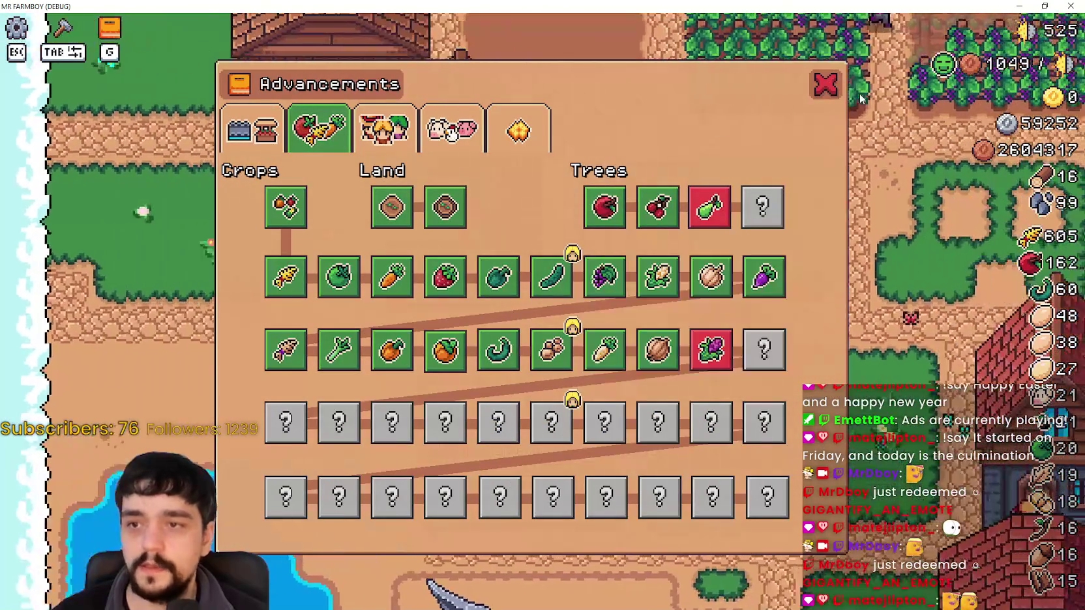
key("d")
left_click(384, 128)
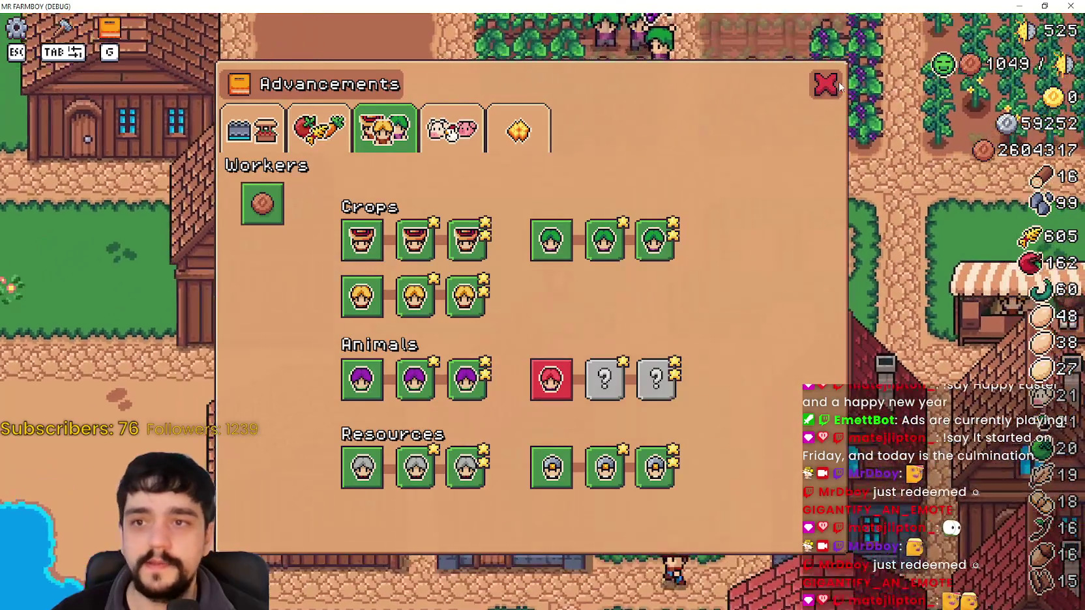
left_click(825, 84)
key("Tab")
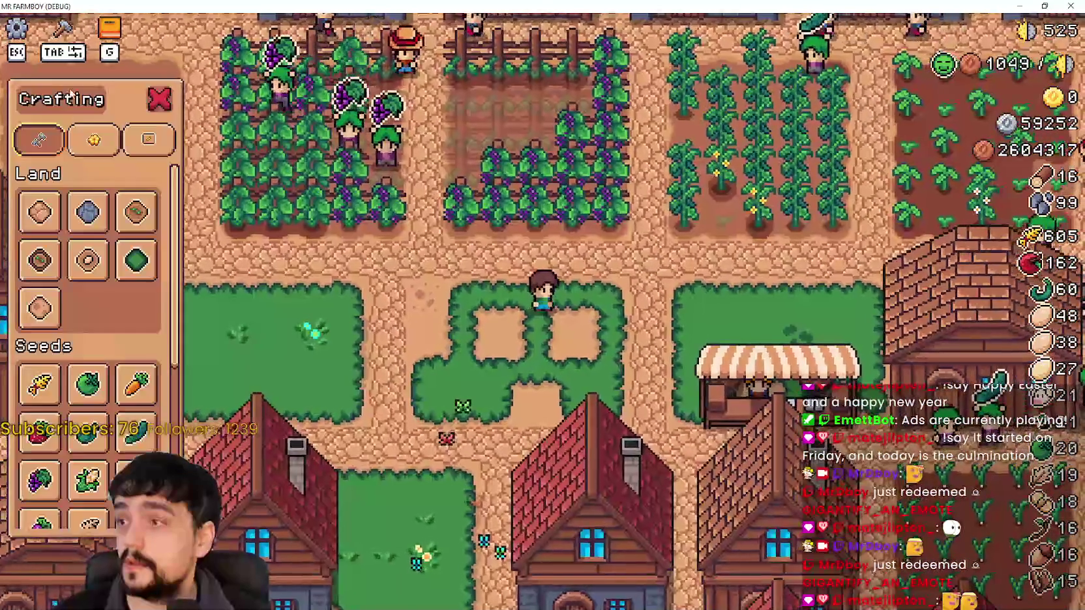
Step: Scroll the Crafting list to the decorations while walking the farmer through the crop fields
scroll(60, 170, "down", 5)
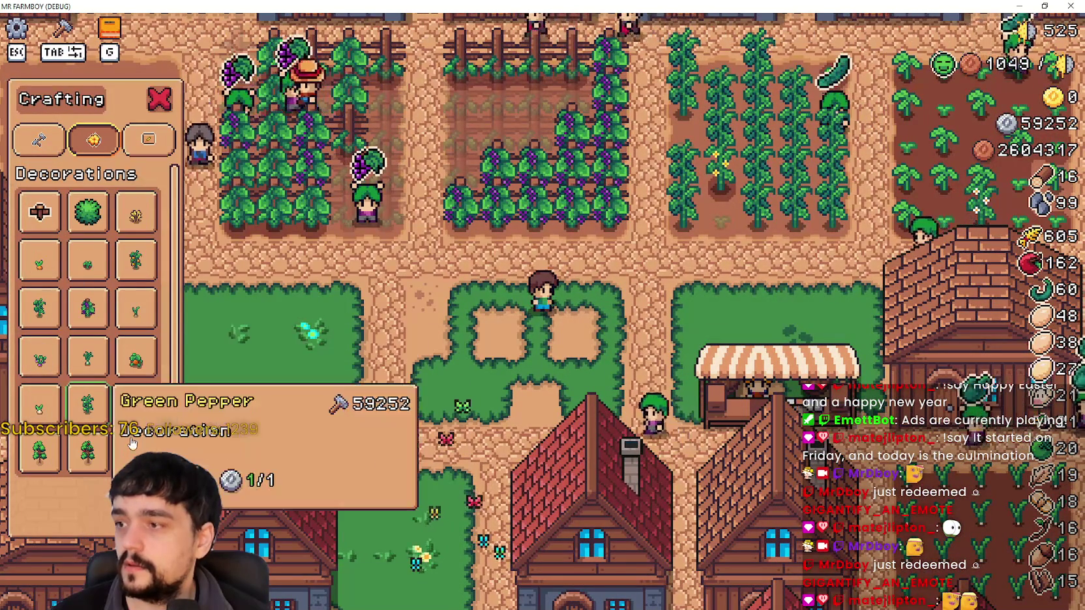
key("w")
key("d")
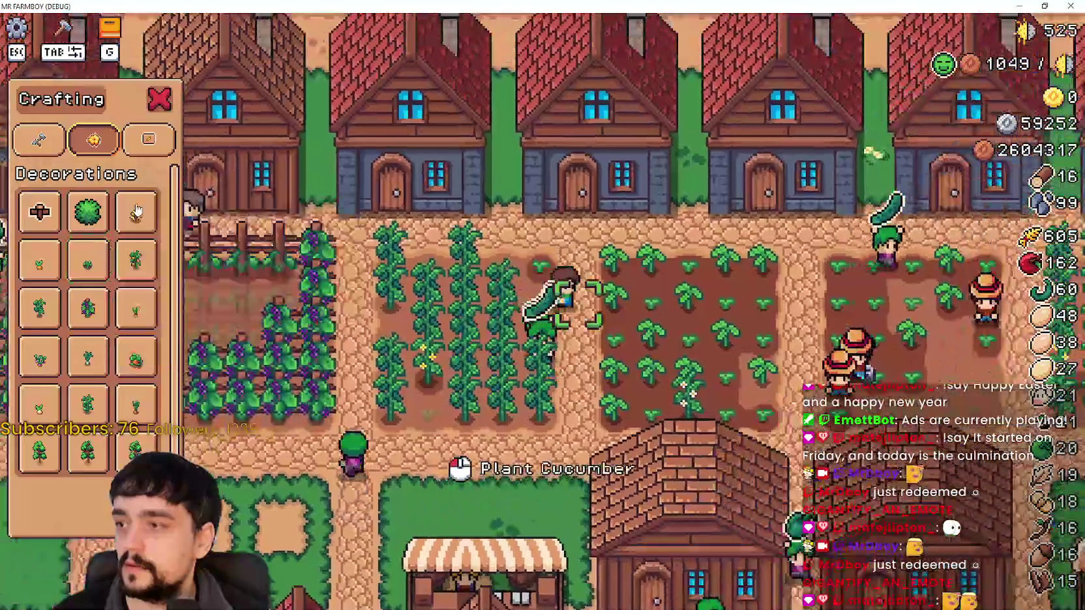
key("d")
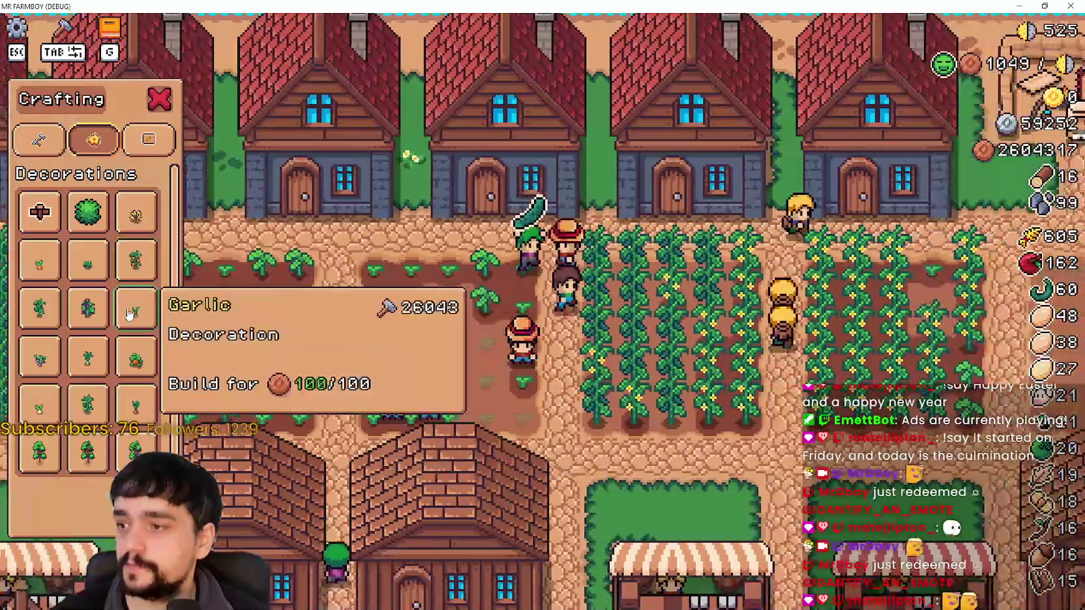
key("d")
key("s")
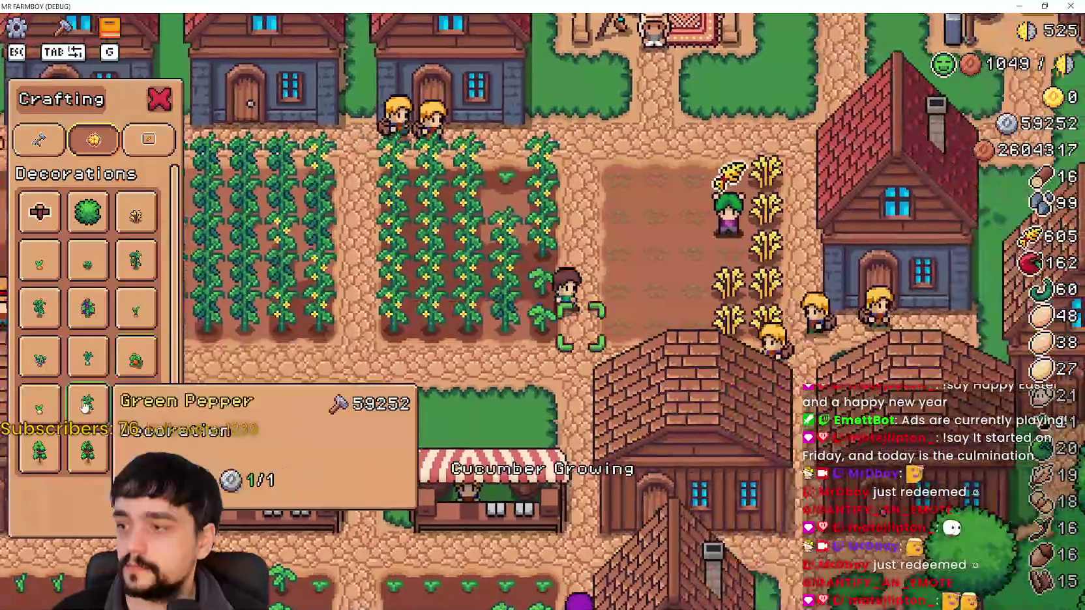
key("s")
key("d")
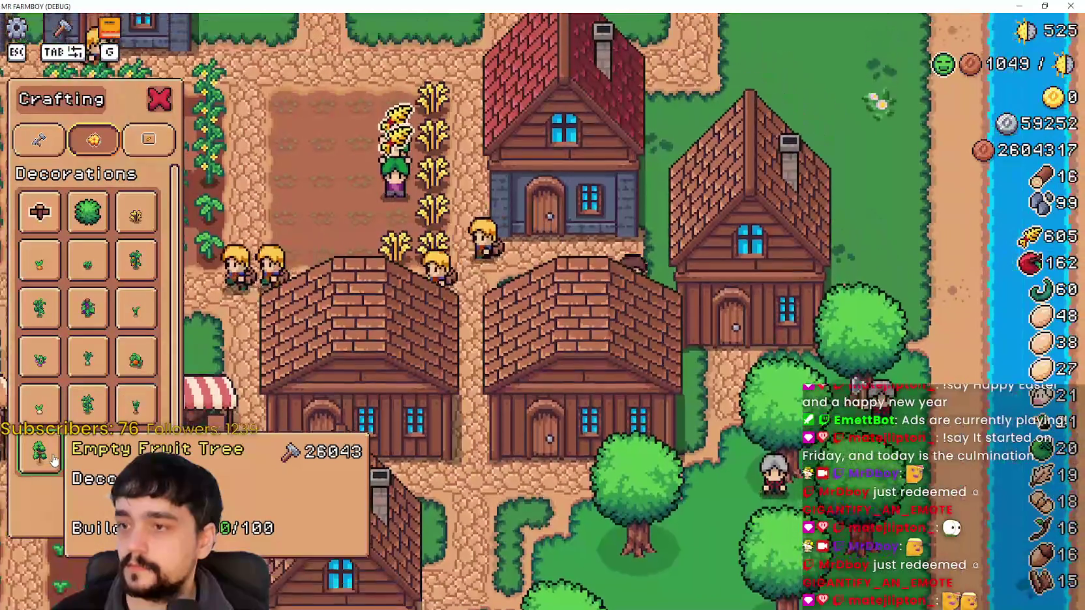
Step: Walk into the orchard, close Crafting, and reopen Advancements on the Workers tree
key("w")
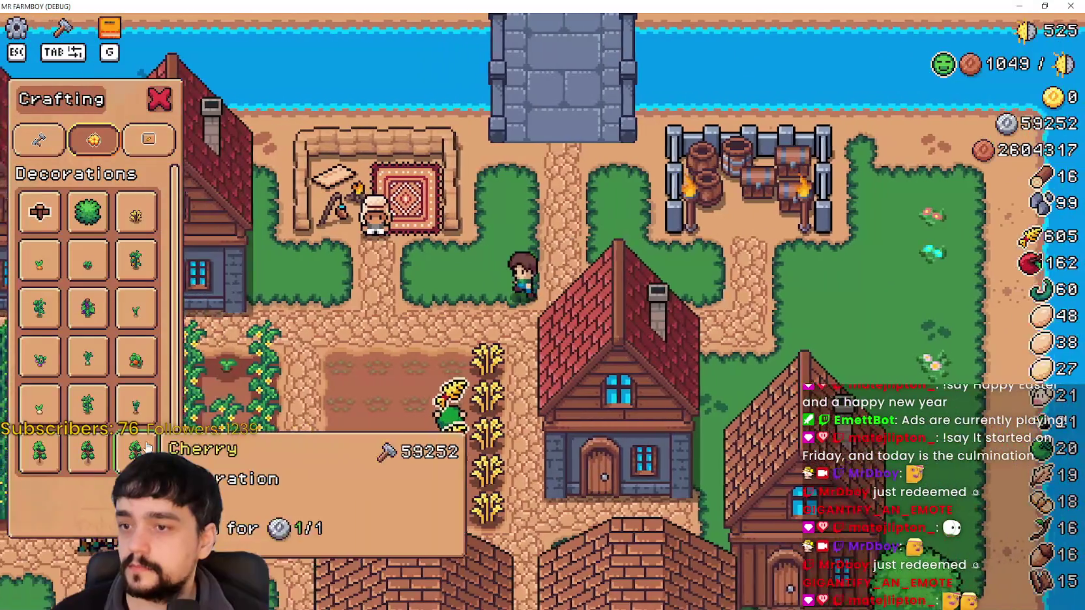
key("s")
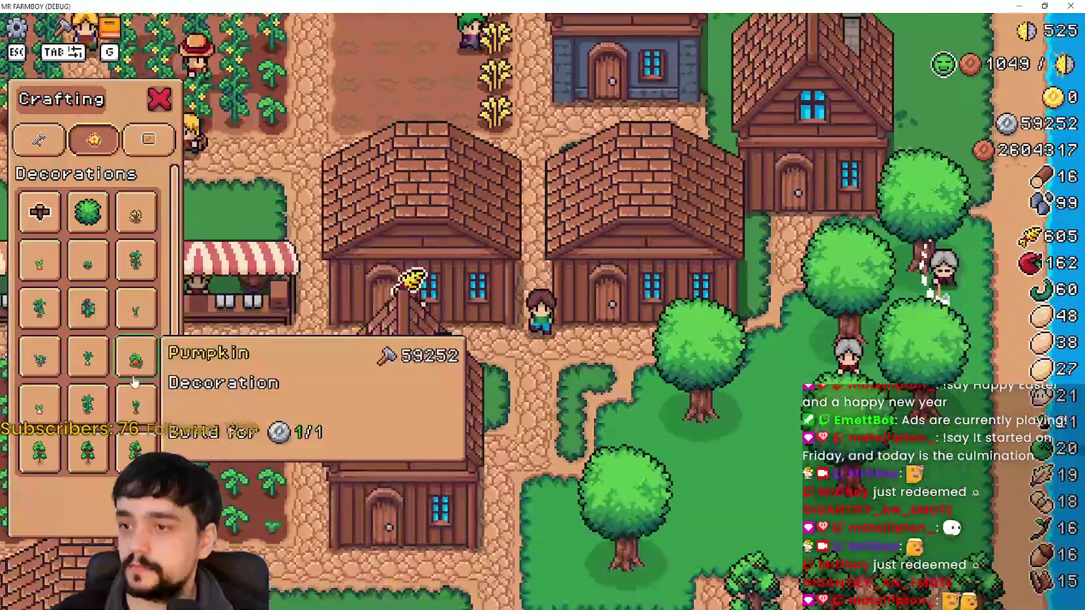
key("s")
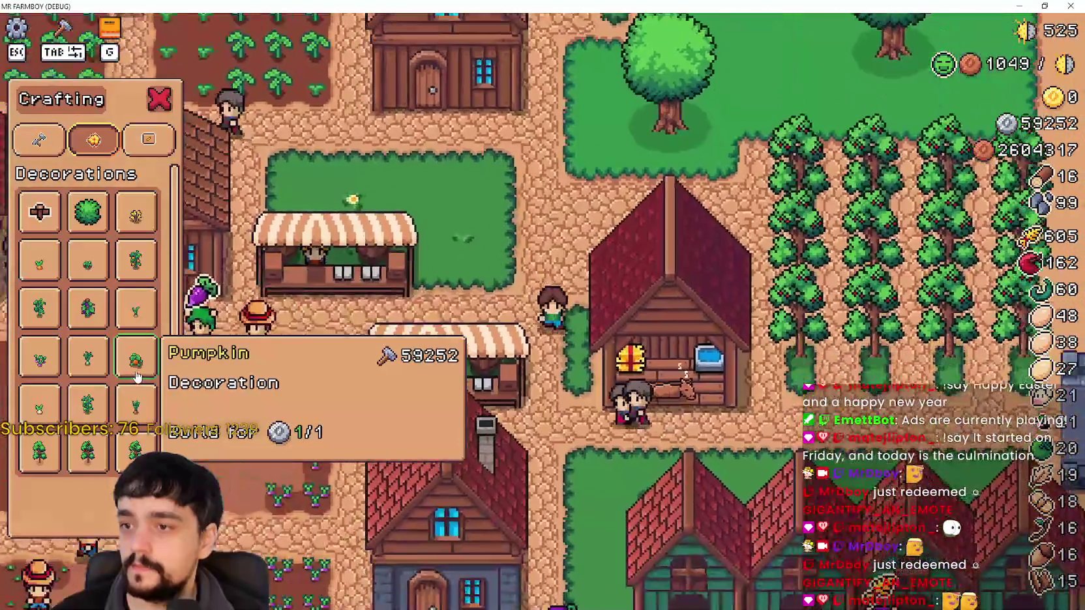
key("d")
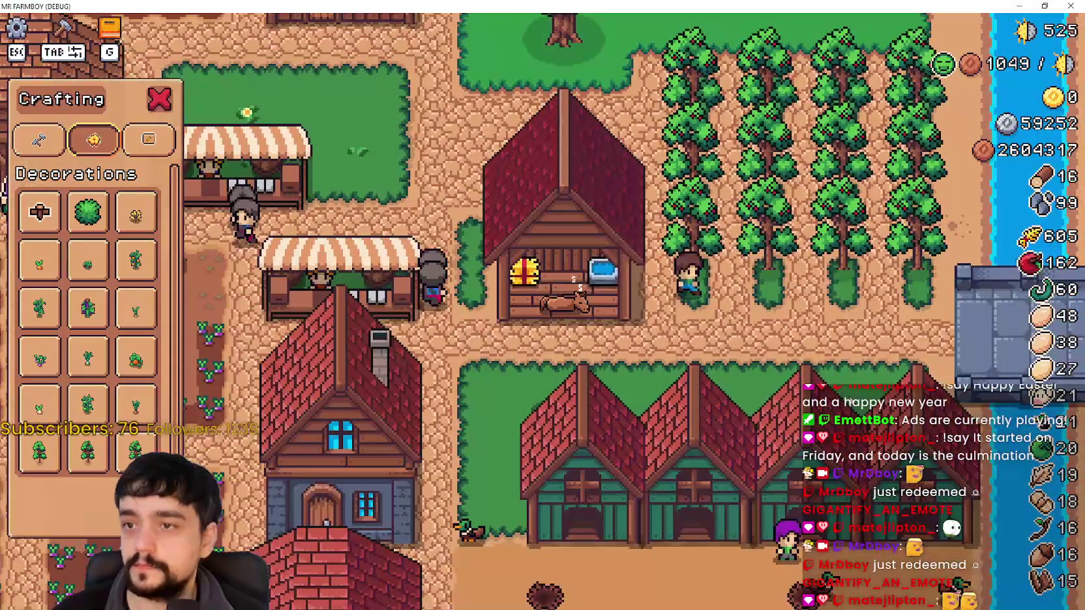
key("w")
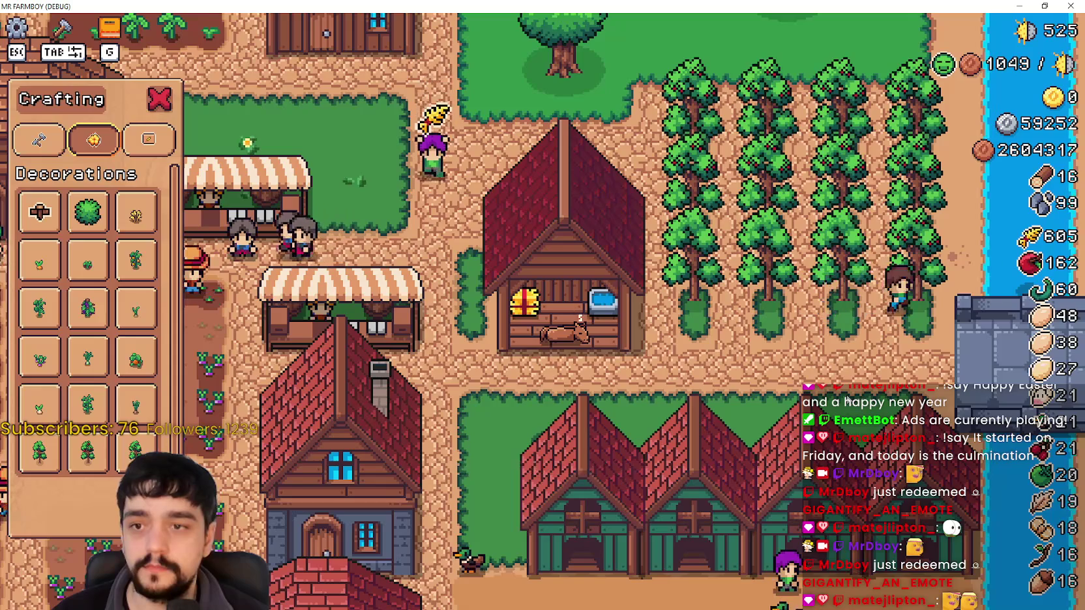
key("Escape")
key("a")
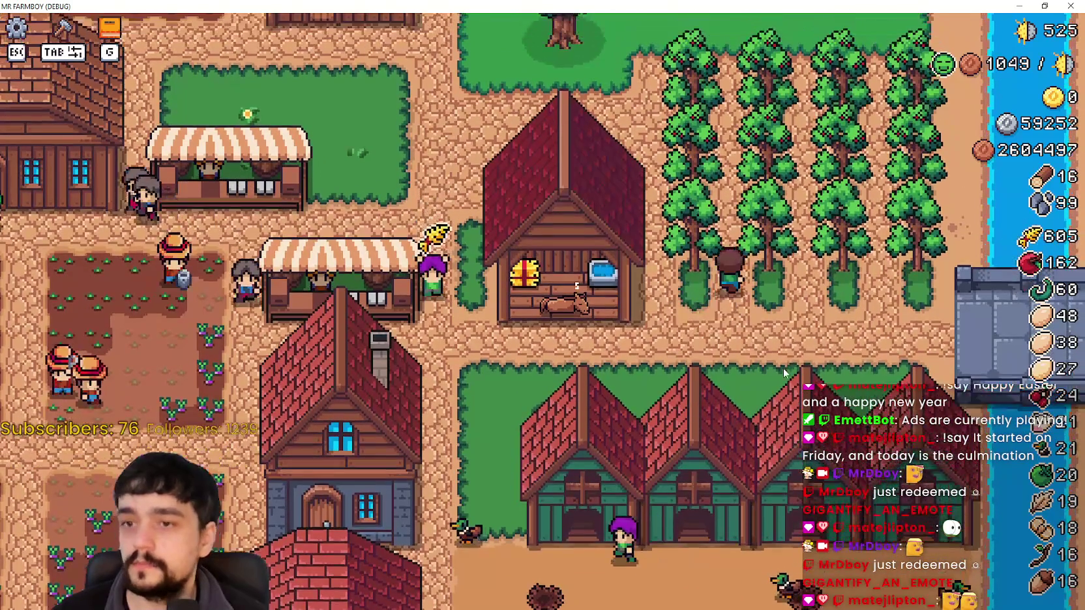
key("w")
key("g")
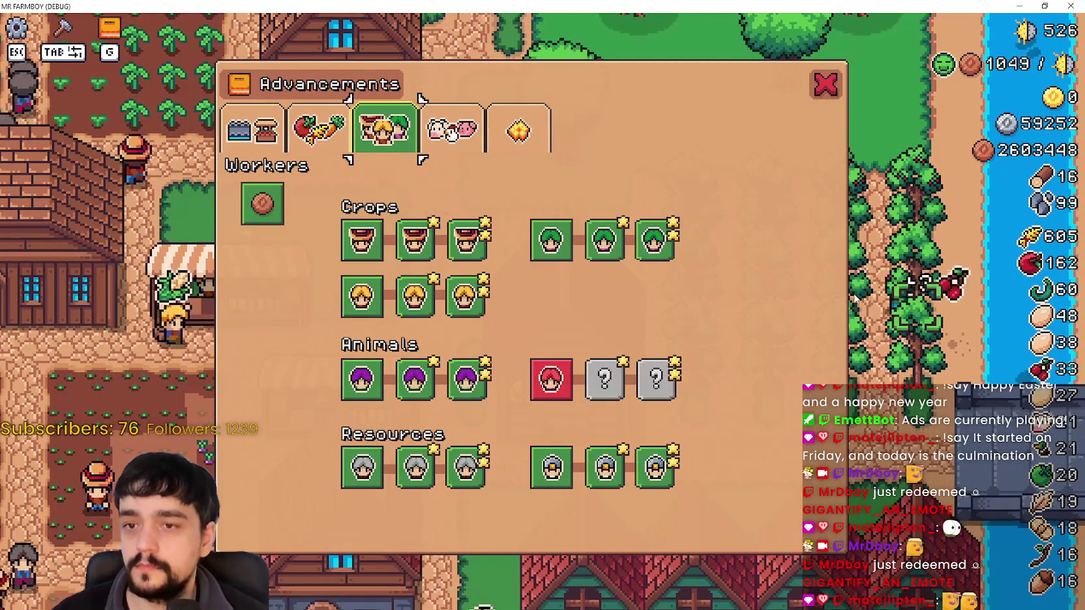
Step: Close the Advancements and Crafting panels and walk through the fruit trees to harvest
left_click(823, 85)
left_click(62, 27)
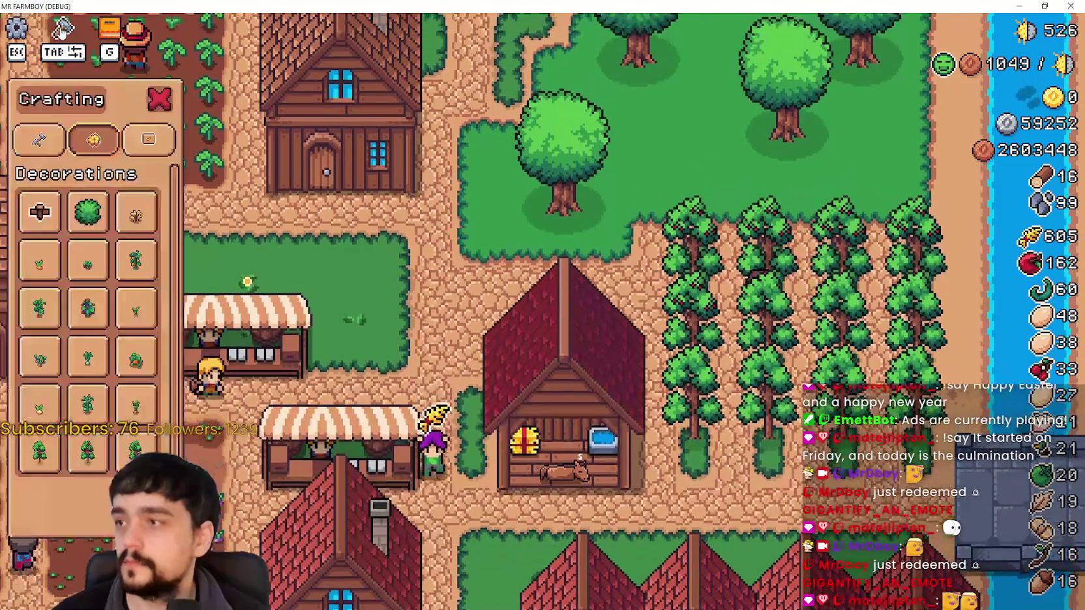
key("Escape")
key("d")
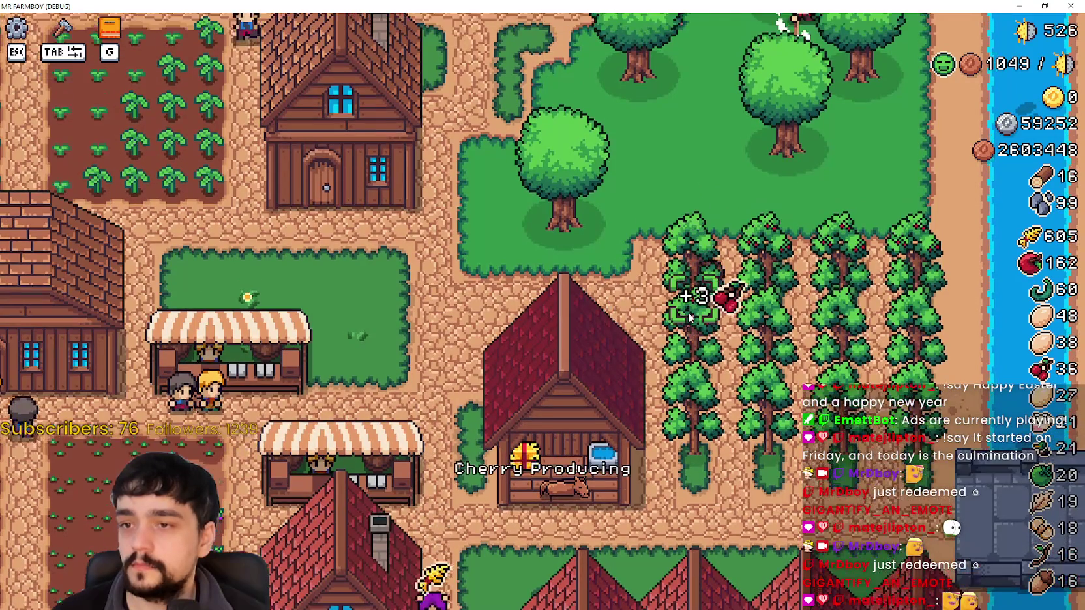
key("s")
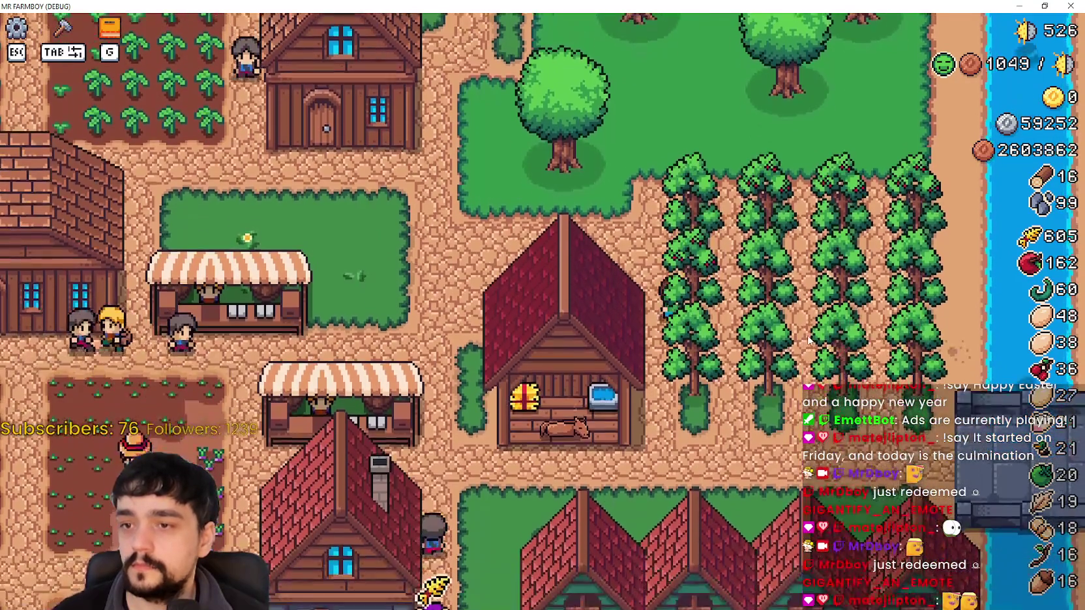
key("a")
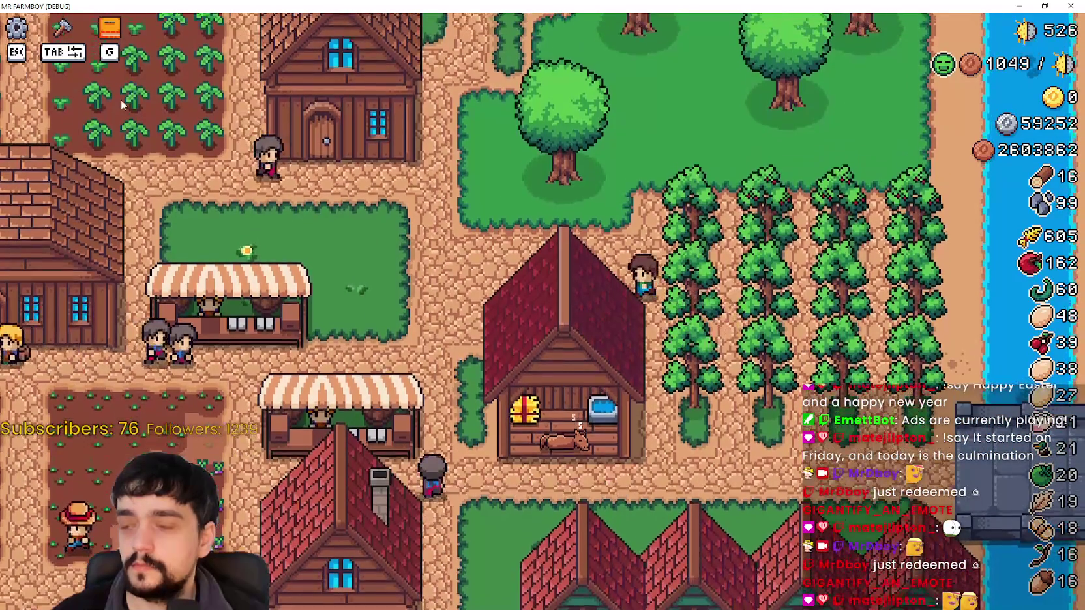
key("Tab")
key("Tab")
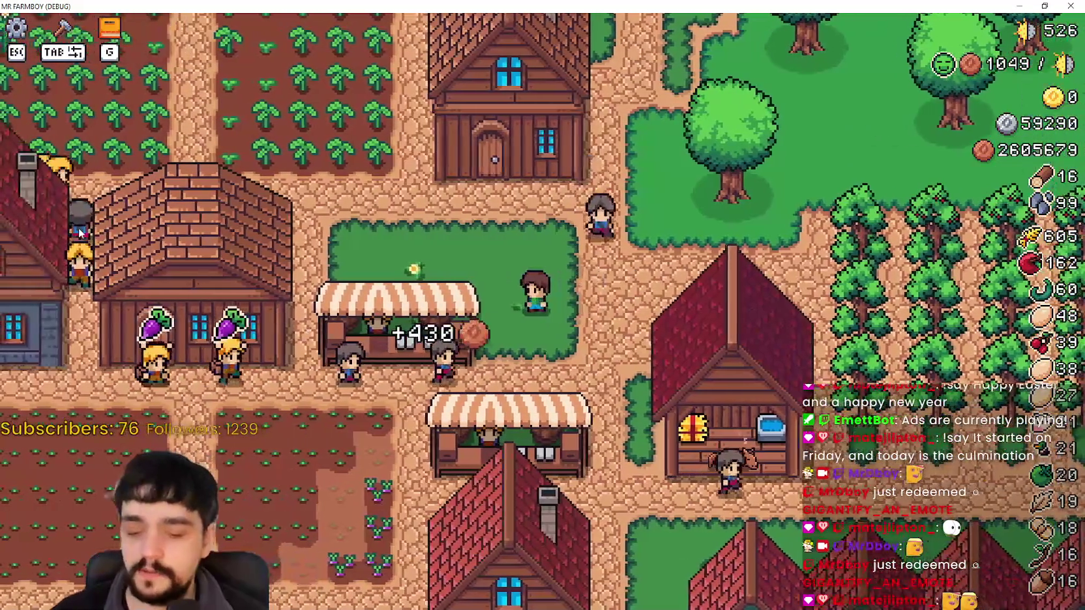
key("Tab")
Step: Pick the bush from the Crafting decorations and place it on the lawn by the market stall
left_click(40, 212)
key("w")
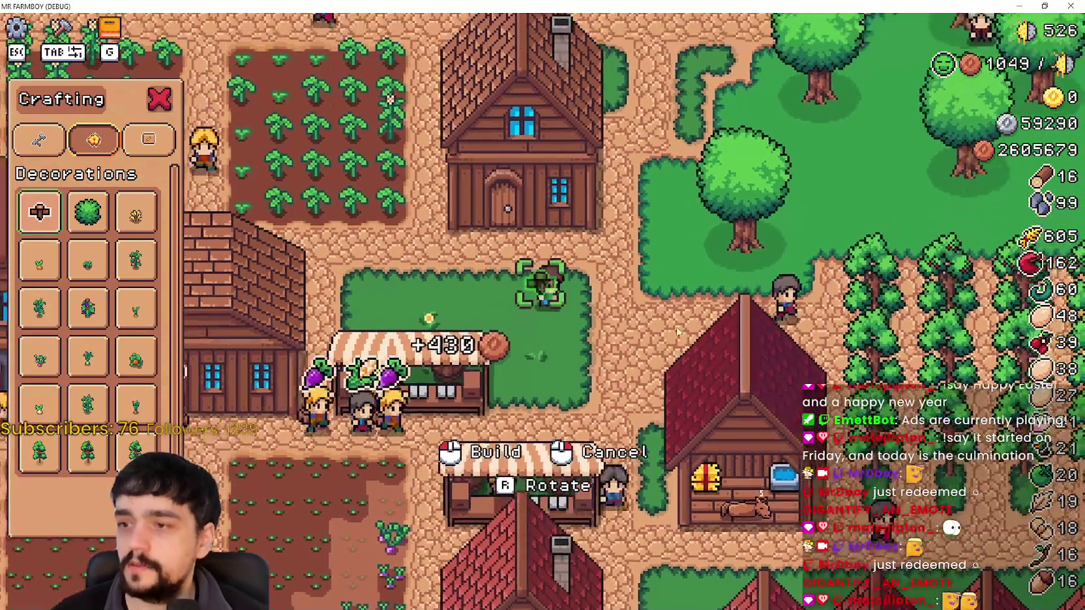
key("Escape")
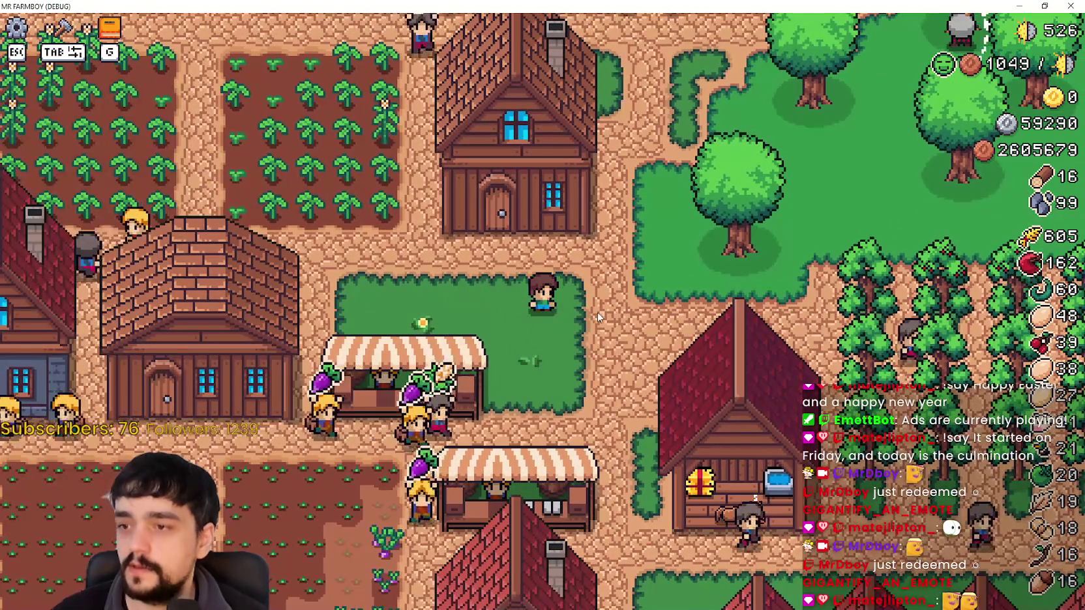
key("Tab")
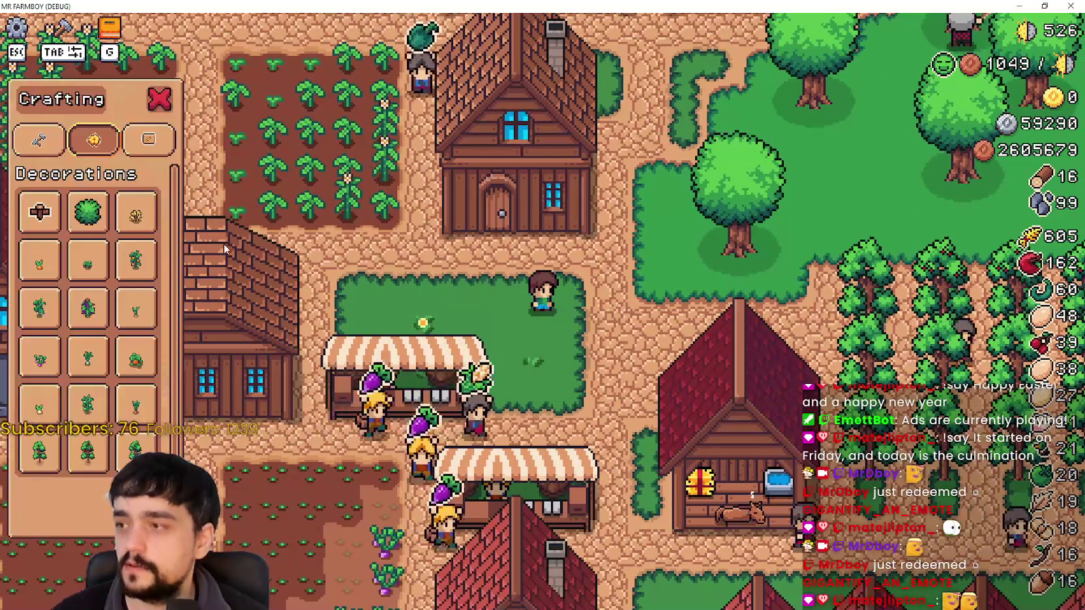
left_click(88, 212)
key("w")
key("d")
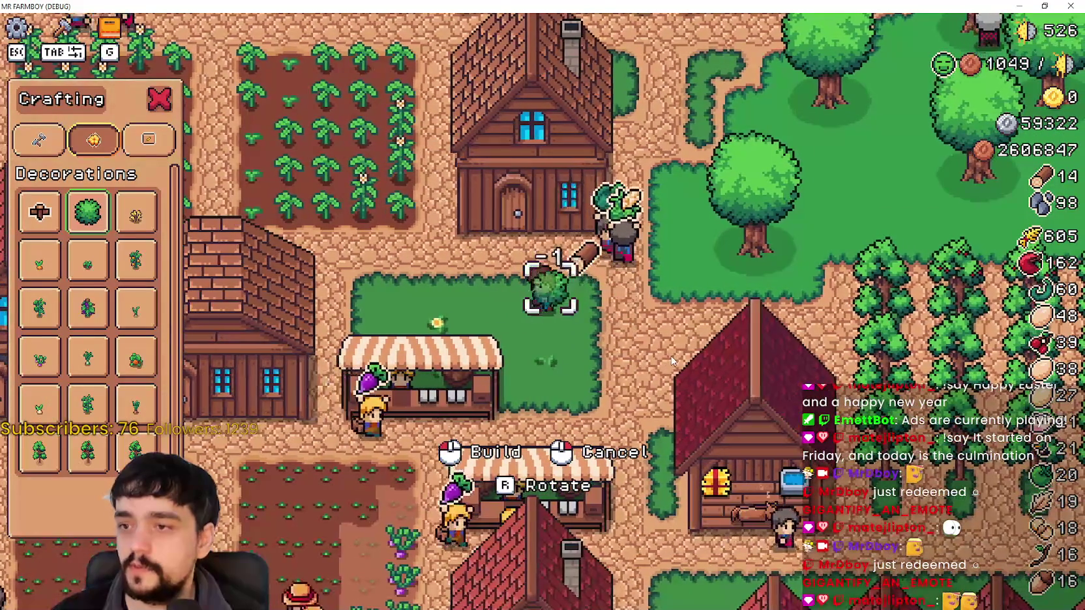
left_click(674, 359)
Step: Stop placing bushes, walk toward the house, and select the bush decoration again
key("a")
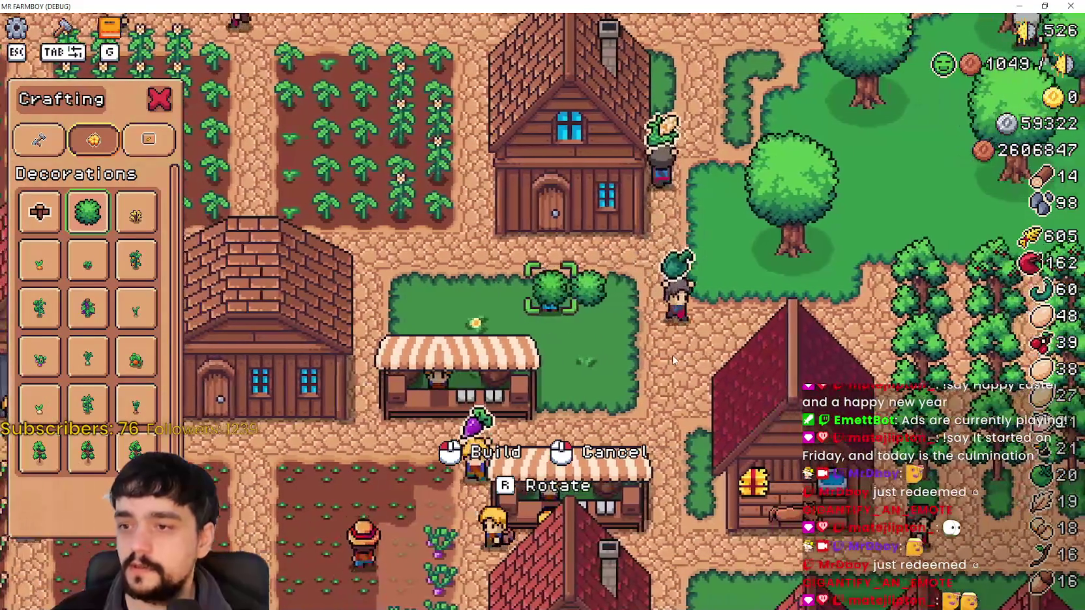
key("w")
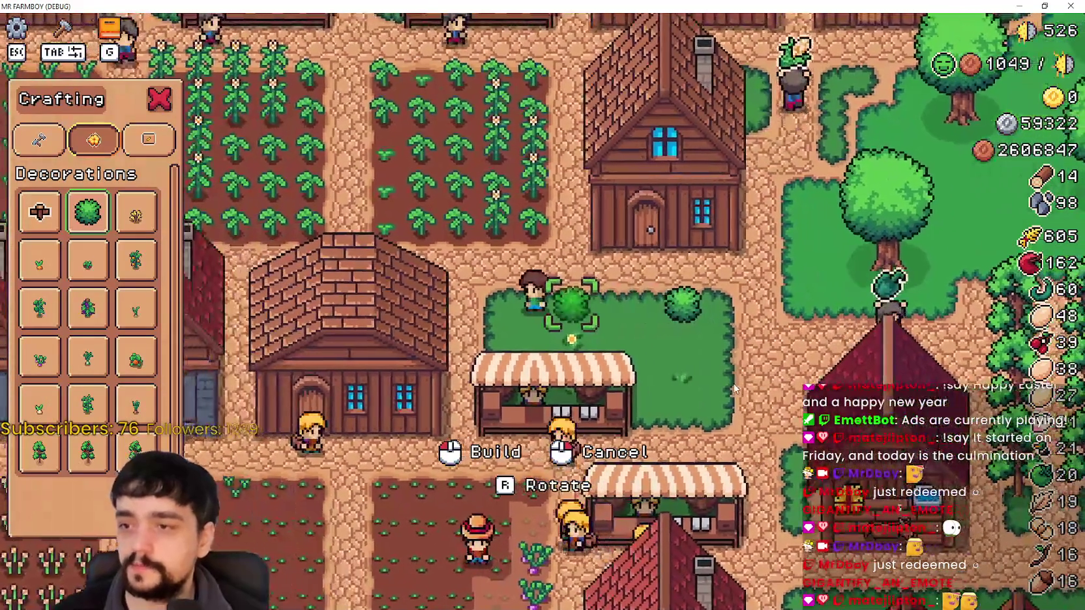
right_click(733, 388)
key("d")
key("Tab")
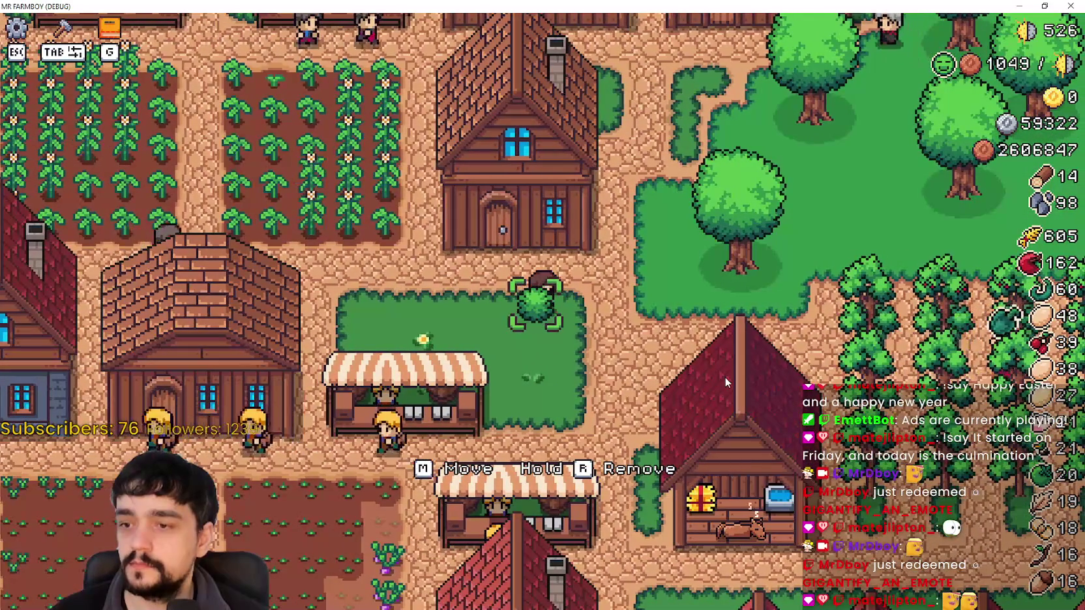
key("a")
key("w")
key("Tab")
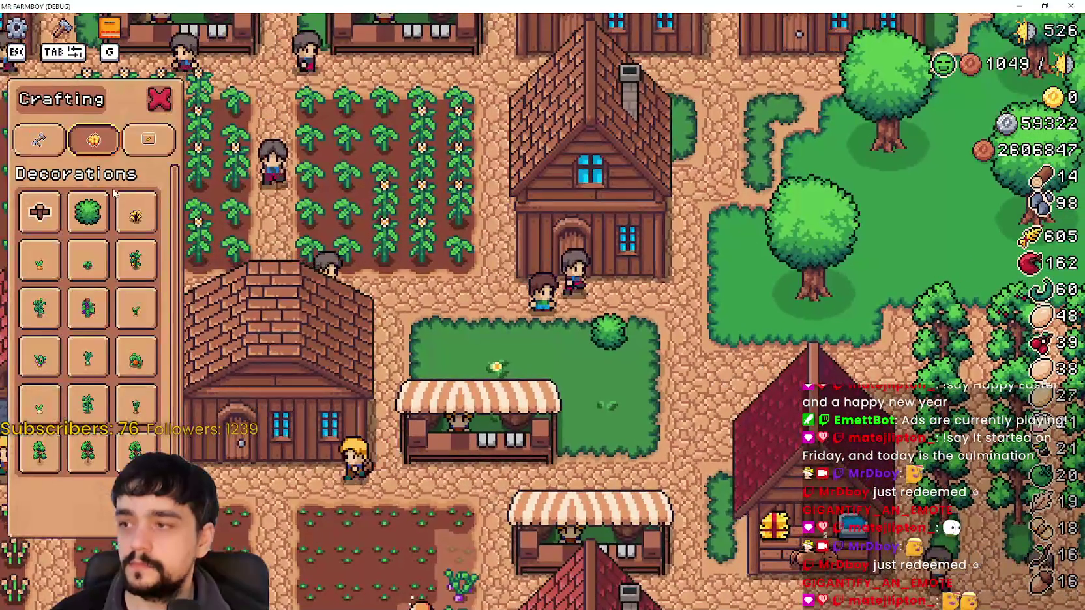
left_click(88, 212)
Step: Walk in and out of the house and look at the third crafting category
key("w")
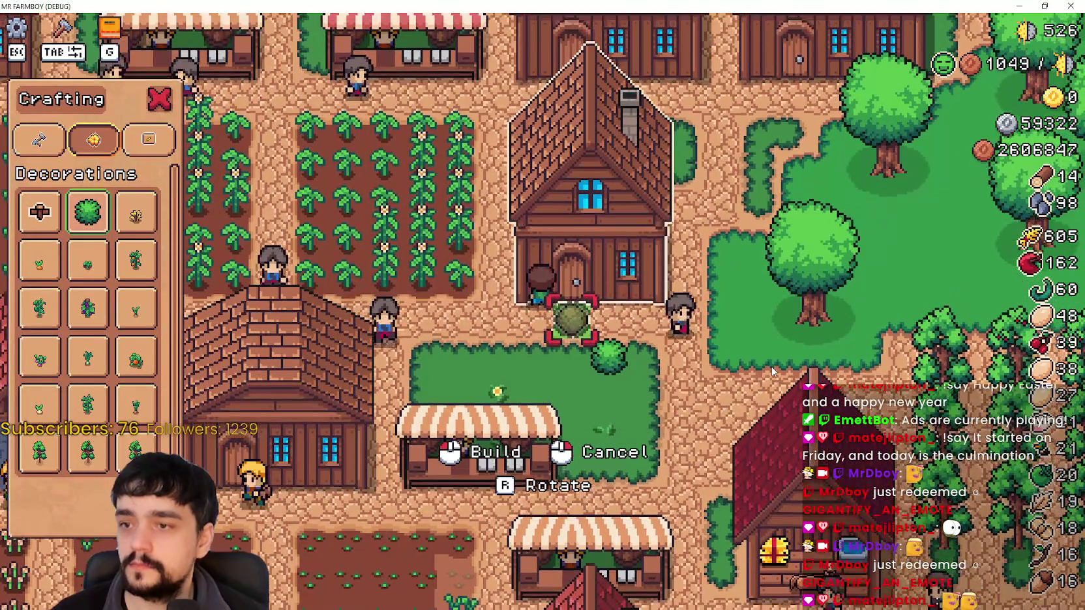
key("s")
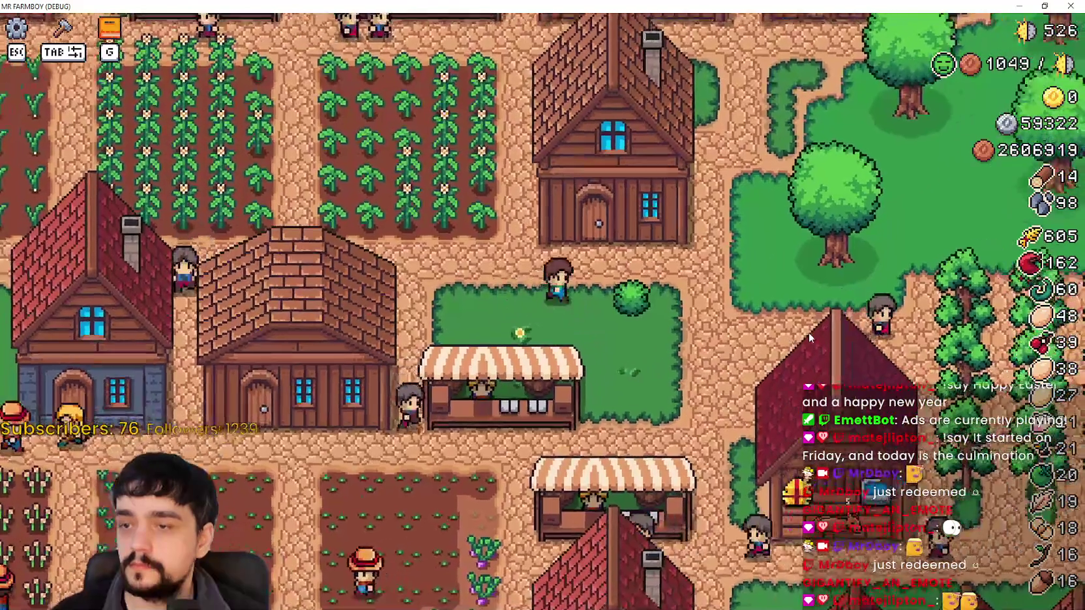
key("w")
key("s")
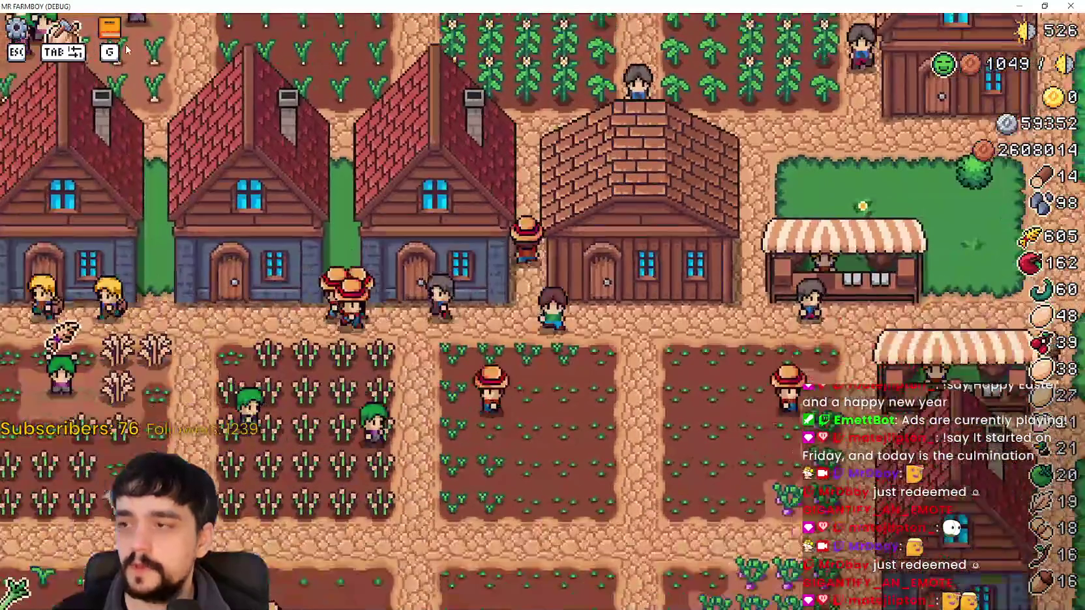
key("s")
left_click(62, 28)
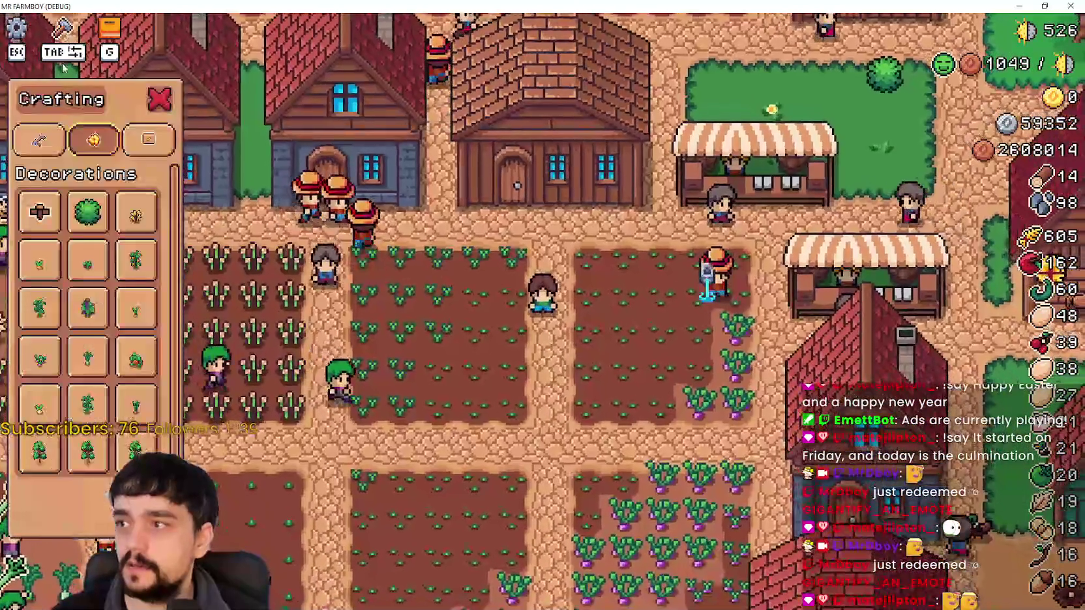
key("a")
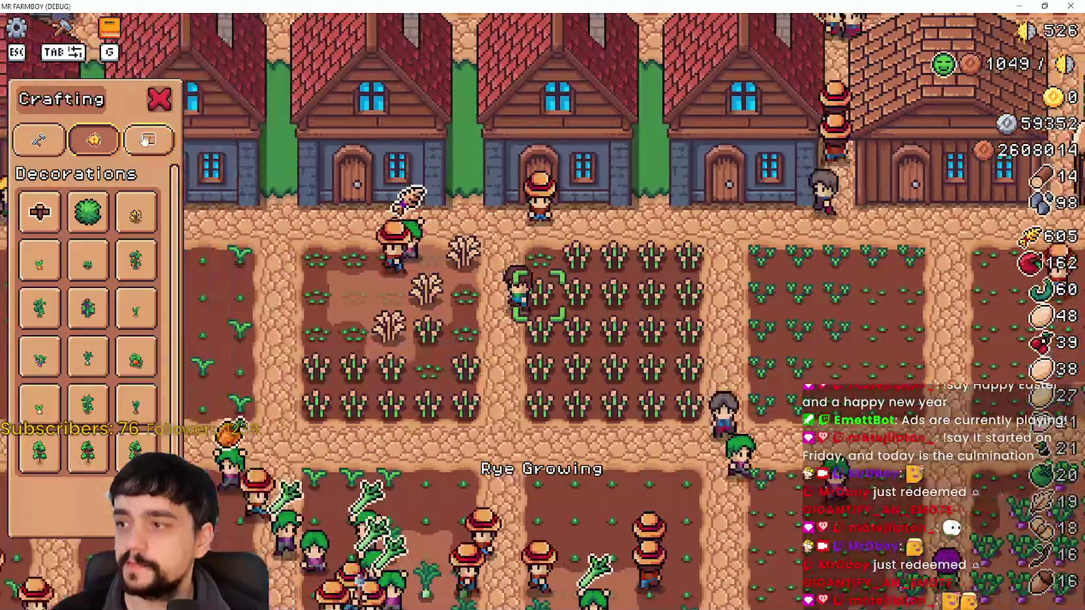
left_click(145, 139)
key("Tab")
Step: Walk east and south through the village to the duck-yard market stall
key("s")
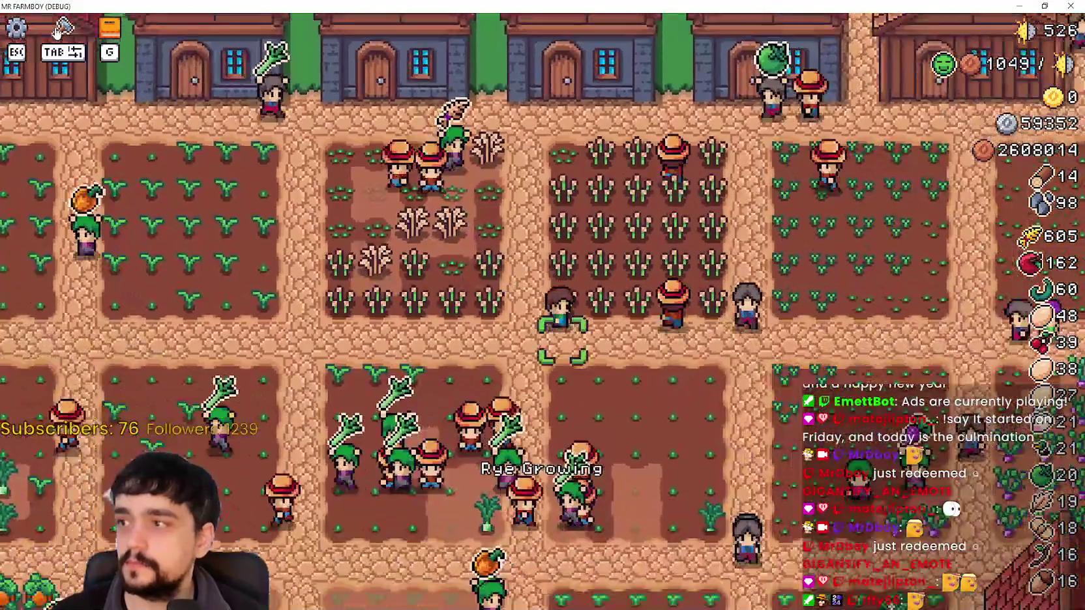
key("d")
key("Escape")
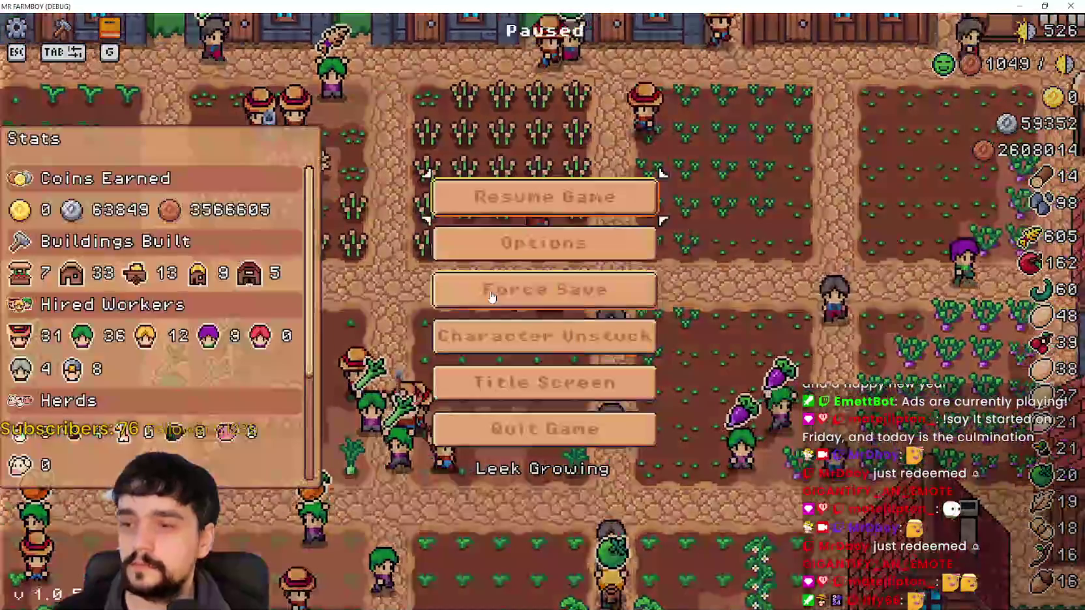
key("Escape")
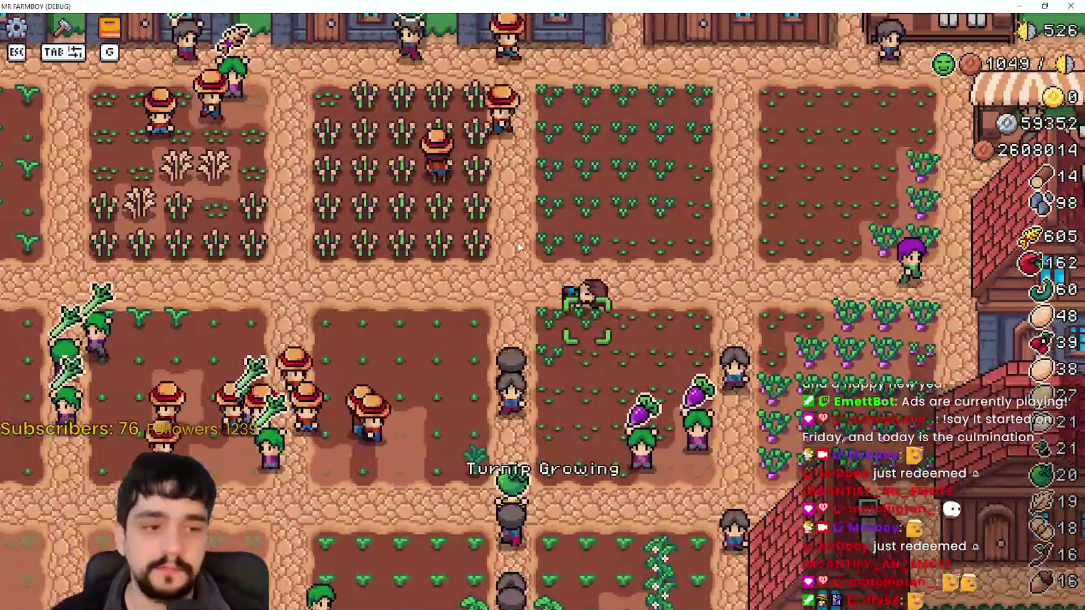
key("d")
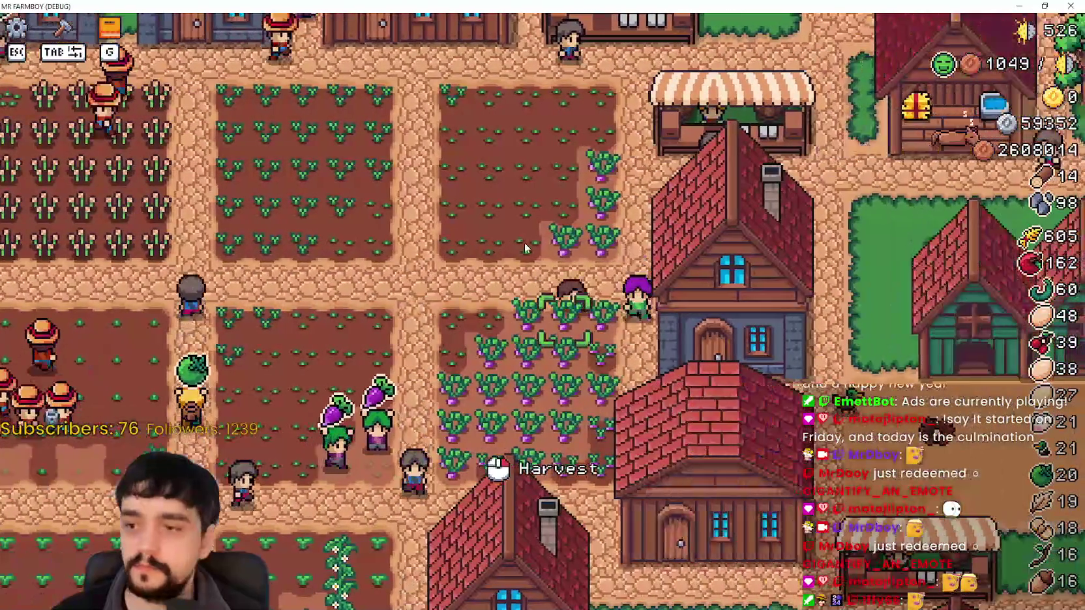
key("w")
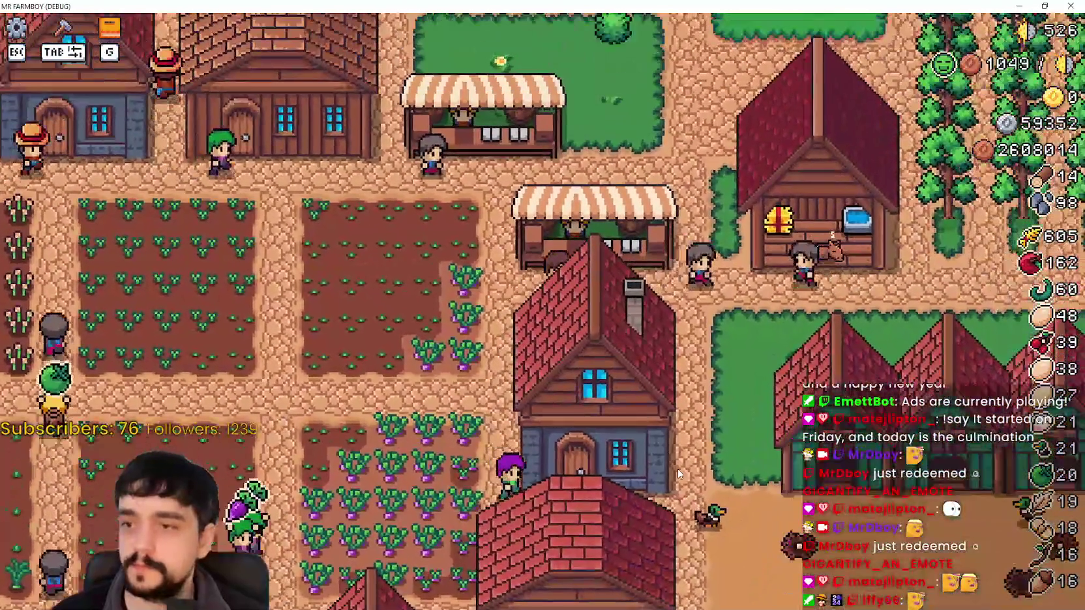
key("d")
key("s")
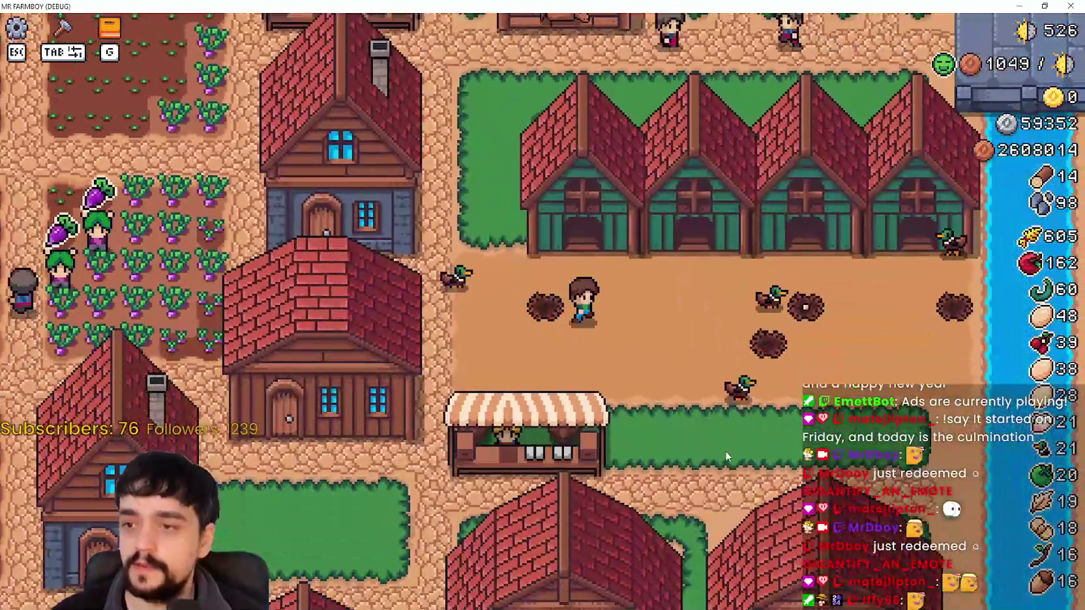
key("s")
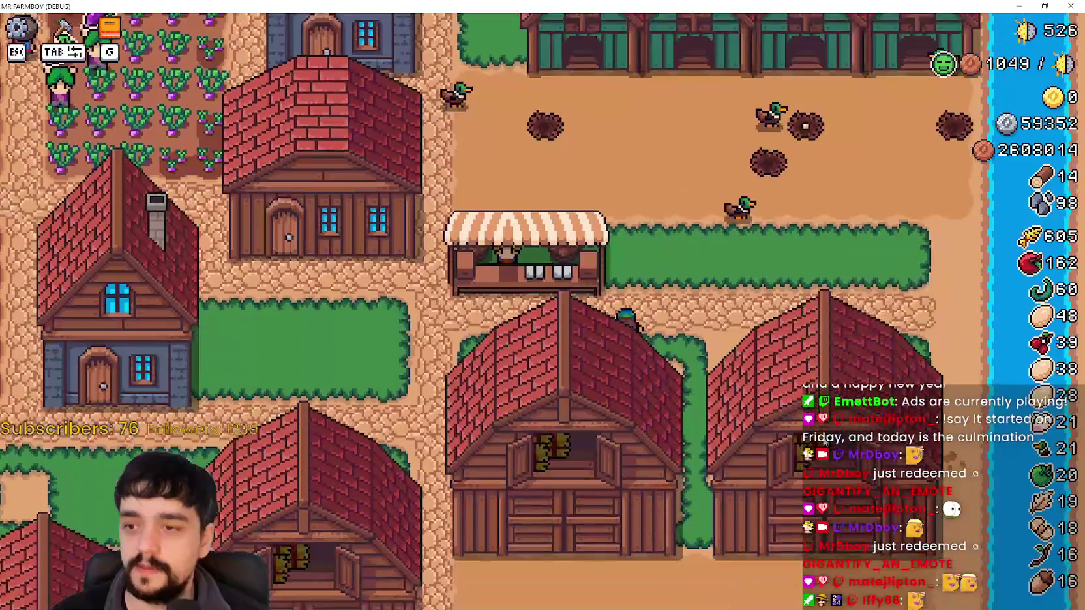
key("a")
Step: Sell apples and other inventory goods at the Market, raising silver from 59352 to 59389
left_click(788, 411)
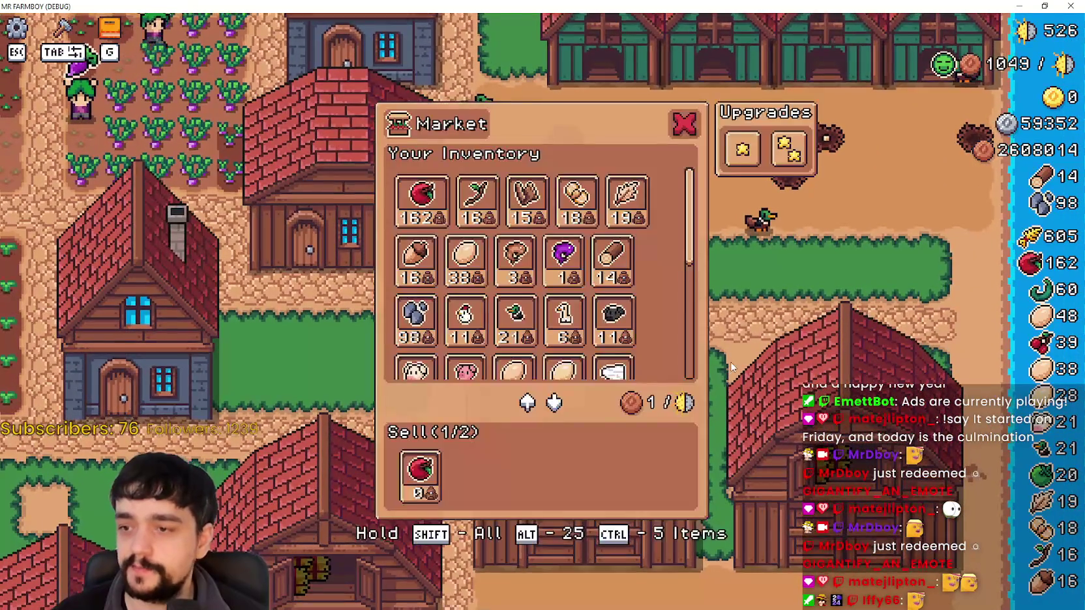
key("a")
left_click(811, 352)
left_click(811, 352)
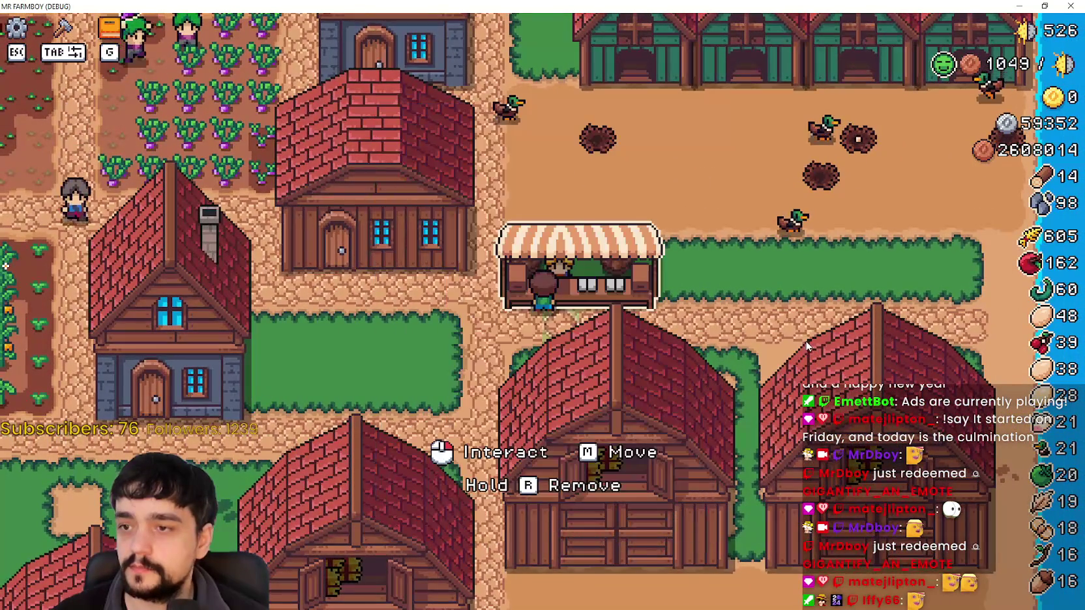
left_click(802, 341)
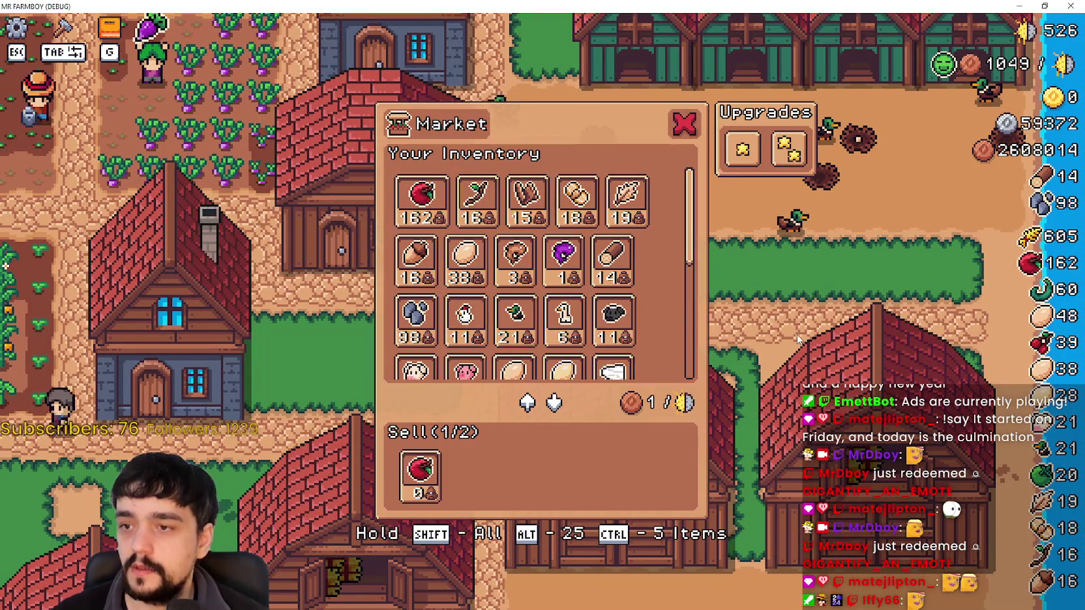
left_click(797, 336)
left_click(598, 277)
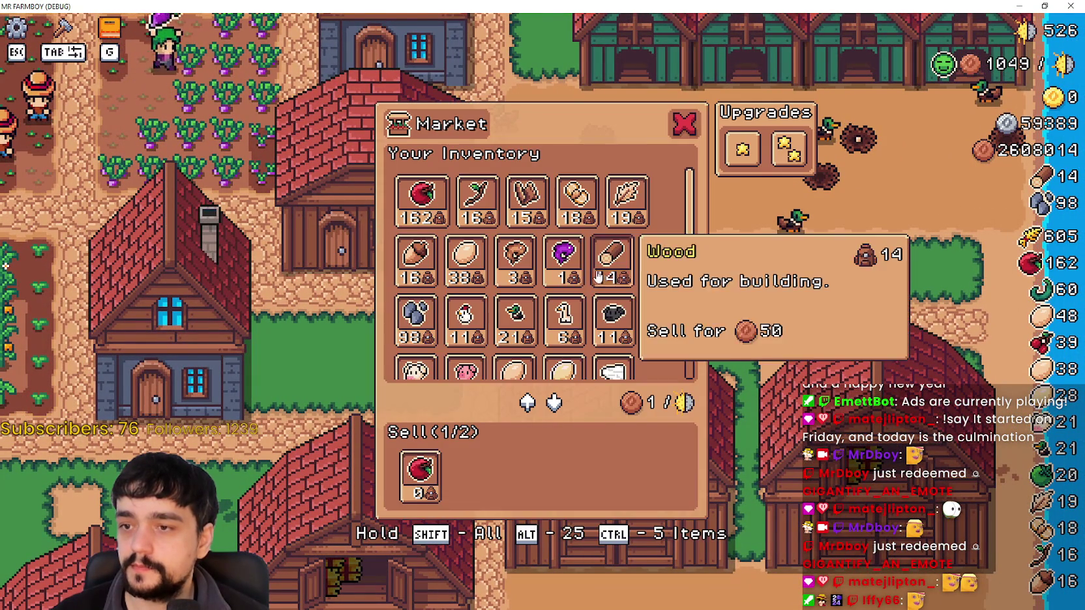
key("Escape")
left_click(532, 273)
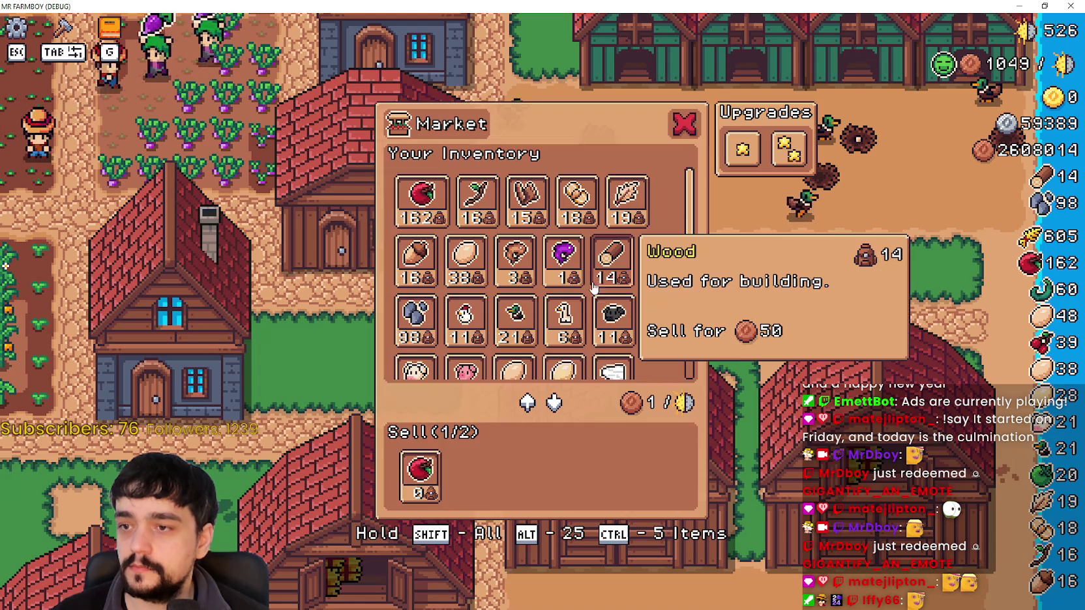
key("Escape")
left_click(631, 216)
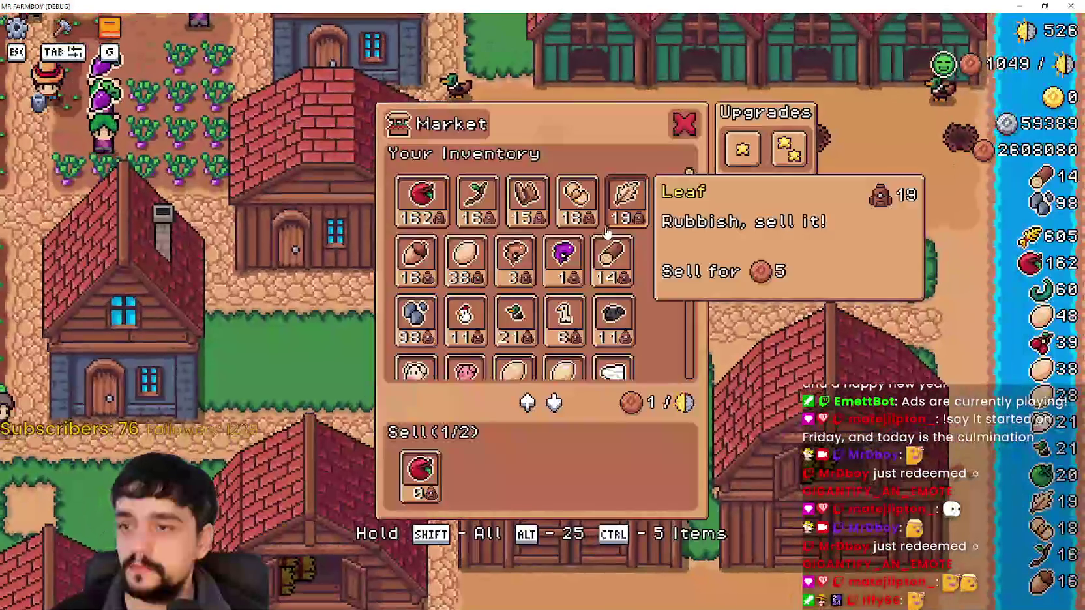
Step: Close and reopen the Market a few times before leaving the stall
key("Escape")
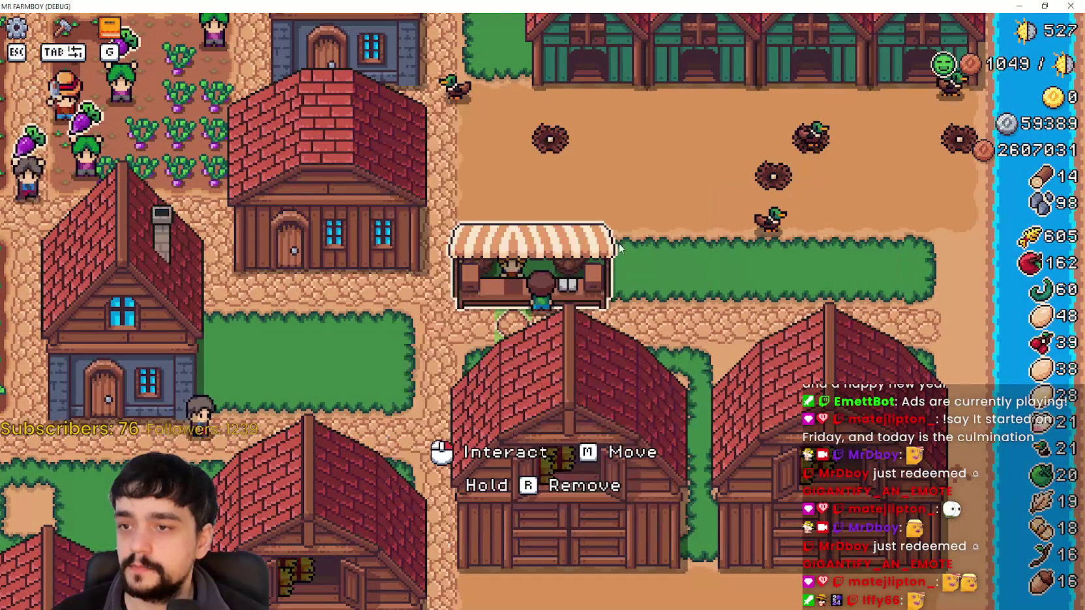
left_click(619, 244)
key("Escape")
left_click(629, 279)
key("Escape")
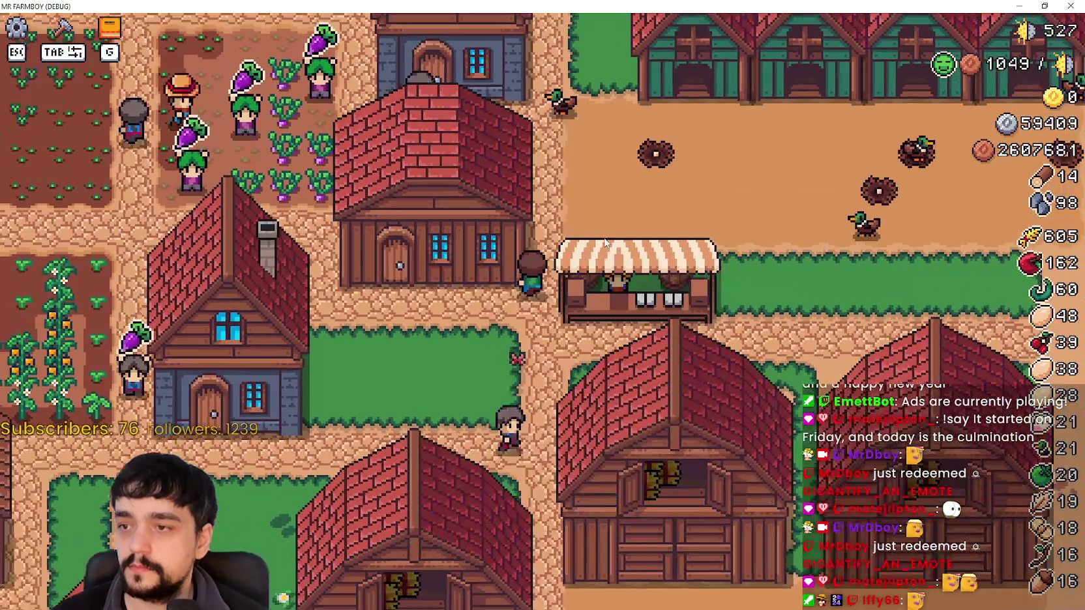
Step: Walk north to the riverside merchant and open, then close, the Merchant Seller window
key("w")
key("w")
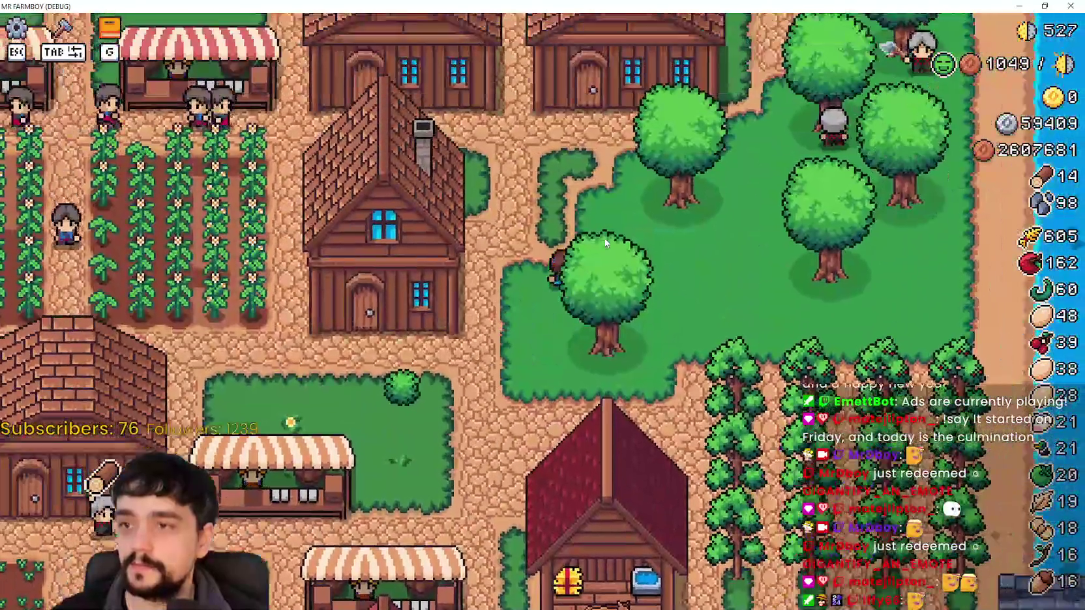
key("w")
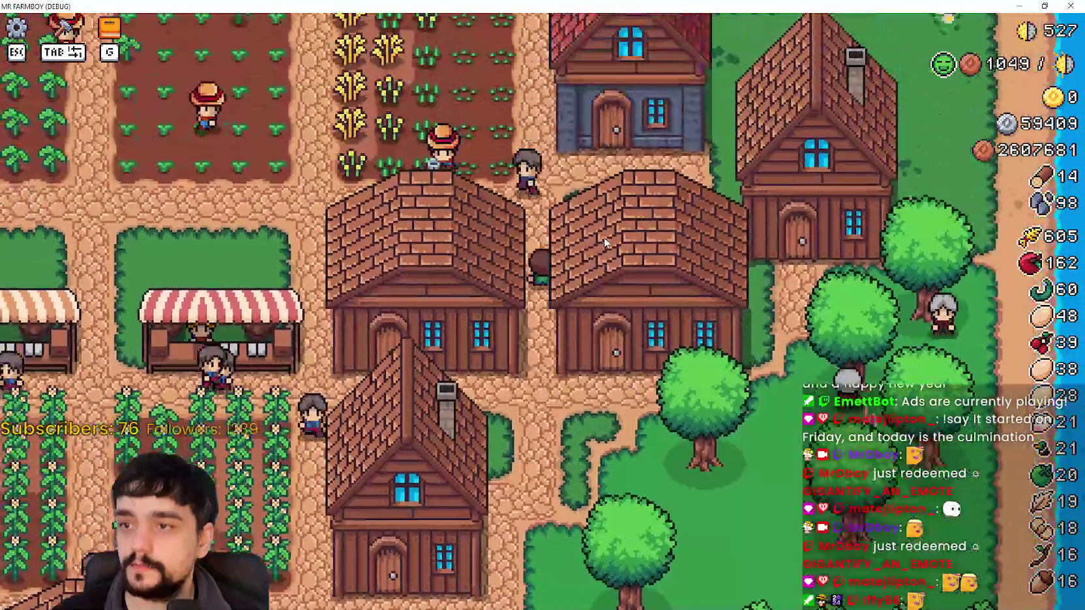
key("a")
key("s")
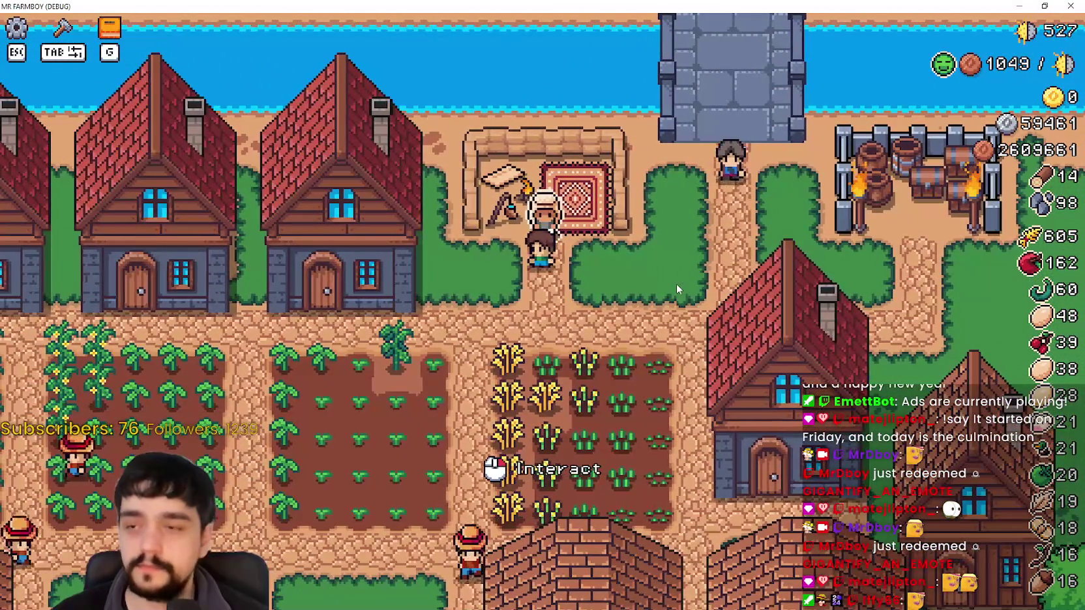
left_click(676, 284)
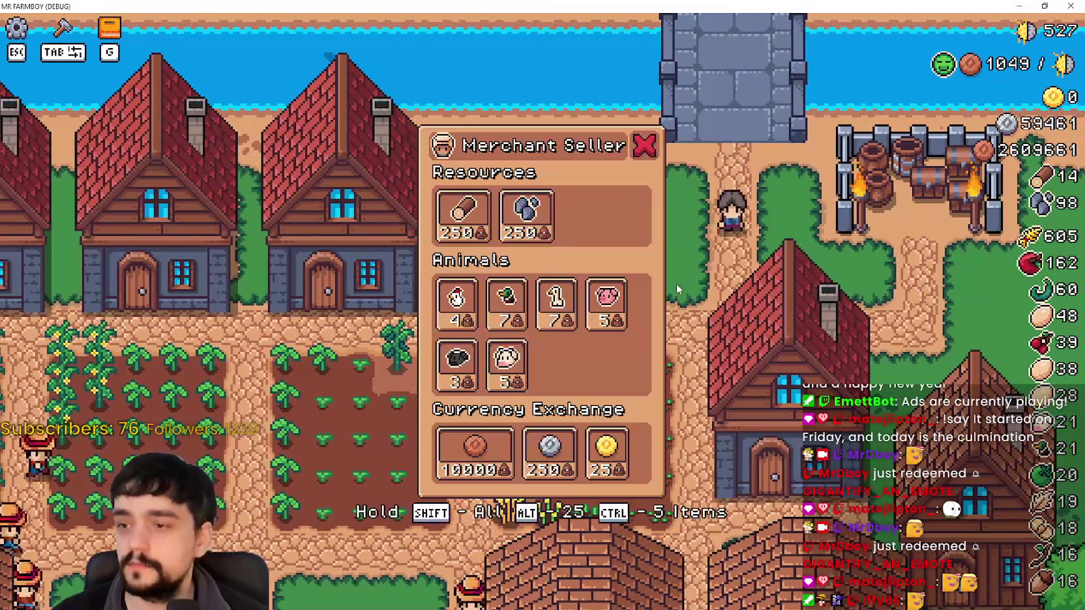
key("Escape")
Step: Walk the farmer to the barrel outpost and open and close the King's Outpost info
key("e")
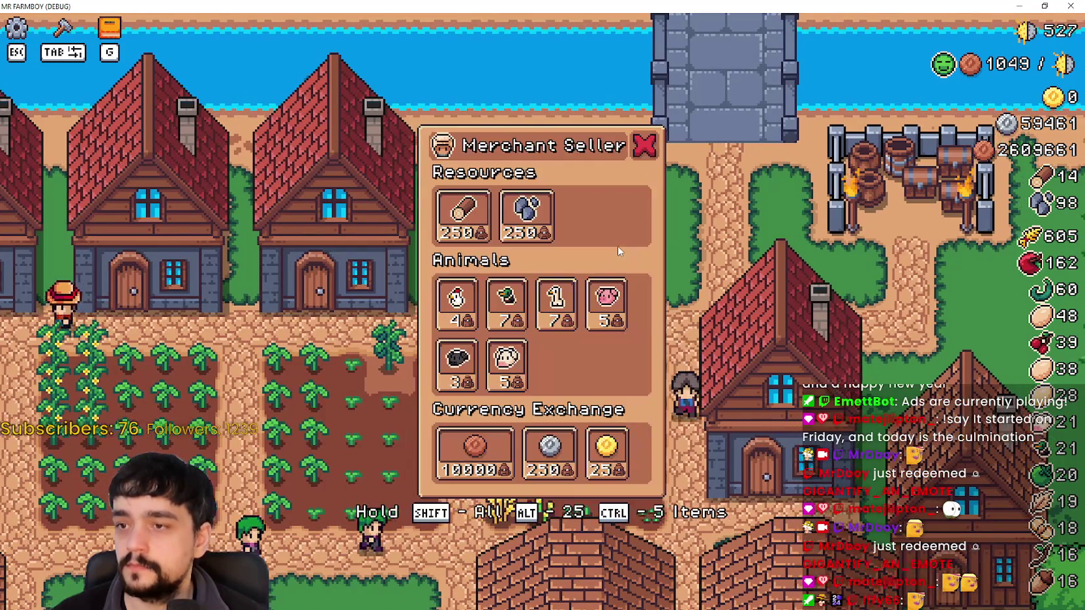
key("s")
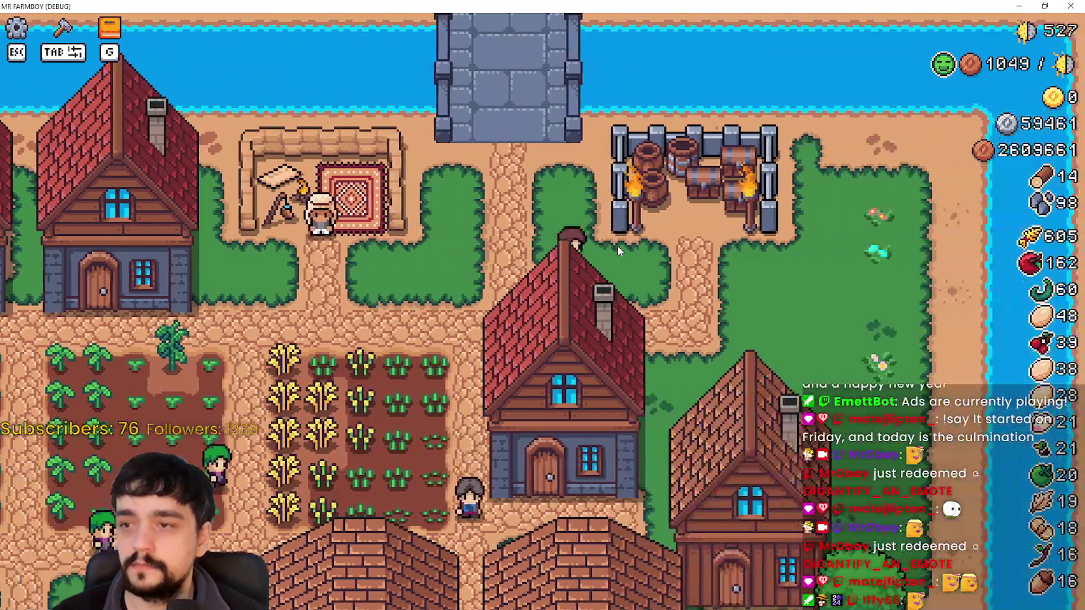
key("d")
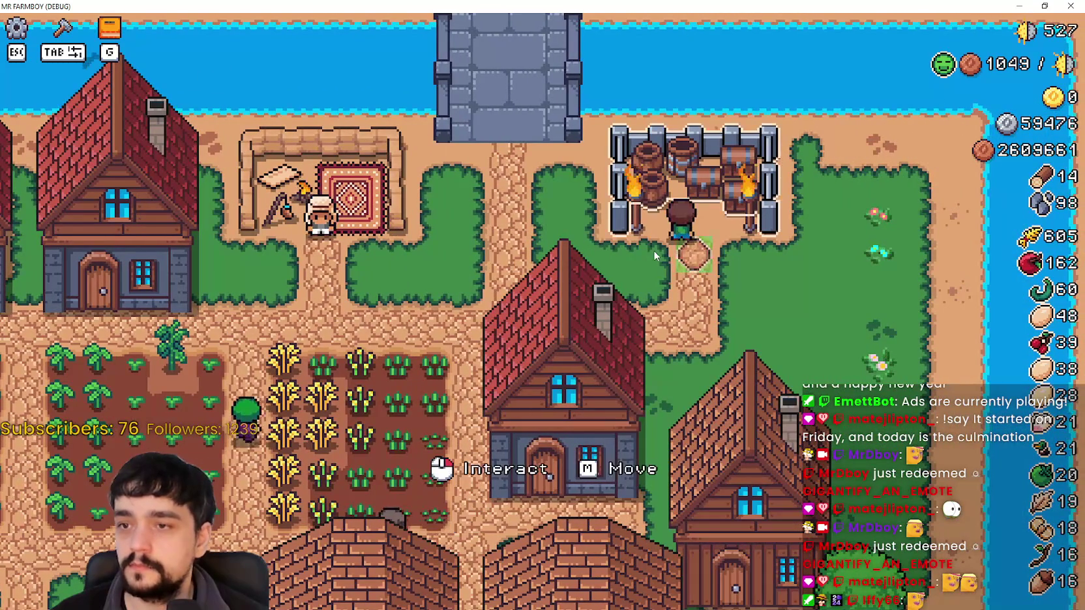
key("e")
key("Escape")
key("e")
key("Escape")
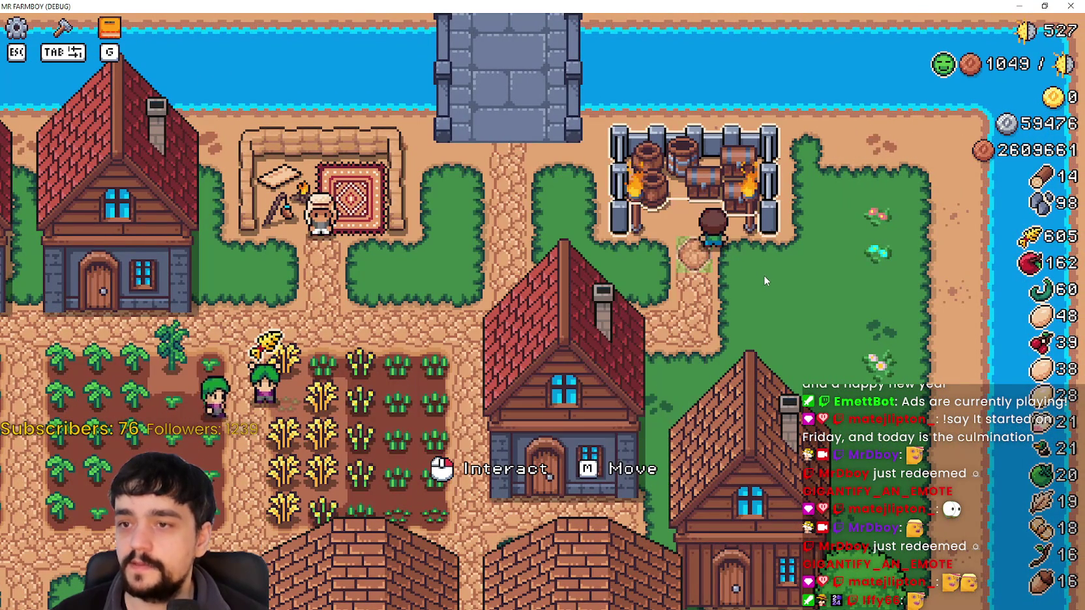
key("e")
key("Escape")
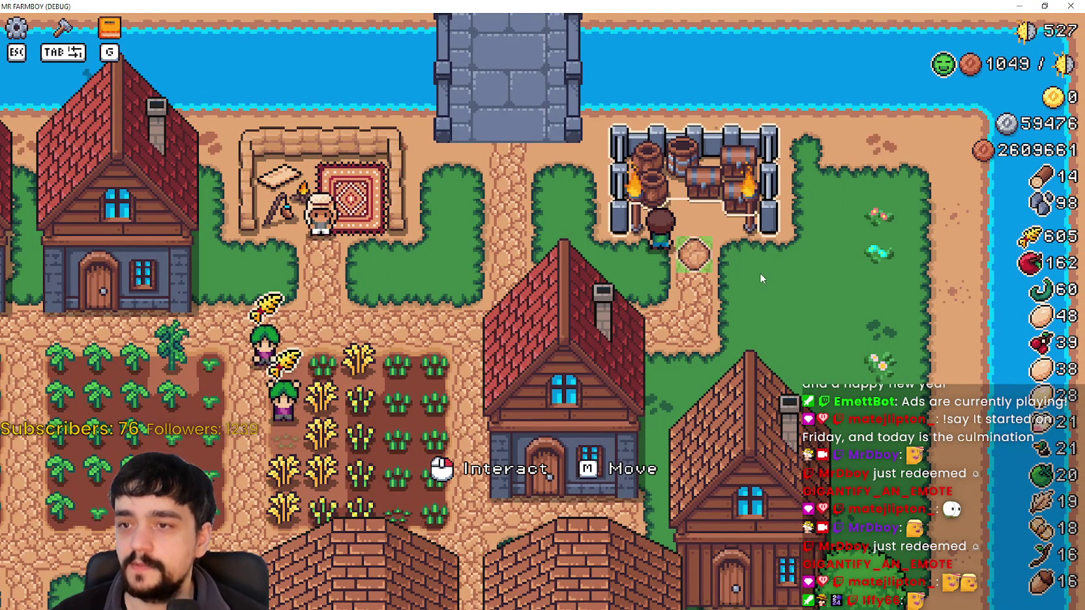
key("e")
key("Escape")
Step: Keep toggling the King's Outpost info with E and Escape, then return to the Godot editor
key("e")
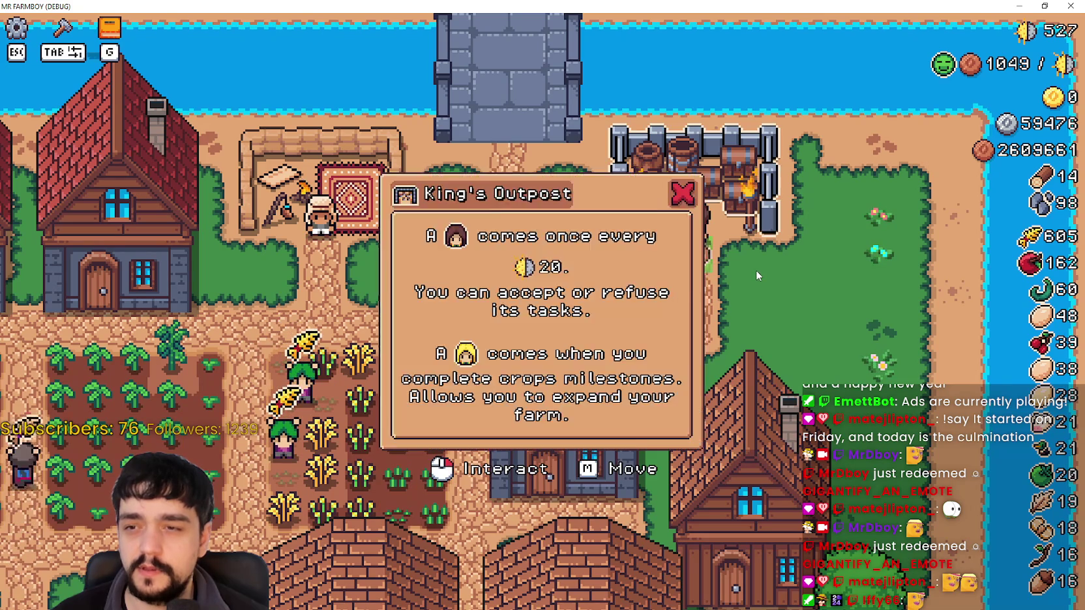
key("Escape")
key("e")
key("Escape")
key("e")
key("Escape")
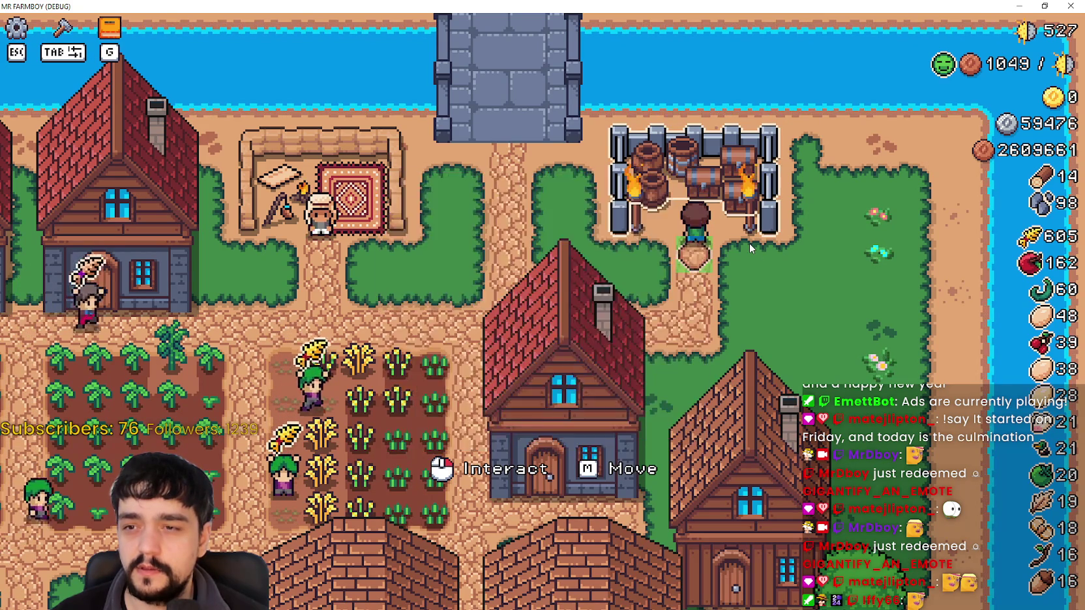
key("e")
key("Escape")
key("e")
key("Escape")
key("e")
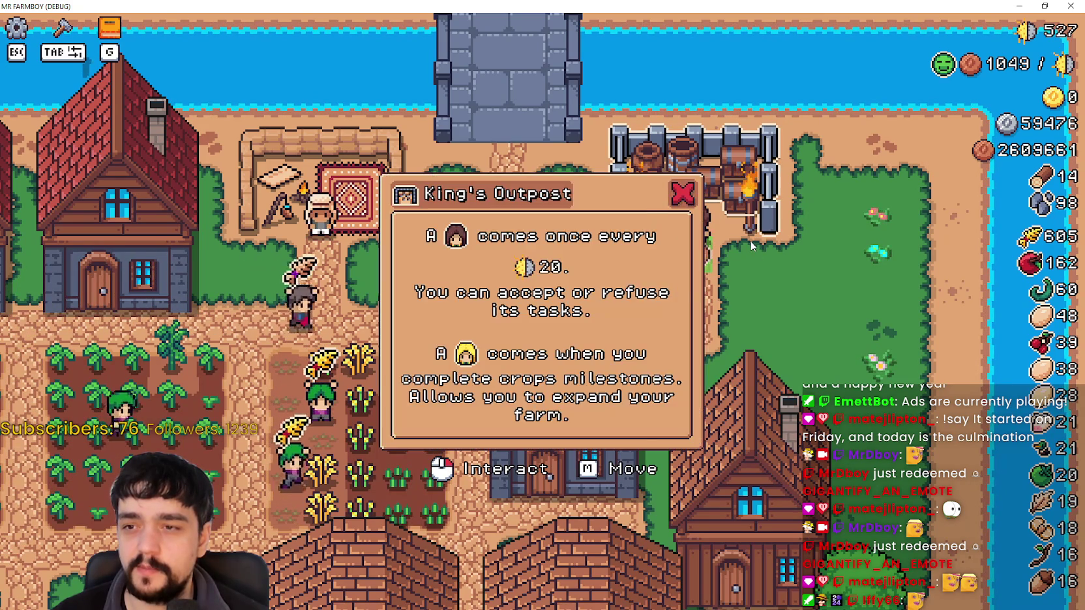
key("Escape")
key("e")
key("Escape")
key("e")
key("Escape")
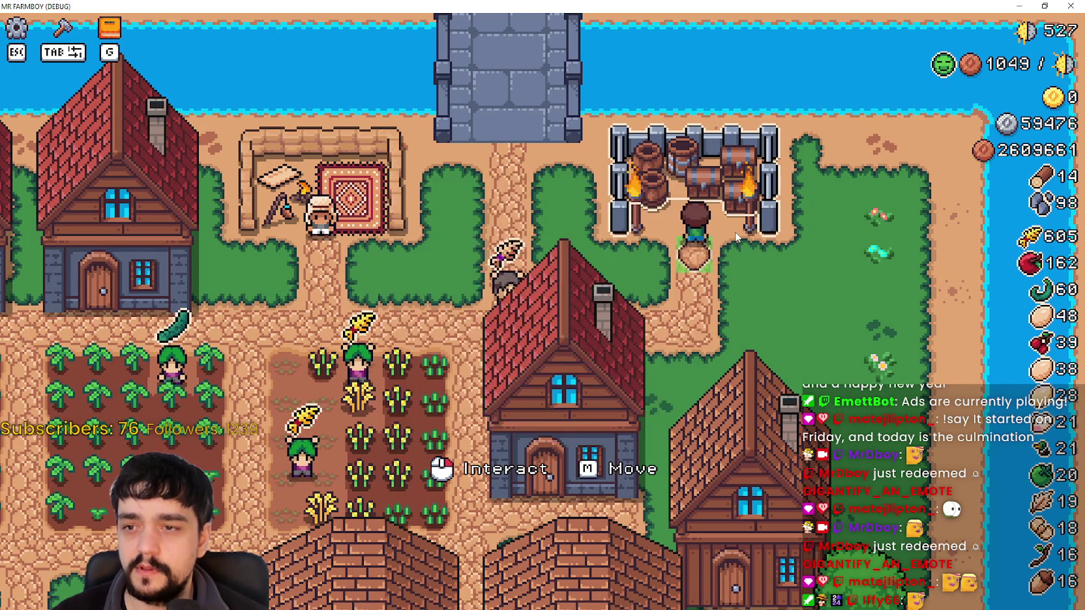
key("e")
key("Escape")
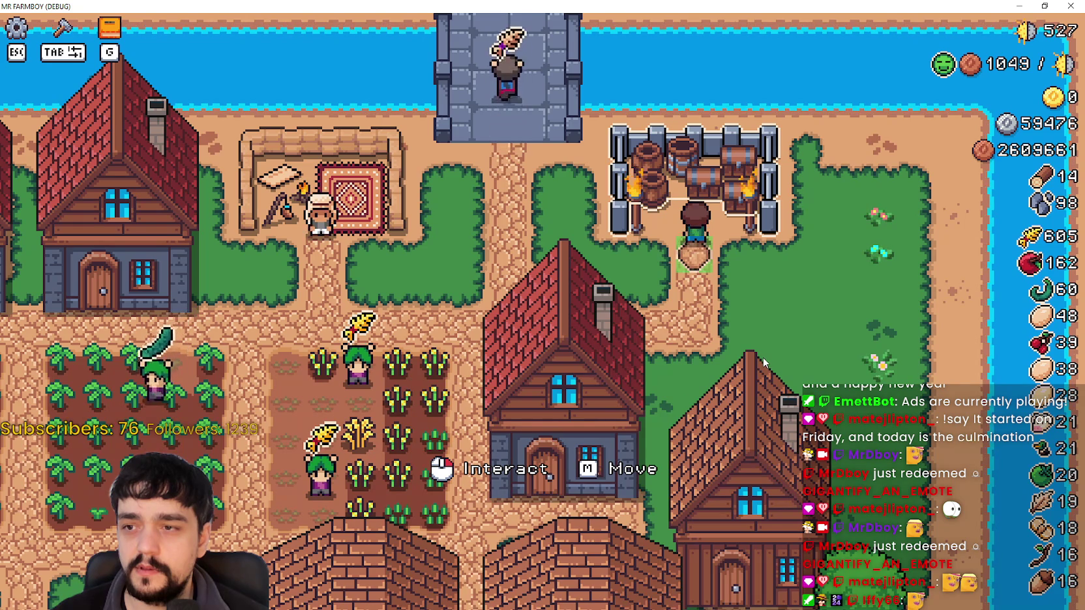
key("e")
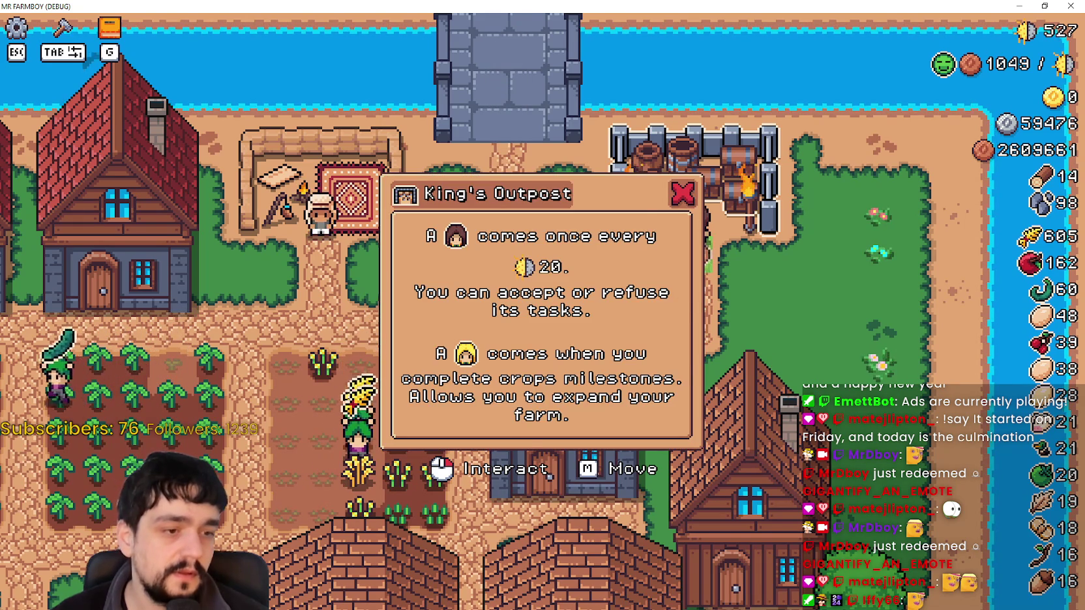
key("alt+Tab")
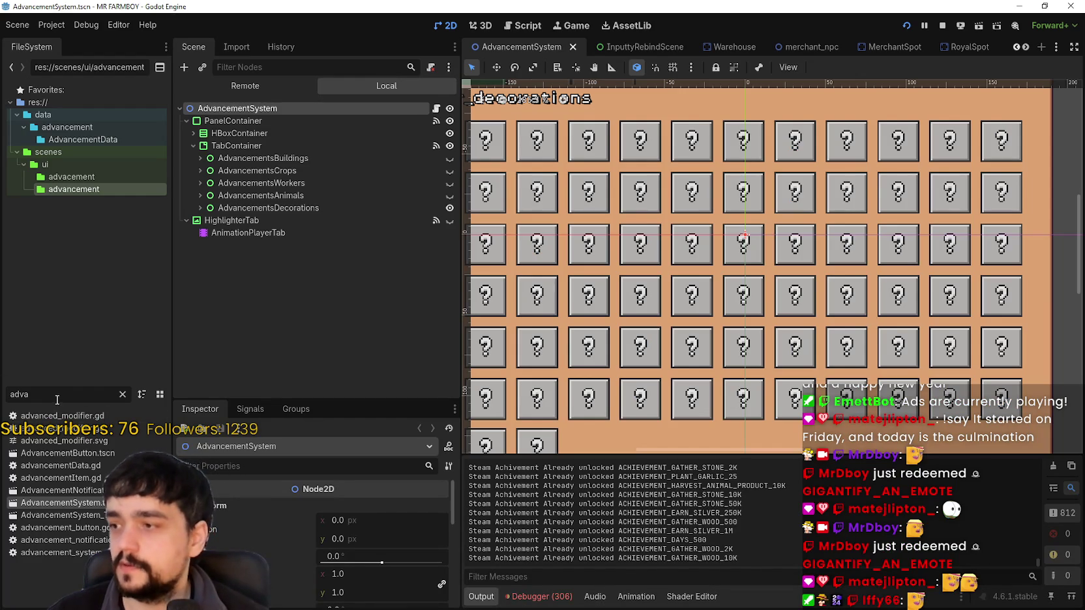
Step: Filter FileSystem for 'royal' and open the RoyalSpot scene's royal_spot.gd script
type("royal")
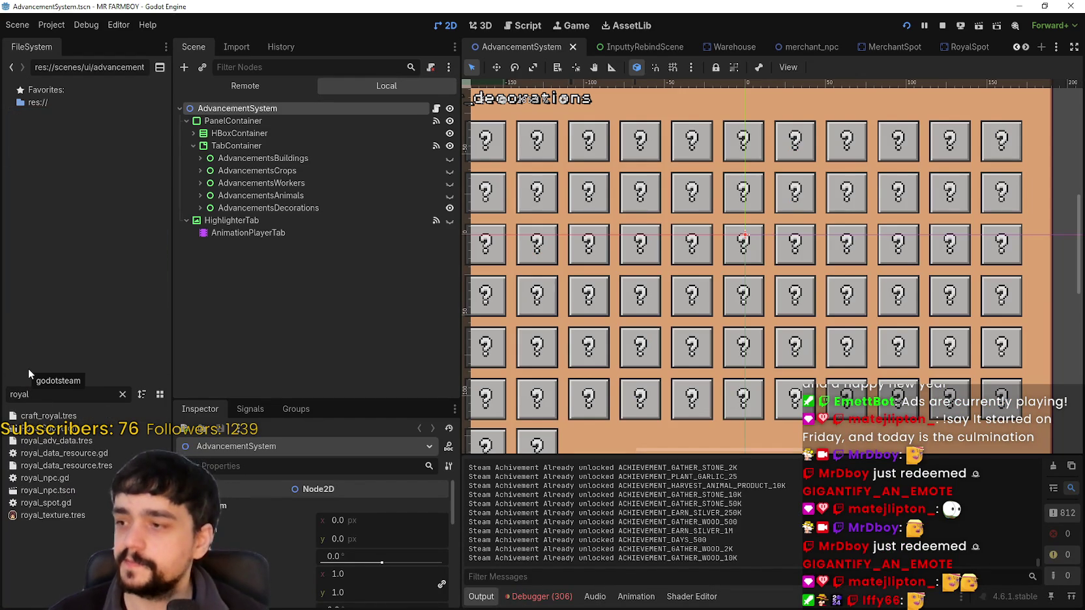
double_click(39, 428)
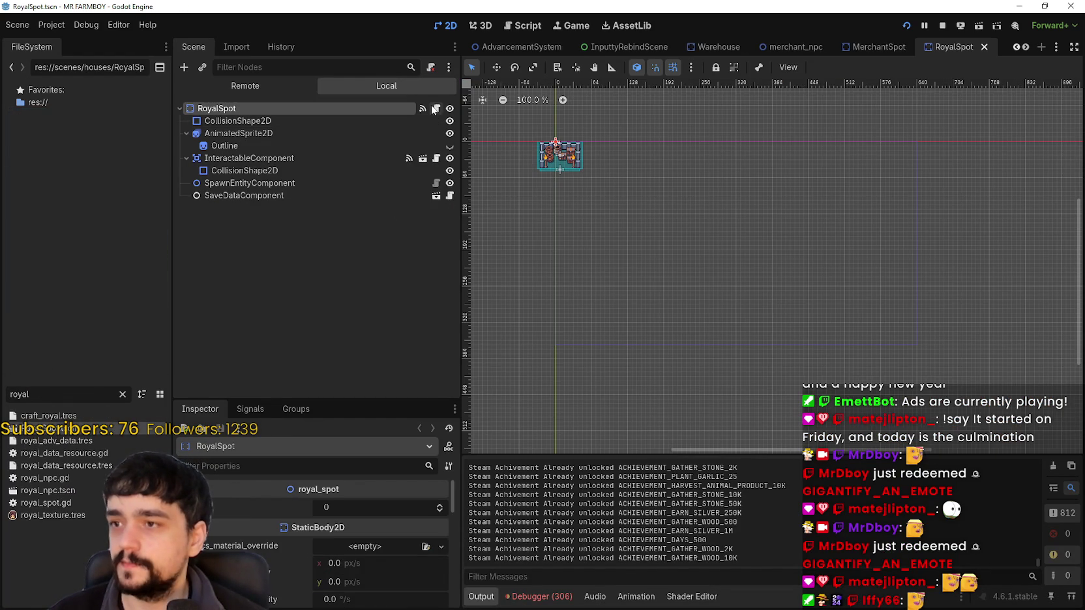
left_click(435, 107)
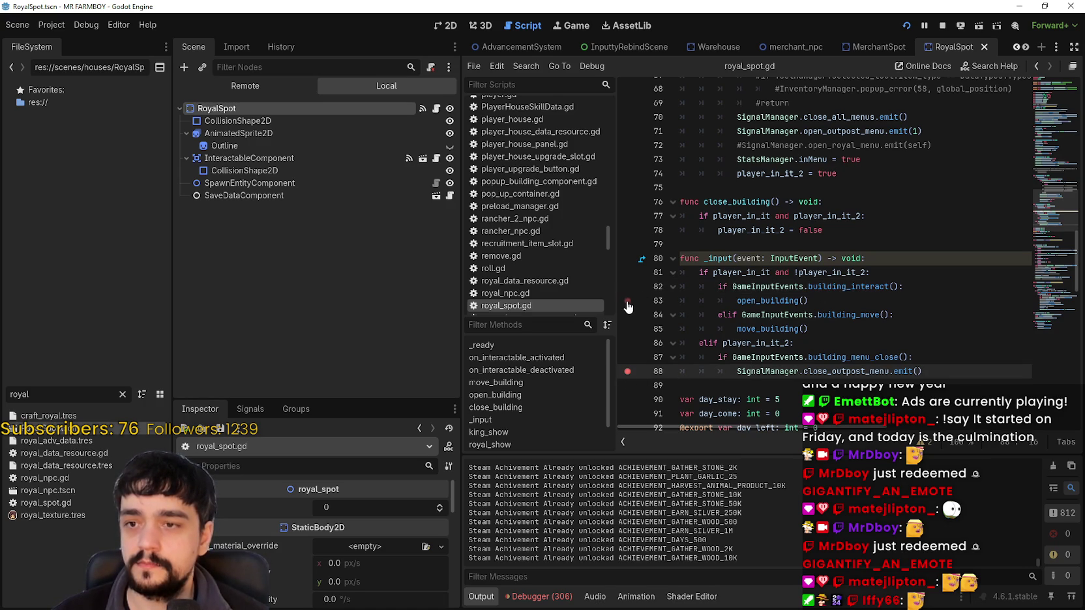
Step: Delete the commented-out lines and the leftover blank line in open_building
scroll(852, 353, "up", 1)
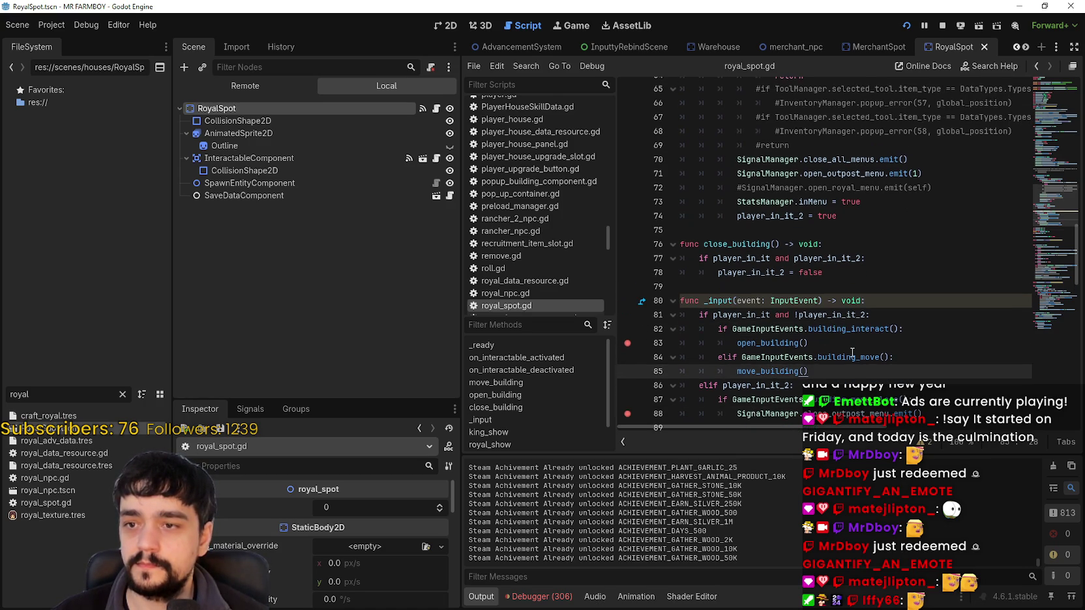
scroll(850, 353, "up", 3)
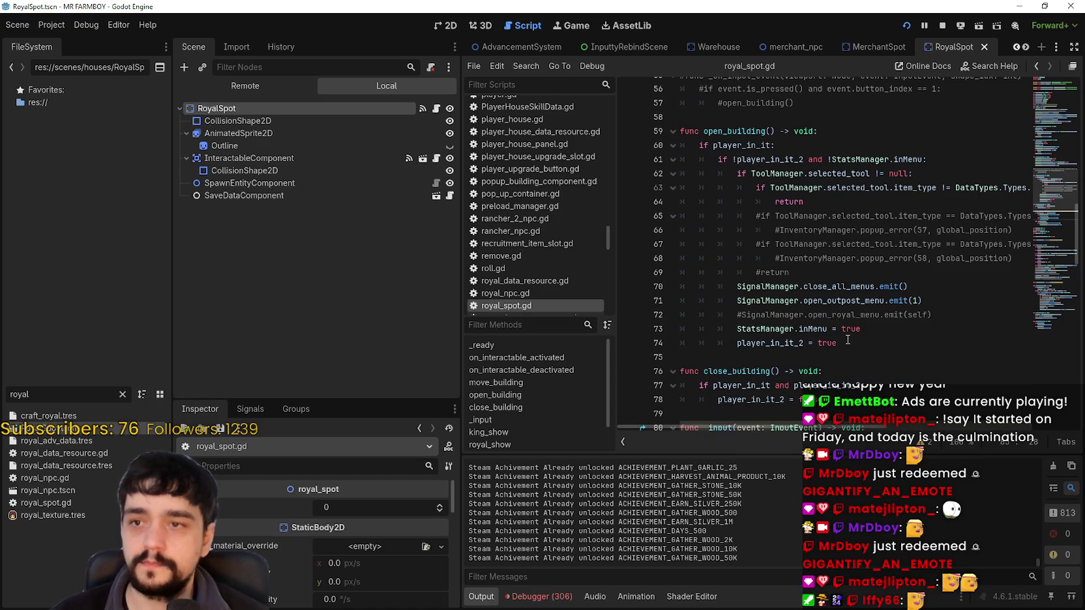
left_click_drag(802, 280, 649, 215)
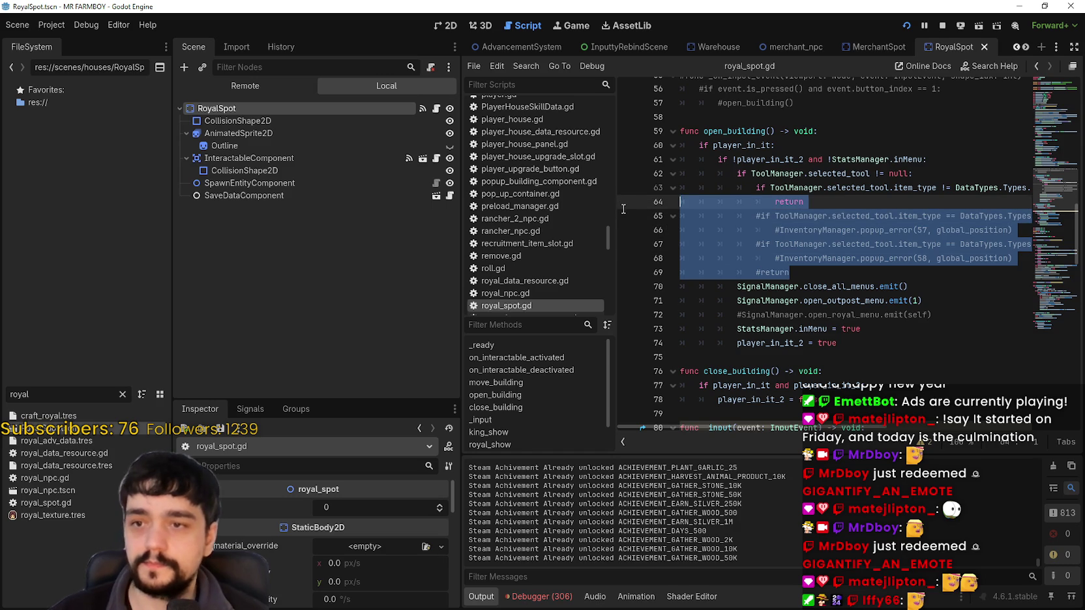
key("BackSpace")
key("BackSpace")
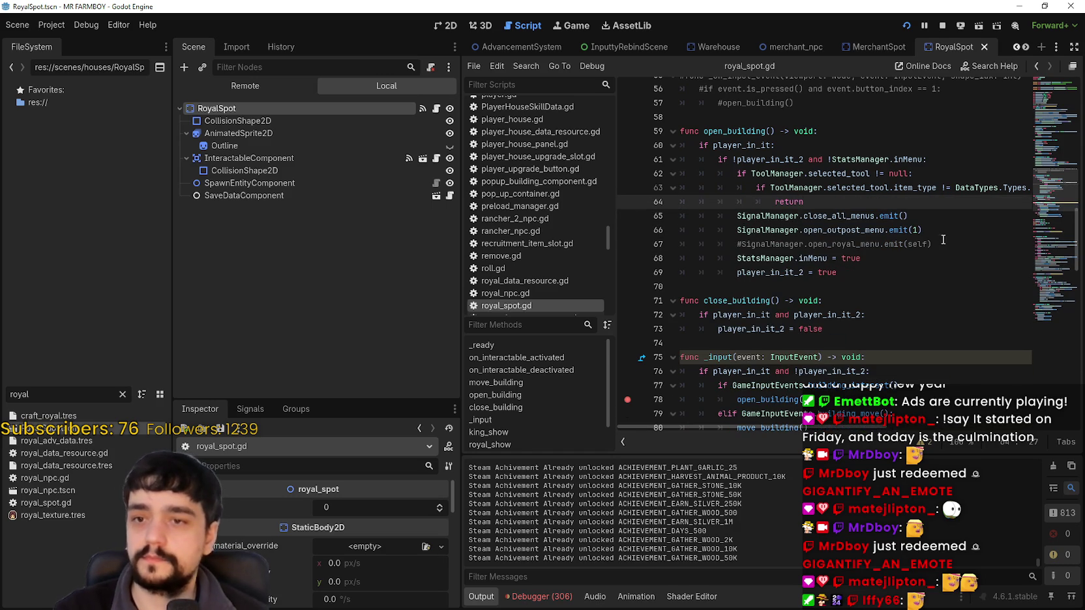
key("BackSpace")
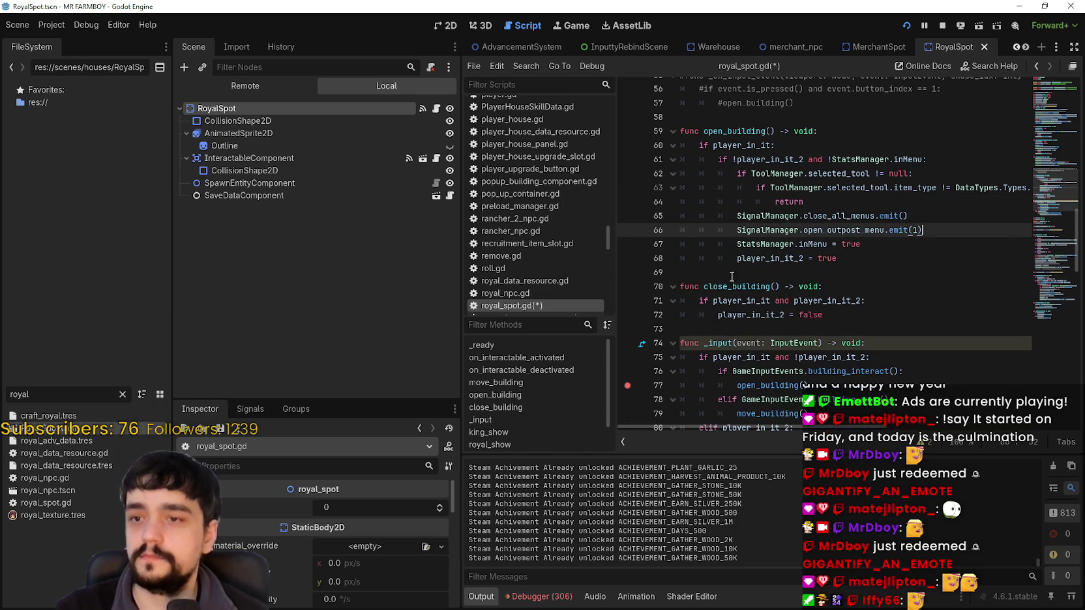
Step: Review the edited script, then return to the running game
scroll(862, 276, "up", 4)
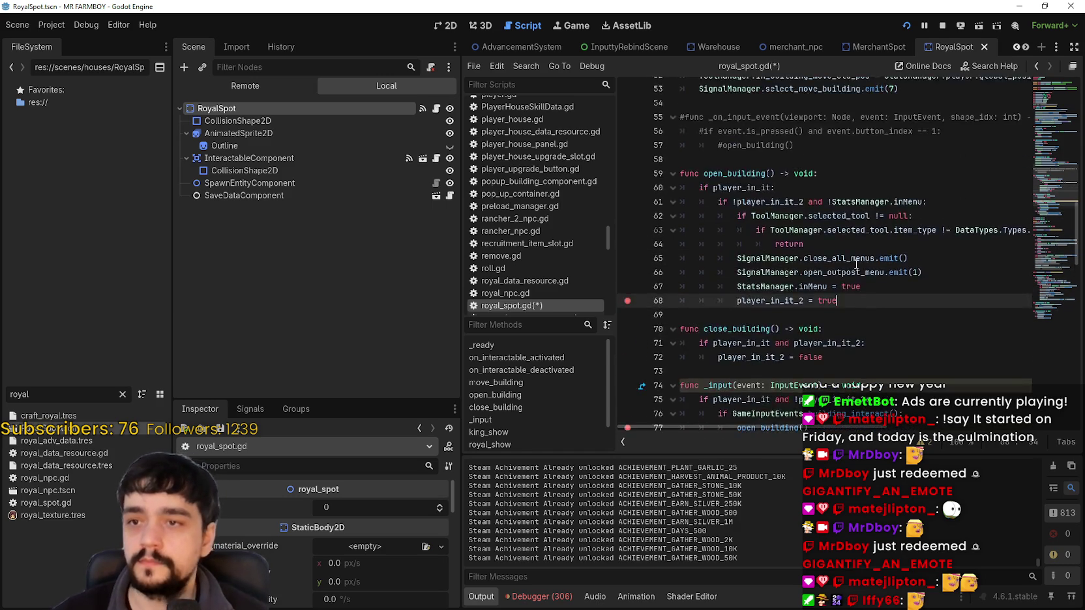
scroll(735, 279, "up", 10)
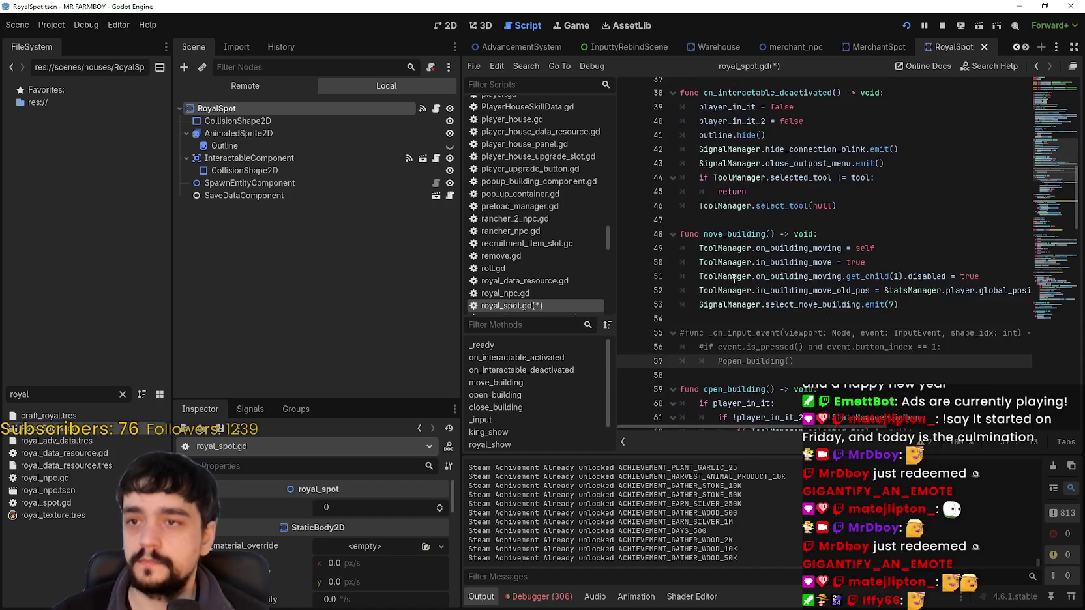
scroll(735, 269, "down", 18)
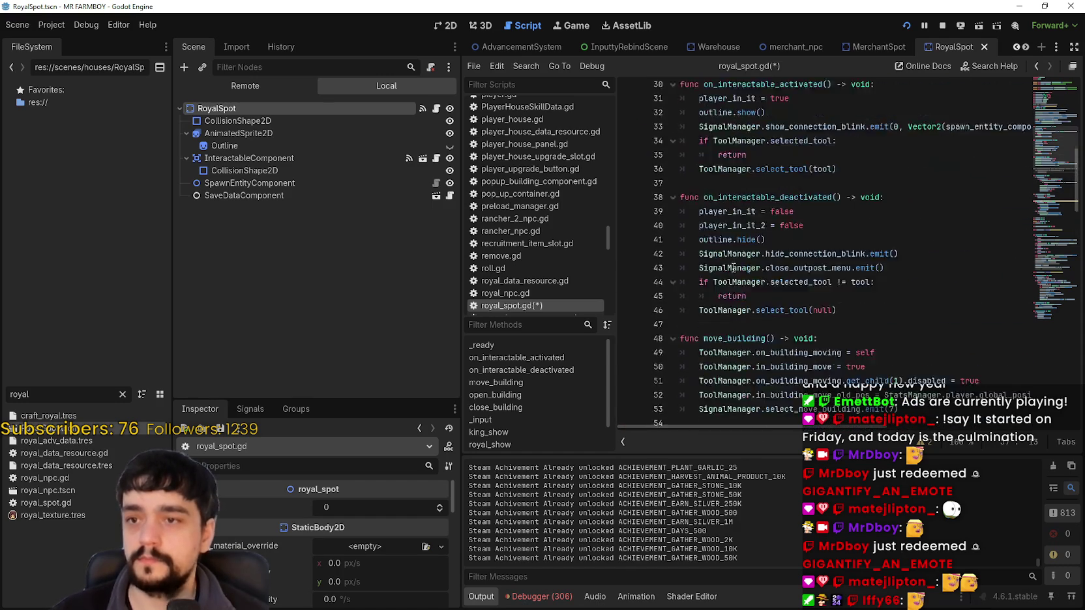
scroll(734, 258, "down", 2)
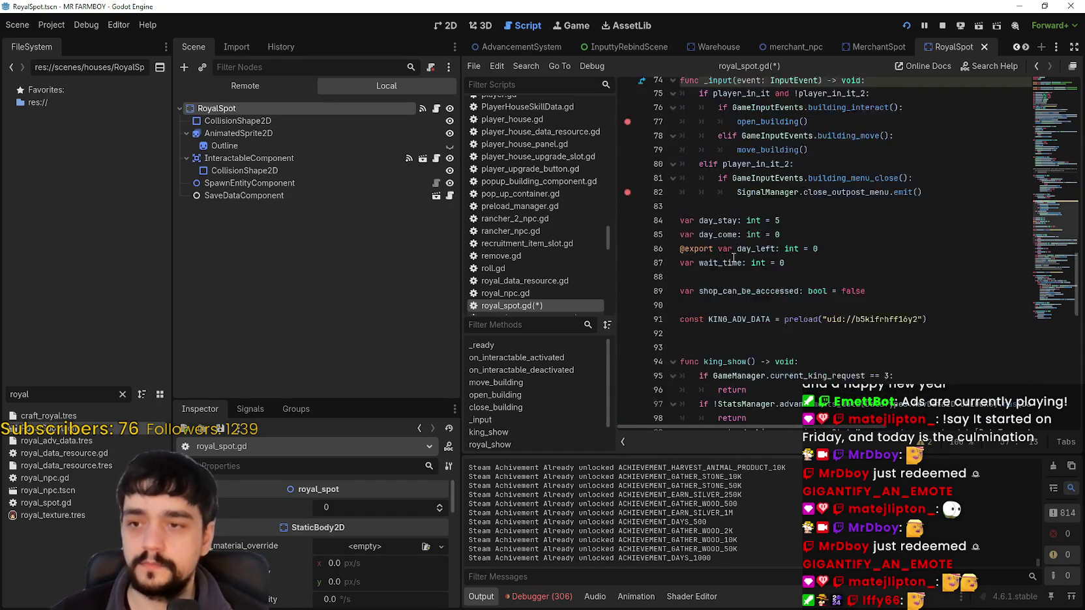
scroll(740, 251, "up", 1)
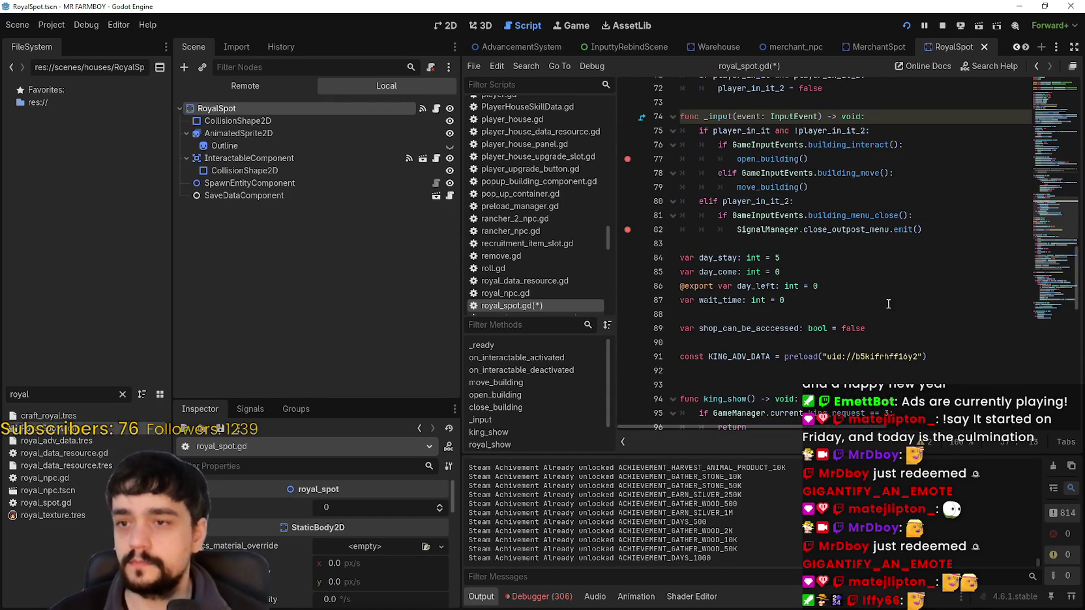
key("alt+Tab")
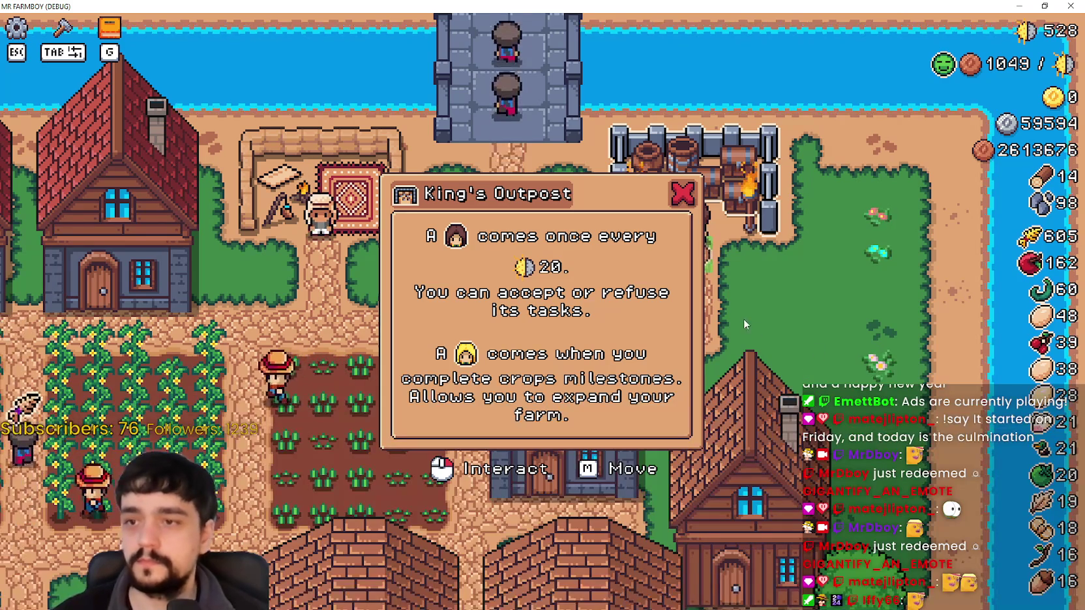
Step: Trigger the outpost breakpoint and repeatedly continue execution past line 82
left_click(744, 318)
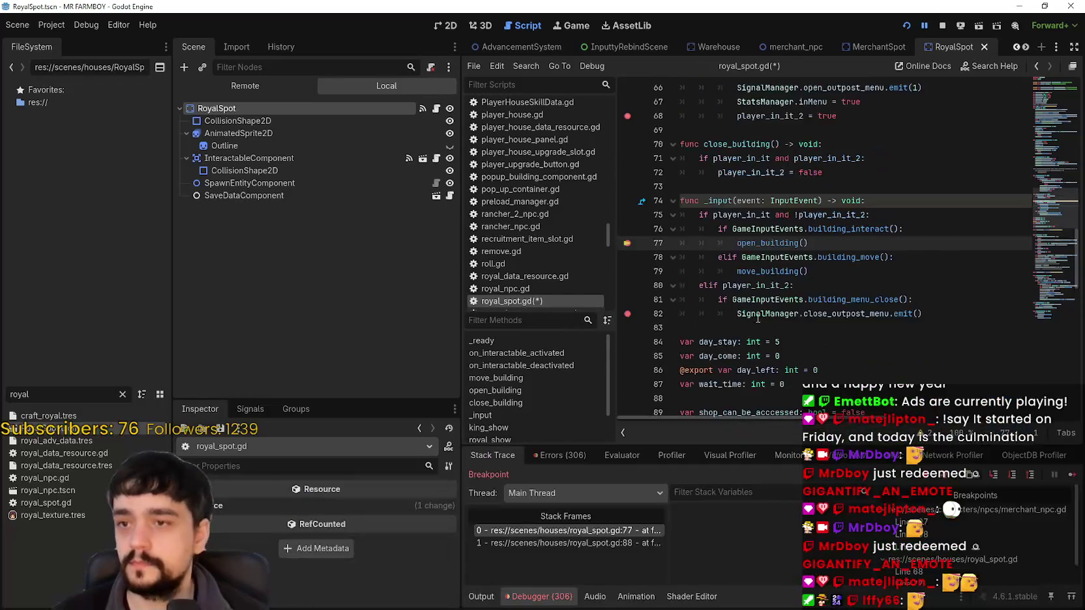
left_click(1068, 479)
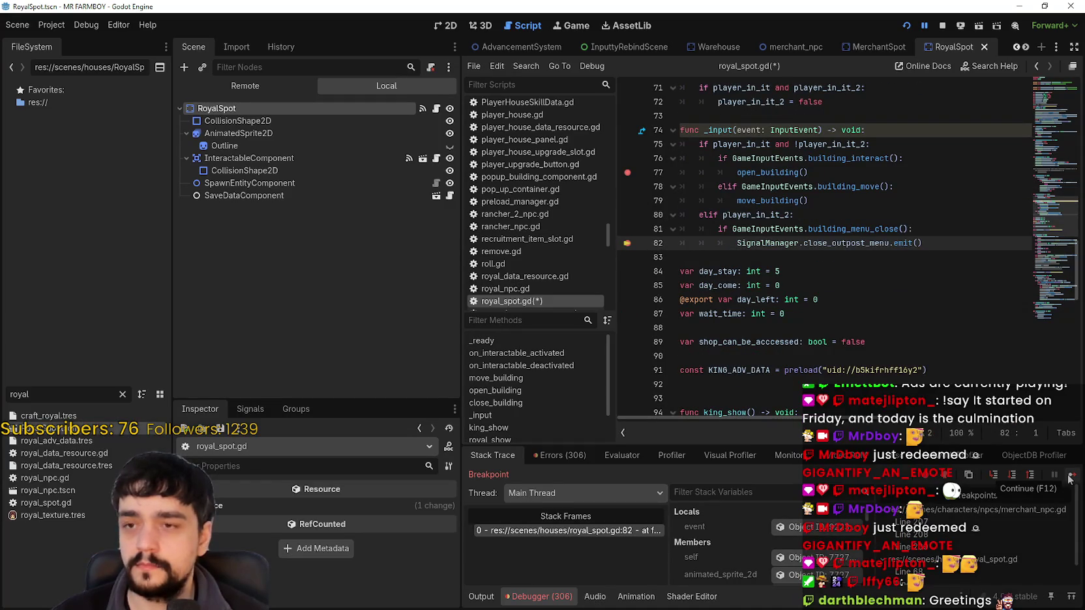
left_click(1068, 479)
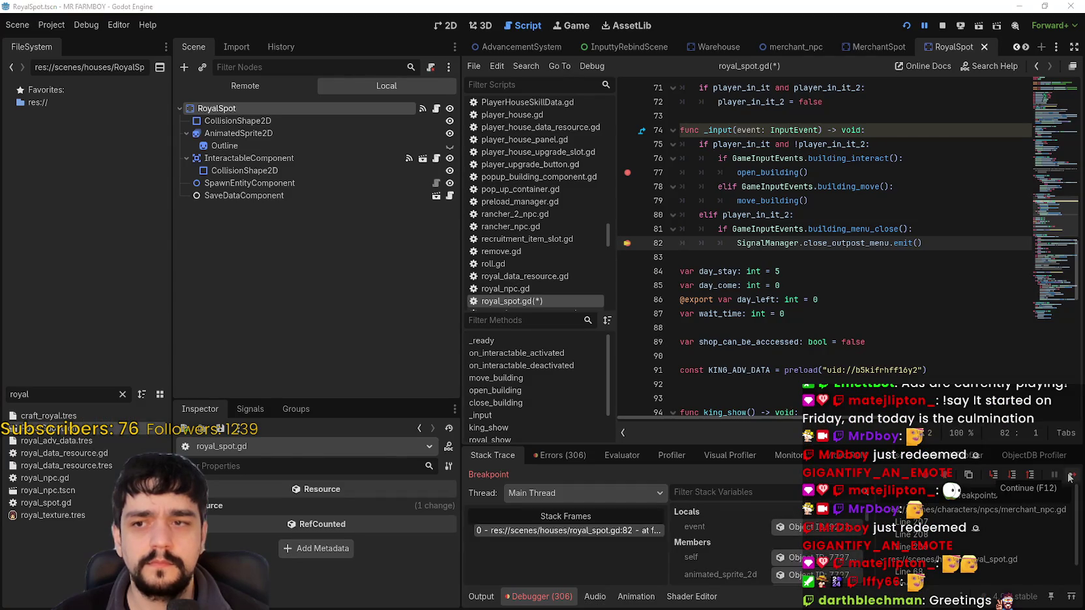
left_click(1069, 478)
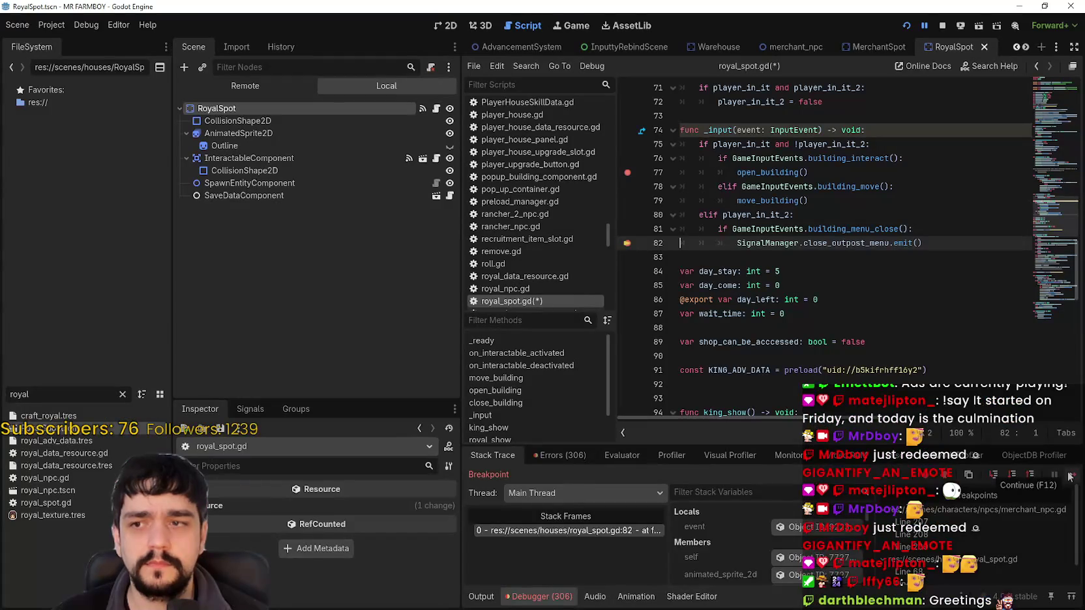
left_click(1069, 477)
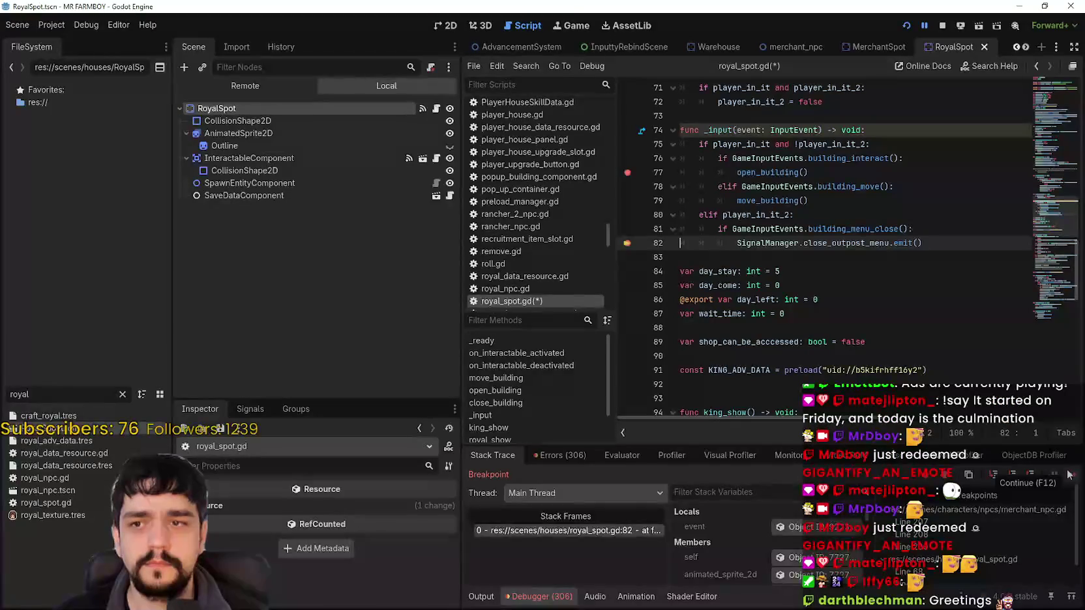
left_click(1068, 474)
left_click(1068, 474)
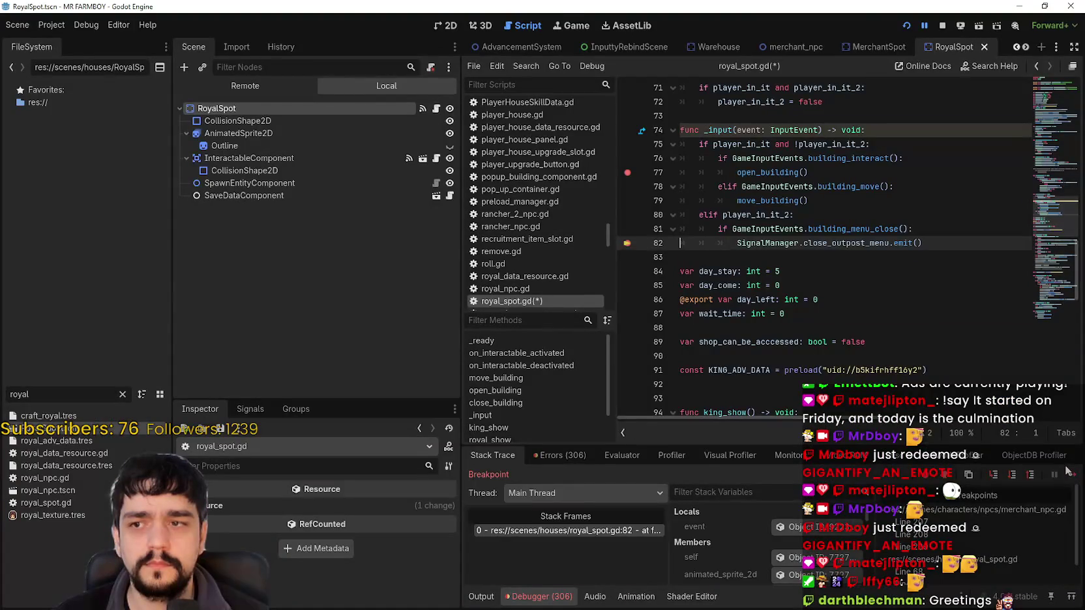
left_click(1072, 474)
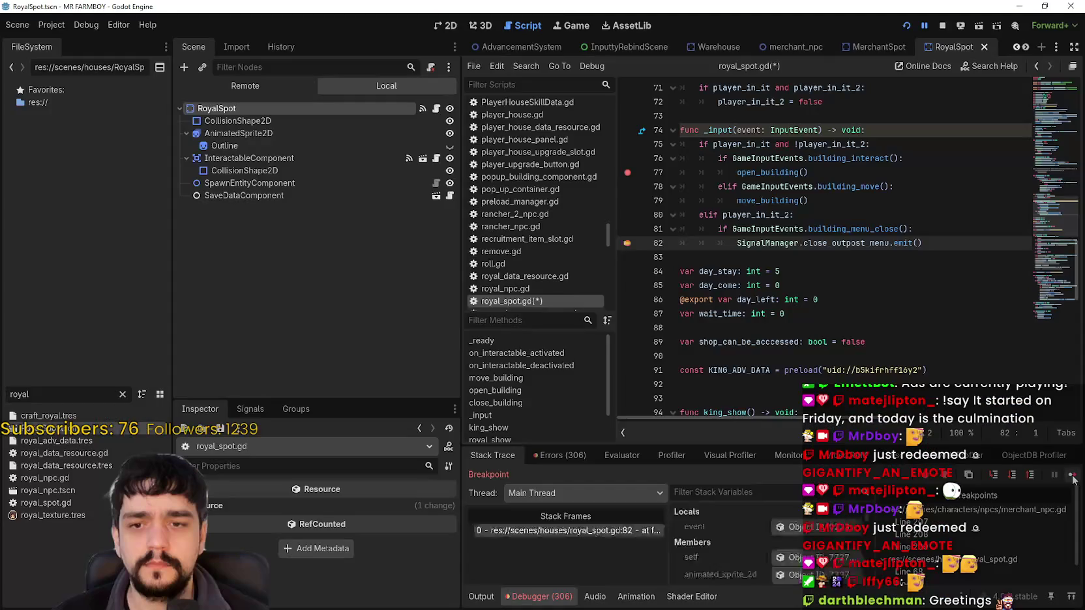
left_click(1072, 474)
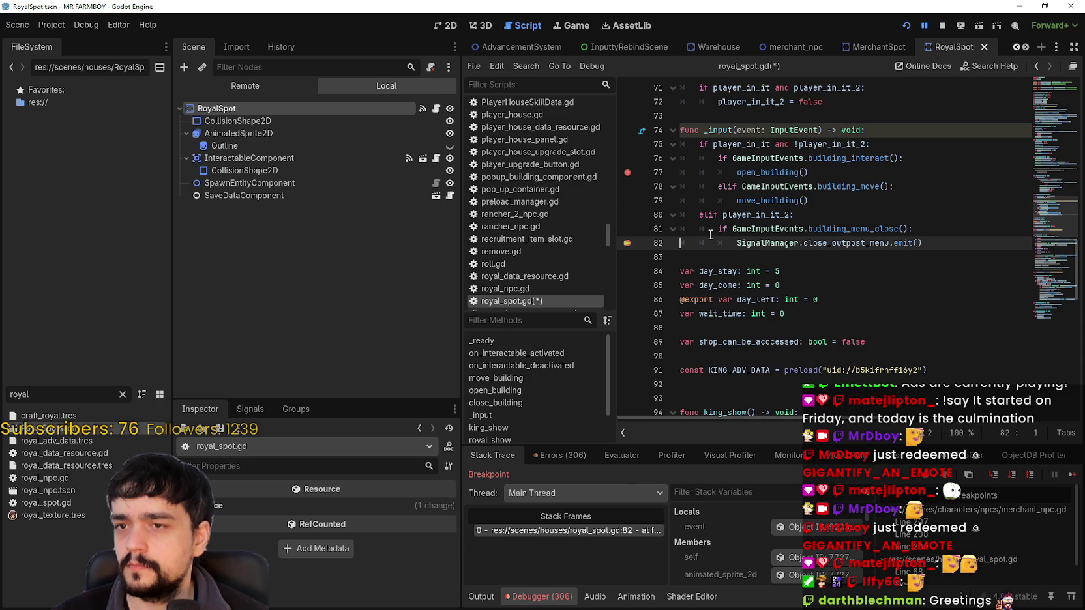
left_click(1072, 476)
left_click(1072, 475)
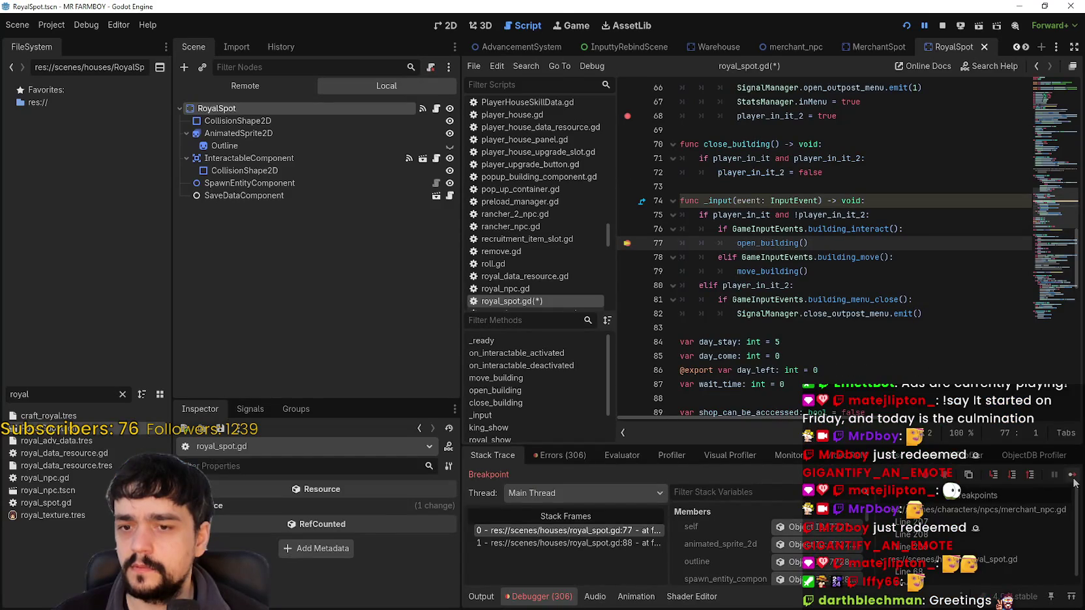
Step: Close the King's Outpost dialog, walk away, and select the open_building call on line 77
left_click(1072, 478)
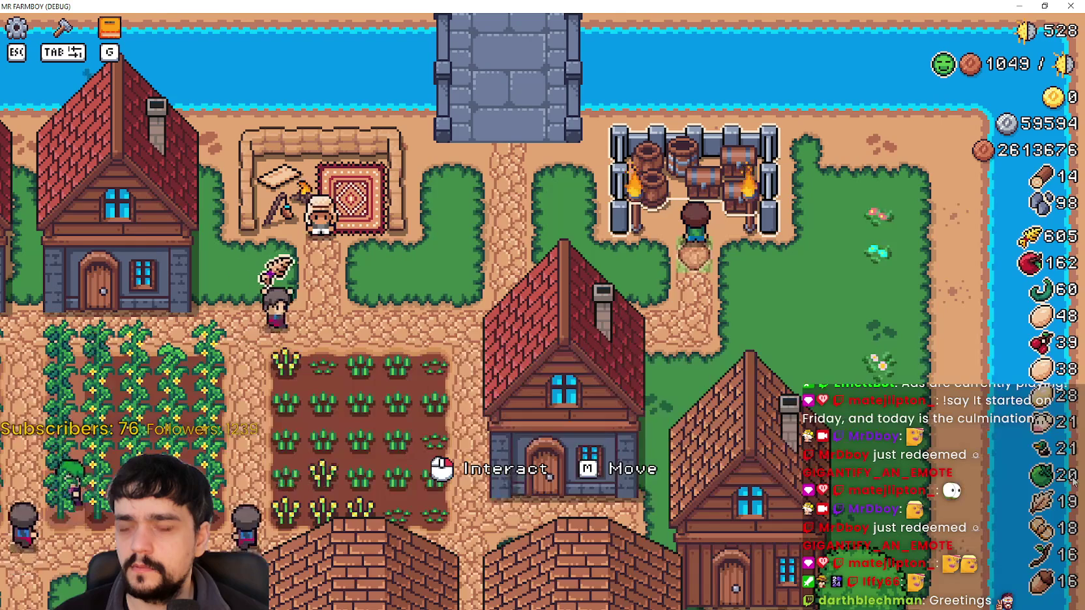
key("d")
key("alt+Tab")
left_click(758, 243)
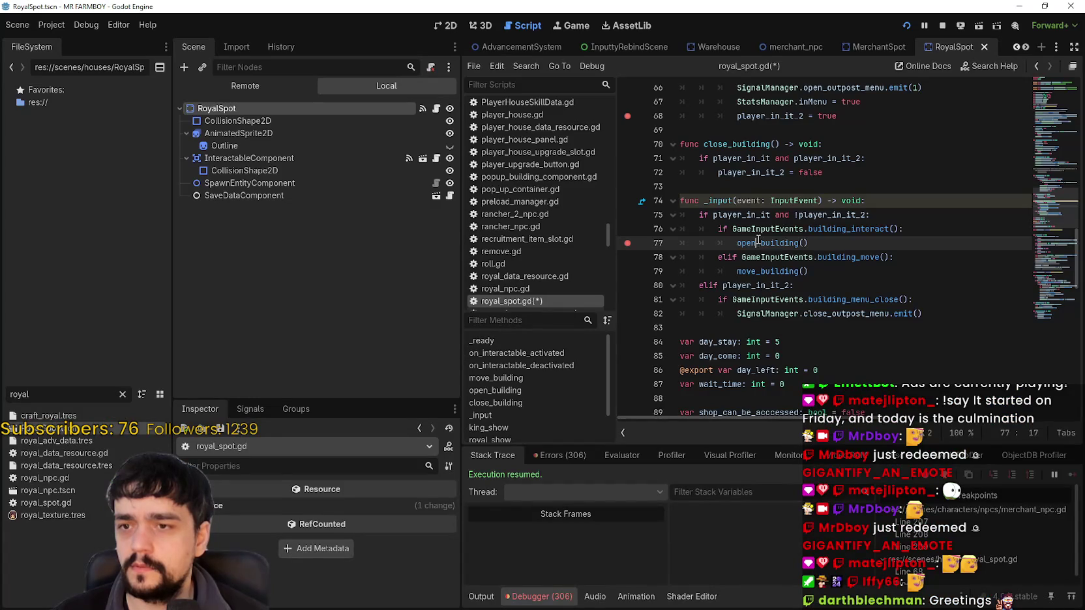
double_click(759, 243)
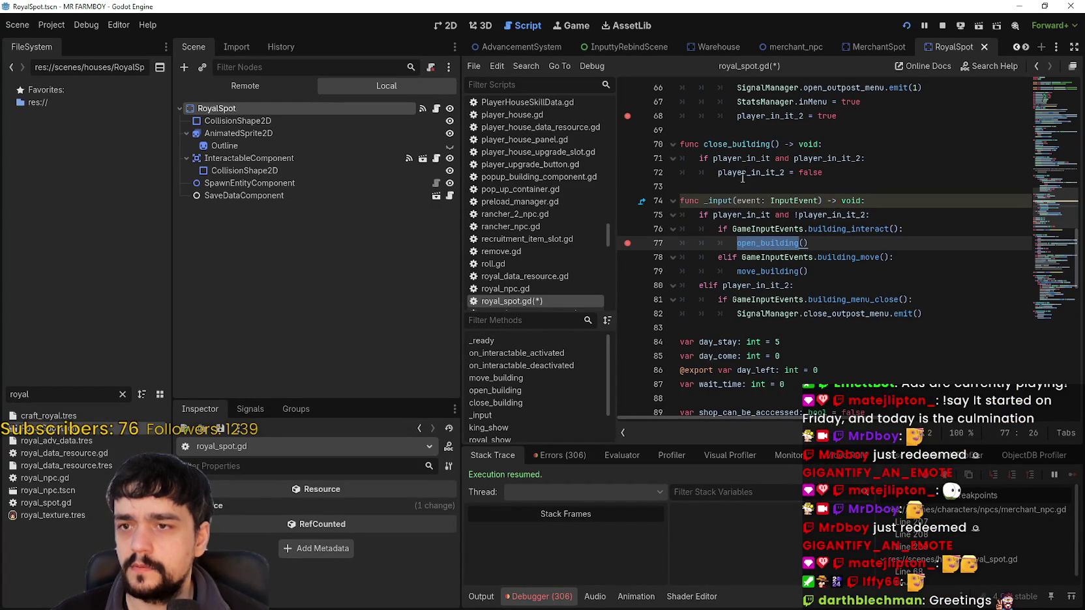
scroll(743, 178, "up", 3)
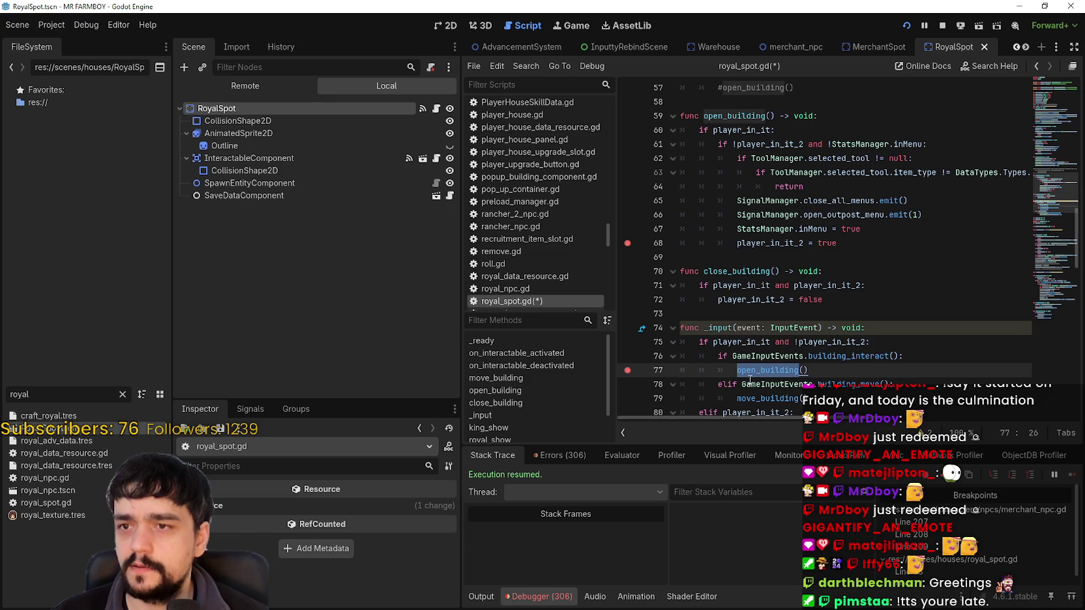
Step: Find player_in_it_2 in close_building and set a breakpoint on line 72
double_click(765, 142)
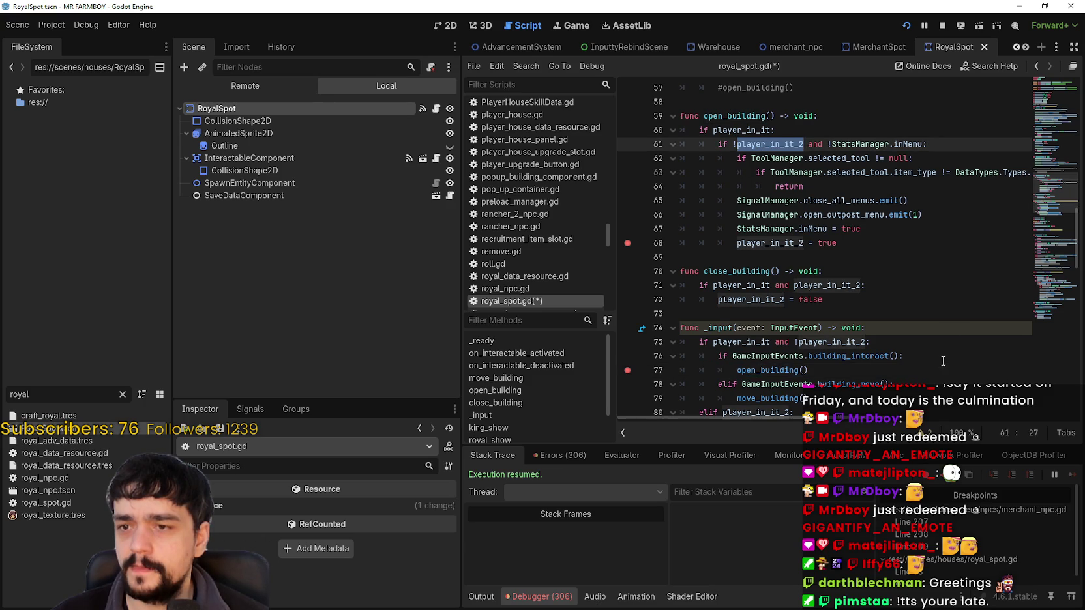
scroll(901, 314, "down", 1)
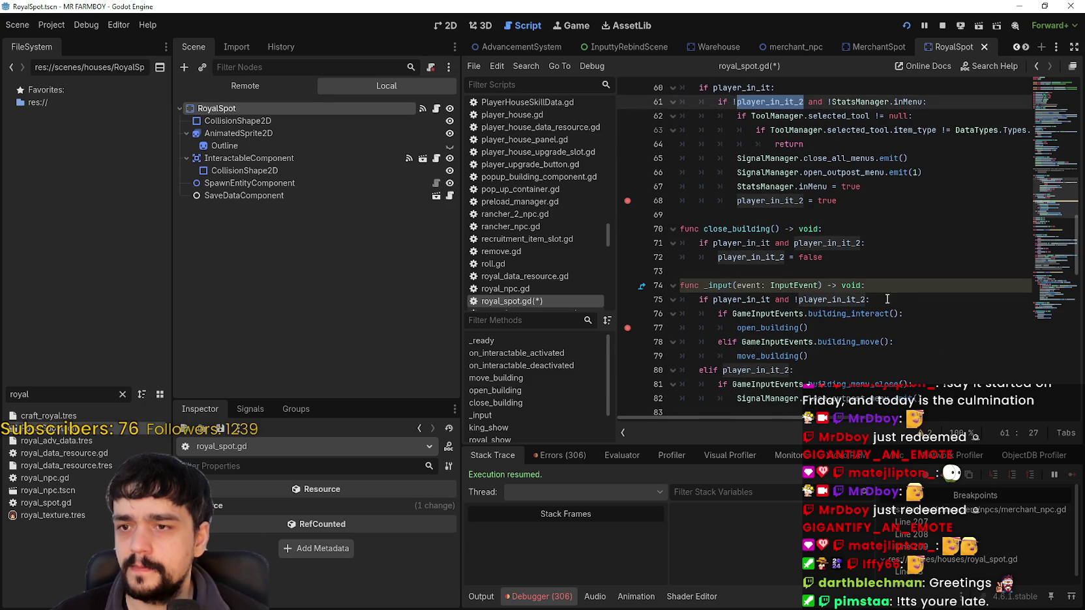
key("F3")
key("F3")
key("F3")
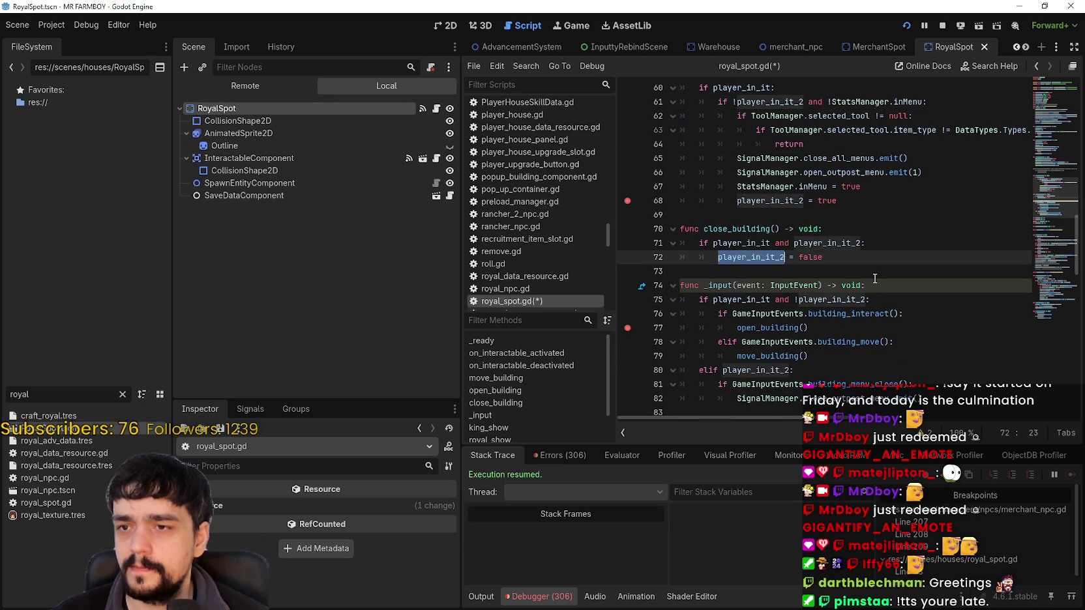
double_click(796, 242)
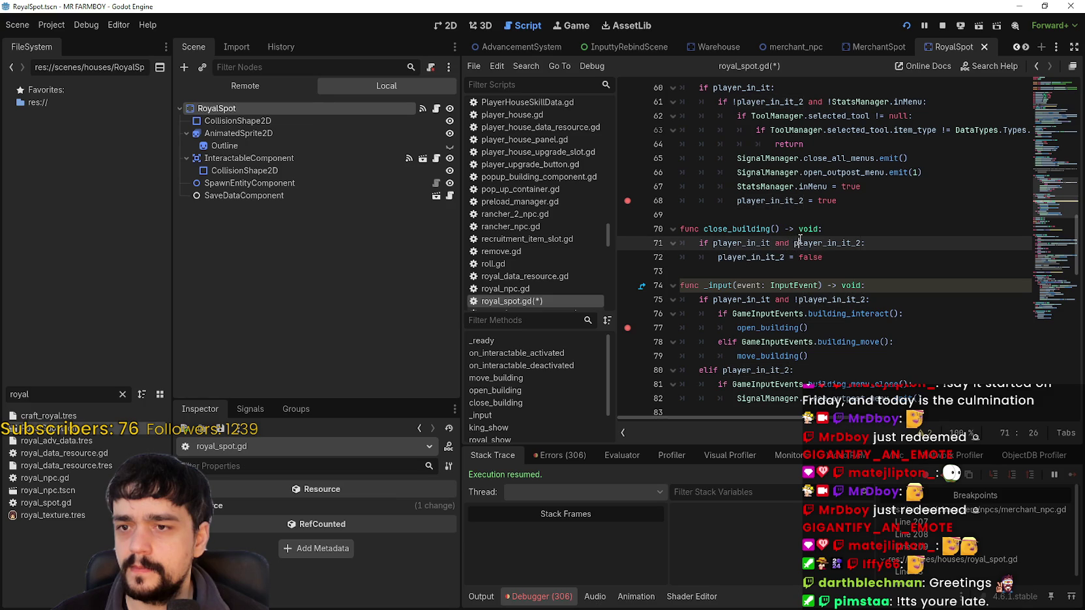
left_click(627, 258)
left_click(772, 258)
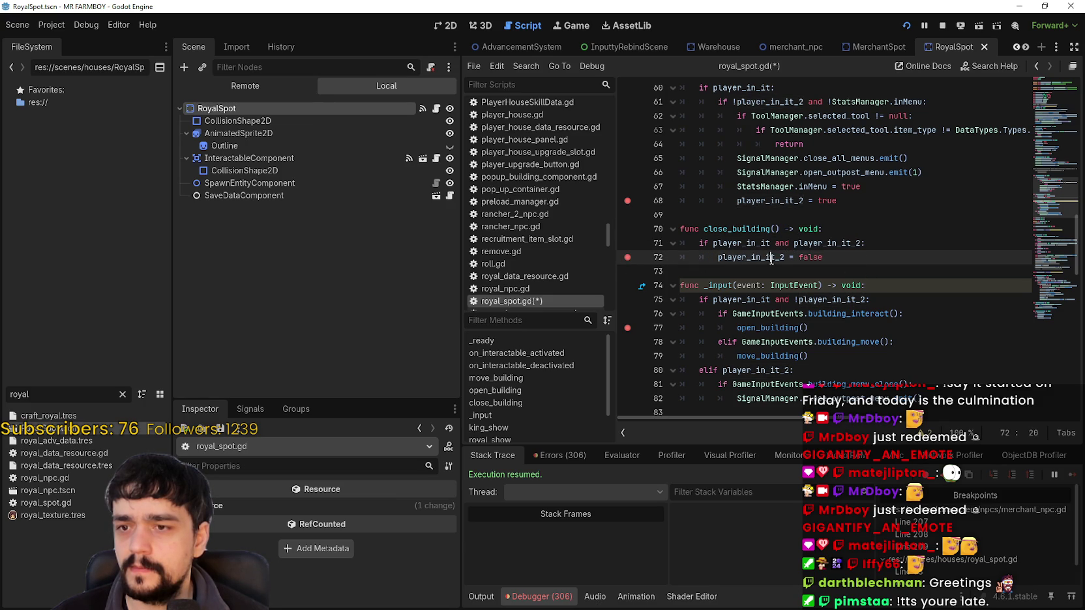
Step: Set a breakpoint on line 81 at the building_menu_close check
scroll(872, 358, "down", 4)
scroll(729, 194, "up", 6)
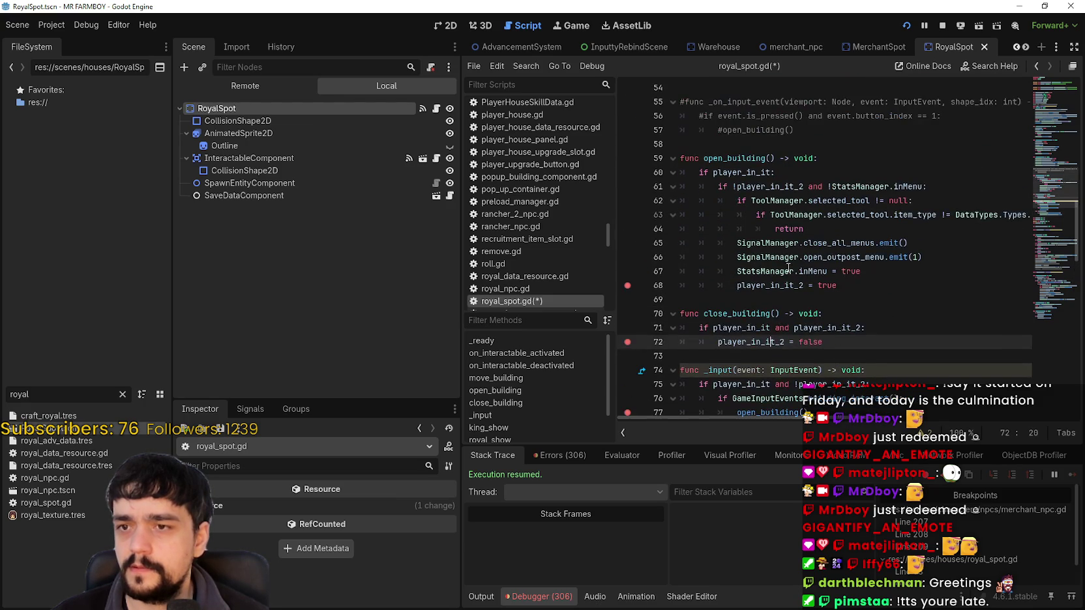
scroll(782, 274, "down", 6)
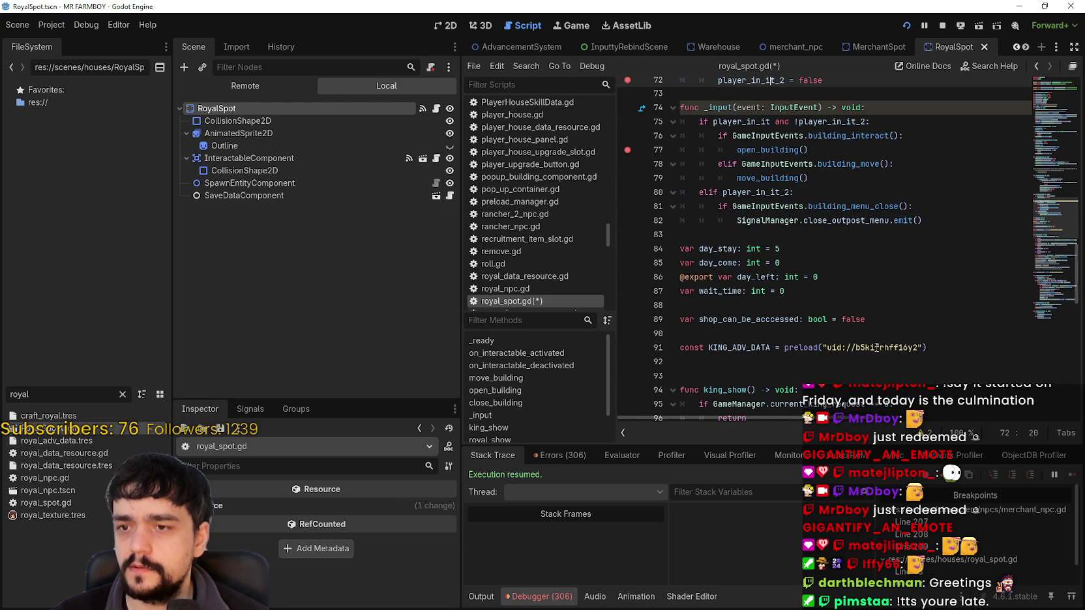
scroll(870, 341, "up", 5)
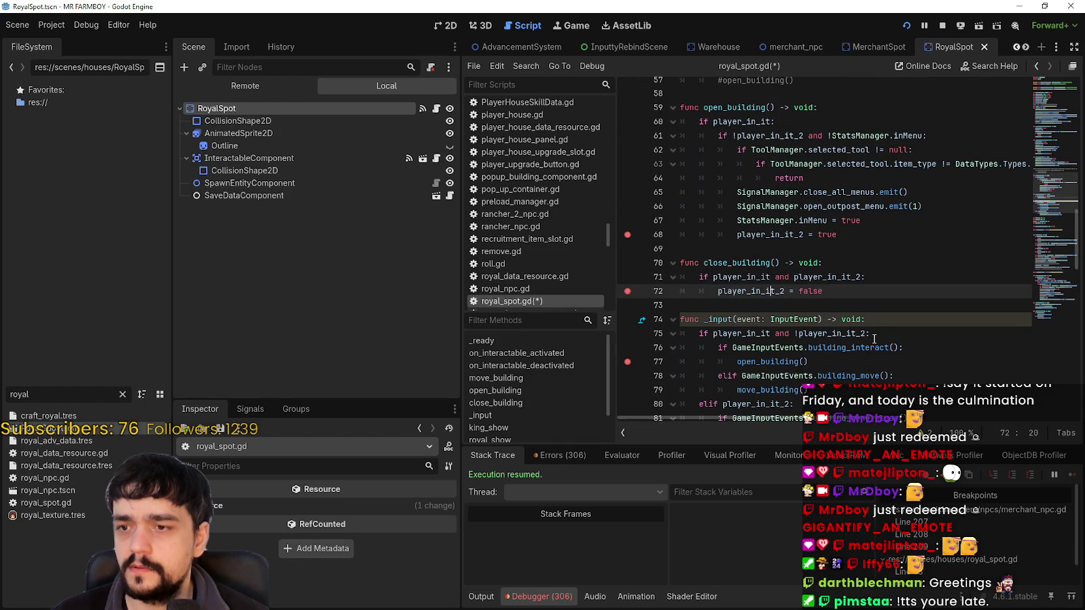
scroll(874, 338, "down", 3)
left_click(625, 292)
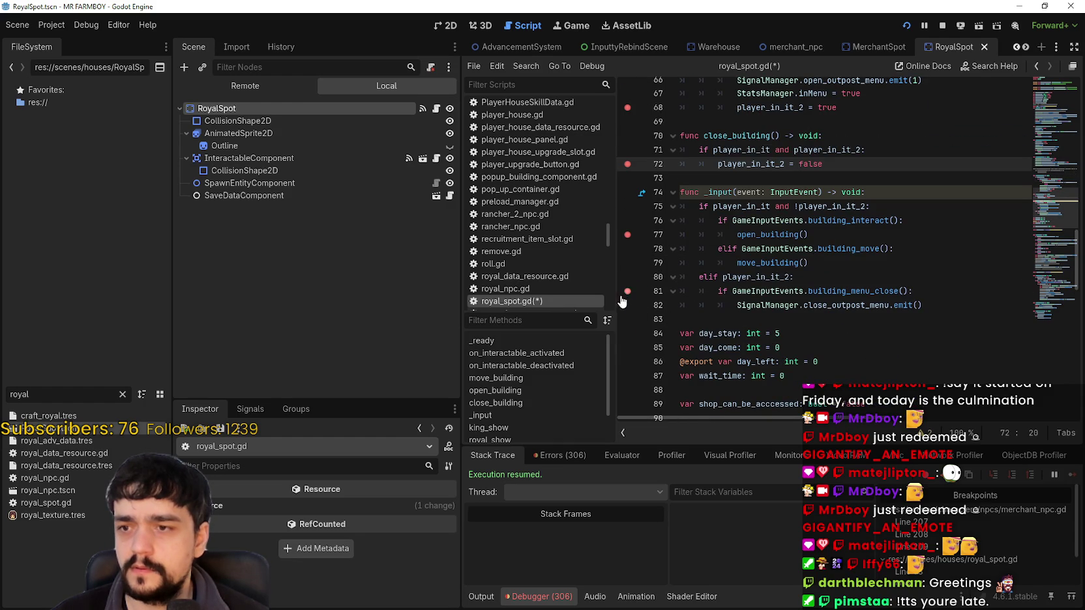
left_click(794, 294)
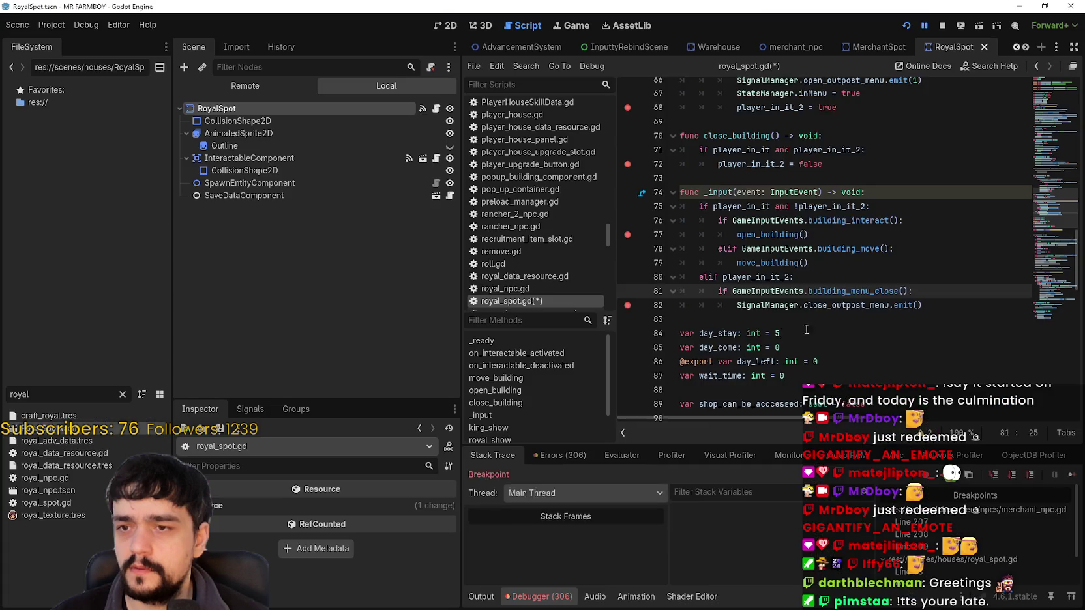
Step: Look up the definition of building_menu_close from line 81
double_click(861, 229)
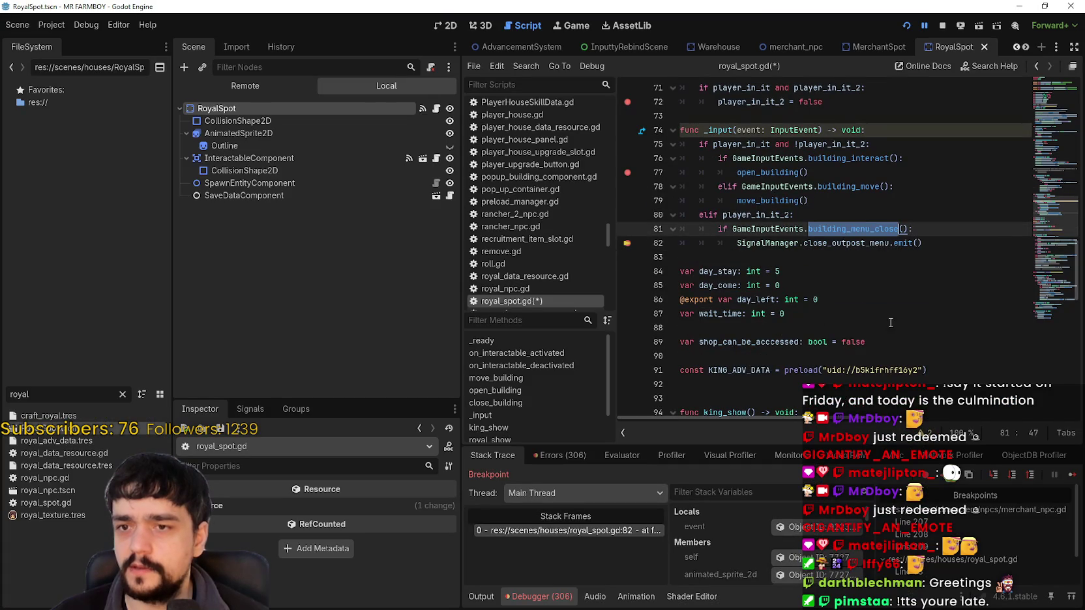
right_click(852, 229)
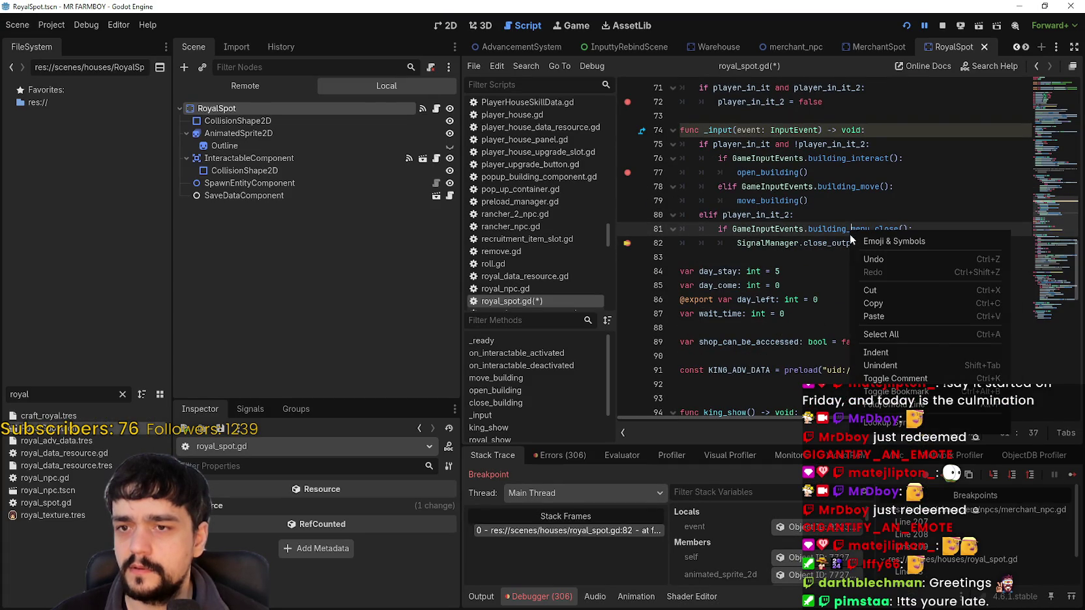
left_click(818, 337)
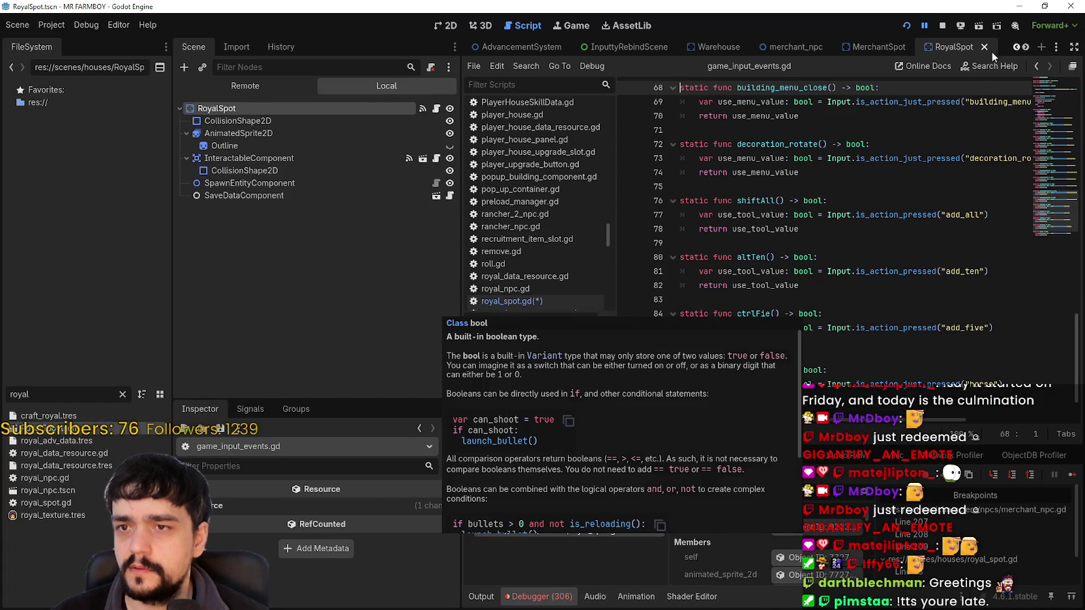
left_click_drag(981, 102, 1042, 102)
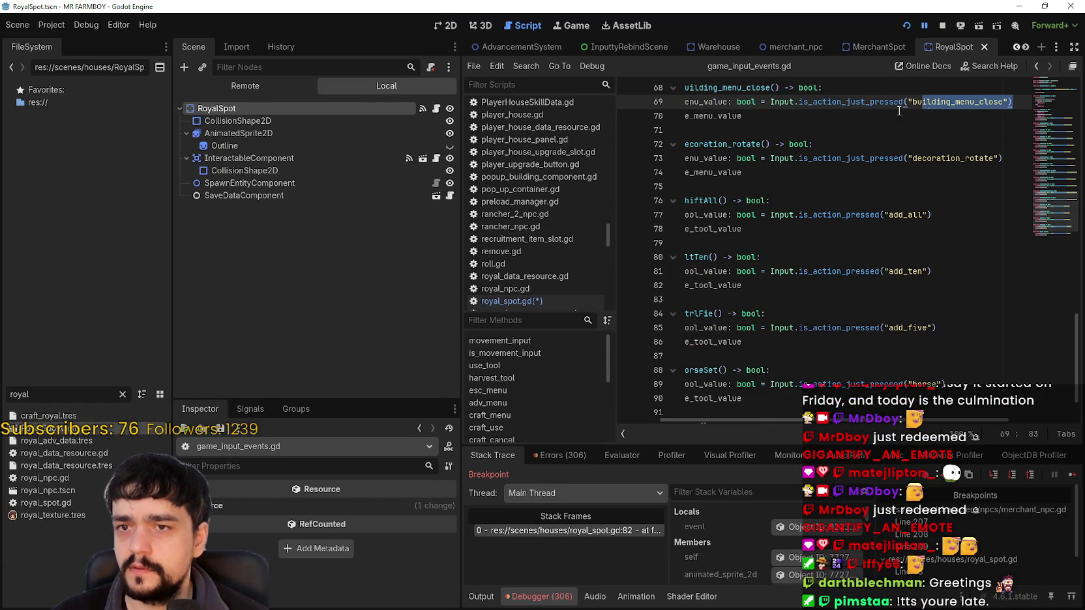
mouse_move(898, 111)
left_mouse_down()
mouse_move(682, 116)
mouse_move(646, 99)
left_mouse_up()
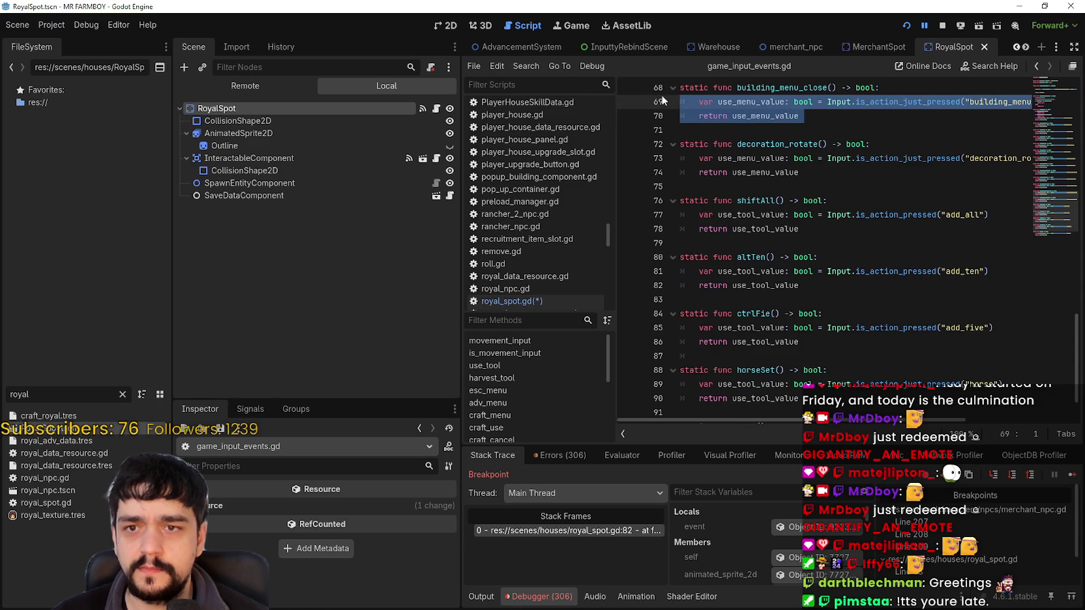
Step: Inspect building_menu_close in game_input_events.gd and set a breakpoint on its line 70
left_click_drag(833, 159, 1071, 160)
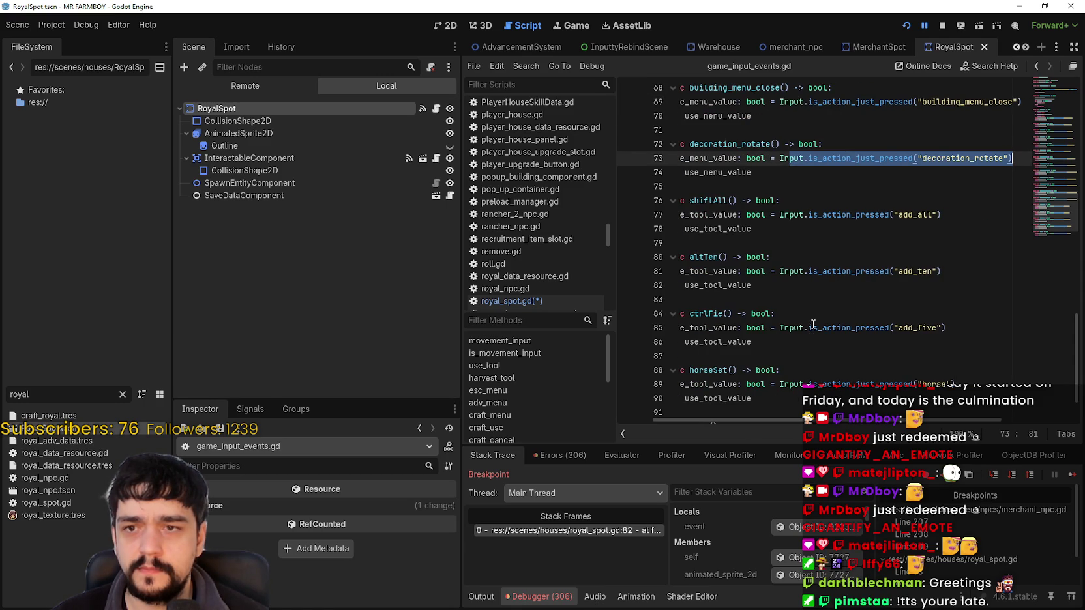
scroll(813, 324, "down", 2)
scroll(808, 310, "up", 6)
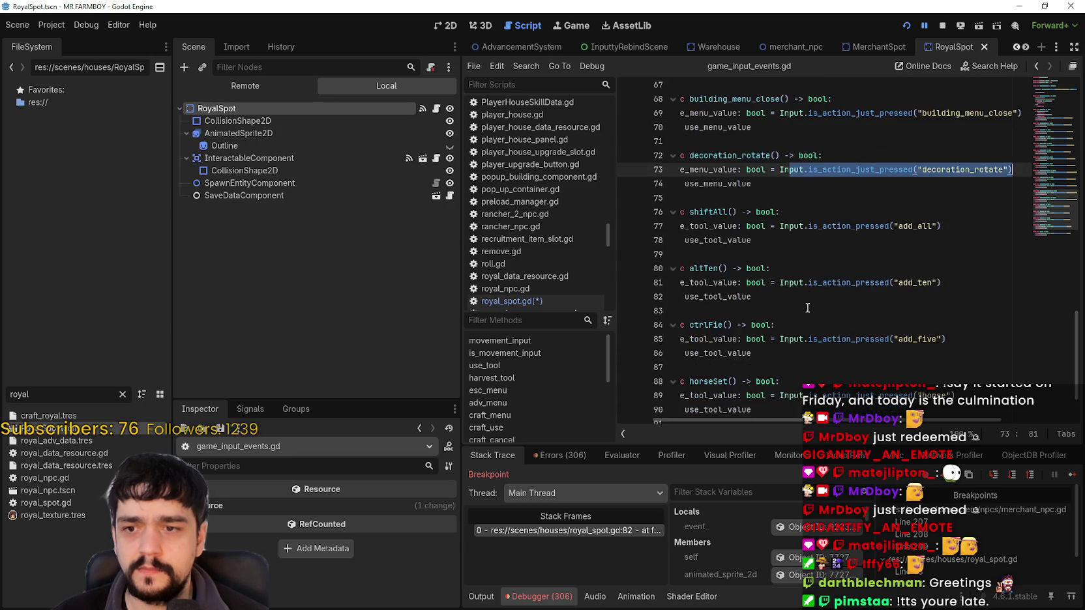
mouse_move(915, 225)
left_mouse_down()
mouse_move(718, 157)
mouse_move(681, 104)
mouse_move(680, 206)
left_mouse_up()
scroll(941, 284, "up", 4)
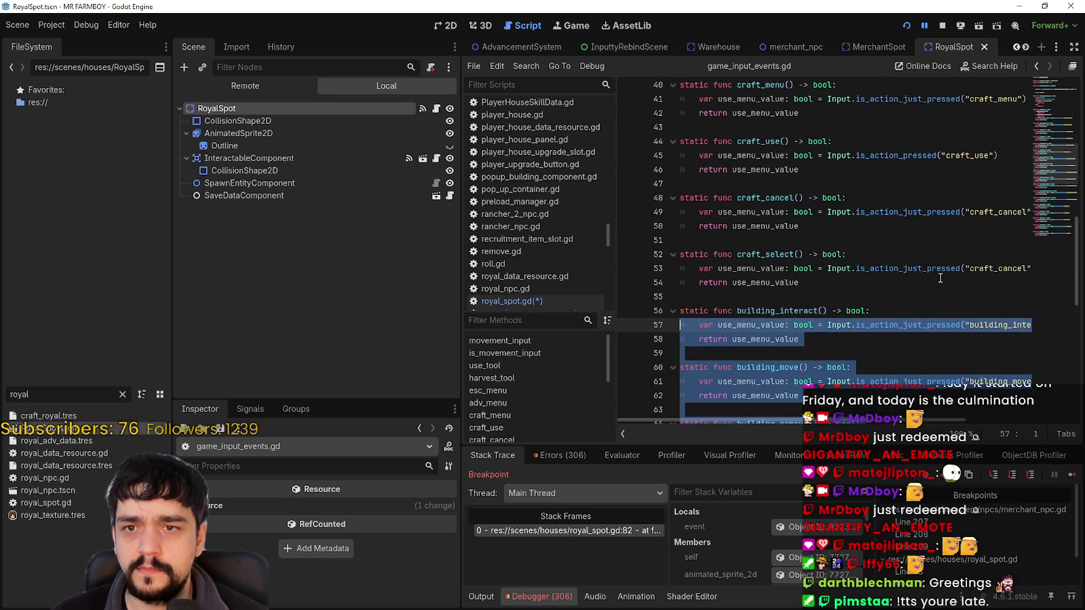
scroll(952, 312, "up", 6)
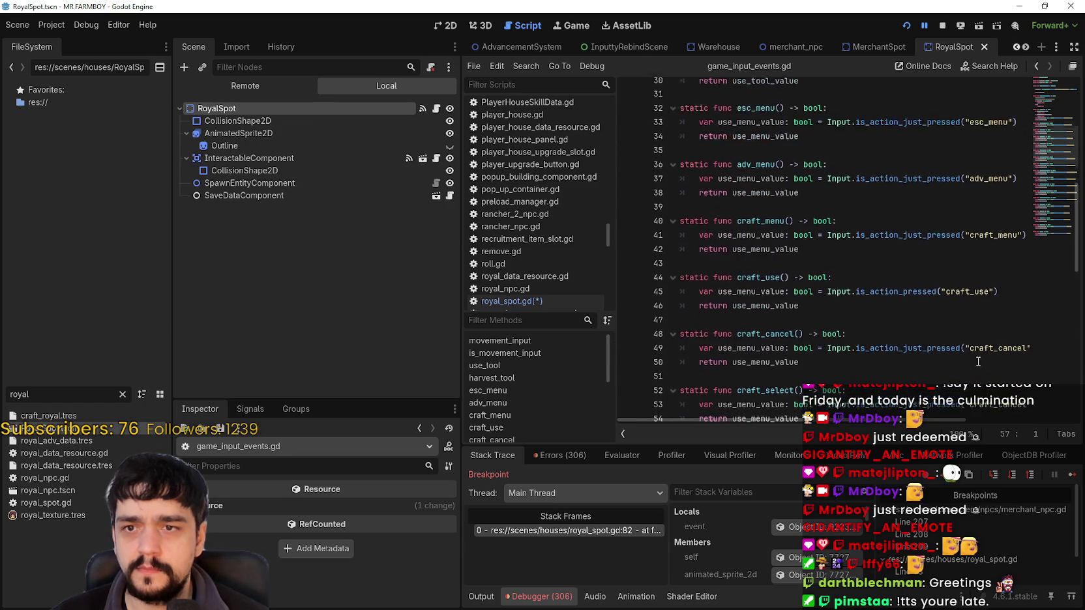
scroll(968, 347, "down", 12)
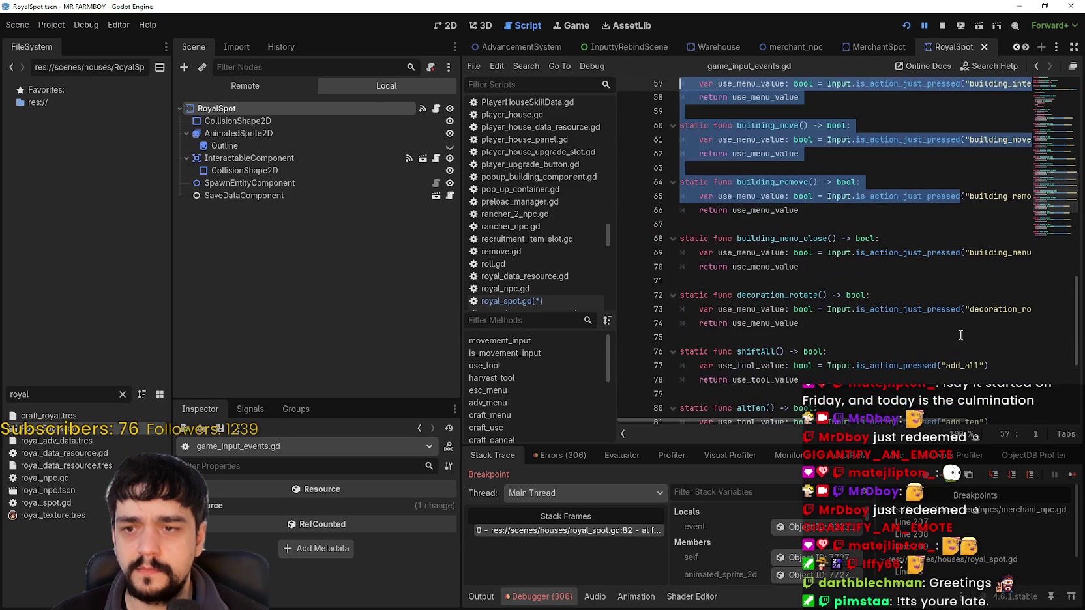
left_click_drag(956, 196, 1035, 200)
left_click_drag(958, 253, 597, 252)
left_click(627, 266)
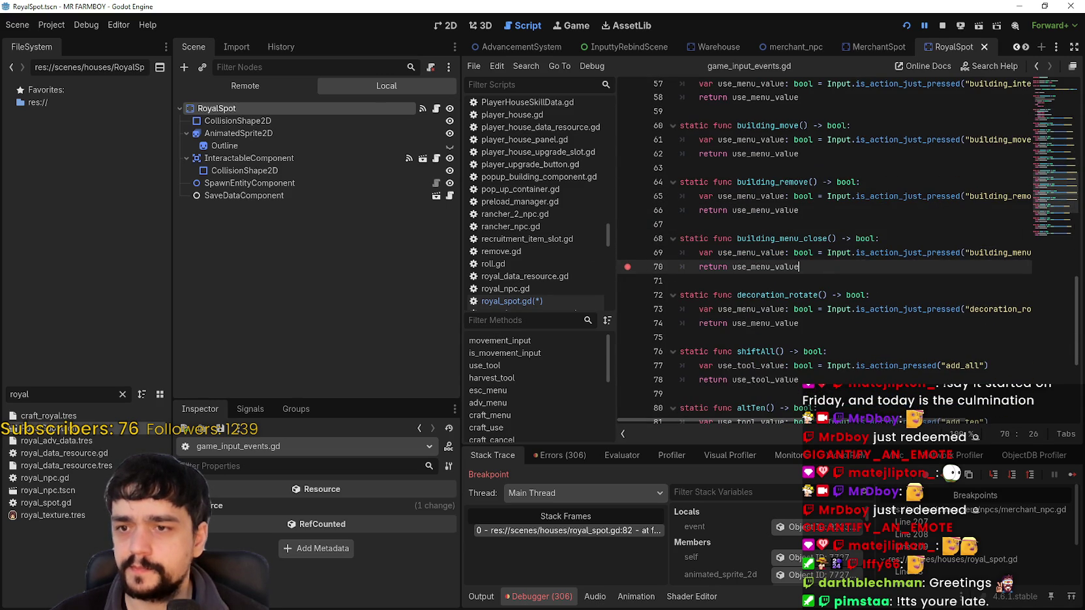
Step: Resume the game repeatedly to the line 82 breakpoint and select close_outpost_menu
left_click(1072, 476)
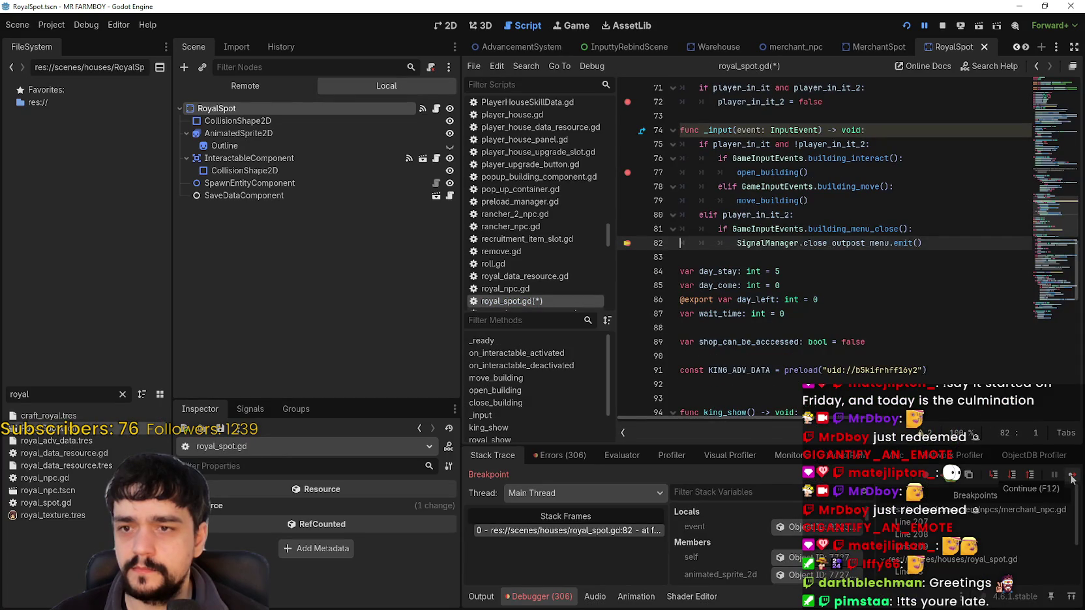
left_click(1073, 476)
left_click(1073, 476)
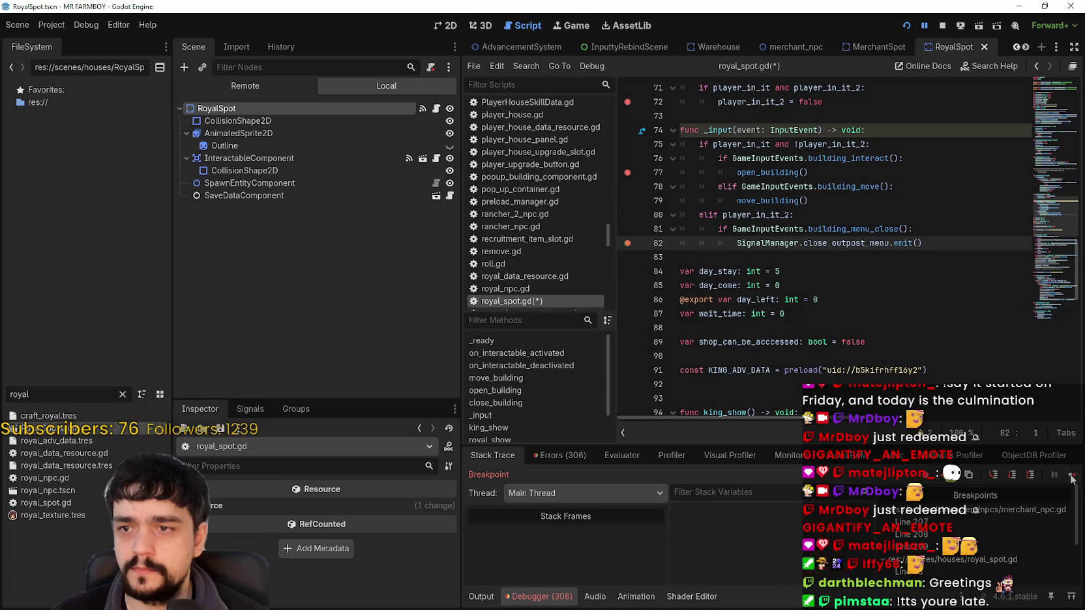
left_click(1073, 477)
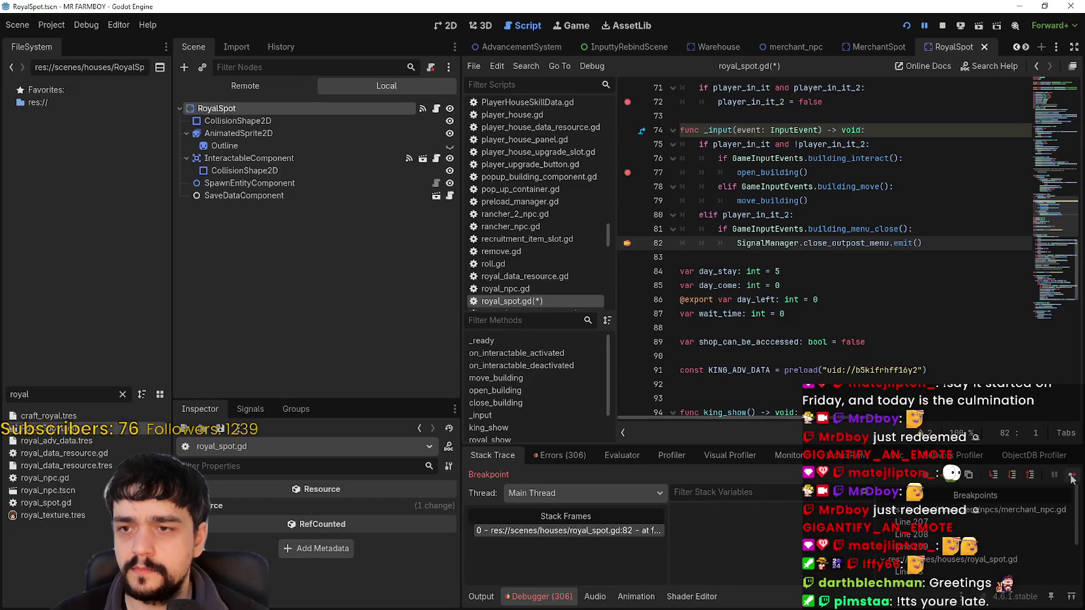
left_click(1073, 477)
left_click(1072, 476)
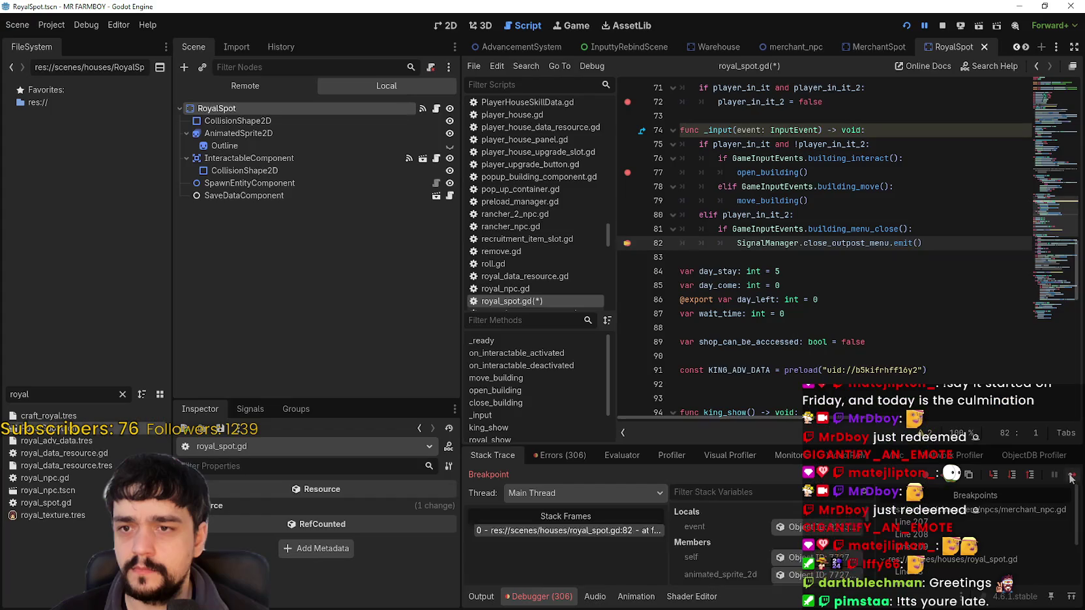
left_click(1069, 477)
double_click(848, 244)
Step: Search the project for close_outpost_menu and open its line 25 connection
key("ctrl+shift+f")
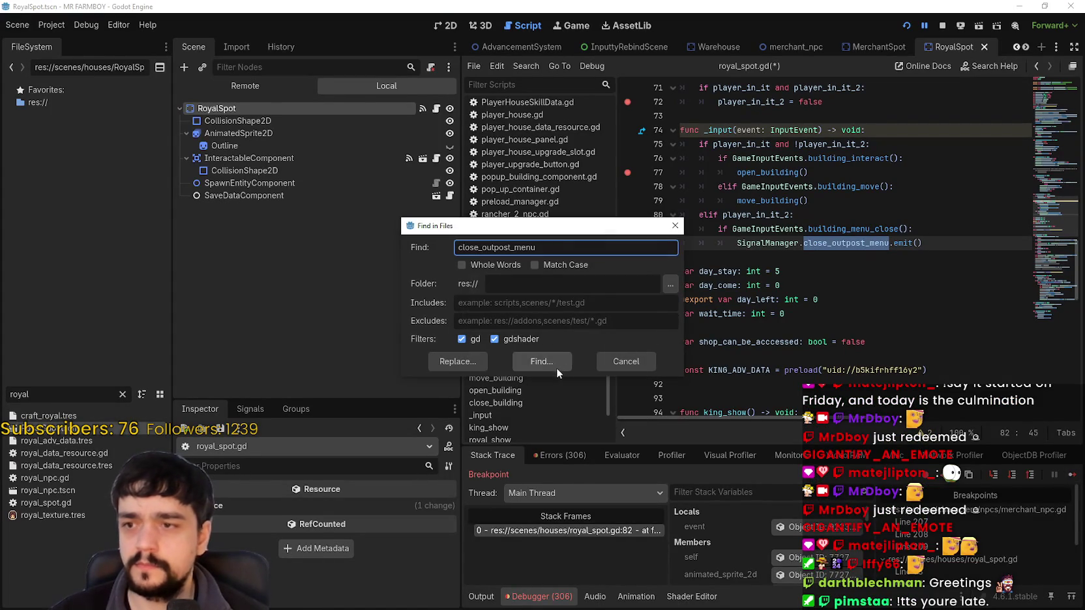
left_click(551, 361)
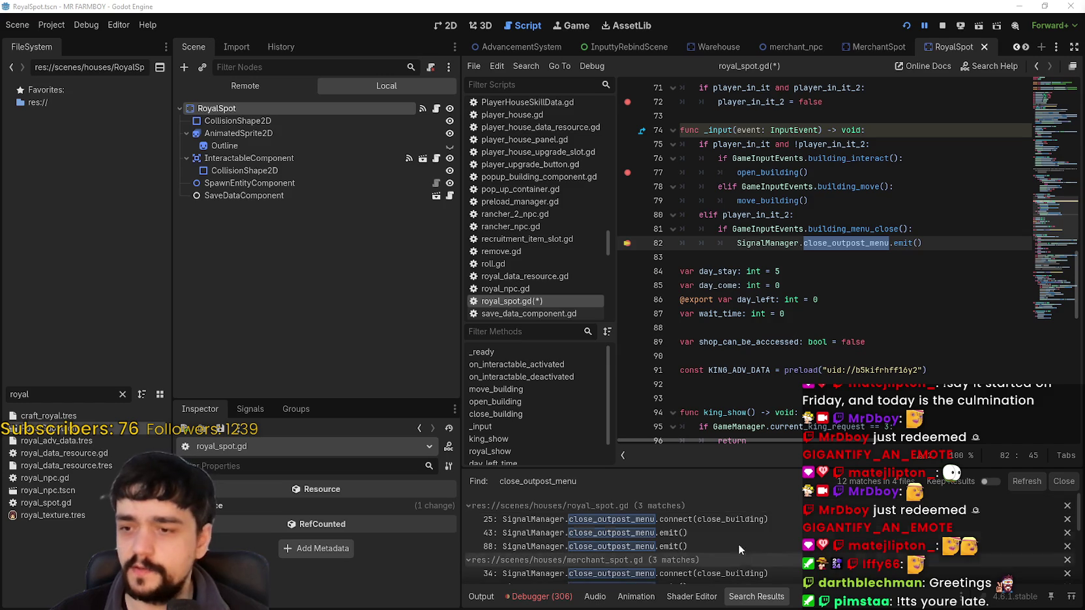
left_click(746, 520)
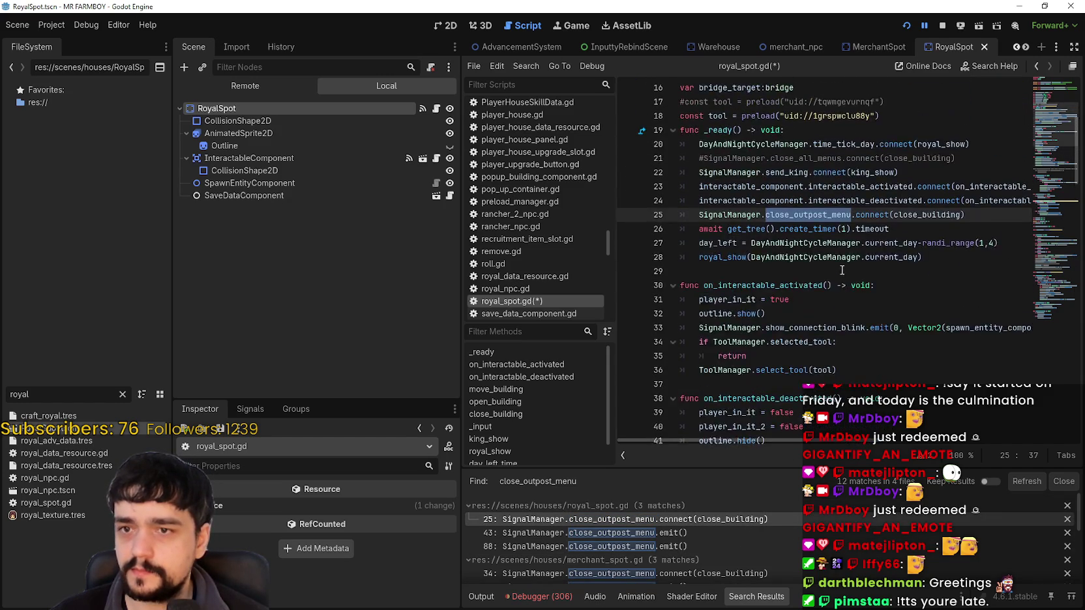
left_click(884, 271)
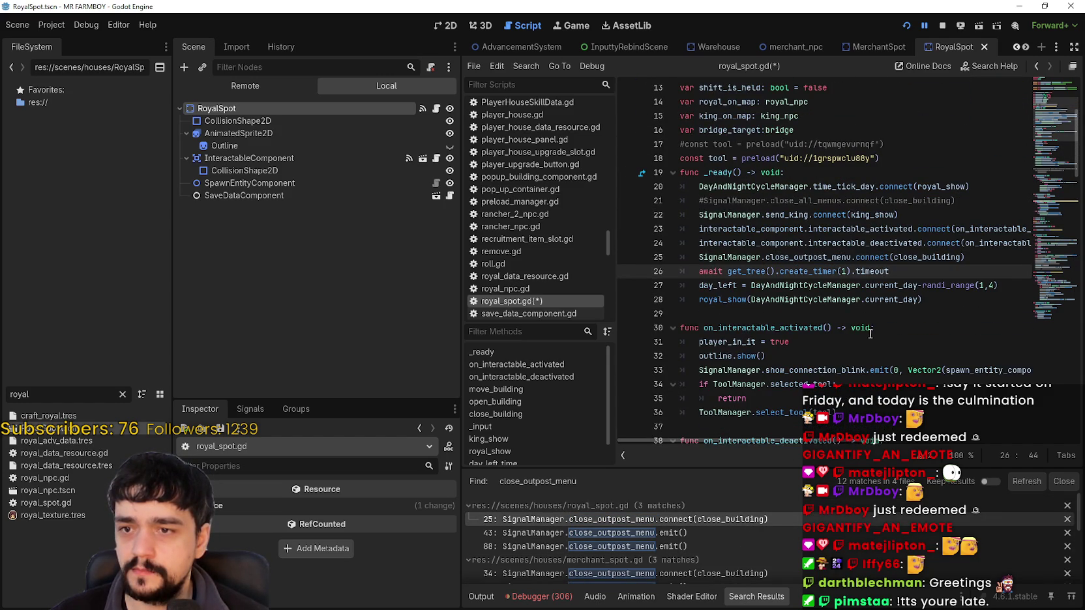
left_click(957, 298)
scroll(959, 313, "up", 4)
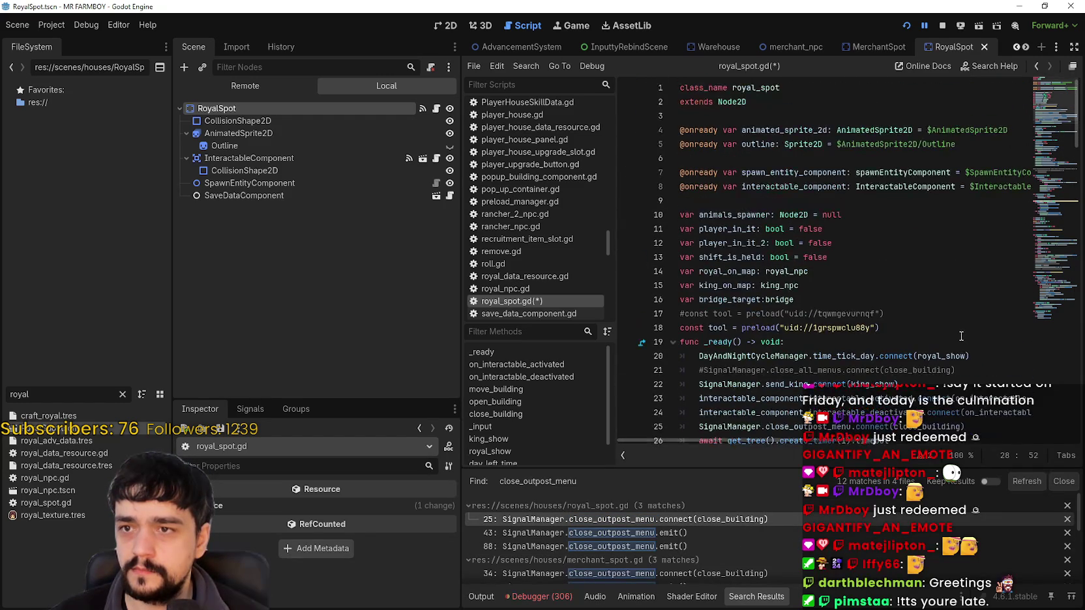
scroll(960, 336, "down", 4)
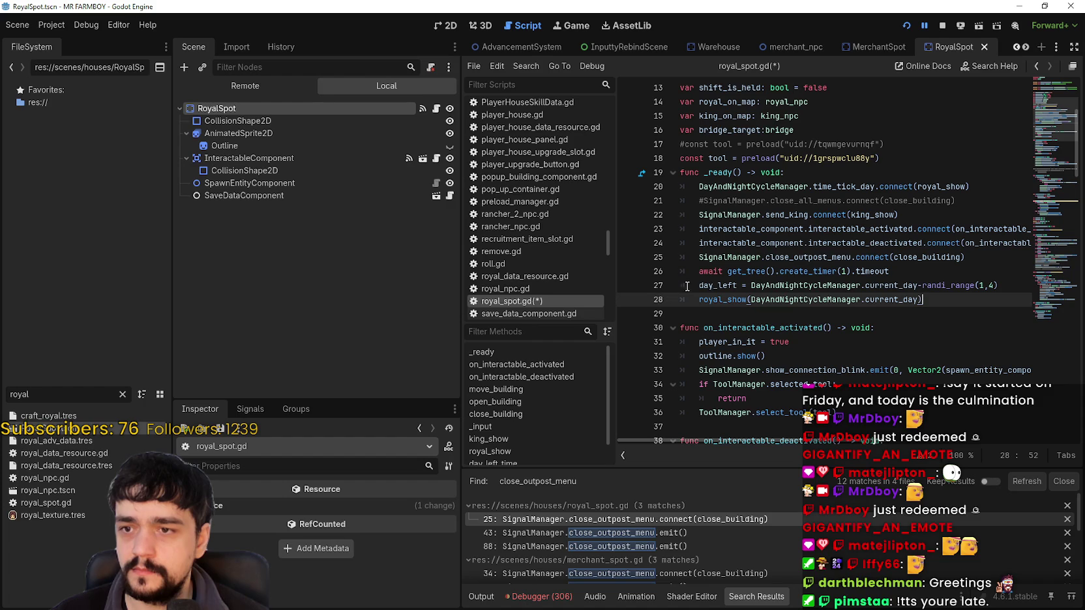
Step: Look up close_building and select its body plus the elif branch on lines 80–82
right_click(931, 258)
left_click(982, 438)
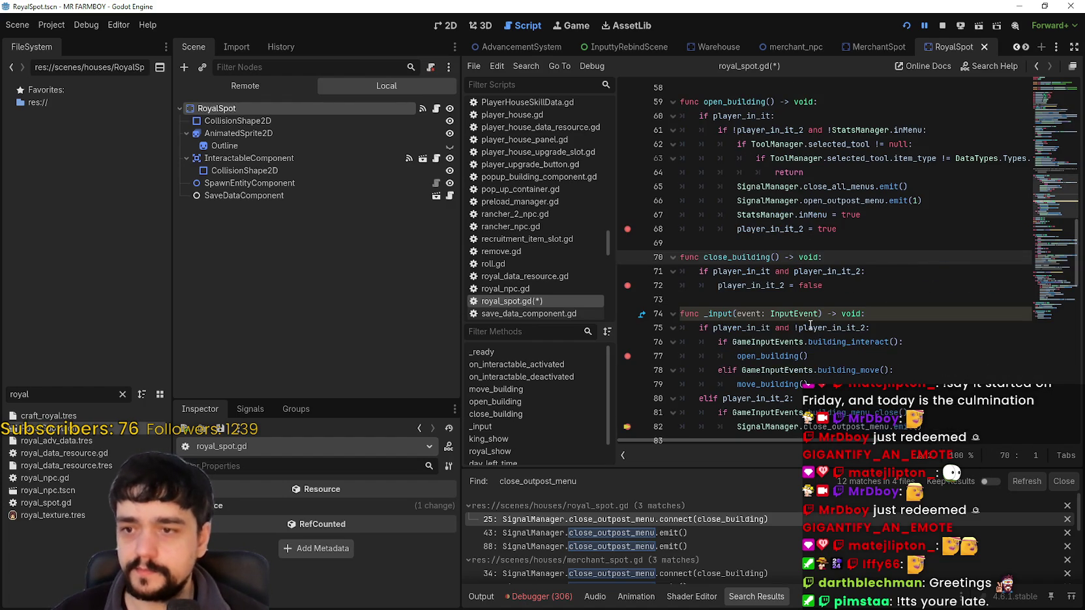
left_click(771, 296)
left_click(841, 285)
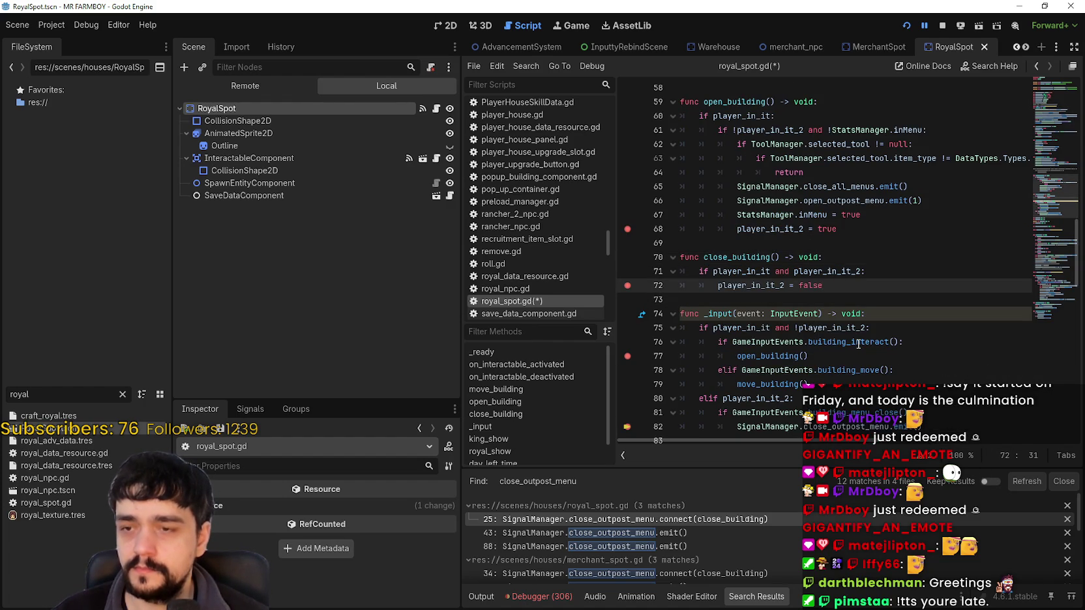
left_click_drag(851, 287, 642, 254)
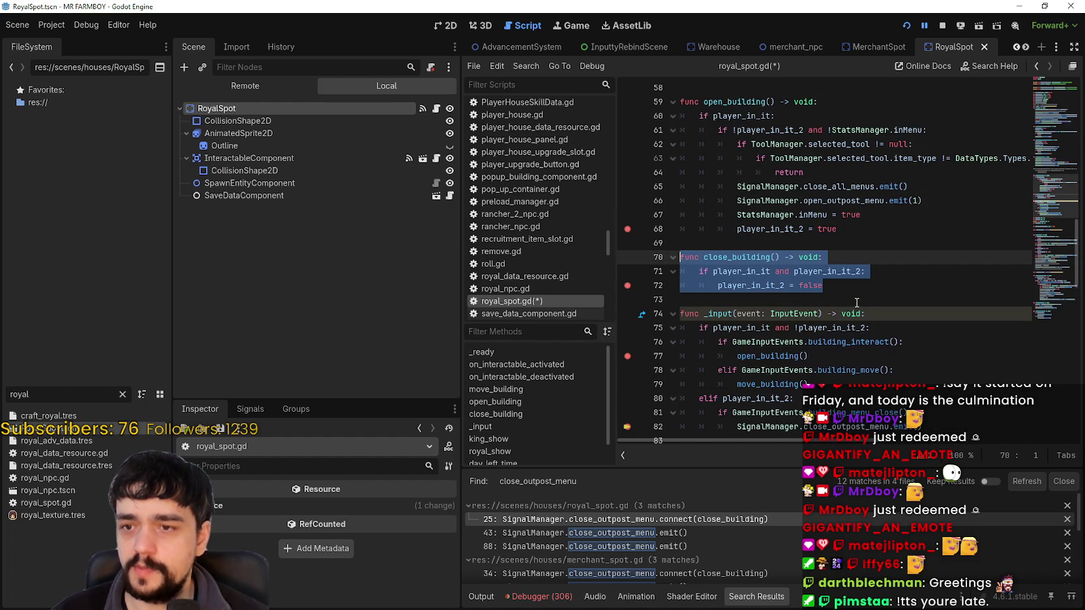
scroll(856, 302, "down", 4)
left_click(922, 257)
left_click_drag(922, 257, 637, 228)
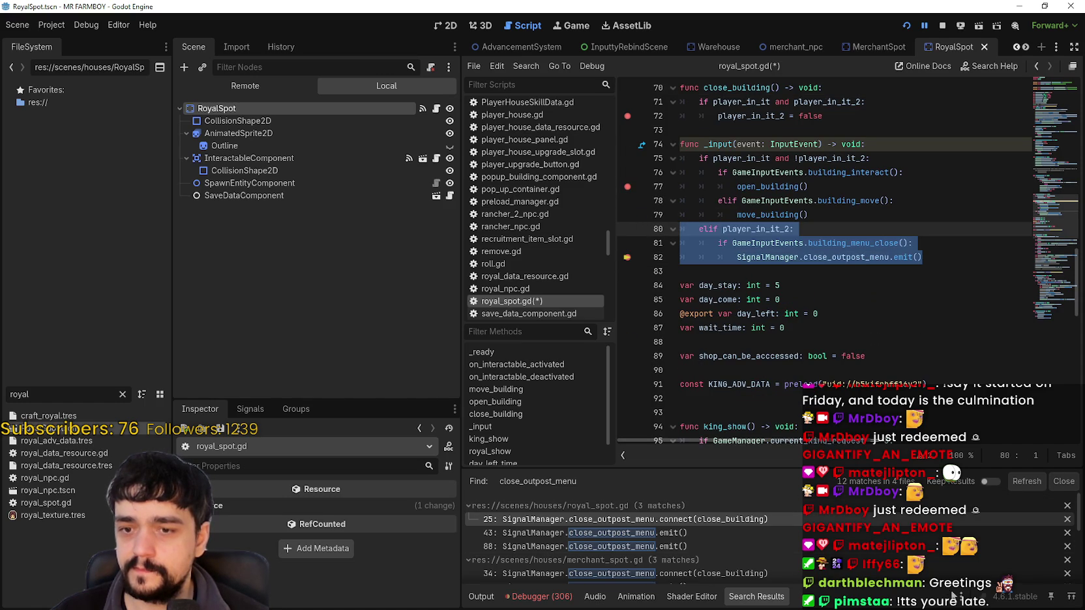
Step: Check the debugger's Errors list, then return to the Stack Trace
left_click(538, 596)
left_click(559, 455)
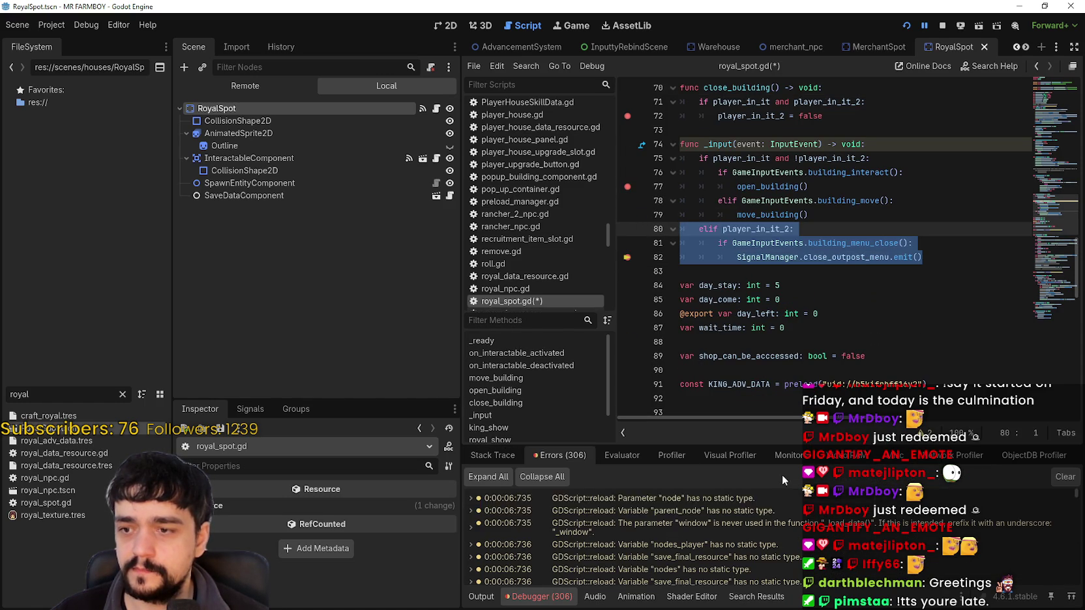
left_click_drag(1076, 496, 1081, 598)
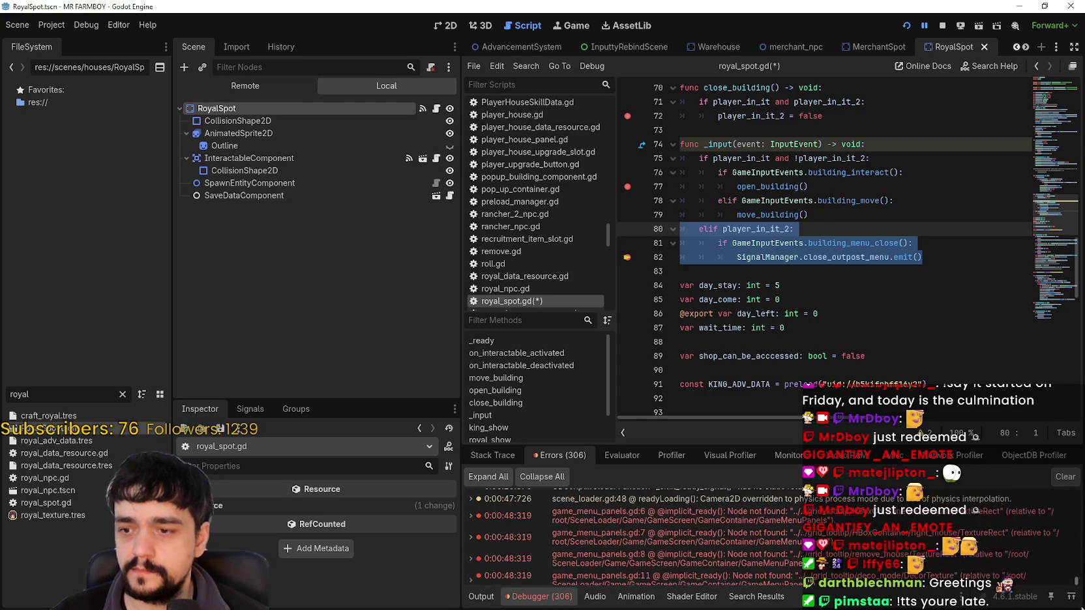
scroll(841, 574, "down", 1)
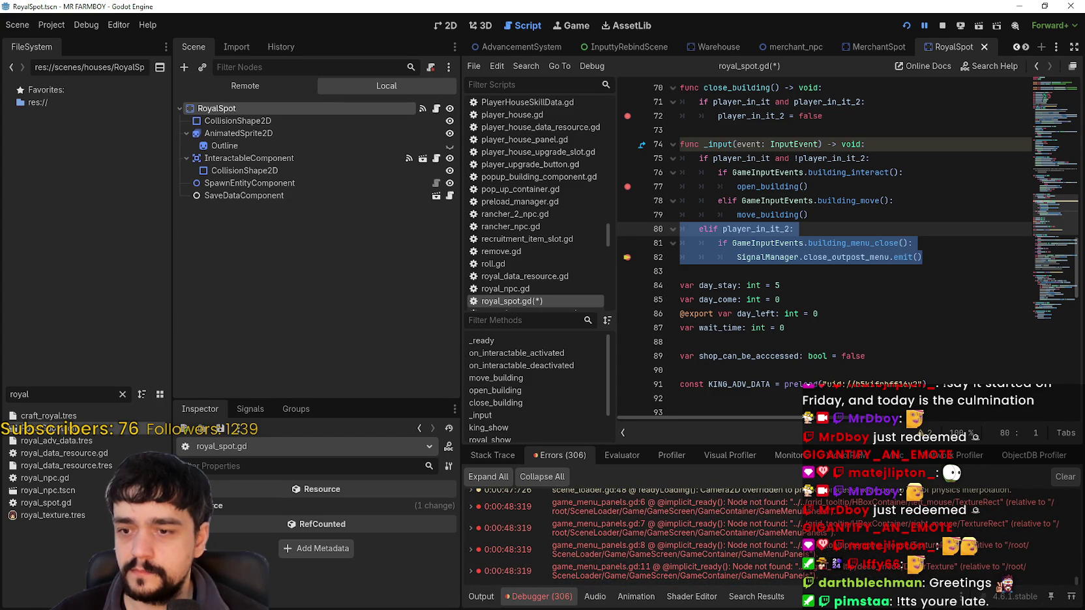
left_click(512, 460)
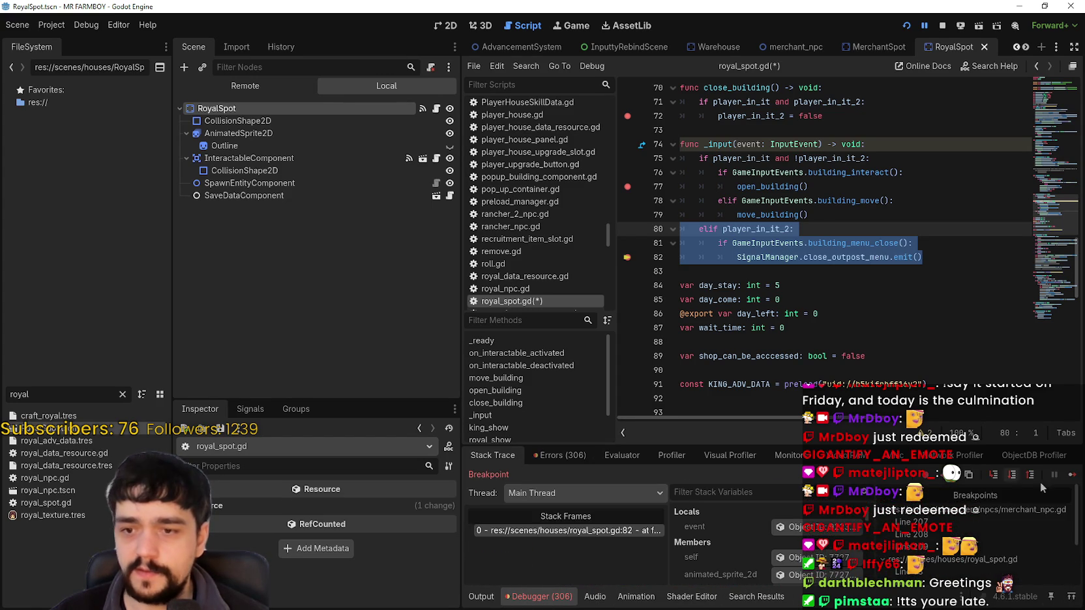
Step: Resume the game repeatedly to line 82 and select close_outpost_menu
left_click(1073, 475)
left_click(1072, 475)
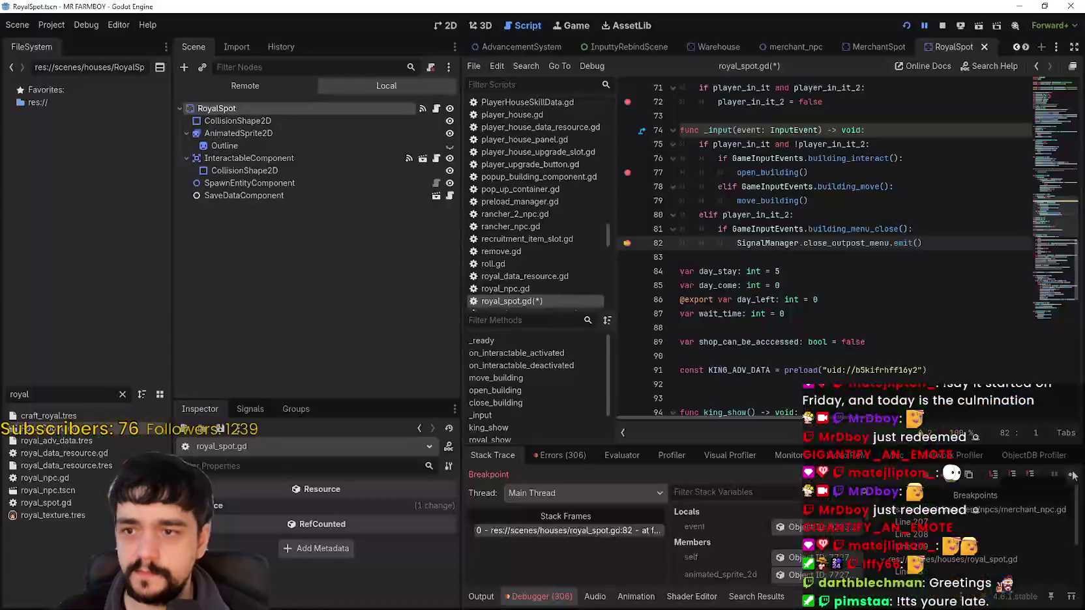
left_click(1073, 475)
left_click(1072, 473)
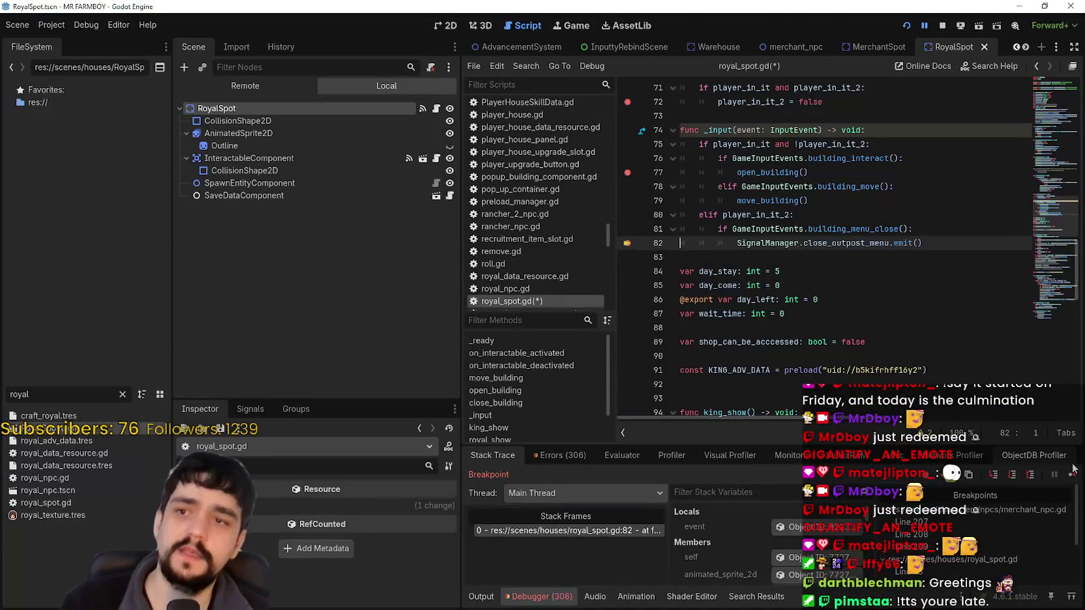
left_click(1071, 474)
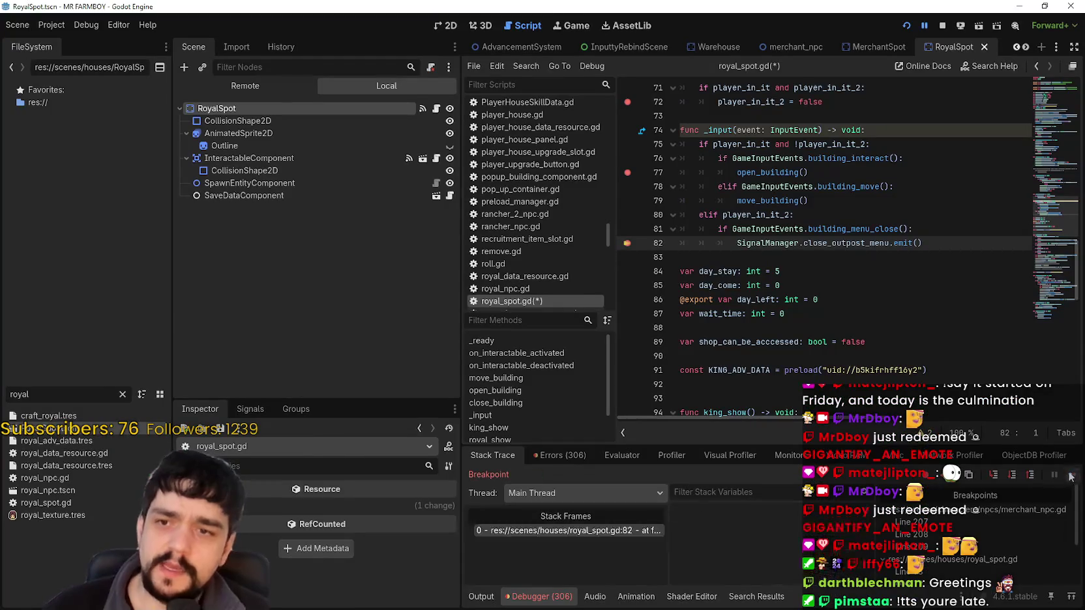
left_click(1071, 475)
double_click(860, 241)
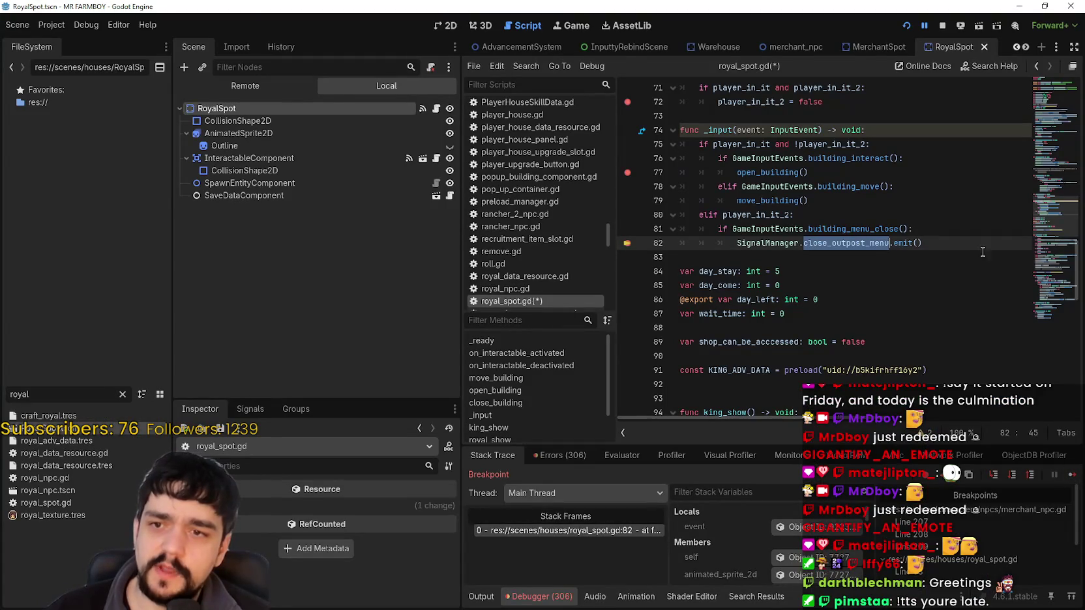
Step: Step through close_outpost_menu matches on lines 25, 43 and 82 in royal_spot.gd
key("ctrl+f")
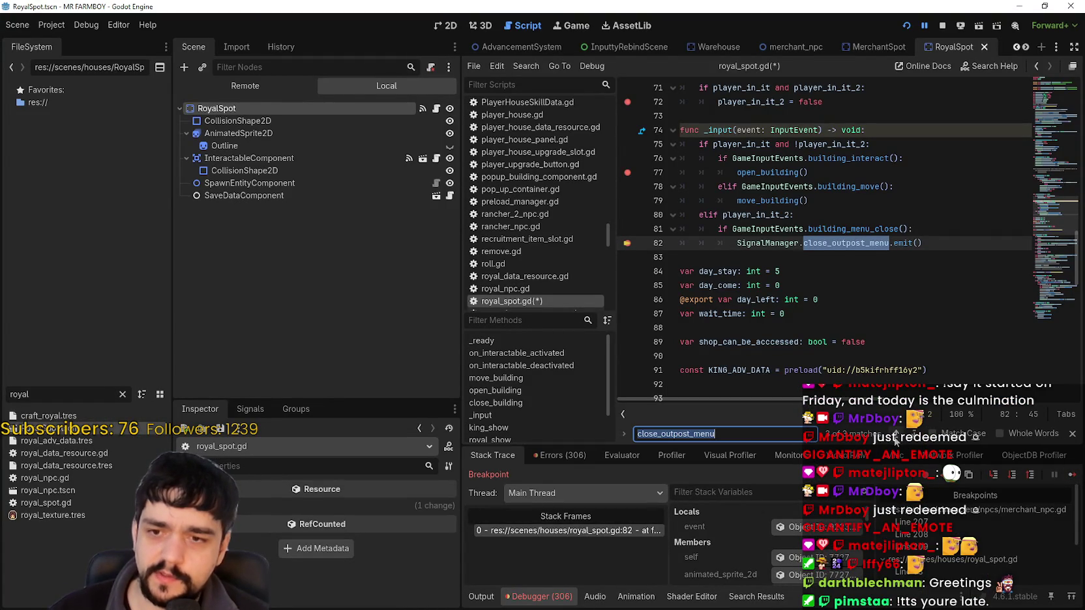
left_click(896, 441)
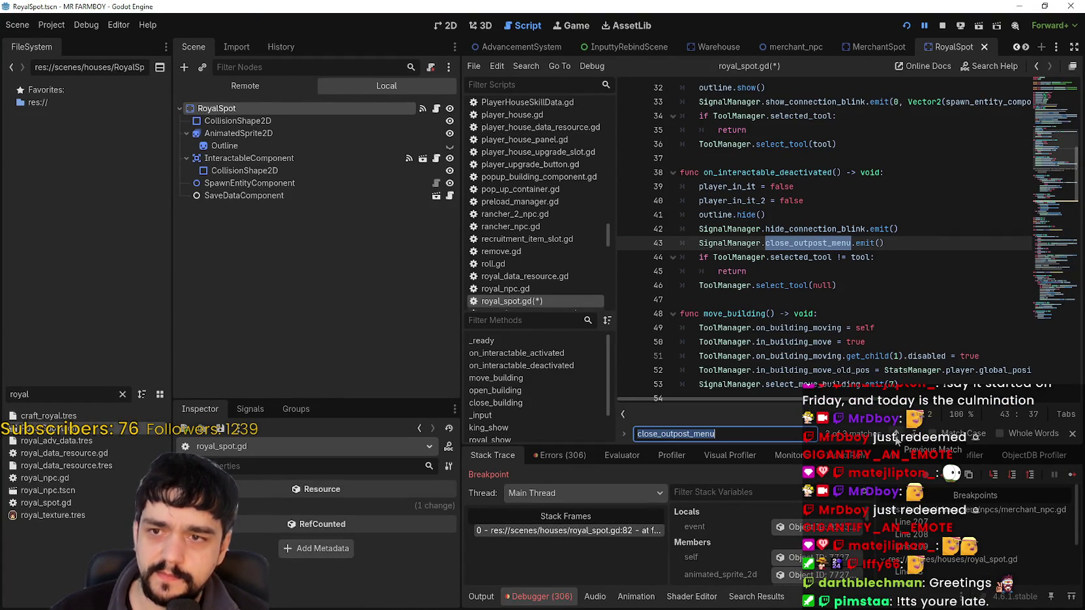
left_click(897, 441)
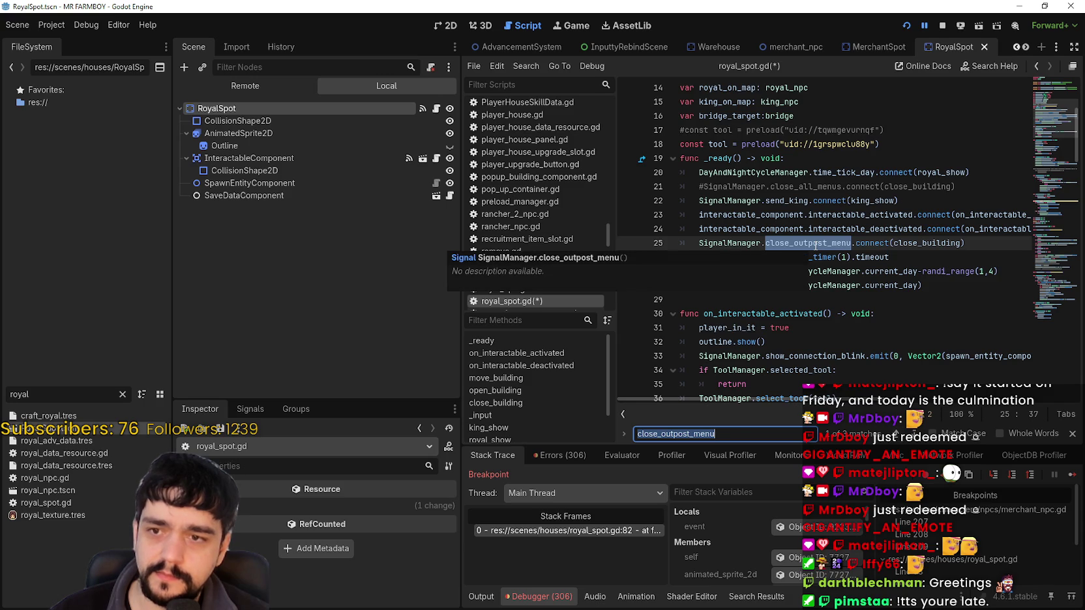
left_click(916, 434)
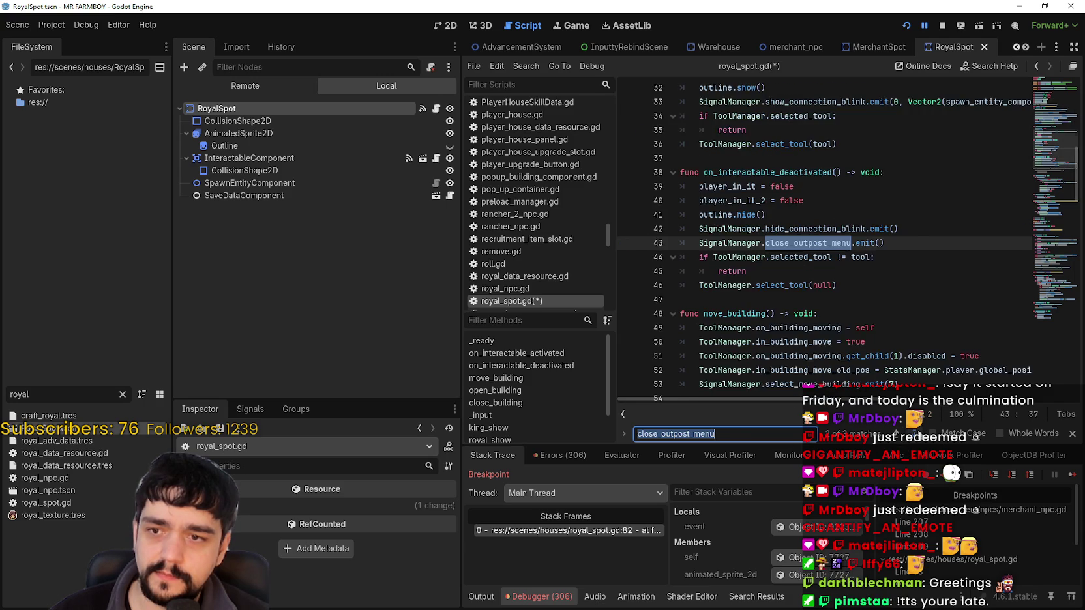
left_click(916, 434)
left_click(916, 433)
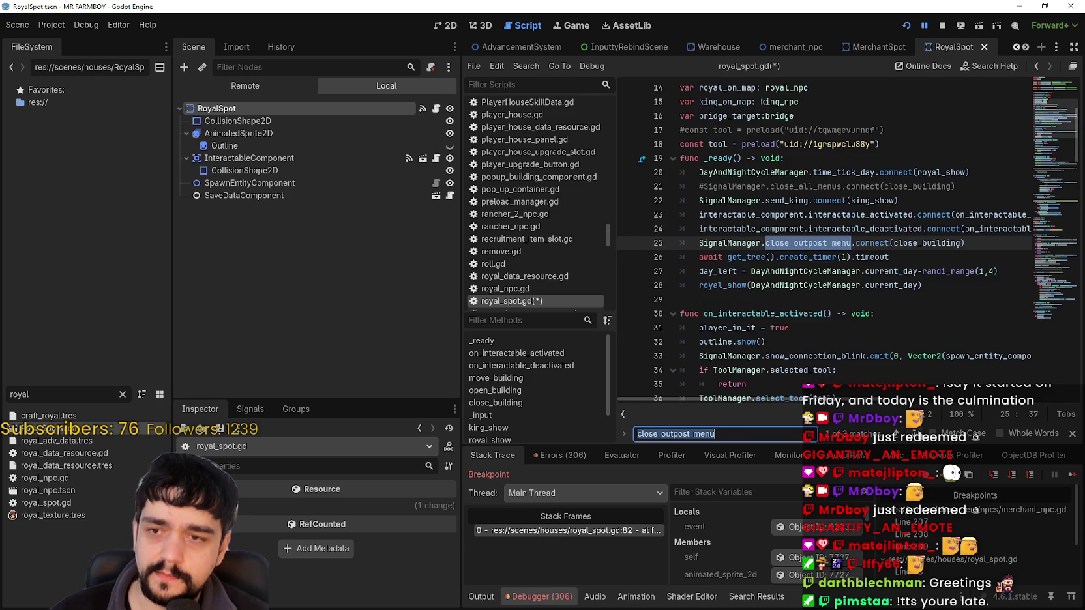
left_click(916, 434)
left_click(916, 434)
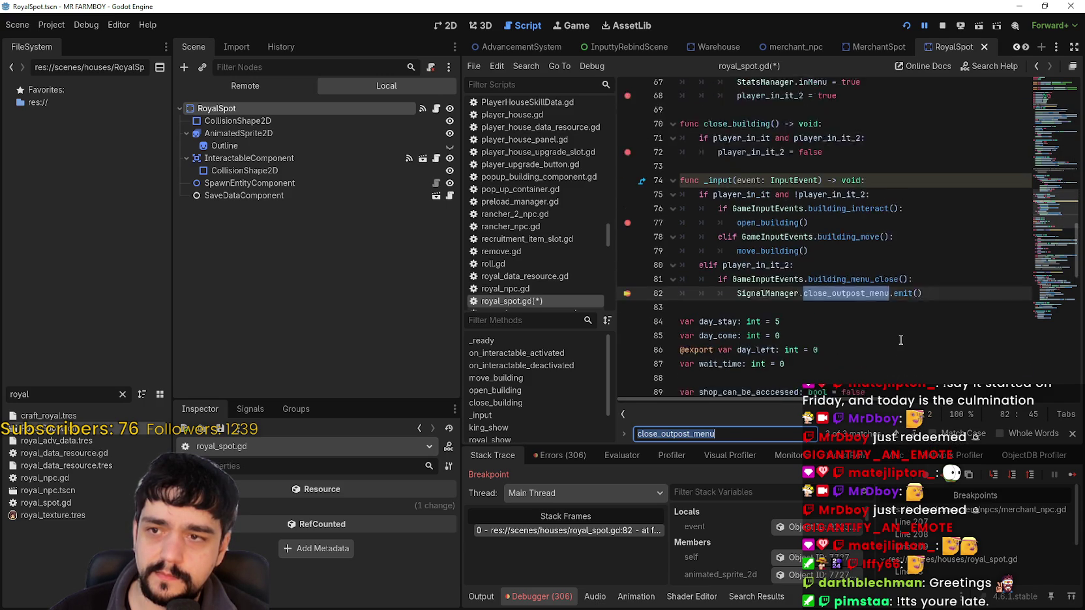
Step: Add a breakpoint on line 71, resume, and open Find in Files for close_outpost_menu
left_click(630, 123)
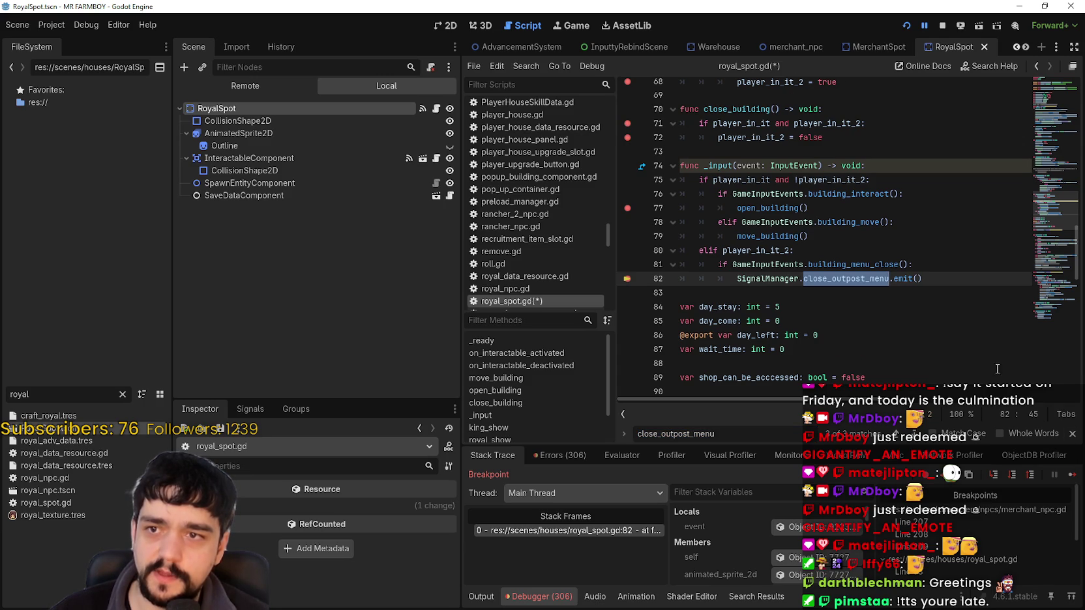
left_click(1072, 475)
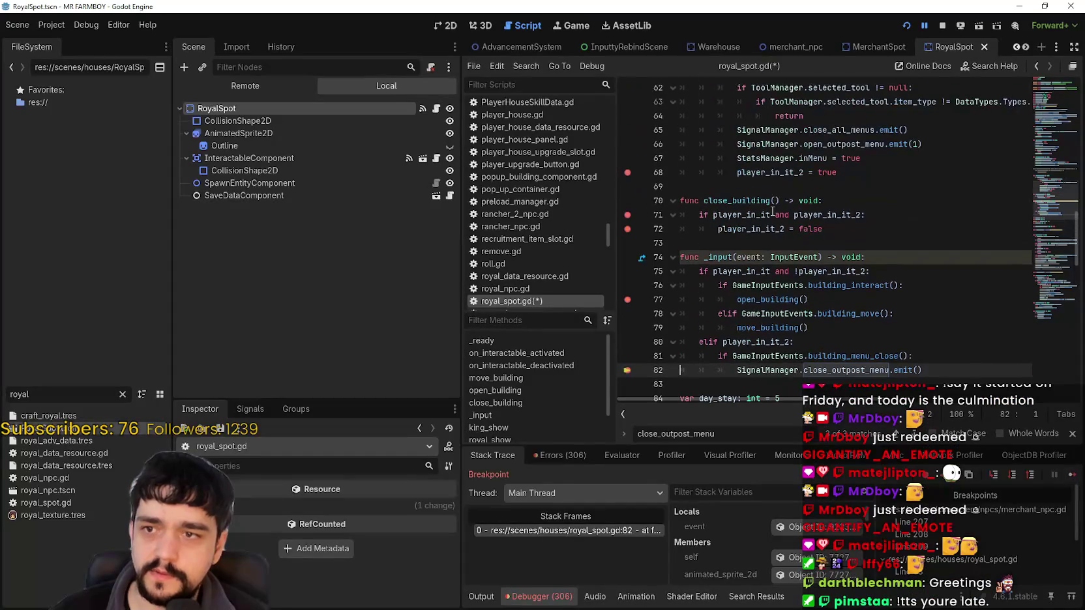
double_click(741, 203)
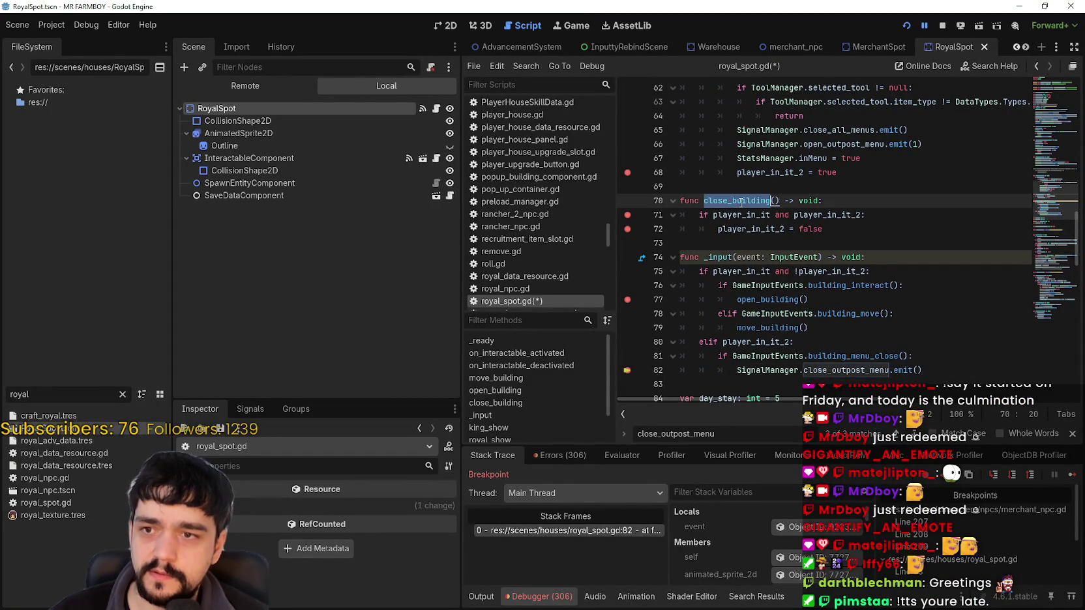
left_click(897, 435)
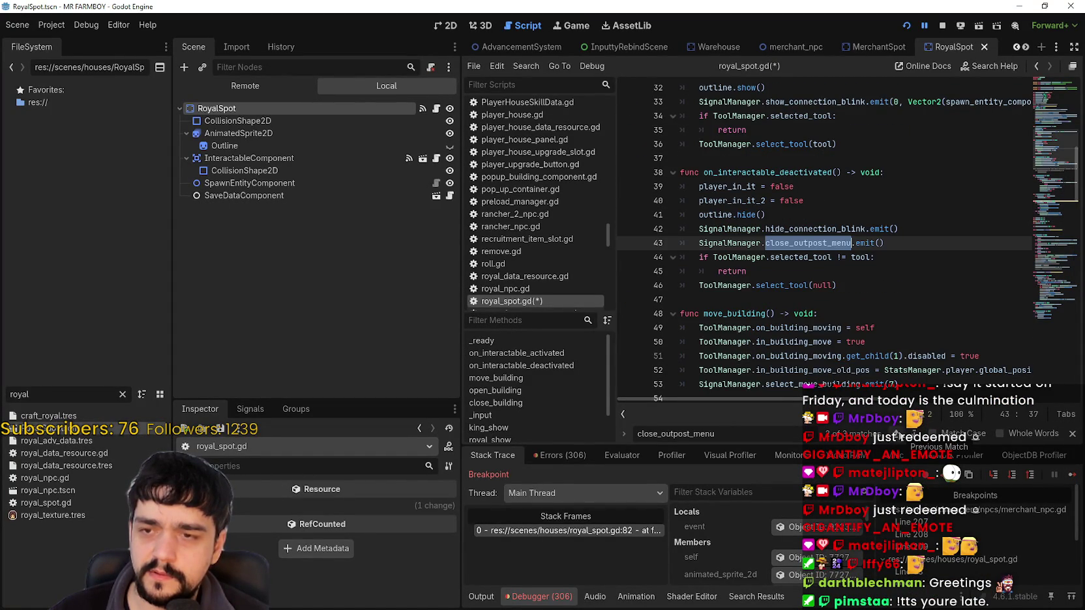
left_click(898, 435)
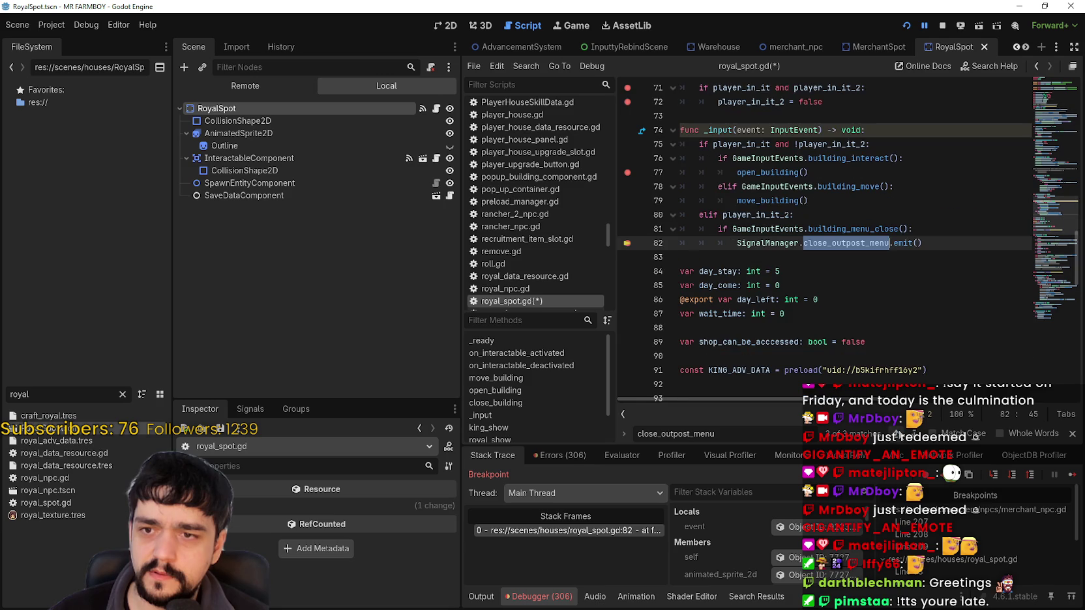
key("ctrl+shift+f")
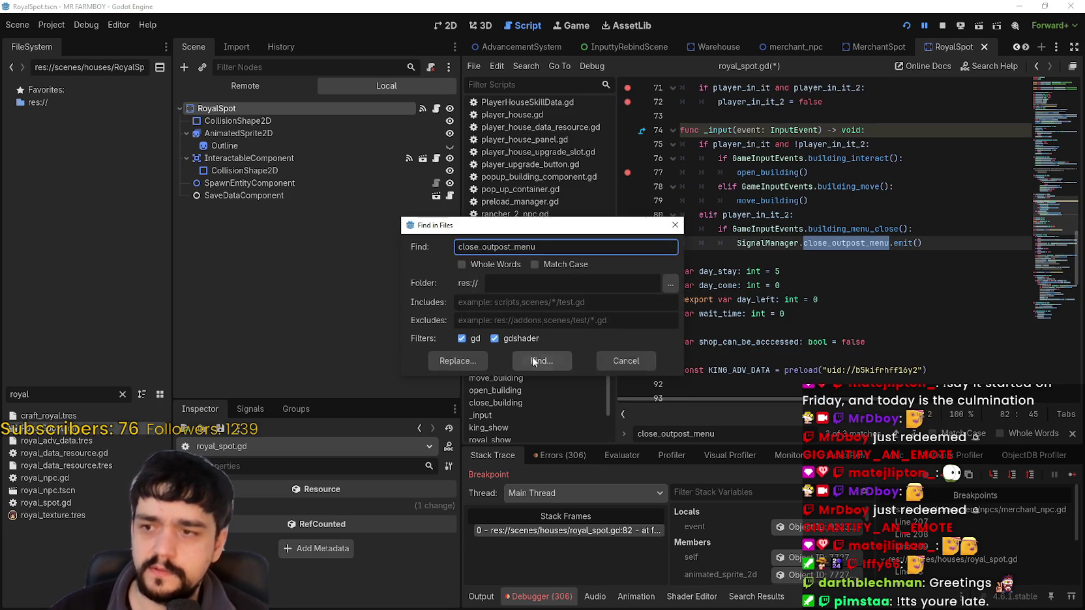
Step: Run the close_outpost_menu search and open the merchant_spot.gd match on line 34
left_click(539, 359)
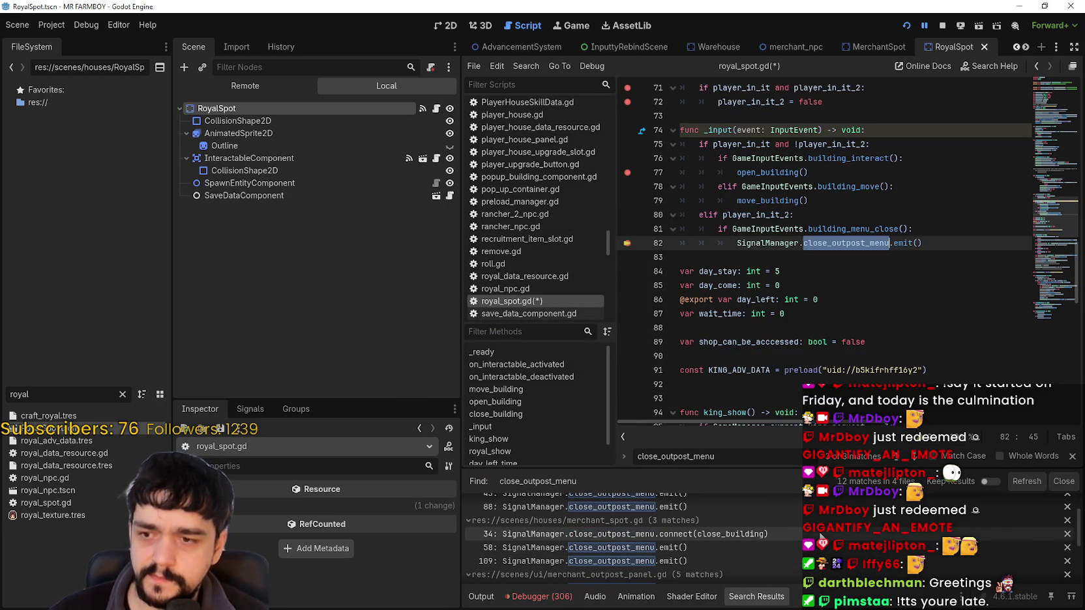
scroll(819, 536, "down", 2)
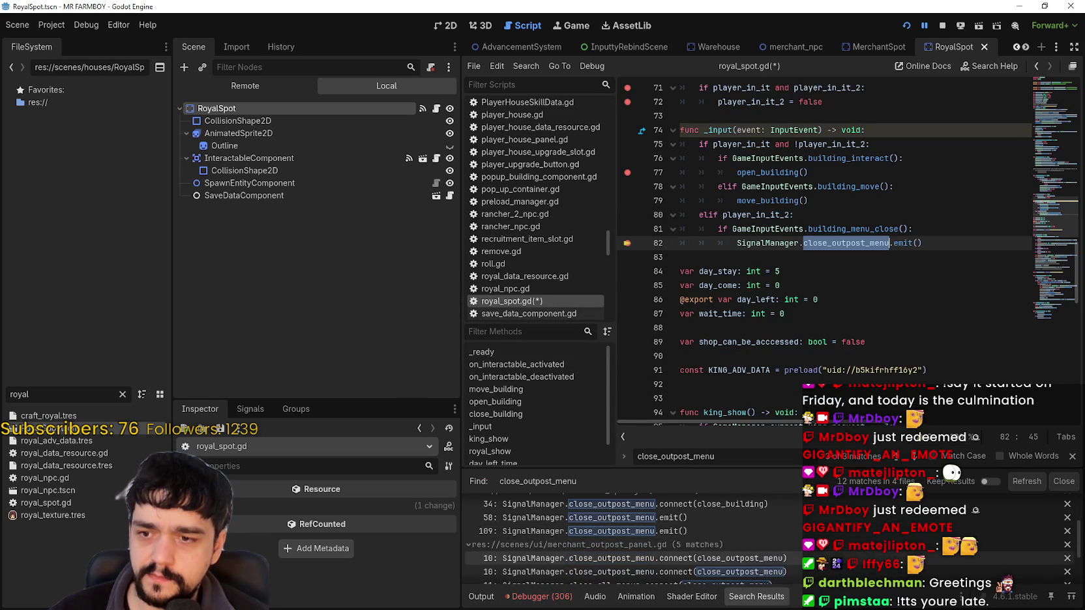
scroll(818, 529, "up", 1)
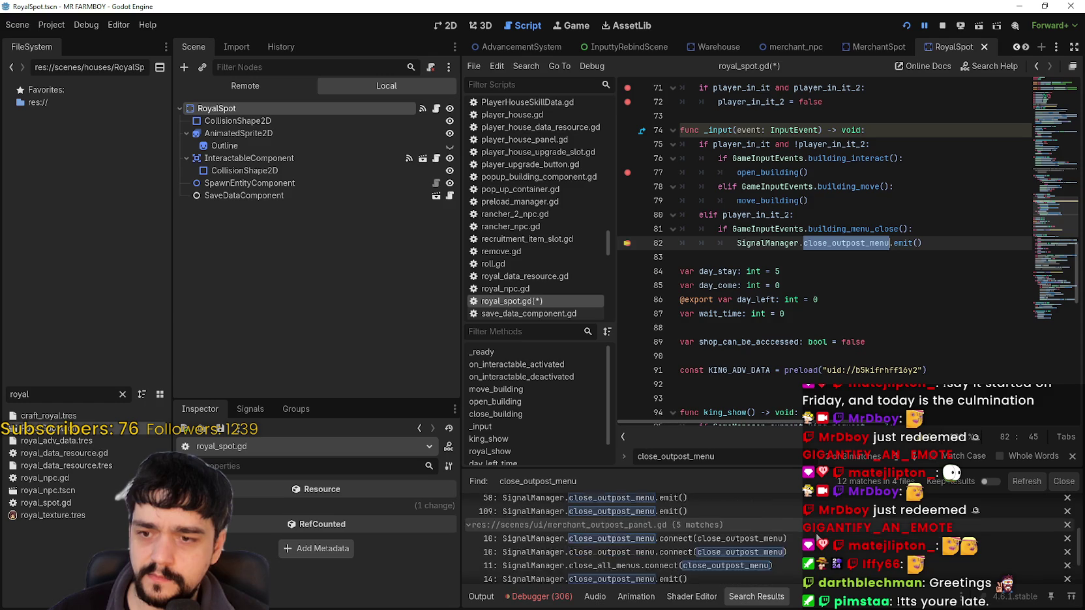
scroll(664, 532, "up", 2)
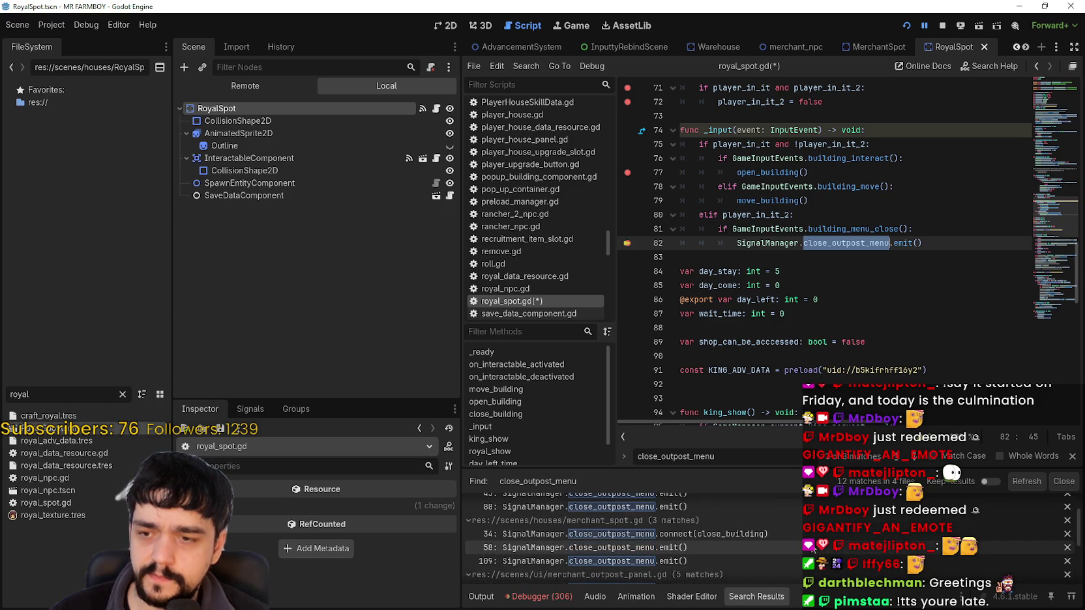
left_click(742, 534)
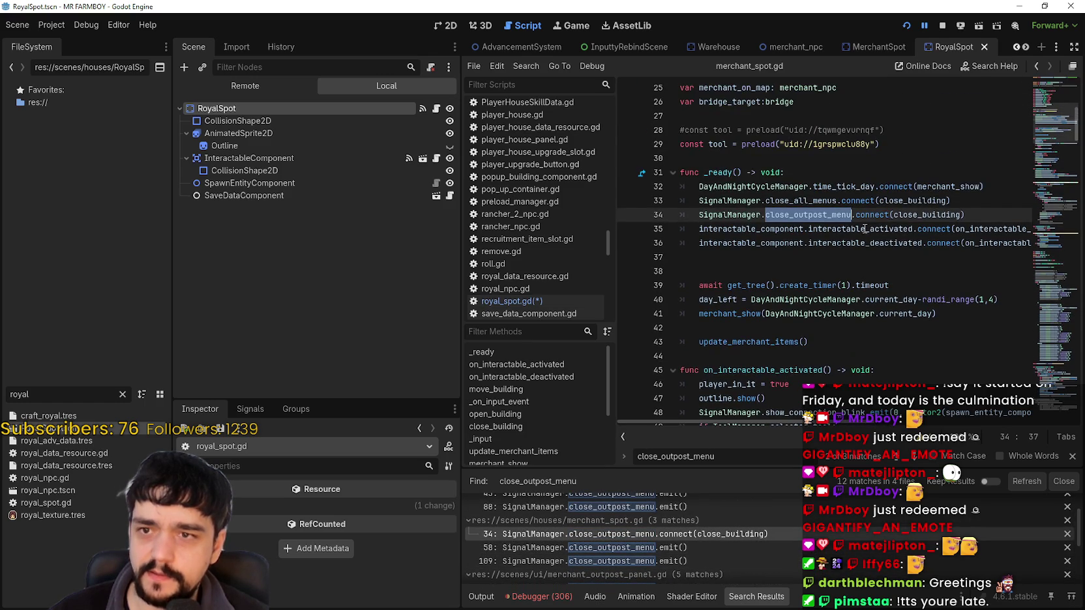
Step: Jump to merchant_spot.gd's close_building and set a breakpoint on line 98
right_click(911, 215)
left_click(932, 393)
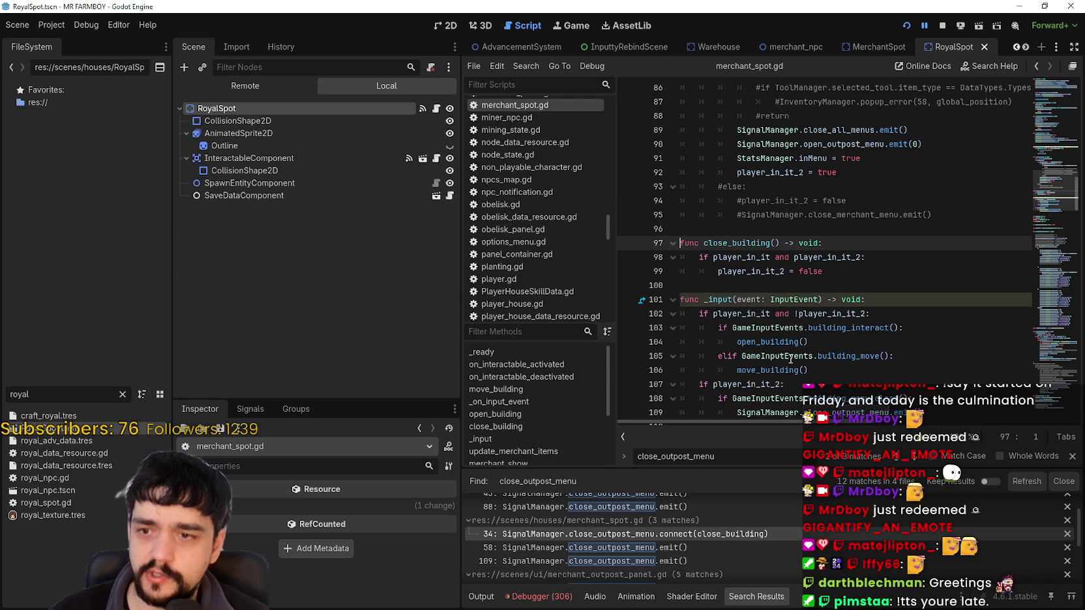
left_click(628, 258)
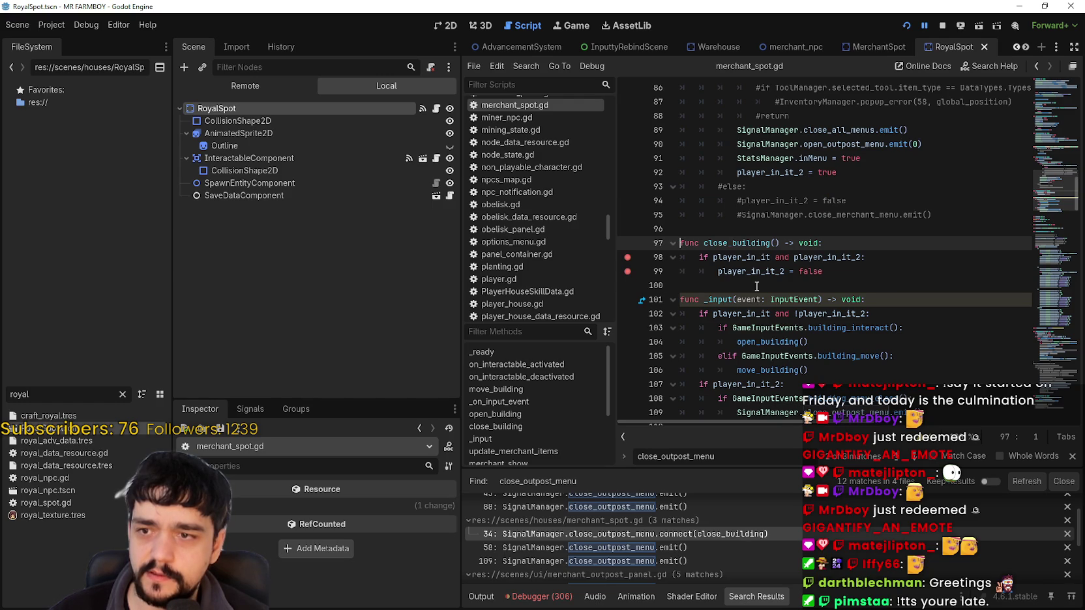
left_click(846, 269)
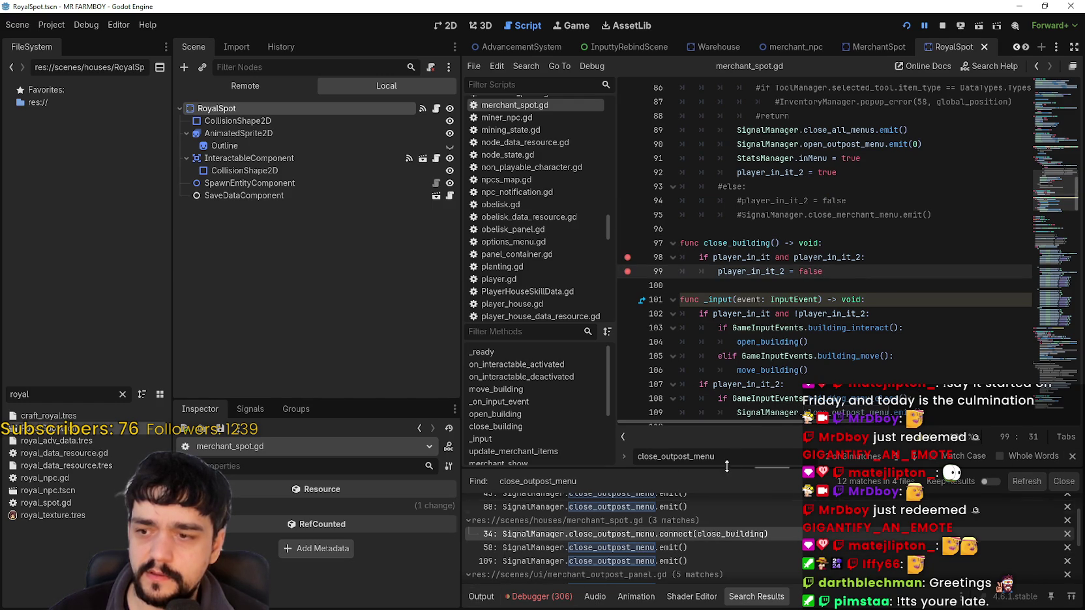
Step: Show the Debugger and resume the paused game
left_click(515, 601)
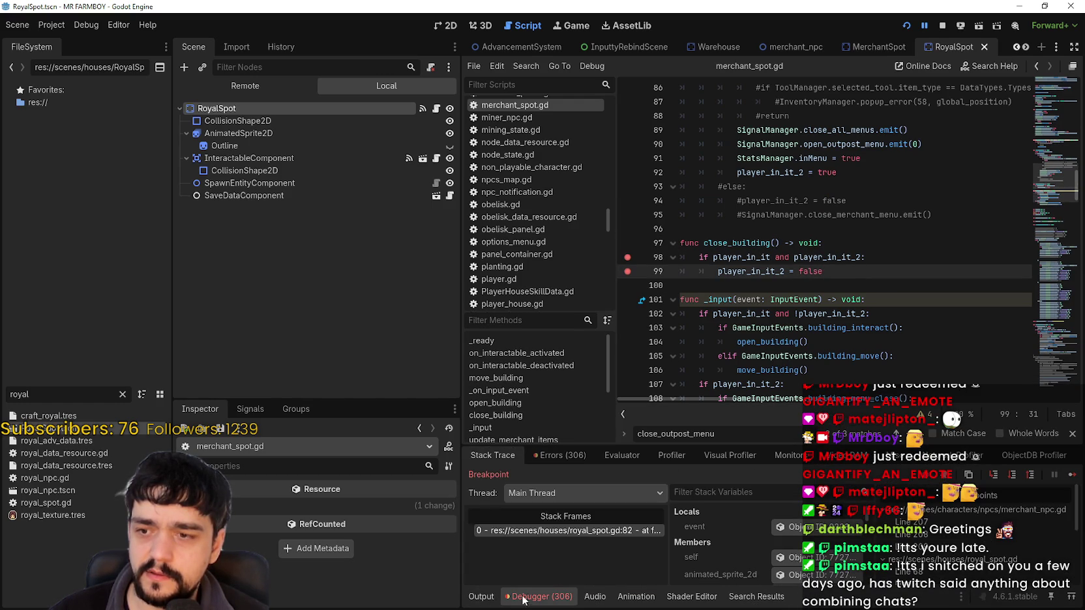
left_click(1075, 477)
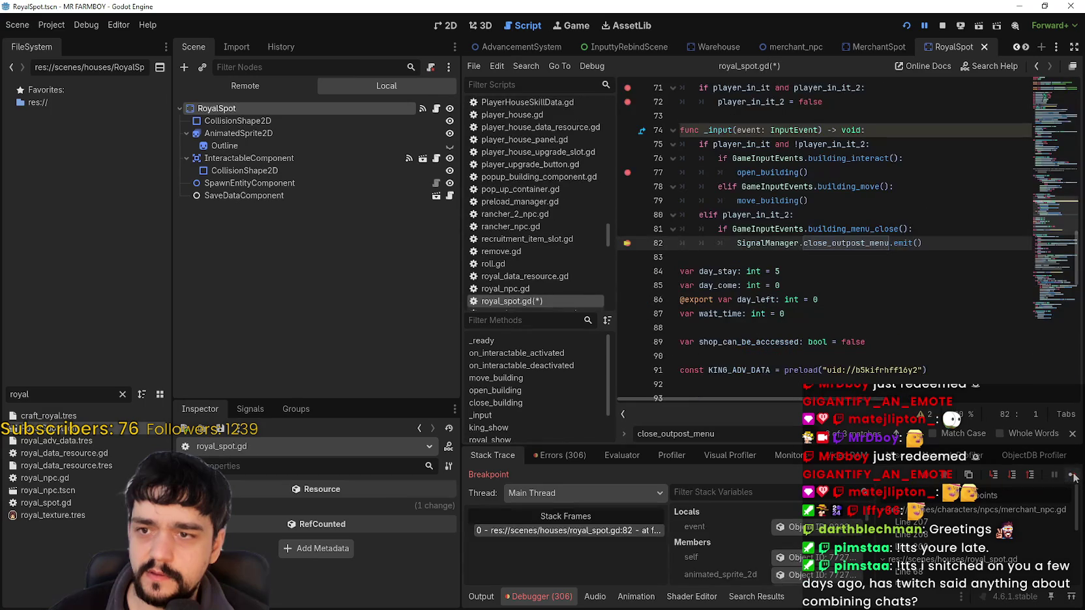
left_click(875, 303)
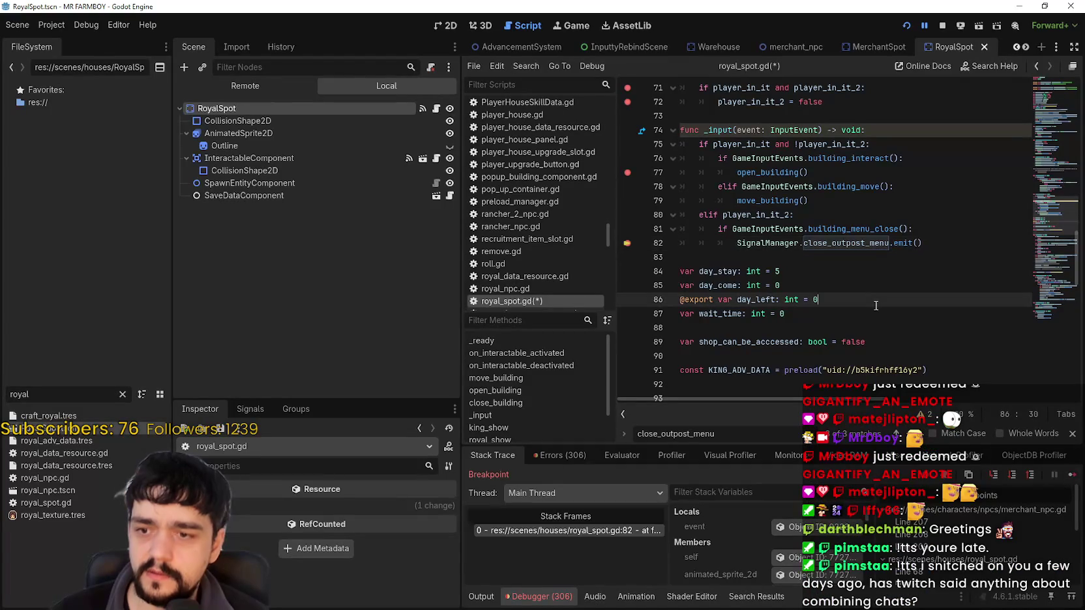
Step: Rerun the project-wide close_outpost_menu search and resume until the line 82 breakpoint
key("ctrl+shift+f")
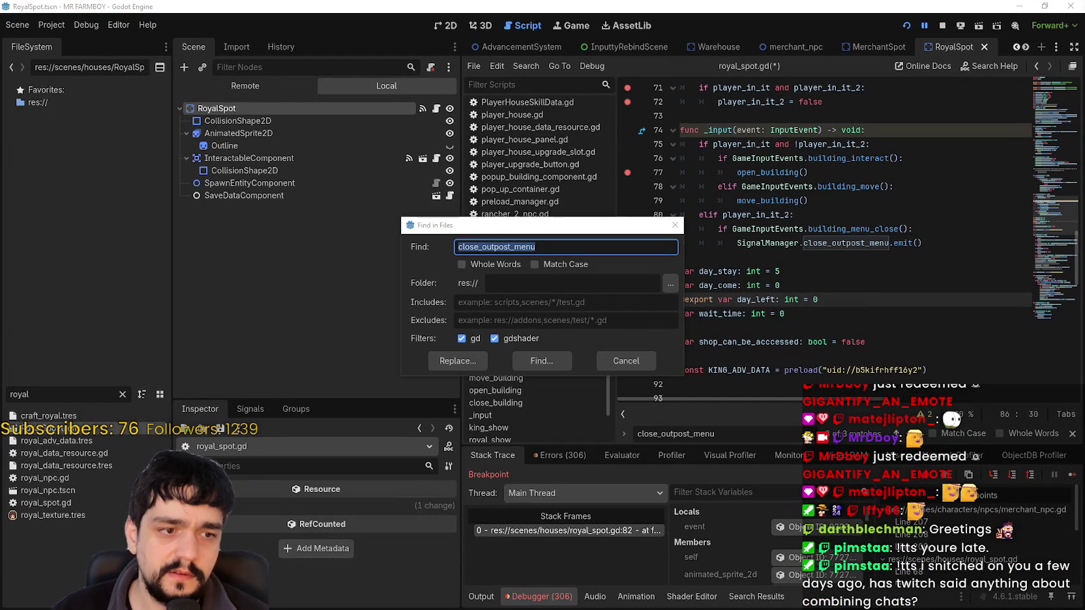
left_click(566, 360)
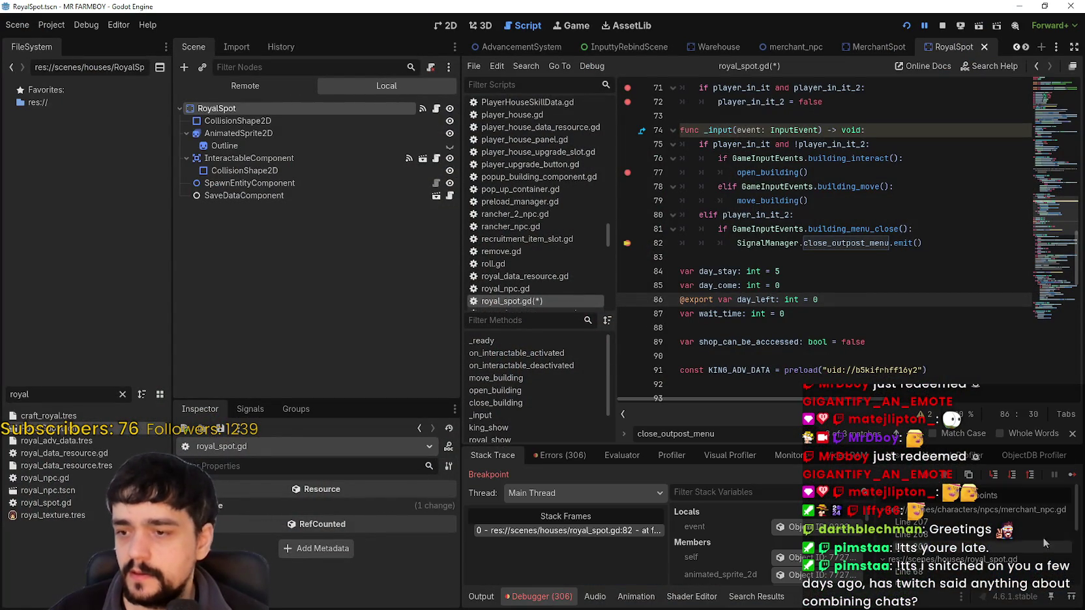
left_click(1071, 476)
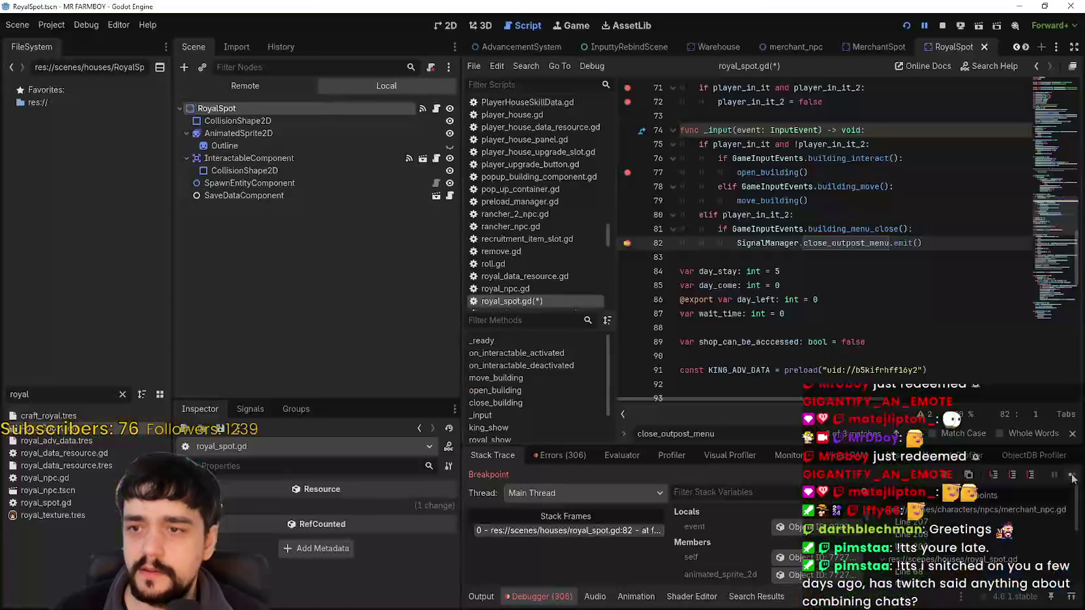
left_click(941, 245)
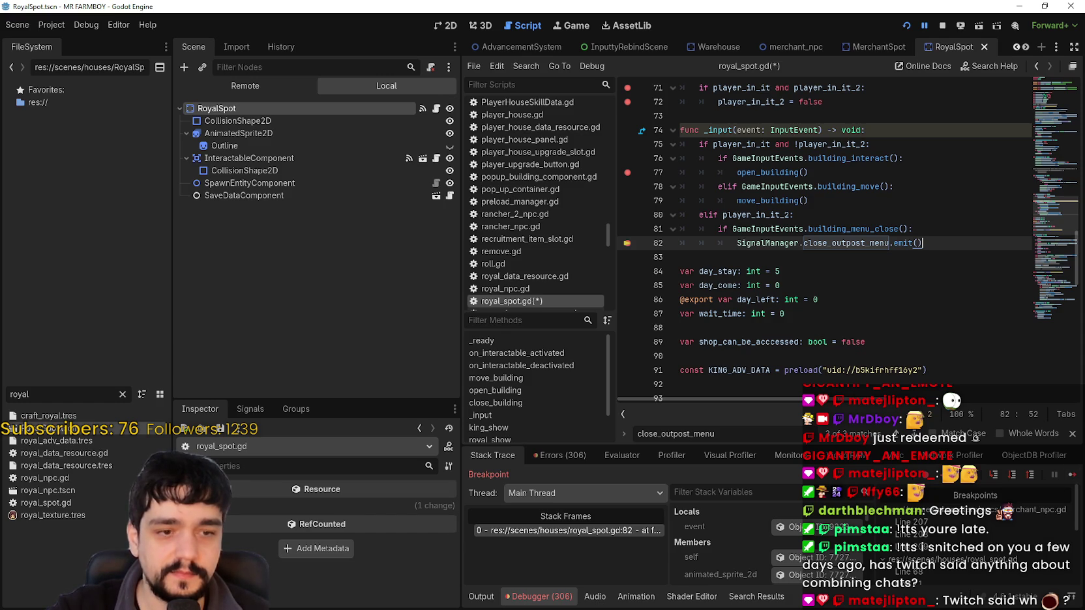
left_click(1072, 475)
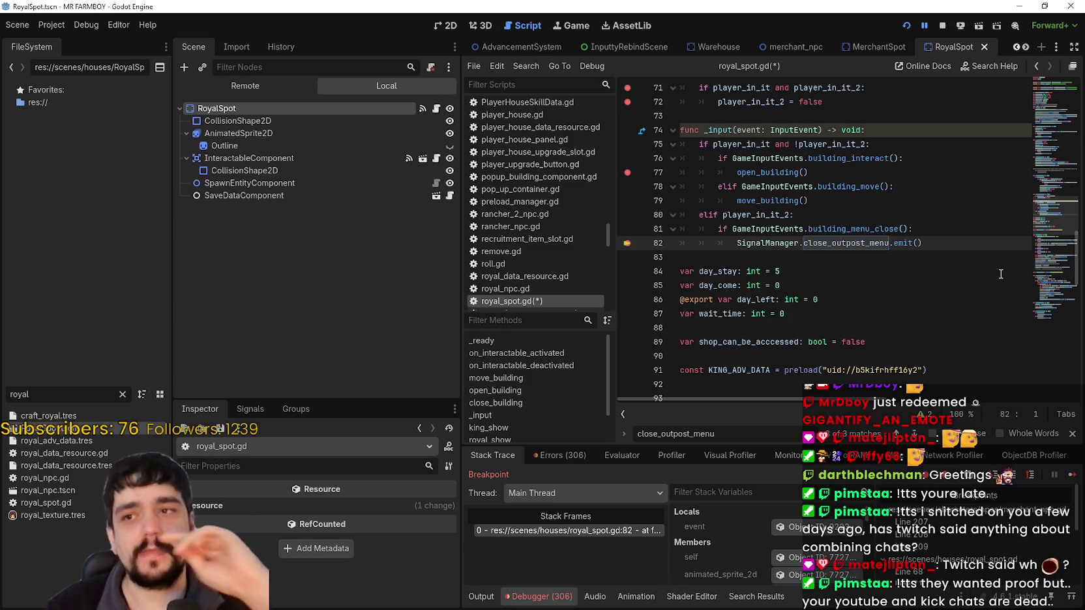
Step: Review lines 77–83 of _input and select the close_outpost_menu name on line 82
mouse_move(859, 79)
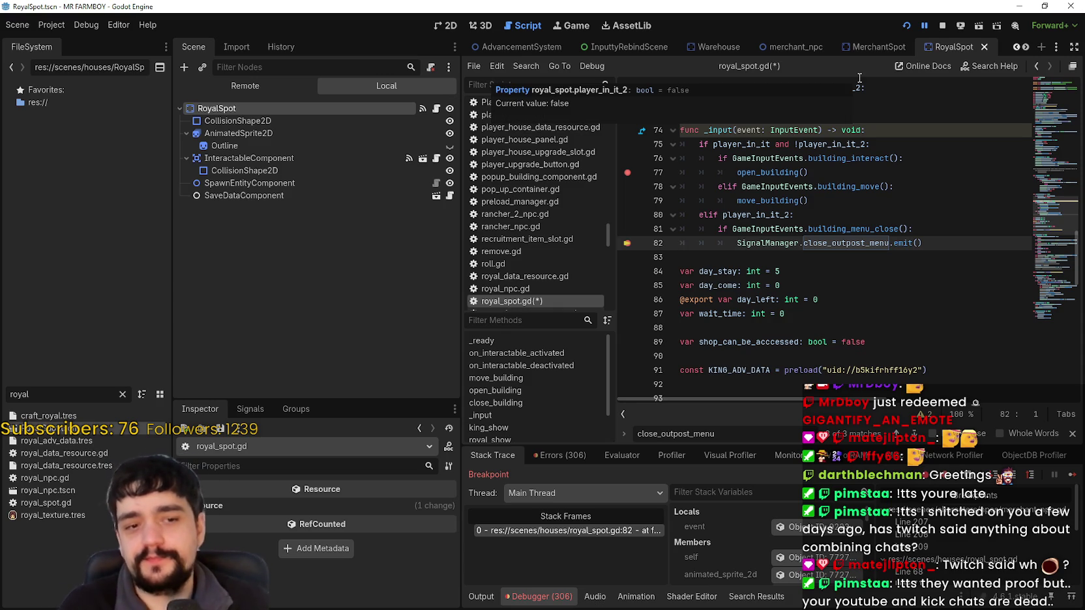
scroll(839, 254, "up", 2)
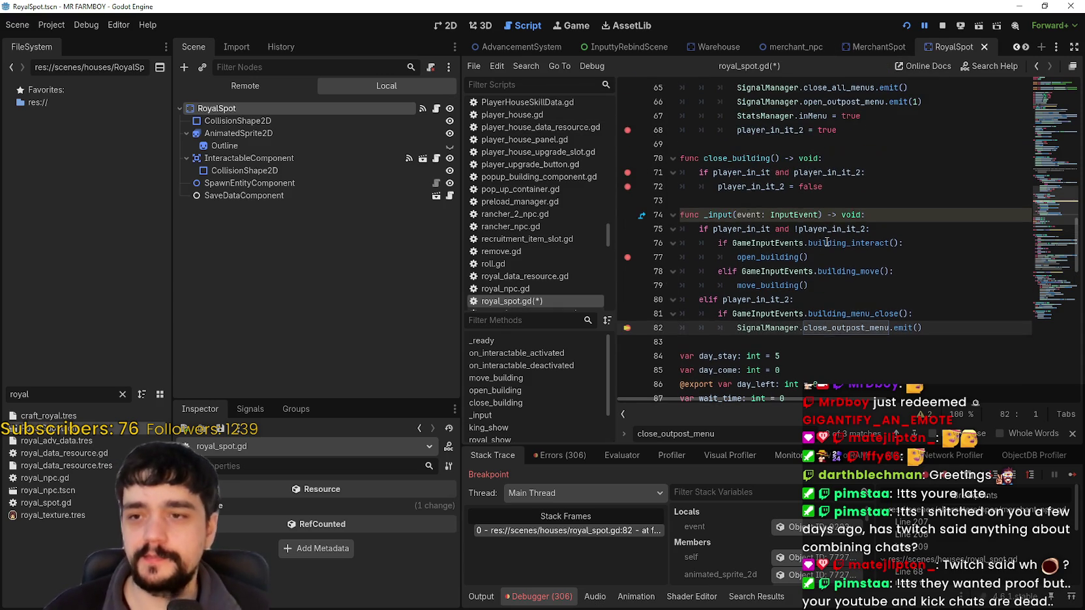
right_click(837, 271)
left_click(825, 254)
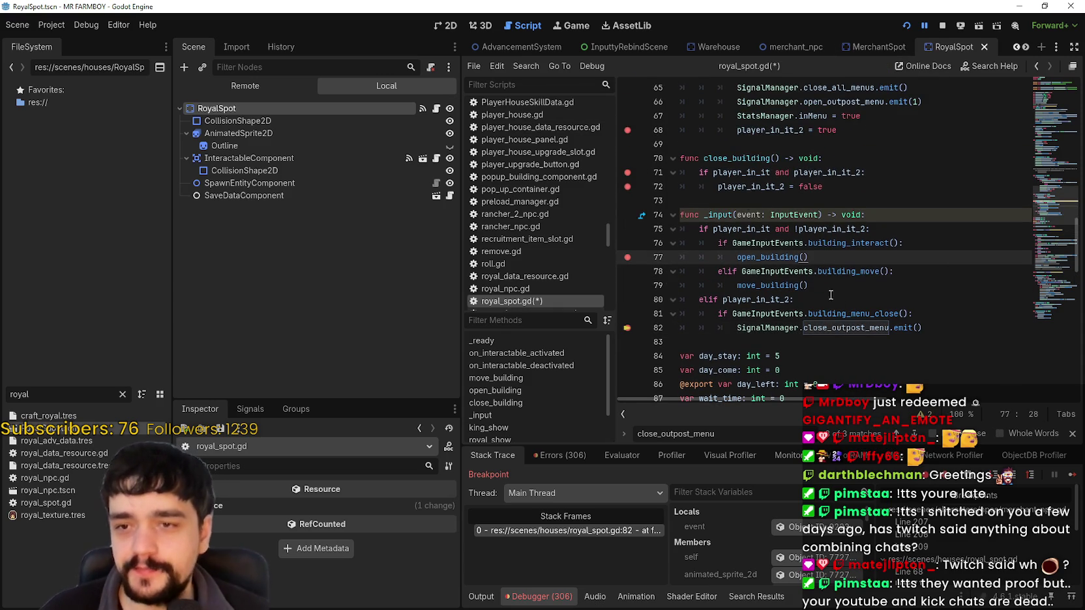
scroll(832, 313, "down", 1)
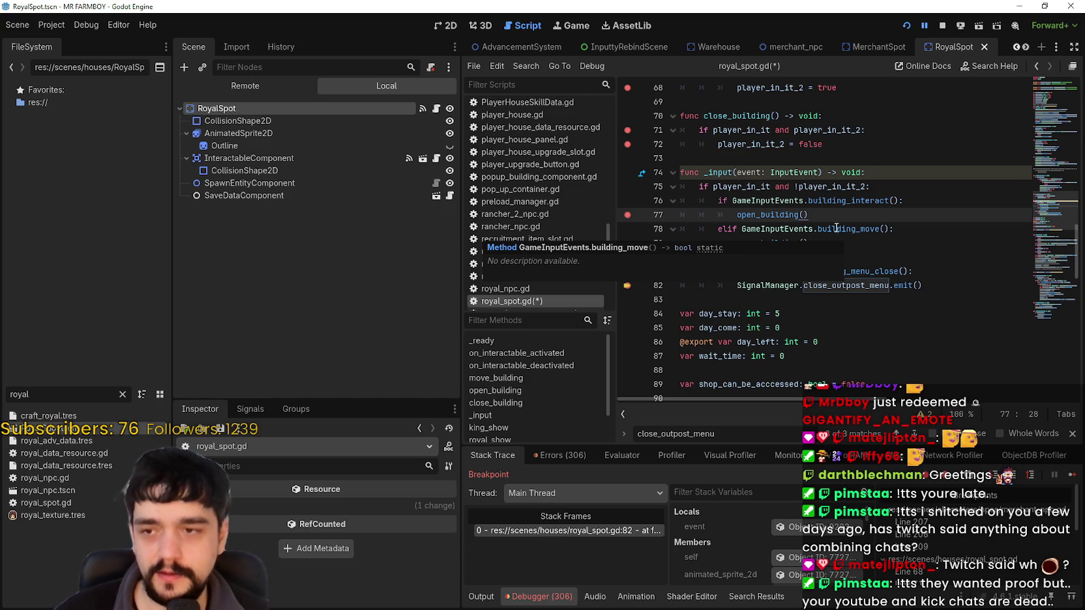
left_click(832, 242)
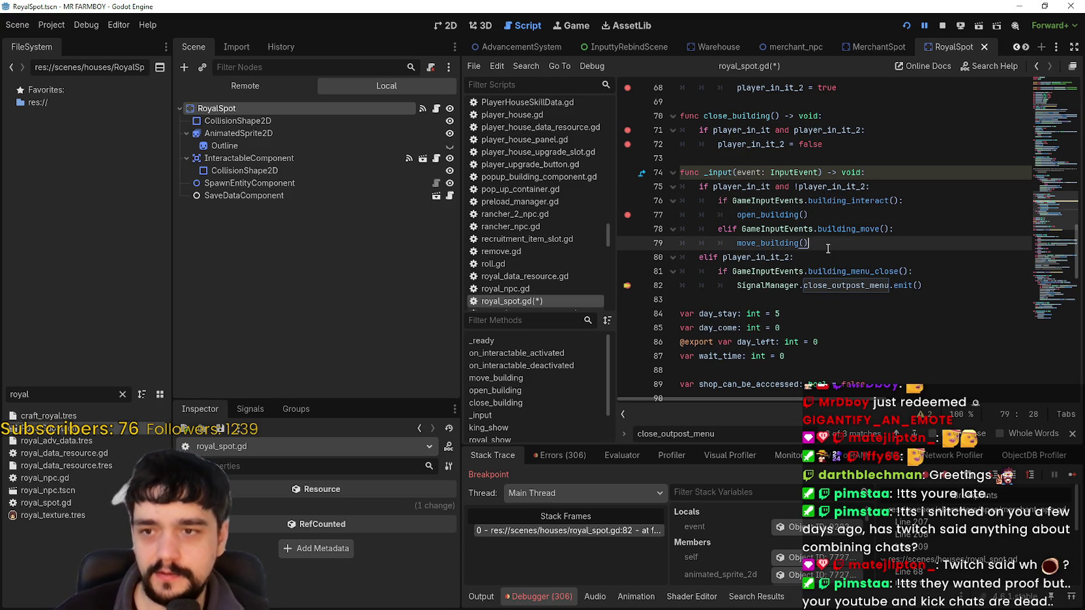
left_click(861, 299)
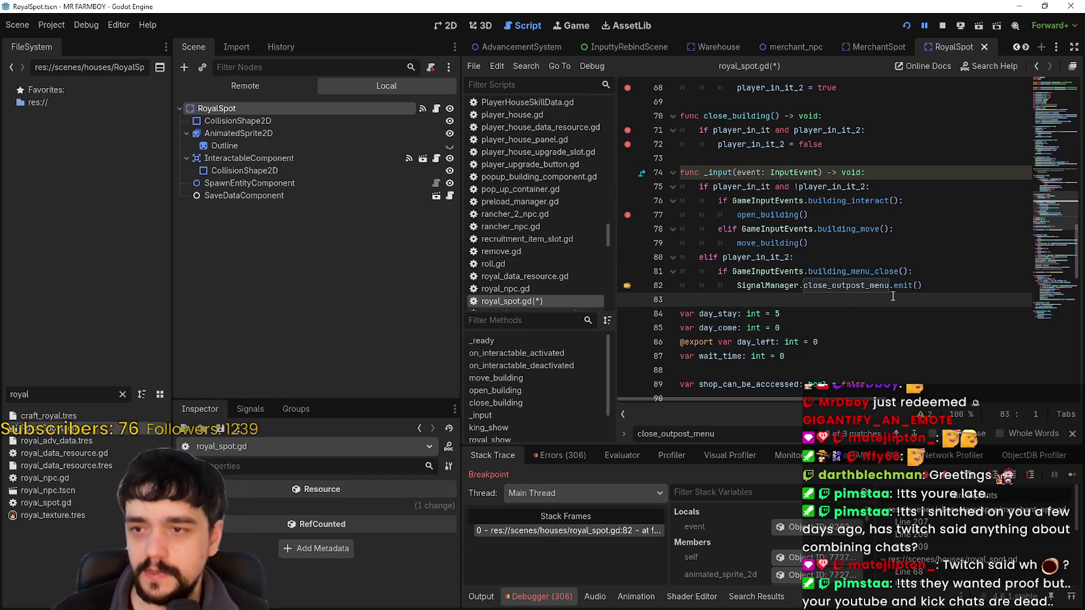
left_click(764, 313)
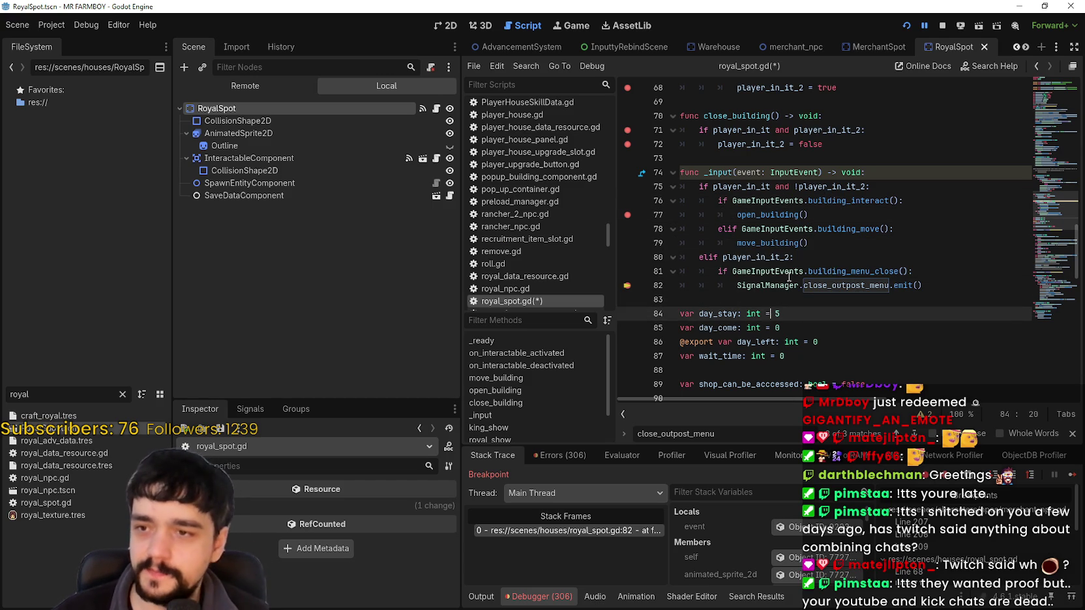
left_click(809, 243)
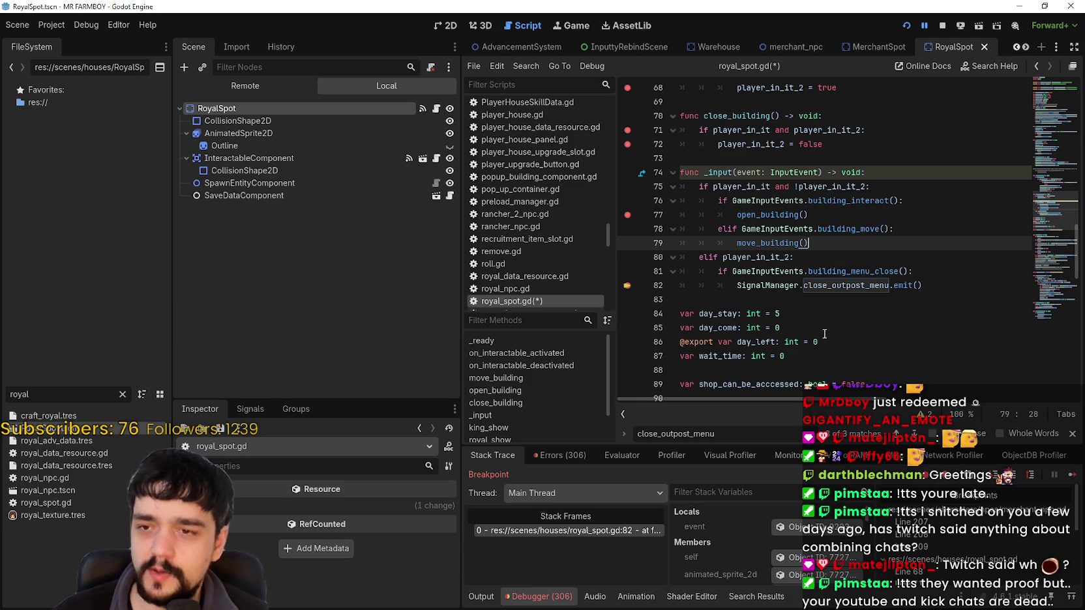
left_click(813, 304)
double_click(846, 285)
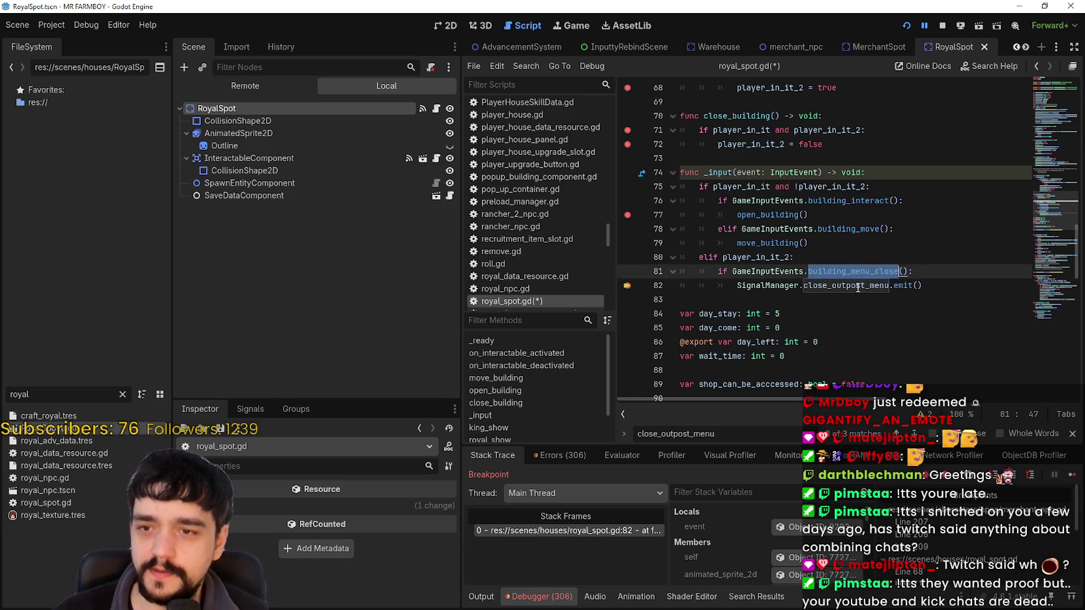
Step: Resume to the line 82 stop, then jump to merchant_npc.gd's line 208 breakpoint
left_click(1074, 479)
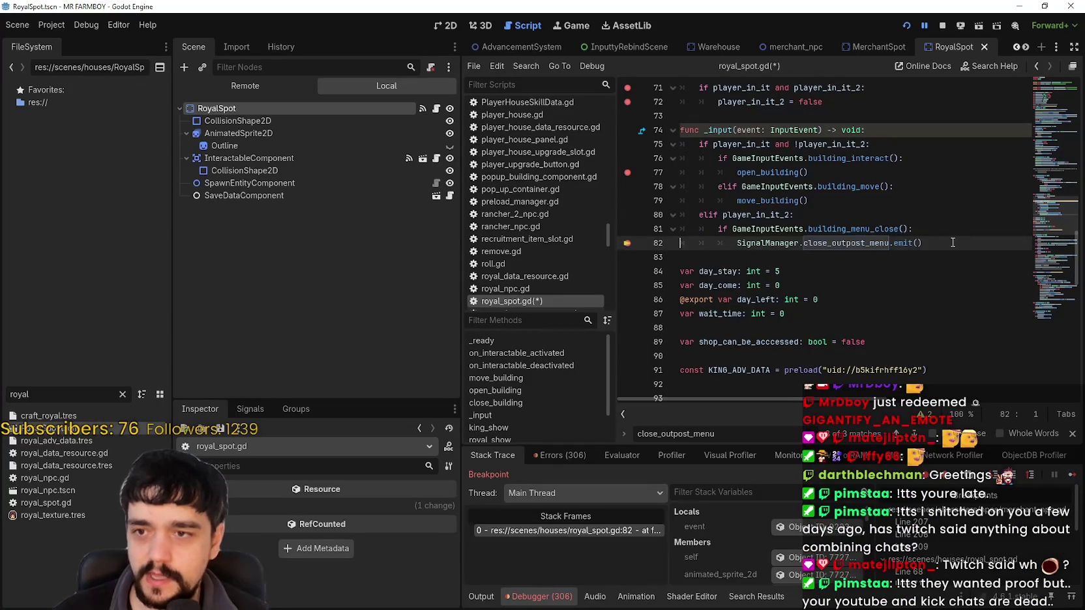
left_click_drag(922, 243, 637, 243)
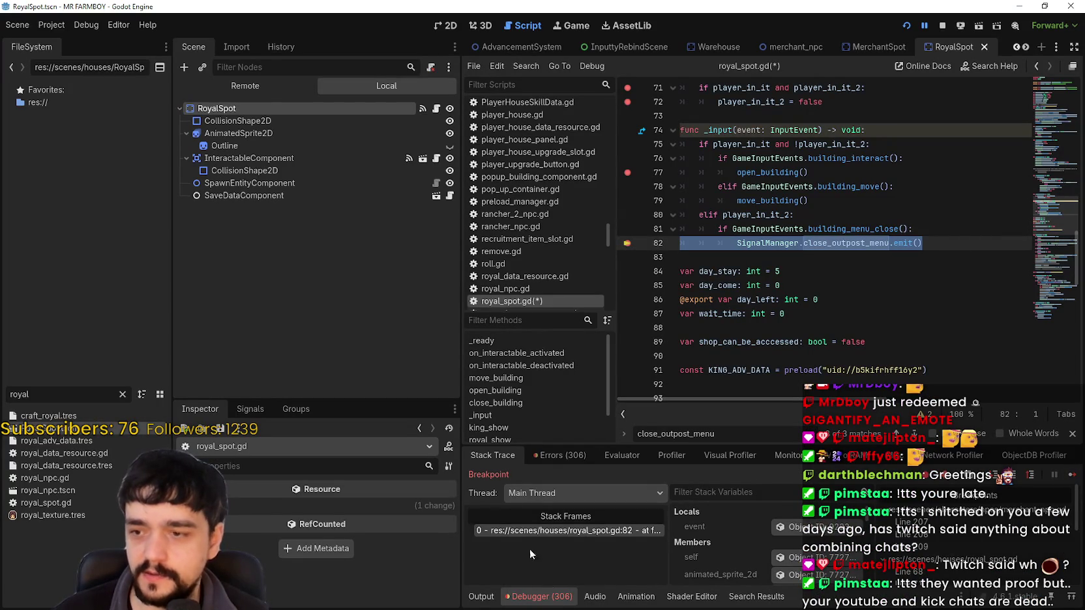
scroll(956, 571, "up", 5)
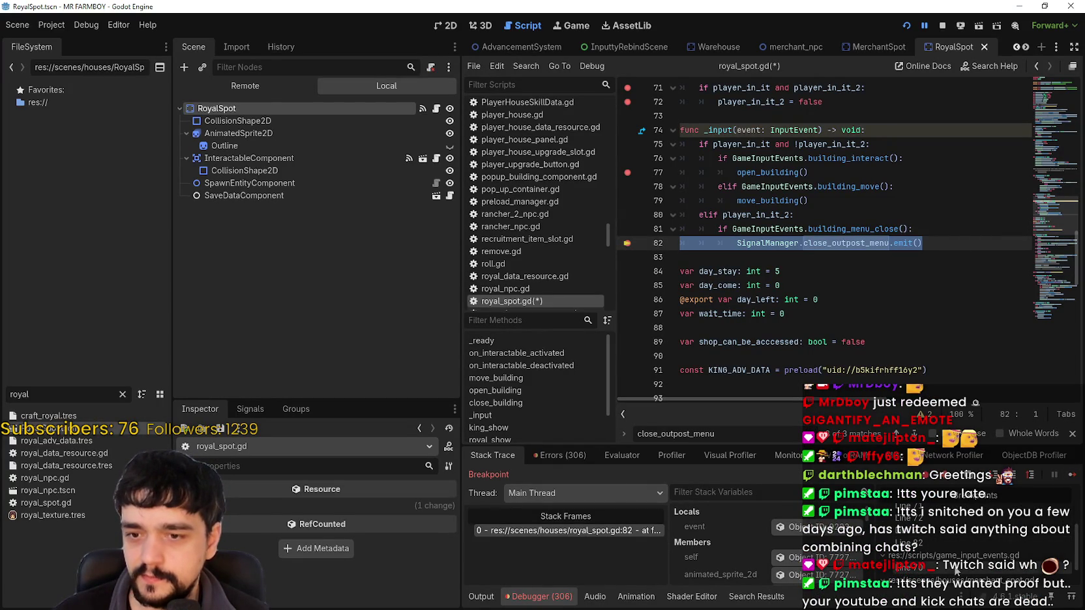
scroll(968, 569, "down", 2)
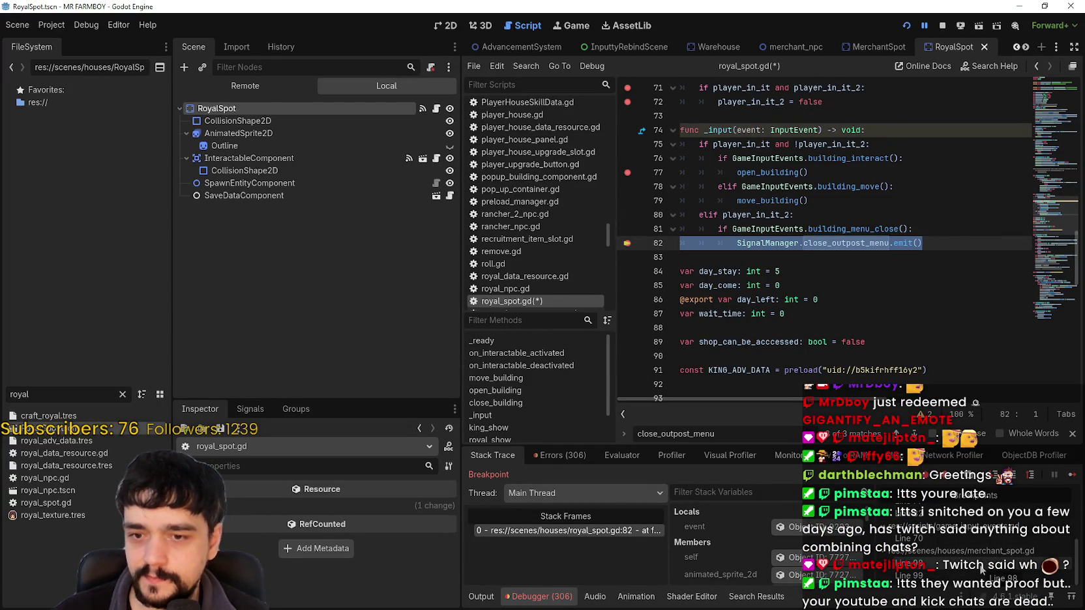
scroll(980, 570, "down", 3)
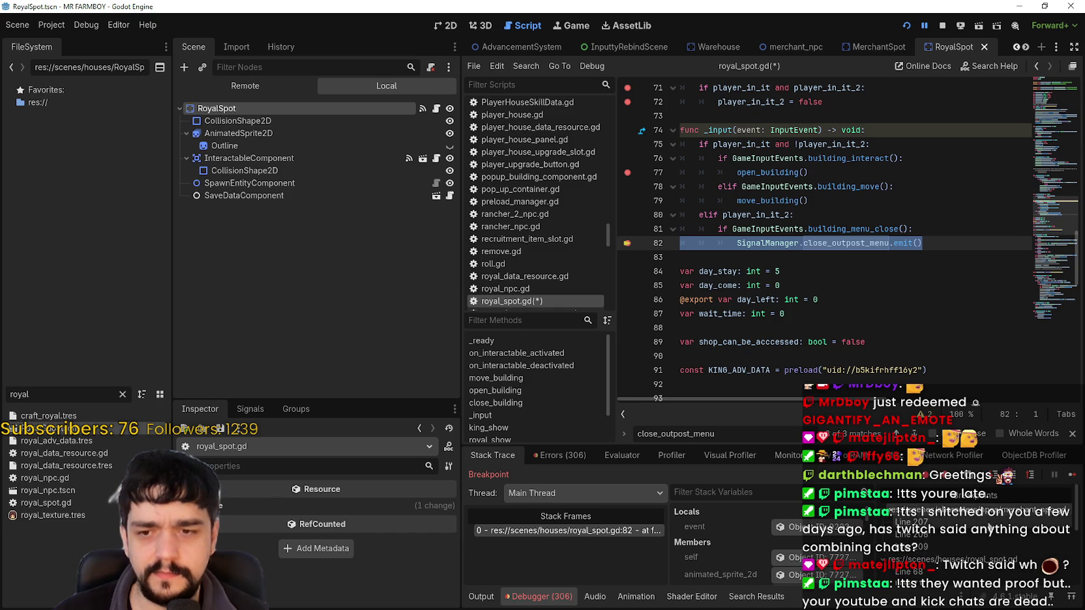
left_click(977, 536)
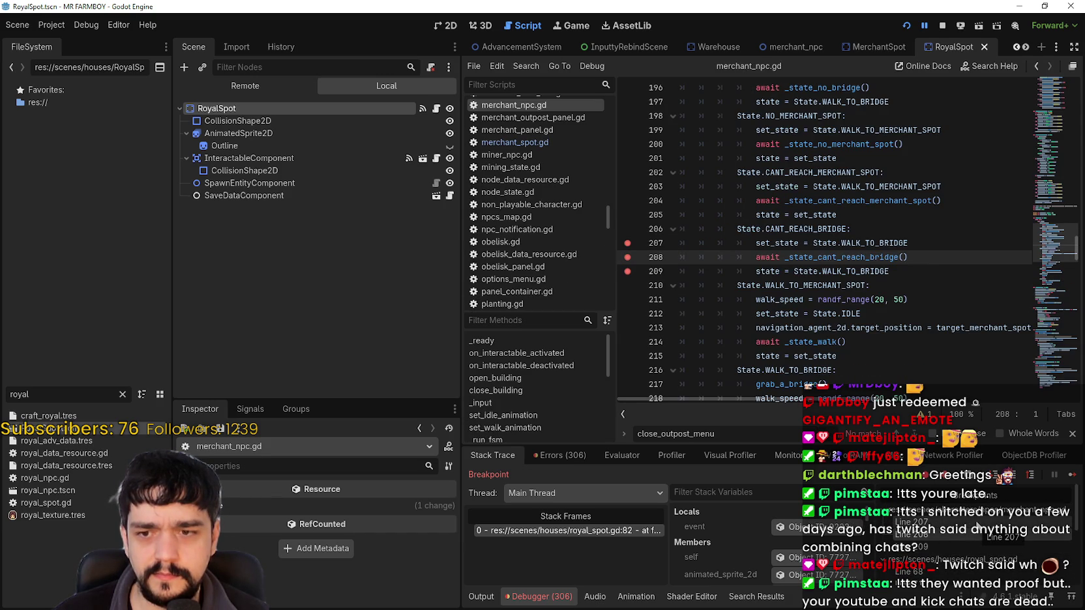
Step: Browse the breakpoint list entries, ending back at merchant_npc.gd line 207
left_click(977, 526)
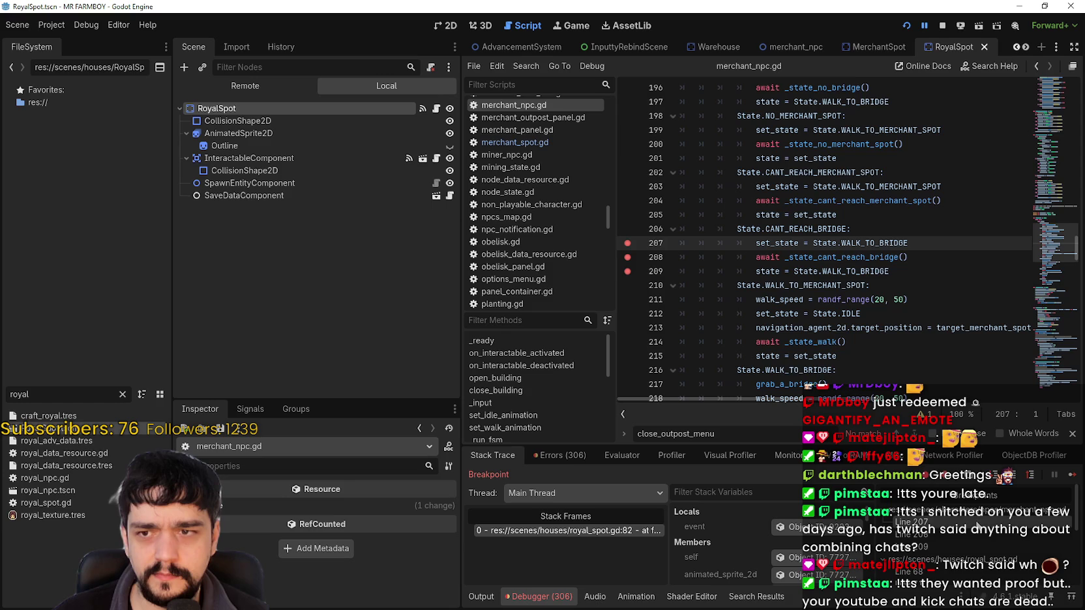
left_click(971, 532)
left_click(970, 544)
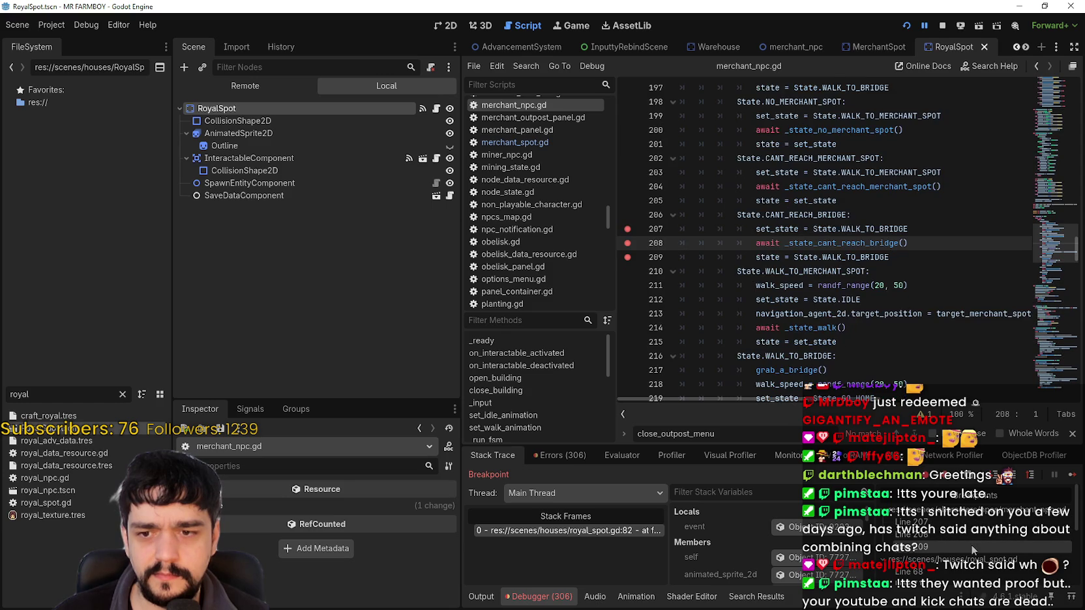
scroll(972, 541, "down", 5)
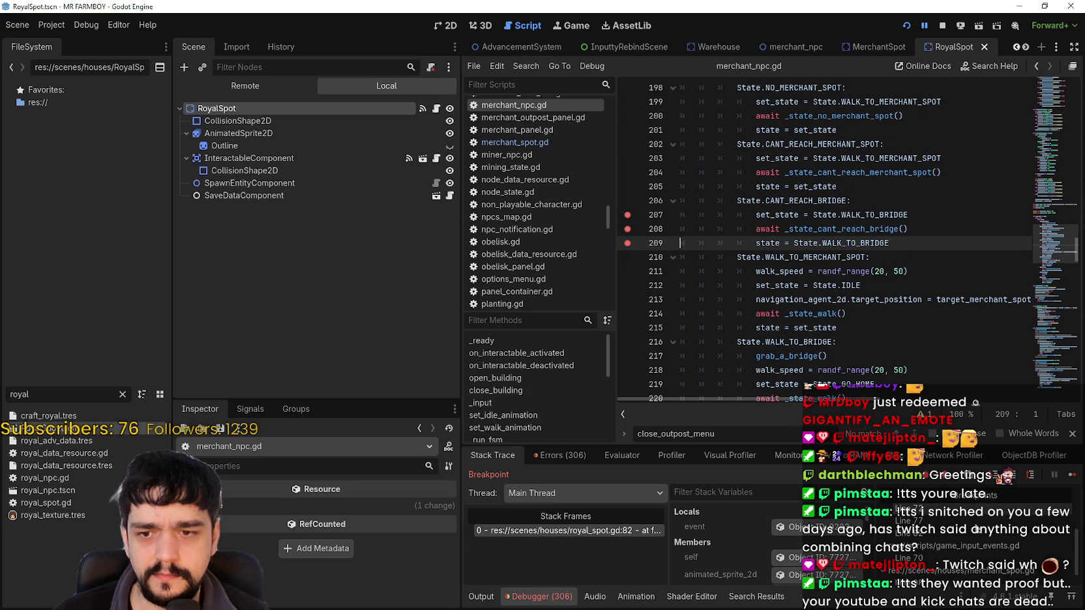
left_click(973, 534)
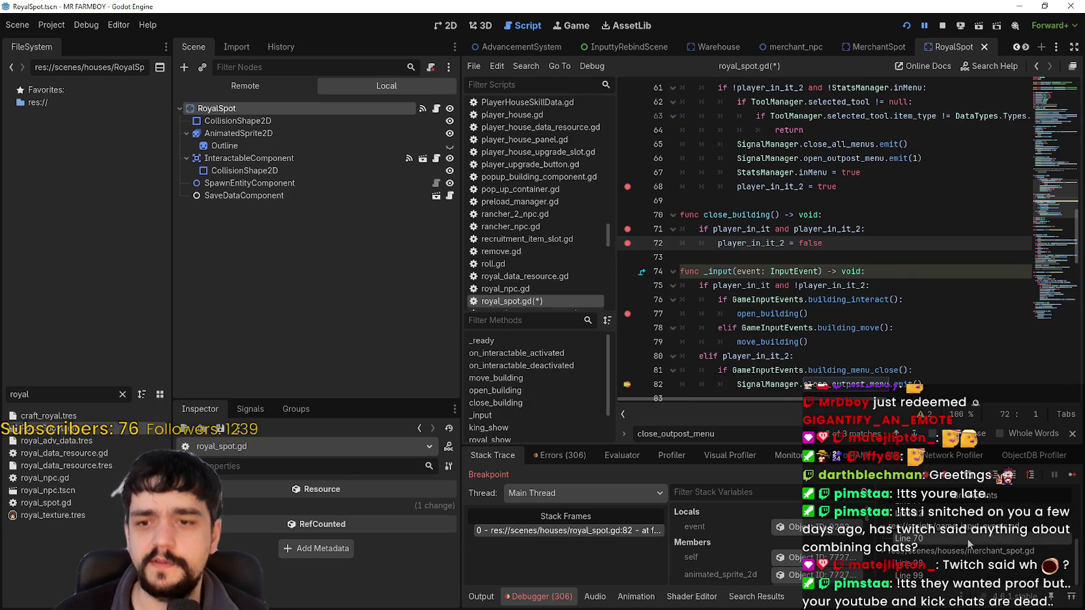
left_click(967, 539)
scroll(965, 538, "up", 3)
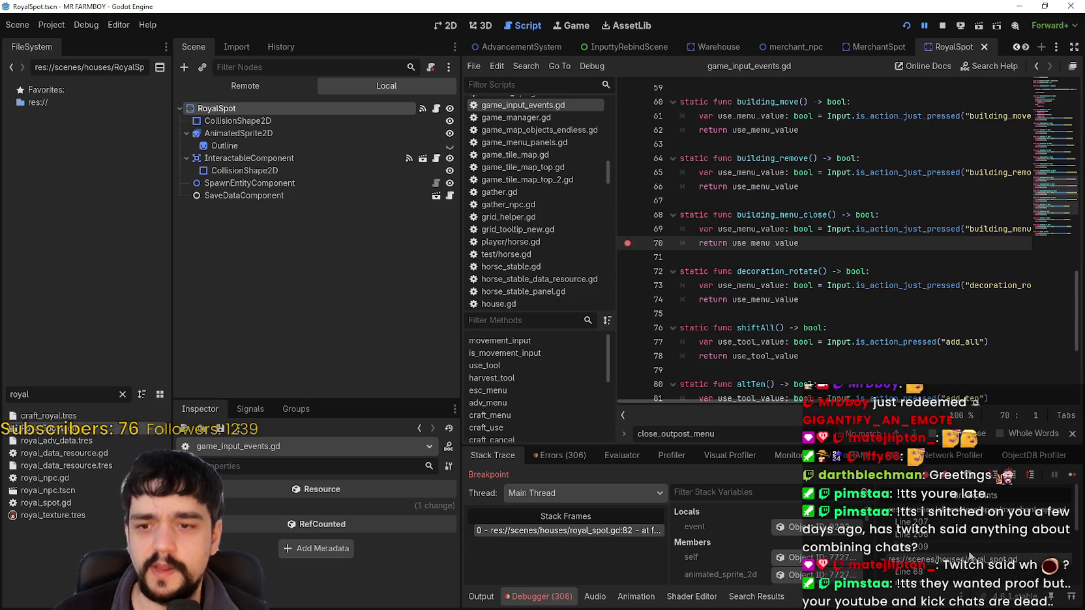
left_click(956, 536)
Step: Remove the breakpoints on lines 207–209 in merchant_npc.gd, then return to royal_spot.gd line 68
left_click(628, 242)
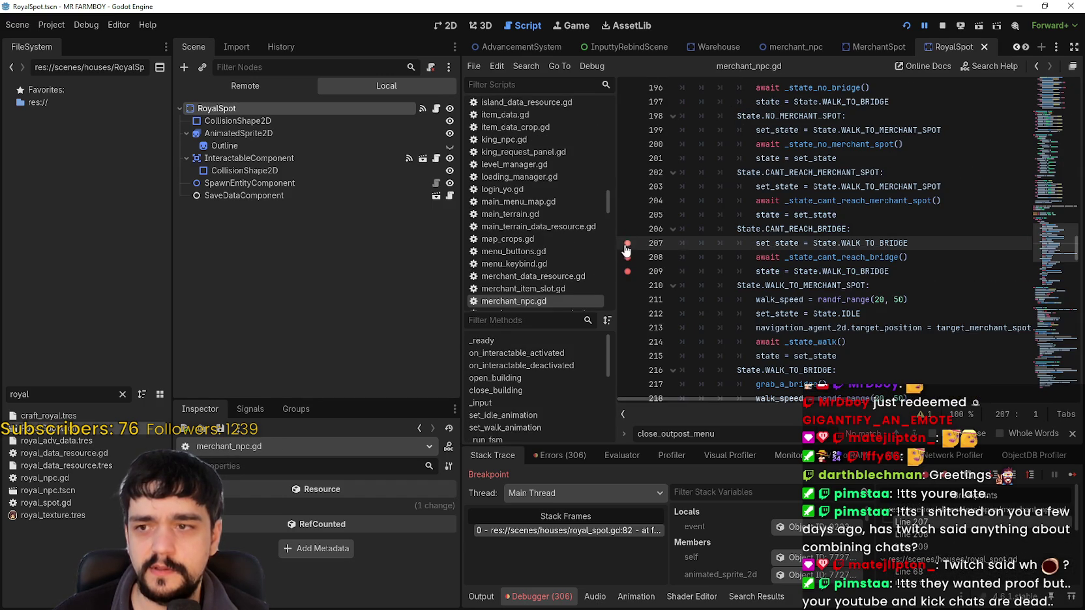
left_click(628, 257)
left_click(628, 272)
scroll(981, 541, "up", 3)
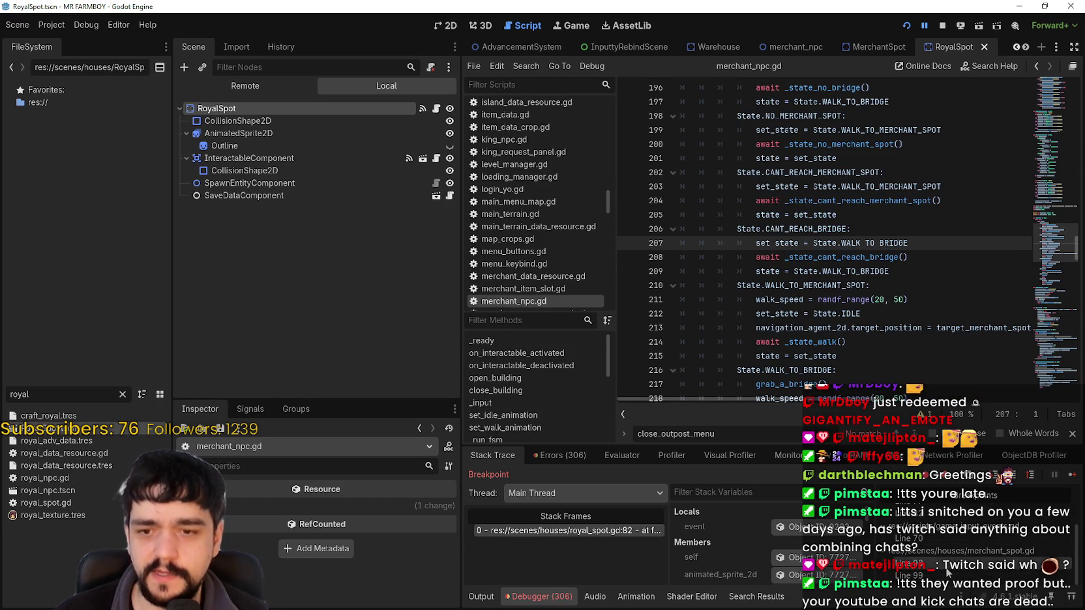
left_click(960, 567)
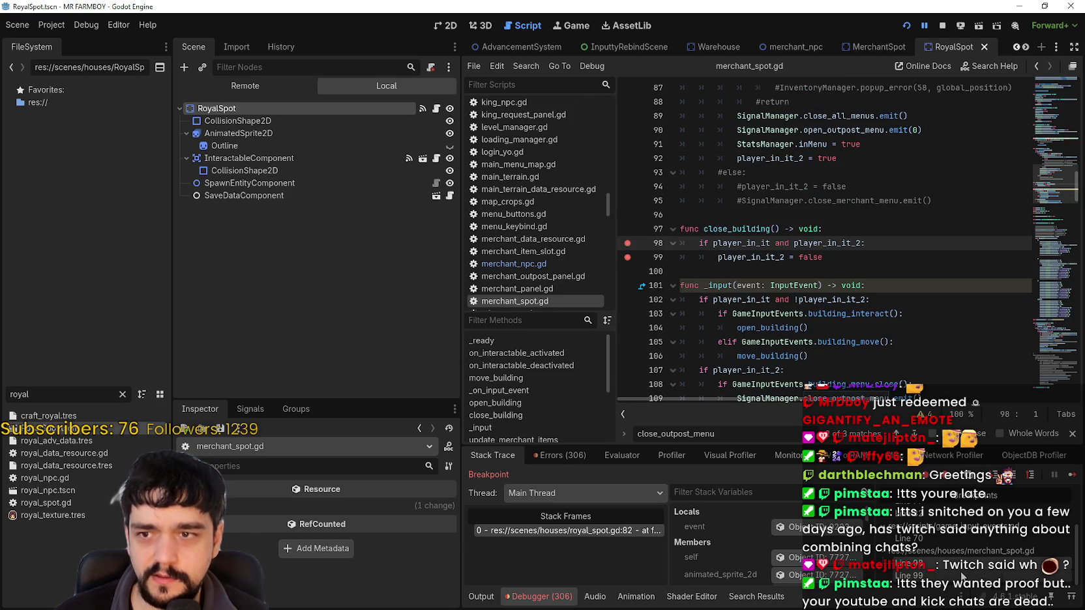
left_click(961, 576)
scroll(956, 554, "up", 2)
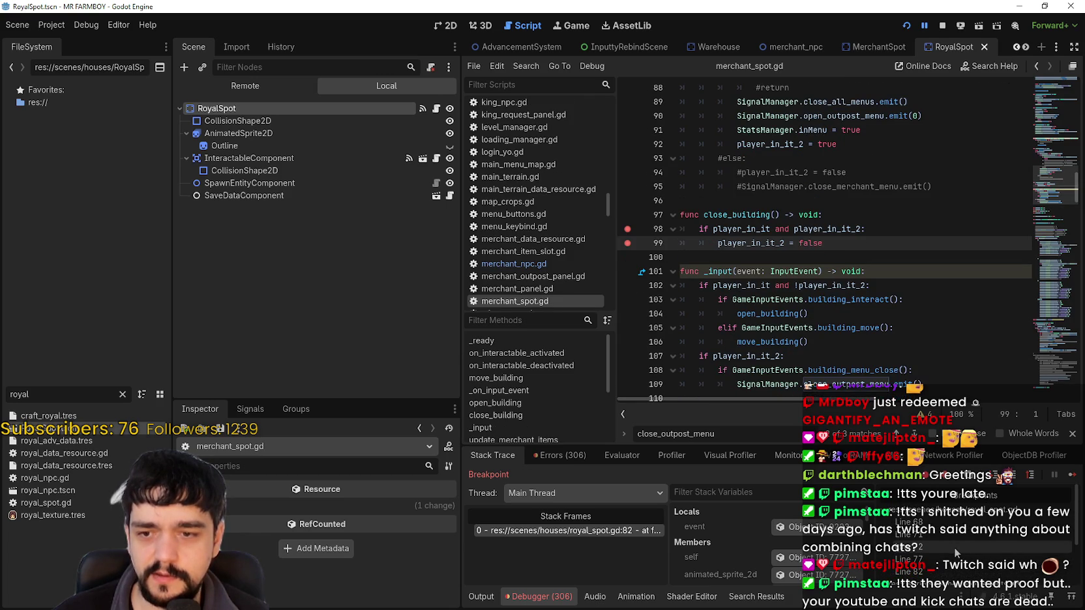
left_click(913, 521)
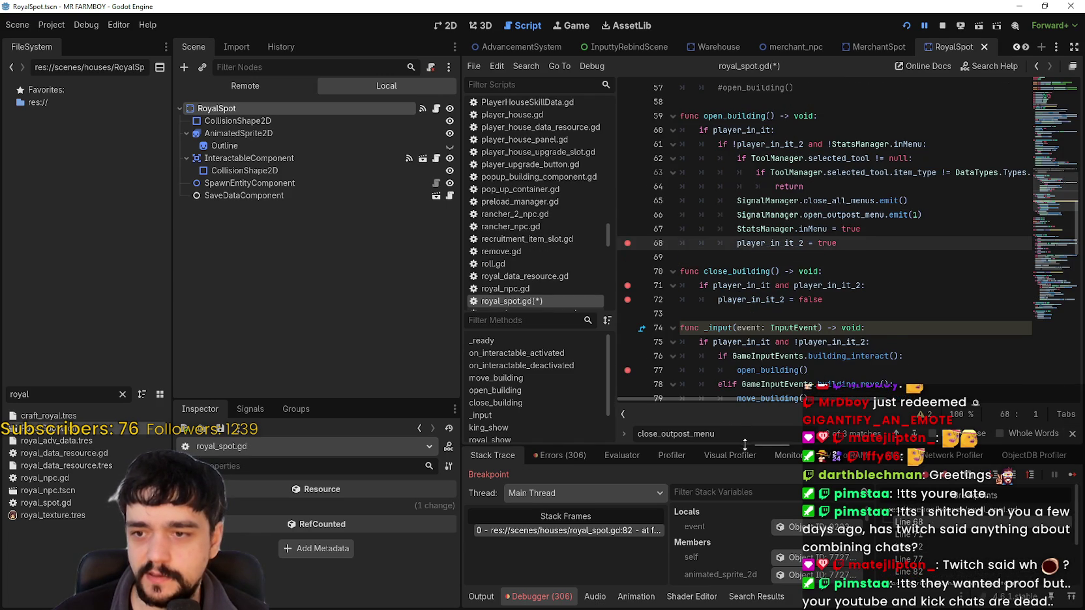
Step: Enlarge the debugger panel and add a breakpoint on line 60 in open_building
left_click_drag(745, 445, 744, 388)
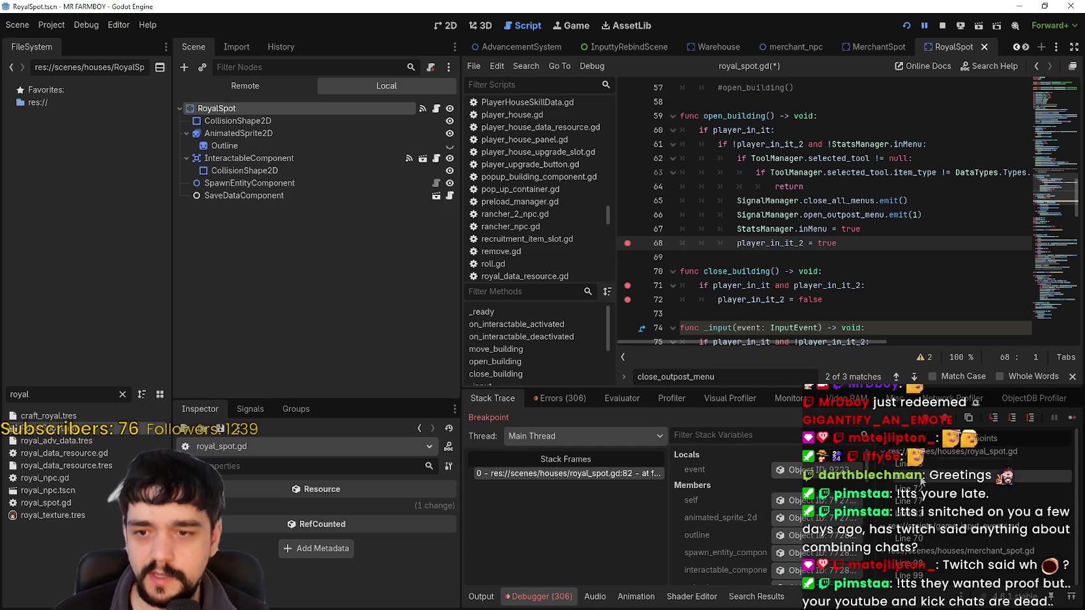
left_click(932, 480)
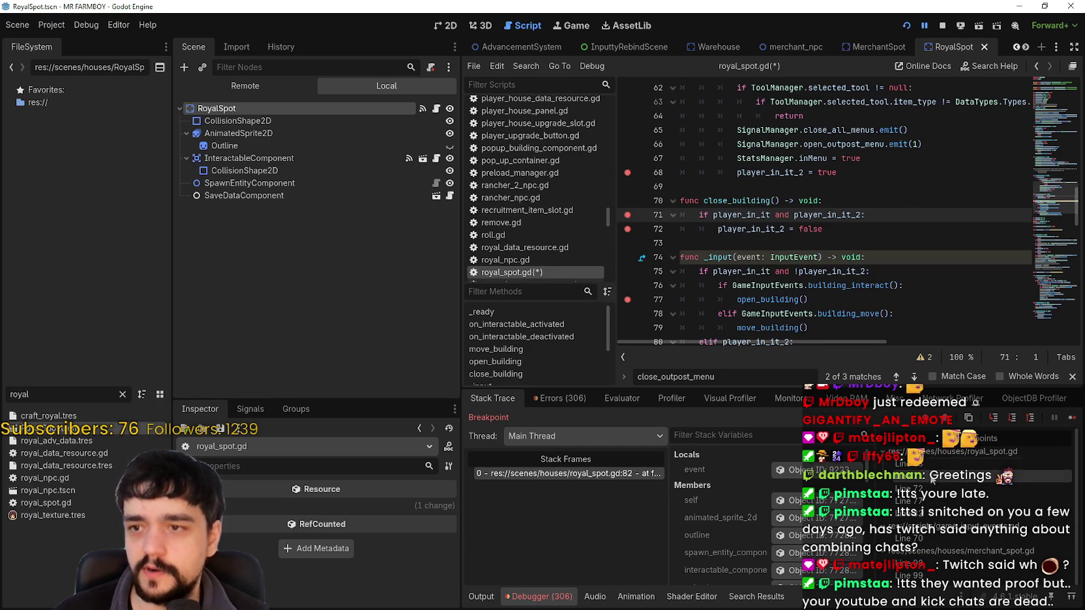
scroll(718, 234, "up", 3)
right_click(719, 234)
key("Escape")
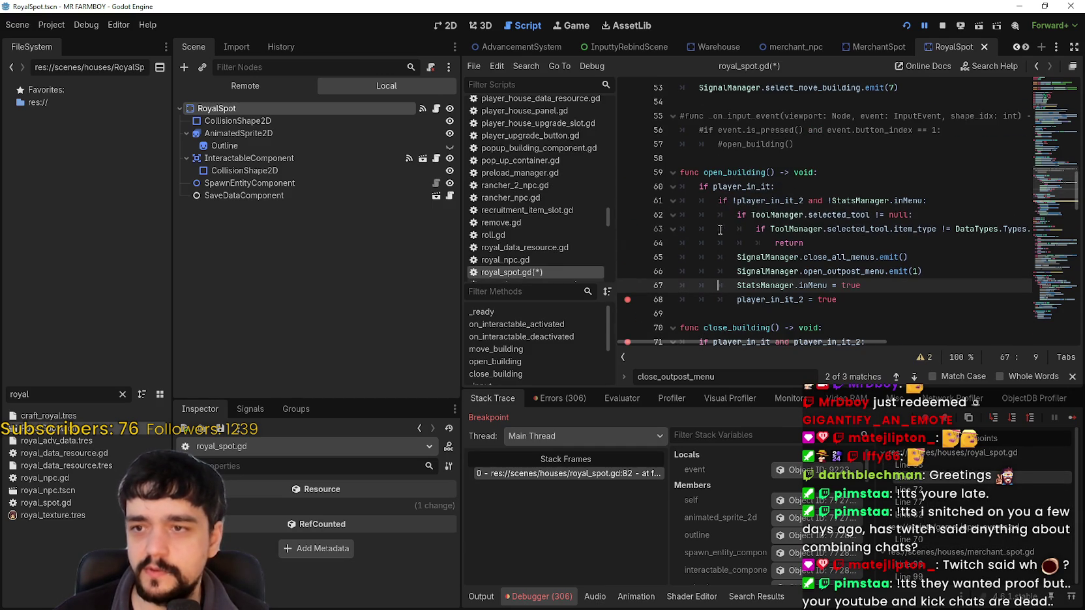
left_click(627, 187)
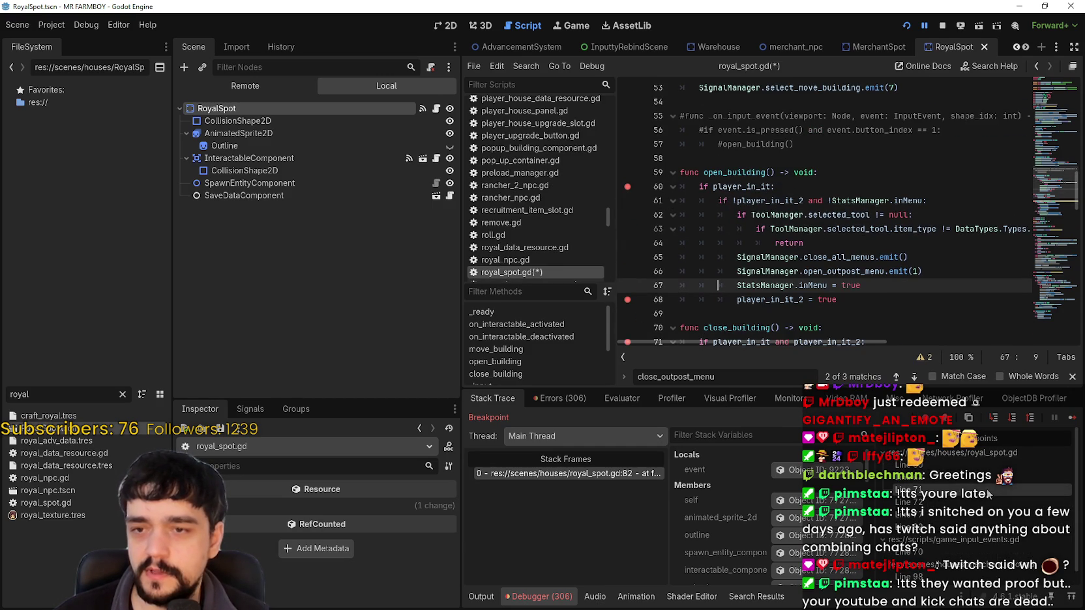
Step: Check the merchant_spot.gd line 98 breakpoint, return to line 82, and resume the game
scroll(965, 515, "down", 1)
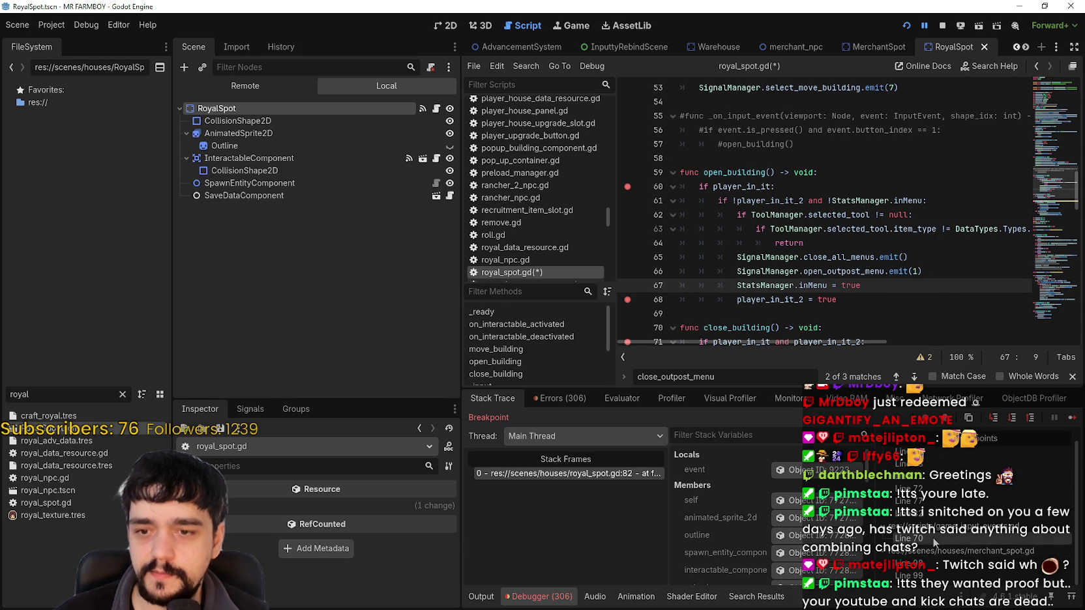
left_click(932, 537)
left_click(949, 566)
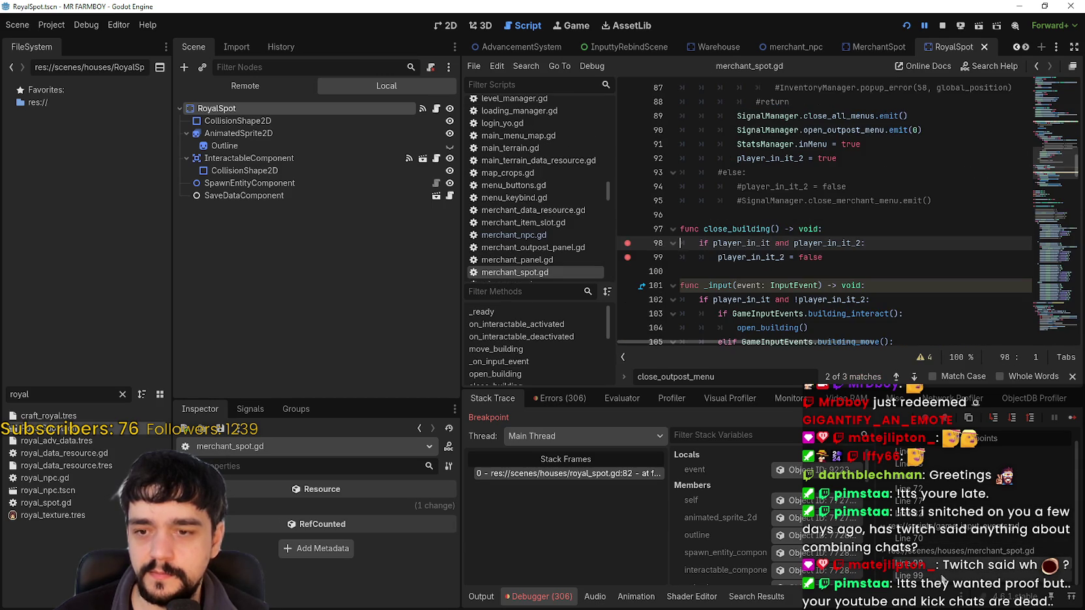
left_click(1072, 418)
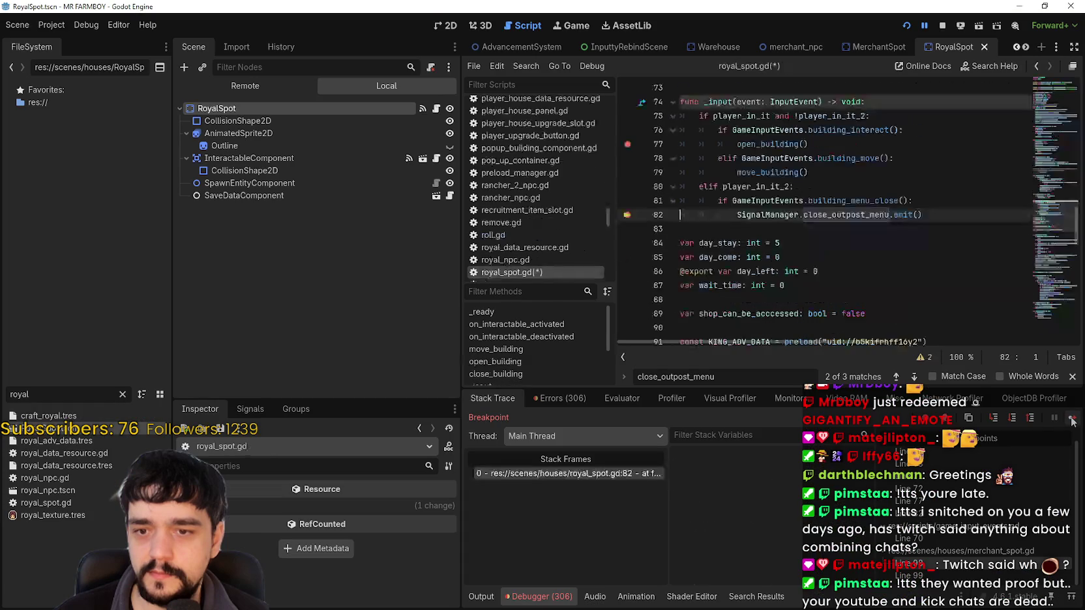
left_click(1072, 422)
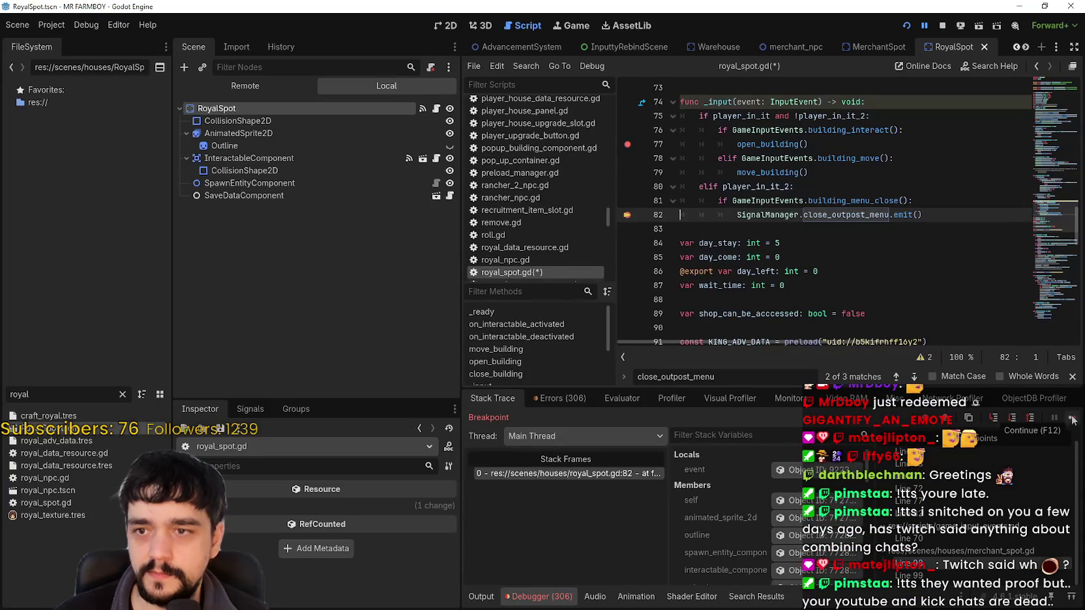
left_click_drag(738, 215, 956, 211)
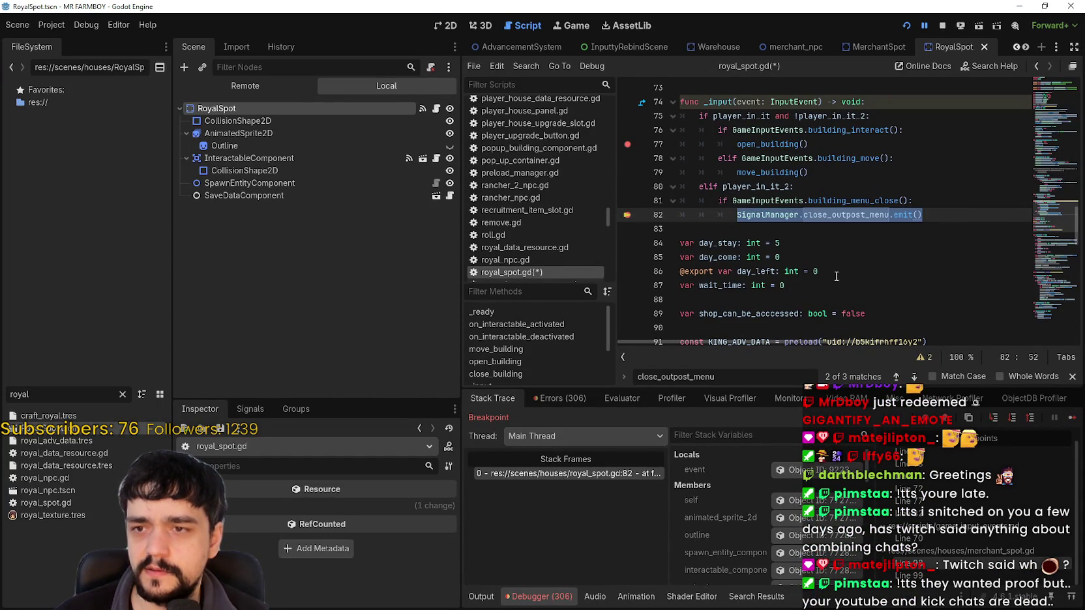
left_click(1072, 421)
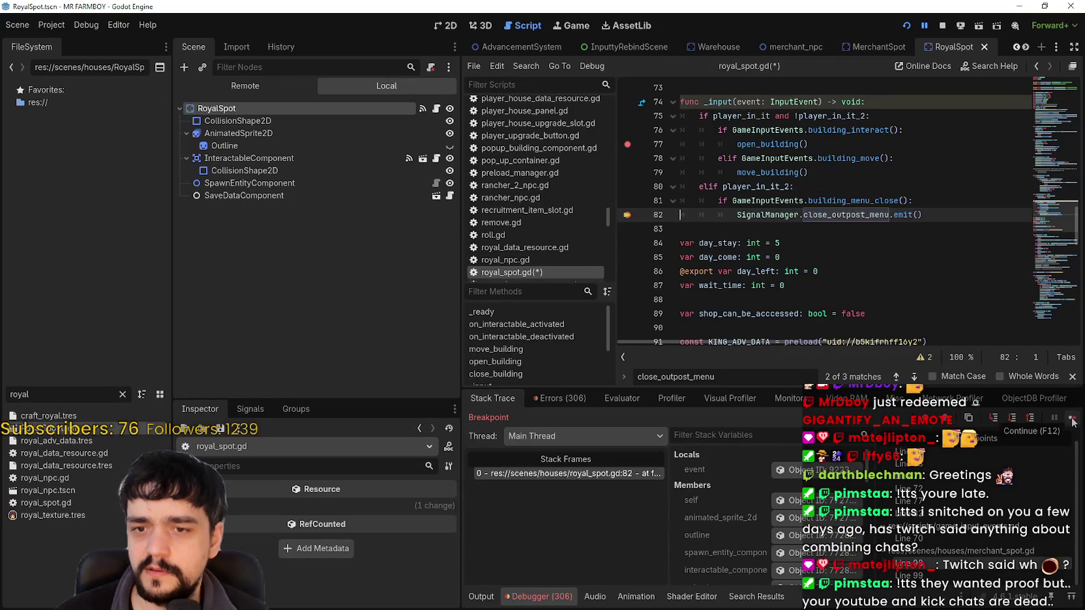
left_click(1072, 421)
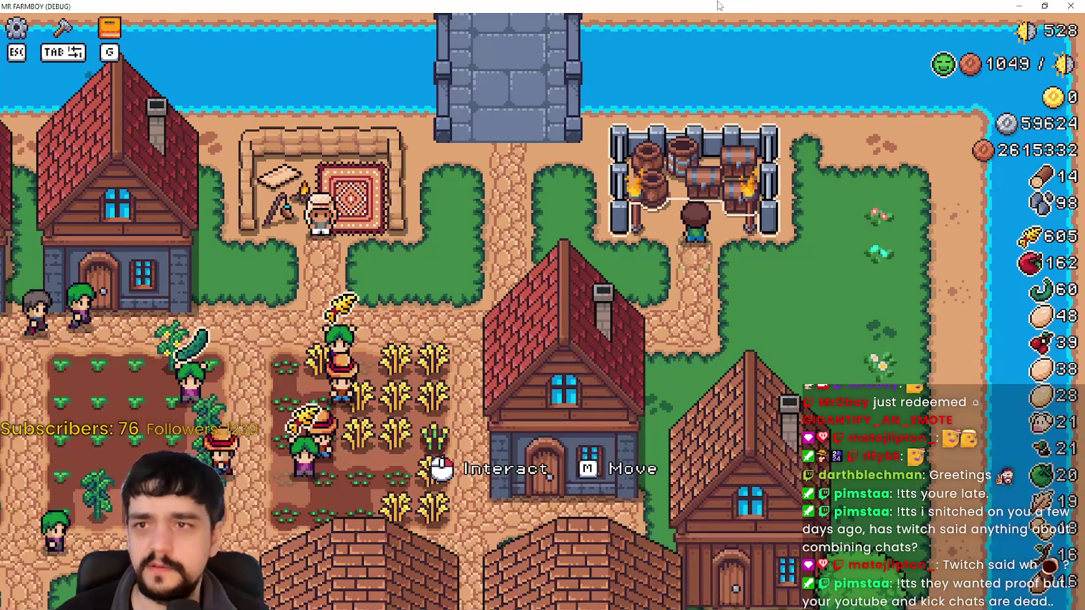
left_click(1044, 6)
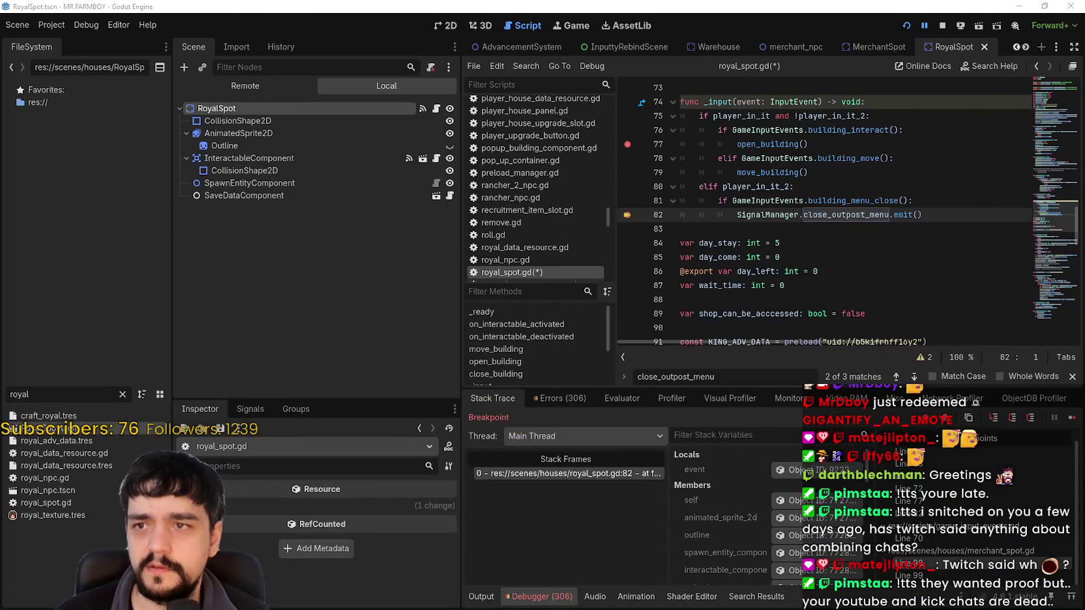
left_click(901, 257)
left_click(1071, 419)
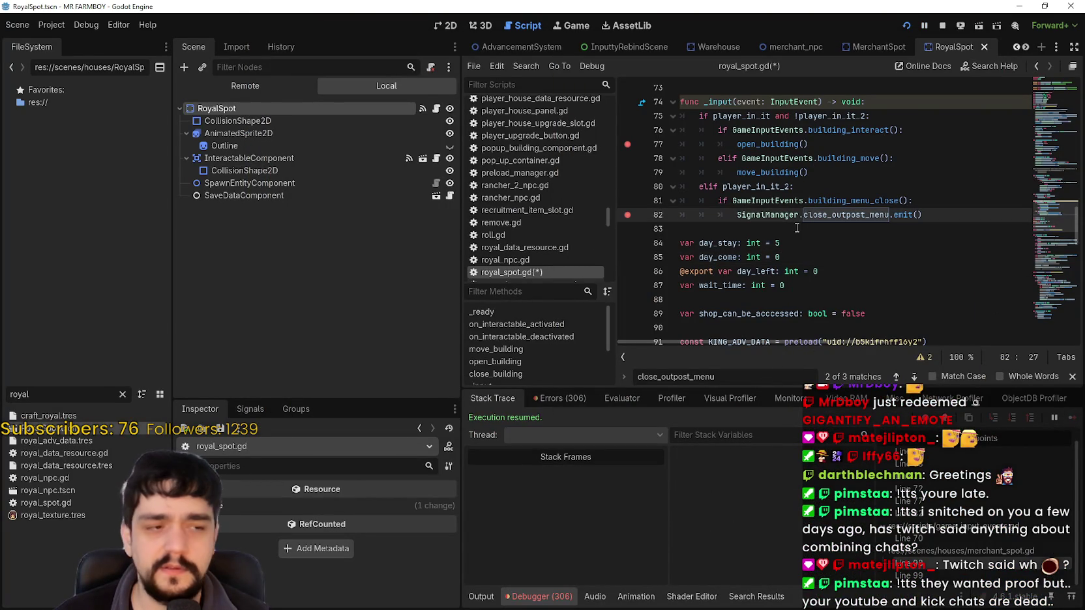
key("Down")
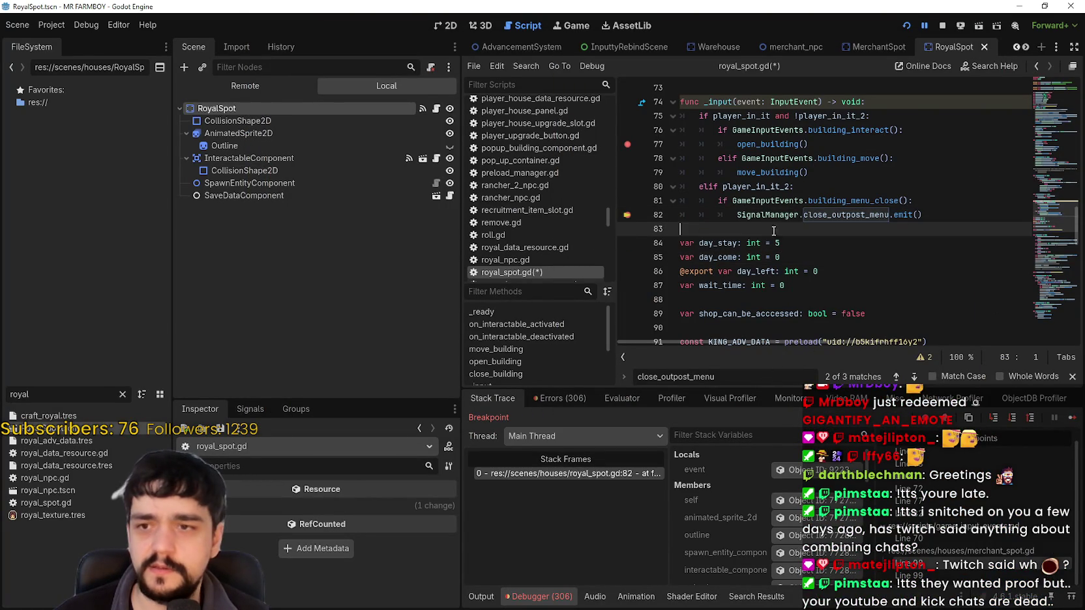
left_click(1069, 418)
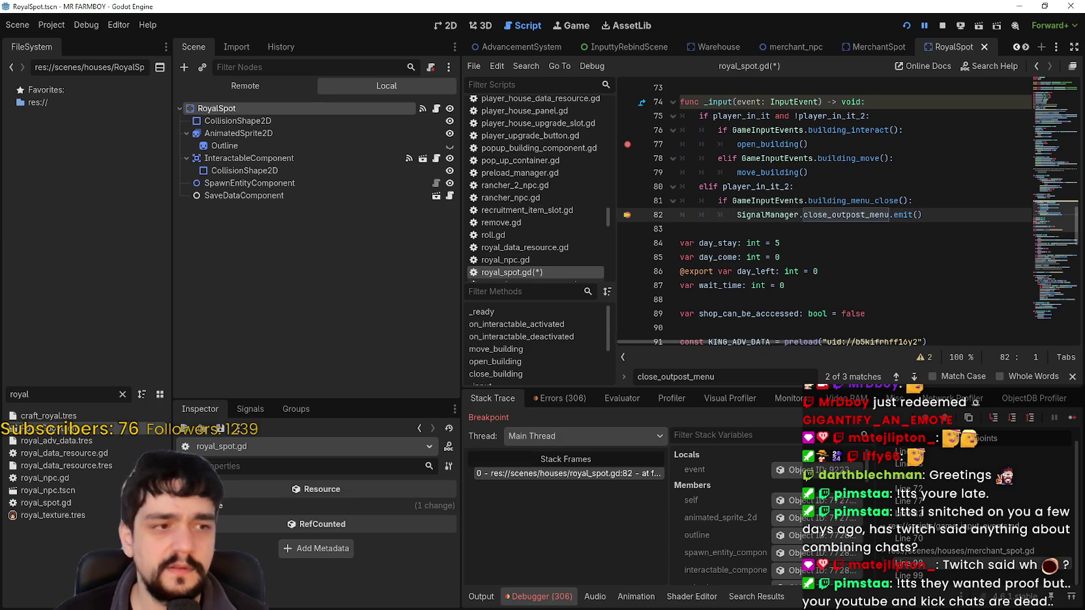
left_click_drag(717, 214, 967, 211)
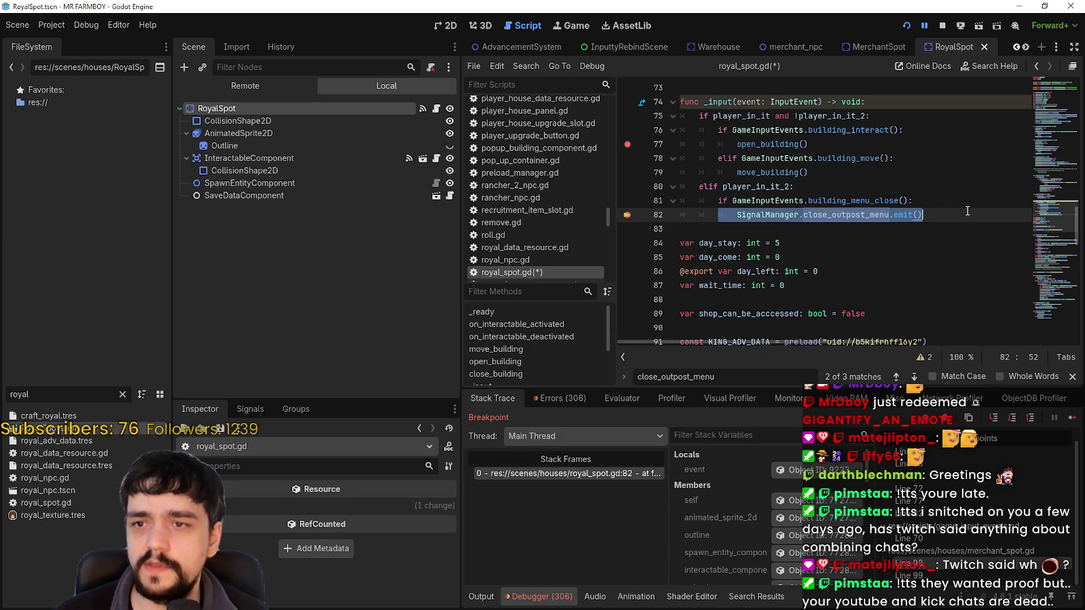
scroll(780, 215, "up", 3)
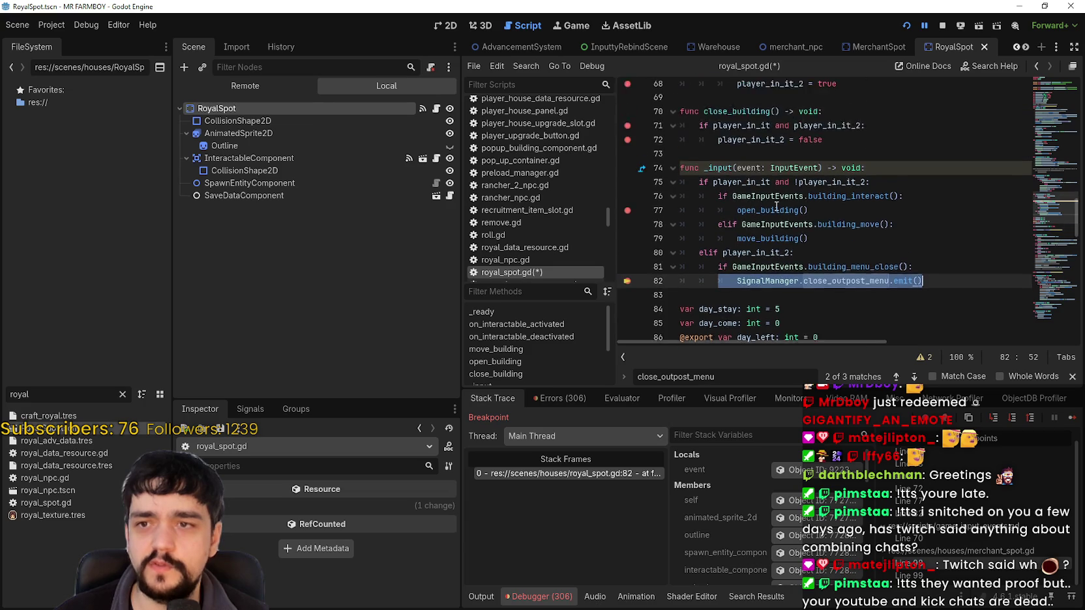
scroll(785, 228, "down", 3)
scroll(796, 245, "up", 1)
scroll(802, 228, "down", 2)
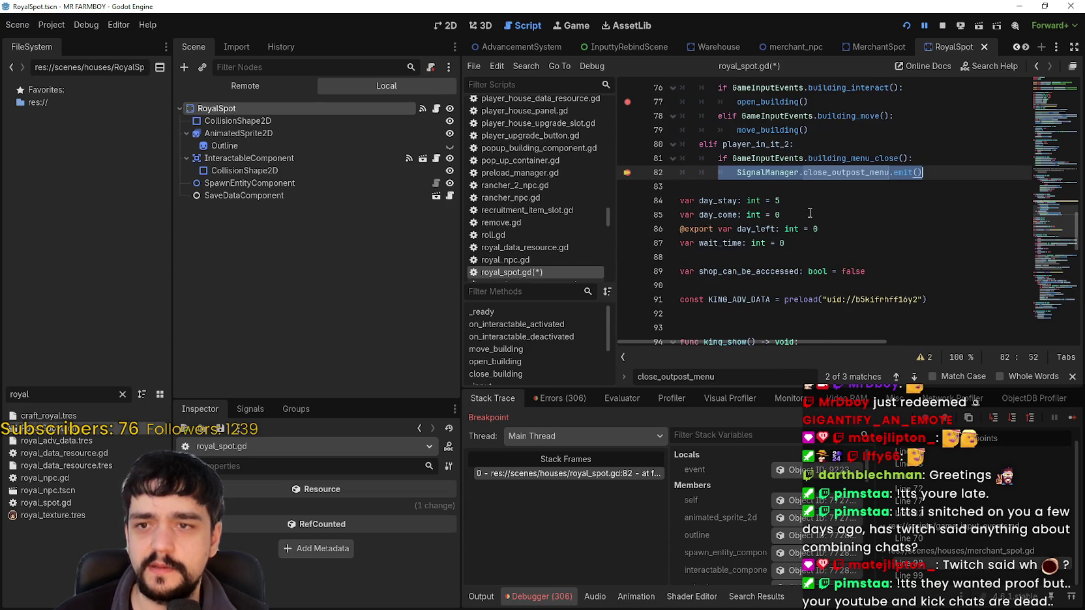
scroll(809, 207, "up", 2)
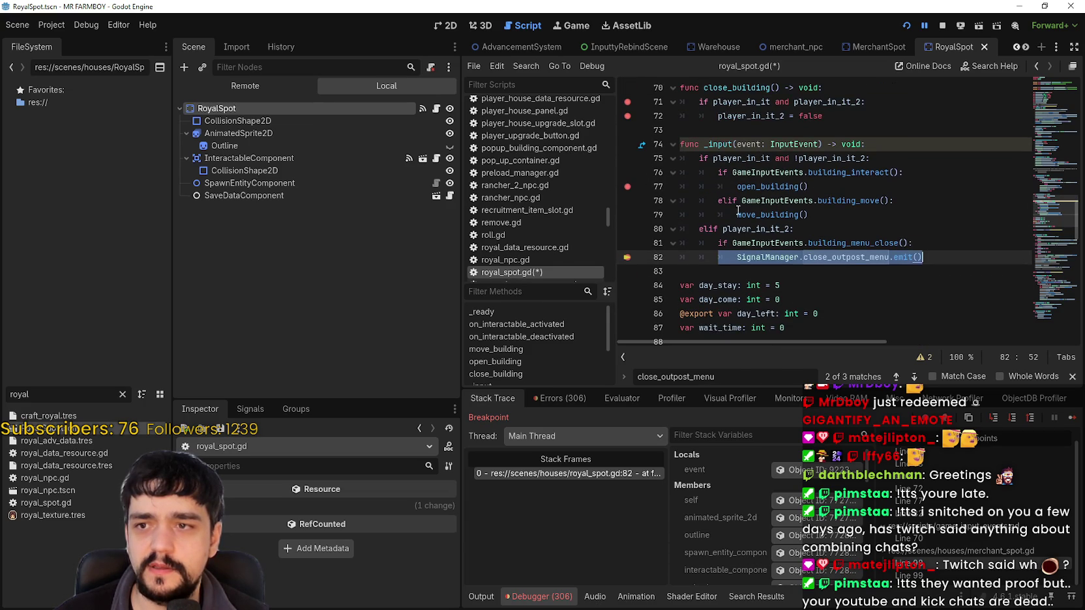
double_click(735, 229)
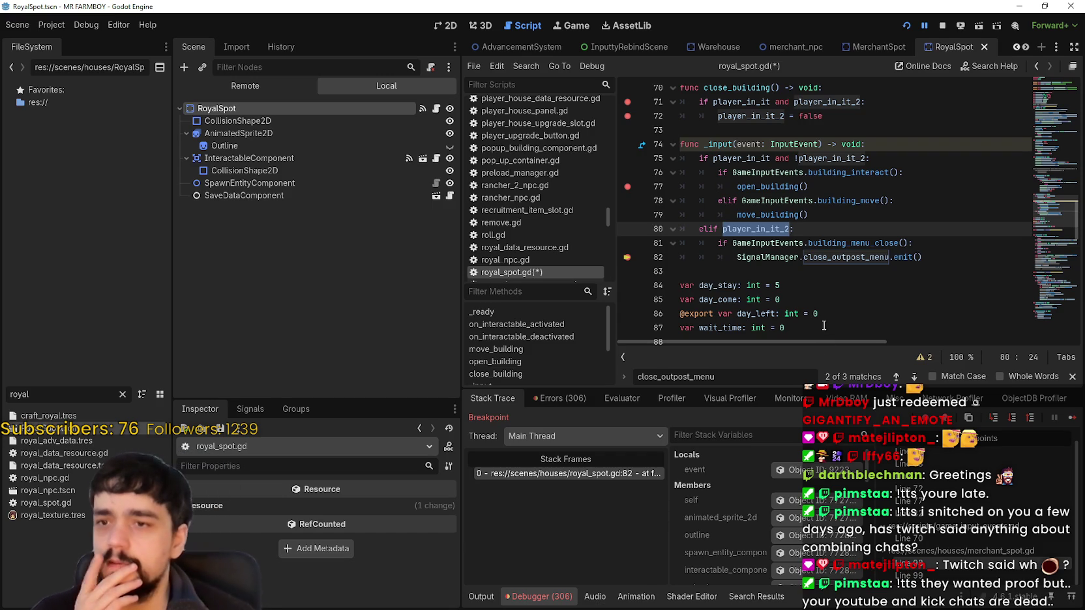
left_click_drag(736, 257, 939, 258)
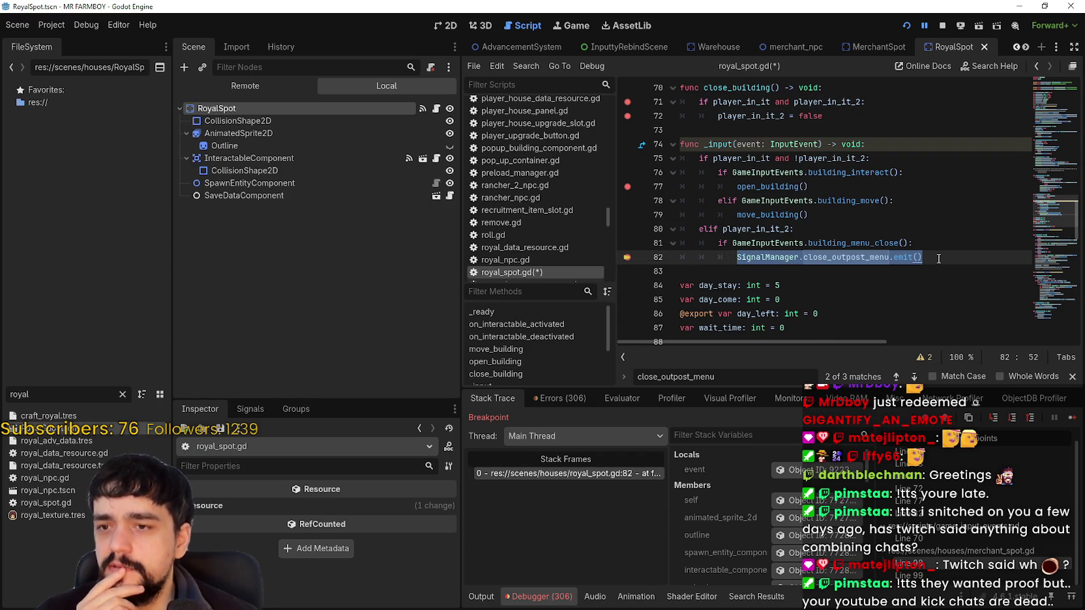
left_click(933, 242)
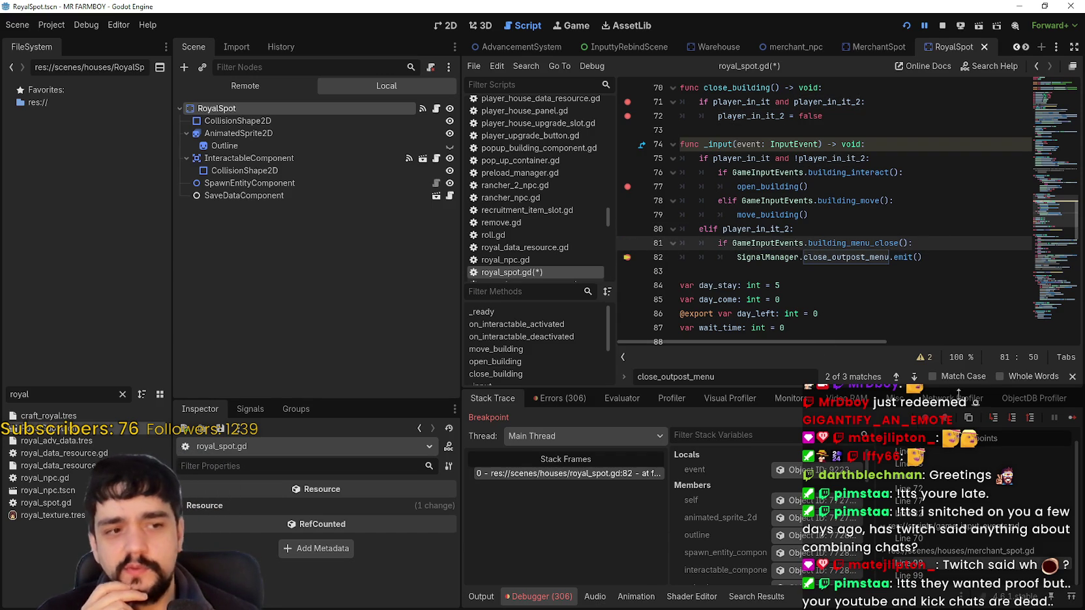
left_click(1065, 417)
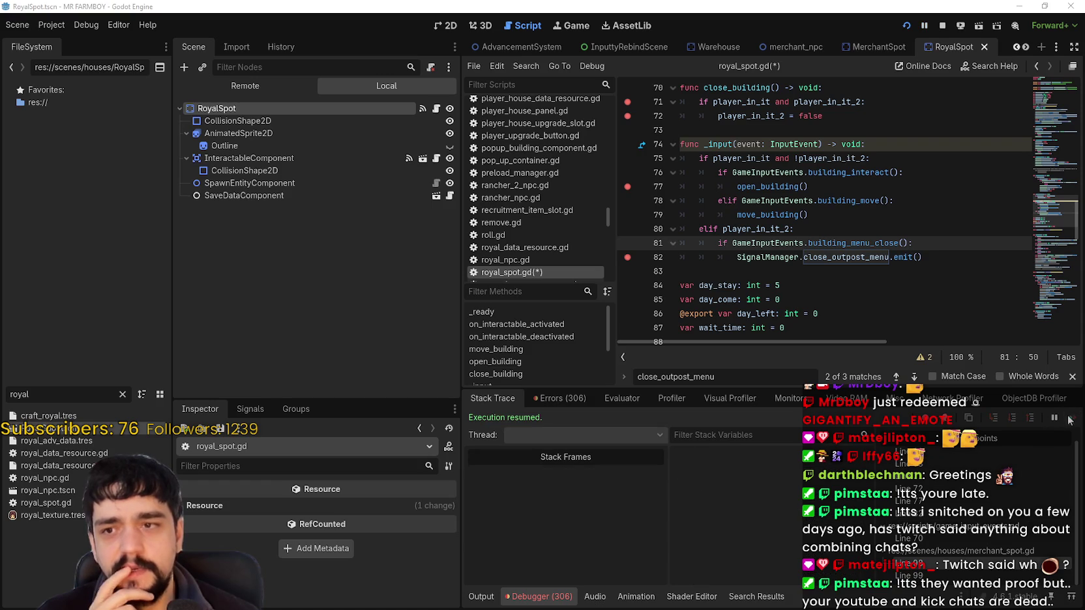
left_click(894, 257)
left_click(931, 255)
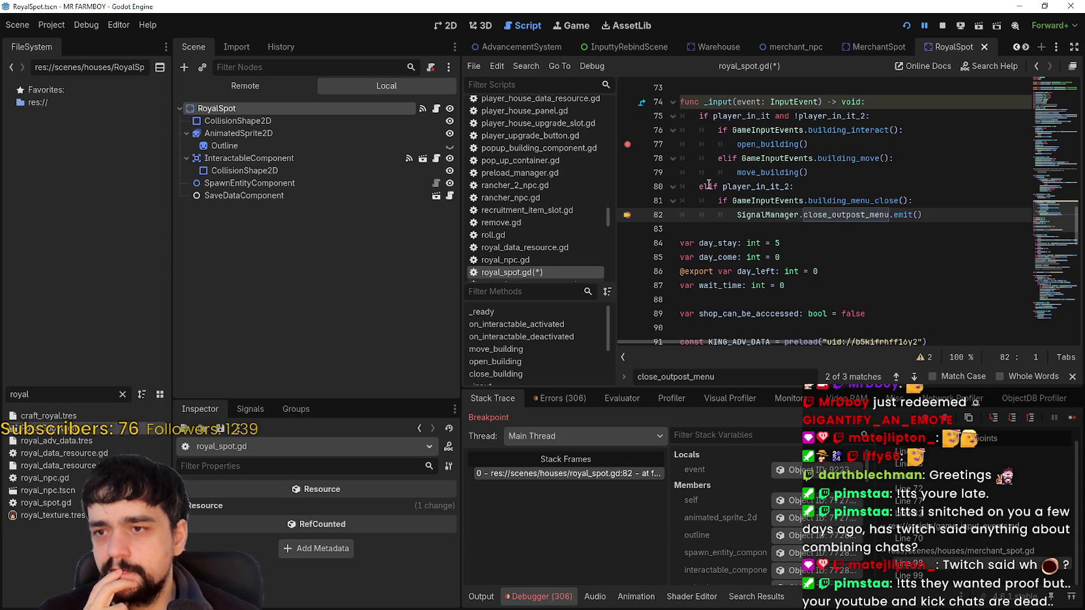
Step: Change 'elif player_in_it_2:' on line 80 to 'if' and save royal_spot.gd
left_click(1070, 421)
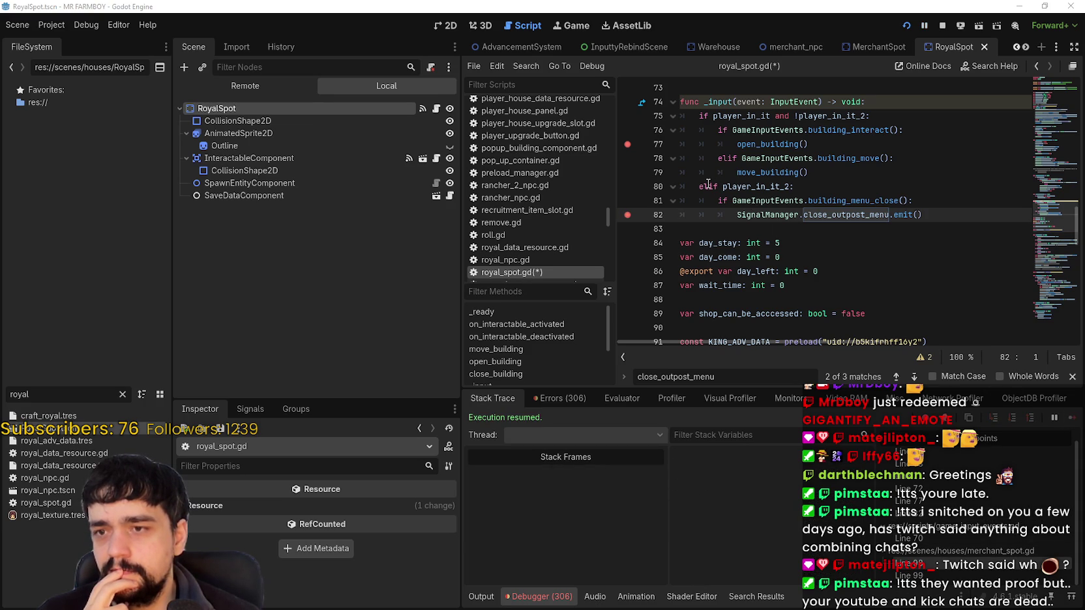
left_click(709, 185)
key("BackSpace")
key("BackSpace")
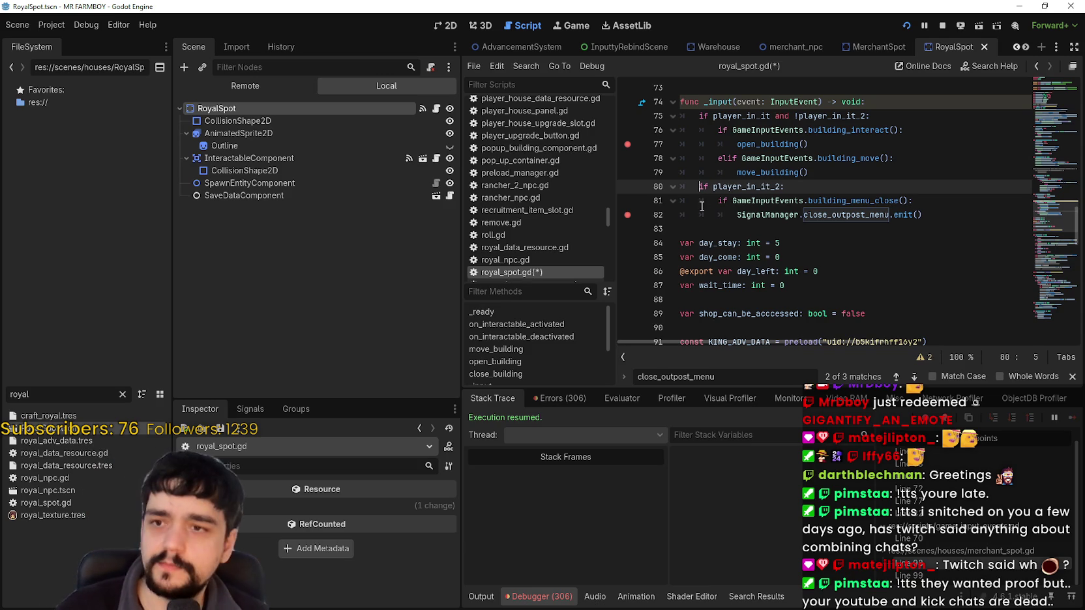
left_click(720, 216)
key("ctrl+s")
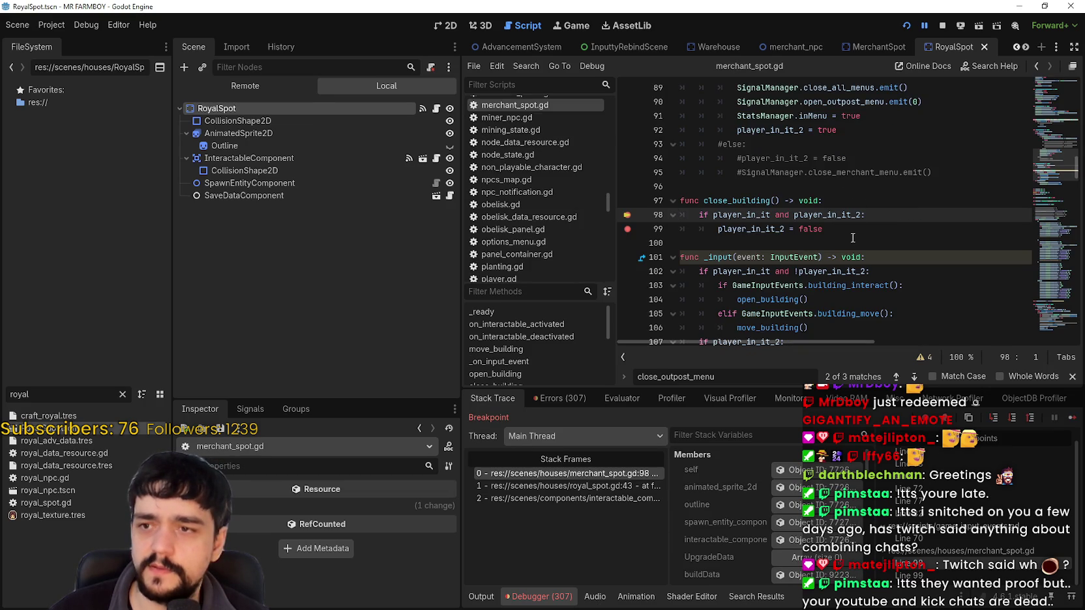
Step: Continue through the close_building and open_building breakpoints until execution halts at game_input_events.gd line 70
left_click(852, 230)
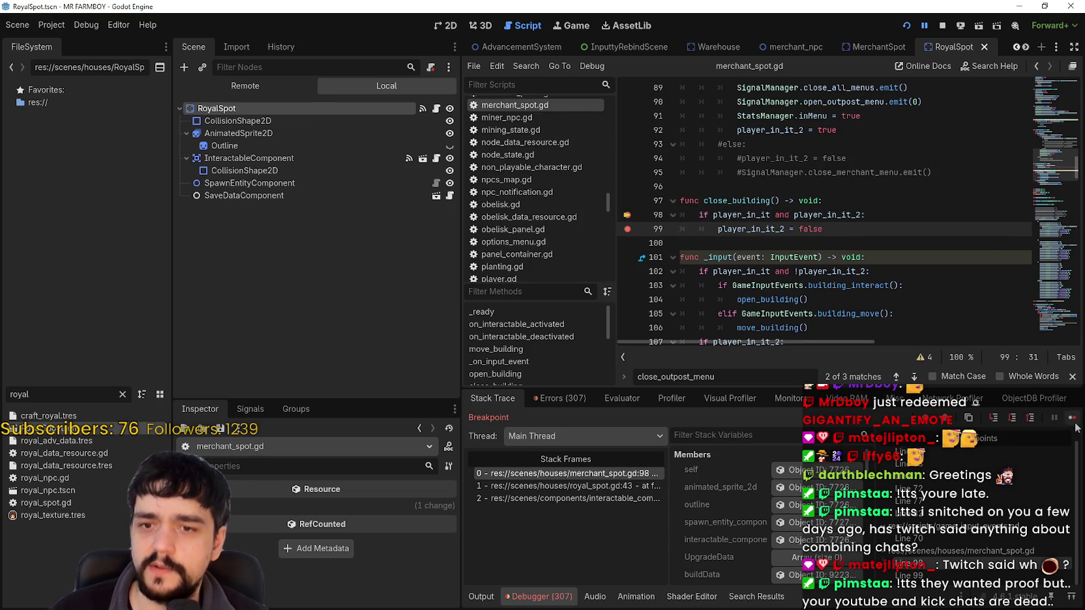
left_click(1072, 418)
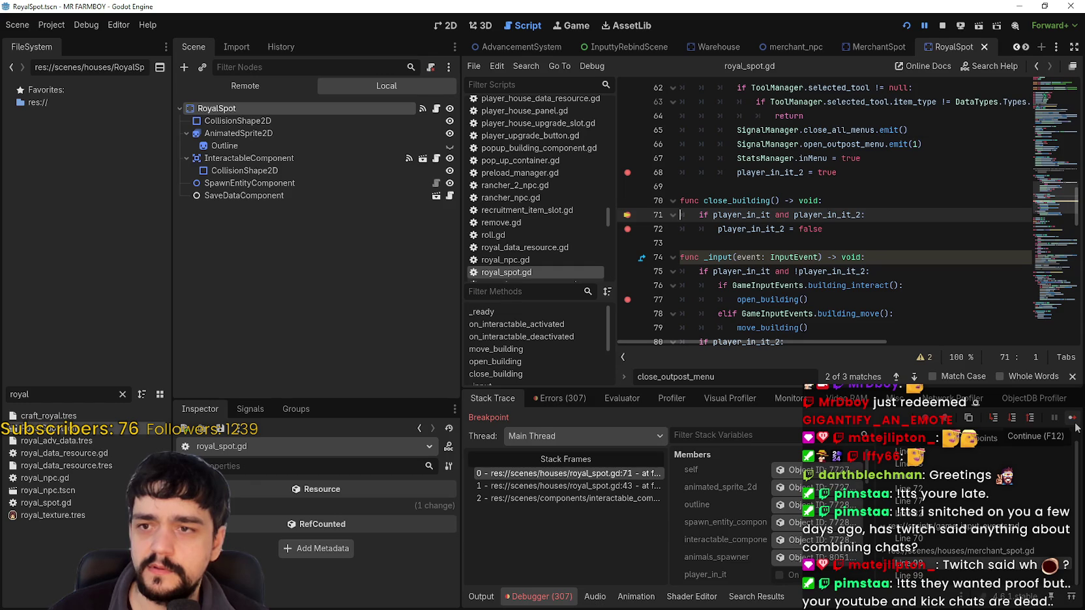
left_click(1074, 421)
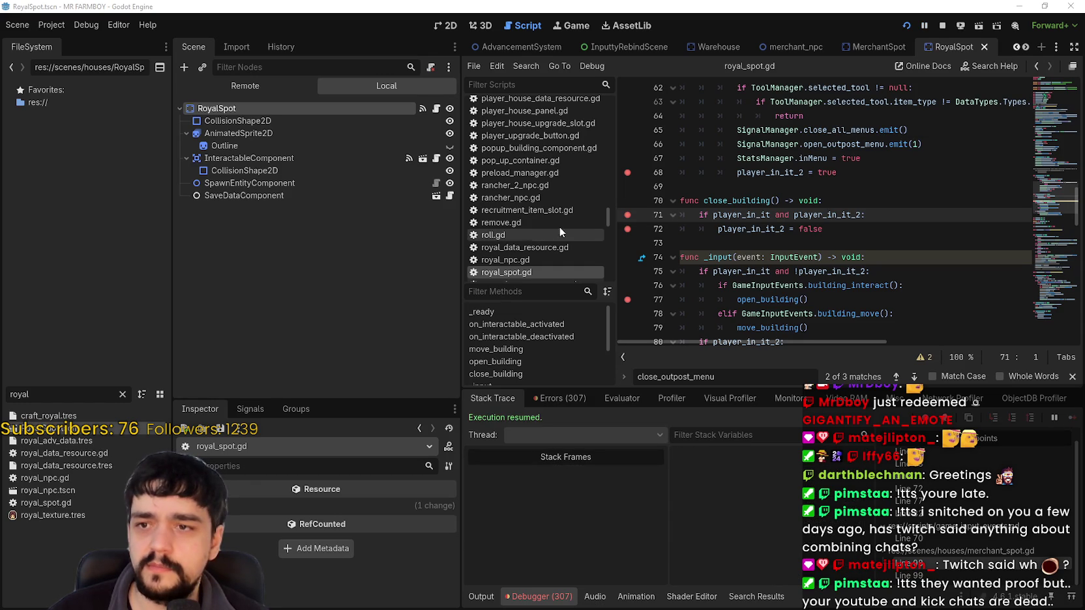
left_click(708, 231)
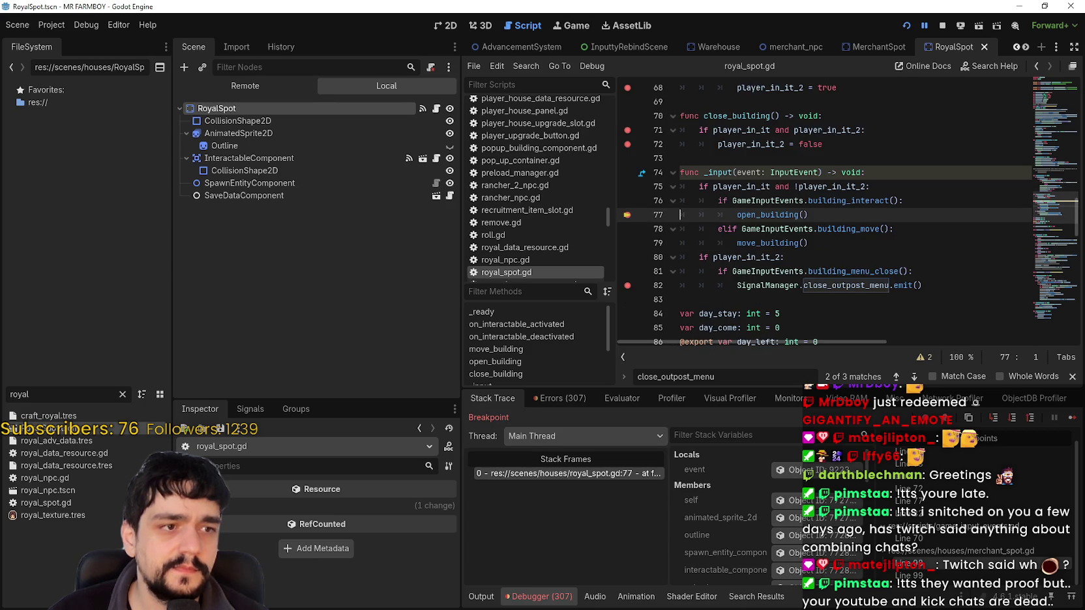
left_click(1071, 418)
left_click(1071, 424)
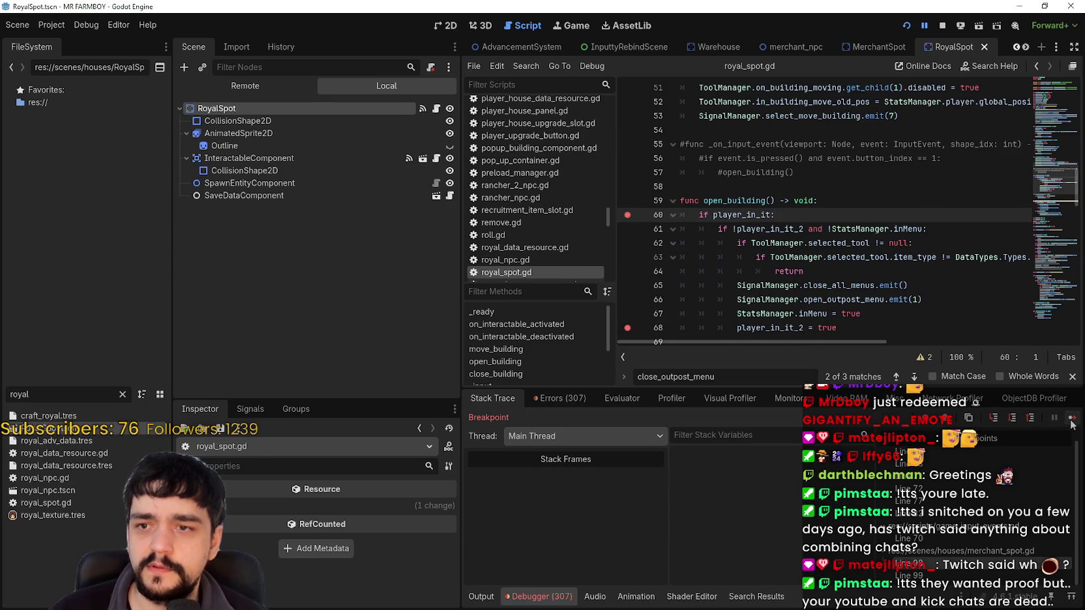
scroll(764, 247, "up", 3)
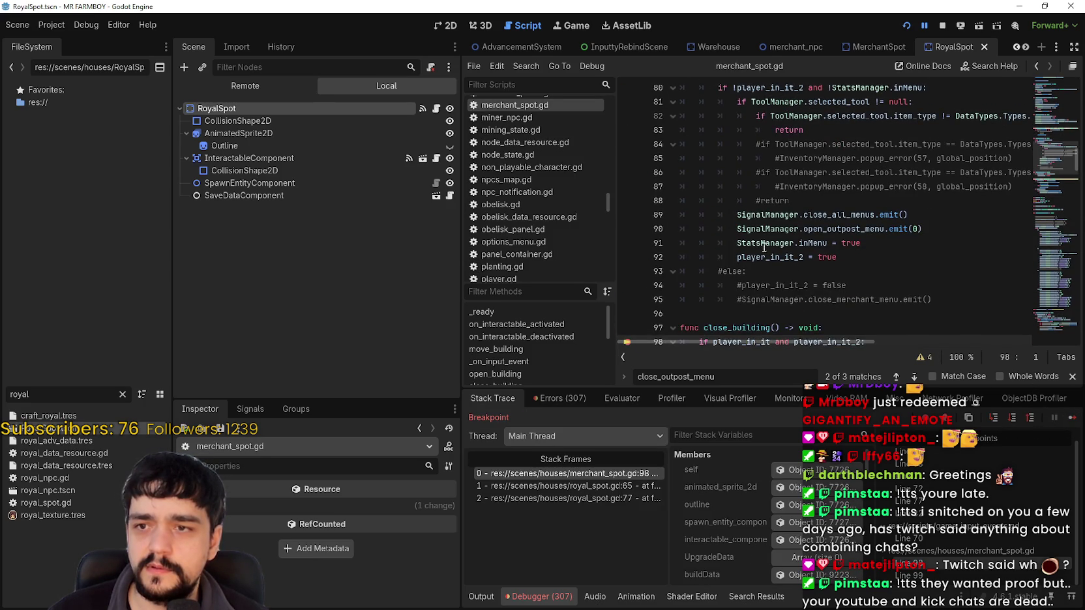
scroll(748, 239, "down", 2)
scroll(748, 239, "up", 2)
scroll(1016, 332, "down", 3)
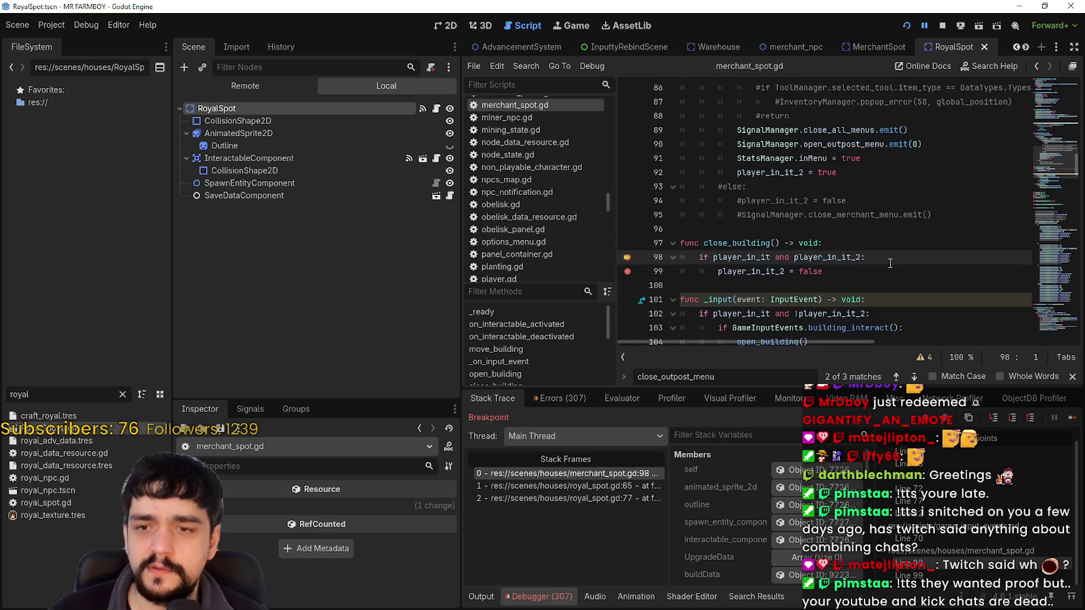
left_click(1073, 419)
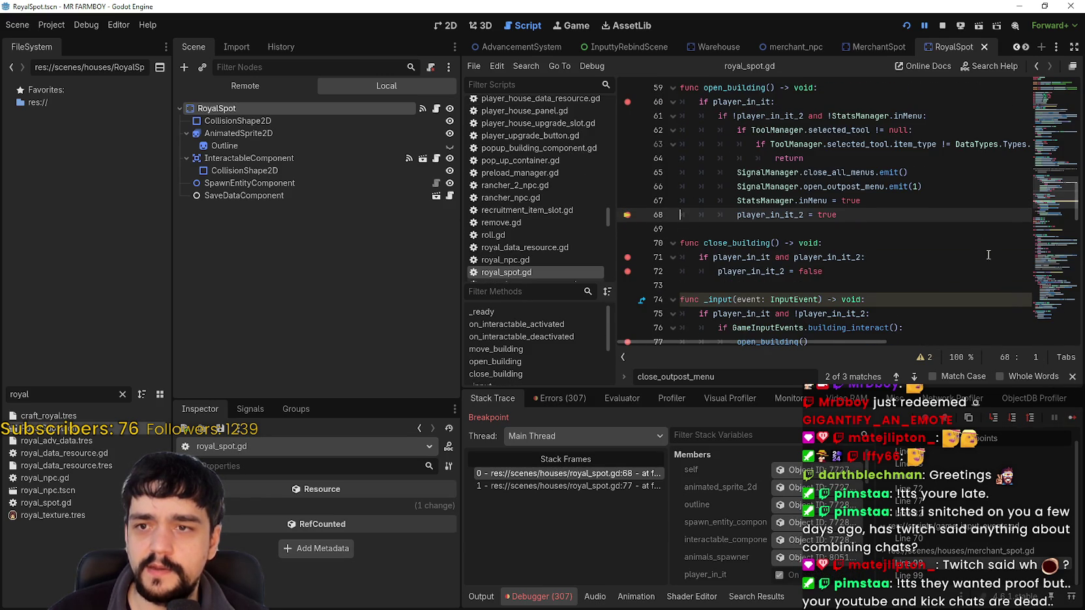
double_click(856, 187)
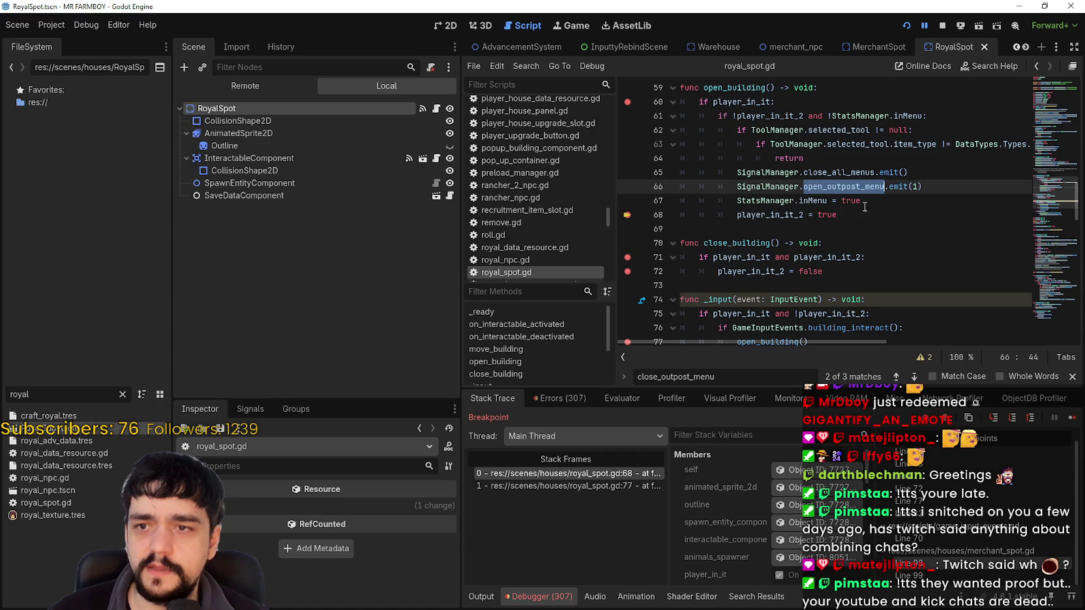
left_click(1073, 419)
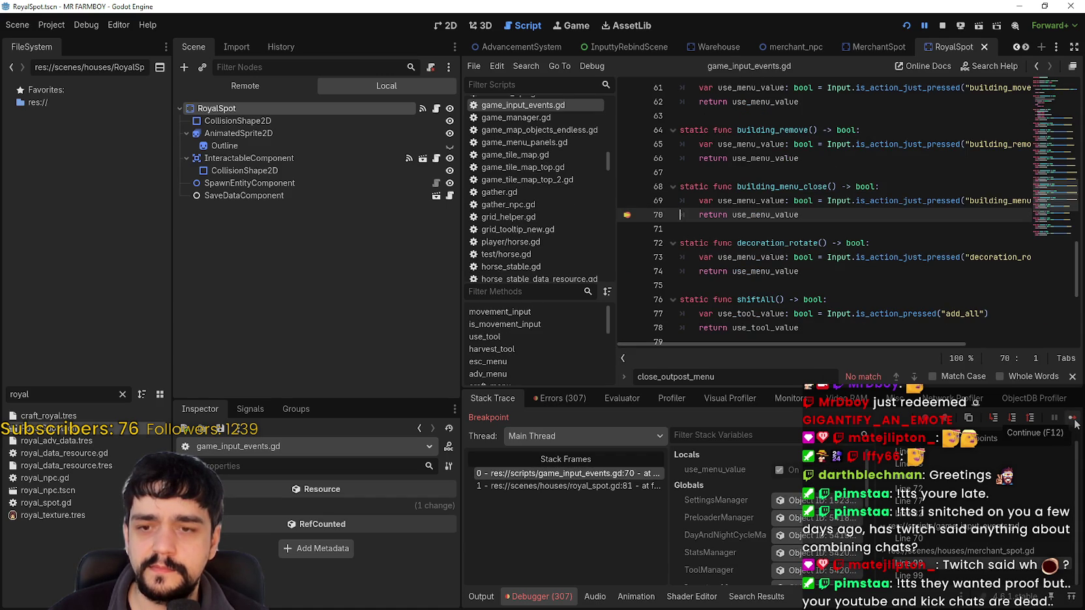
Step: Jump to stack frame royal_spot.gd:81 and review the _input function body
left_click(617, 485)
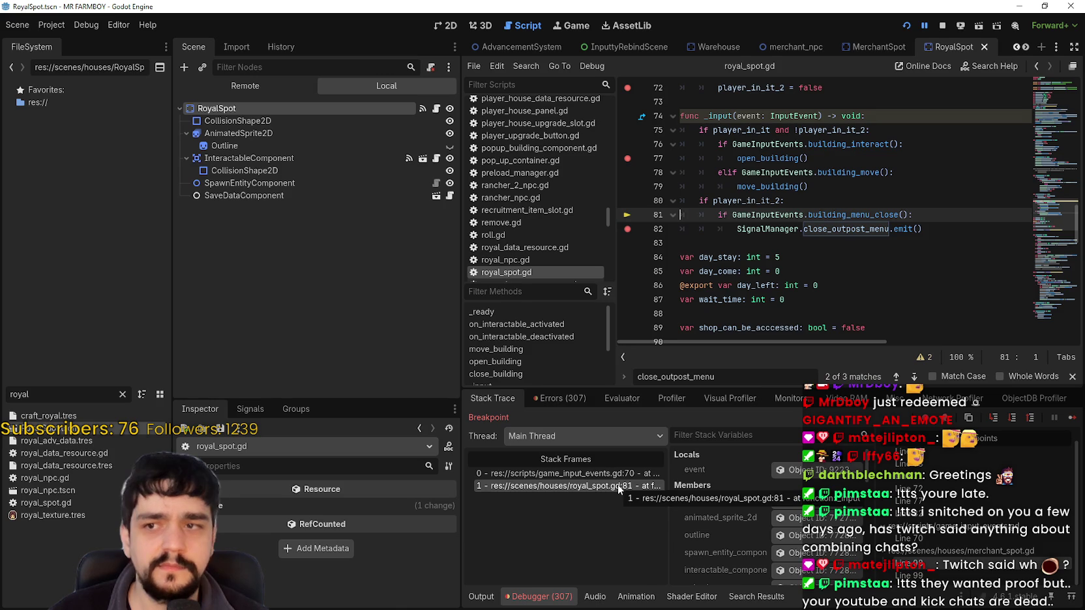
left_click(705, 226)
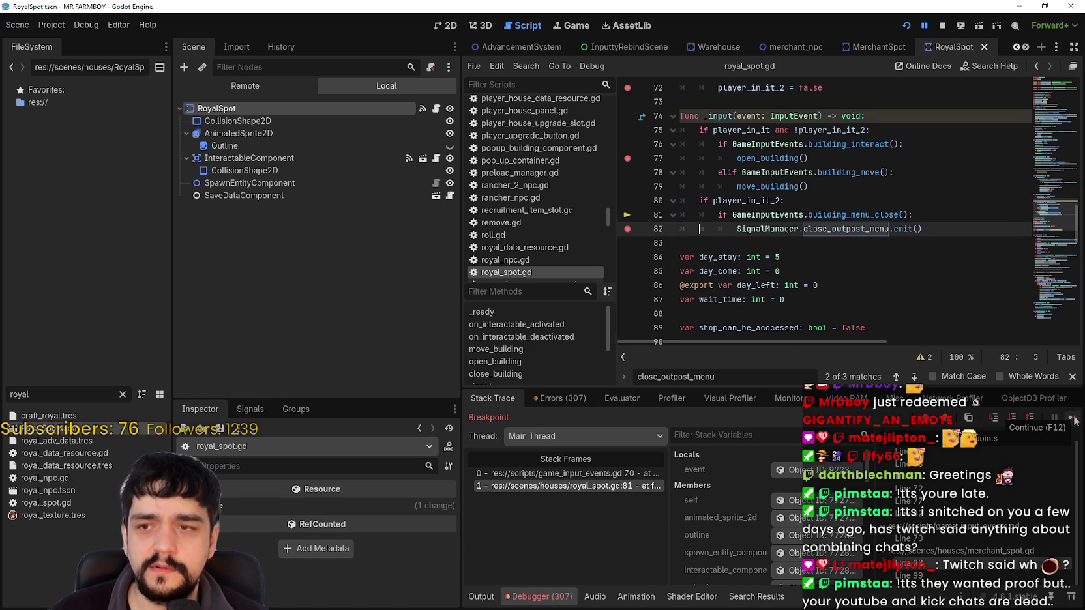
left_click_drag(713, 130, 757, 246)
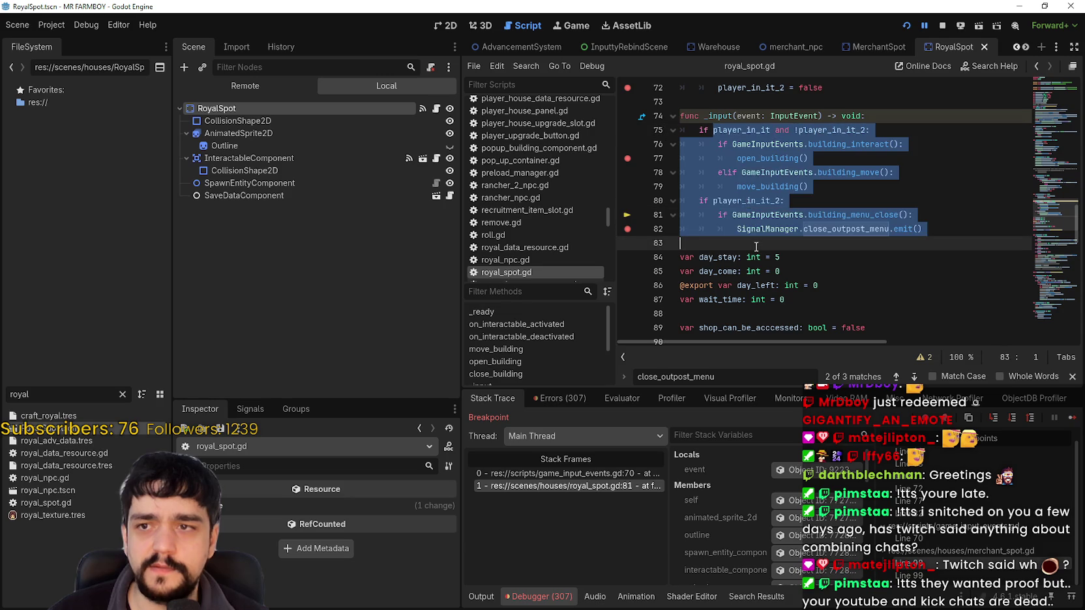
left_click(759, 165)
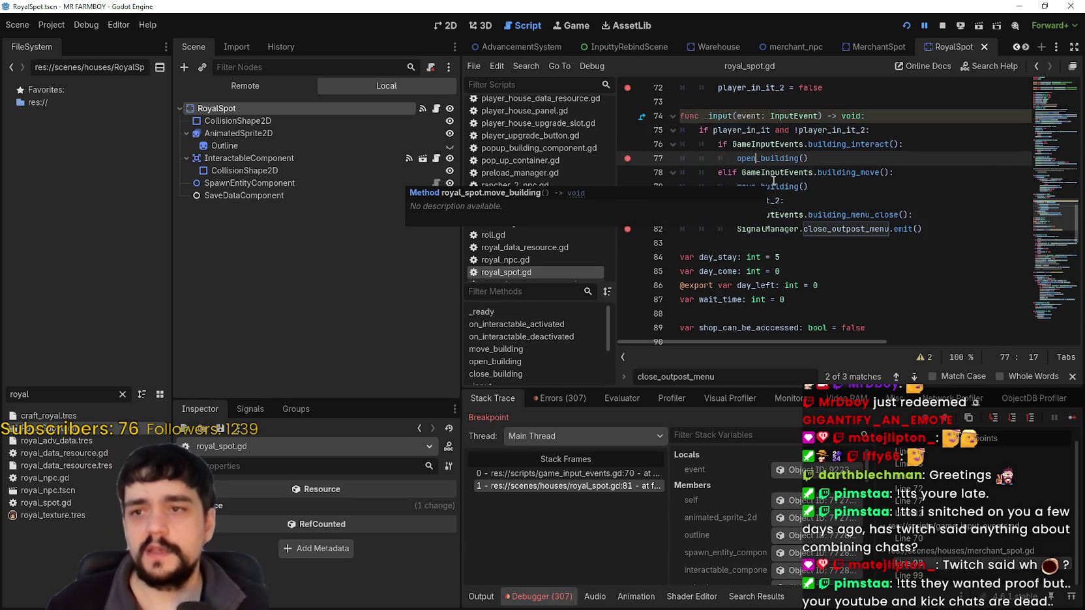
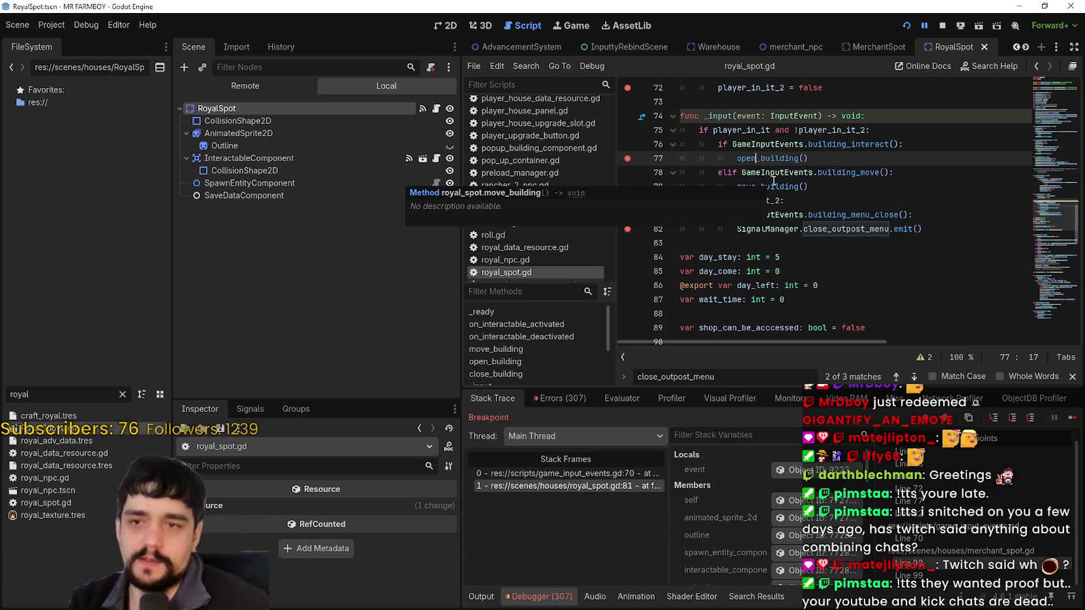
Step: Continue past the remaining merchant_spot.gd and line 72 breakpoints until execution resumes
left_click(846, 203)
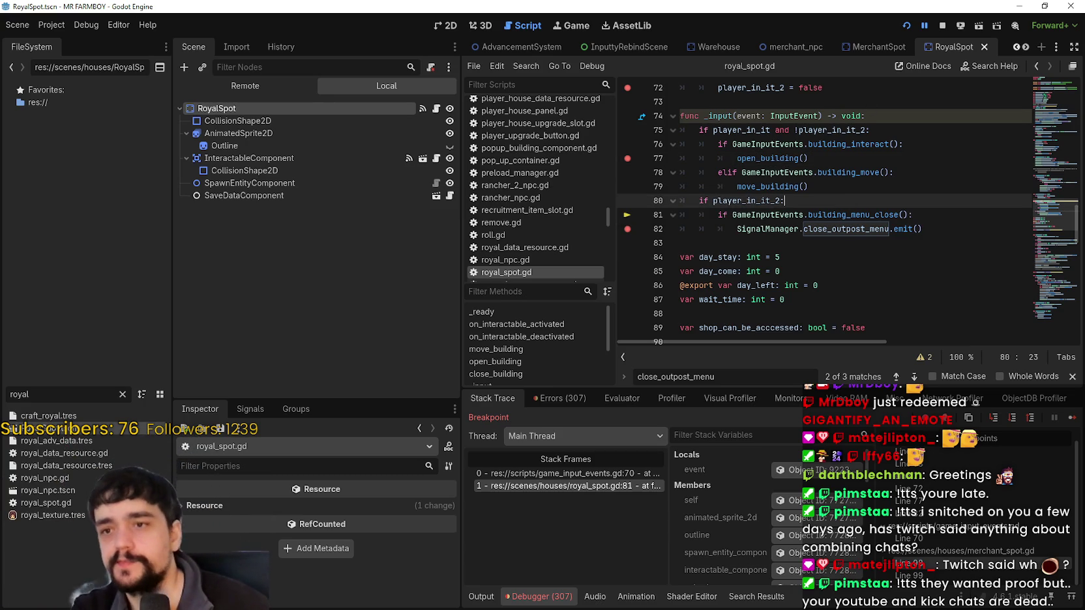
left_click(1071, 418)
left_click(1071, 418)
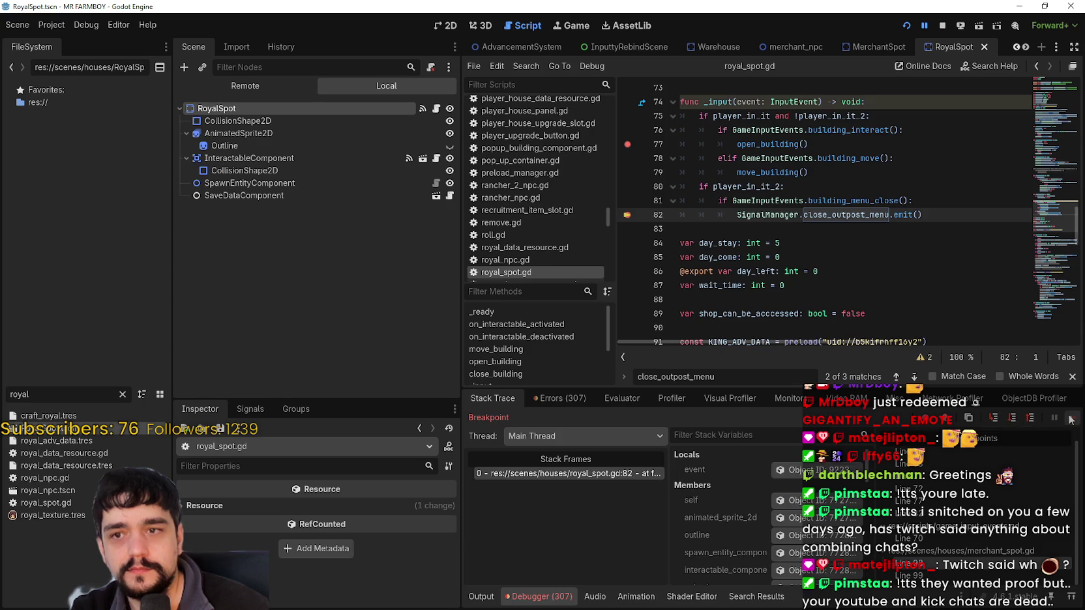
left_click(1071, 418)
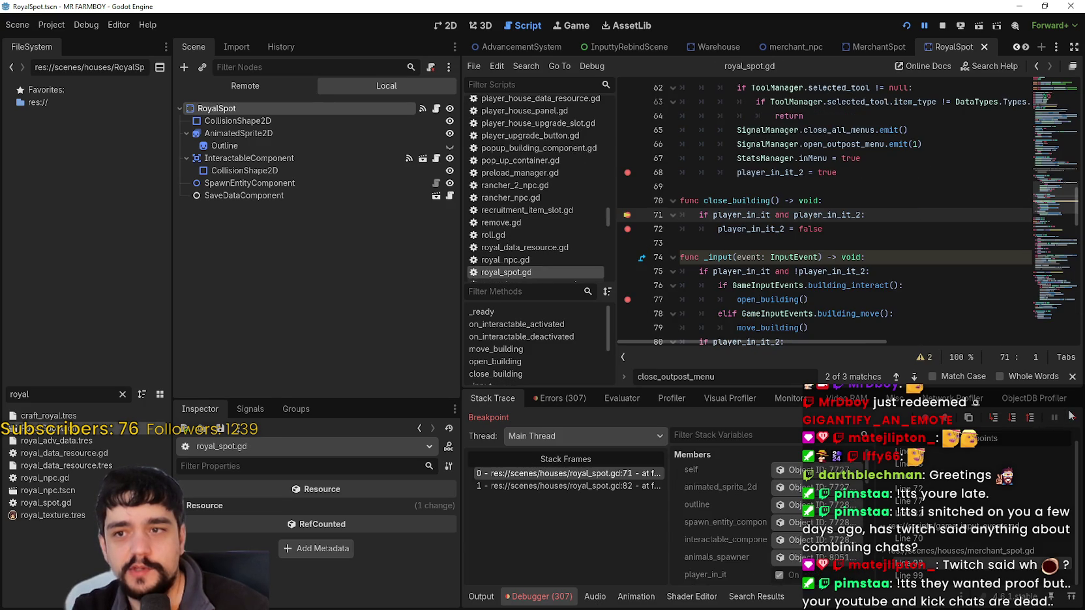
left_click(1071, 418)
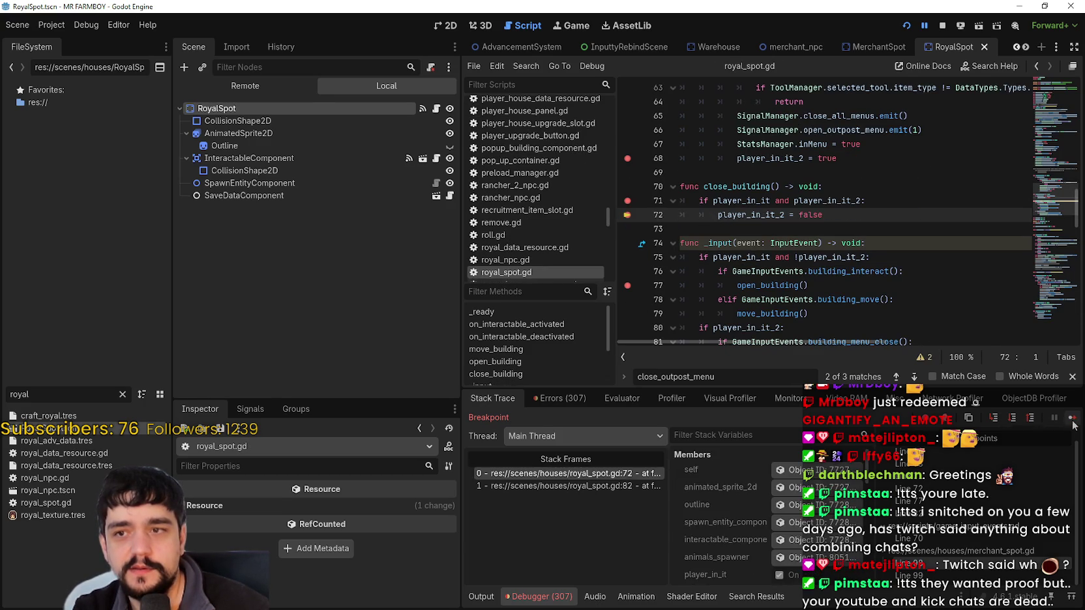
left_click(1072, 420)
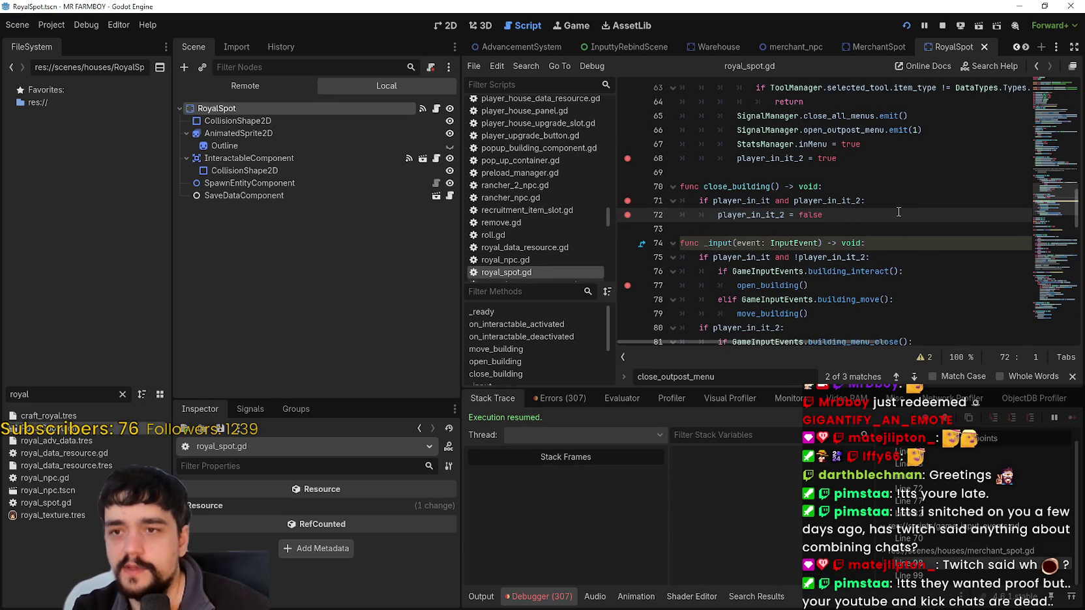
scroll(886, 280, "up", 3)
left_click(863, 273)
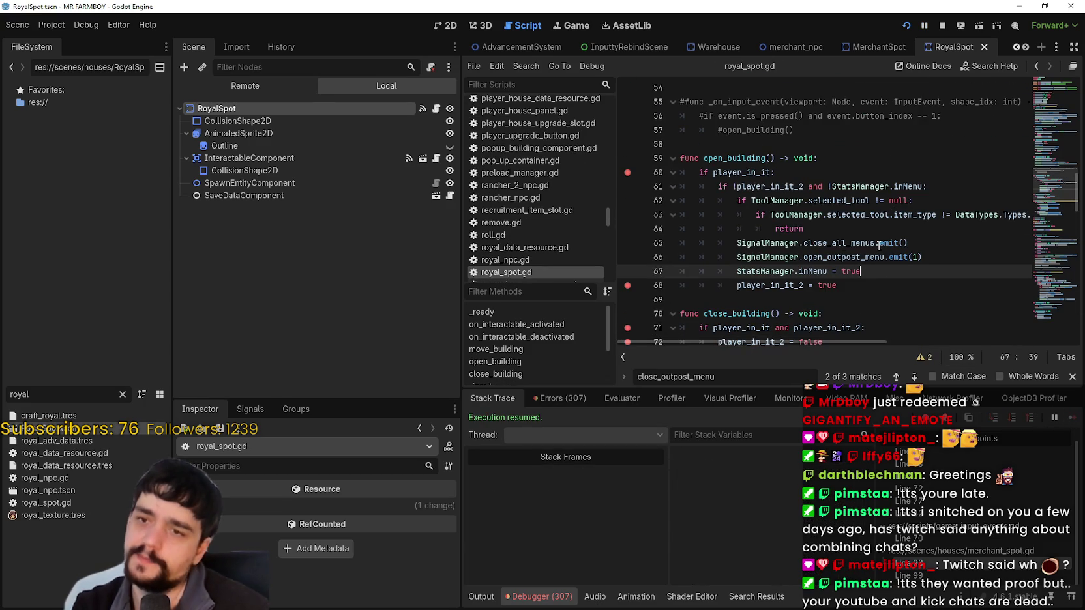
scroll(868, 277, "down", 5)
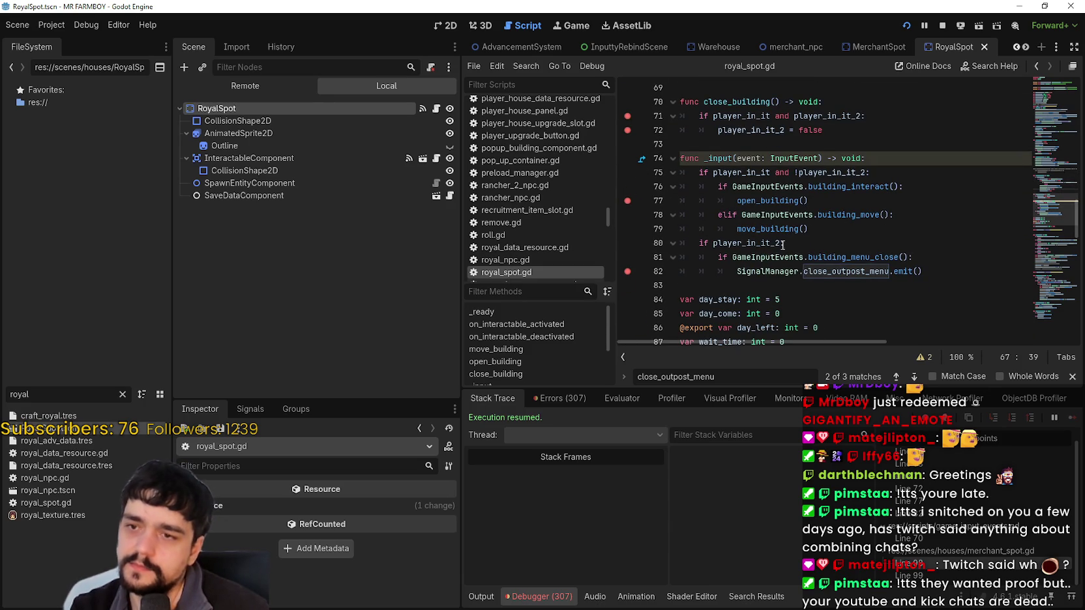
left_click(783, 244)
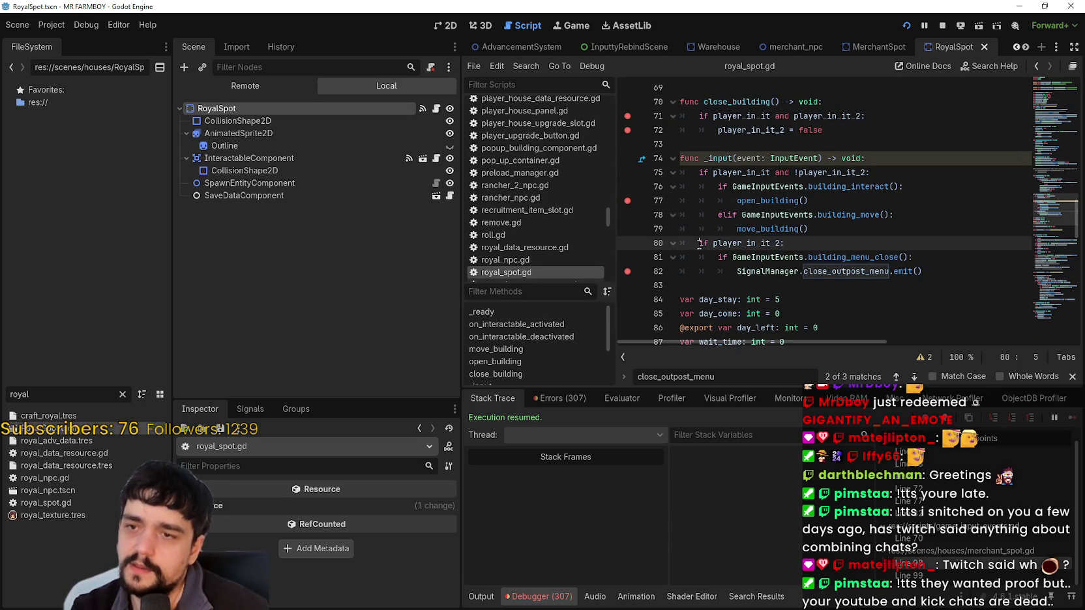
double_click(703, 243)
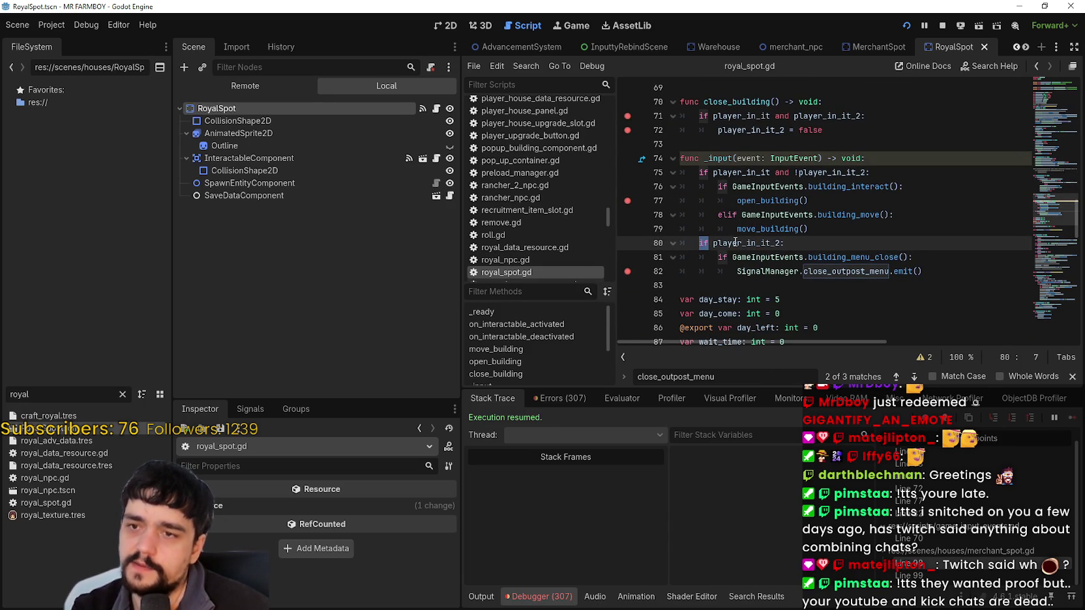
mouse_move(736, 243)
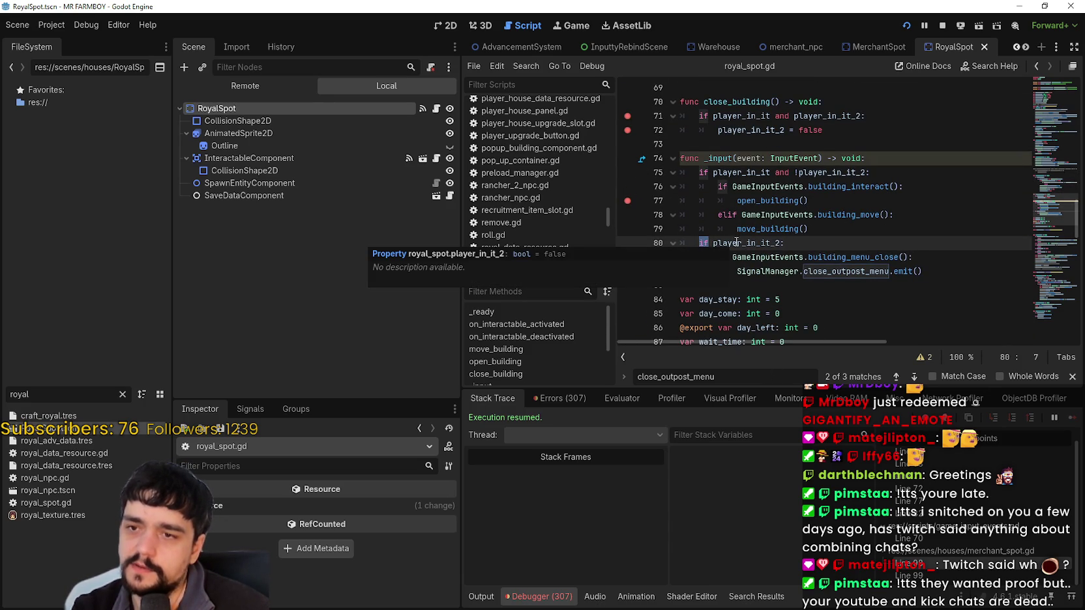
double_click(733, 172)
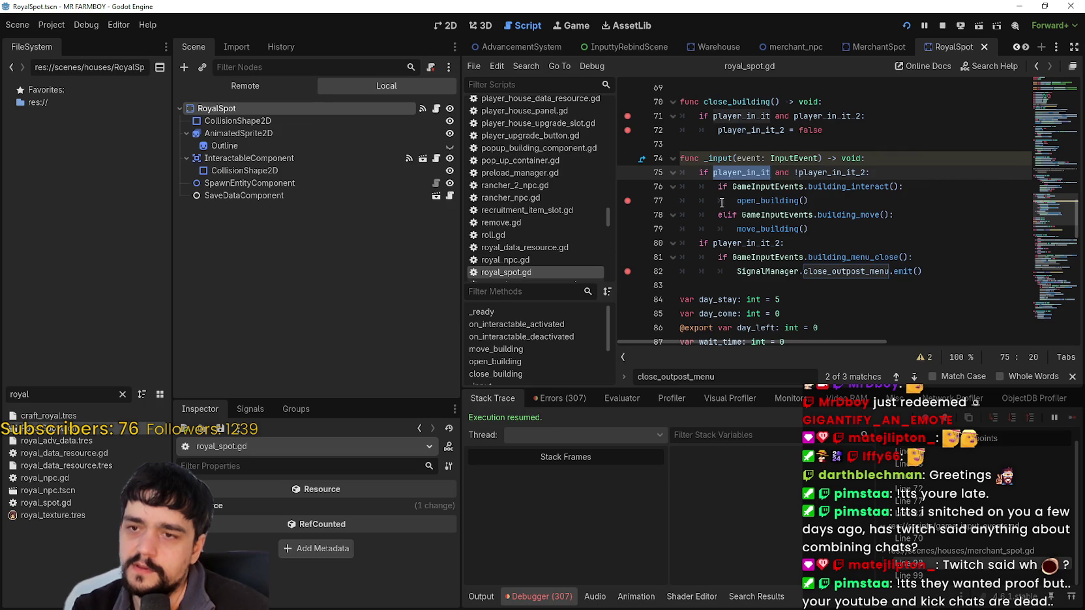
scroll(927, 246, "up", 1)
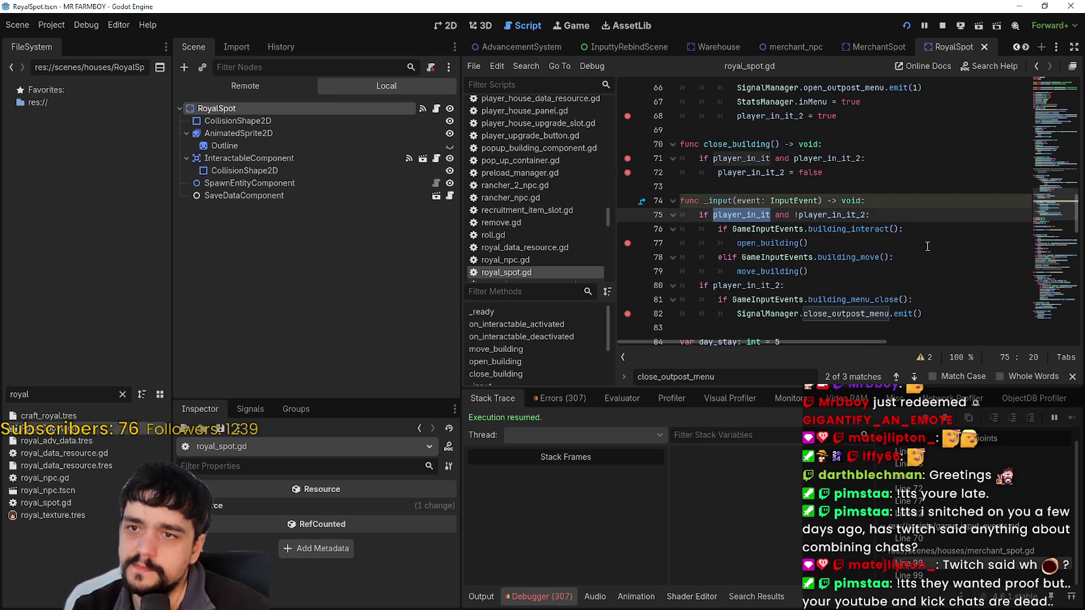
scroll(927, 247, "down", 1)
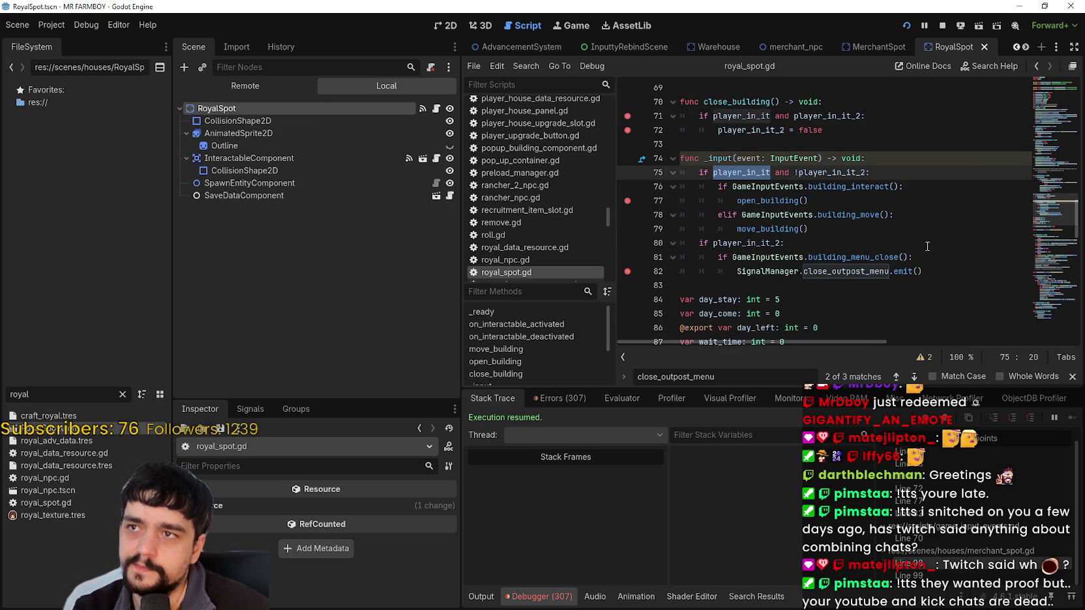
scroll(928, 246, "up", 1)
double_click(782, 242)
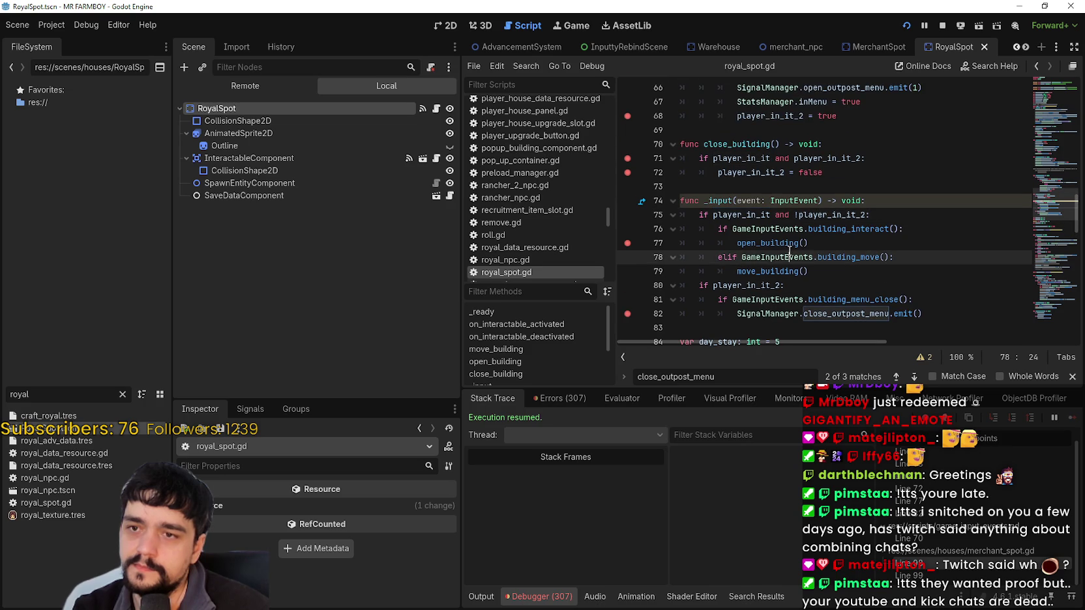
scroll(901, 281, "up", 3)
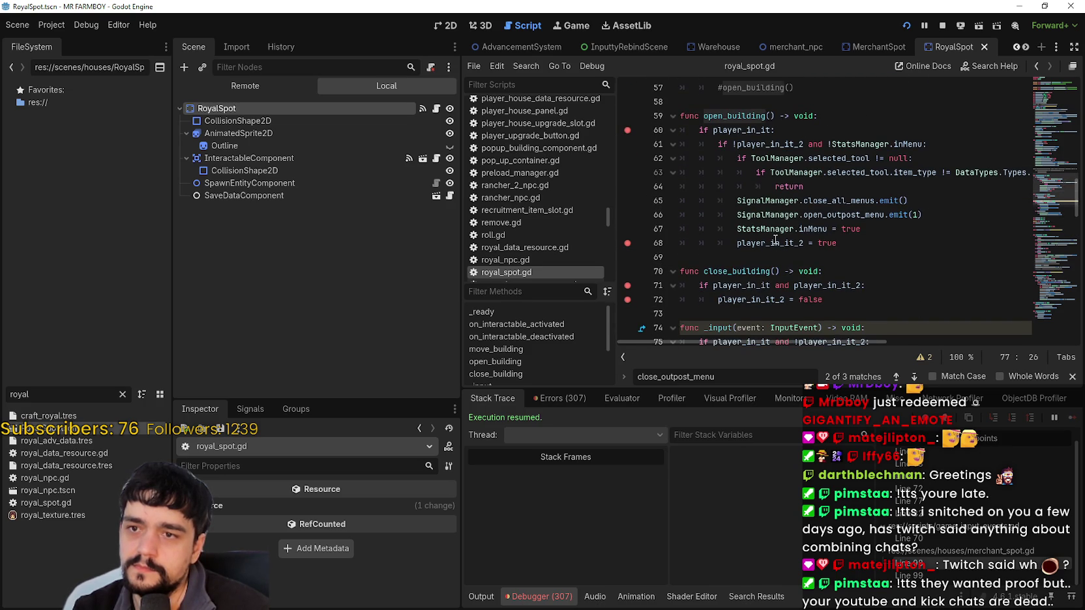
double_click(775, 243)
left_click_drag(809, 228, 737, 228)
scroll(946, 268, "down", 1)
scroll(946, 268, "down", 2)
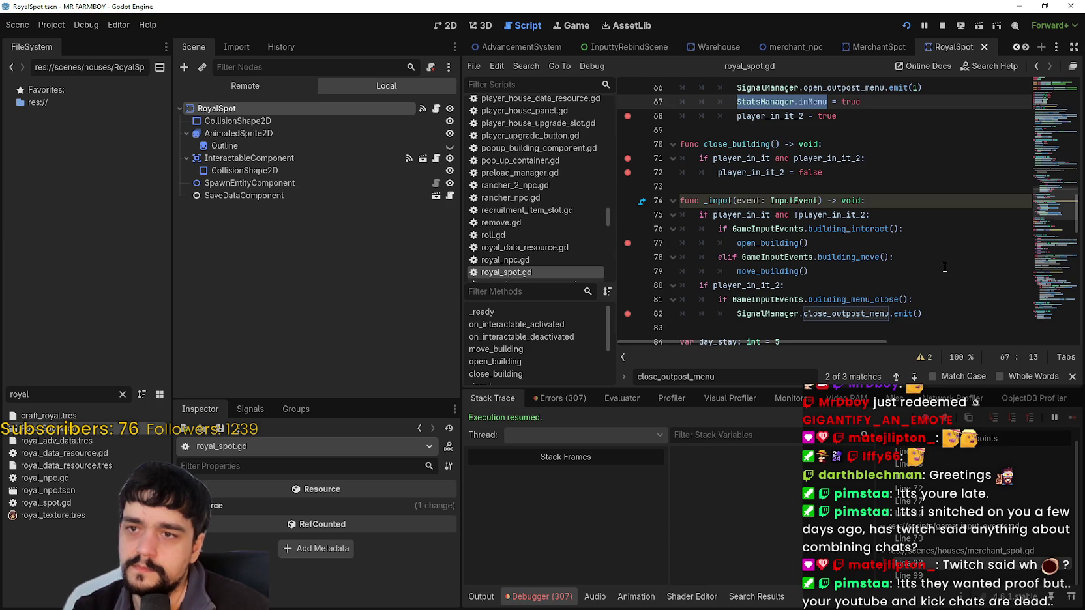
scroll(945, 268, "up", 3)
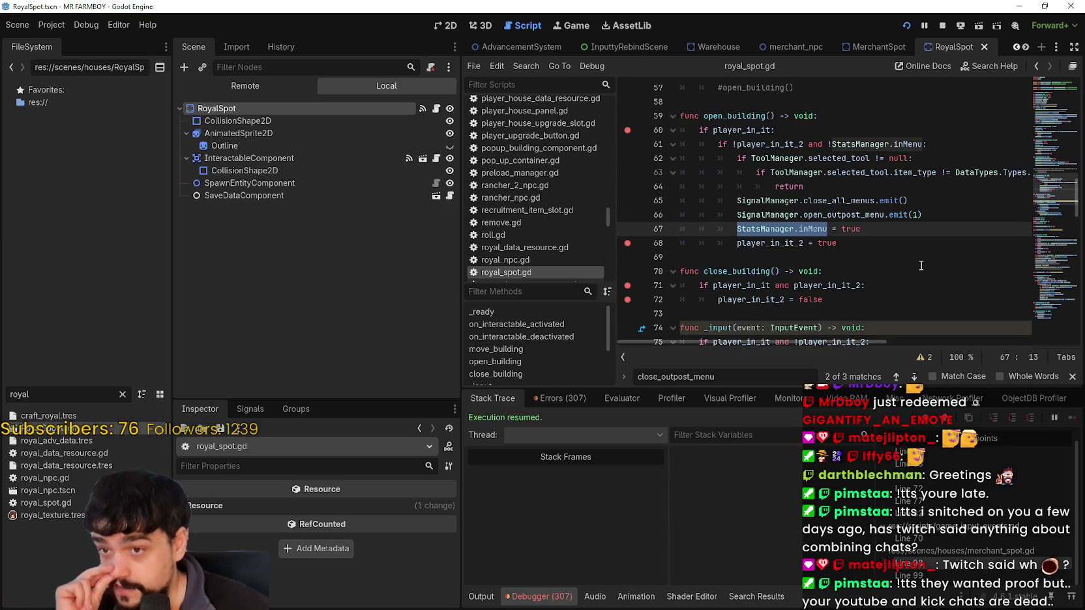
double_click(803, 243)
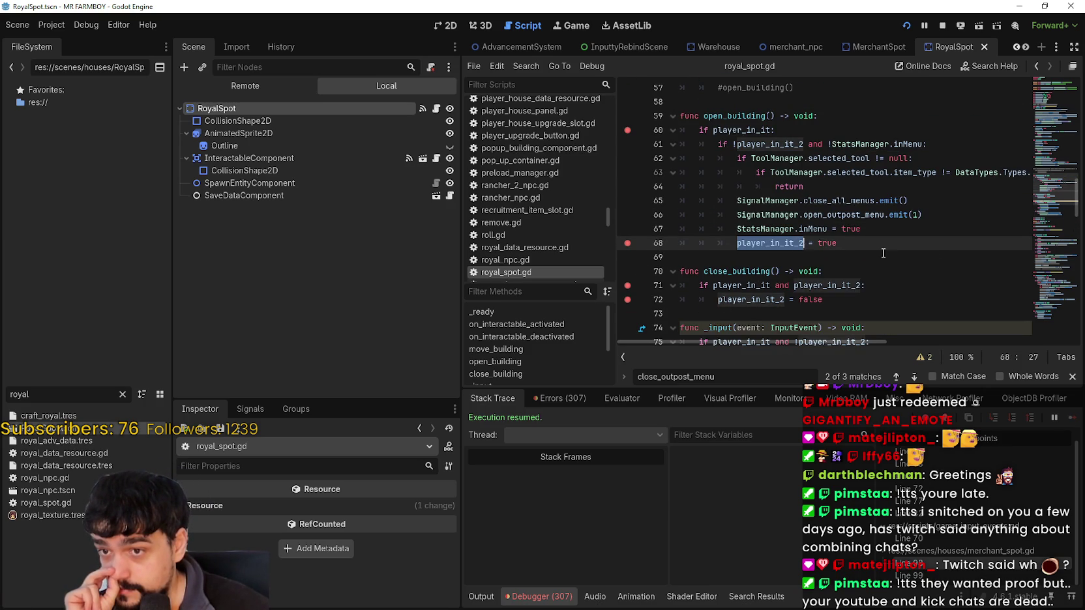
scroll(883, 253, "down", 2)
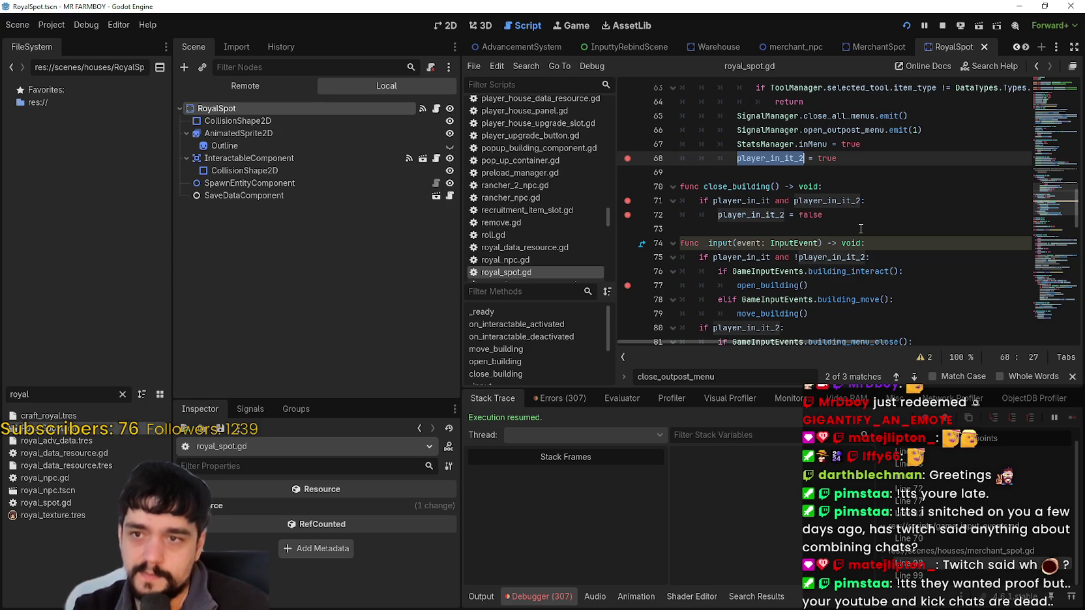
scroll(861, 229, "down", 1)
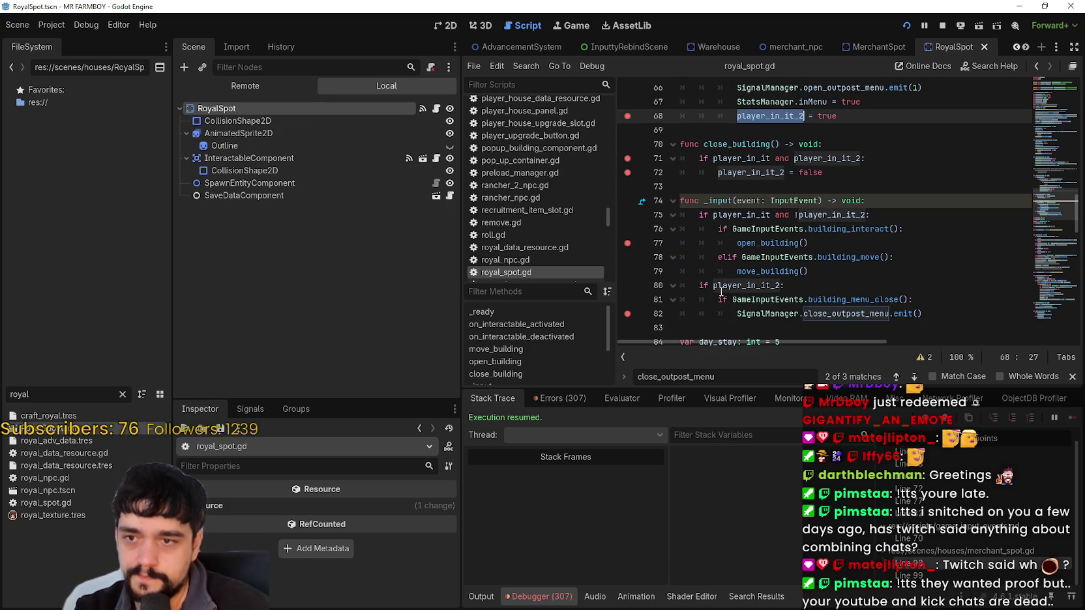
left_click(702, 287)
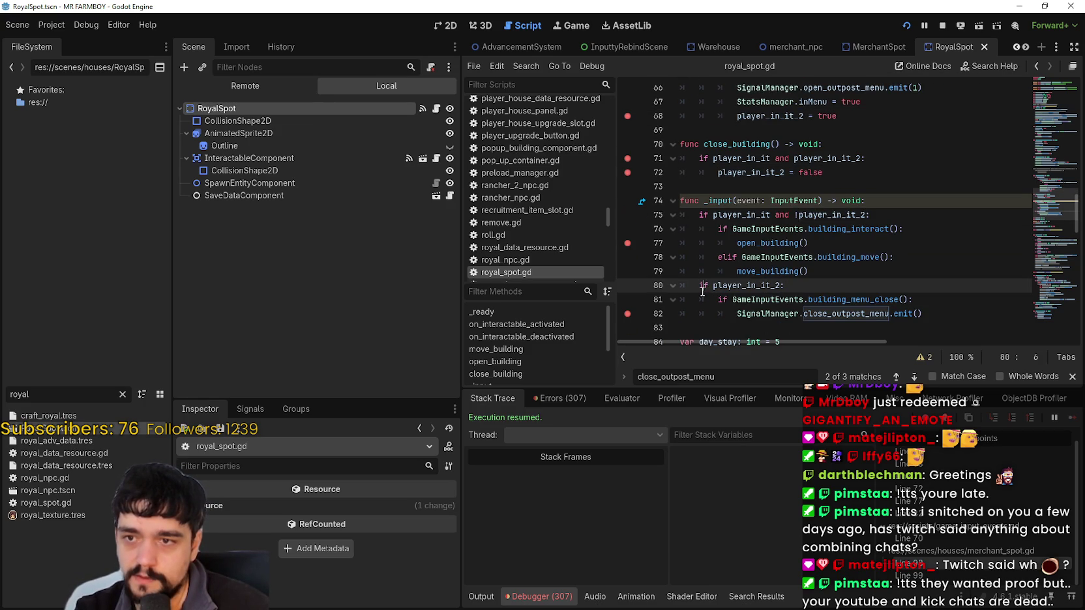
double_click(703, 287)
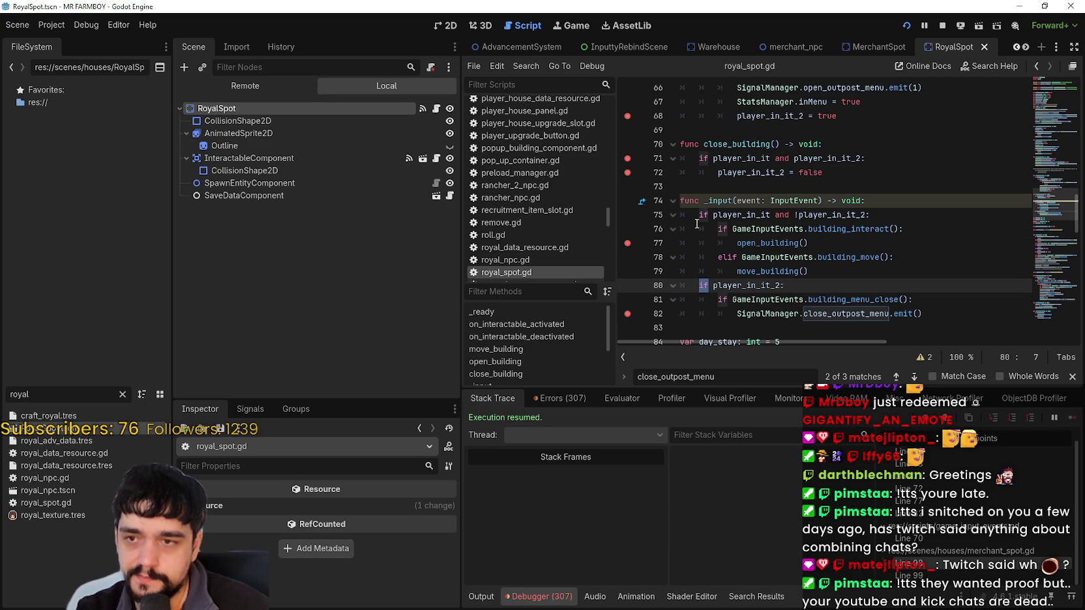
Step: Change line 80's 'if player_in_it_2:' to 'elif', save, and relaunch to the line 77 breakpoint
mouse_move(699, 216)
left_mouse_down()
mouse_move(867, 230)
mouse_move(786, 286)
left_mouse_up()
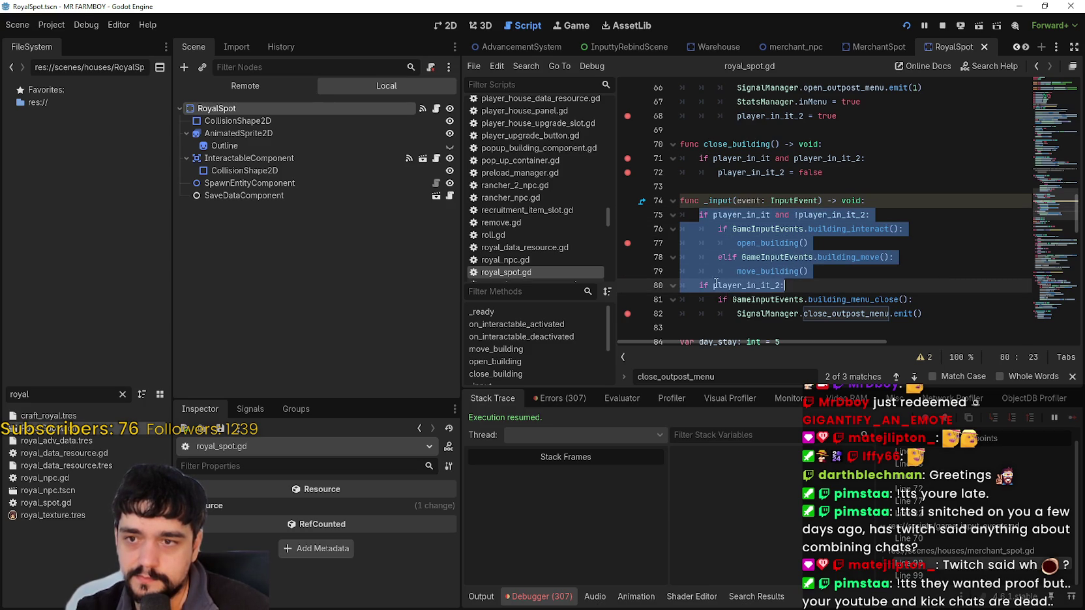
double_click(704, 284)
type("elif")
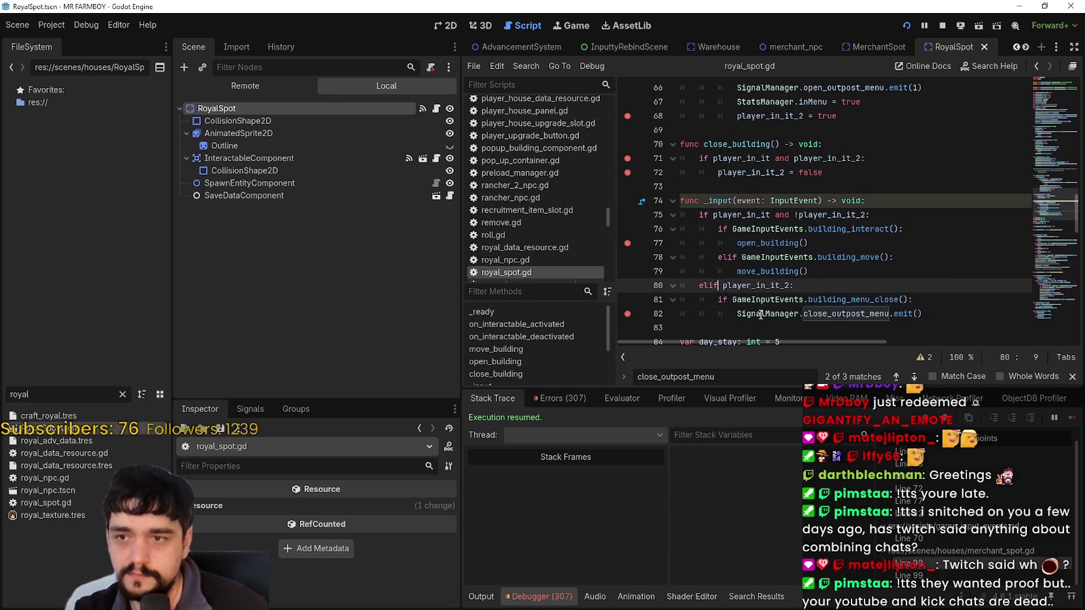
left_click(822, 279)
key("ctrl+s")
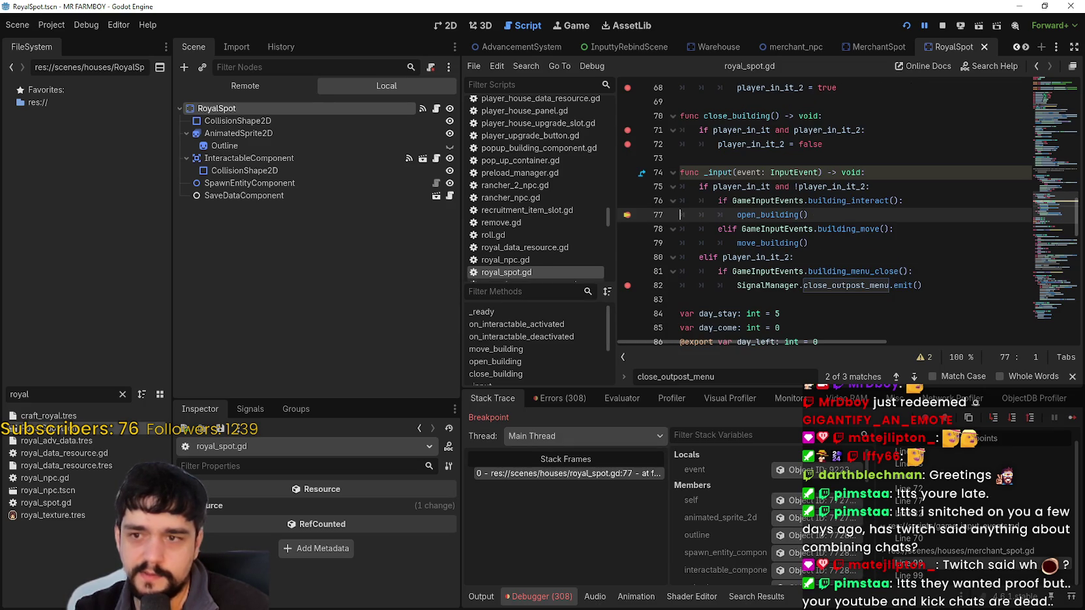
Step: Step through the merchant_spot.gd and royal_spot.gd breakpoints back to line 82, reviewing the elif close-menu branch
left_click(1073, 419)
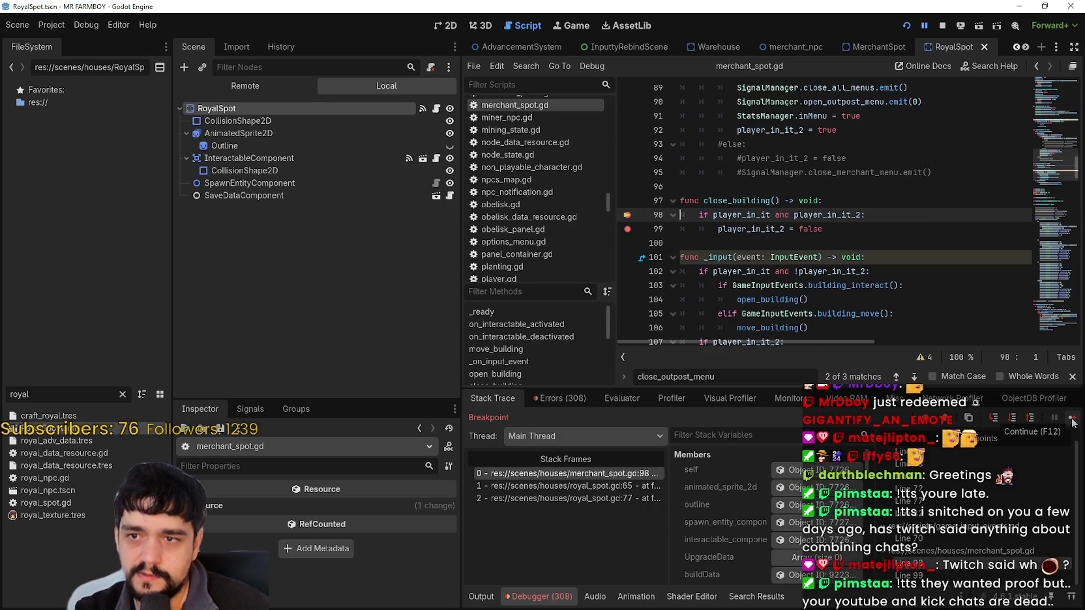
left_click(1072, 421)
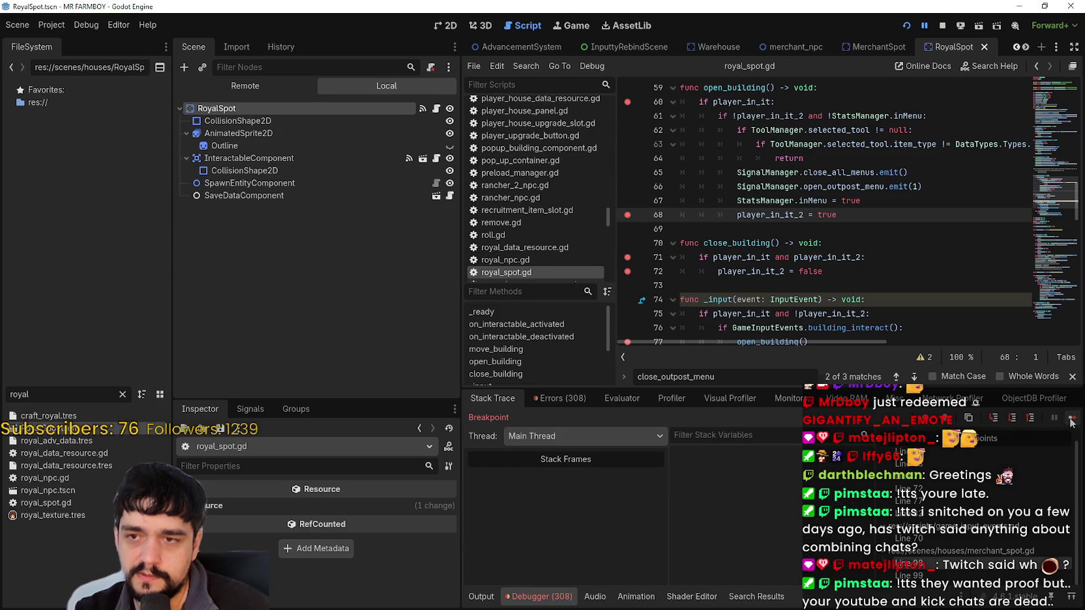
left_click(1072, 420)
left_click(1071, 421)
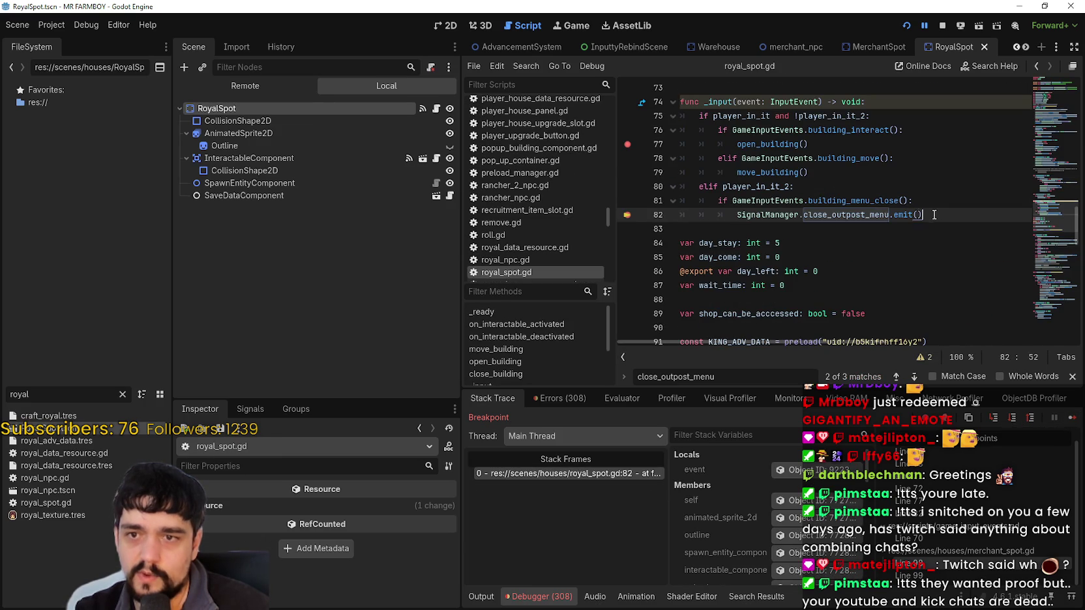
left_click_drag(923, 215, 680, 186)
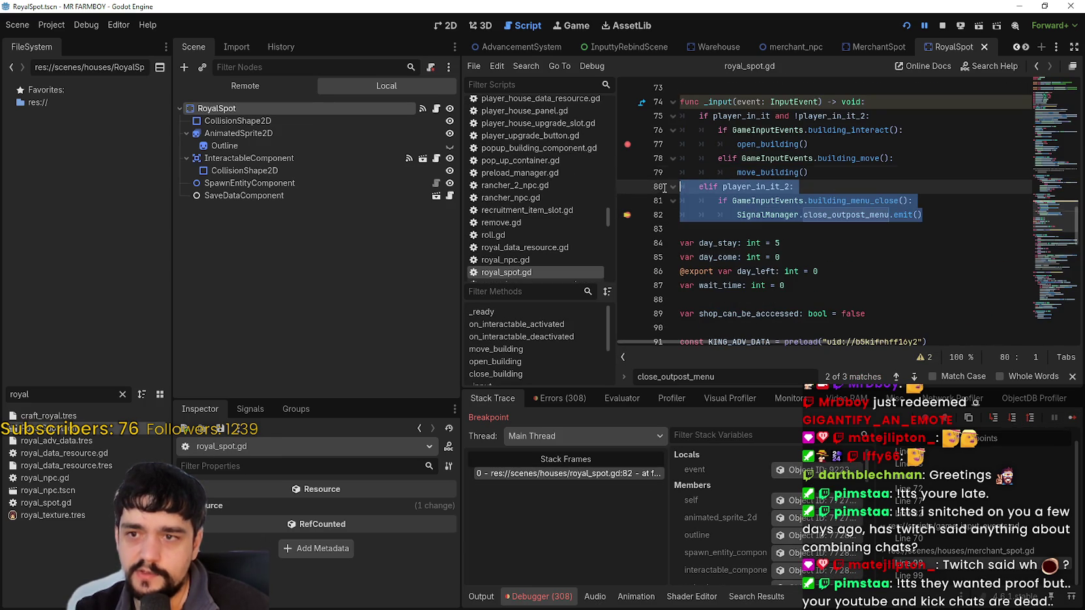
Step: Continue through further breakpoints until execution stops in building_menu_close, game_input_events.gd line 70
left_click(1075, 421)
left_click(1075, 421)
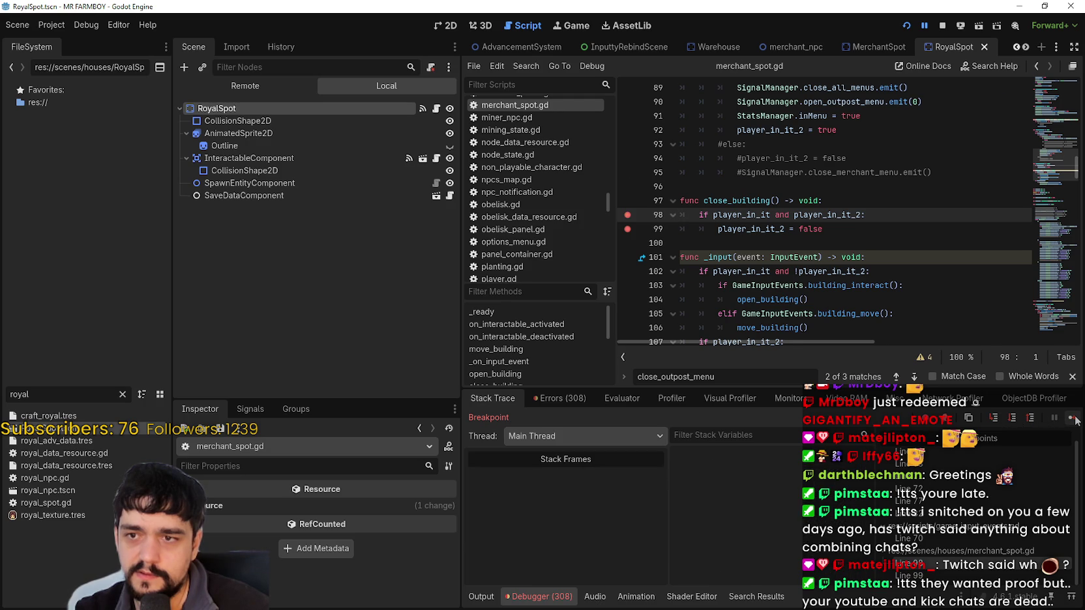
left_click(1075, 421)
left_click(1075, 420)
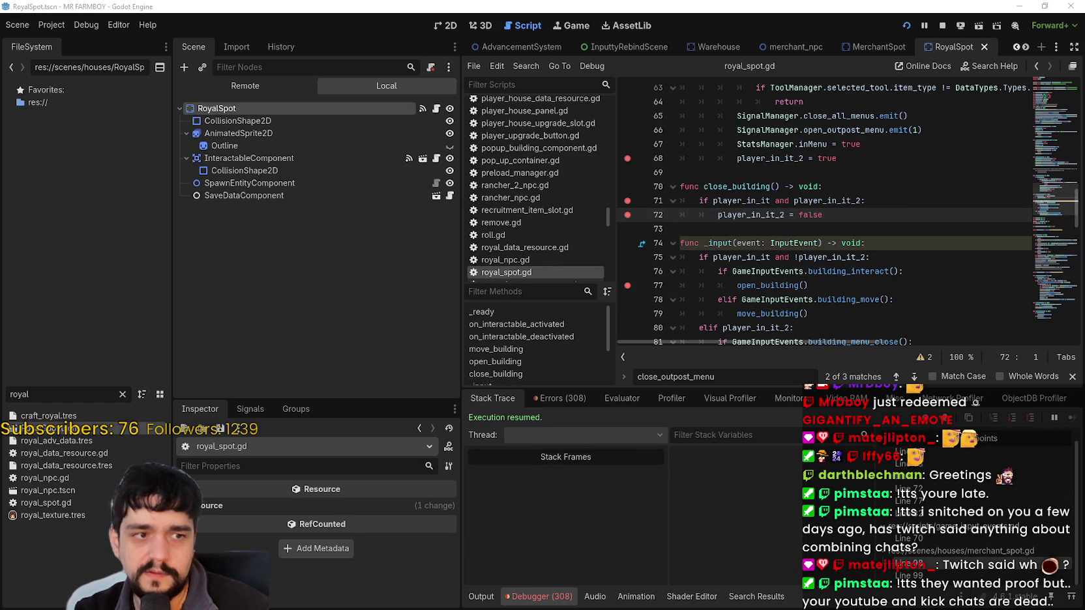
left_click(1073, 418)
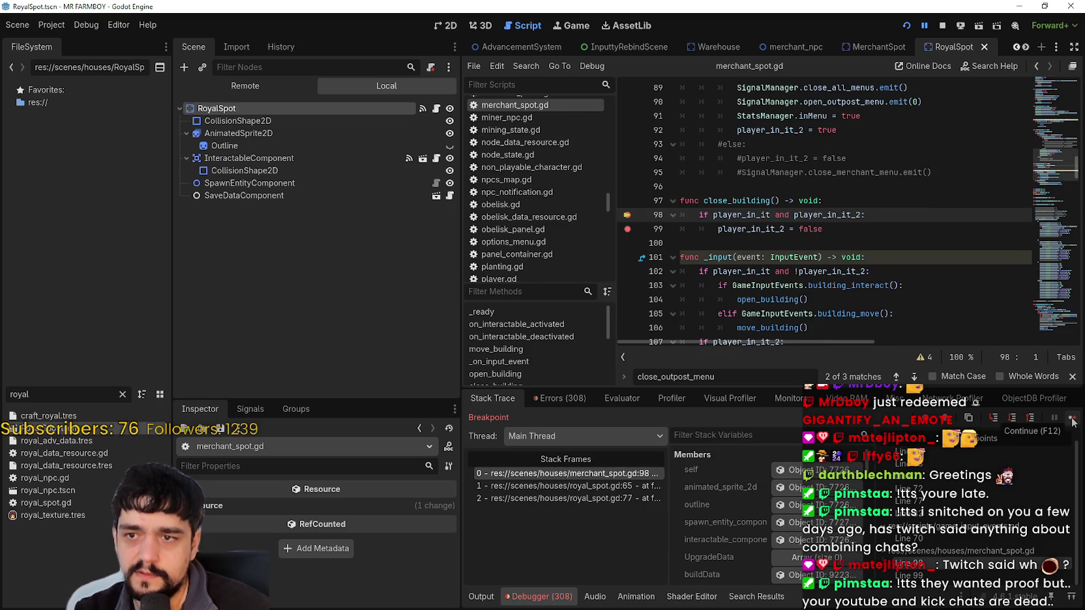
left_click(1073, 419)
left_click(1072, 419)
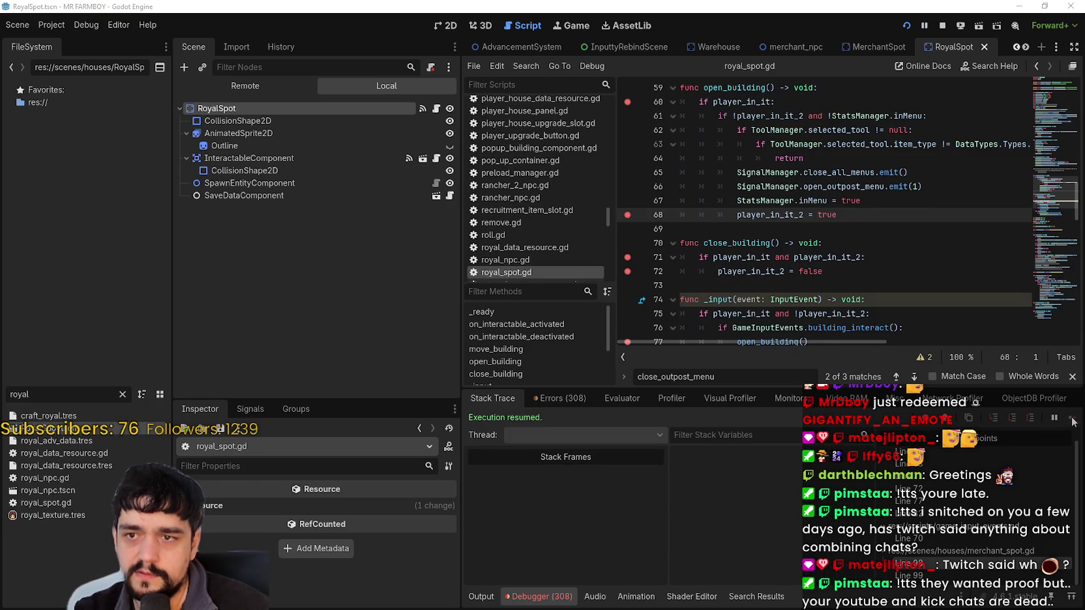
left_click(879, 232)
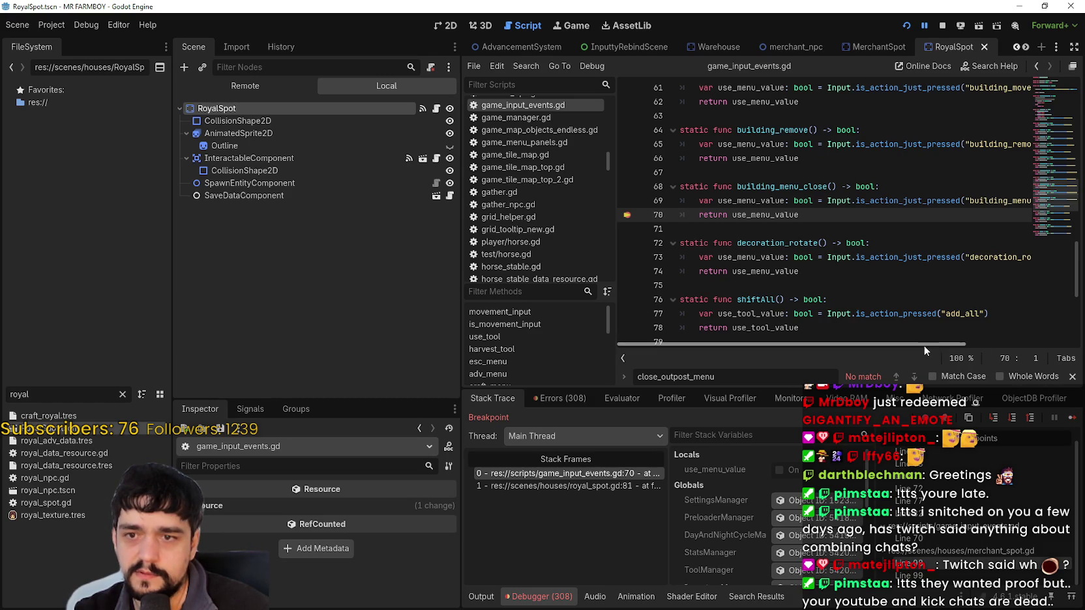
mouse_move(923, 346)
left_mouse_down()
mouse_move(980, 342)
mouse_move(798, 225)
mouse_move(680, 186)
left_mouse_up()
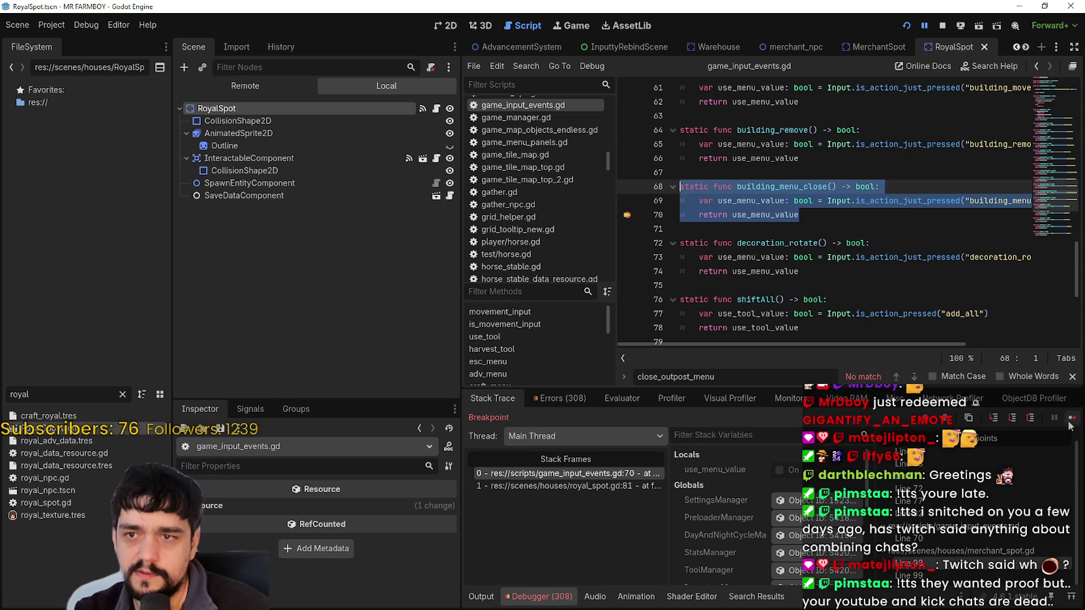
left_click(1004, 201)
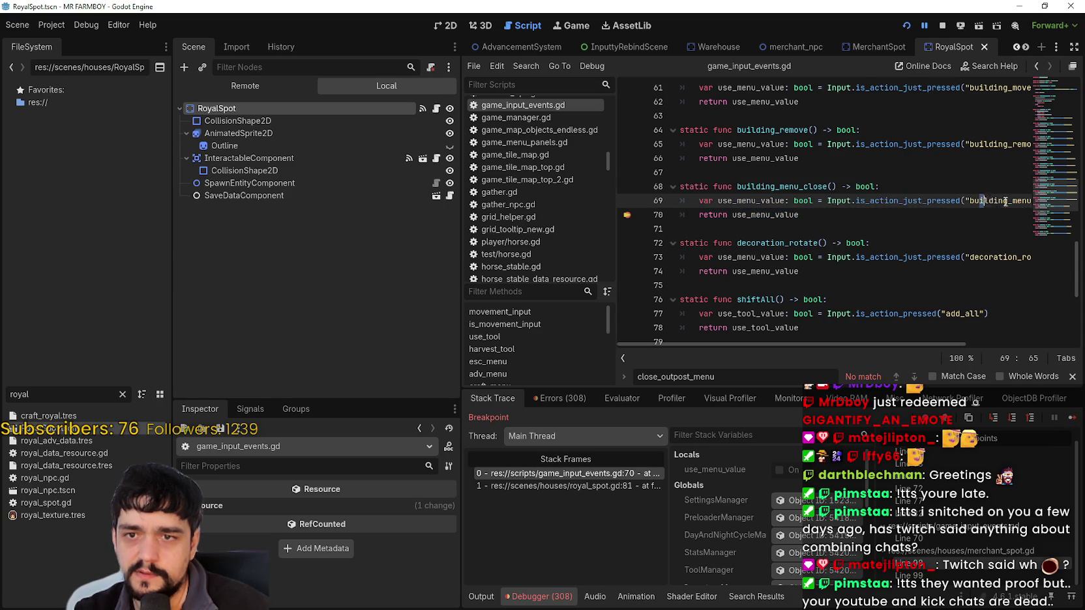
double_click(1006, 202)
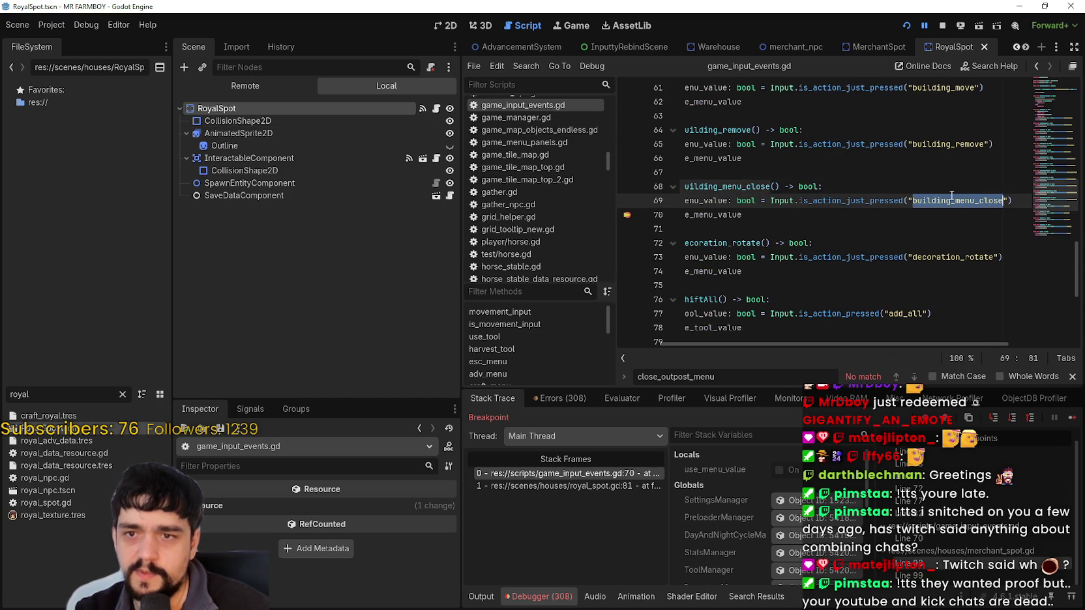
left_click(51, 25)
left_click(73, 42)
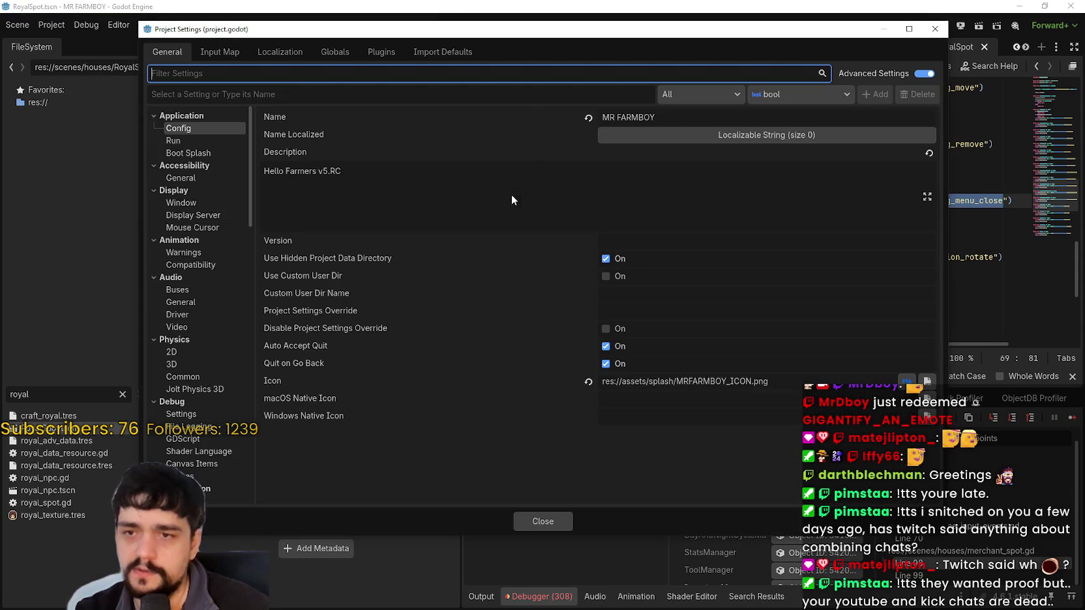
left_click(222, 54)
scroll(436, 326, "down", 3)
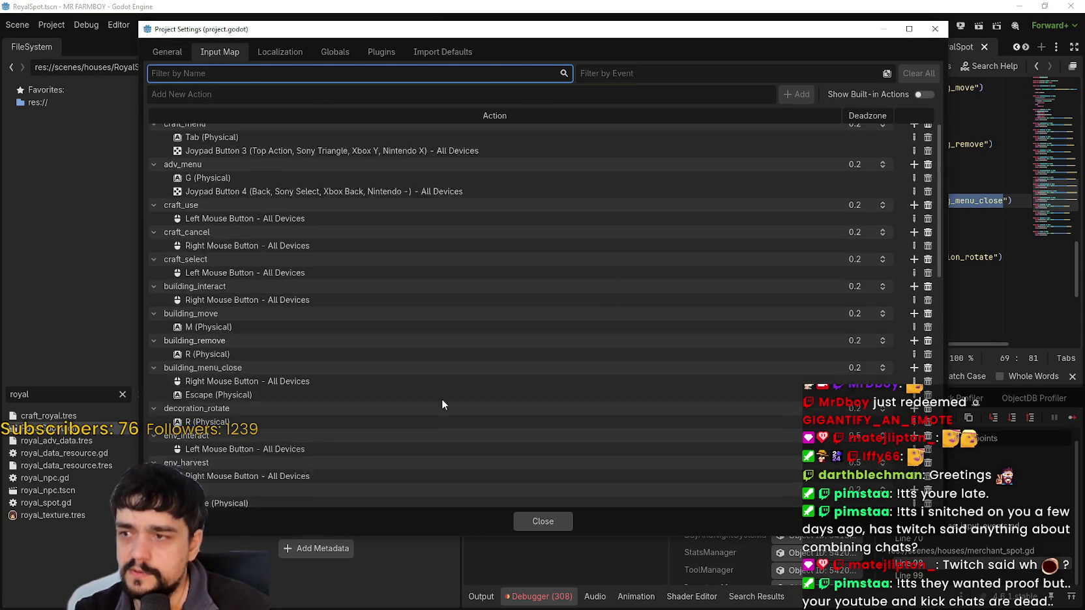
scroll(255, 457, "down", 5)
scroll(265, 476, "up", 3)
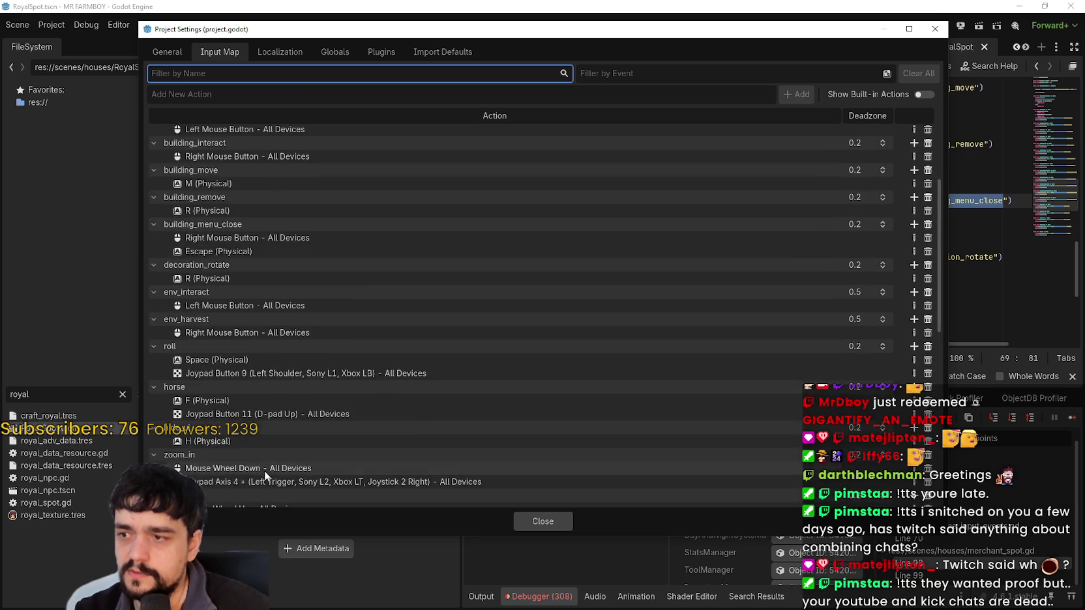
scroll(265, 470, "up", 3)
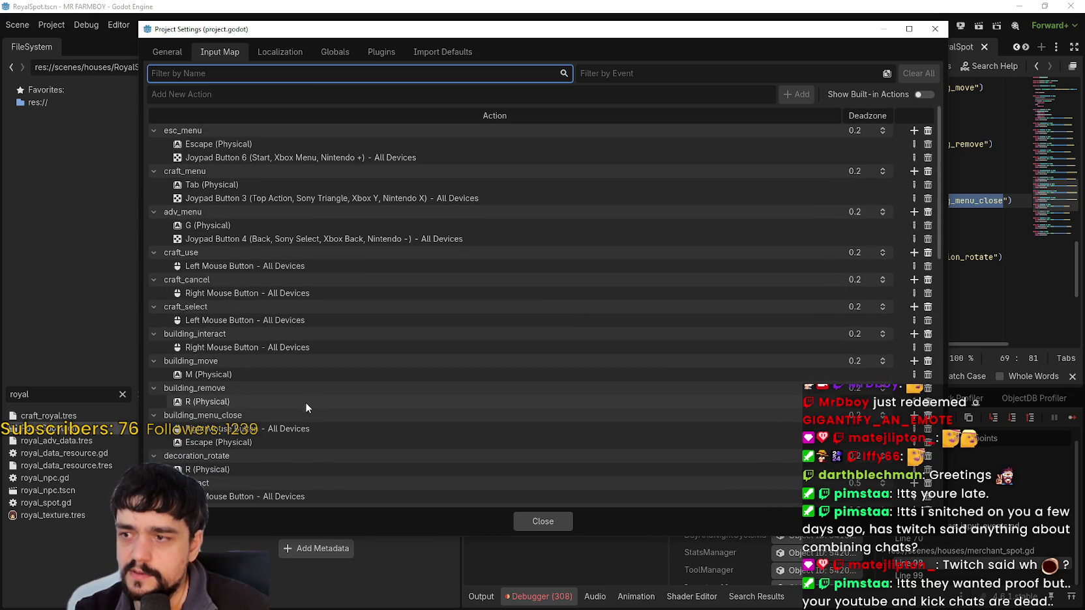
scroll(287, 417, "down", 1)
left_click(230, 387)
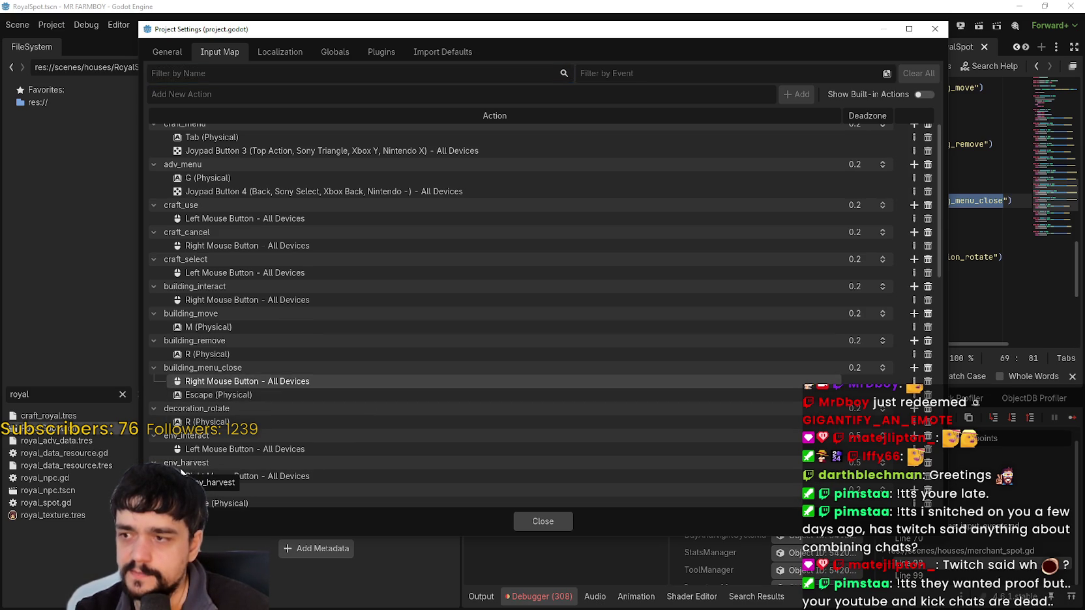
double_click(263, 384)
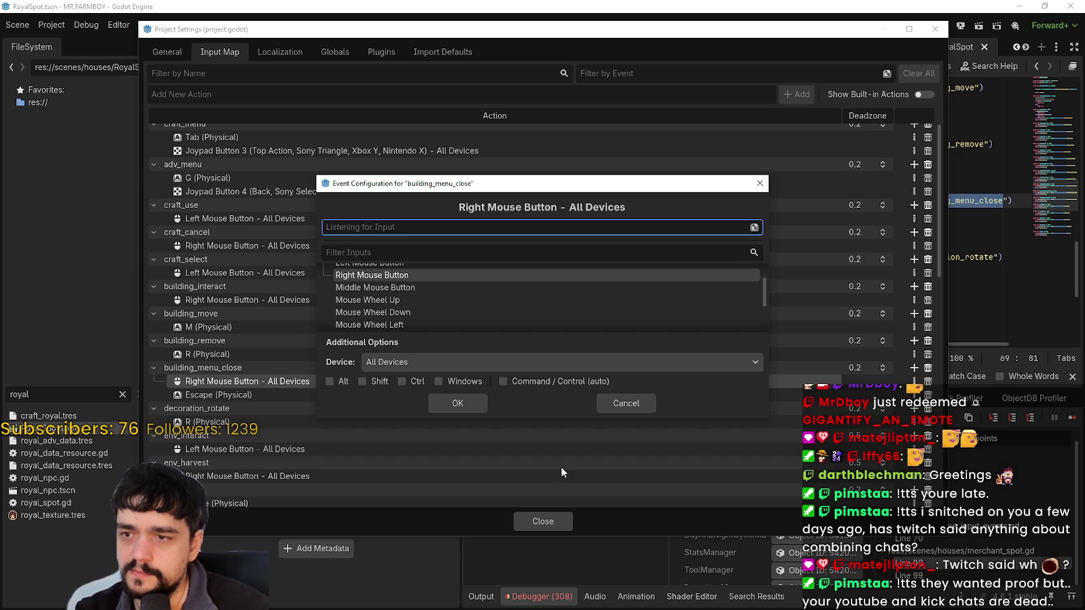
left_click(624, 404)
left_click(528, 525)
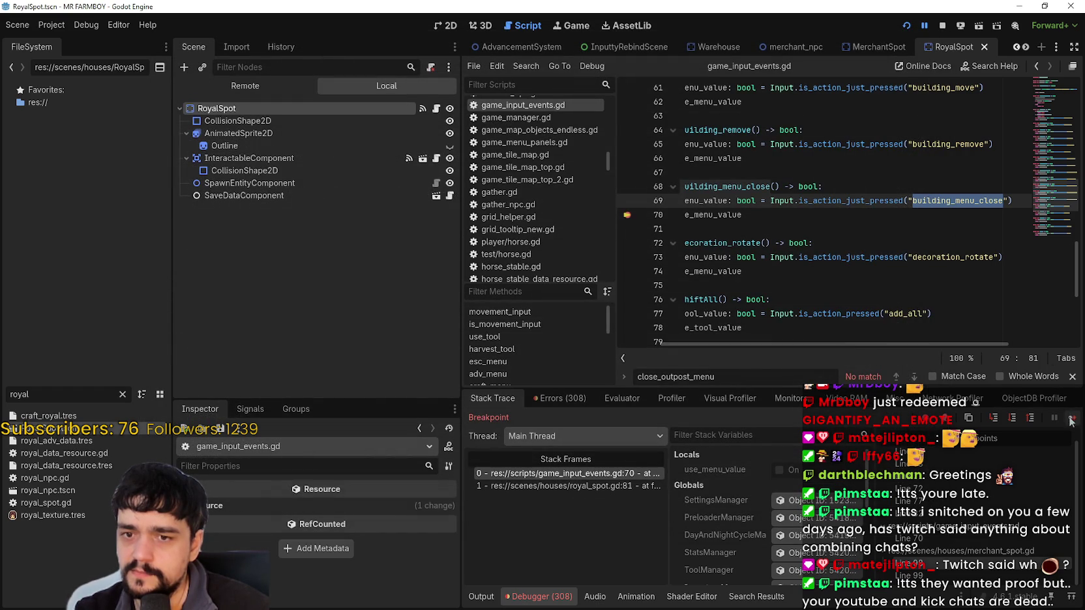
Step: Jump to calling line 81 in royal_spot.gd and compare it with the game_input_events.gd frame
left_click(548, 483)
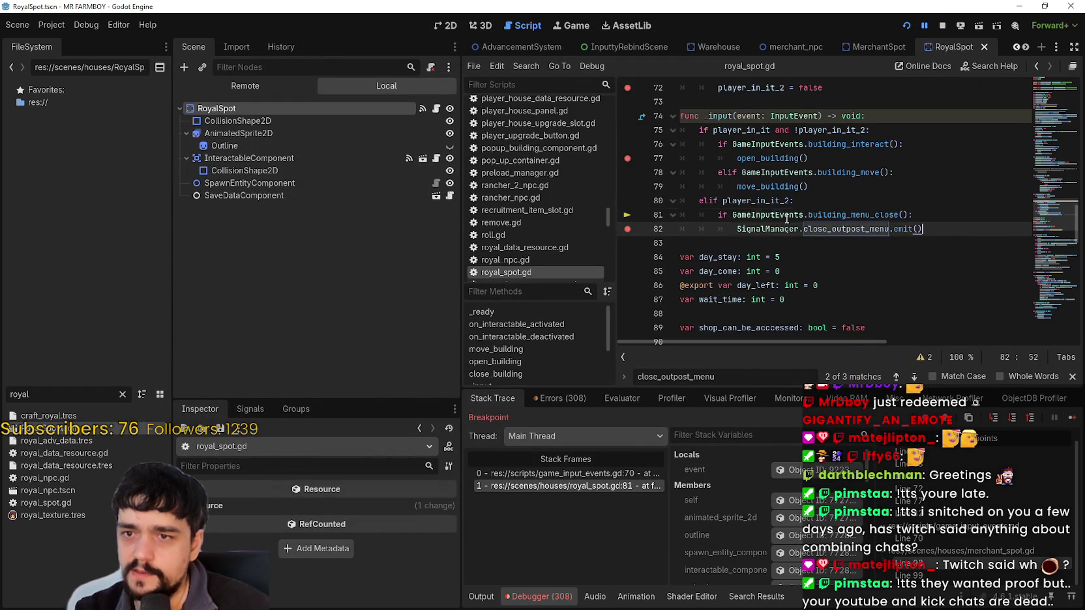
left_click(680, 201, "shift")
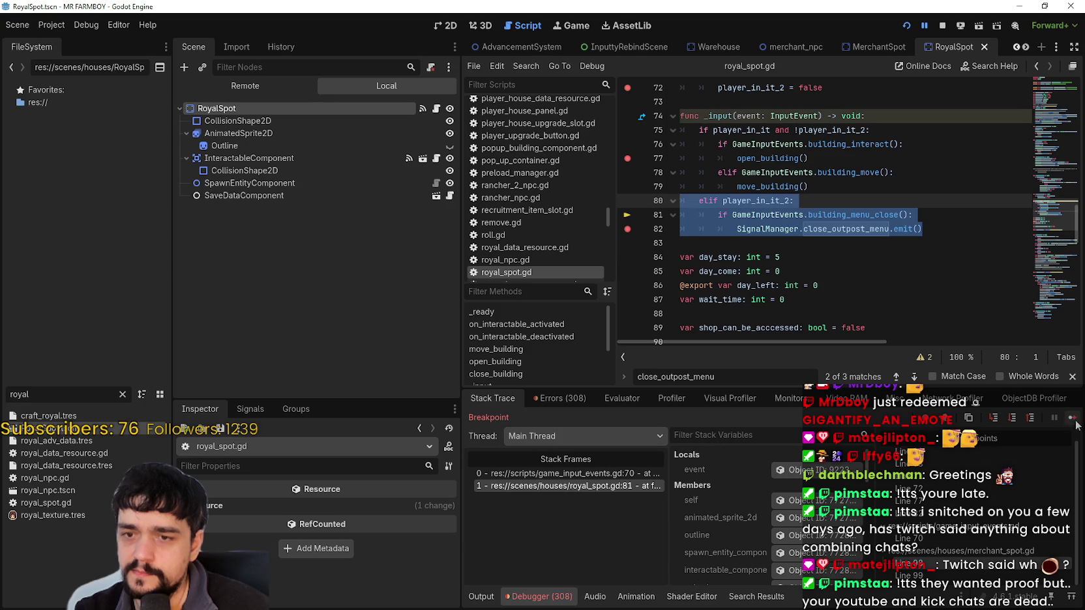
left_click(576, 473)
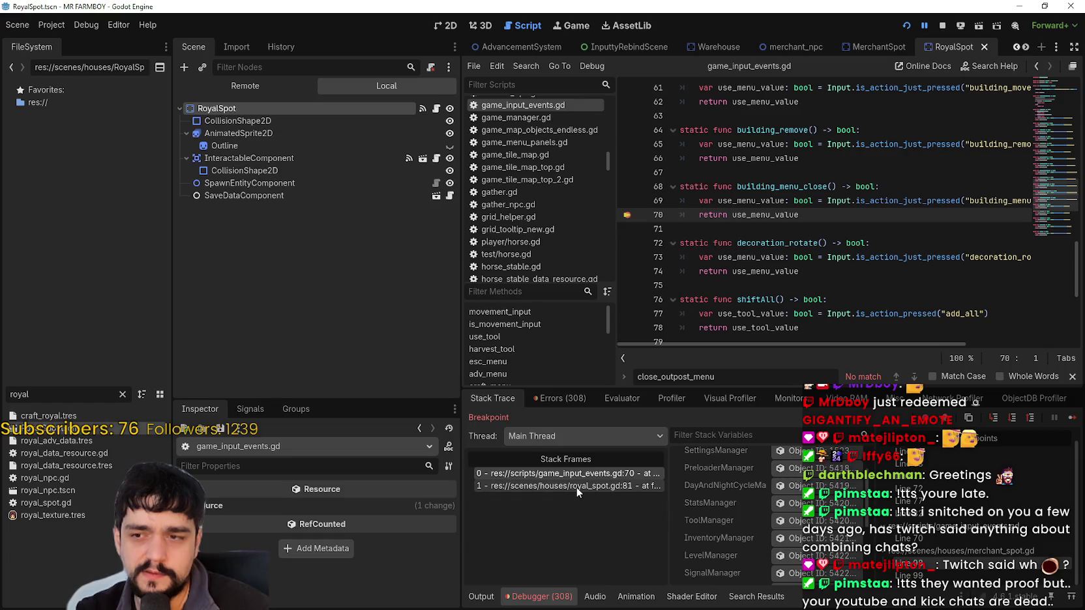
left_click(578, 485)
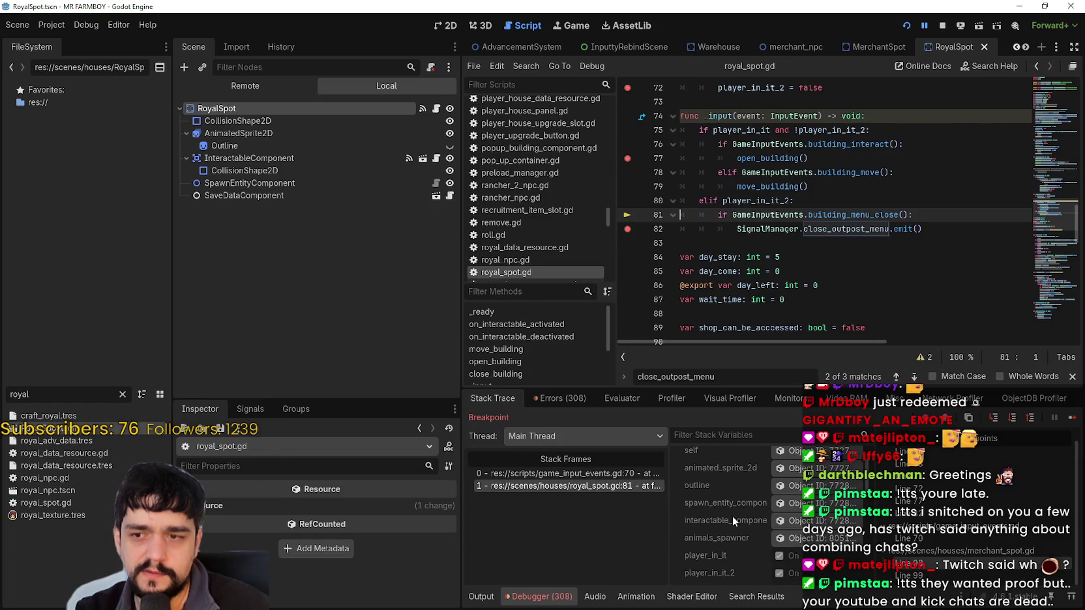
Step: Inspect the 'event' stack variable, revealing it is an InputEventMouseMotion
scroll(732, 515, "up", 2)
scroll(788, 534, "up", 1)
left_click(790, 470)
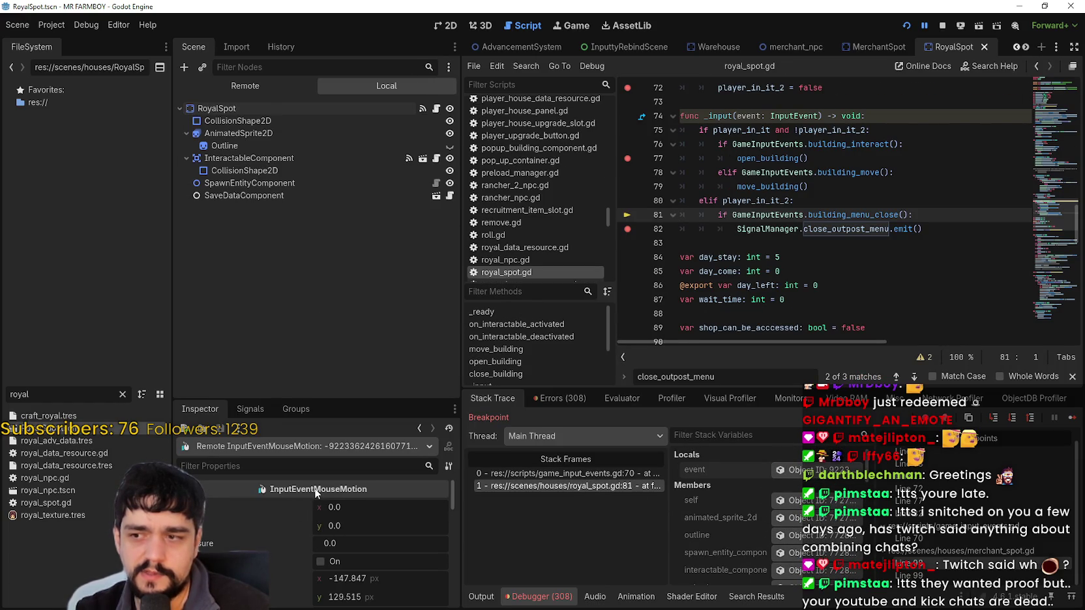
mouse_move(314, 489)
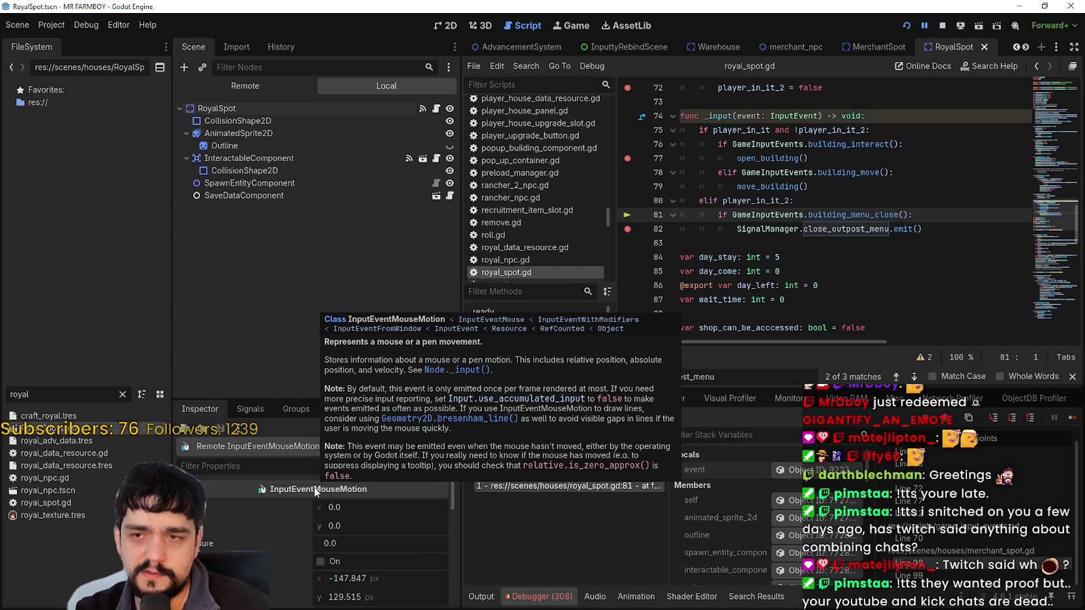
scroll(269, 585, "down", 2)
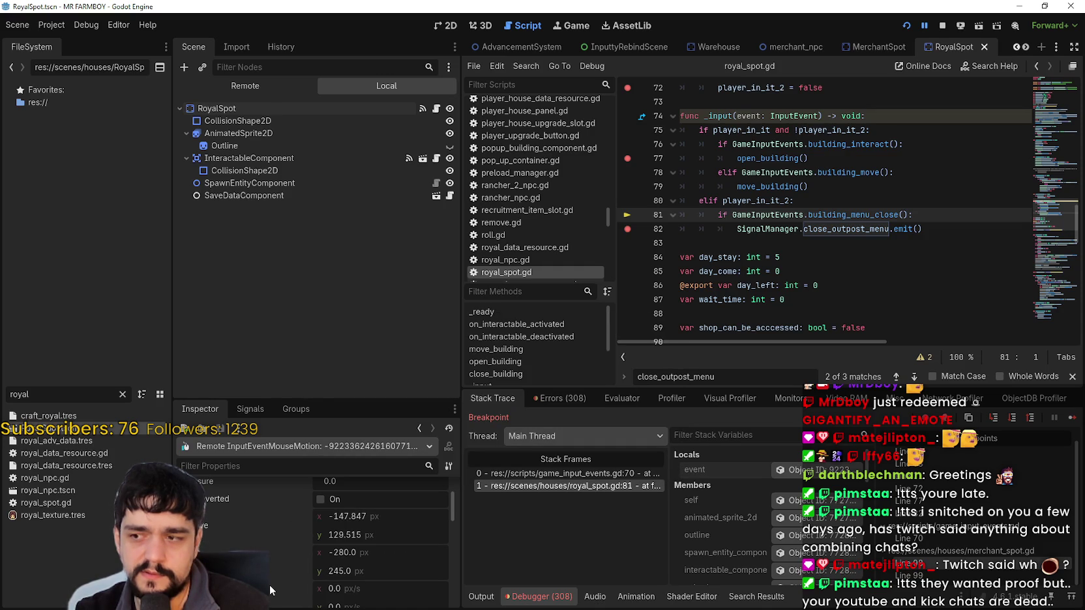
scroll(269, 584, "down", 5)
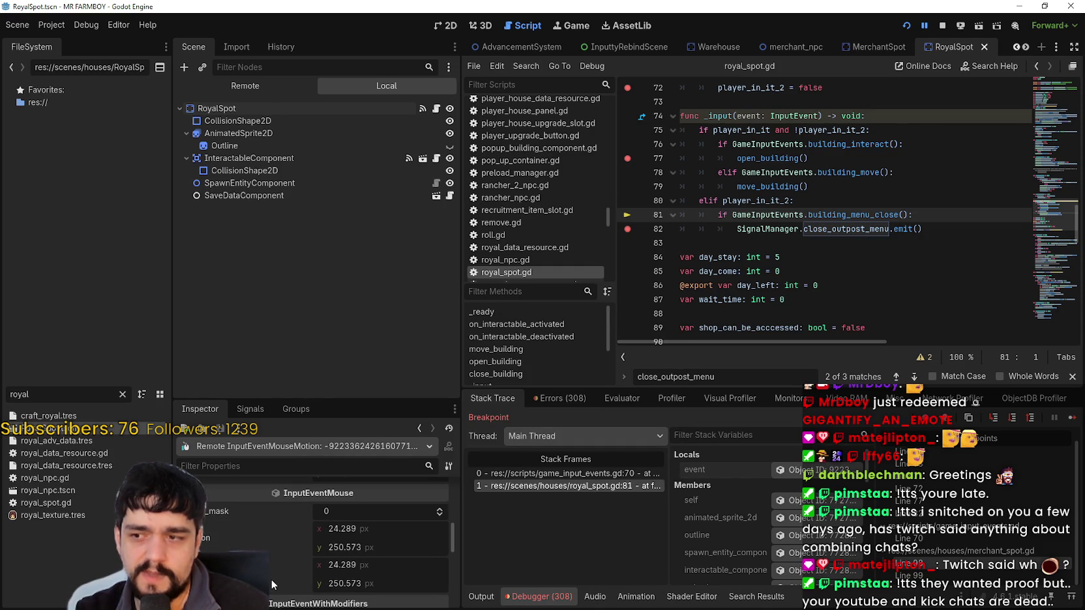
scroll(271, 578, "down", 4)
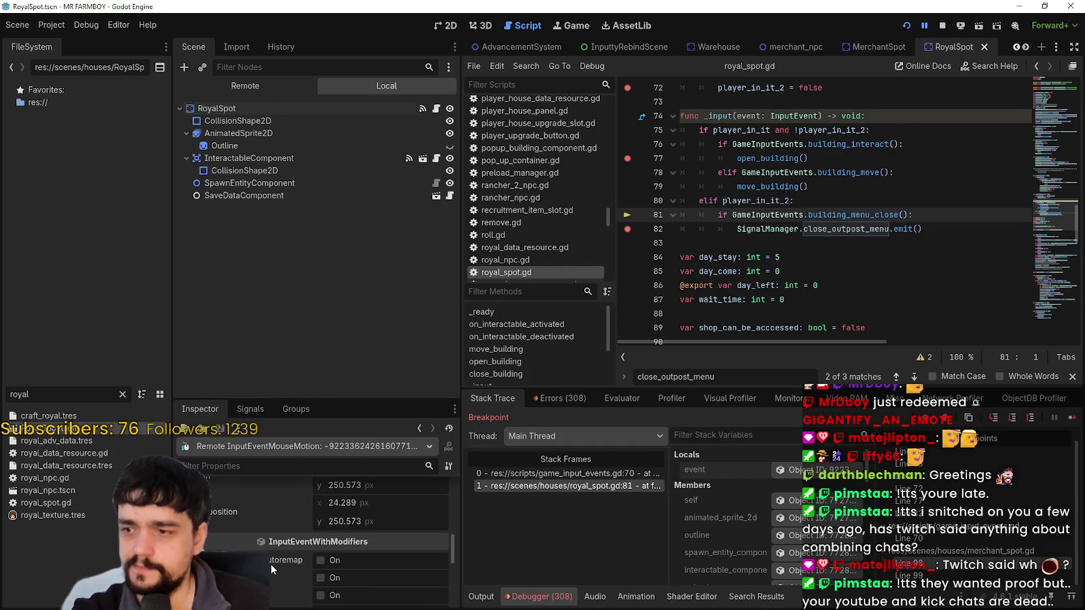
scroll(271, 565, "down", 5)
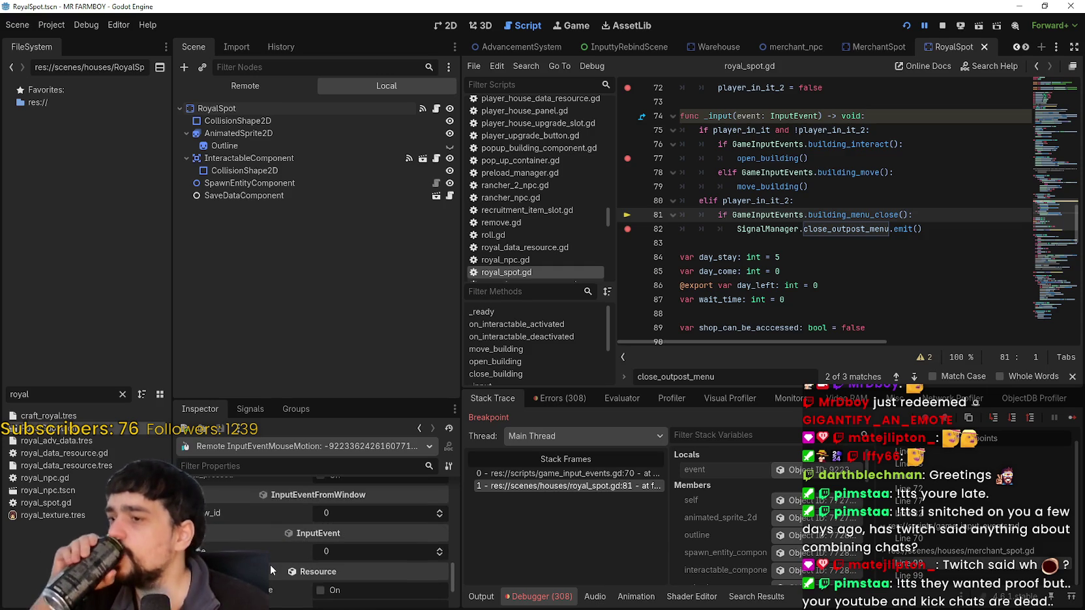
scroll(269, 564, "down", 1)
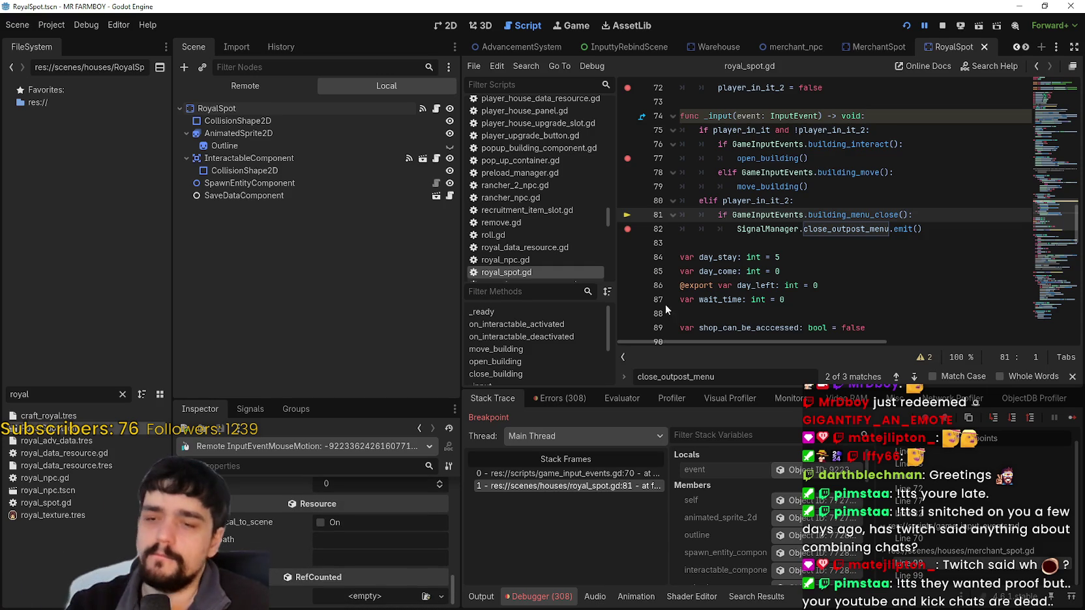
Step: Look up building_menu_close's definition in game_input_events.gd, then return to the royal_spot.gd caller frame
left_click(867, 215)
right_click(858, 213)
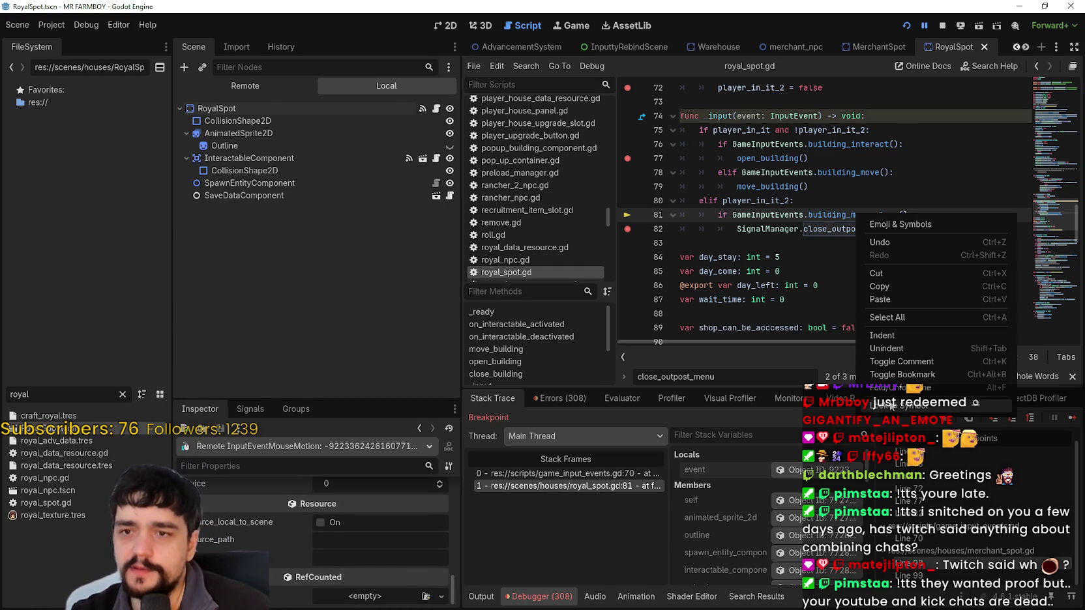
left_click(874, 225)
double_click(976, 229)
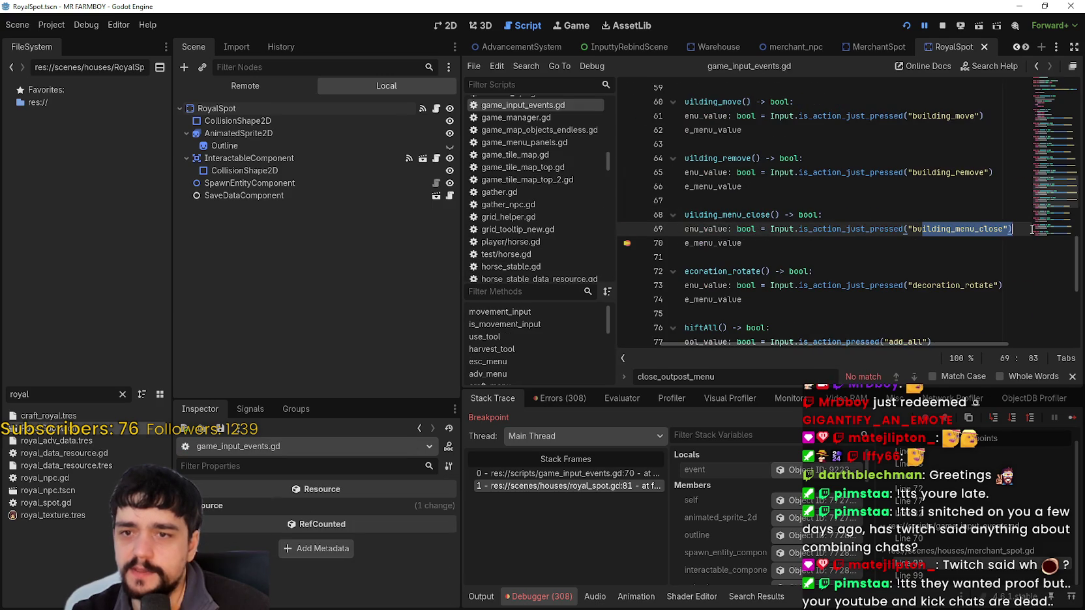
left_click(879, 230)
double_click(880, 228)
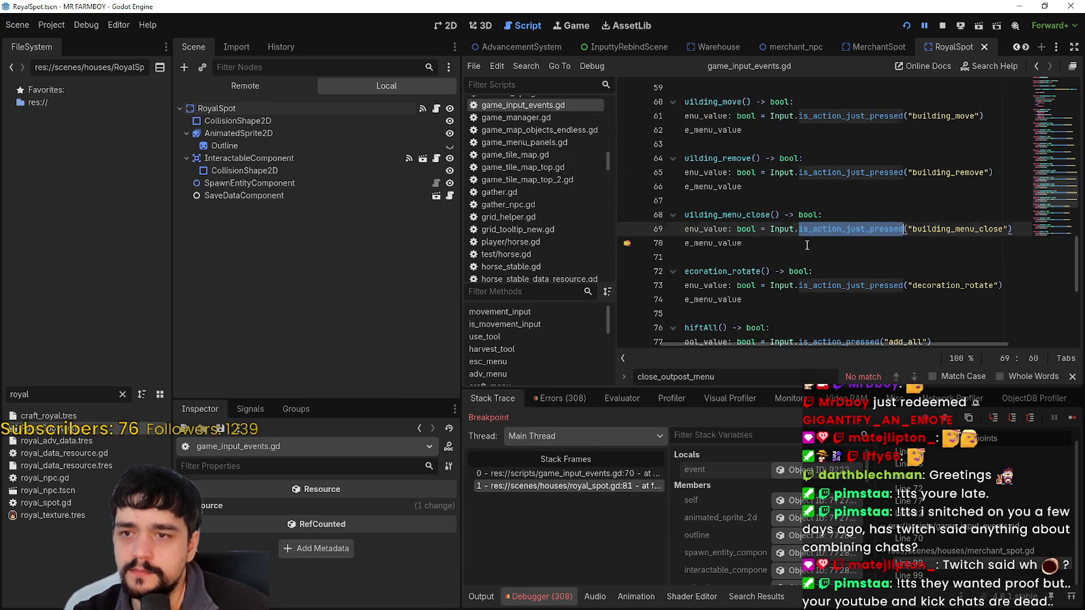
left_click_drag(808, 246, 680, 229)
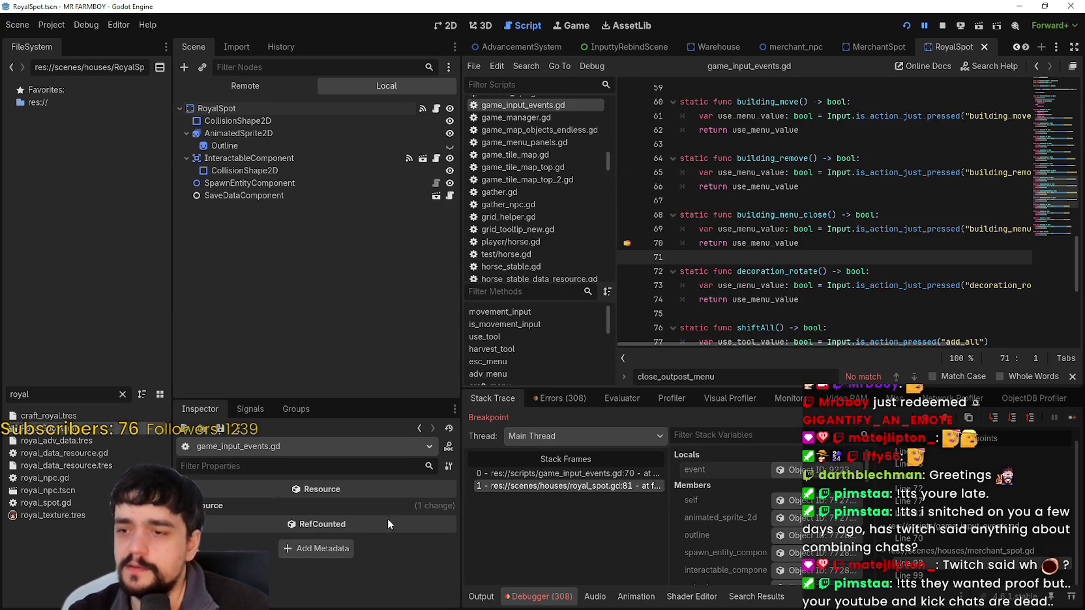
left_click(578, 472)
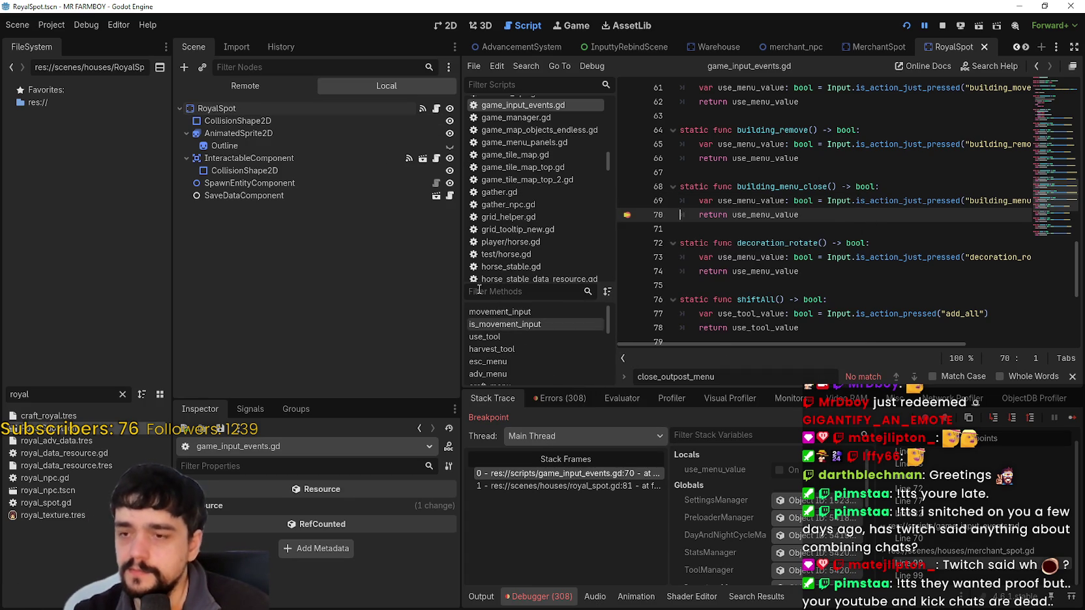
left_click(619, 486)
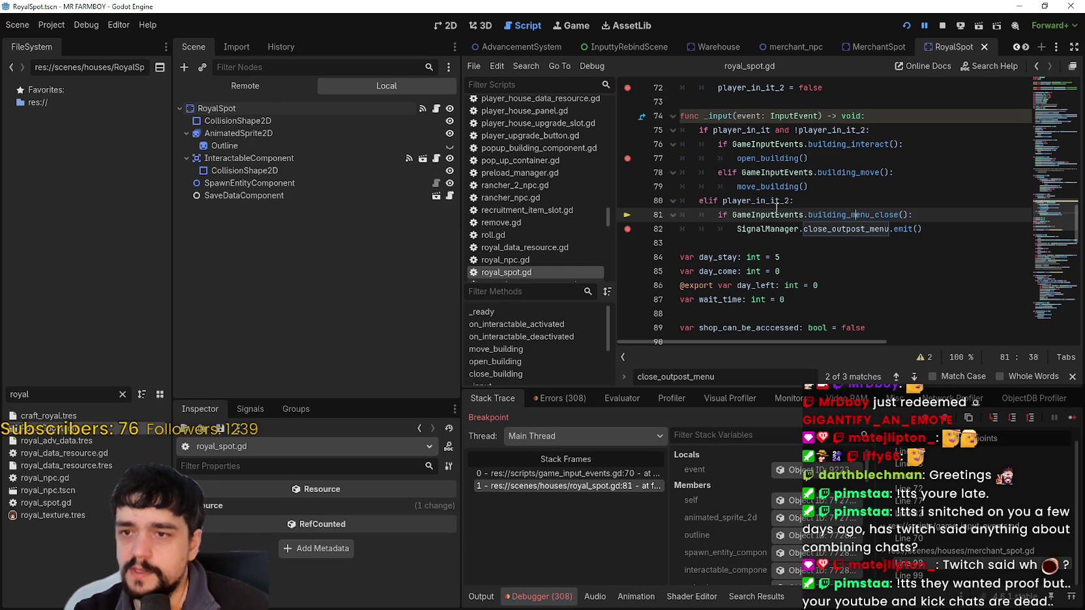
Step: Insert a new line 81 containing print() after the elif player_in_it_2 line
left_click_drag(733, 216, 970, 218)
left_click(945, 220)
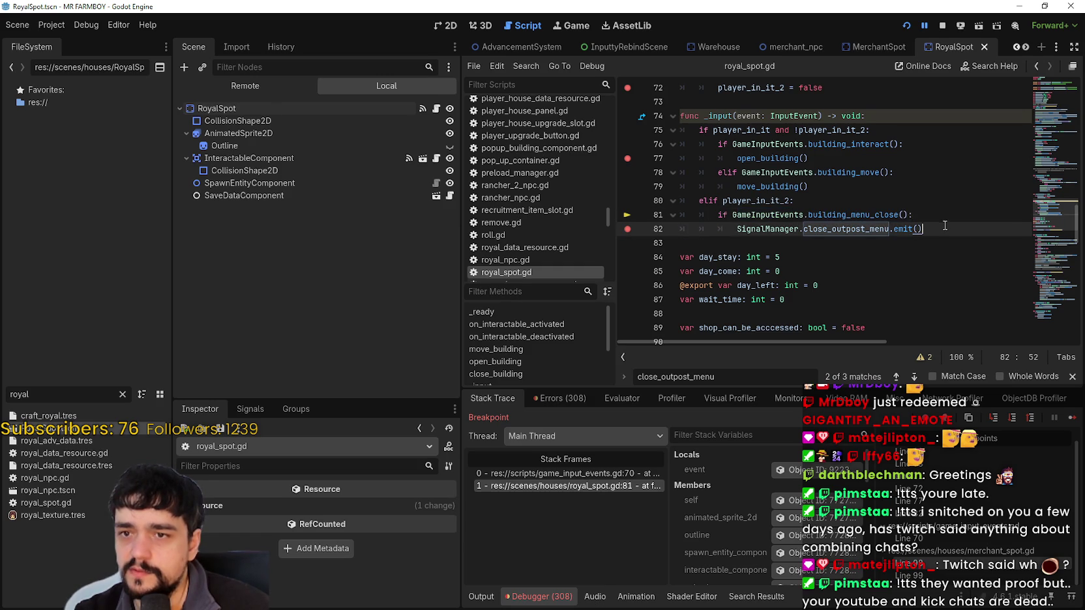
left_click(944, 227)
left_click(913, 201)
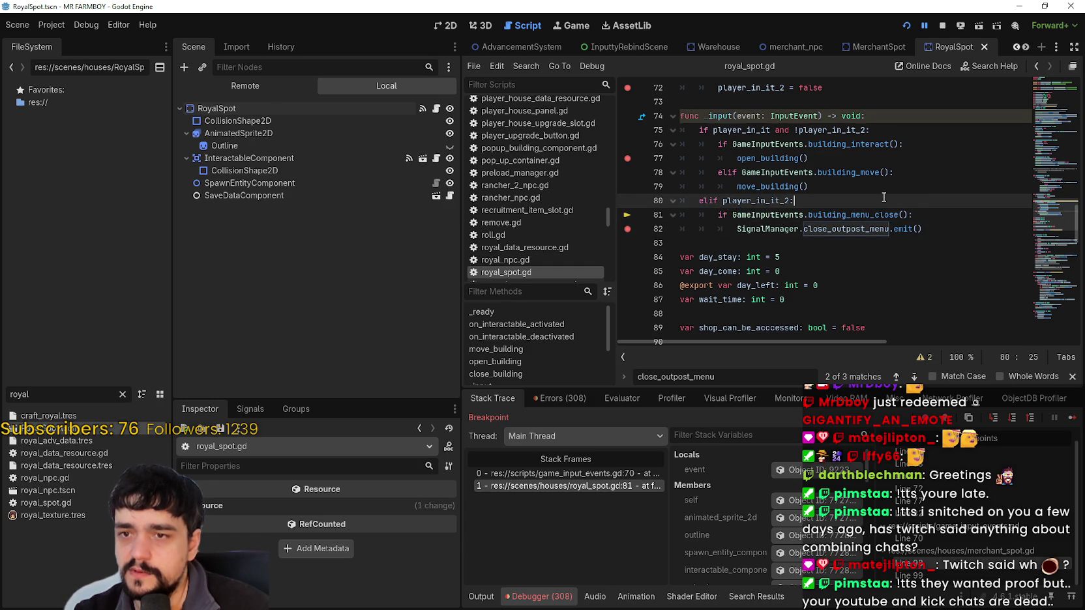
key("Return")
type("print()")
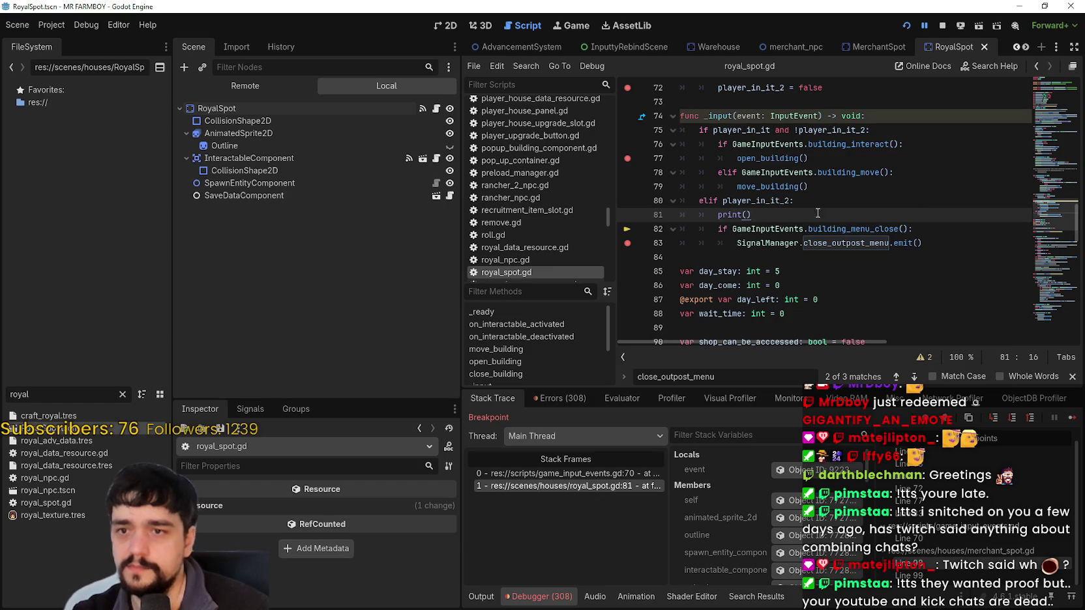
Step: Copy GameInputEvents.building_menu_close() into the print call and save the script
left_click_drag(733, 229, 911, 231)
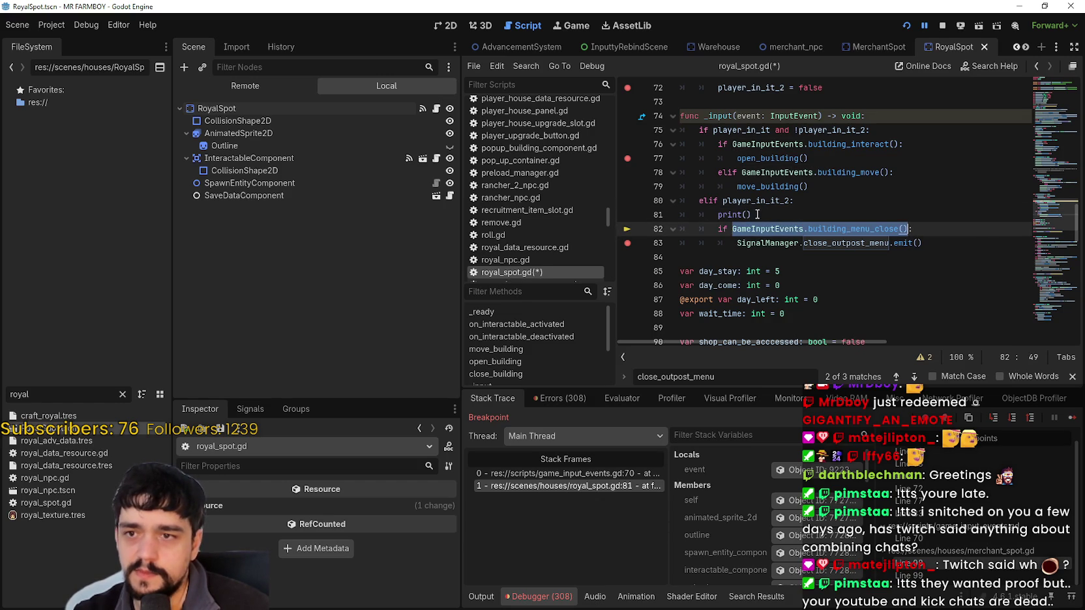
key("ctrl+c")
left_click(746, 215)
key("ctrl+v")
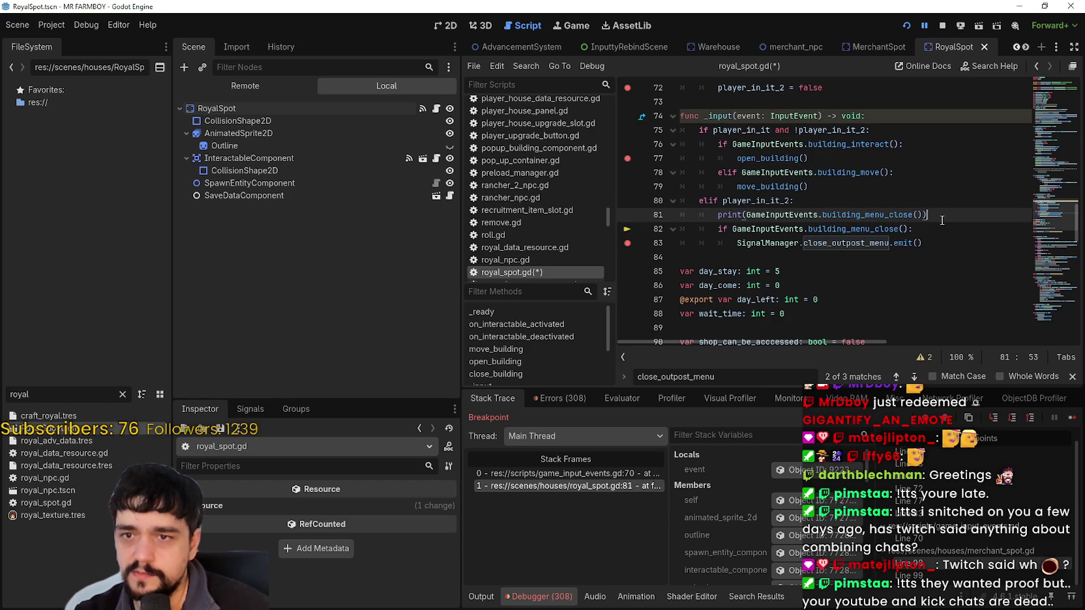
key("ctrl+s")
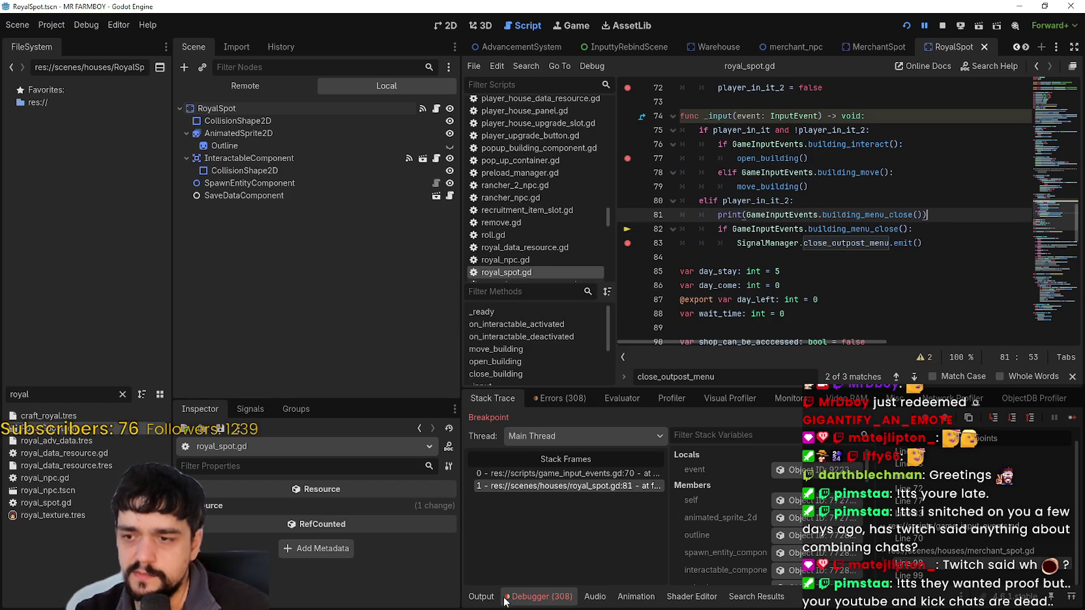
left_click(485, 598)
Step: Continue the game several times, checking the Output log between breakpoints
left_click(538, 596)
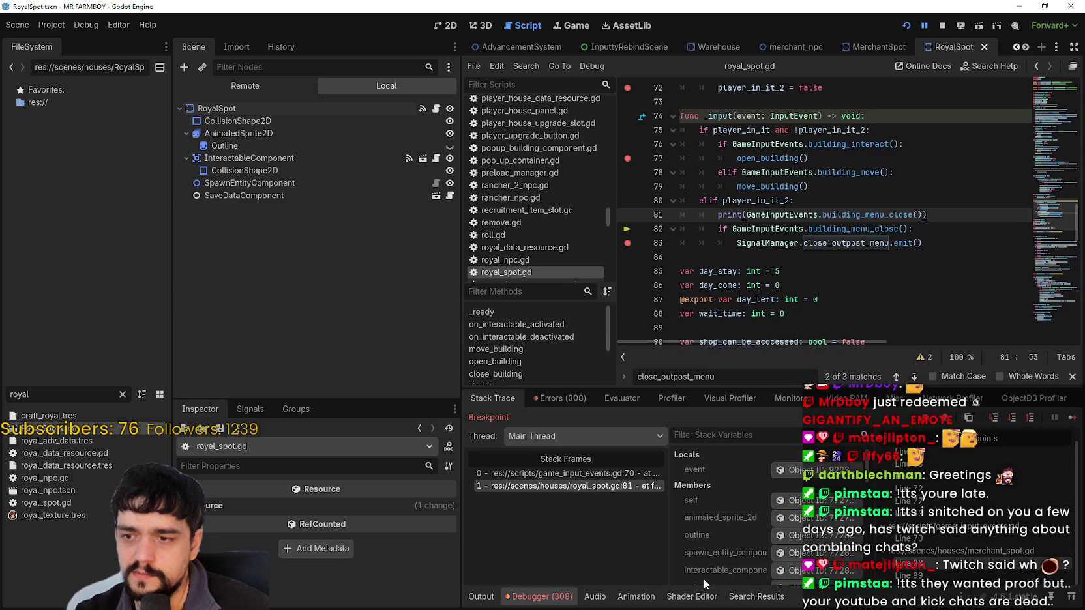
left_click(1073, 422)
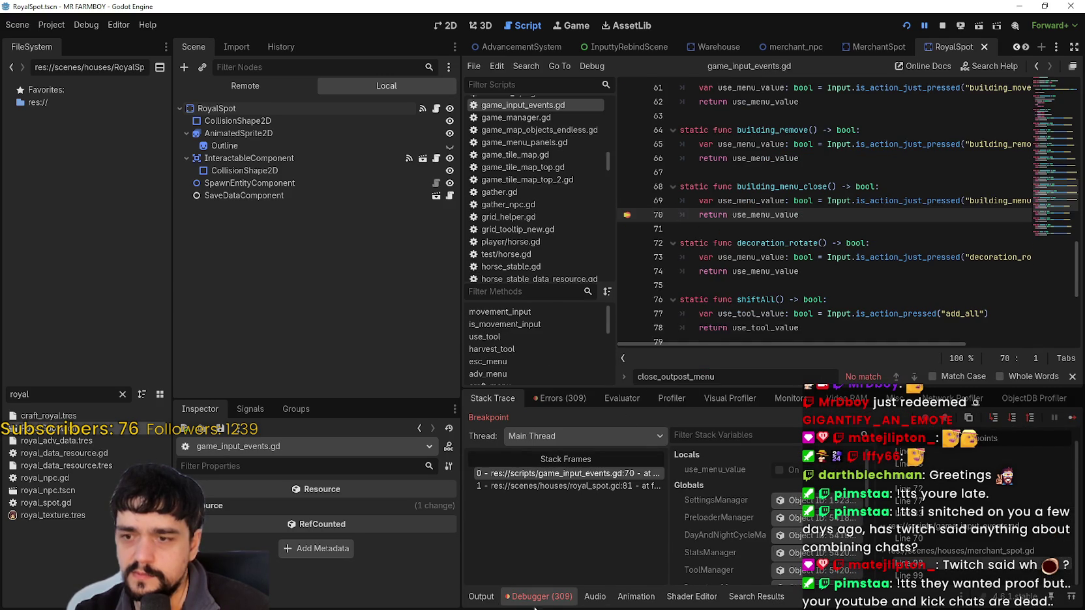
left_click(483, 597)
left_click(538, 596)
left_click(1076, 421)
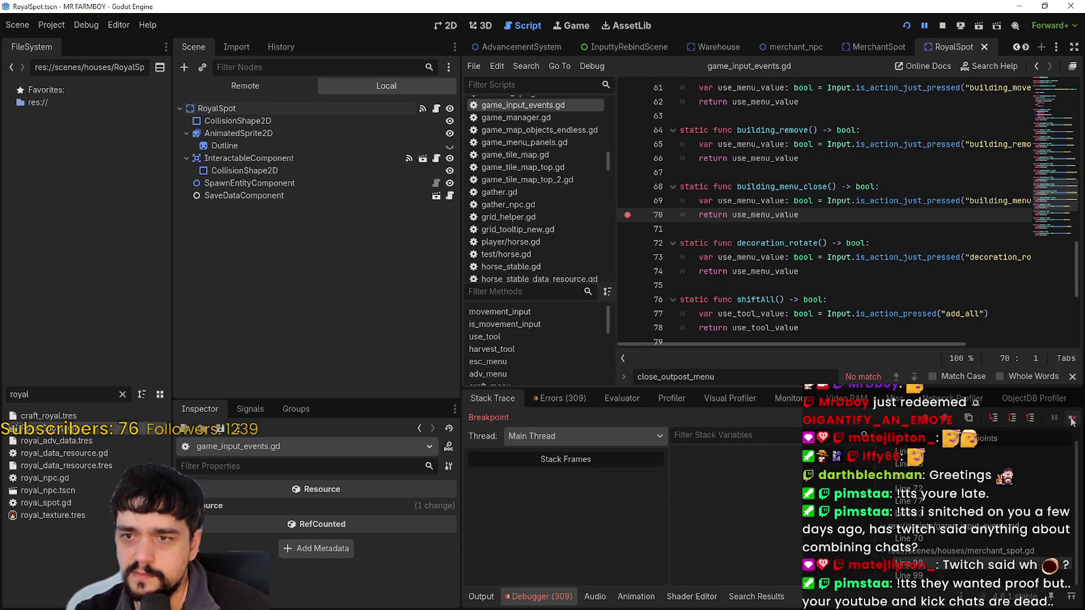
left_click(482, 597)
left_click(526, 599)
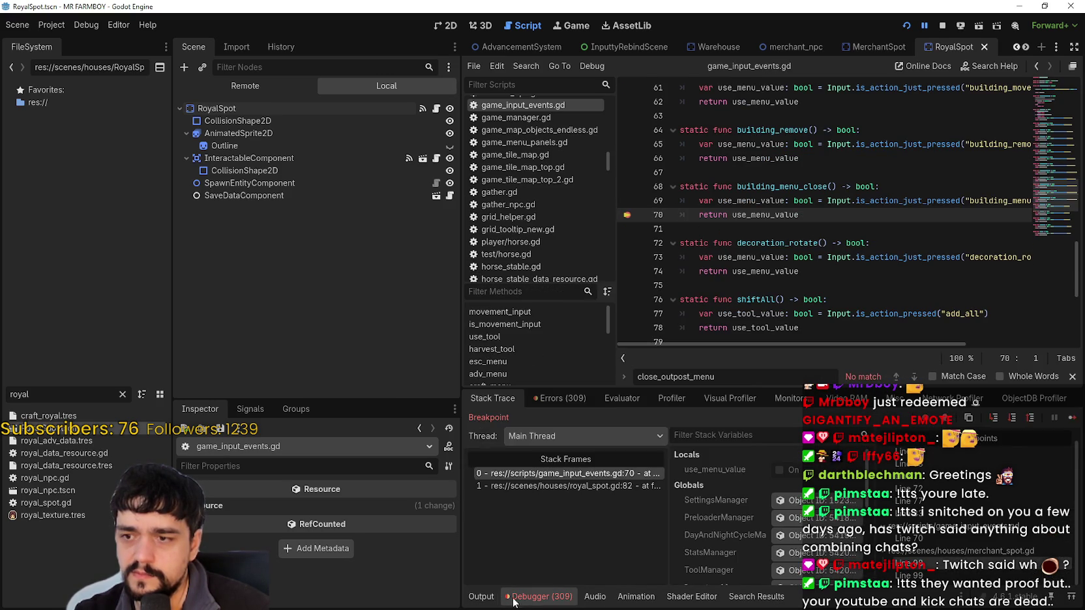
left_click(481, 596)
left_click(538, 596)
left_click(1070, 418)
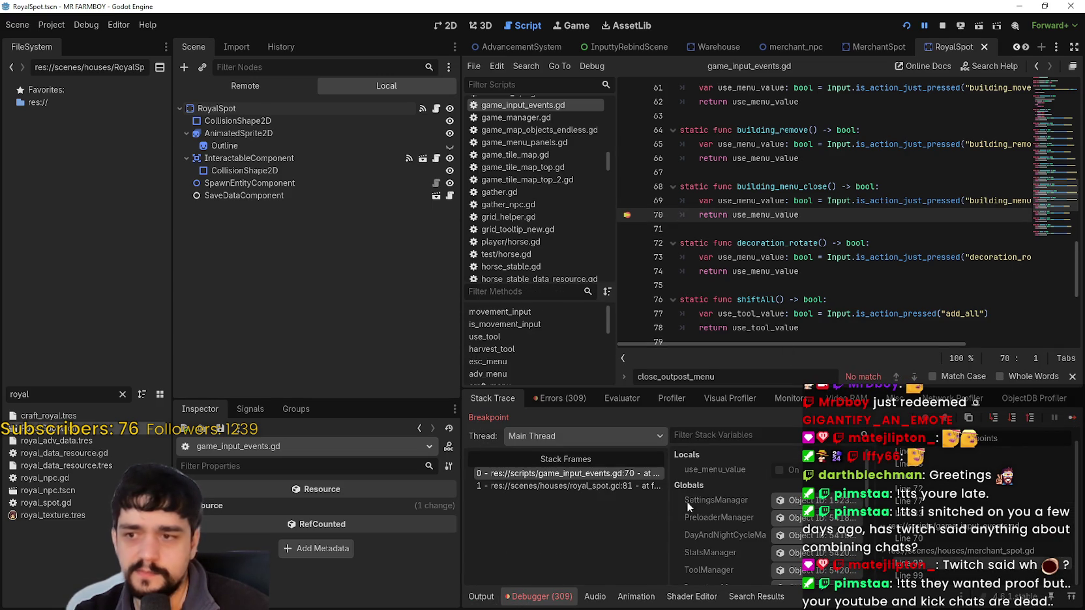
Step: Inspect the royal_spot.gd line 81 frame, continue to game_input_events.gd line 70, and close the find bar
left_click(566, 485)
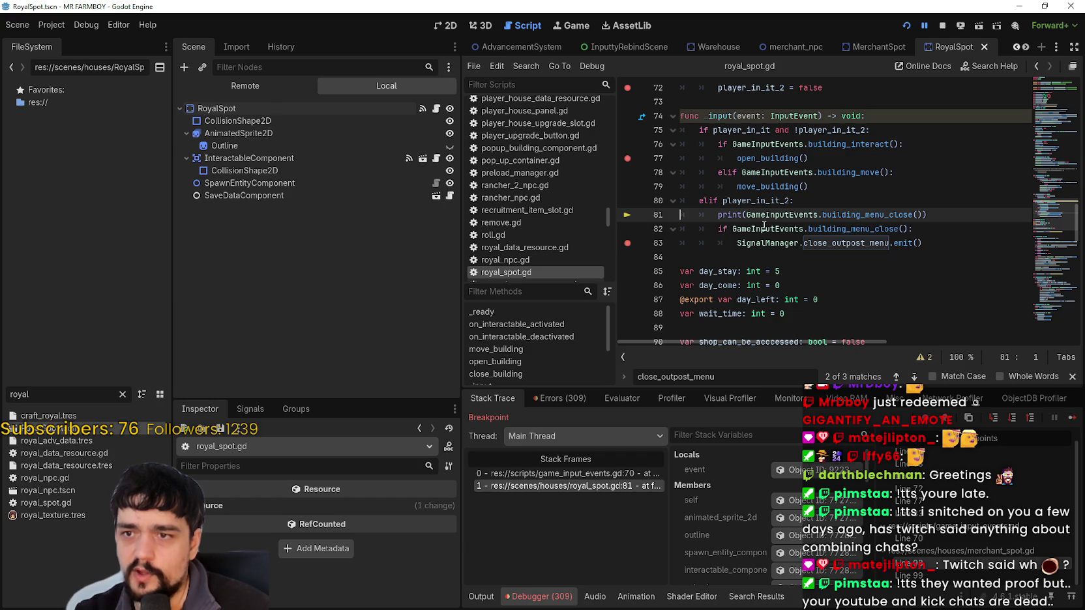
left_click(1073, 420)
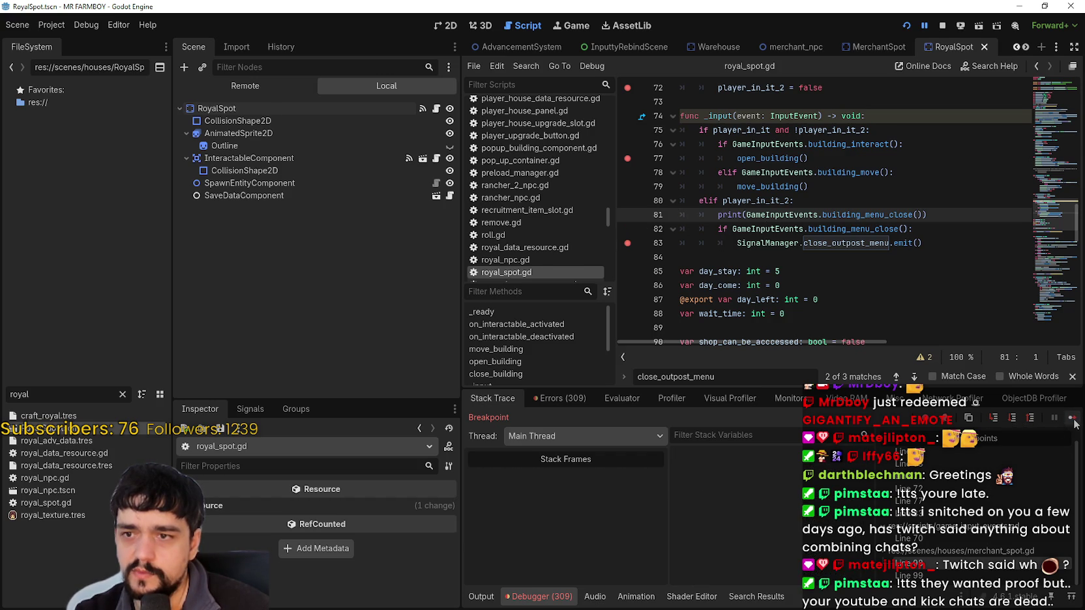
left_click(1074, 420)
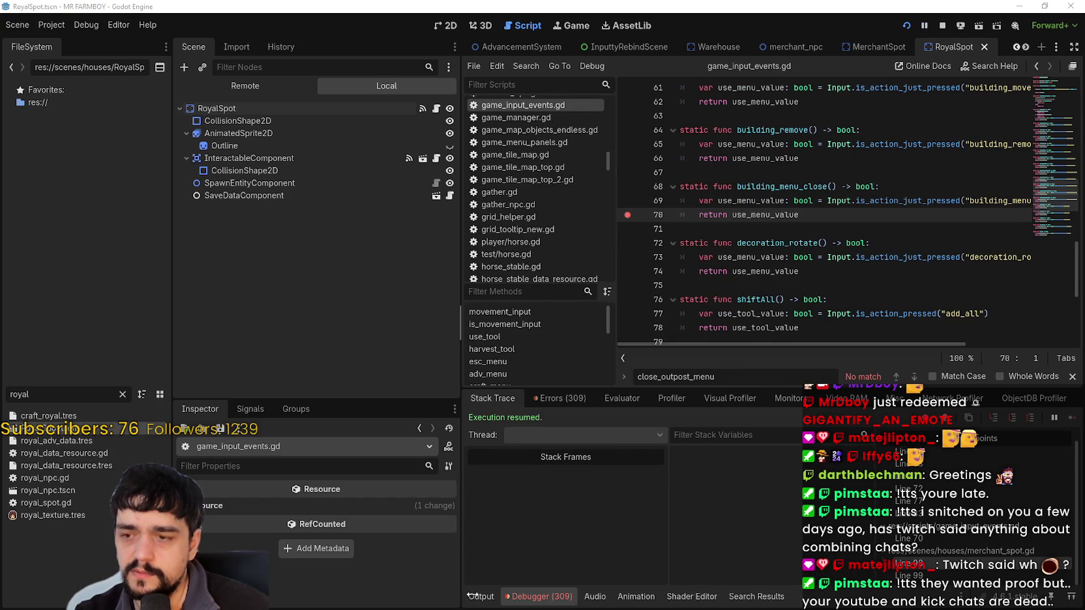
left_click(482, 597)
left_click(539, 596)
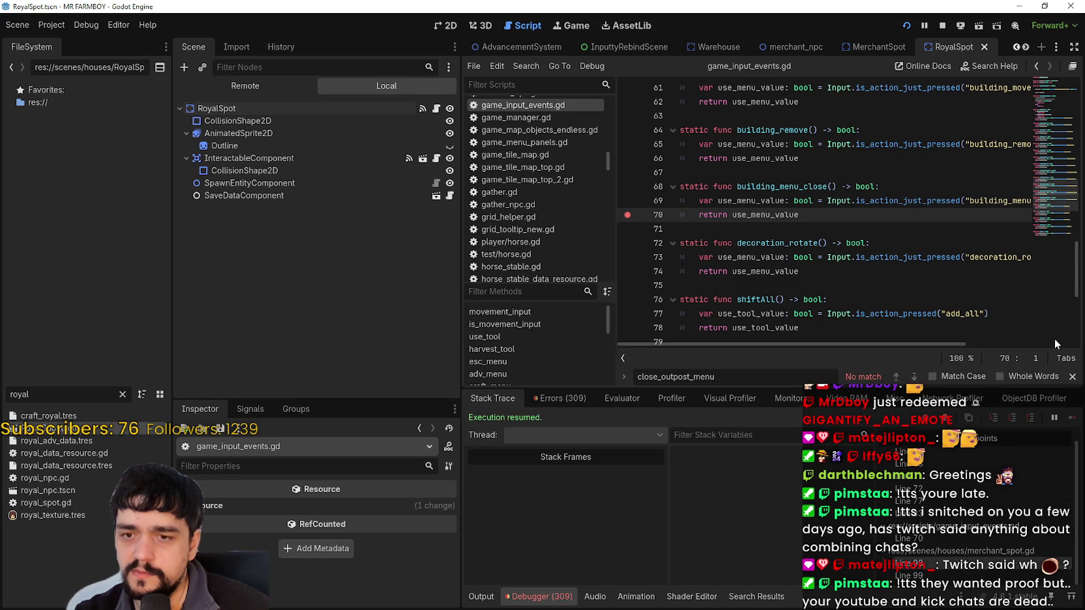
left_click(1072, 377)
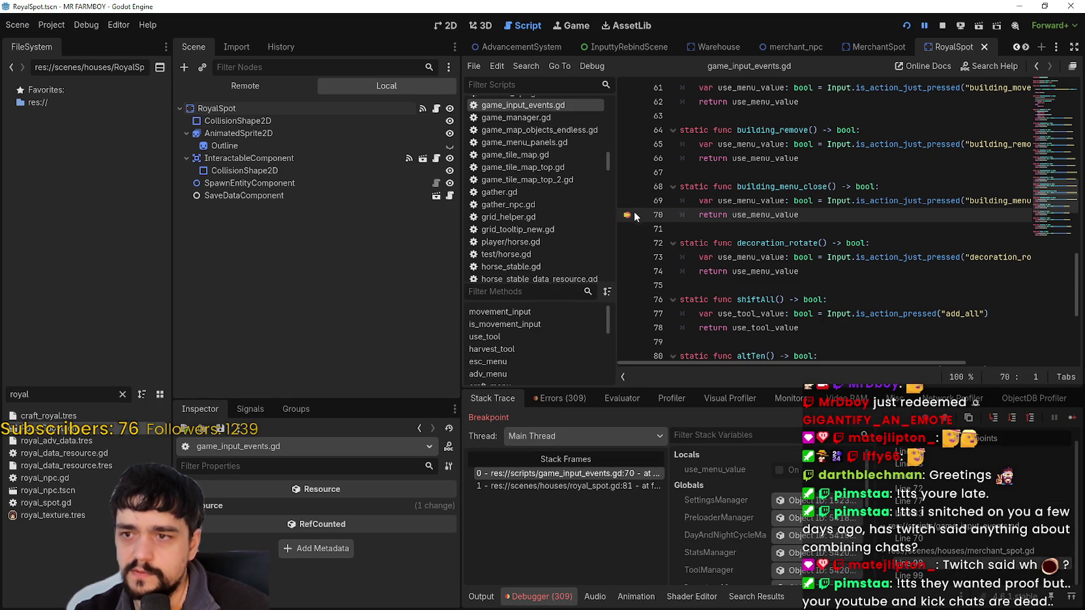
Step: Resume with F12 and review the line 68 breakpoint in royal_spot.gd and the Output log
key("F12")
left_click(481, 596)
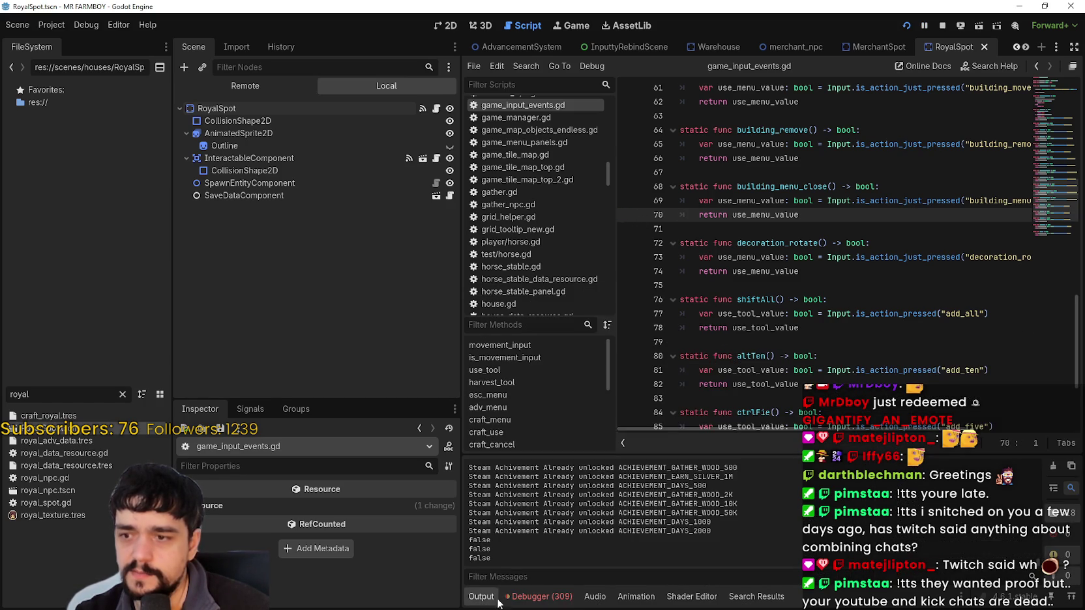
left_click(539, 597)
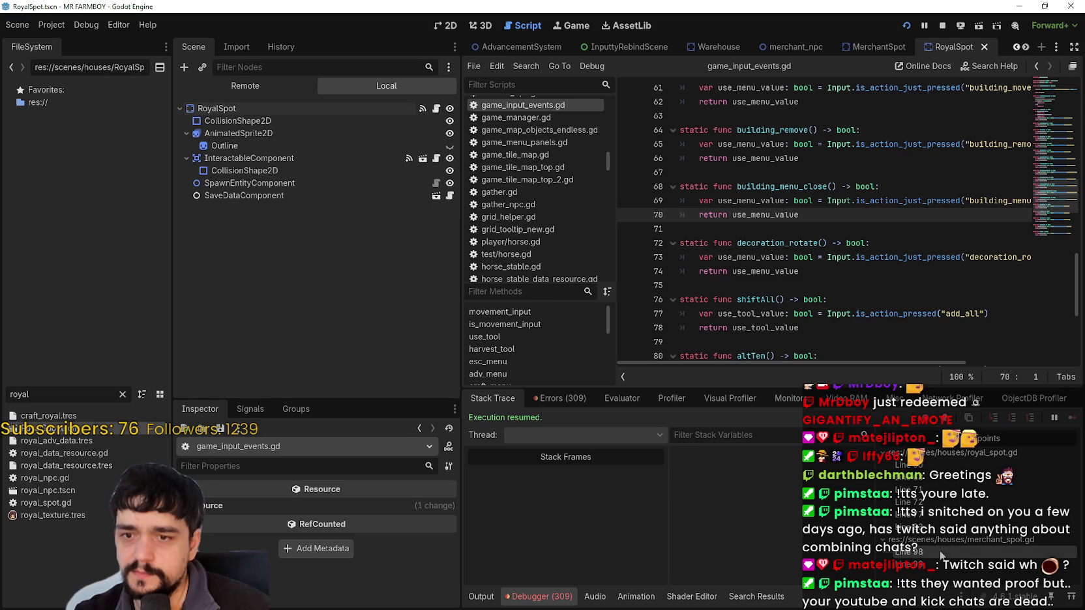
double_click(935, 484)
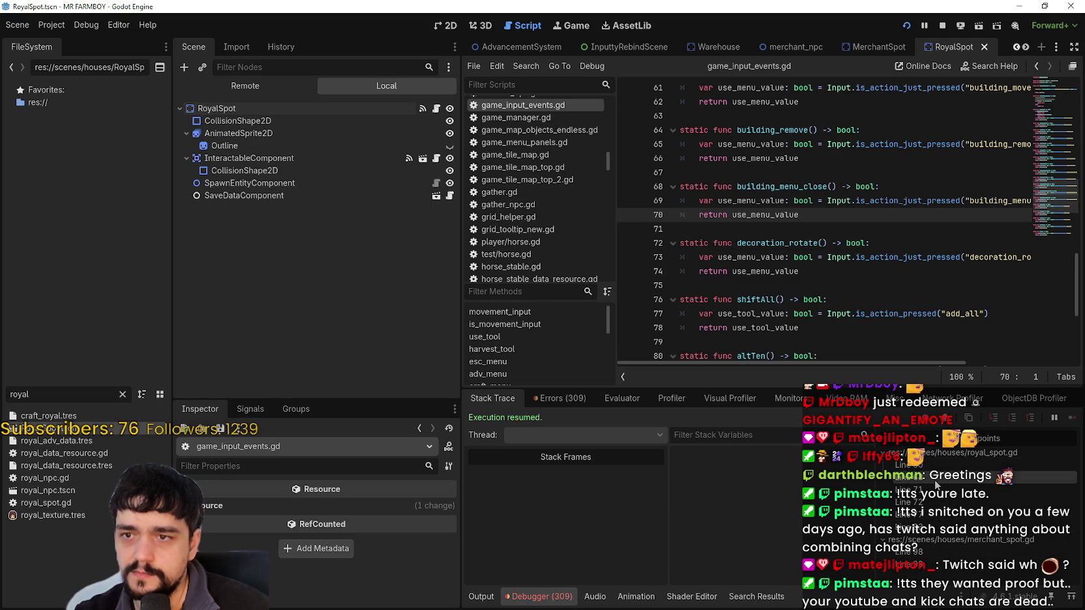
scroll(802, 287, "down", 3)
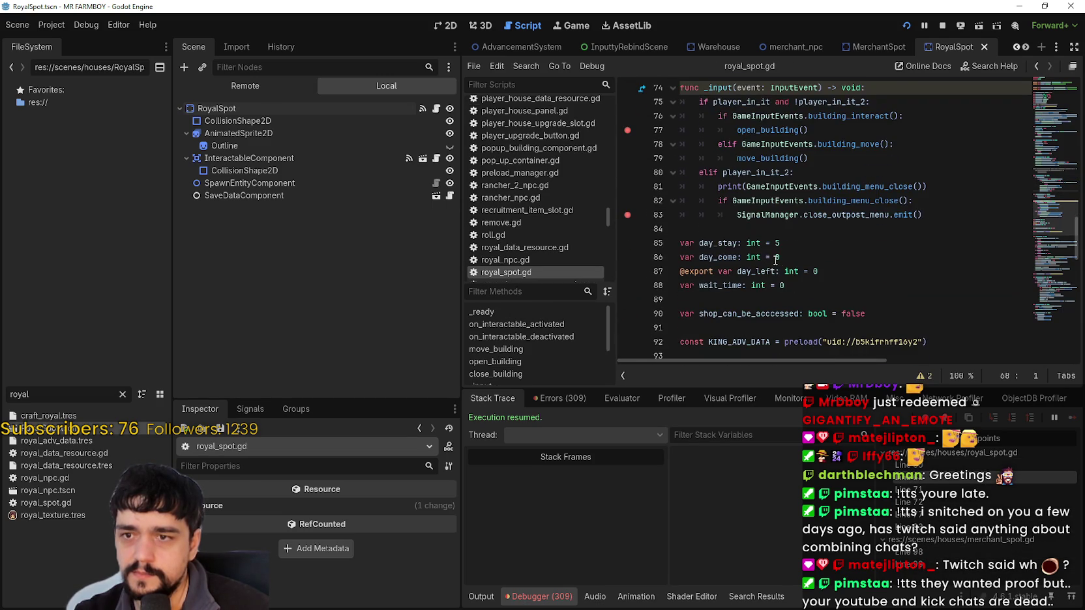
scroll(704, 241, "up", 2)
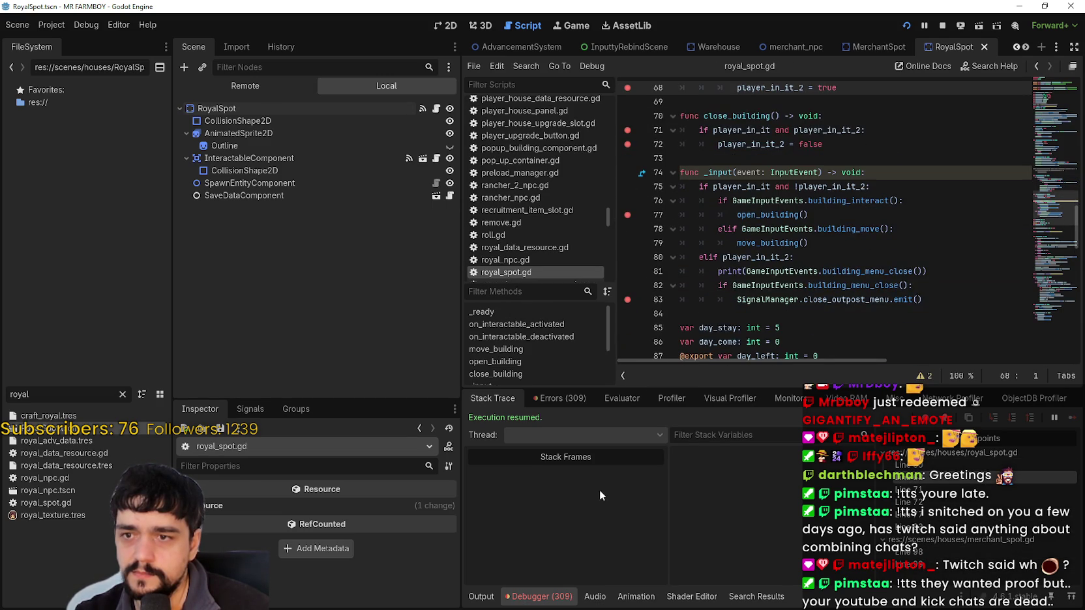
left_click(483, 595)
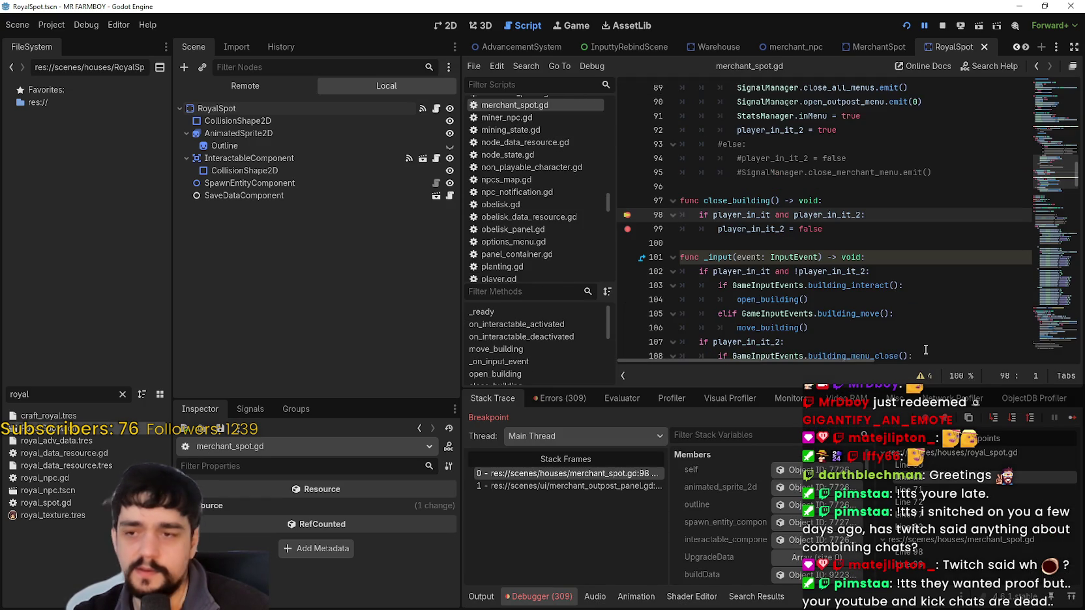
Step: Continue execution through the next five breakpoints
left_click(1069, 419)
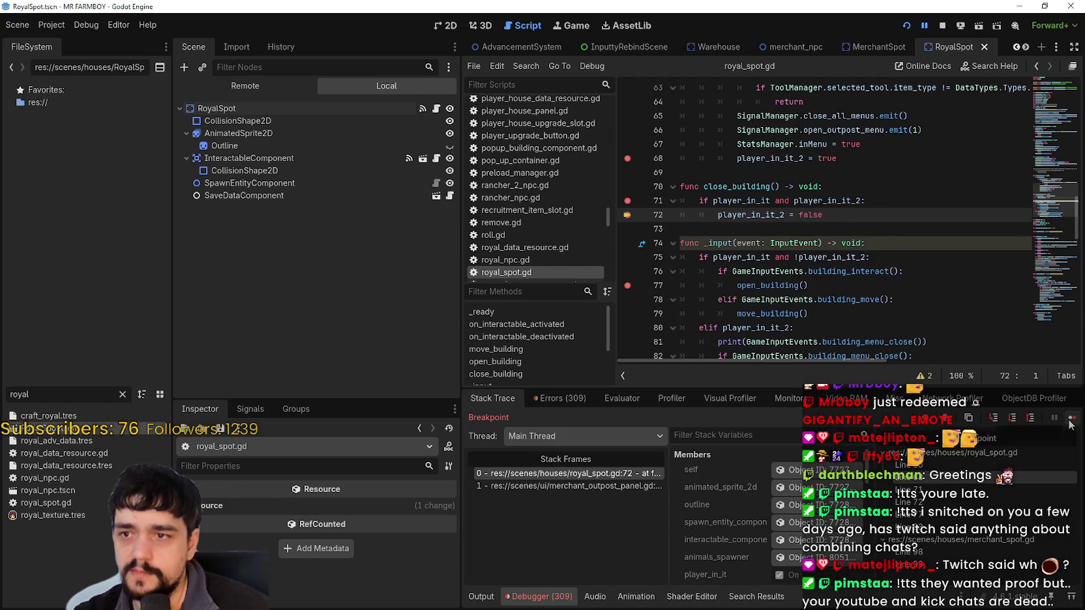
left_click(1069, 419)
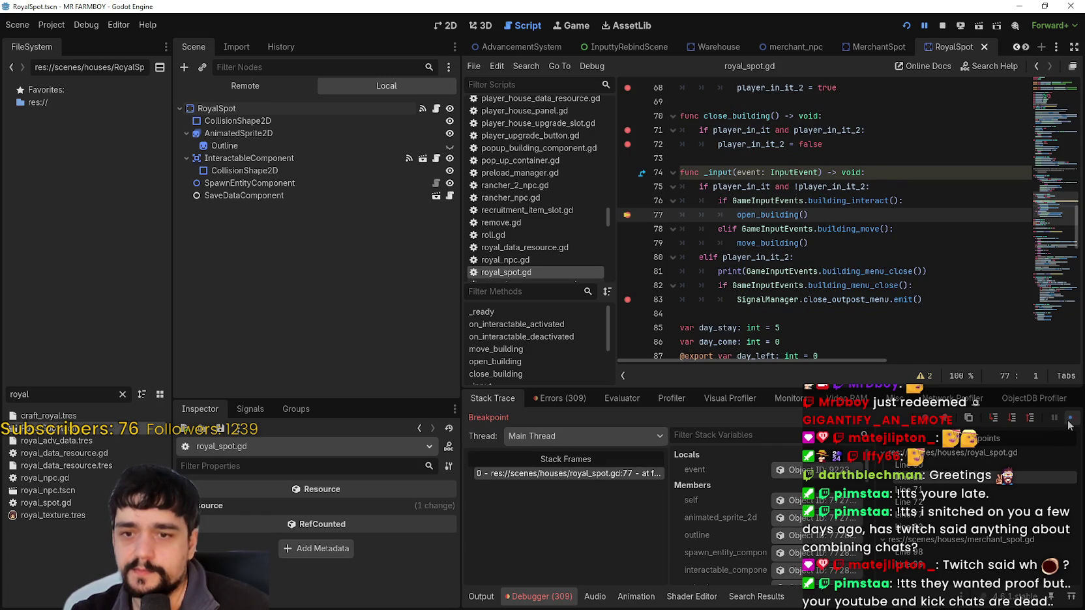
left_click(1069, 422)
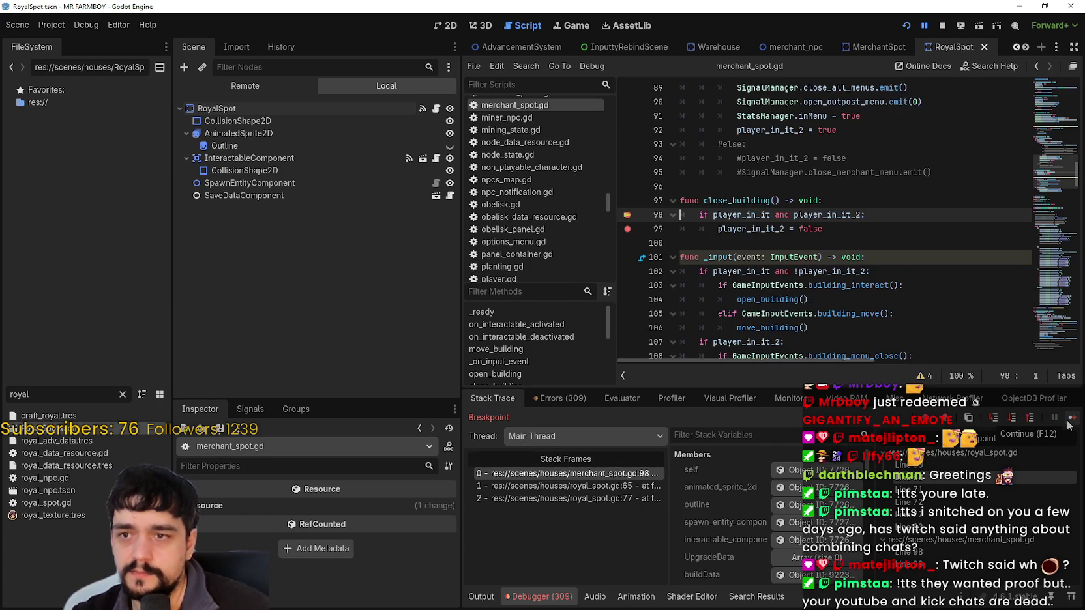
left_click(1070, 422)
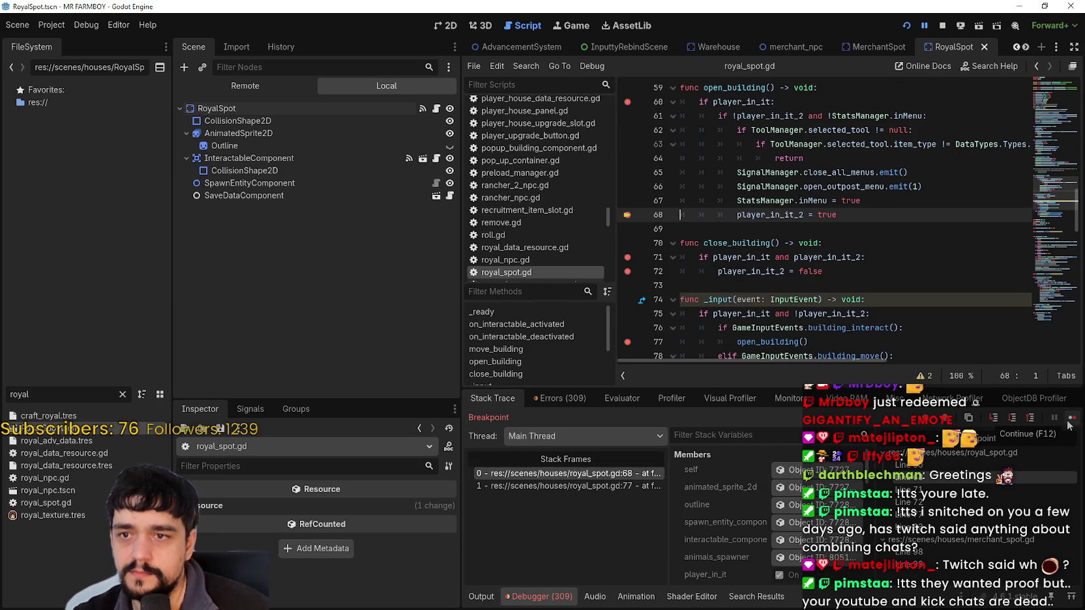
left_click(1069, 422)
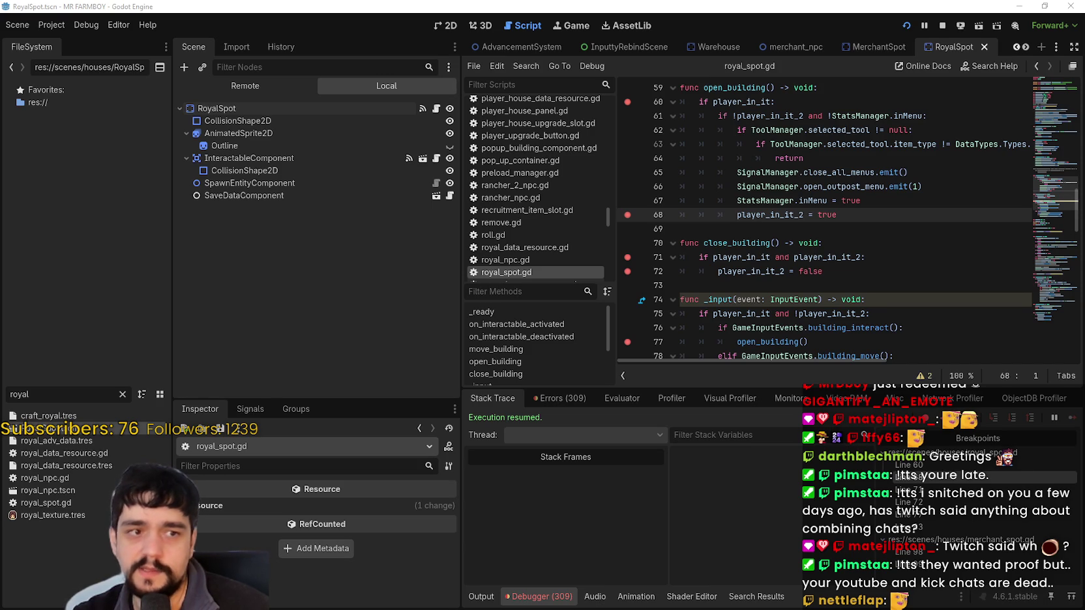
Step: Review the _input branches on lines 74–82 of royal_spot.gd and check the Output log
left_click(838, 229)
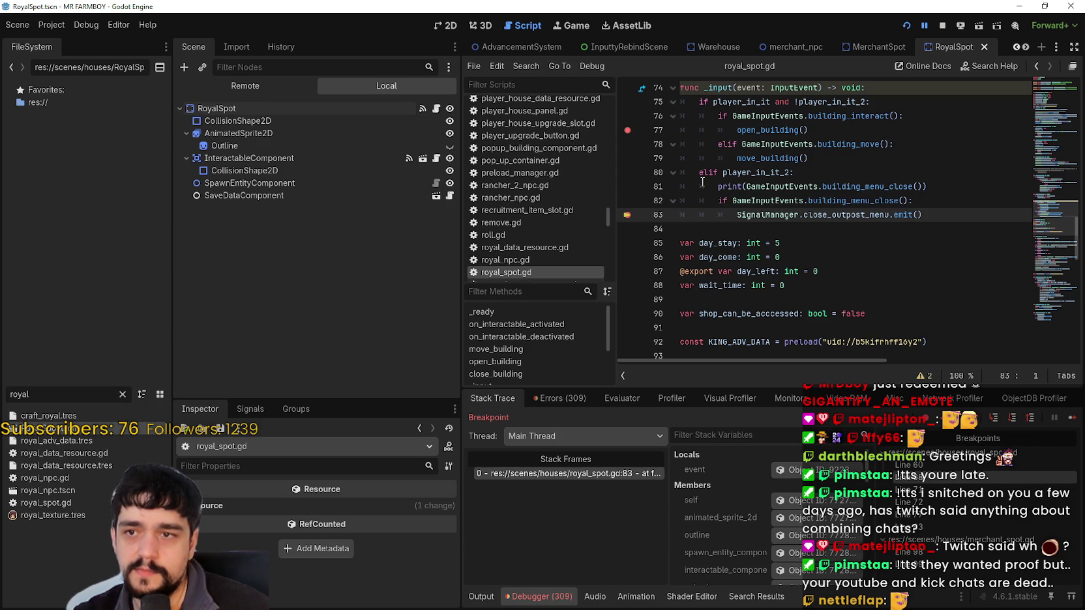
left_click_drag(702, 172, 892, 203)
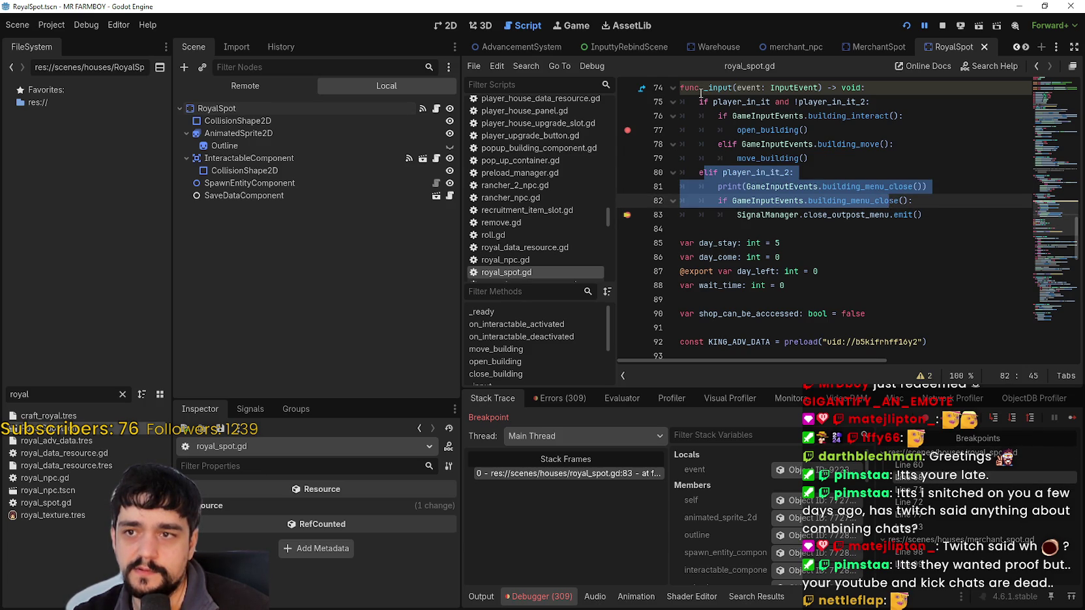
left_click_drag(701, 88, 846, 155)
left_click(971, 210)
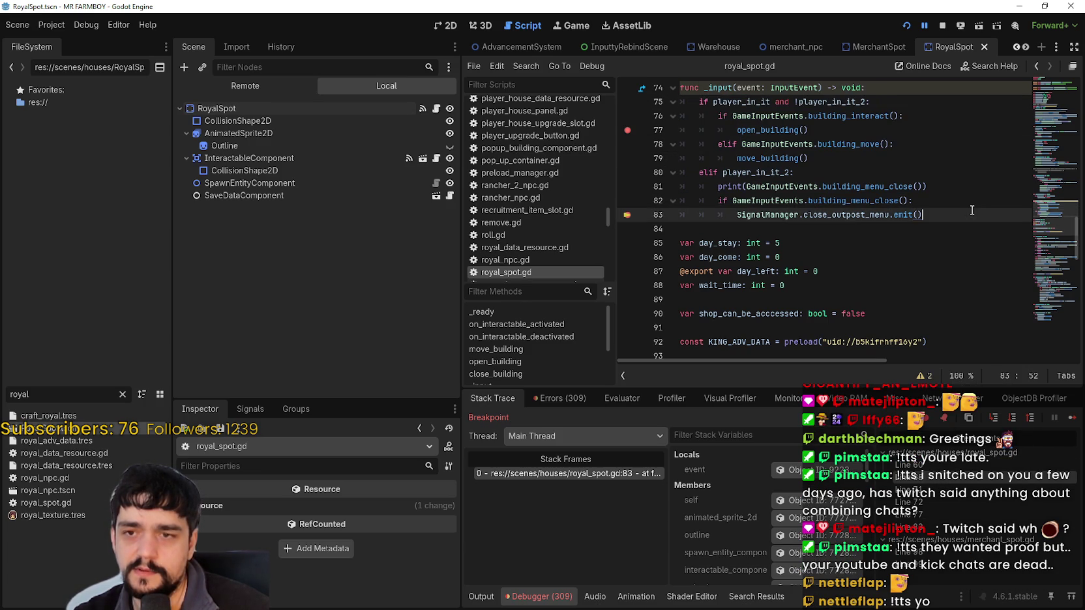
left_click(481, 596)
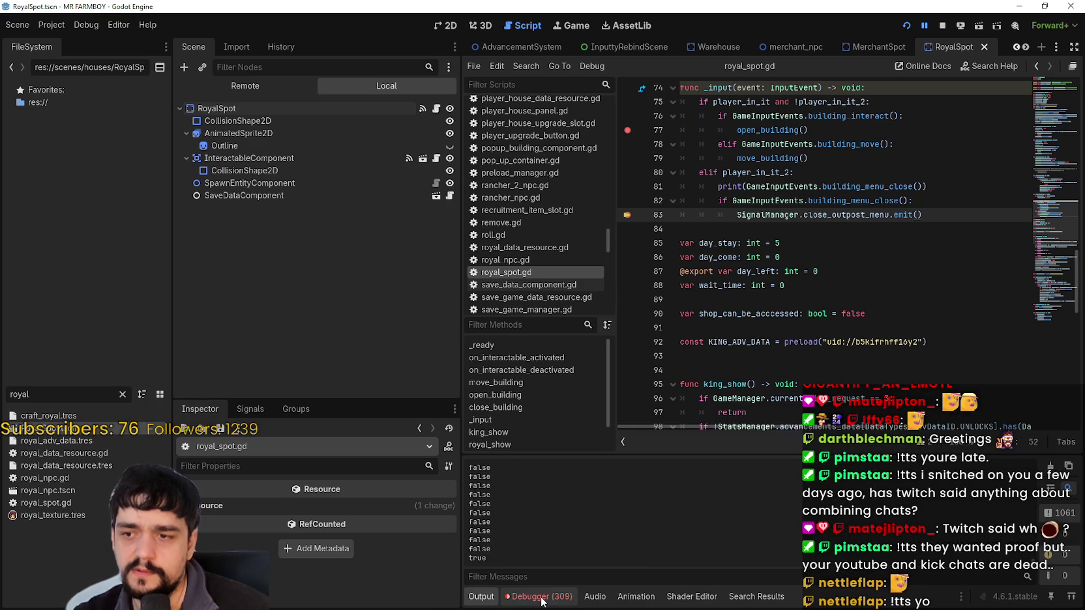
left_click(542, 596)
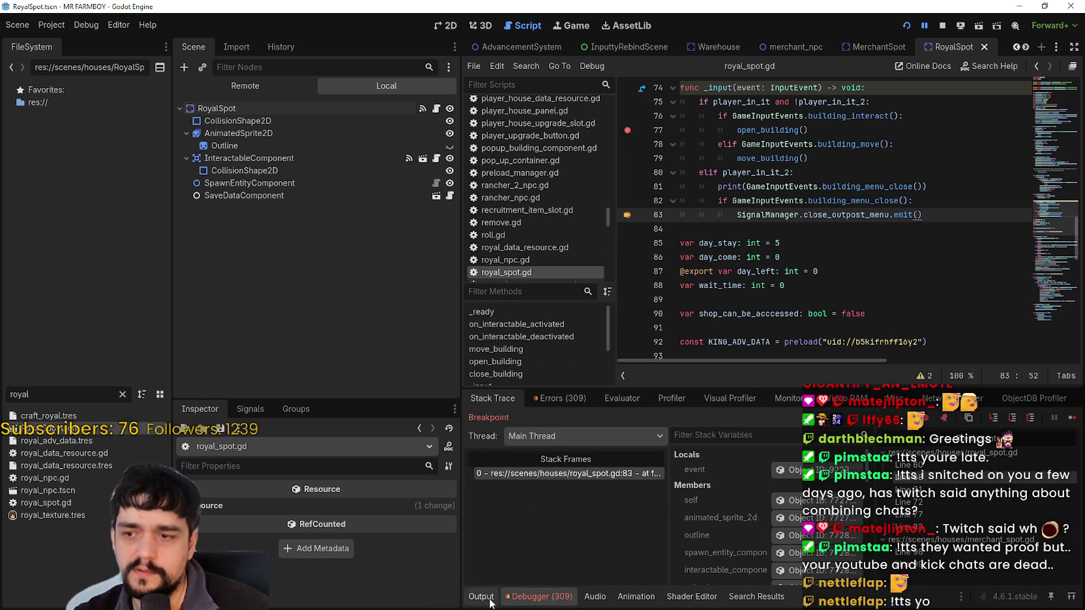
Step: Continue through the line 77, open_building, line 68, line 83, merchant_spot.gd and line 72 breakpoints
left_click(1072, 420)
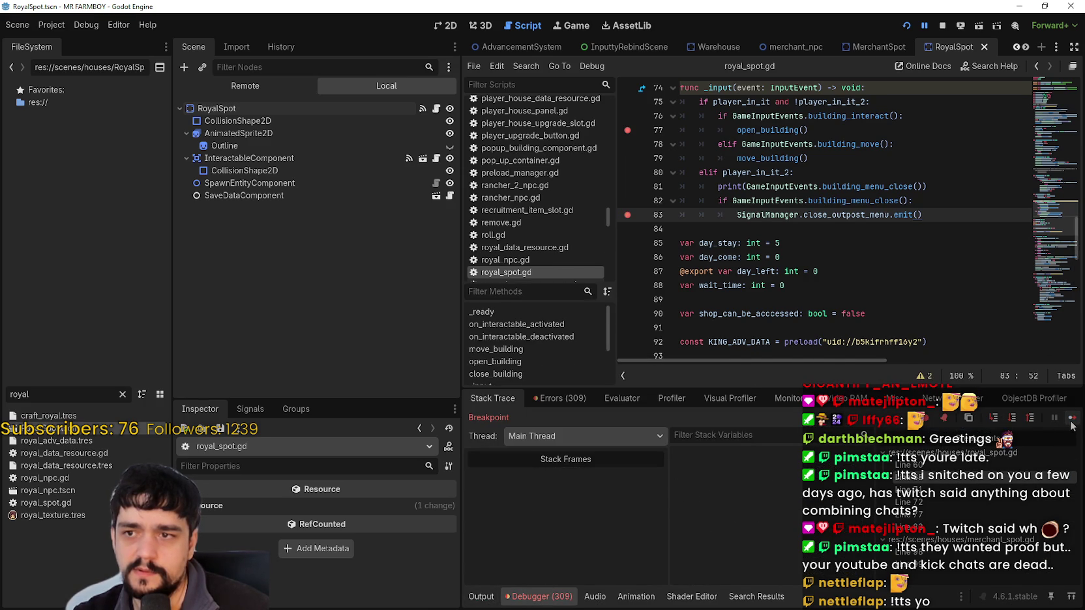
left_click(1071, 420)
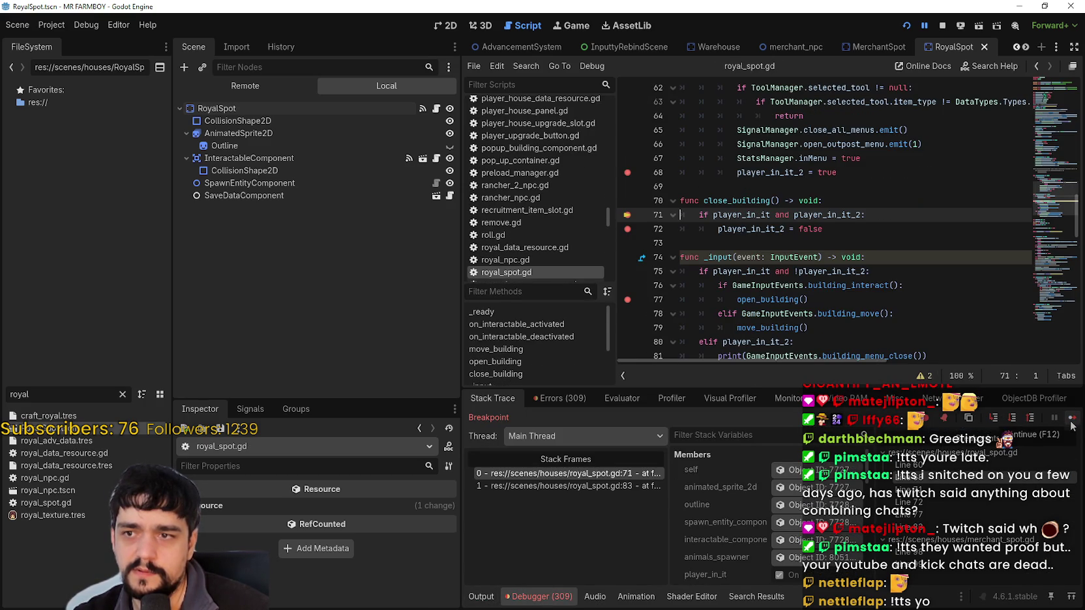
left_click(1072, 423)
left_click(1072, 422)
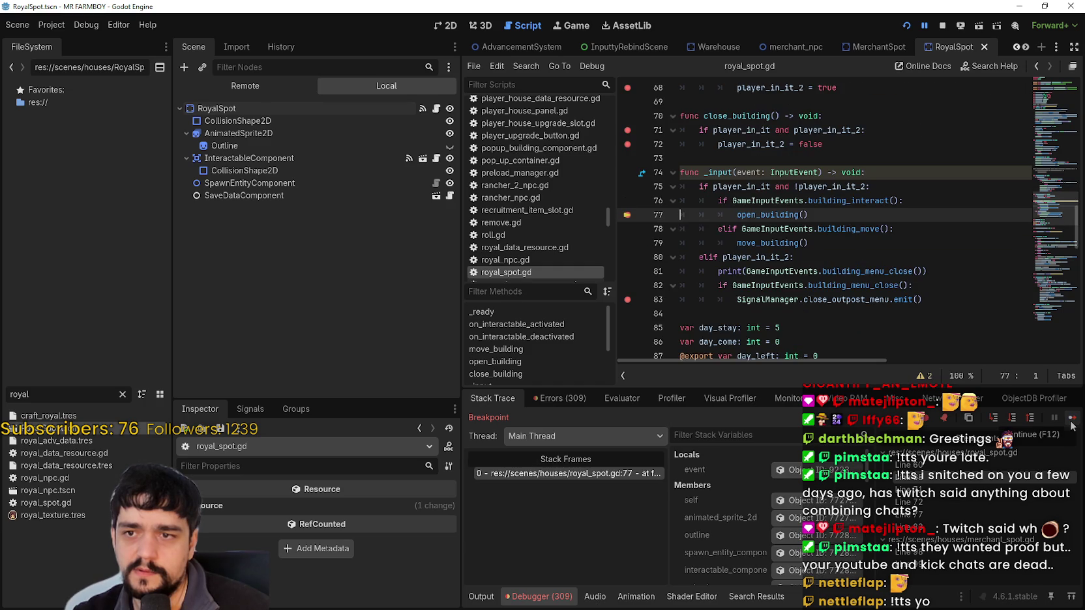
left_click(1071, 422)
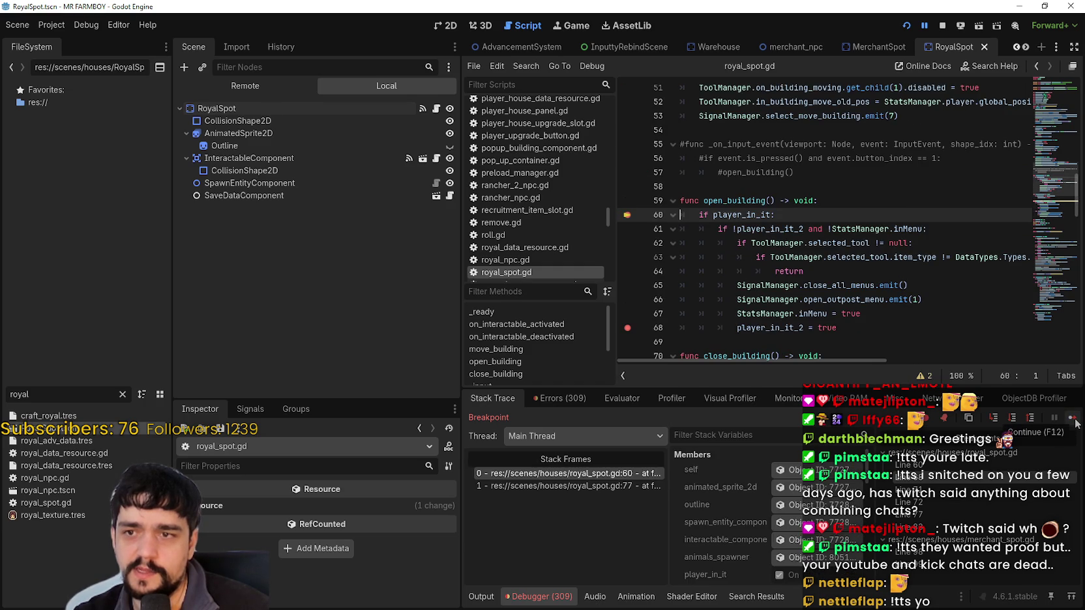
left_click(1073, 422)
left_click(1073, 423)
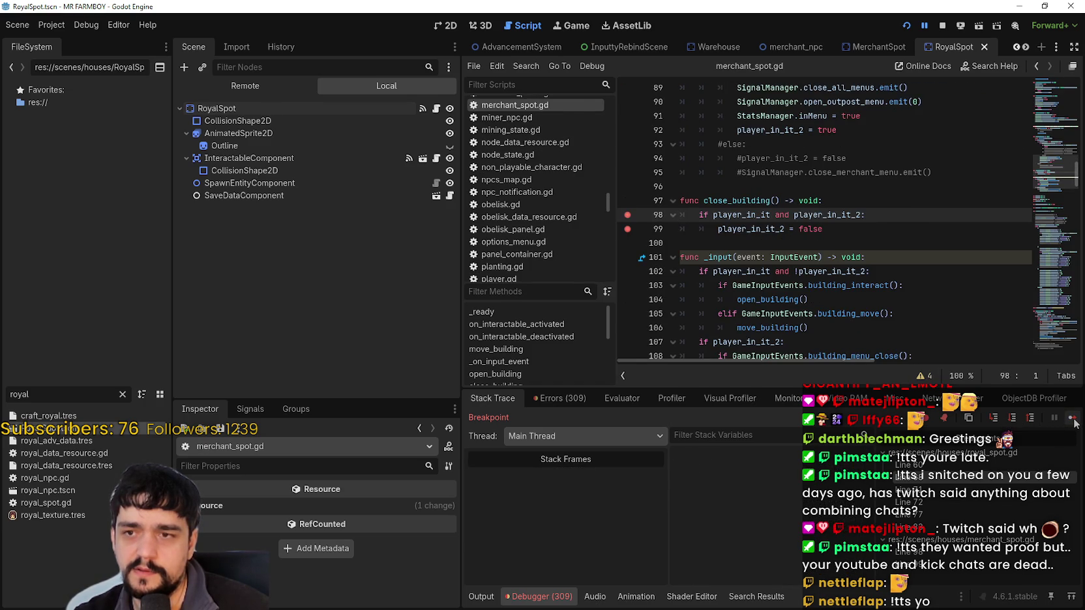
left_click(1073, 422)
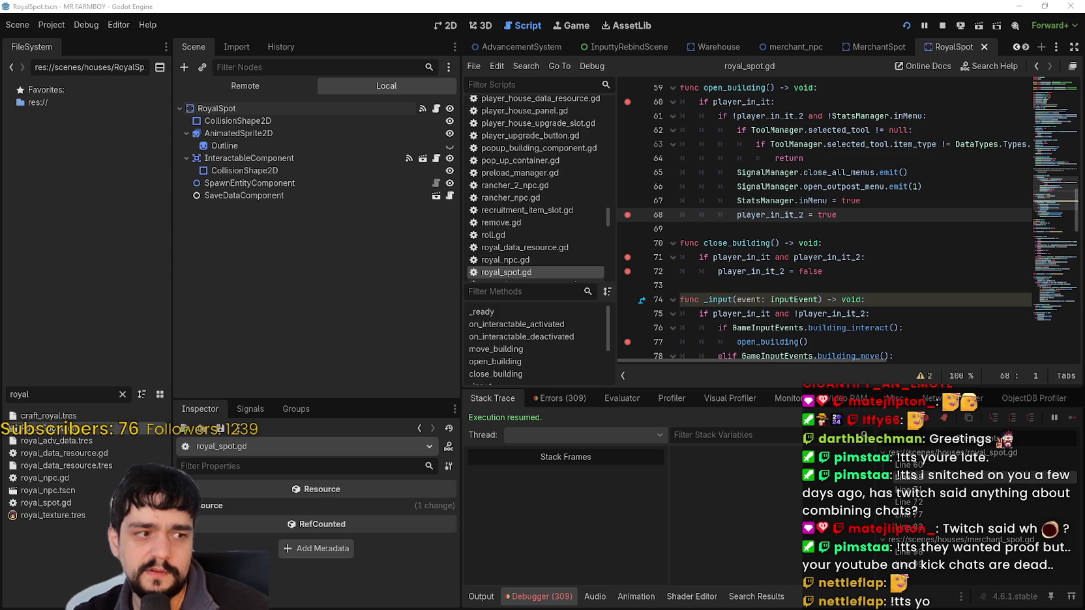
left_click(1069, 422)
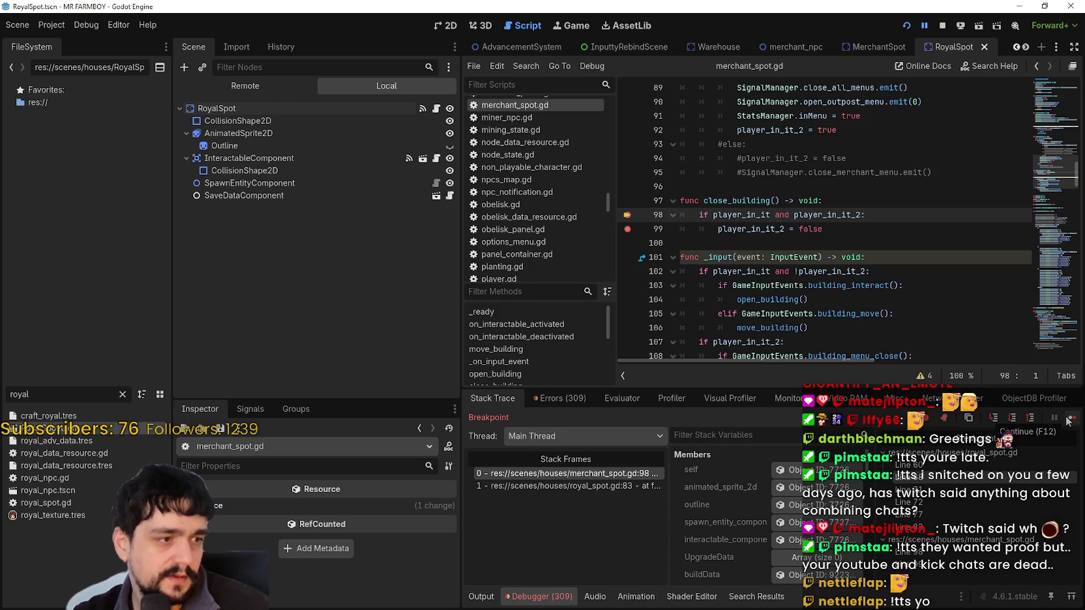
left_click(1069, 422)
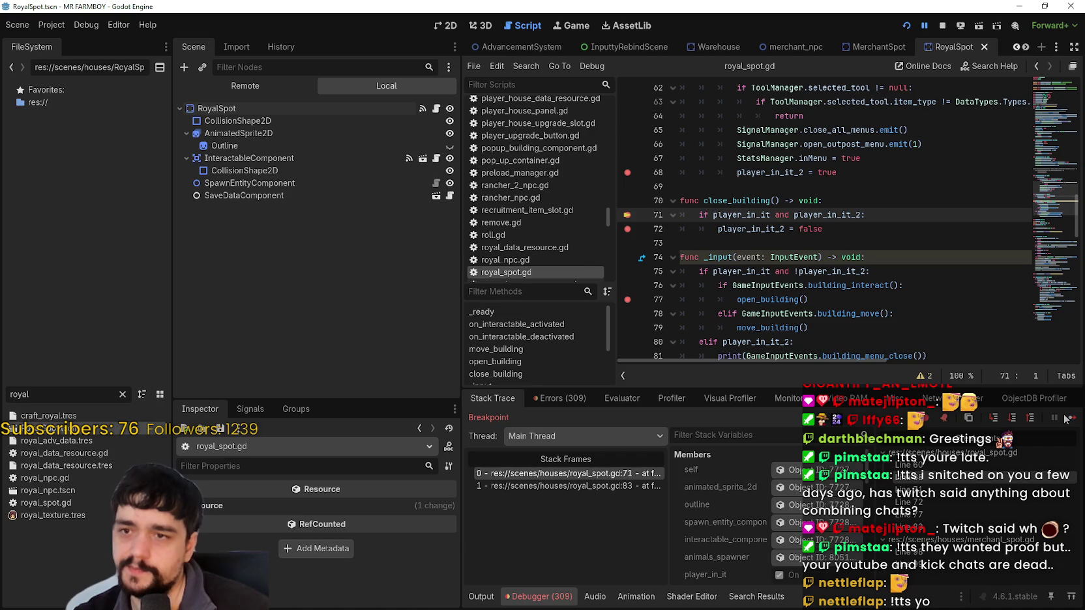
left_click(1071, 422)
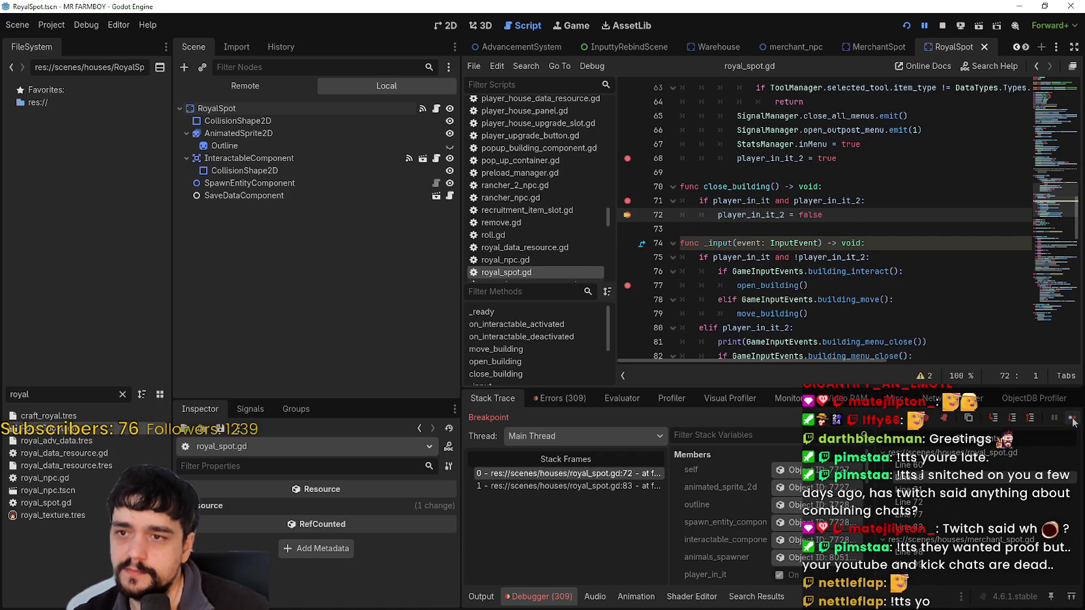
left_click(1073, 422)
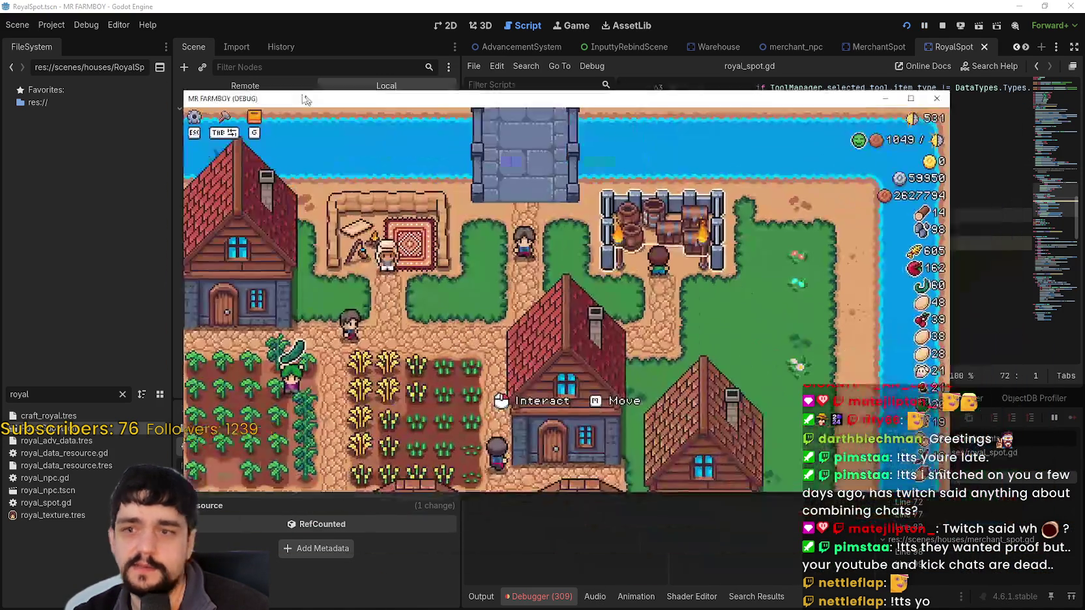
Step: Trigger the outpost interaction with E in-game and continue until it breaks in merchant_spot.gd
key("e")
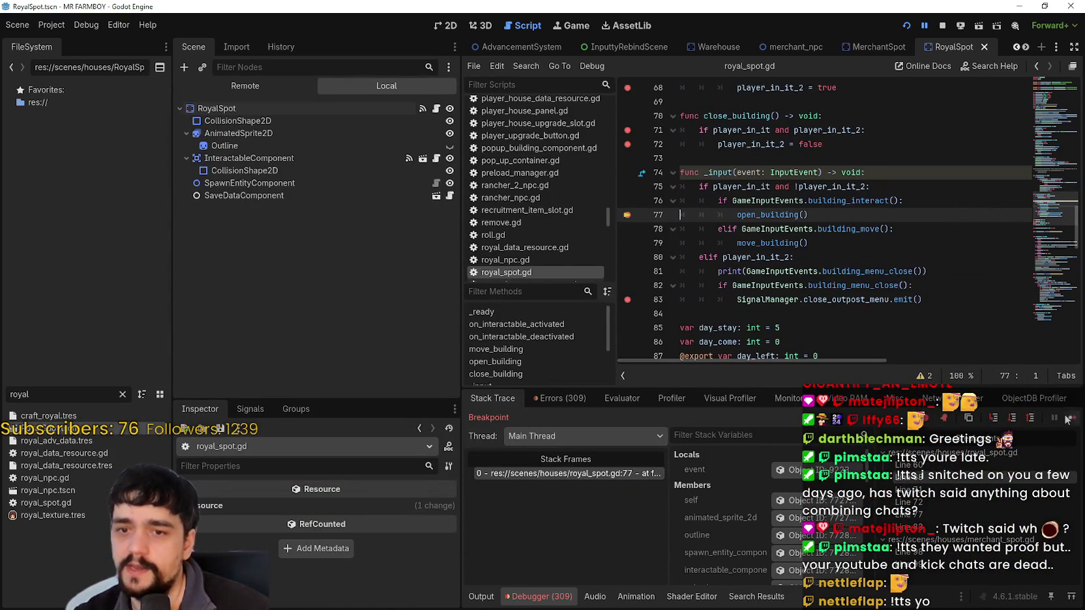
left_click(1072, 421)
left_click(1073, 422)
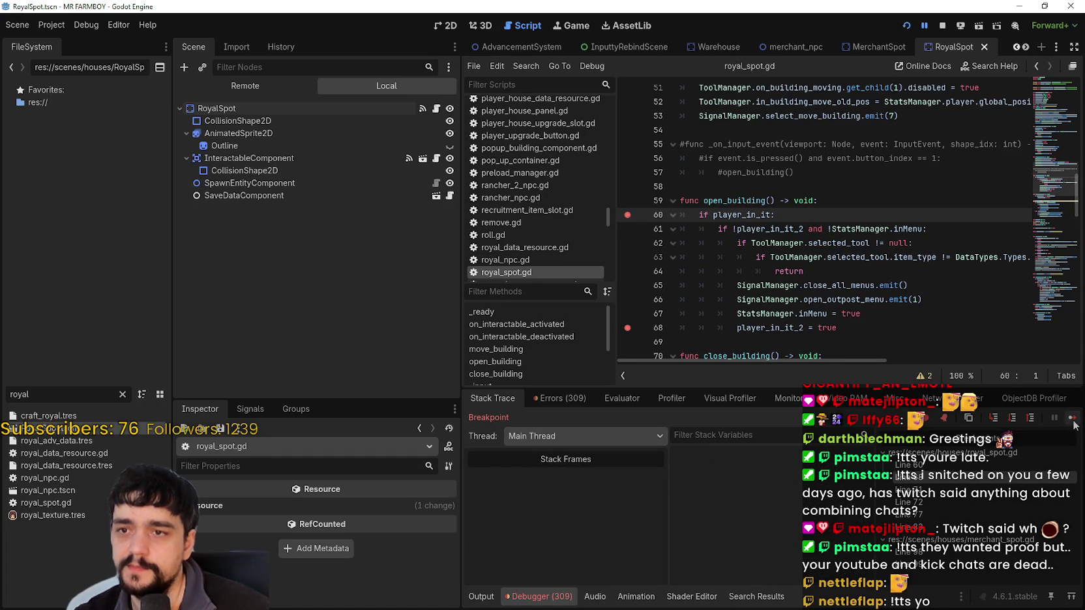
scroll(706, 188, "up", 5)
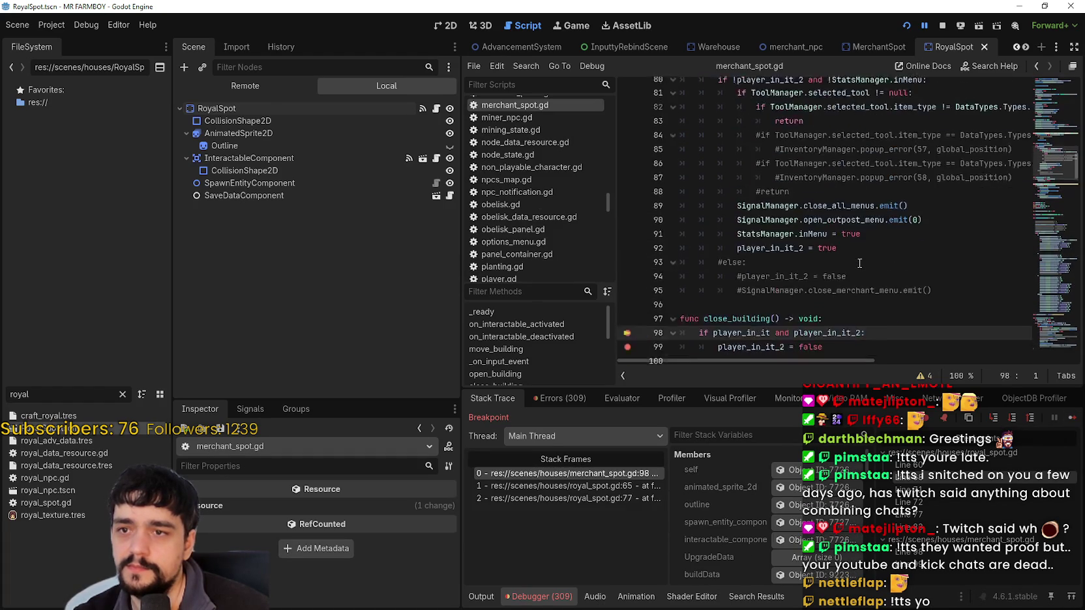
Step: Delete the await get_tree().physics_frame line from merchant_spot.gd's open_building
scroll(713, 159, "up", 2)
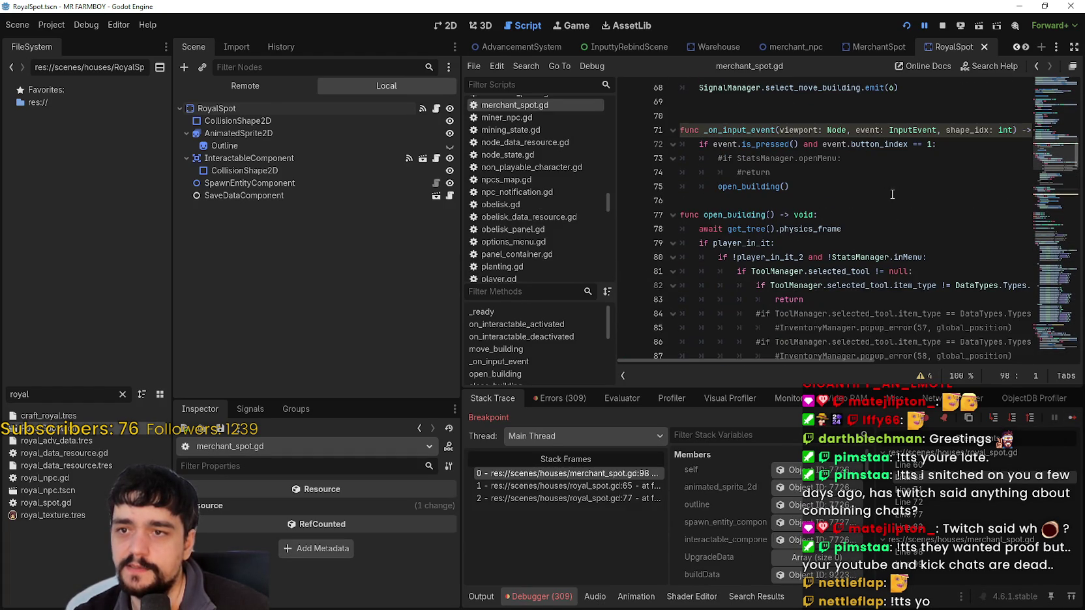
left_click(657, 238)
left_click_drag(657, 238, 654, 231)
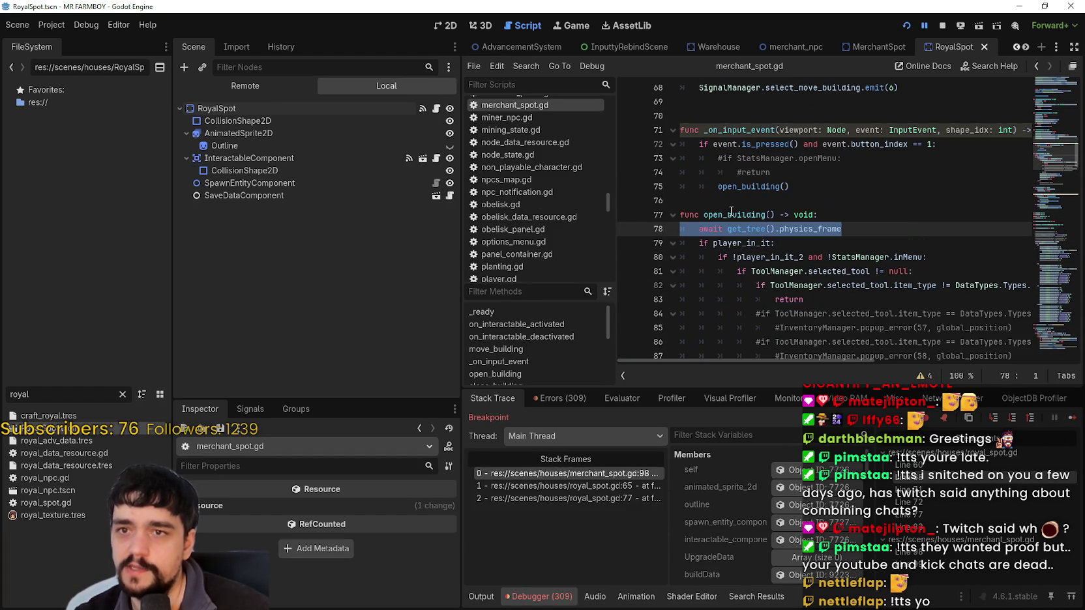
key("BackSpace")
key("BackSpace")
Step: Delete the commented-out popup error lines 83–87 and the leftover blank line
left_click(815, 231)
scroll(717, 241, "down", 6)
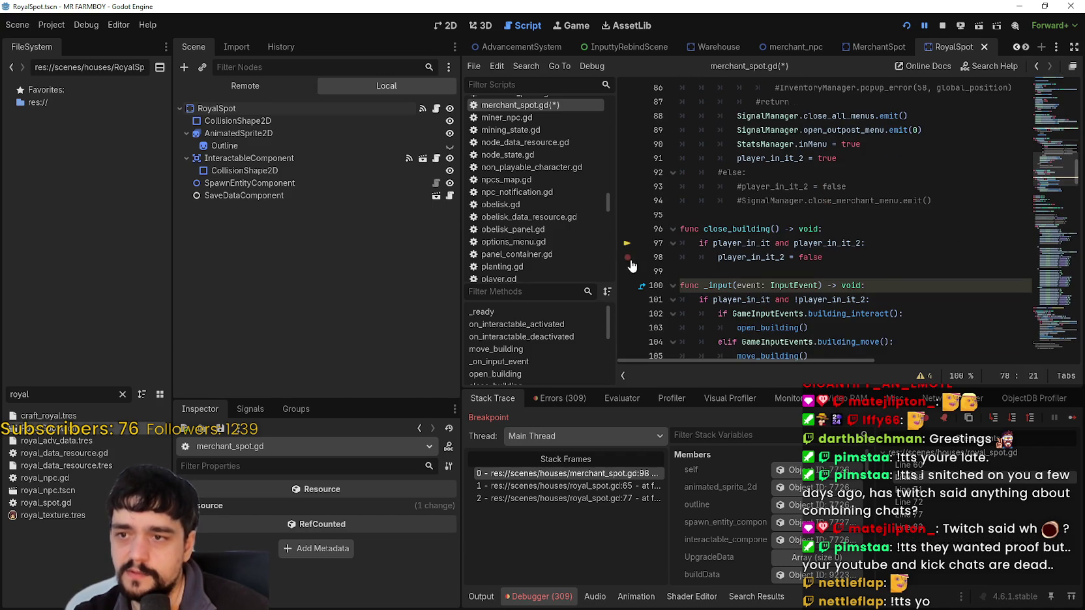
scroll(672, 276, "down", 8)
scroll(714, 311, "up", 13)
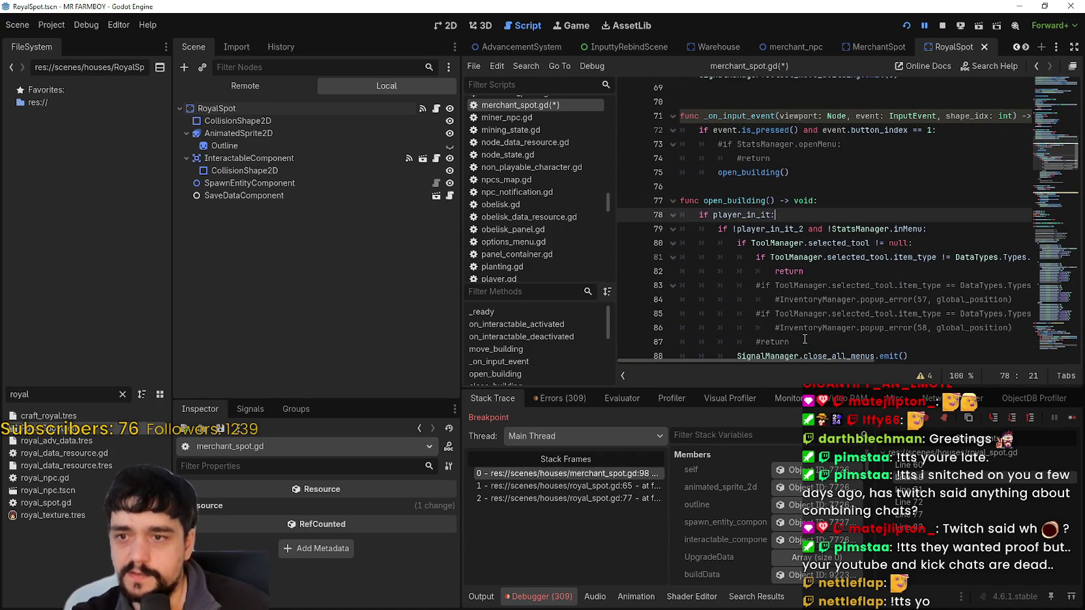
mouse_move(805, 339)
left_mouse_down()
mouse_move(783, 313)
mouse_move(681, 287)
left_mouse_up()
key("BackSpace")
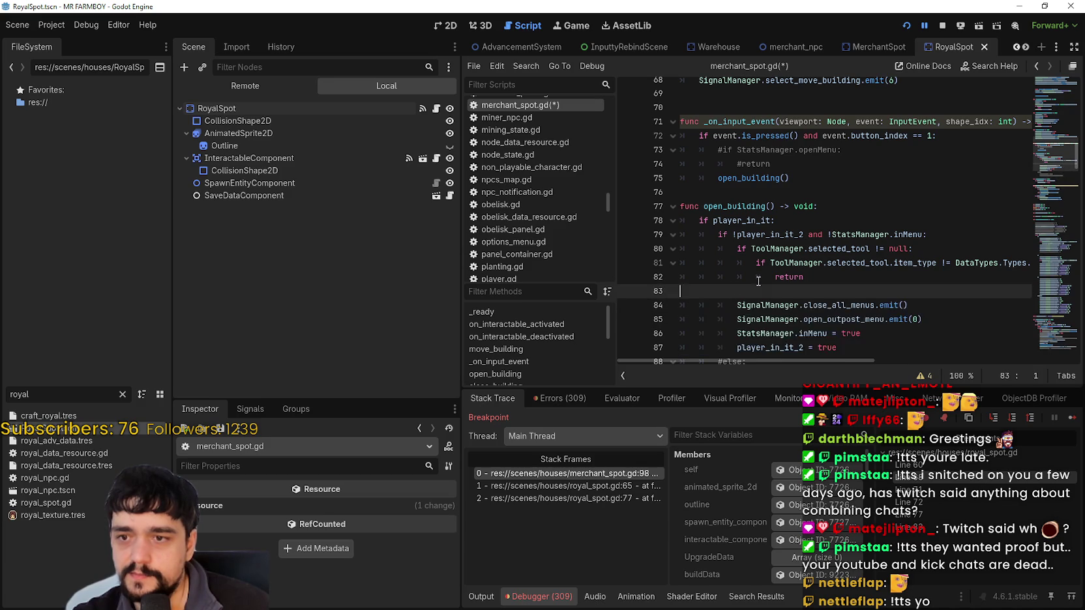
key("BackSpace")
Step: Delete the commented-out else block, then go back to royal_spot.gd with Alt+Left
scroll(760, 274, "up", 6)
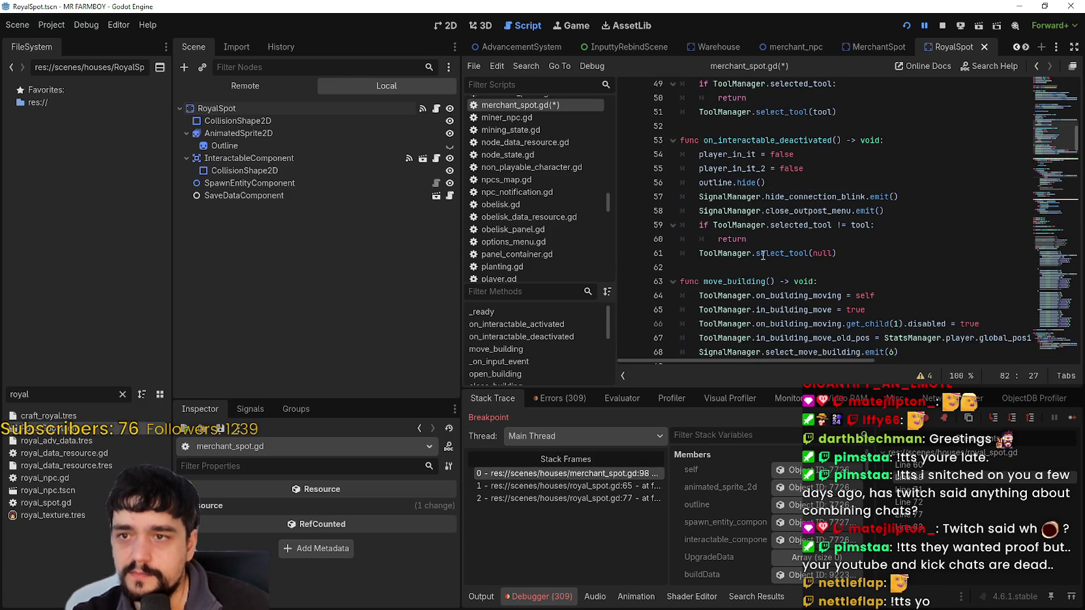
scroll(763, 256, "down", 3)
scroll(757, 238, "up", 6)
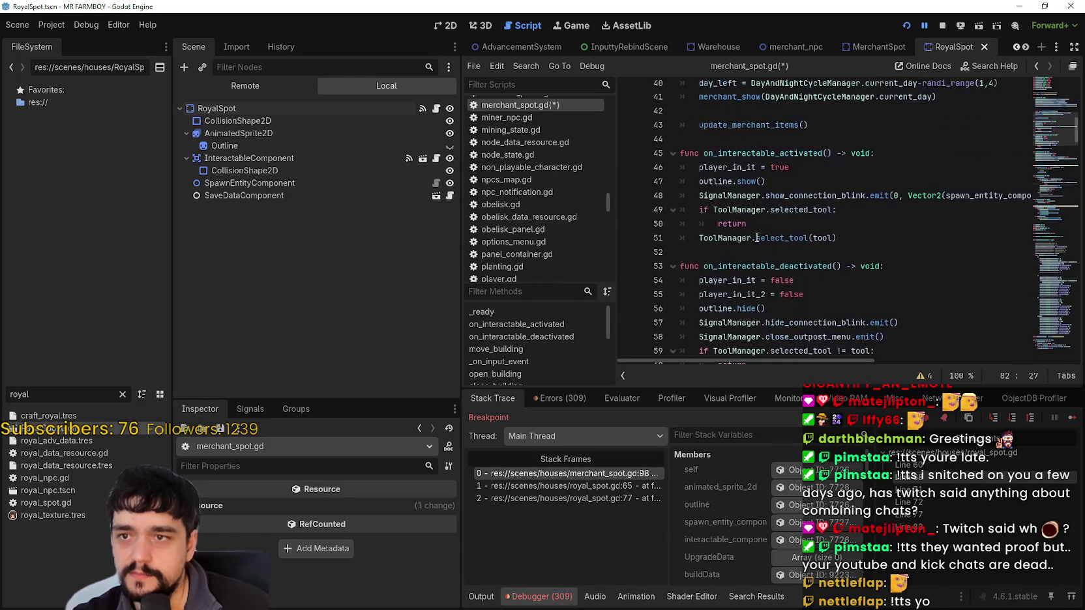
scroll(760, 235, "up", 4)
scroll(766, 215, "down", 13)
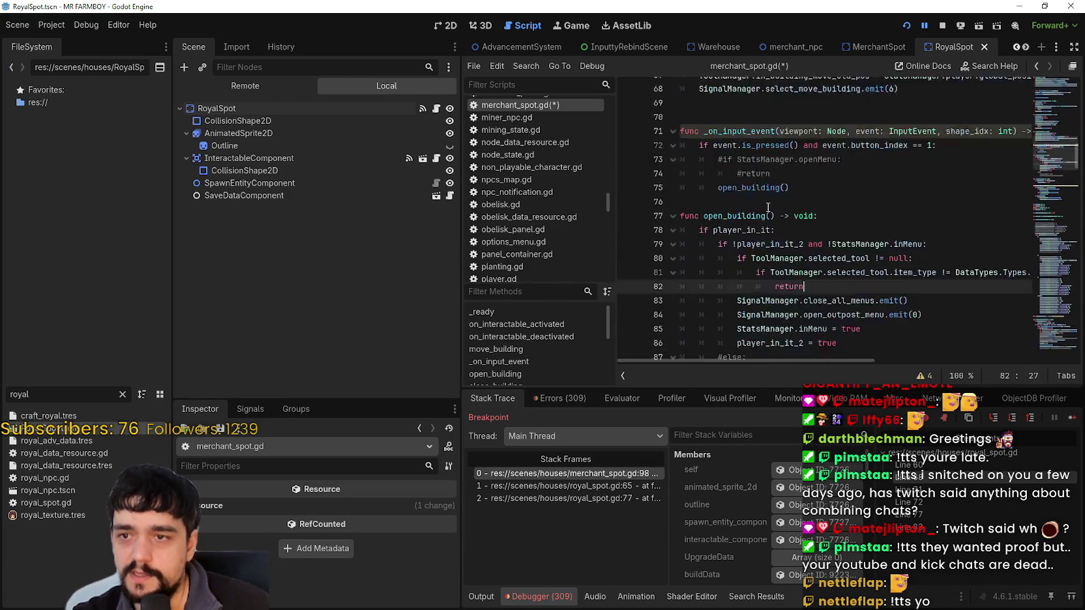
scroll(768, 207, "up", 6)
scroll(757, 215, "down", 9)
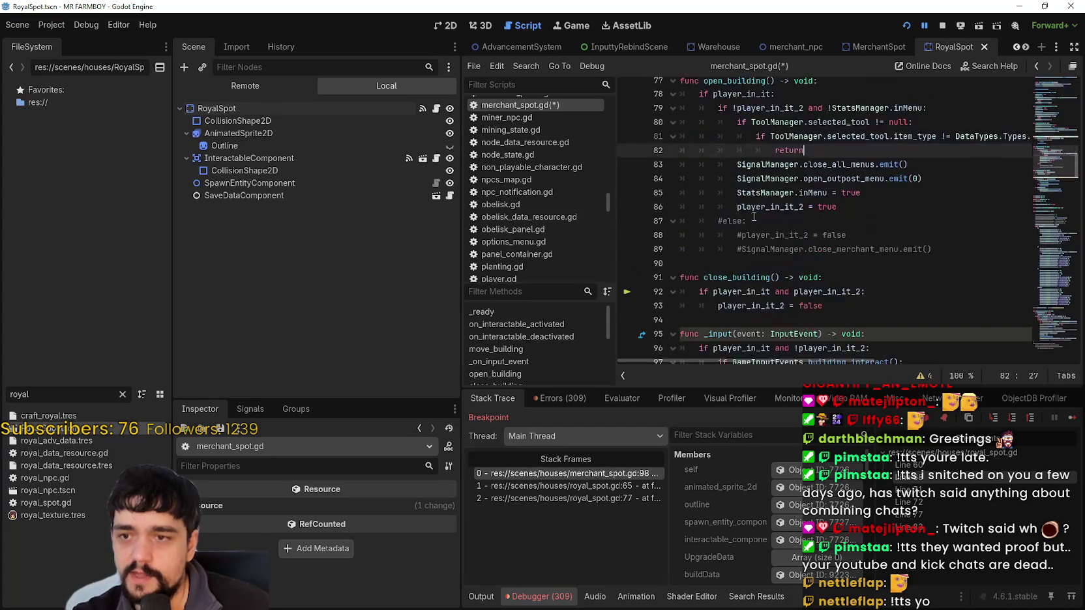
scroll(754, 216, "down", 4)
mouse_move(939, 105)
left_mouse_down()
mouse_move(691, 88)
mouse_move(674, 100)
left_mouse_up()
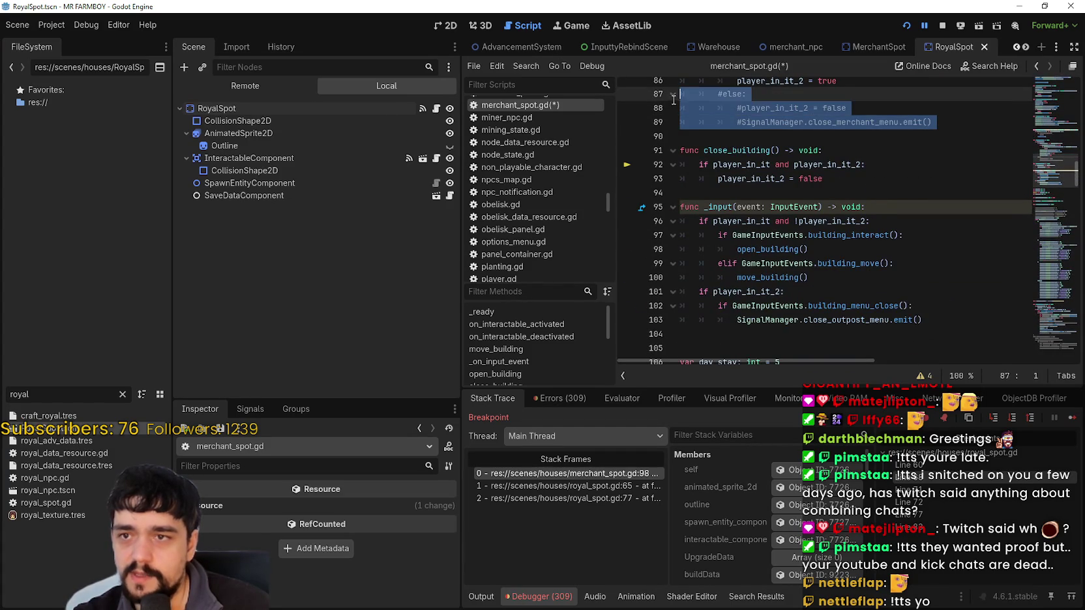
key("BackSpace")
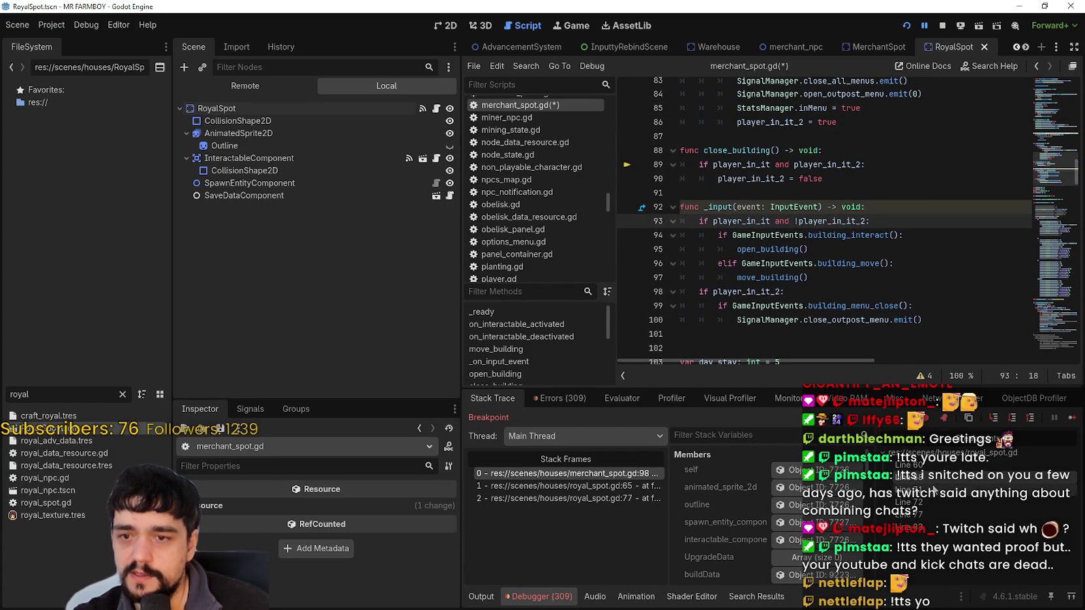
key("alt+Left")
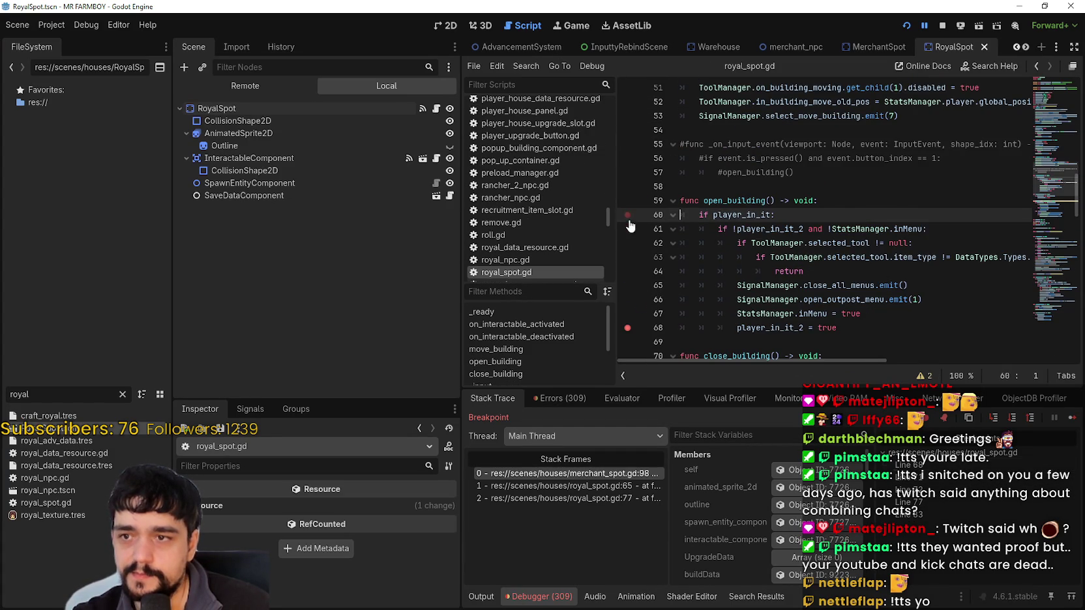
Step: Clear royal_spot.gd's remaining breakpoints at lines 68 and 83, then save the scripts
scroll(630, 225, "down", 1)
left_click(628, 286)
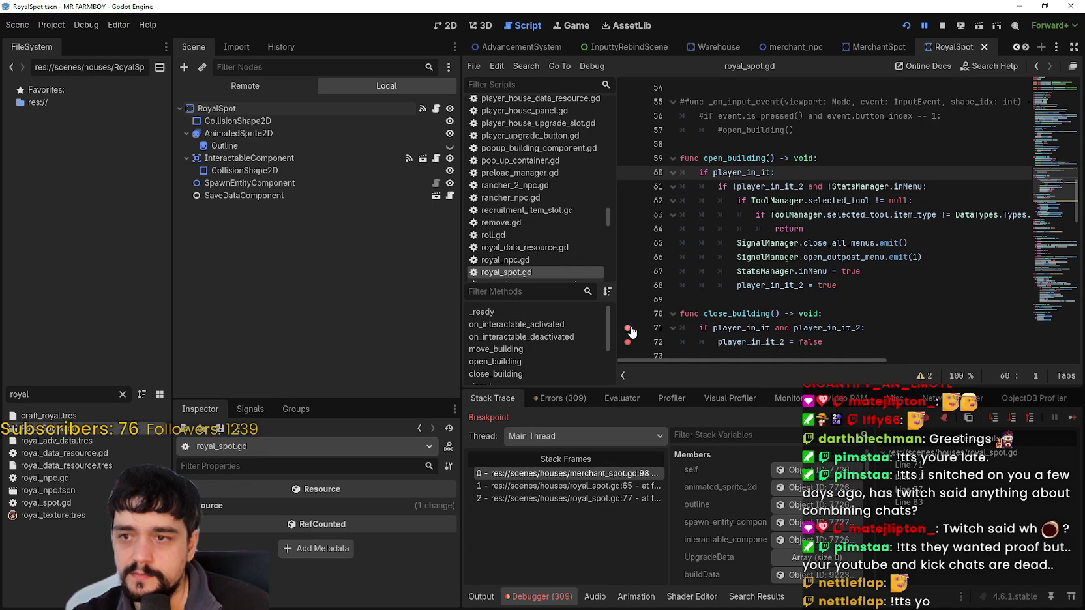
scroll(635, 322, "down", 3)
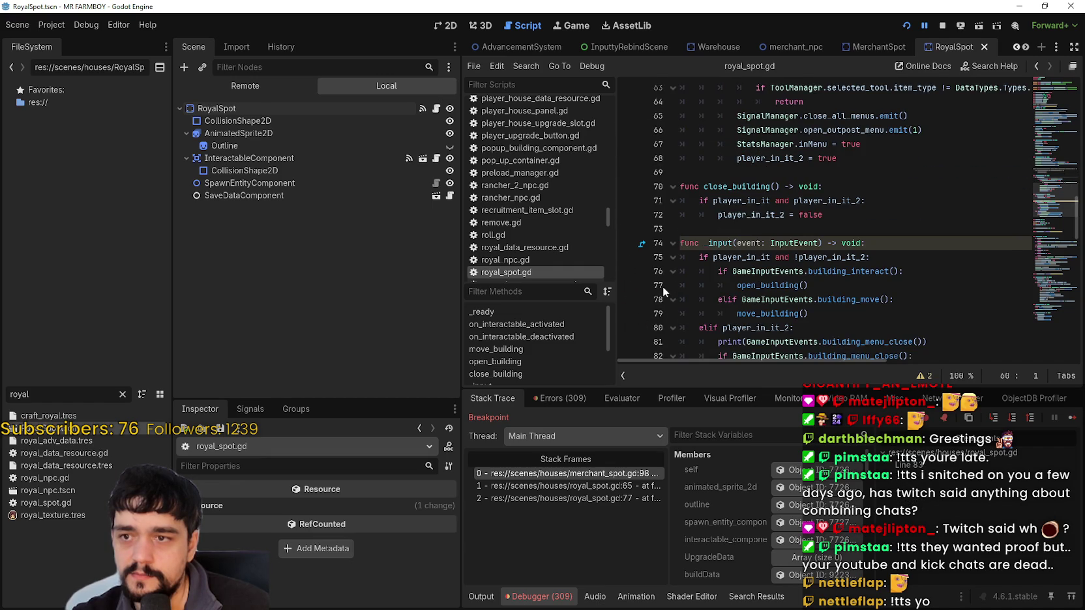
scroll(665, 285, "up", 7)
scroll(667, 282, "down", 10)
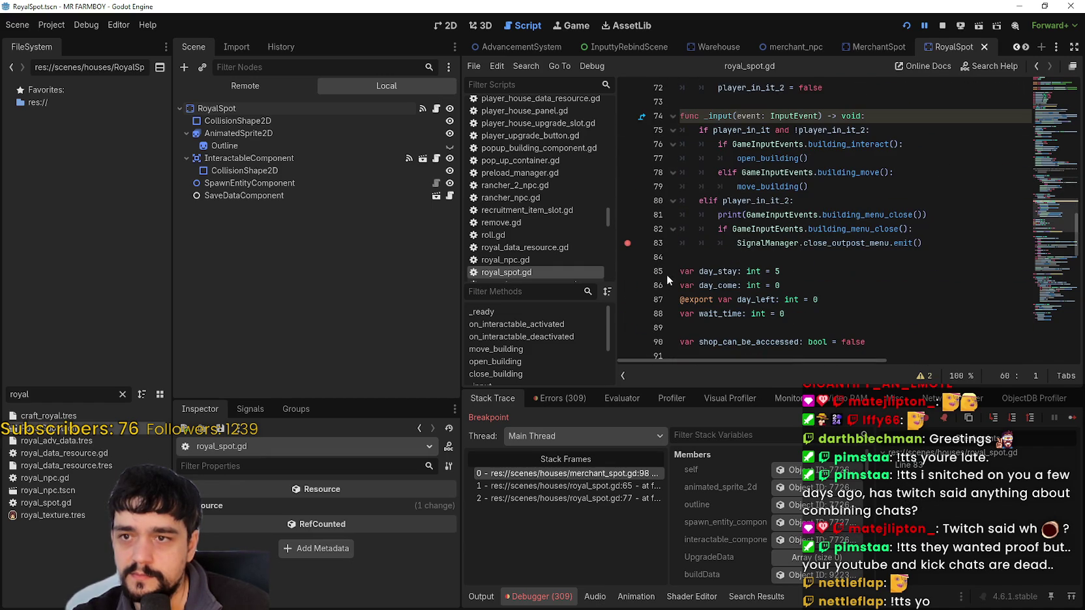
left_click(627, 242)
scroll(844, 273, "up", 3)
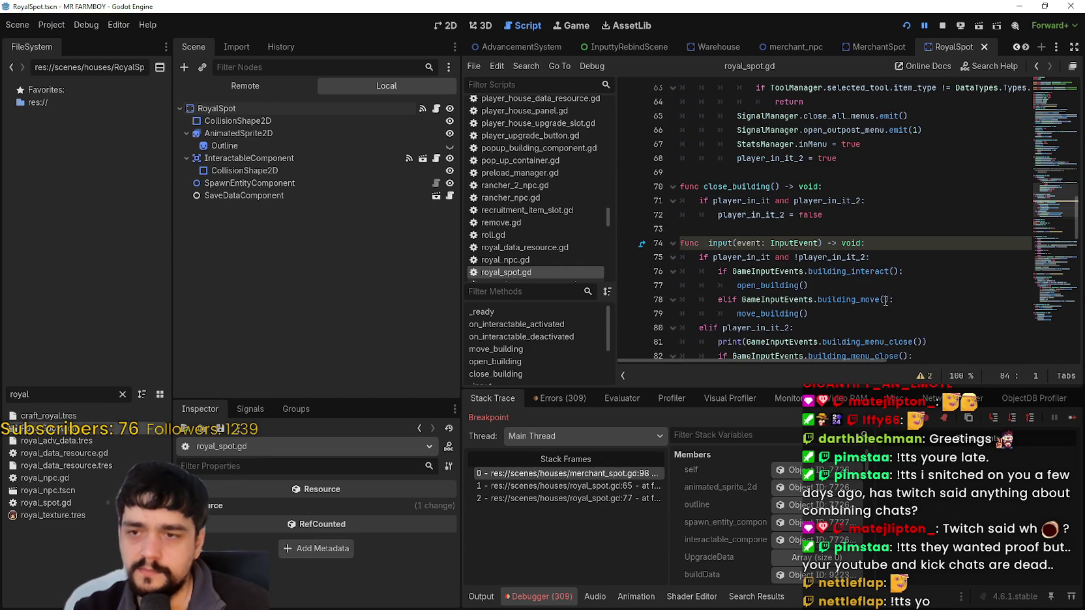
left_click(884, 299)
key("ctrl+s")
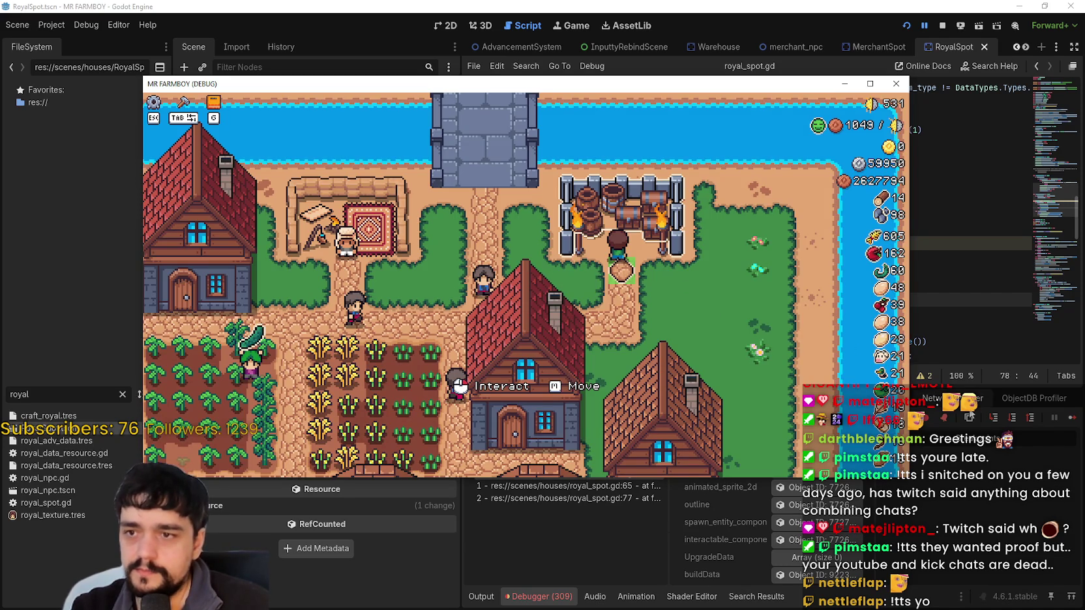
Step: Resume the game, close the info panel, and toggle the King's Outpost menu several times
left_click(1072, 419)
left_click(617, 209)
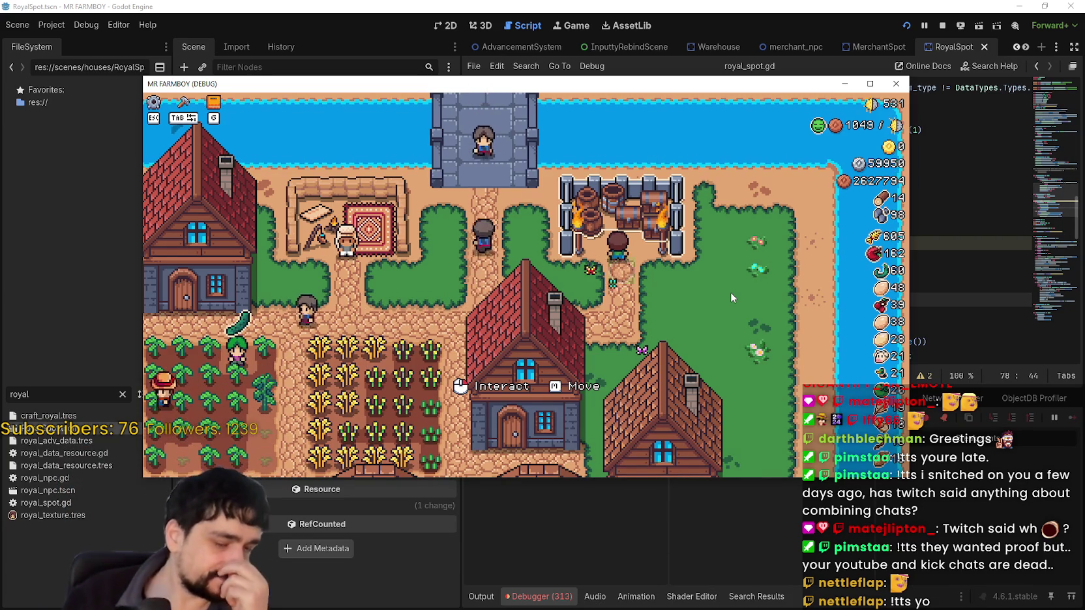
left_click(692, 309)
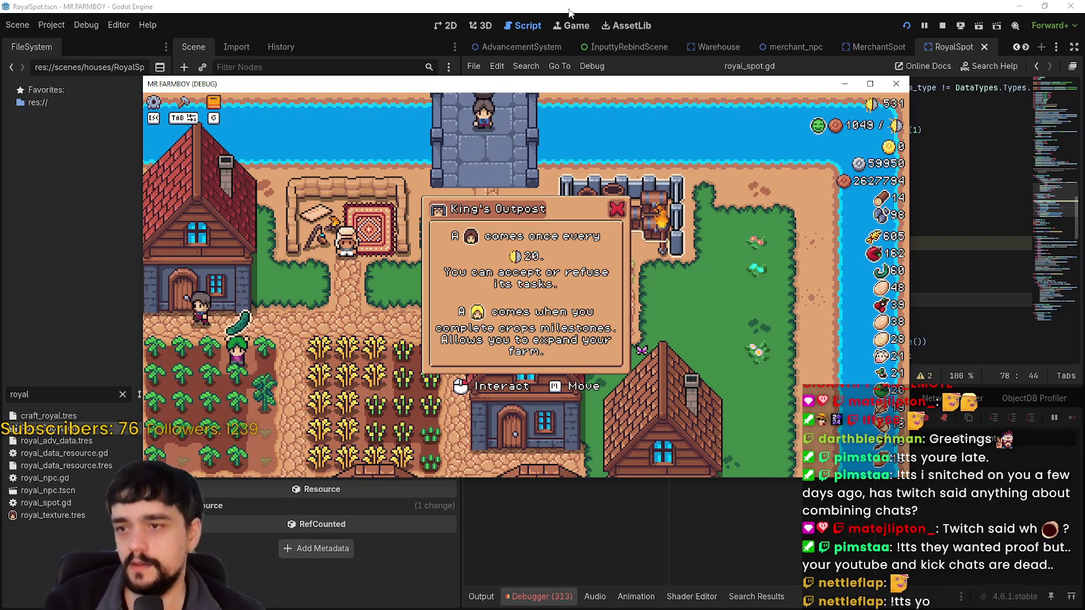
left_click(717, 252)
left_click(714, 251)
left_click(714, 250)
left_click(714, 251)
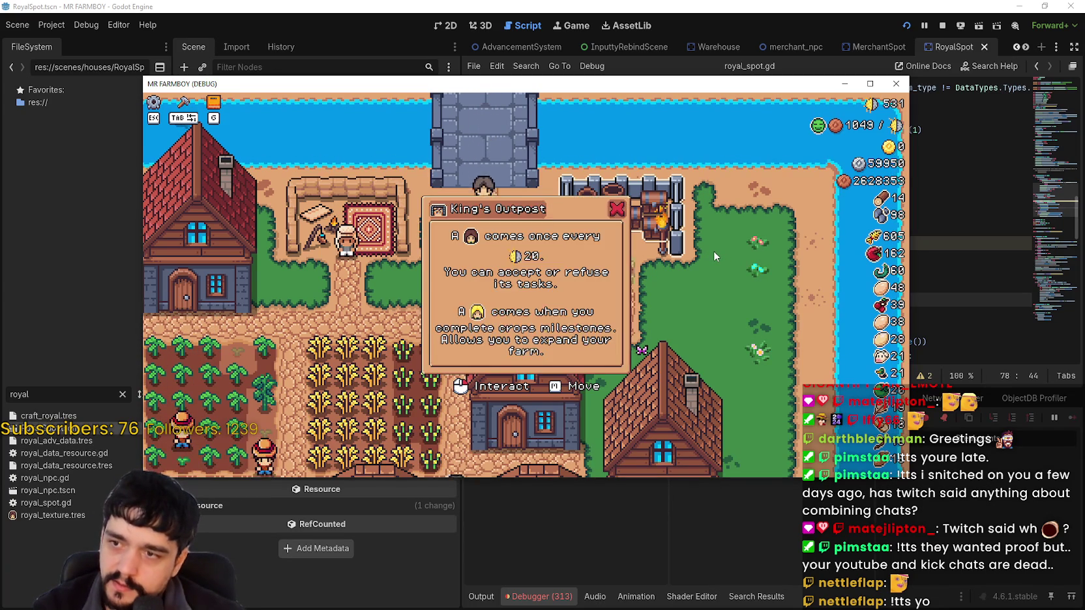
left_click(714, 250)
left_click(714, 251)
left_click(714, 251)
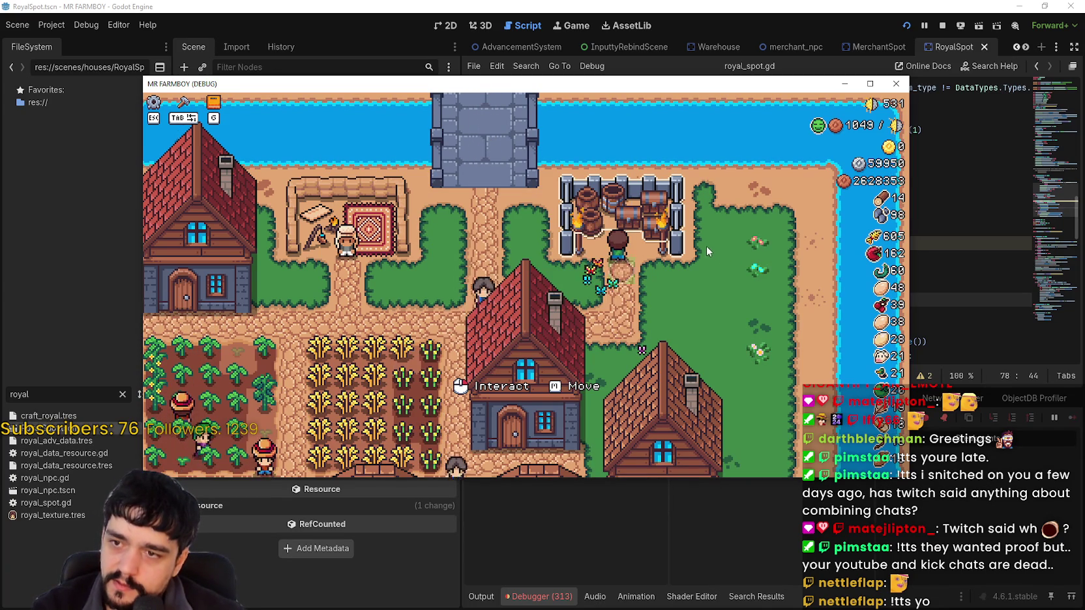
Step: Keep clicking the outpost to test the King's Outpost menu opening and closing repeatedly
left_click(672, 244)
left_click(672, 244)
left_click(671, 244)
left_click(672, 244)
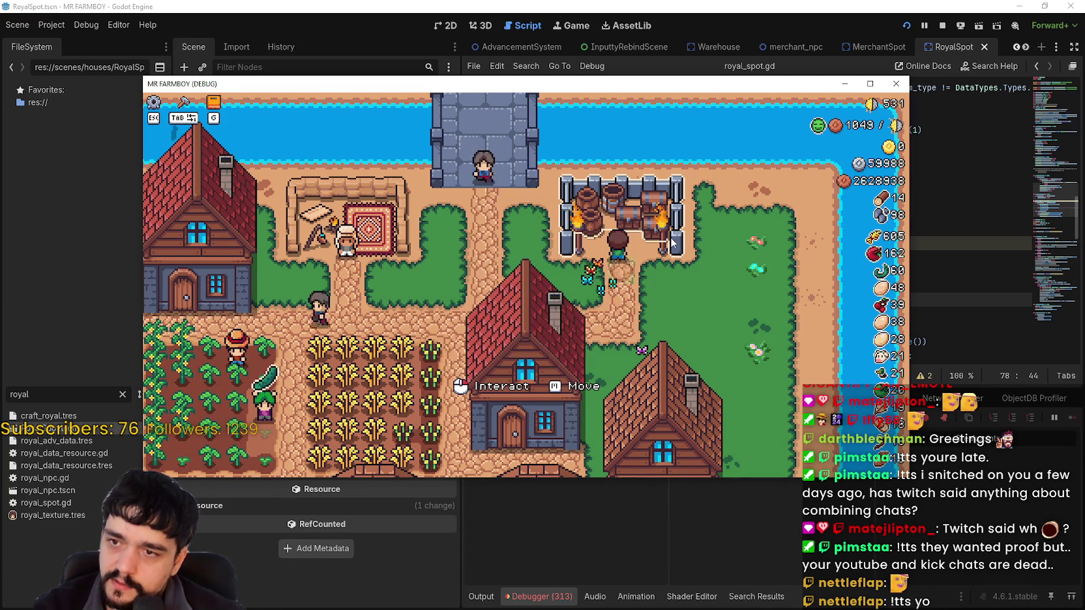
left_click(671, 244)
left_click(672, 244)
left_click(672, 244)
left_click(672, 244)
left_click(671, 244)
left_click(672, 244)
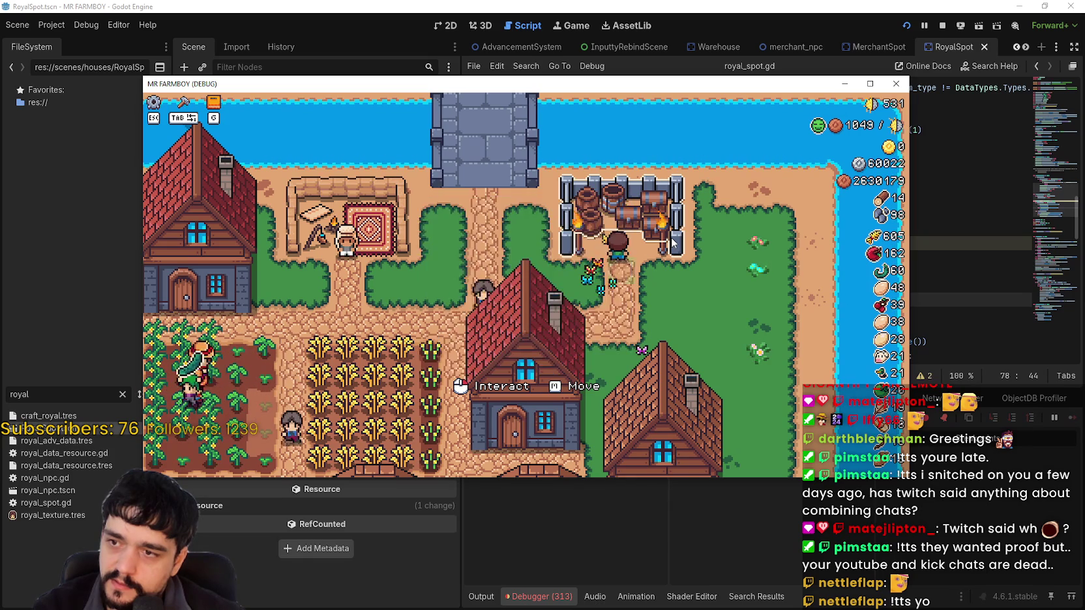
left_click(671, 244)
left_click(671, 244)
left_click(672, 244)
left_click(671, 244)
left_click(672, 244)
left_click(671, 244)
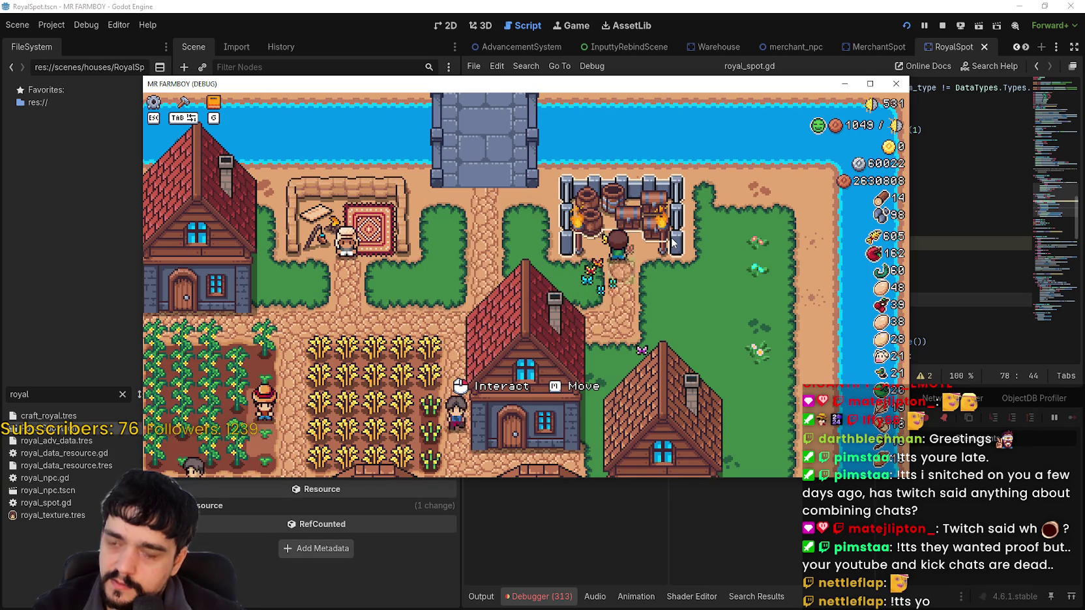
left_click(671, 244)
left_click(672, 244)
left_click(672, 244)
left_click(672, 243)
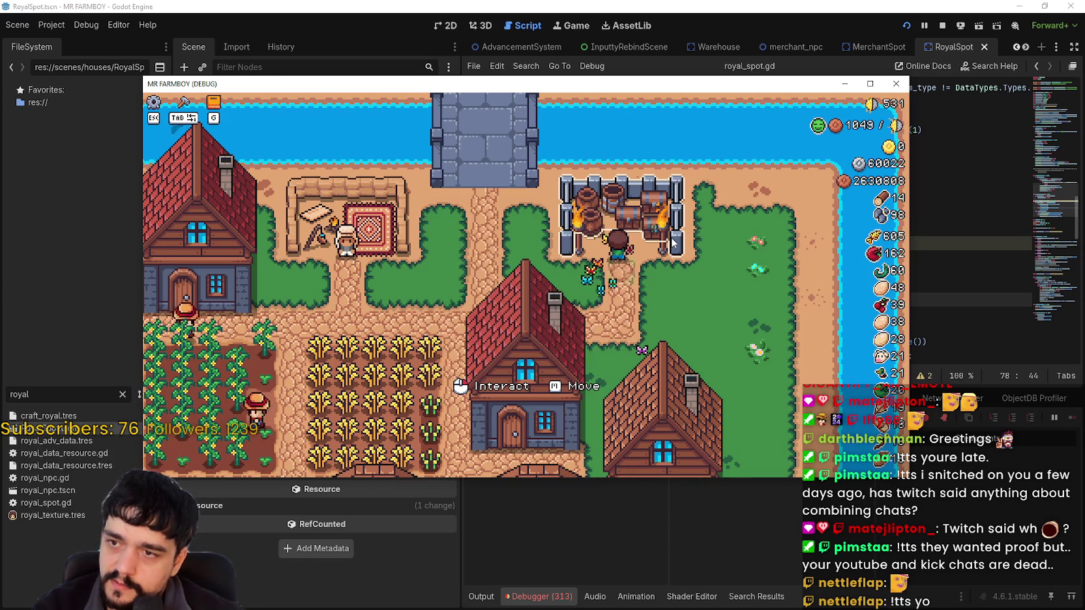
left_click(671, 244)
left_click(672, 240)
left_click(672, 240)
left_click(672, 240)
left_click(672, 240)
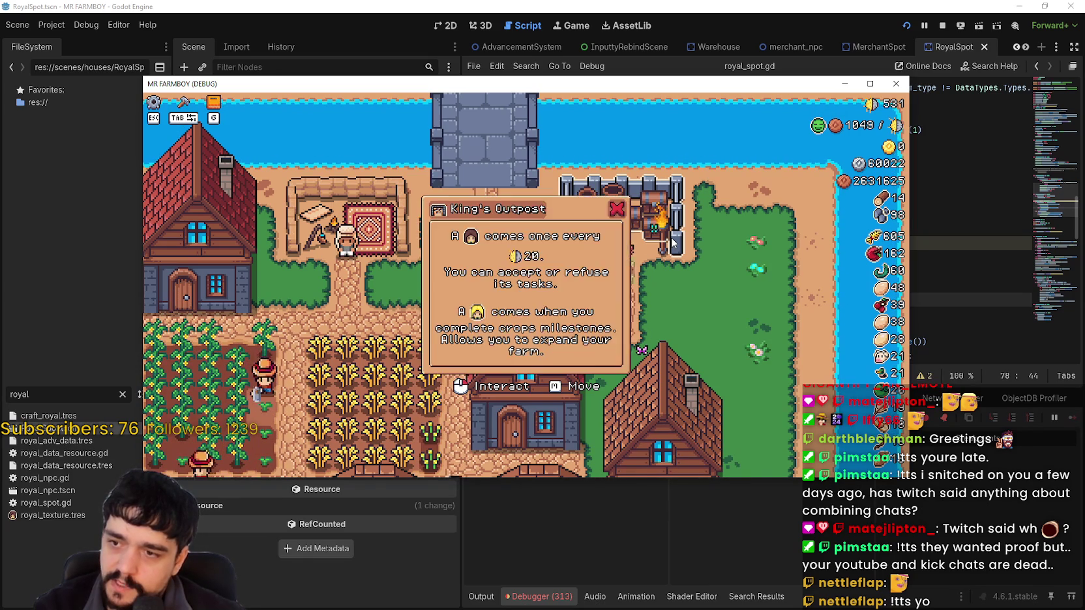
left_click(672, 240)
left_click(672, 240)
left_click(671, 240)
left_click(671, 240)
left_click(672, 240)
left_click(671, 240)
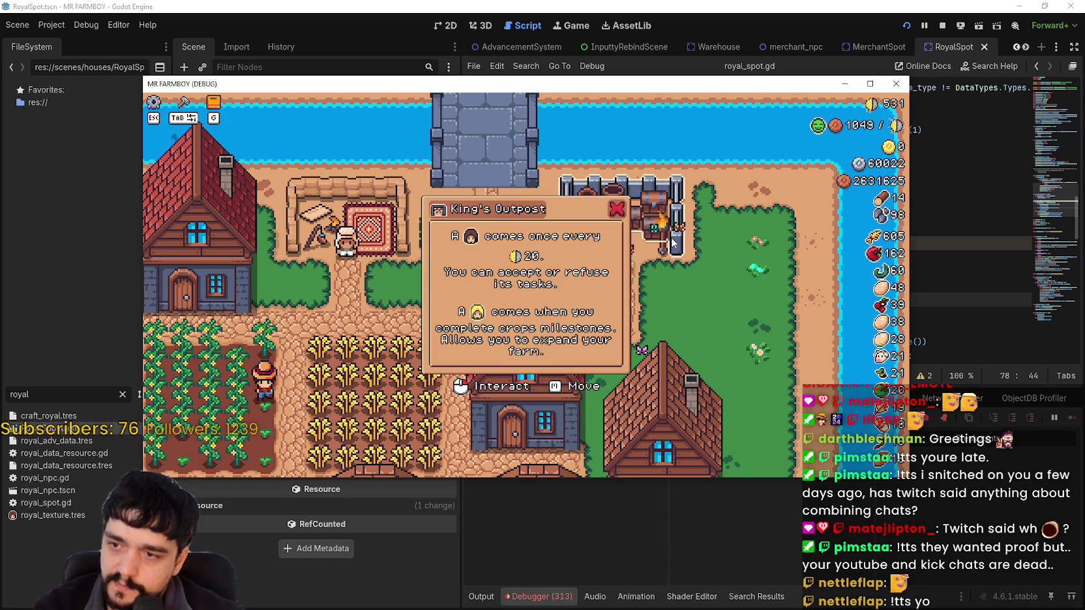
Step: Toggle the King's Outpost menu again, then maximize the game and reopen the menu
left_click(673, 242)
left_click(673, 242)
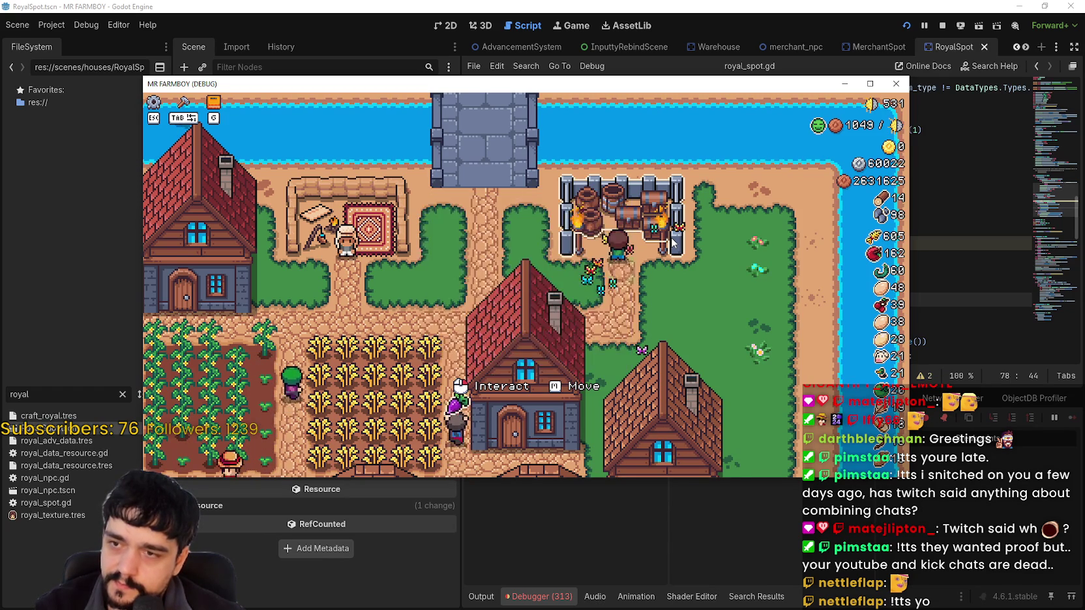
left_click(672, 240)
left_click(672, 240)
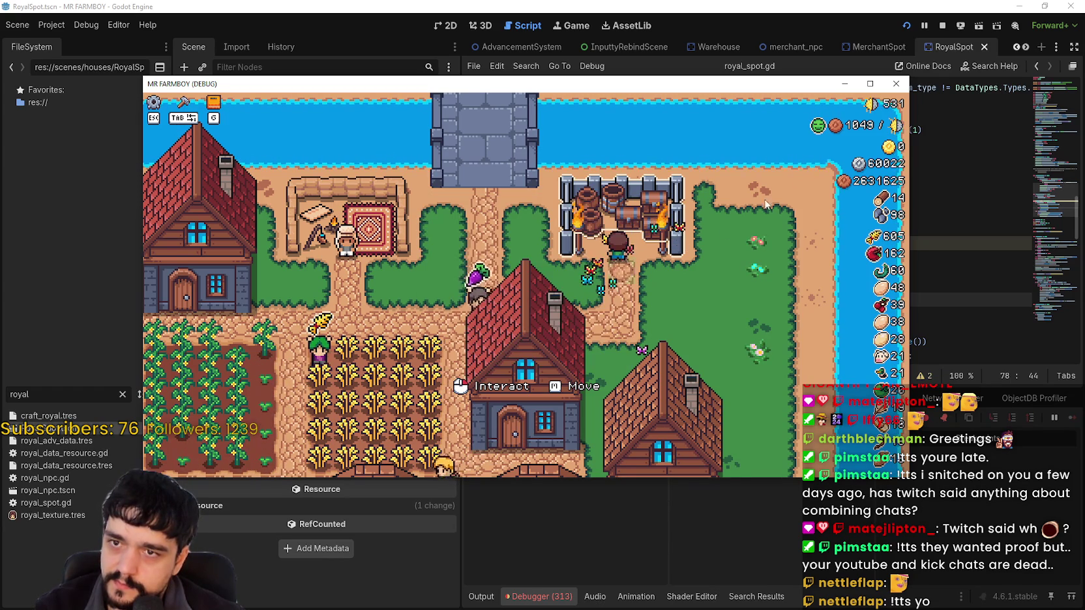
left_click(869, 84)
left_click(731, 254)
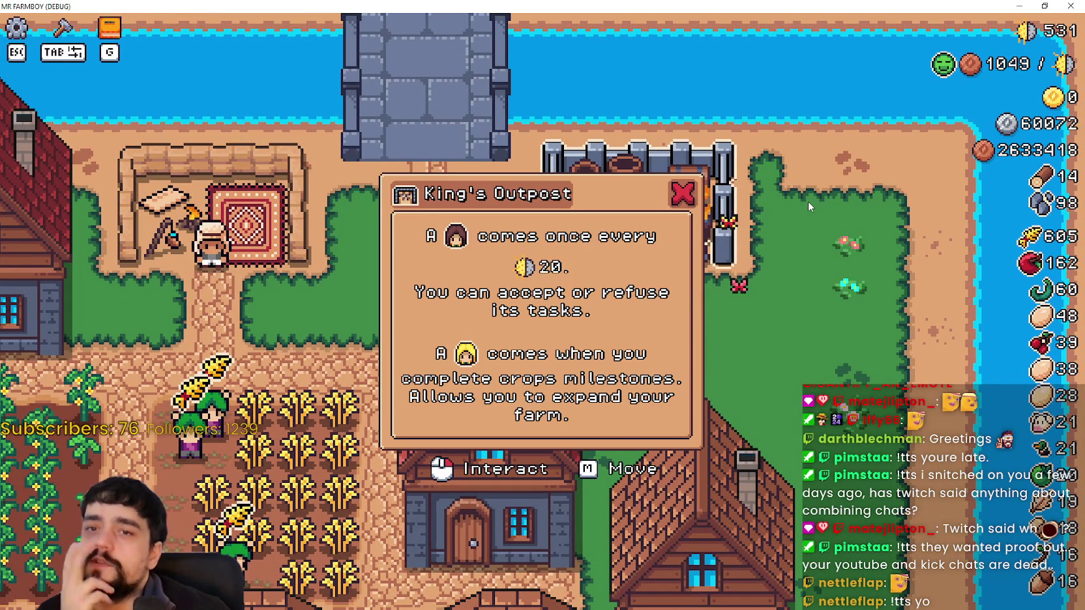
key("Escape")
mouse_move(760, 254)
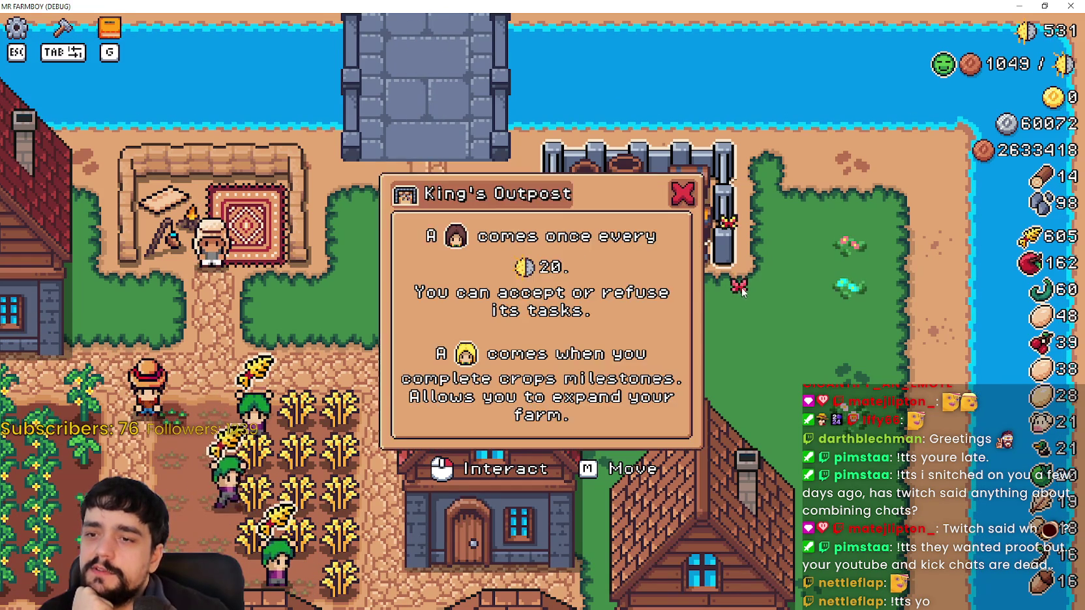
key("Escape")
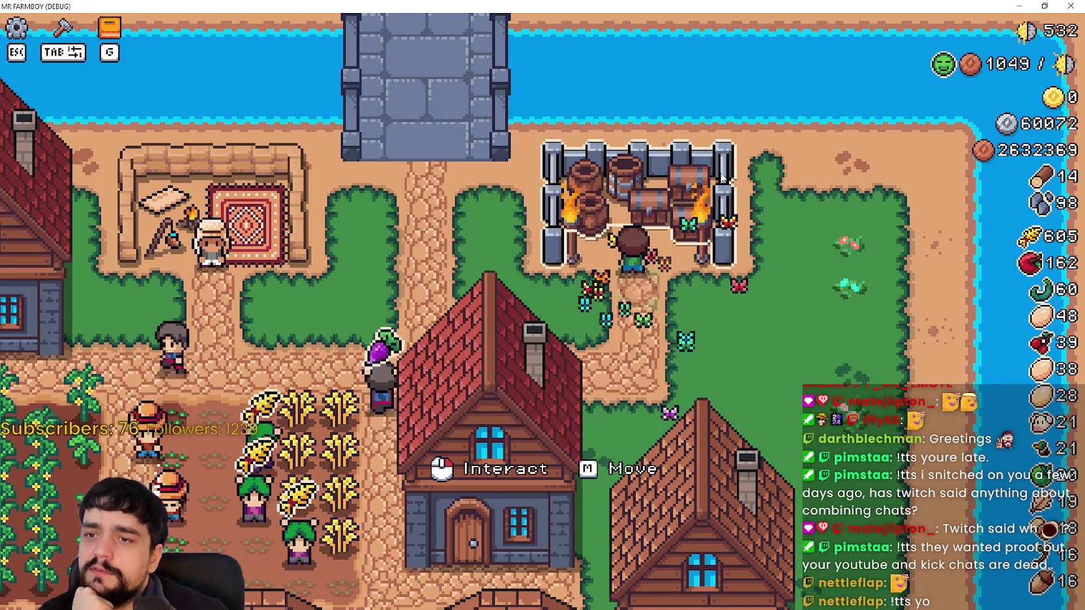
mouse_move(733, 154)
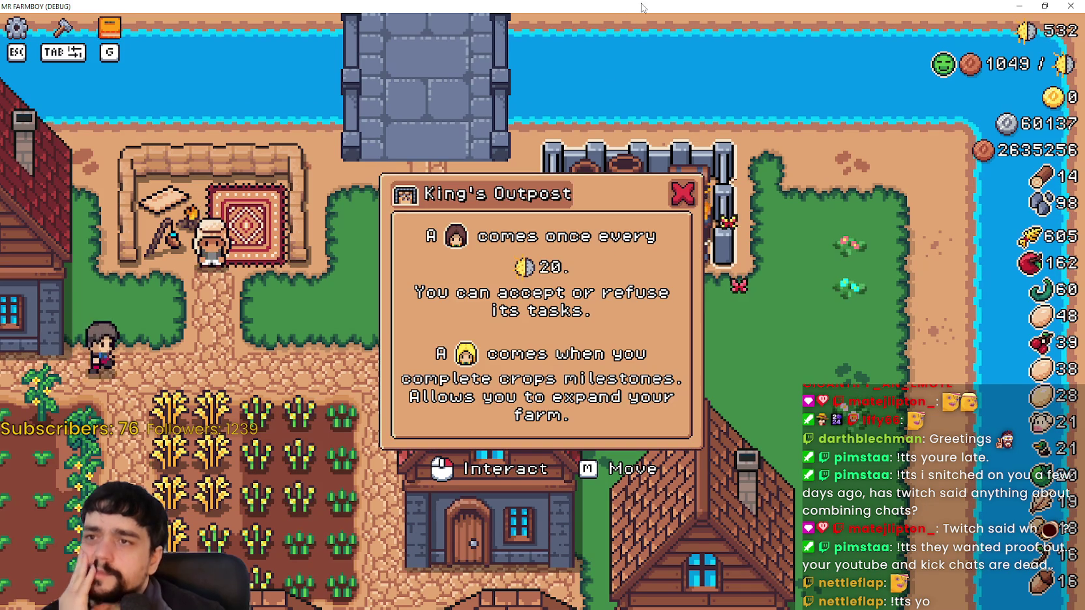
Step: Stop the game and review royal_spot.gd's _input code and the close_outpost_menu emit line
key("alt+F4")
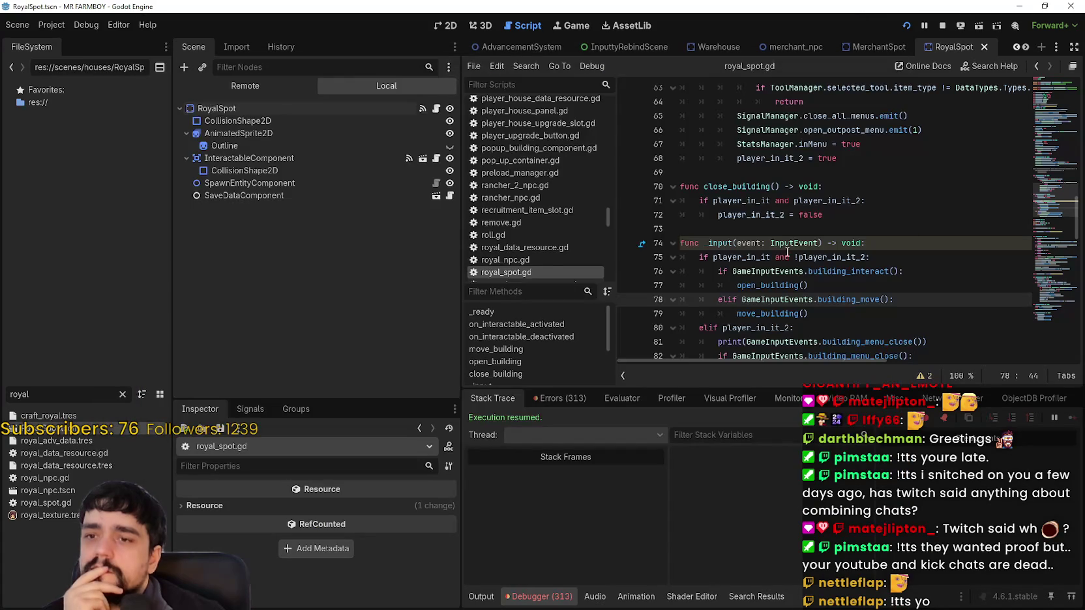
scroll(782, 298, "down", 2)
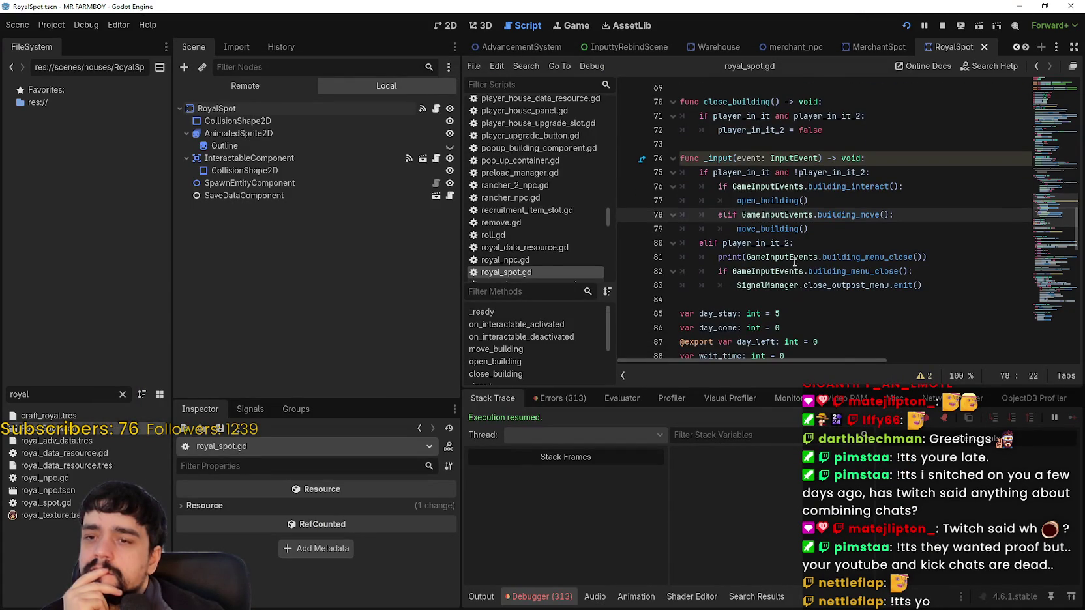
left_click(789, 229)
left_click(934, 281)
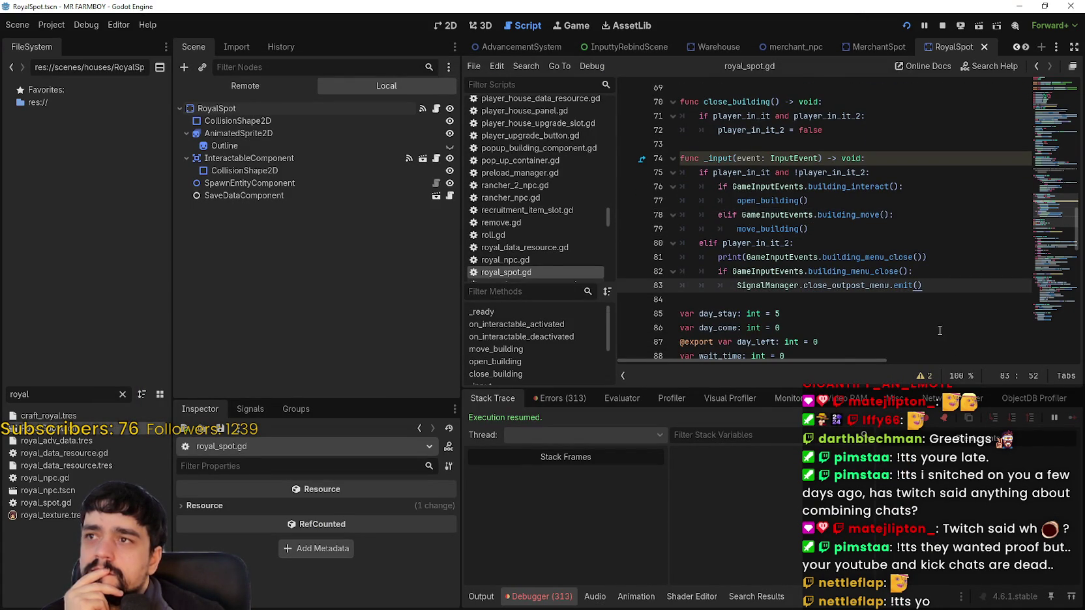
scroll(939, 329, "up", 2)
scroll(938, 328, "up", 2)
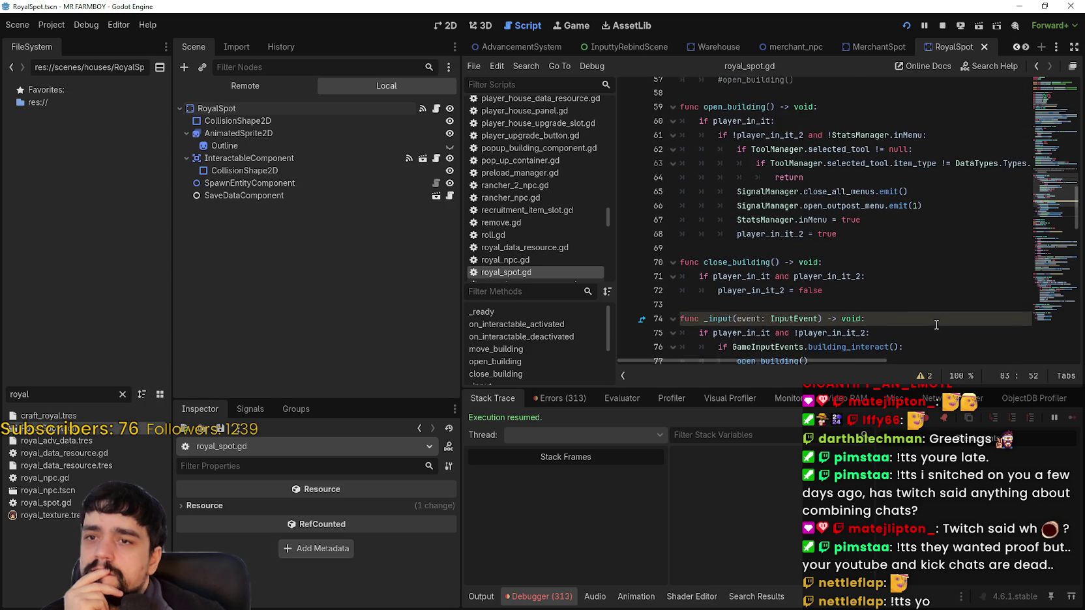
scroll(935, 325, "up", 2)
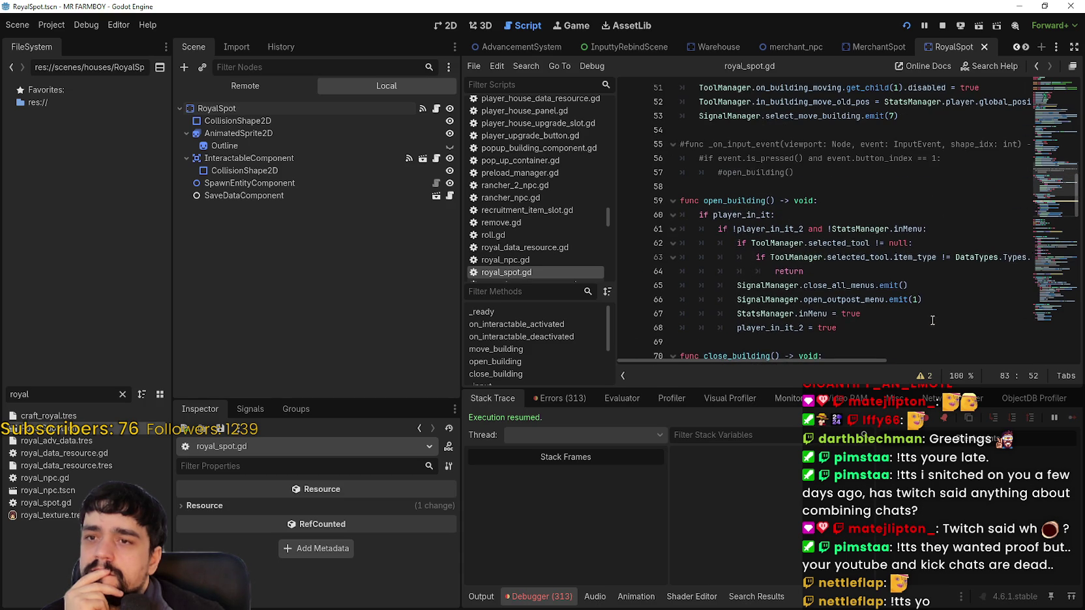
scroll(923, 312, "up", 3)
left_click(934, 247)
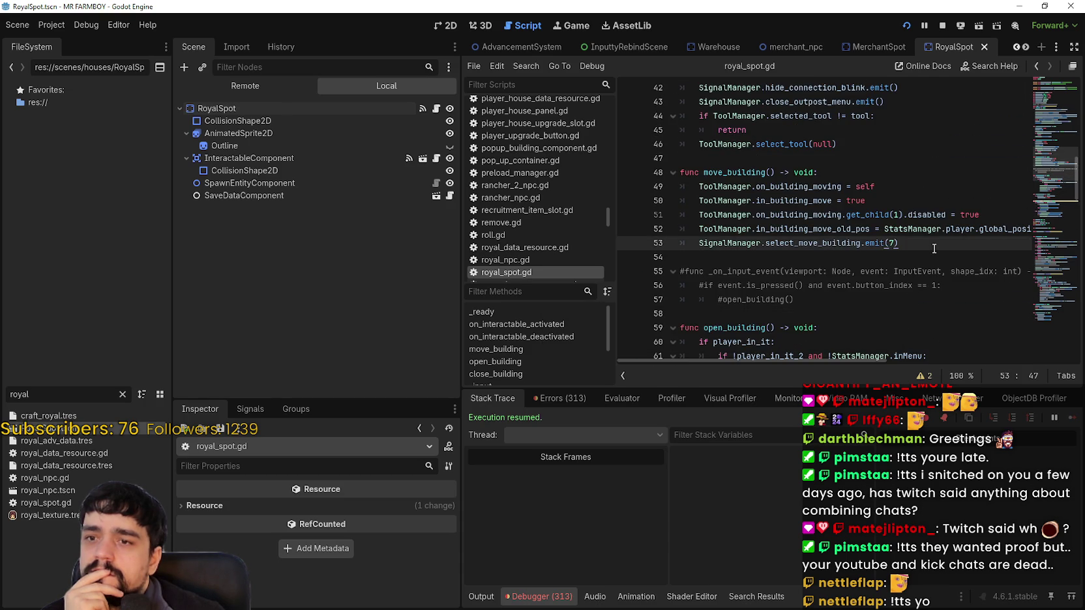
scroll(932, 248, "up", 2)
scroll(931, 247, "up", 2)
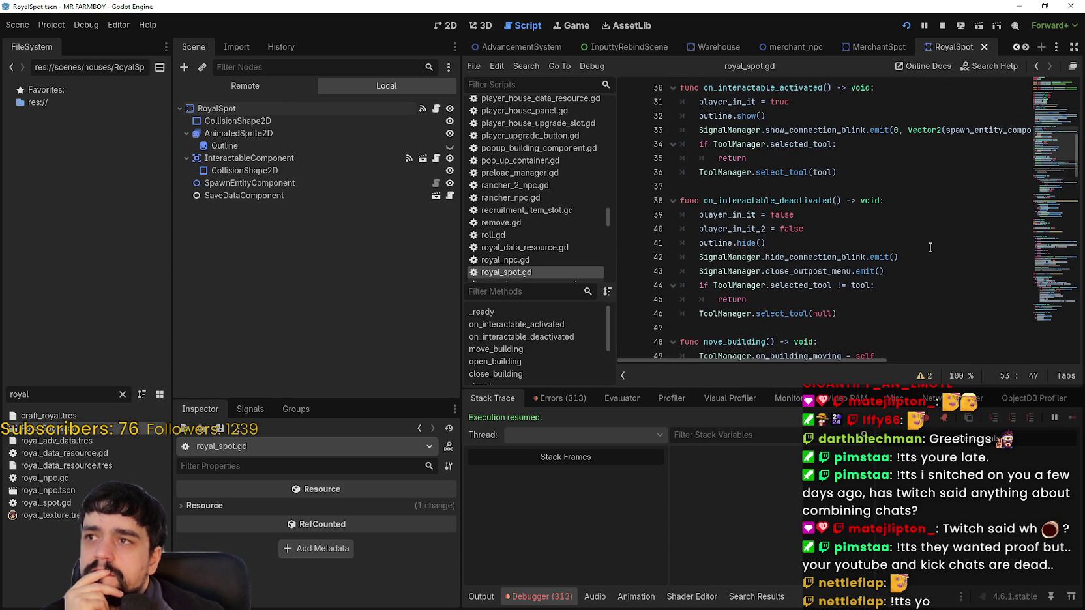
left_click(915, 272)
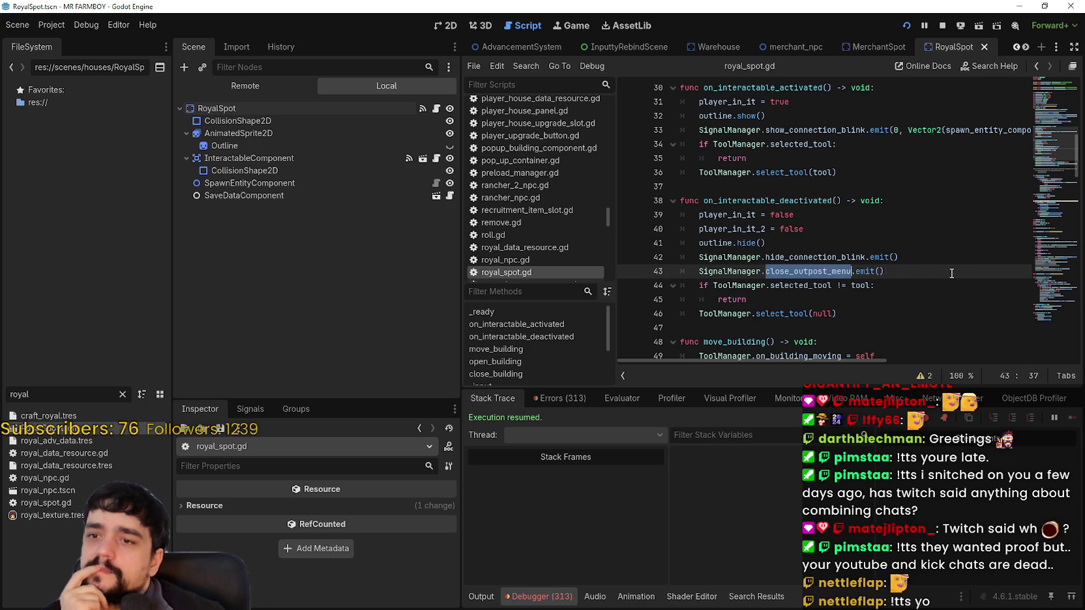
Step: Read the signal connections in _ready (lines 21-26) and open_building's line 65
scroll(825, 242, "down", 2)
scroll(824, 242, "up", 4)
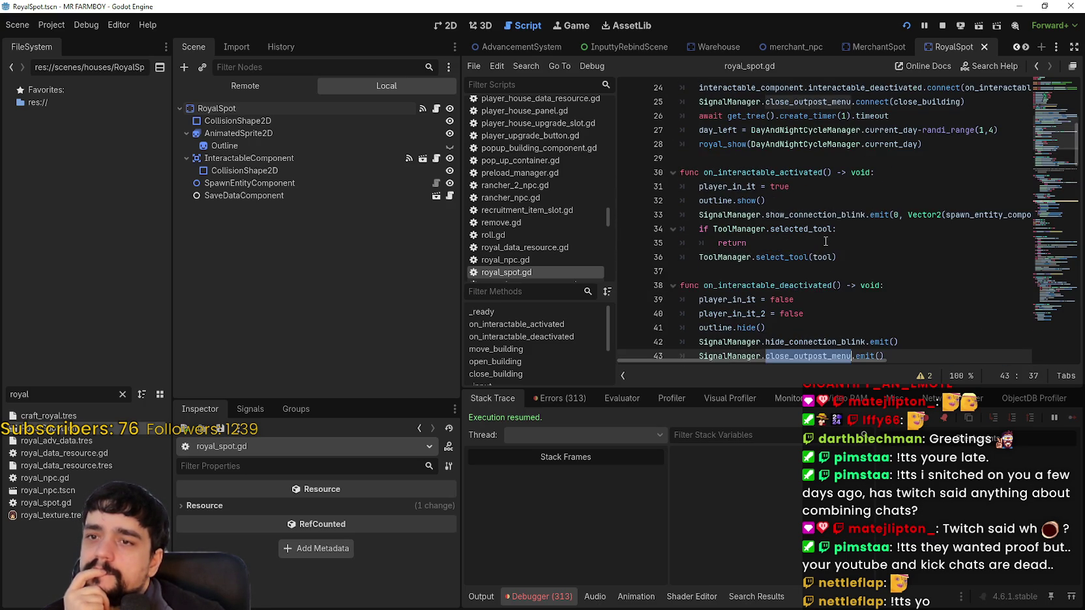
scroll(825, 242, "up", 4)
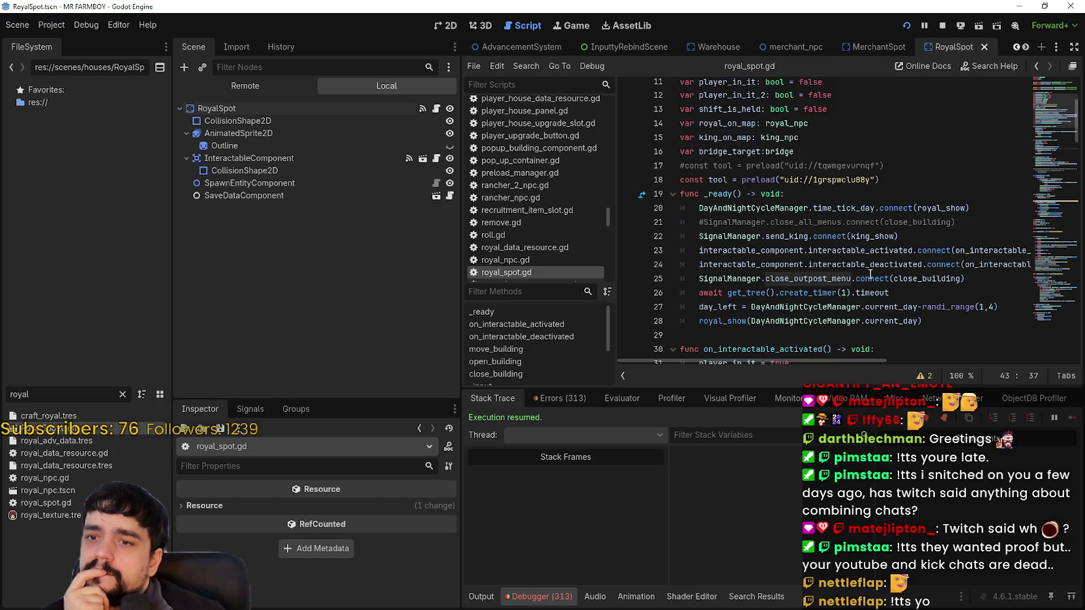
scroll(871, 274, "down", 3)
left_click(828, 166)
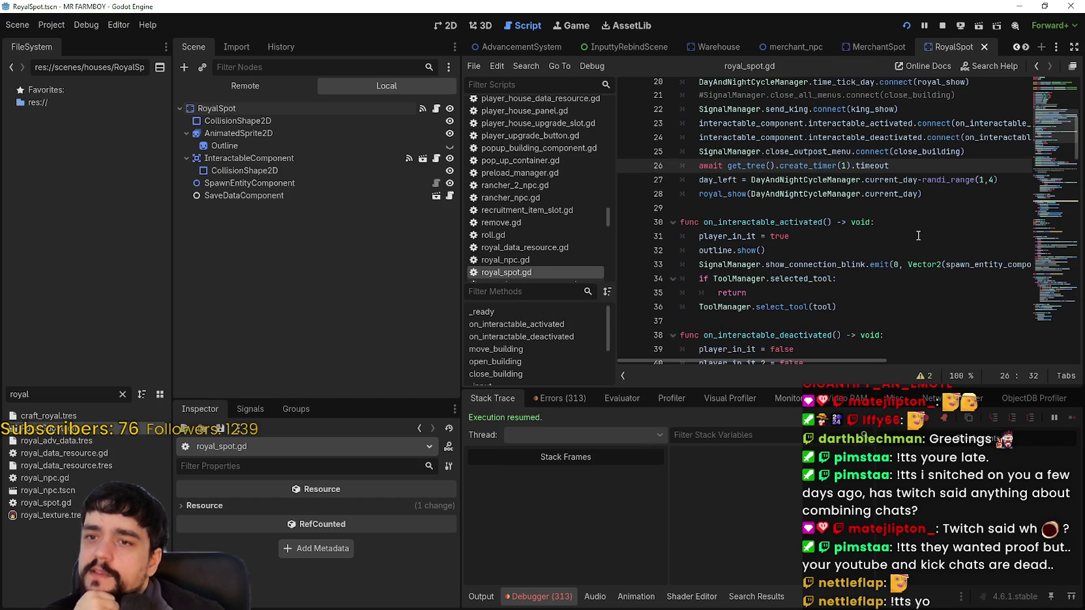
scroll(912, 229, "down", 8)
scroll(897, 215, "up", 7)
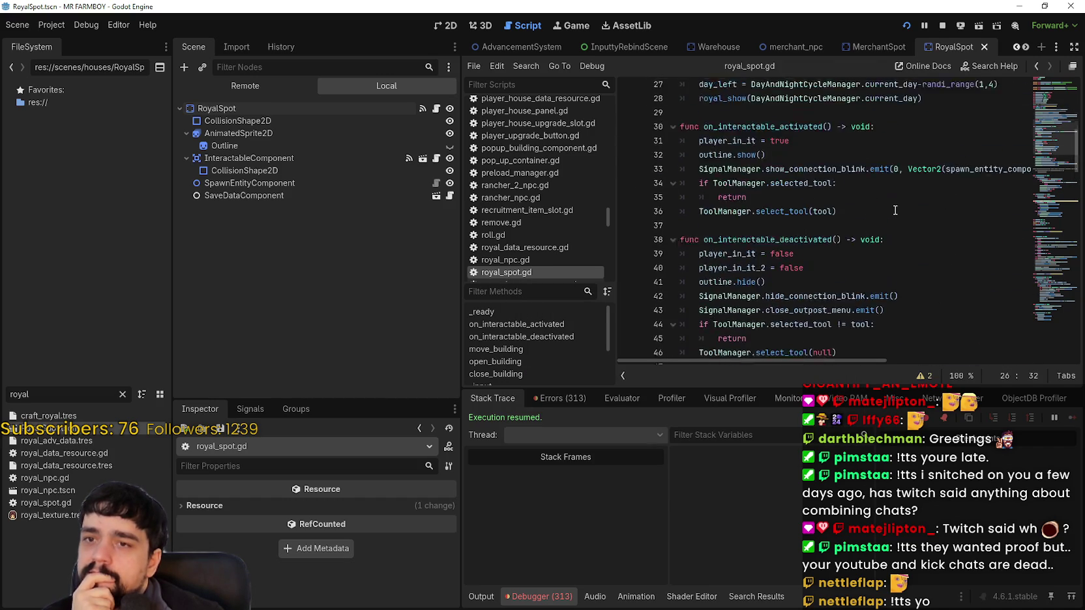
left_click(797, 116)
double_click(797, 128)
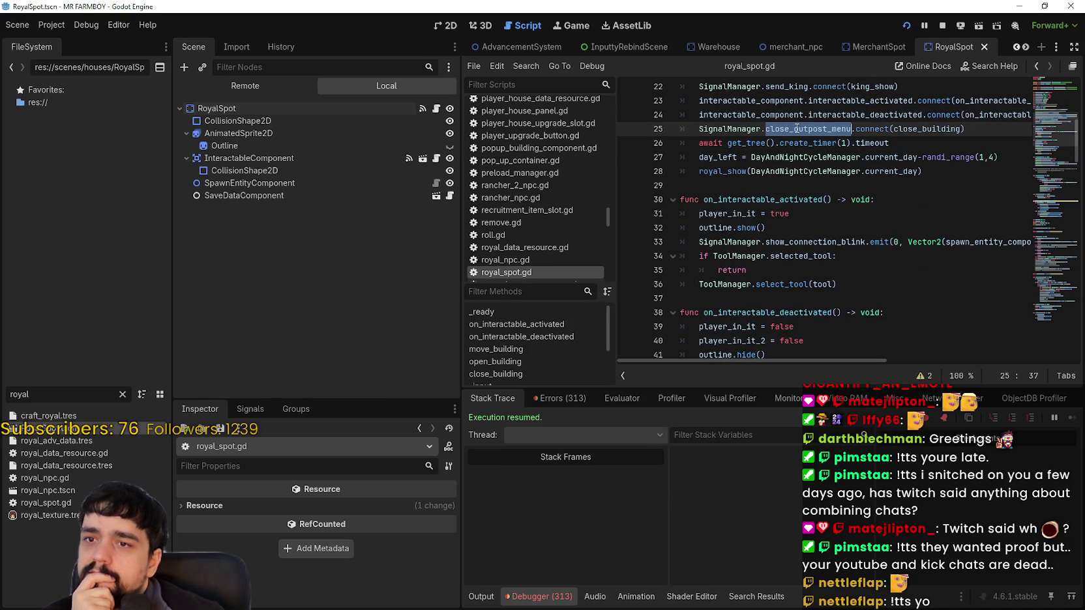
scroll(903, 235, "up", 3)
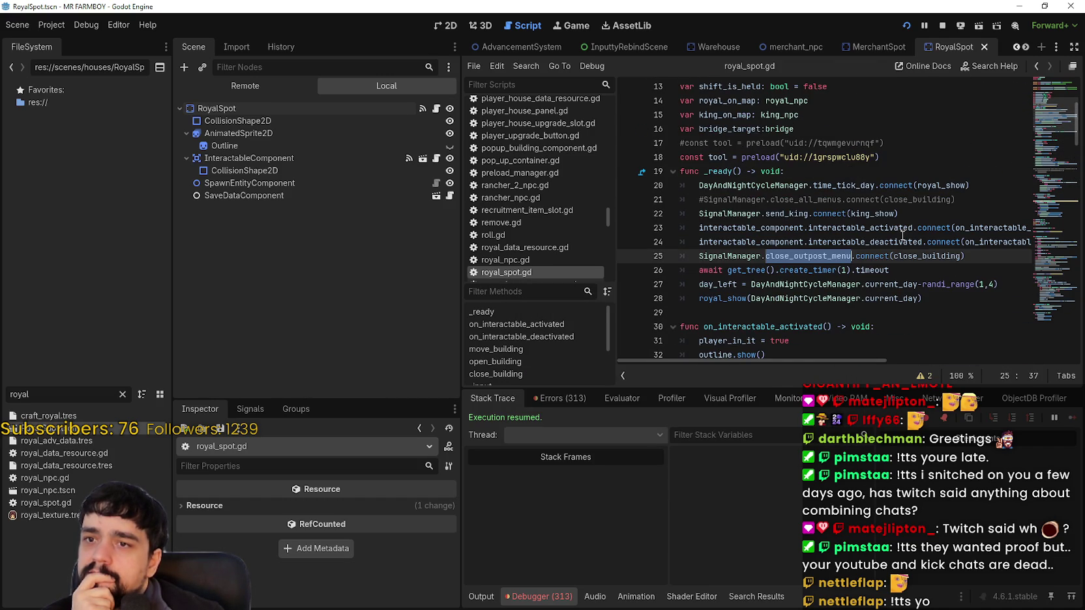
left_click(820, 200)
scroll(881, 239, "down", 10)
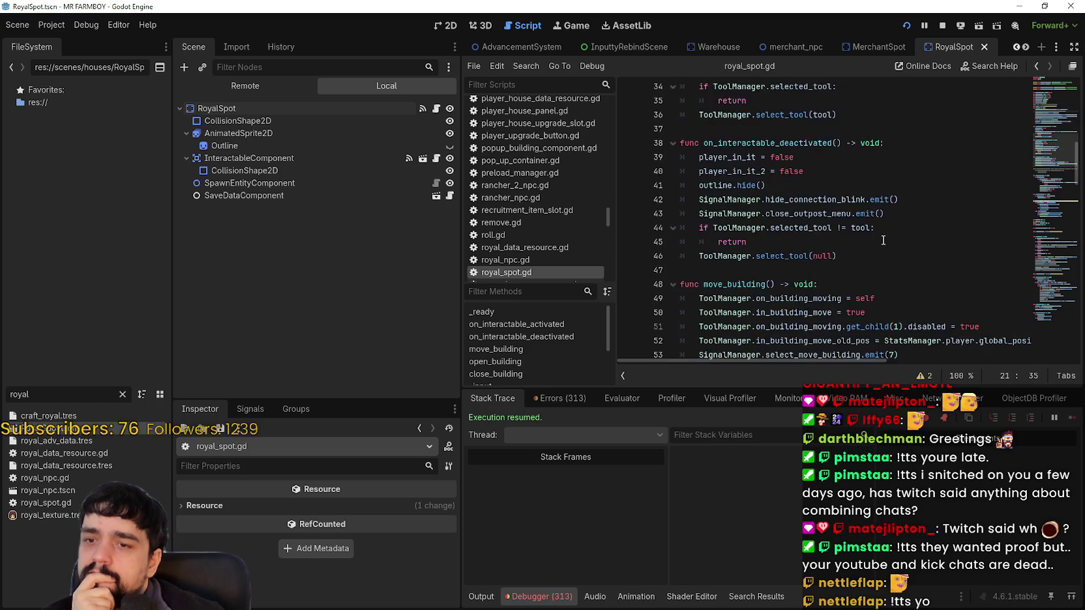
scroll(882, 239, "down", 3)
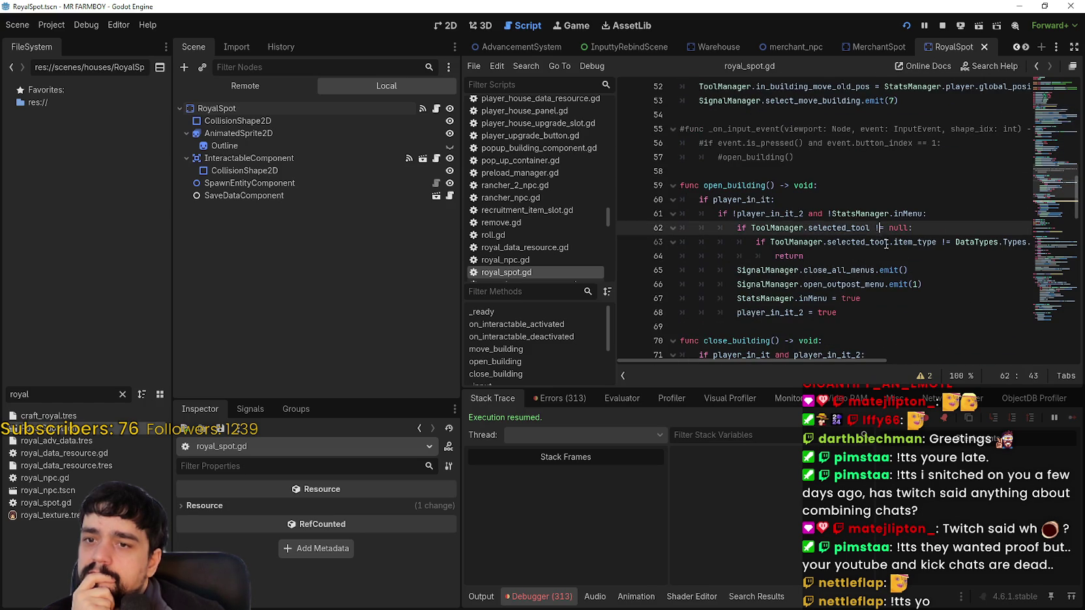
scroll(888, 247, "down", 1)
left_click(941, 227)
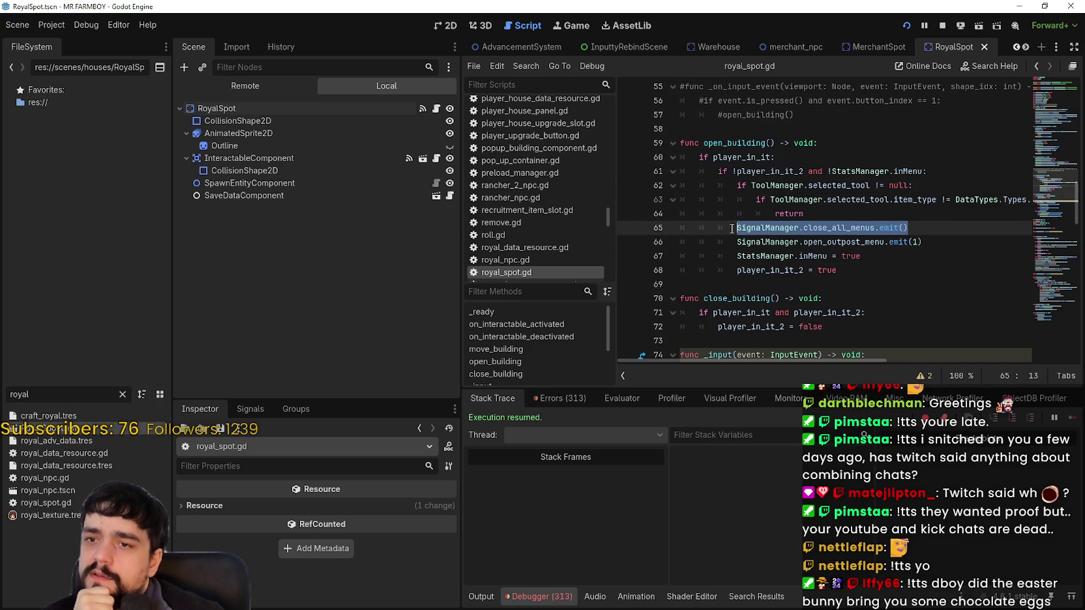
Step: Find every close_all_menus match in royal_spot.gd and comment out the emit on line 65
double_click(844, 227)
key("ctrl+f")
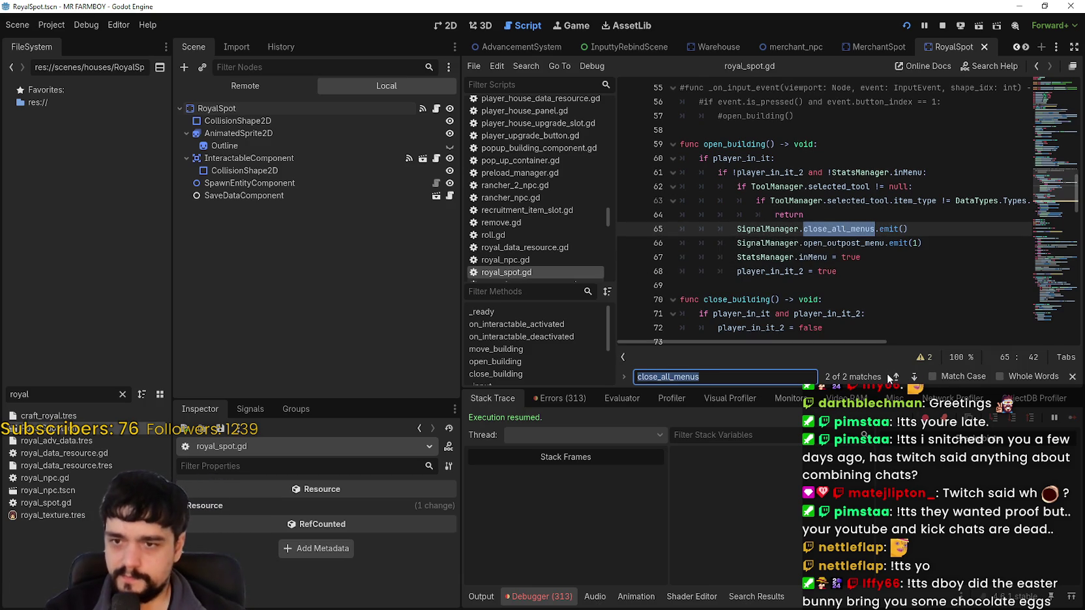
left_click(896, 377)
left_click(914, 377)
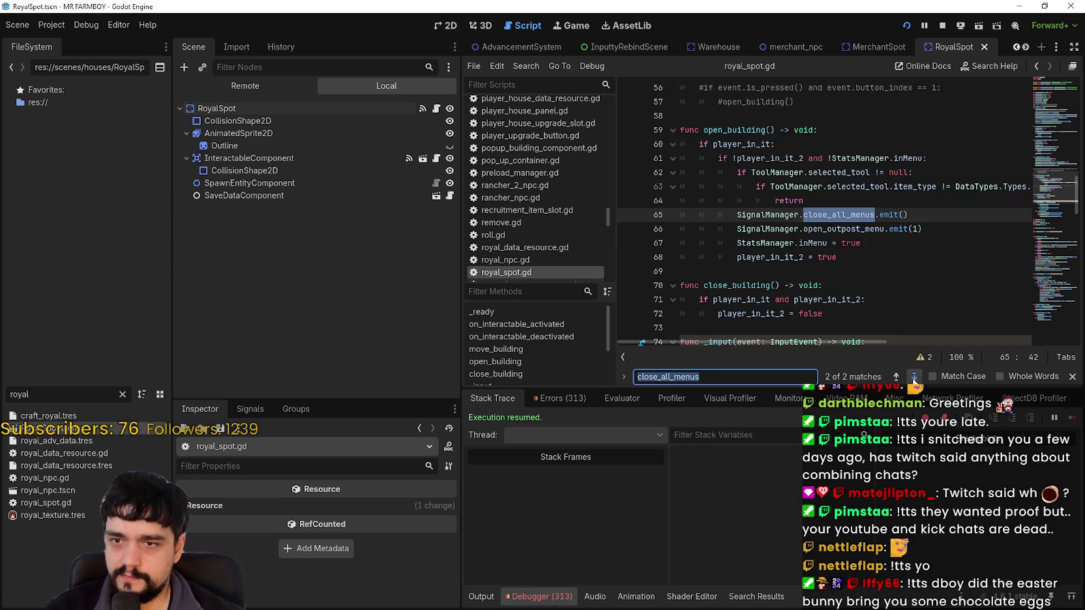
left_click(913, 377)
left_click(914, 377)
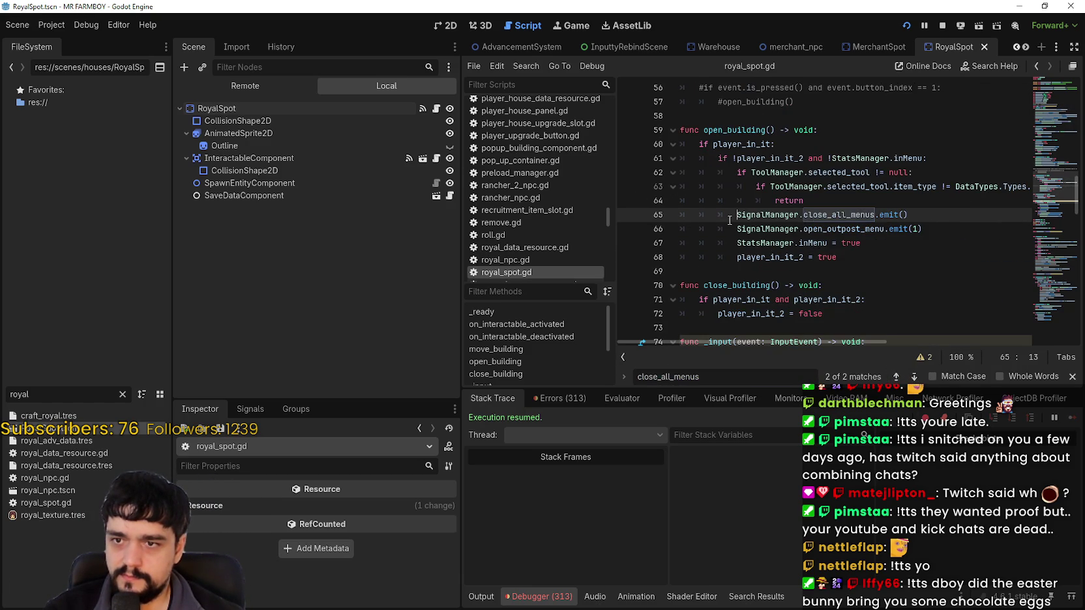
left_click(880, 214)
type("#")
left_click(833, 229)
key("ctrl+s")
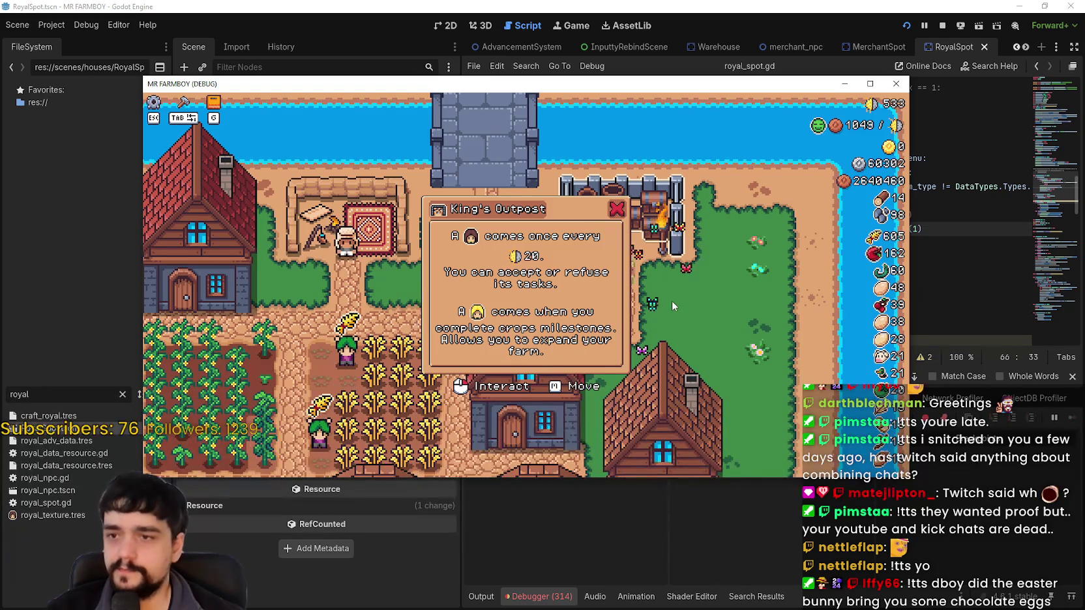
Step: Toggle the King's Outpost menu, maximize the game, open Advancements with G, and return to the script
left_click(672, 301)
left_click(681, 295)
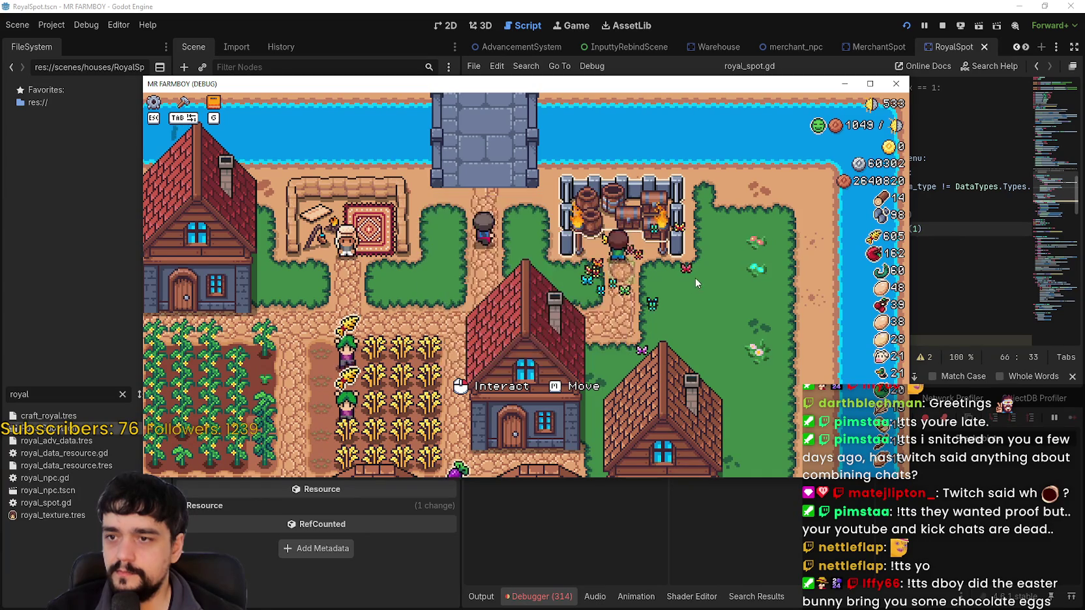
left_click(870, 84)
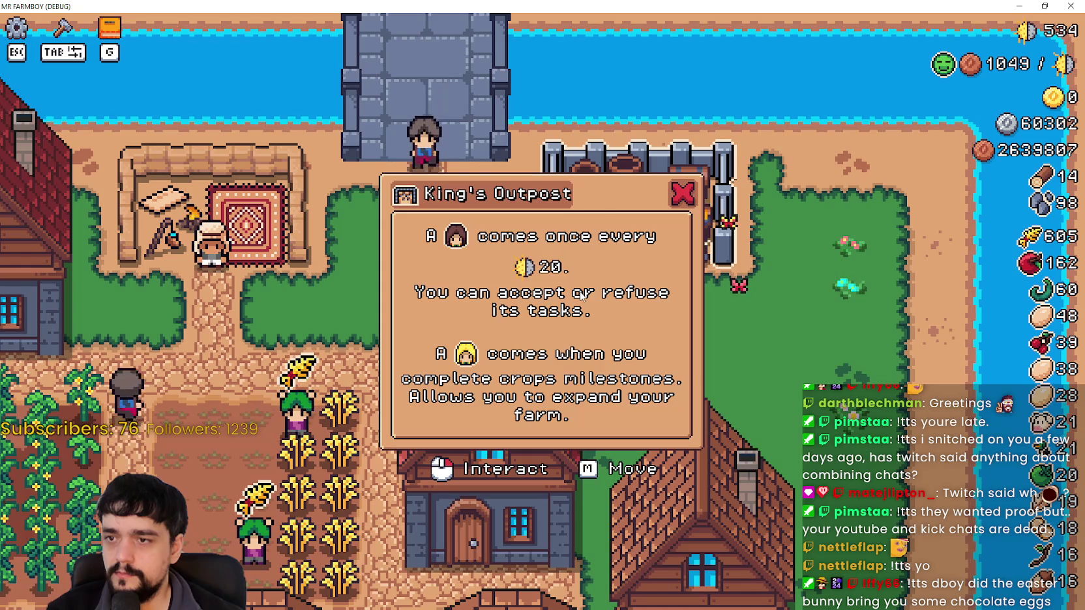
key("g")
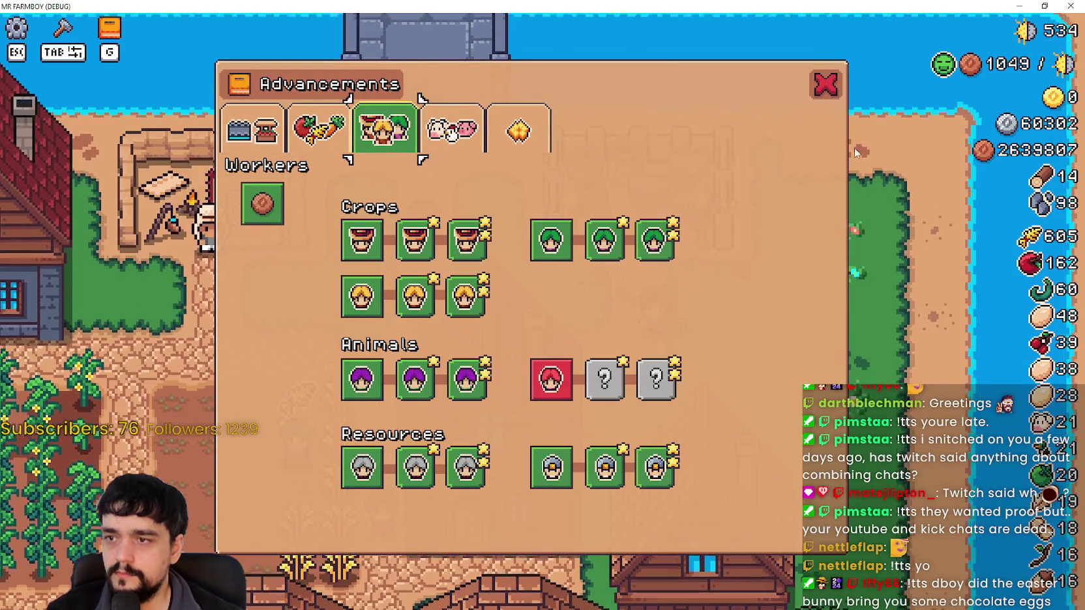
key("alt+Tab")
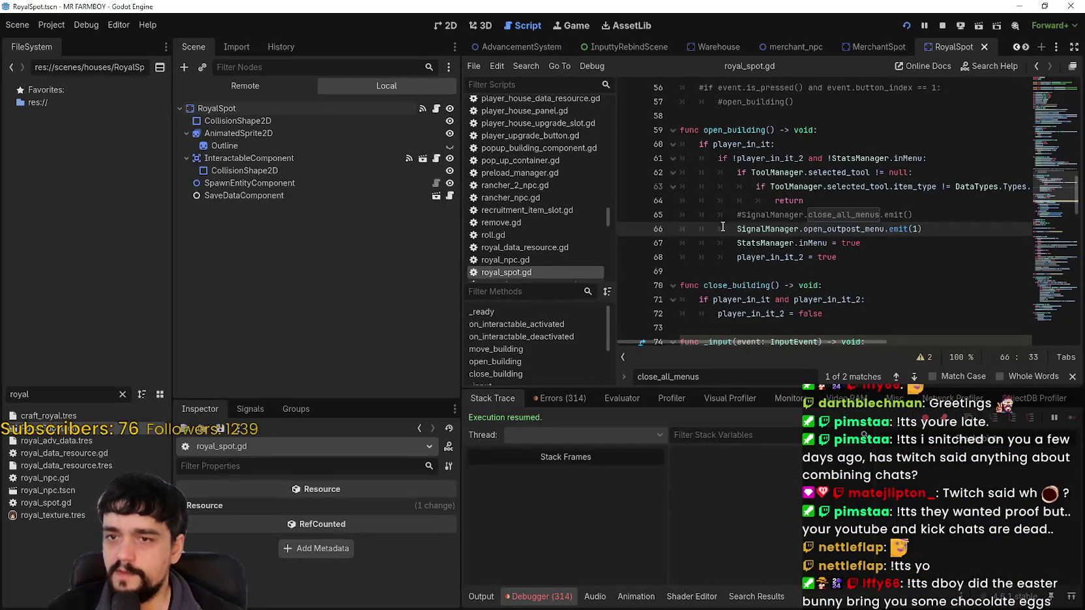
Step: Remove the # from line 65's close_all_menus emit and save royal_spot.gd
left_click(740, 214)
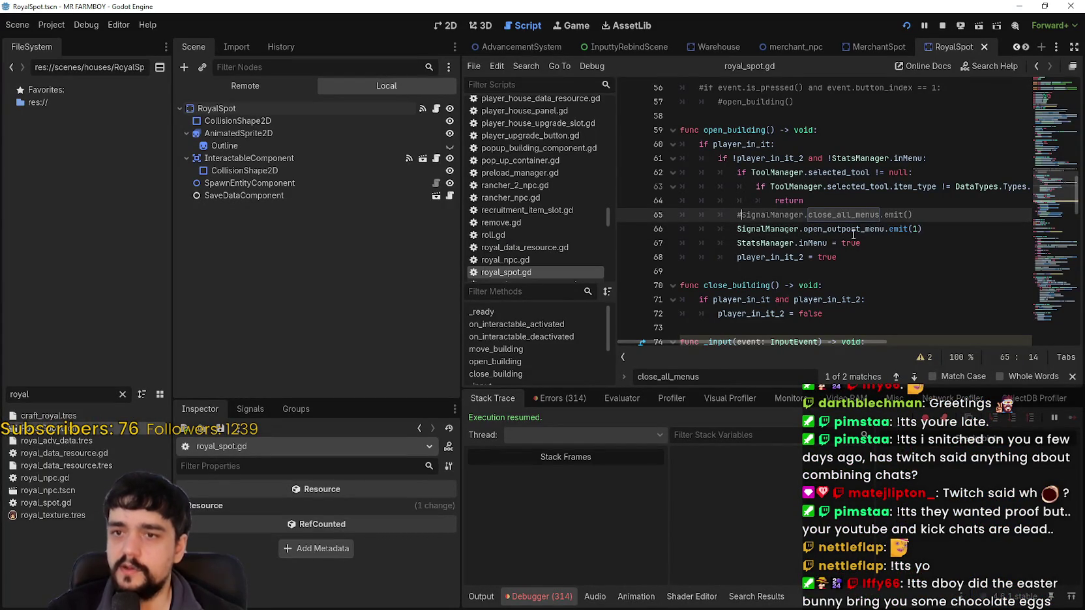
key("BackSpace")
key("ctrl+s")
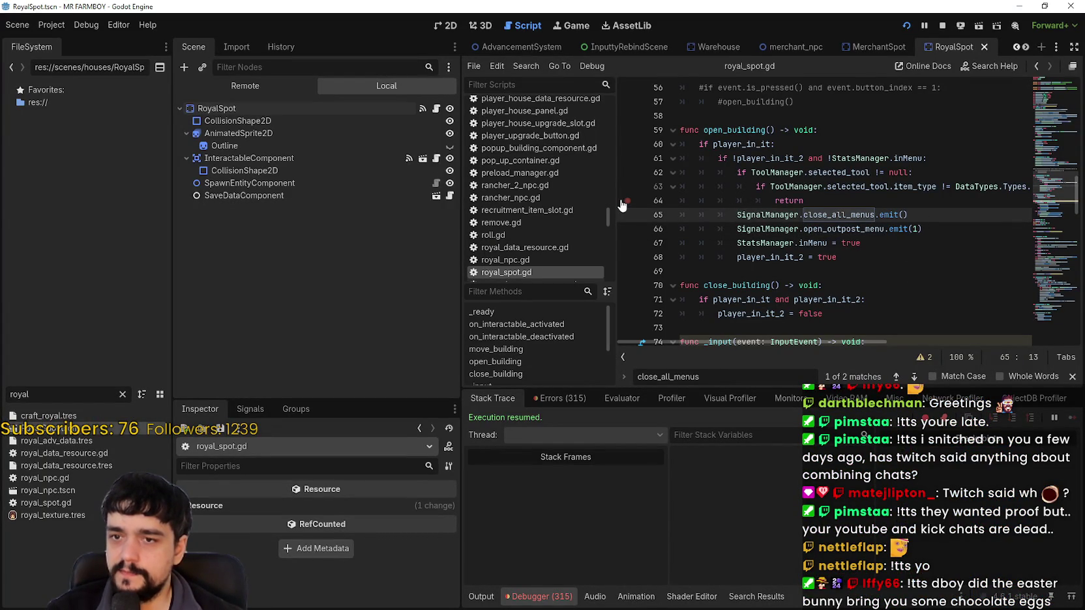
left_click_drag(736, 229, 906, 229)
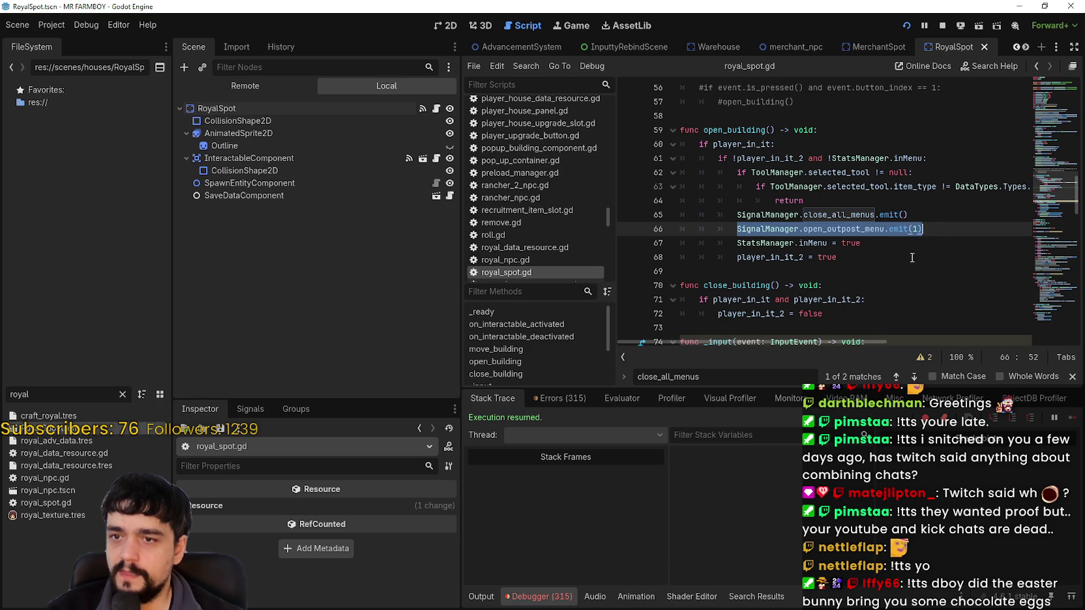
Step: In the game, toggle Advancements, then open and close the King's Outpost menu several times
key("alt+Tab")
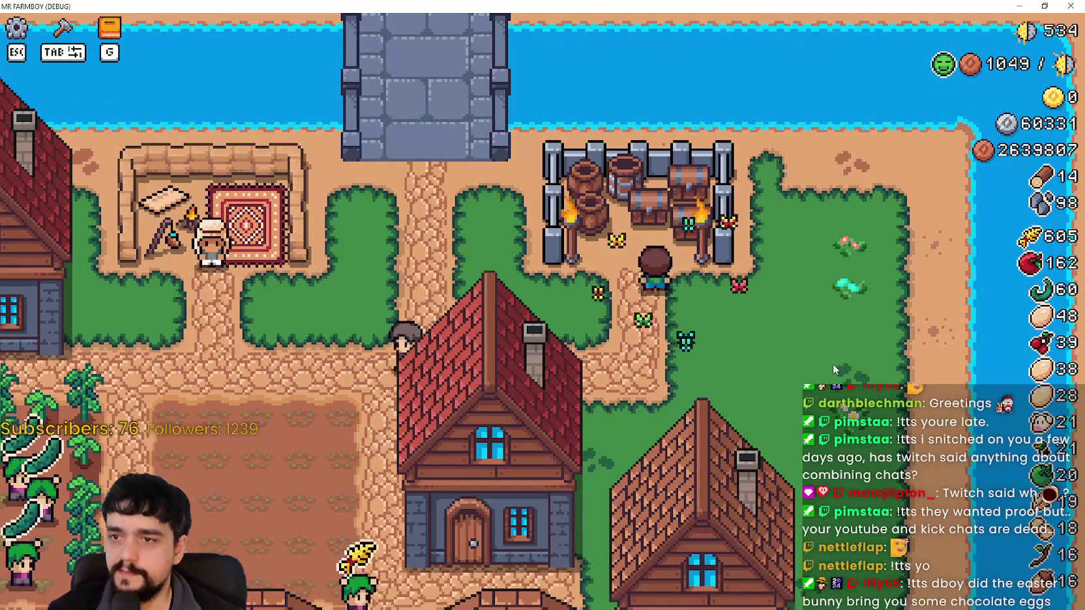
key("g")
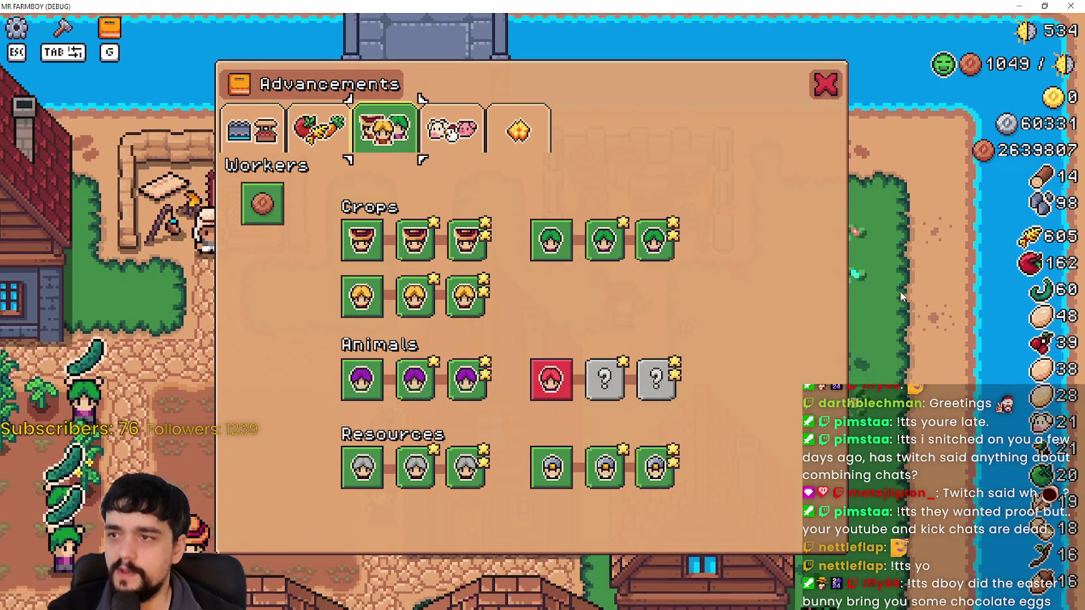
key("g")
left_click(668, 295)
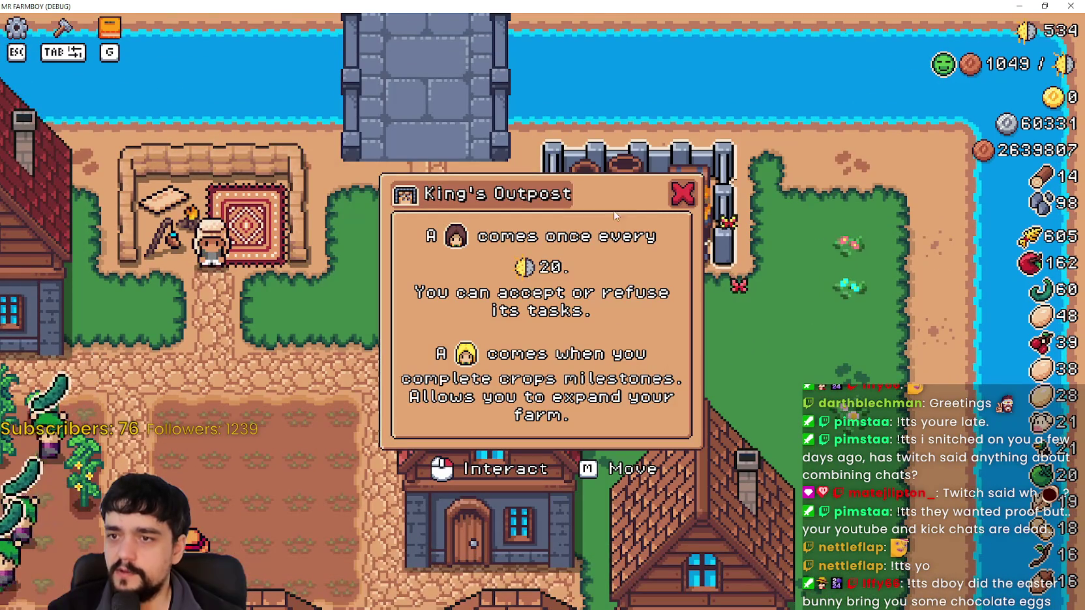
left_click(764, 356)
left_click(767, 346)
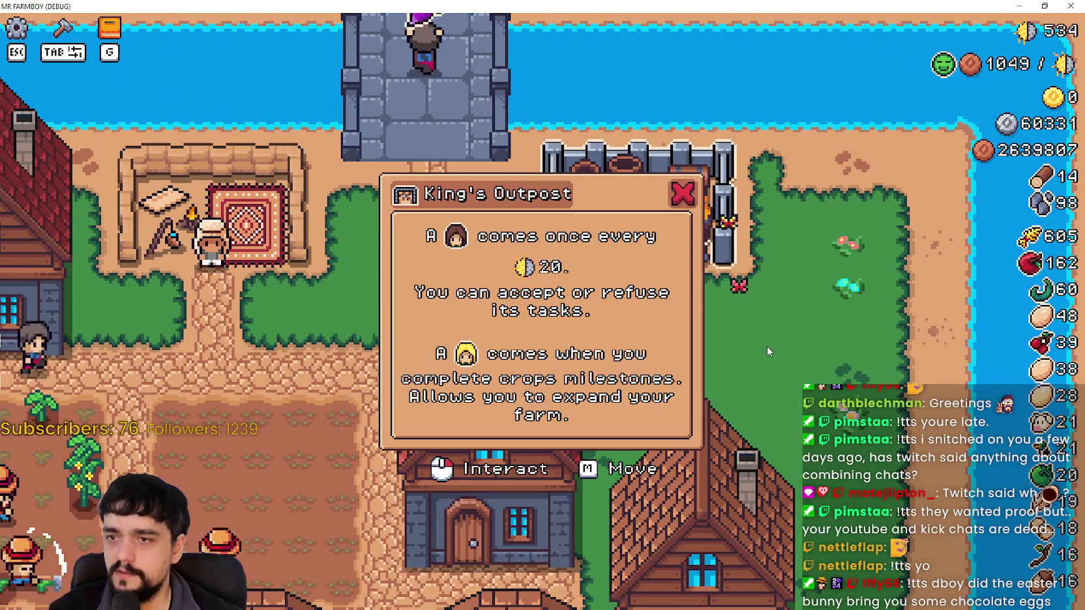
left_click(637, 273)
left_click(639, 269)
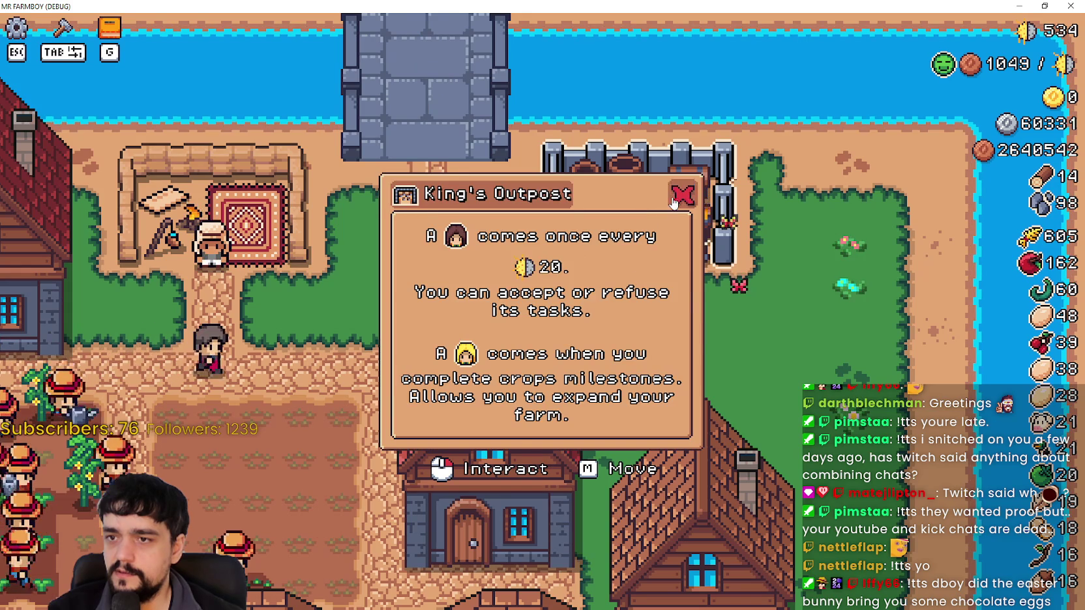
left_click(641, 263)
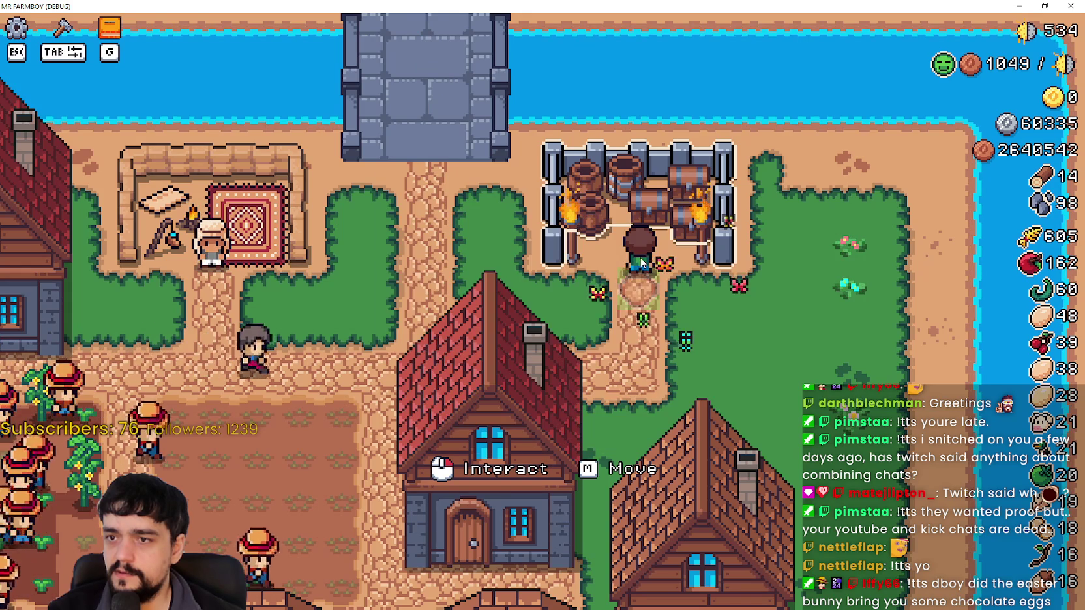
left_click(667, 217)
left_click(663, 222)
left_click(664, 222)
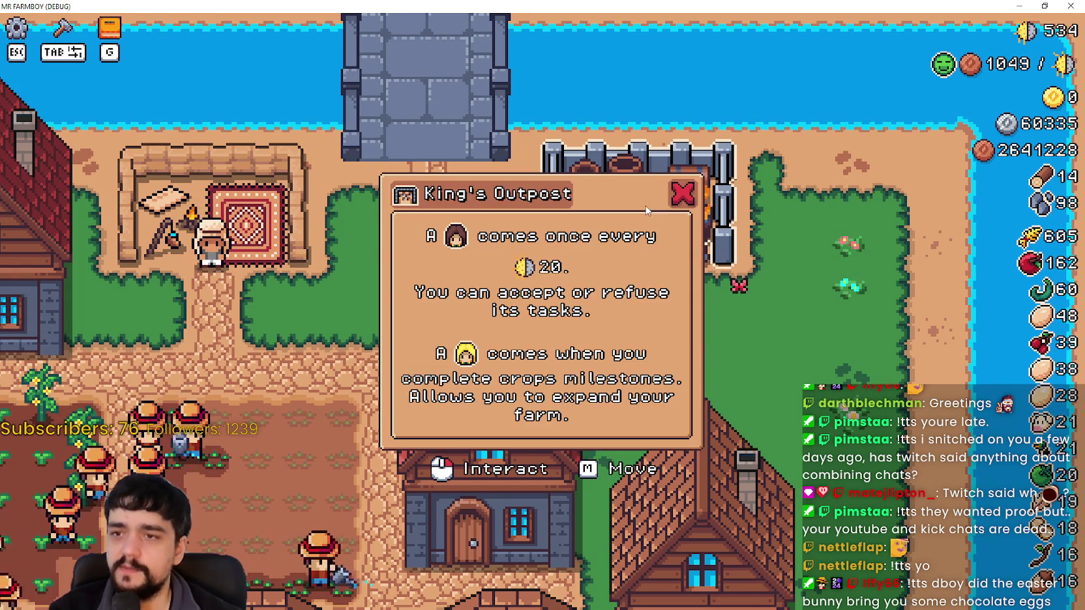
left_click(662, 225)
Step: Show the debugger's clicked-control details, then bring the game back and restore its window size
key("alt+Tab")
left_click(846, 272)
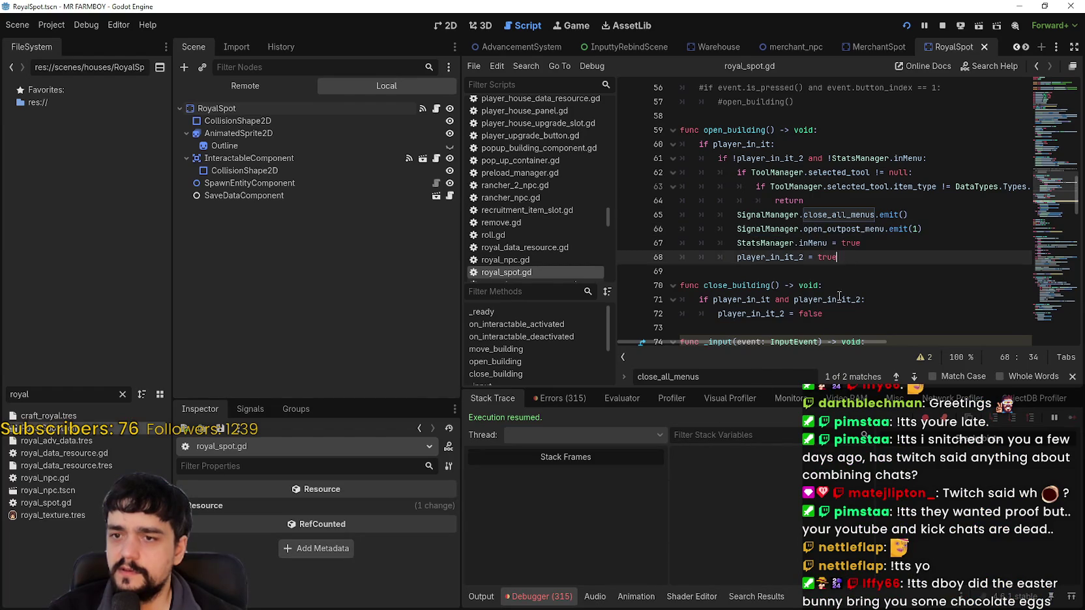
scroll(891, 297, "down", 1)
scroll(890, 297, "right", 3)
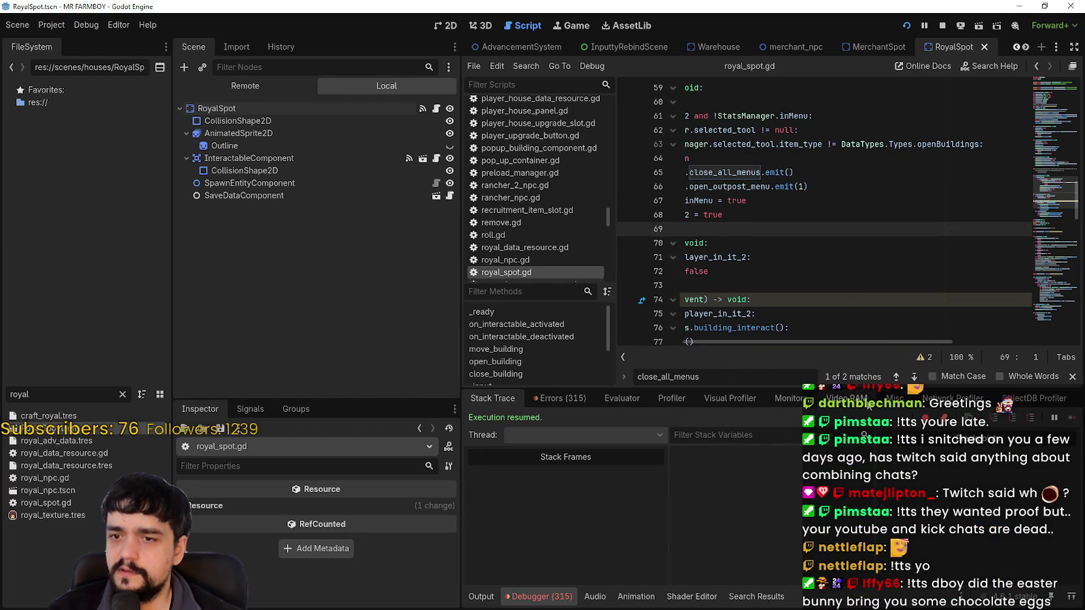
left_click(894, 398)
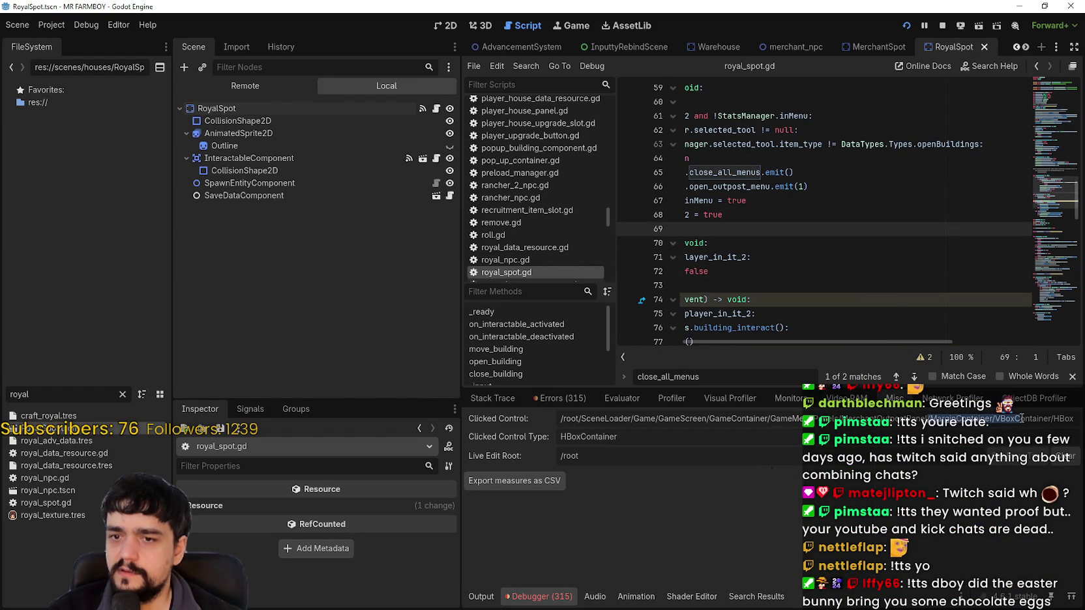
left_click_drag(1073, 419, 1075, 419)
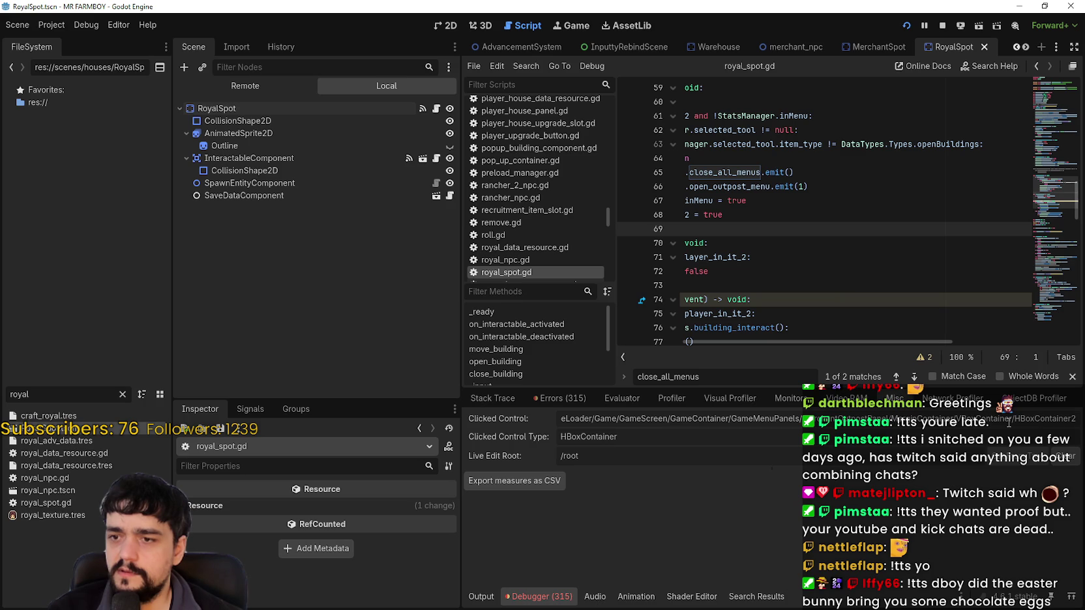
key("alt+Tab")
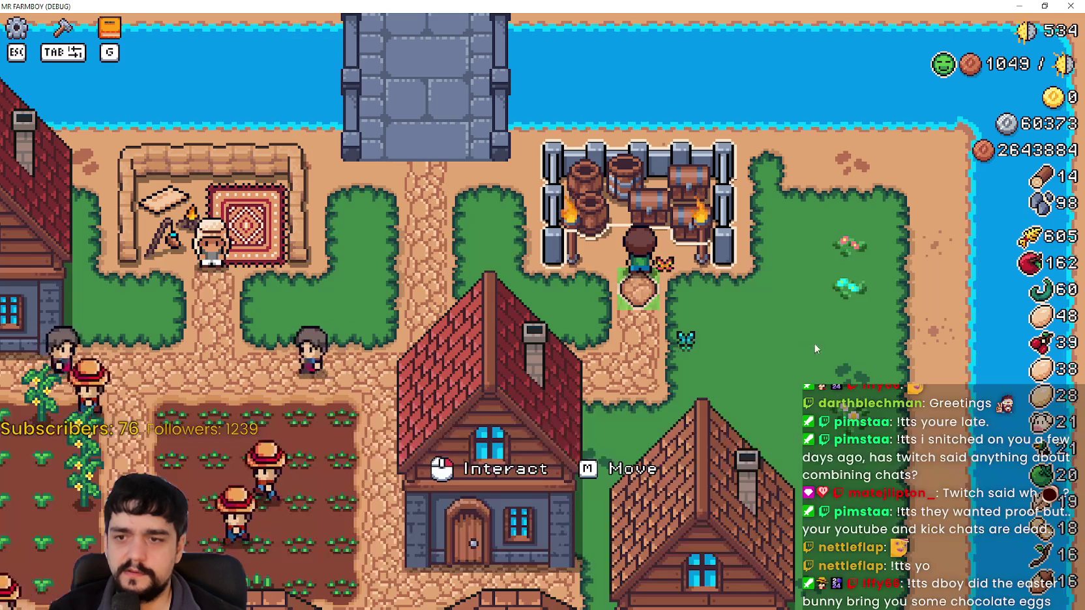
left_click(1042, 5)
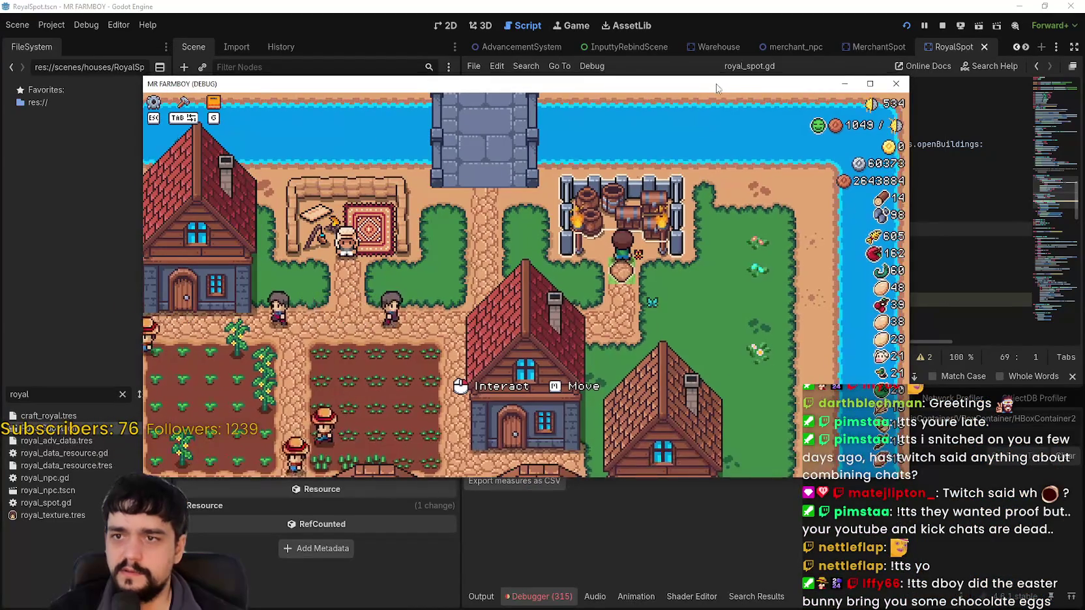
Step: Move the game window beside the editor and open, then close, the King's Outpost panel
mouse_move(721, 84)
left_mouse_down()
mouse_move(578, 11)
mouse_move(576, 24)
left_mouse_up()
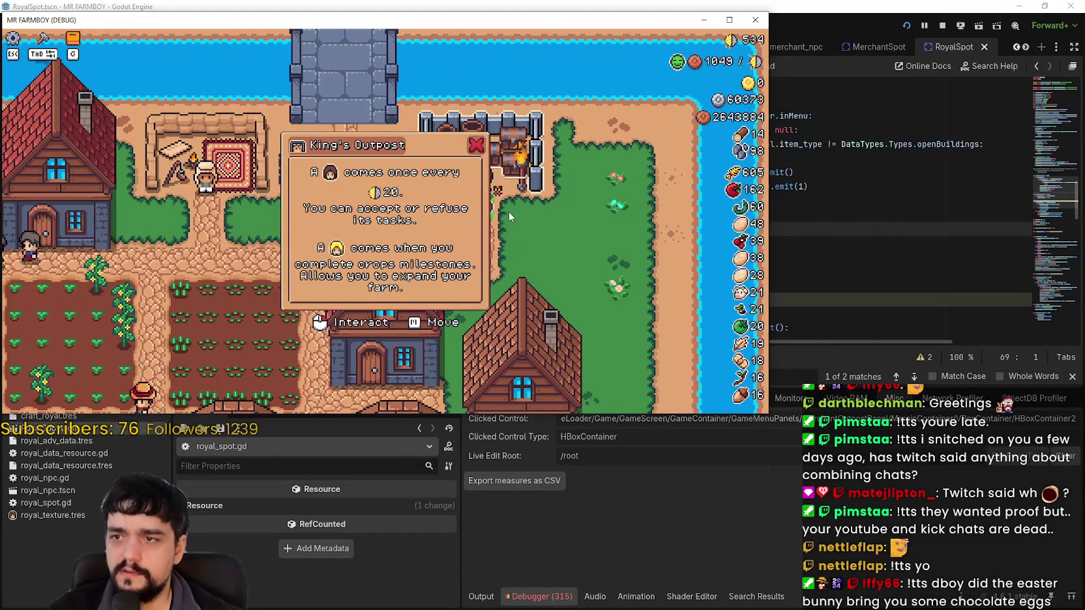
mouse_move(507, 173)
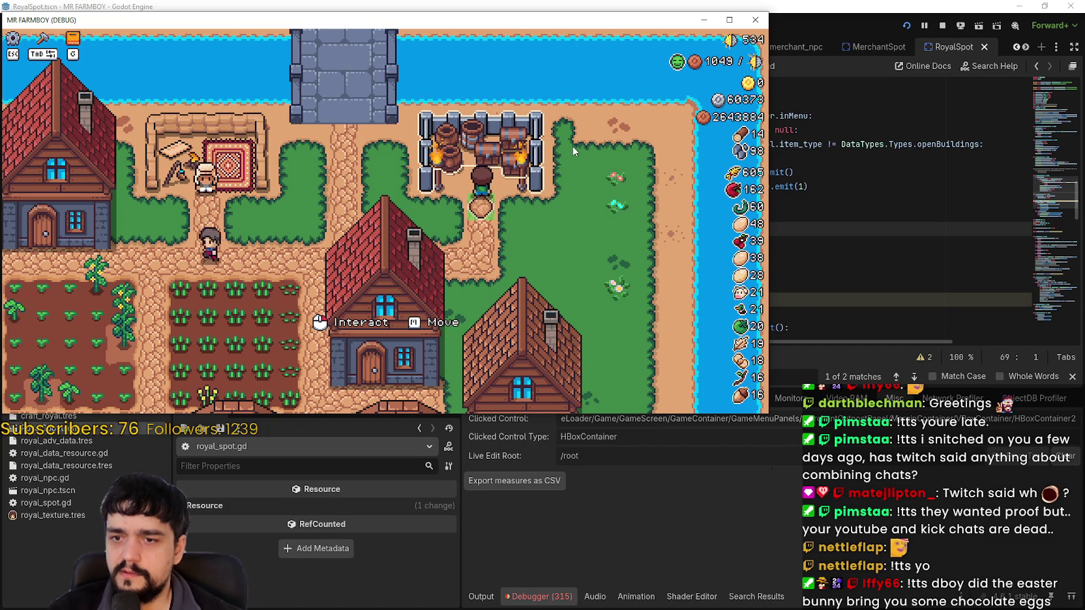
mouse_move(484, 115)
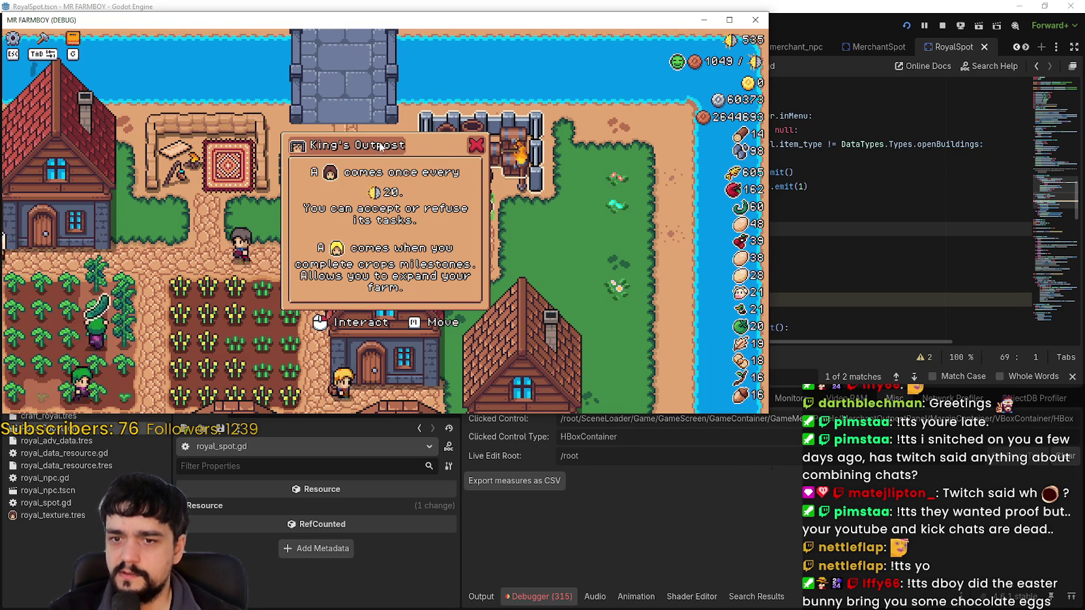
left_click(436, 303)
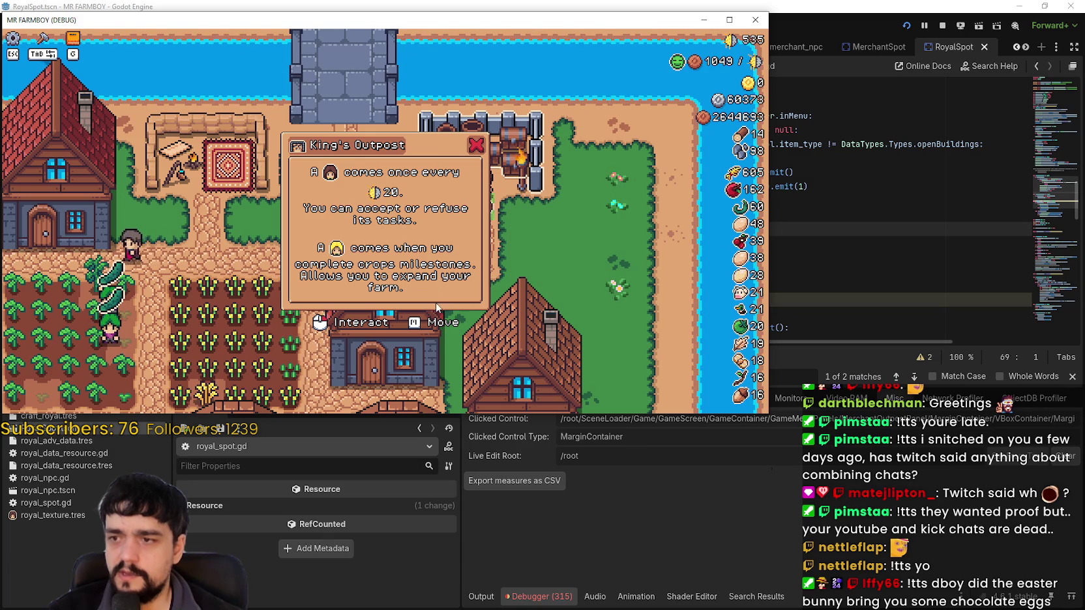
left_click(608, 223)
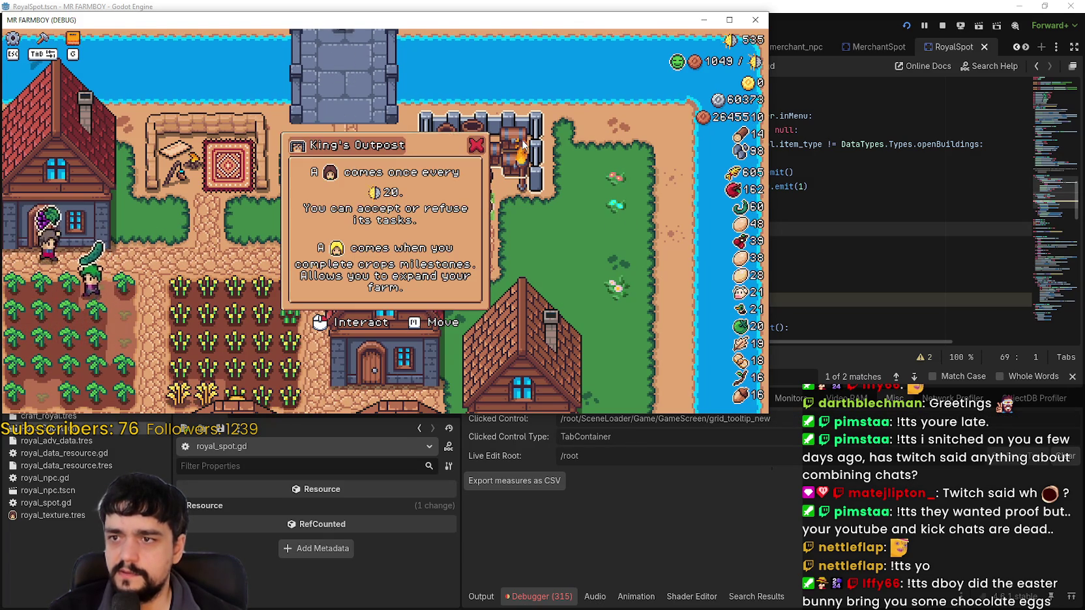
Step: Walk the farmer away and back to reopen the outpost panel, then close it
mouse_move(564, 138)
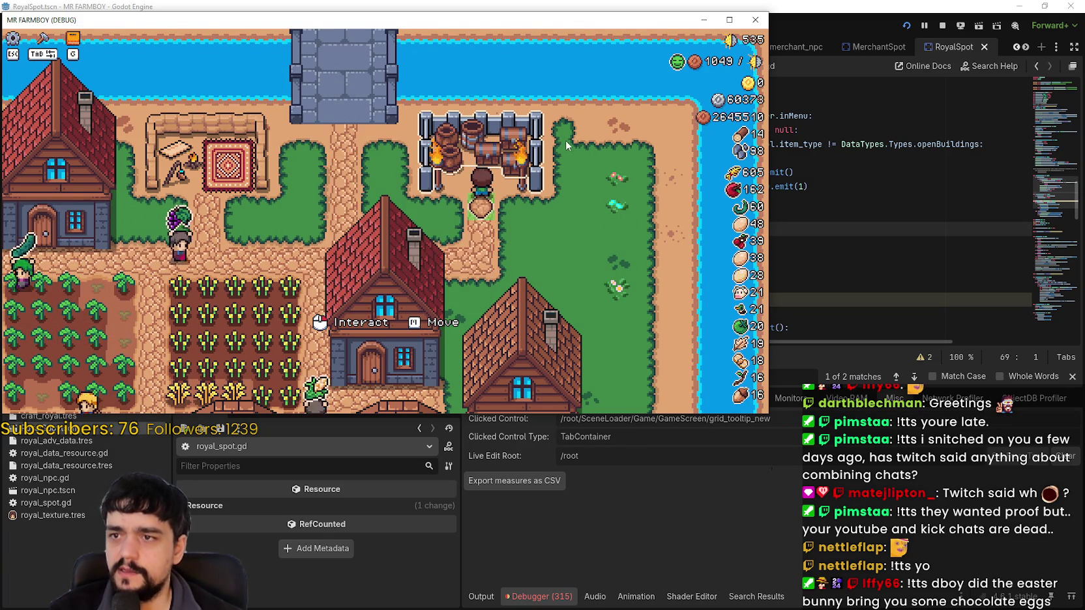
left_click(583, 205)
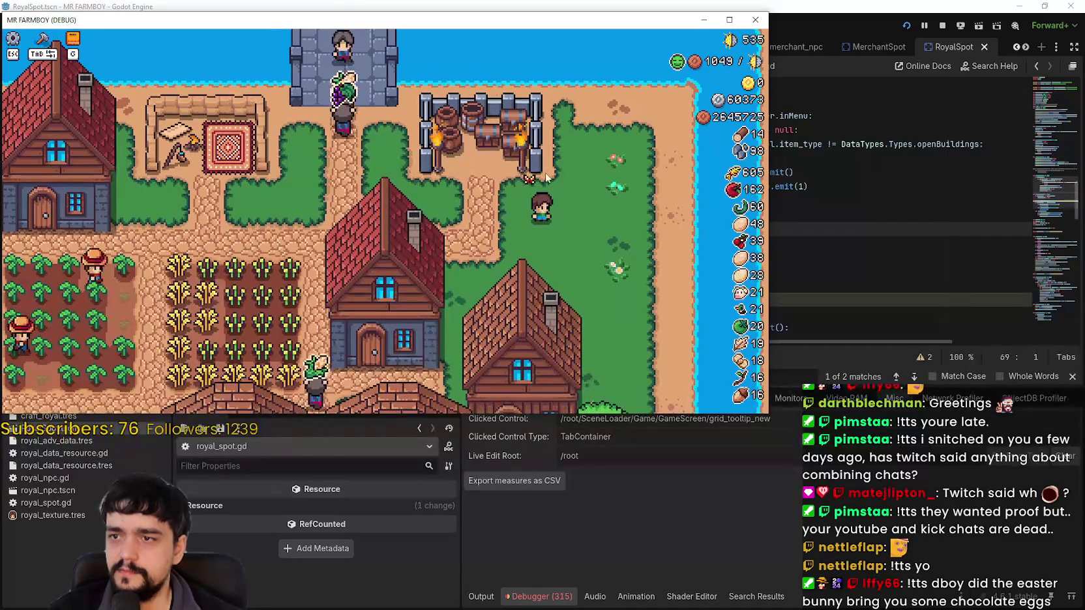
left_click(575, 169)
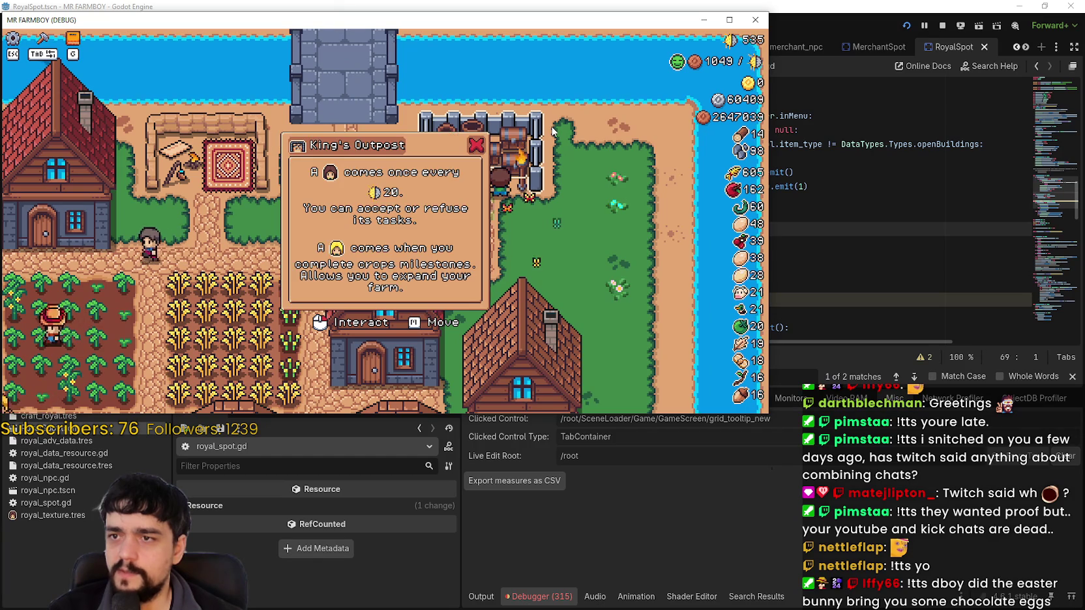
mouse_move(574, 149)
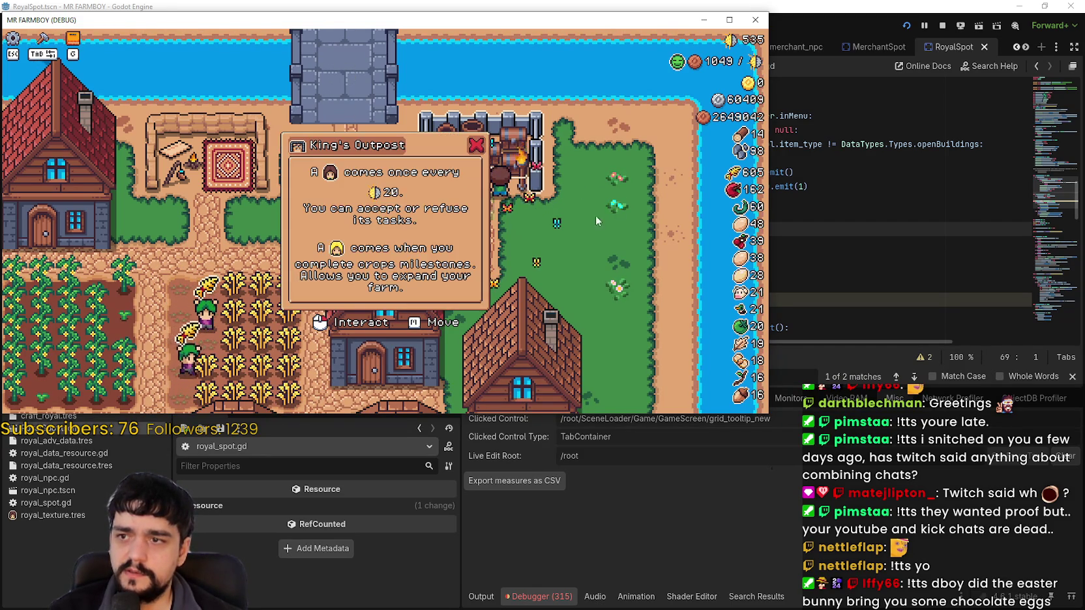
mouse_move(516, 199)
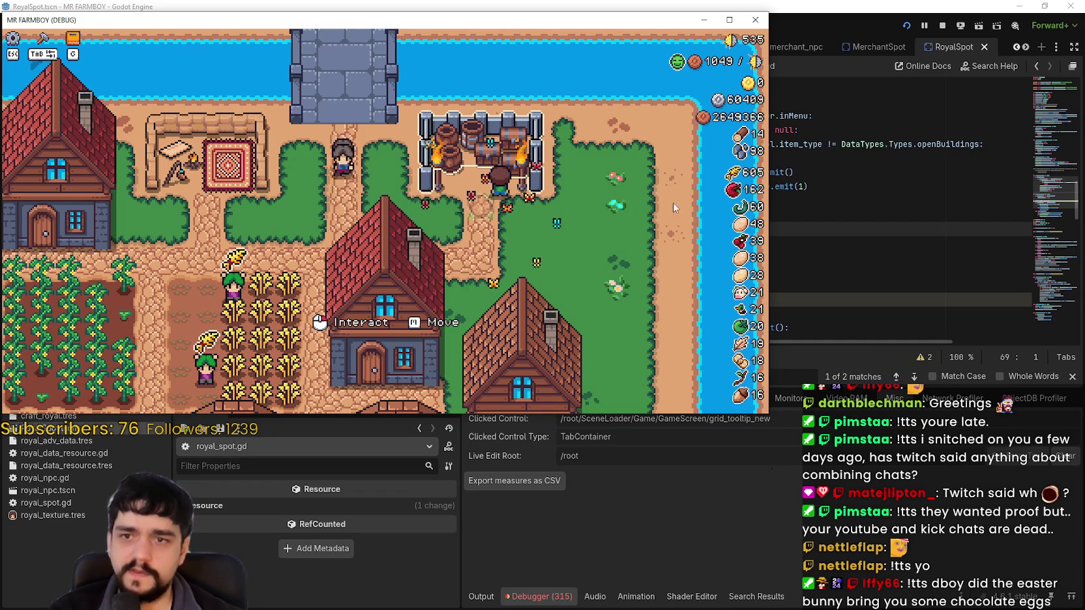
left_click(783, 236)
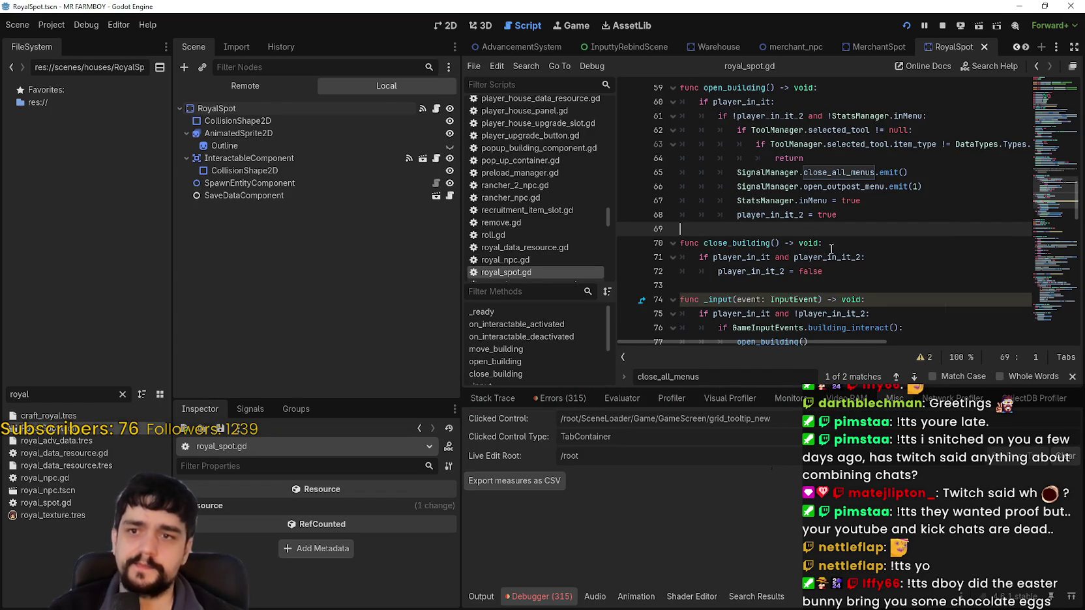
Step: Scroll through royal_spot.gd's input handler and display the Output log of printed false/true values
scroll(831, 249, "down", 1)
left_click(846, 228)
scroll(848, 230, "down", 2)
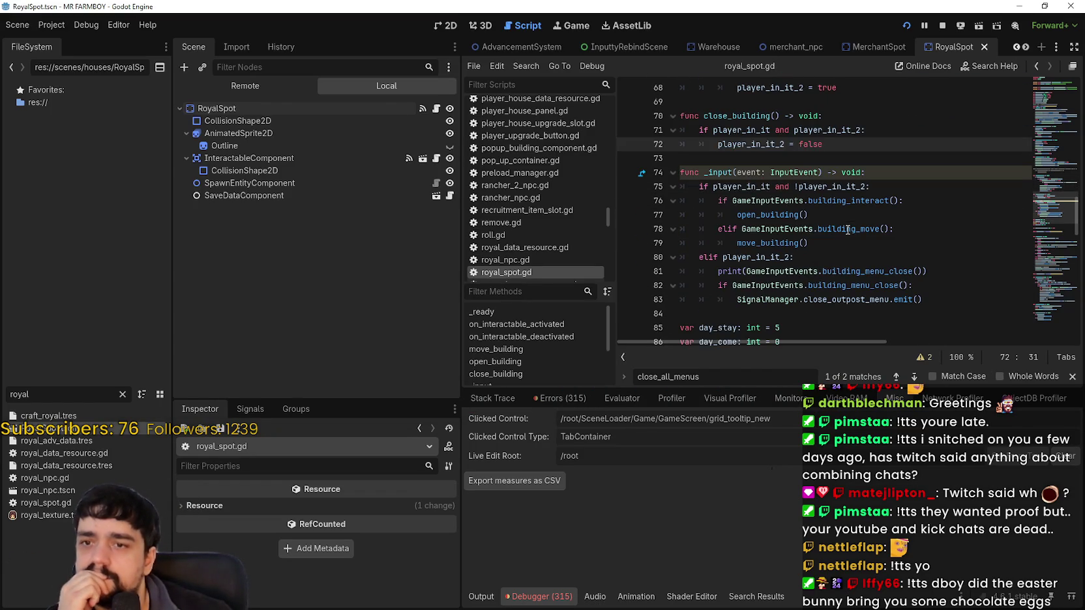
left_click(847, 230)
scroll(848, 230, "down", 2)
left_click(848, 230)
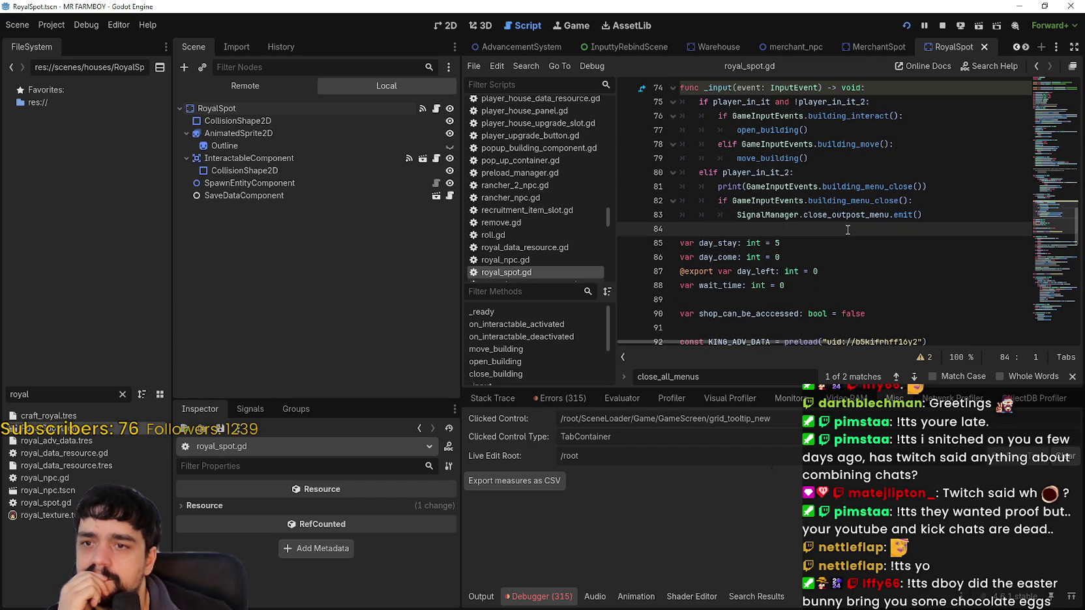
scroll(848, 229, "up", 1)
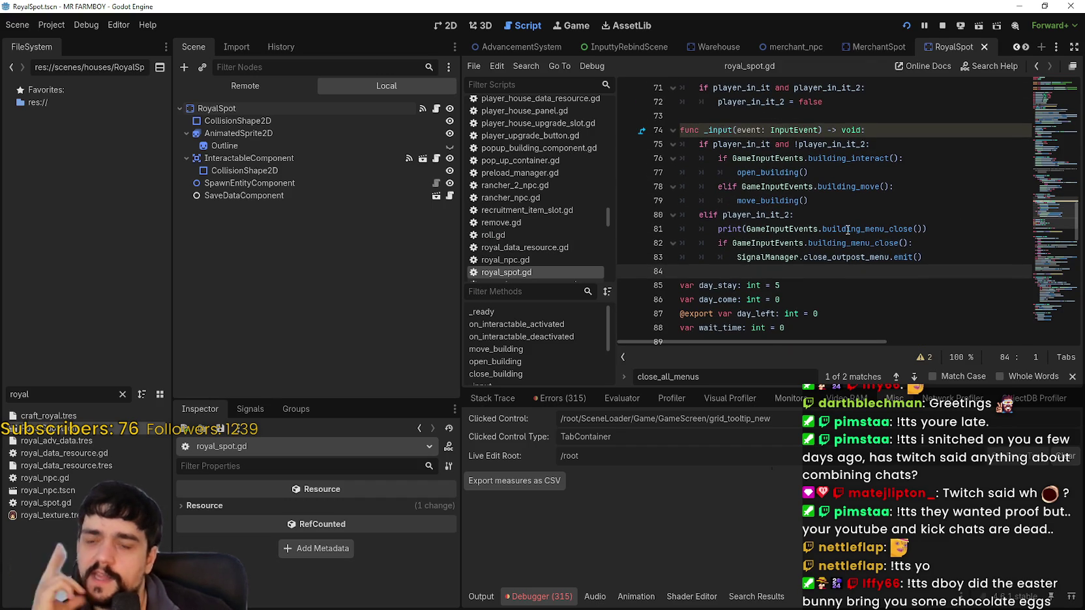
left_click(475, 604)
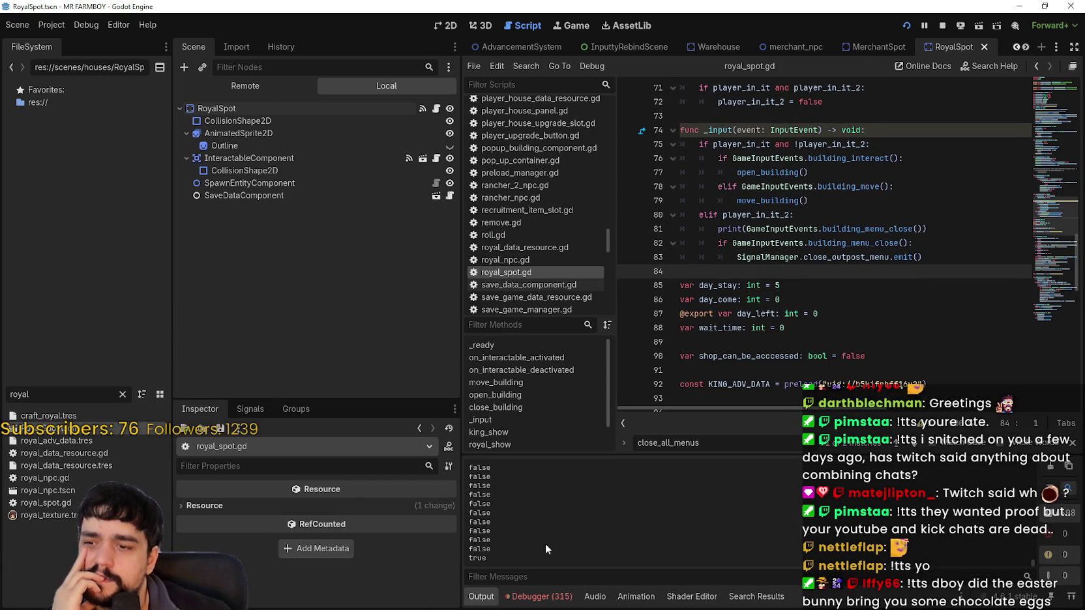
Step: Inspect the player_in_it_2 conditions on line 75 and in open_building's line 61
left_click(937, 230)
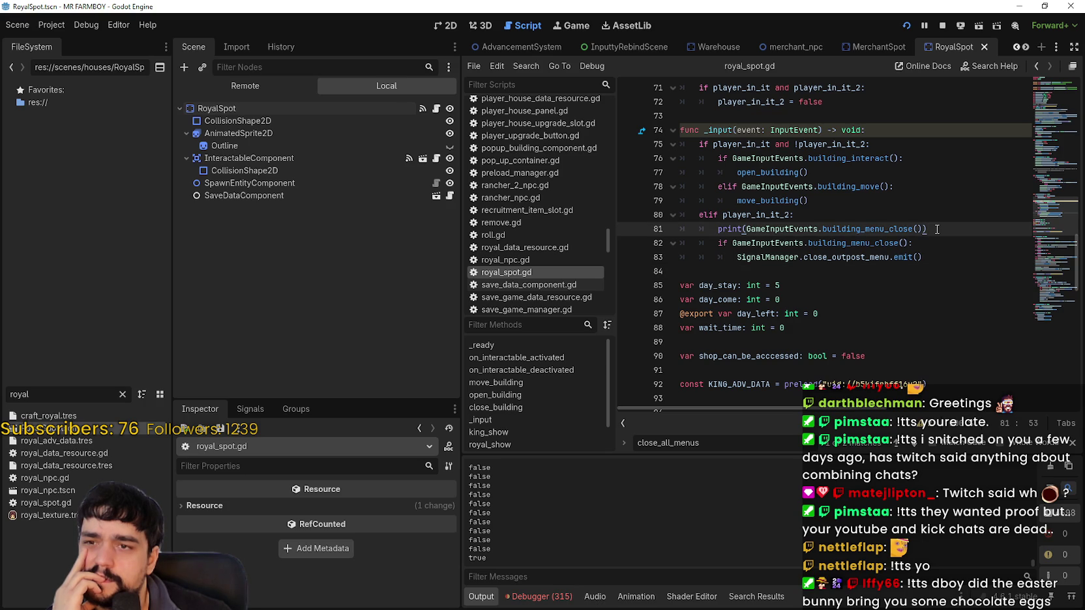
left_click(745, 145)
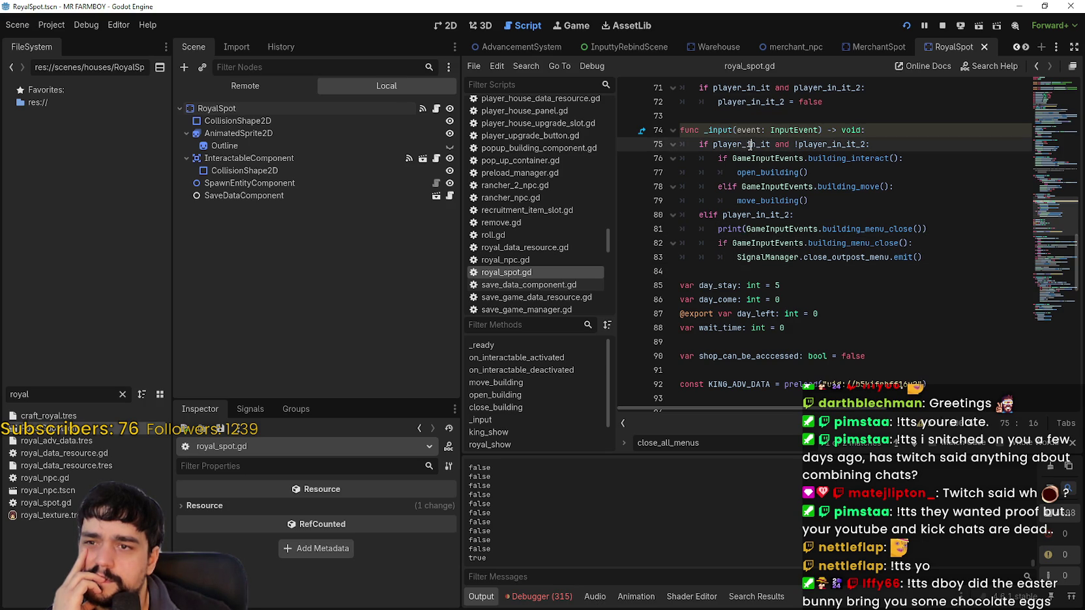
double_click(843, 142)
scroll(902, 228, "up", 3)
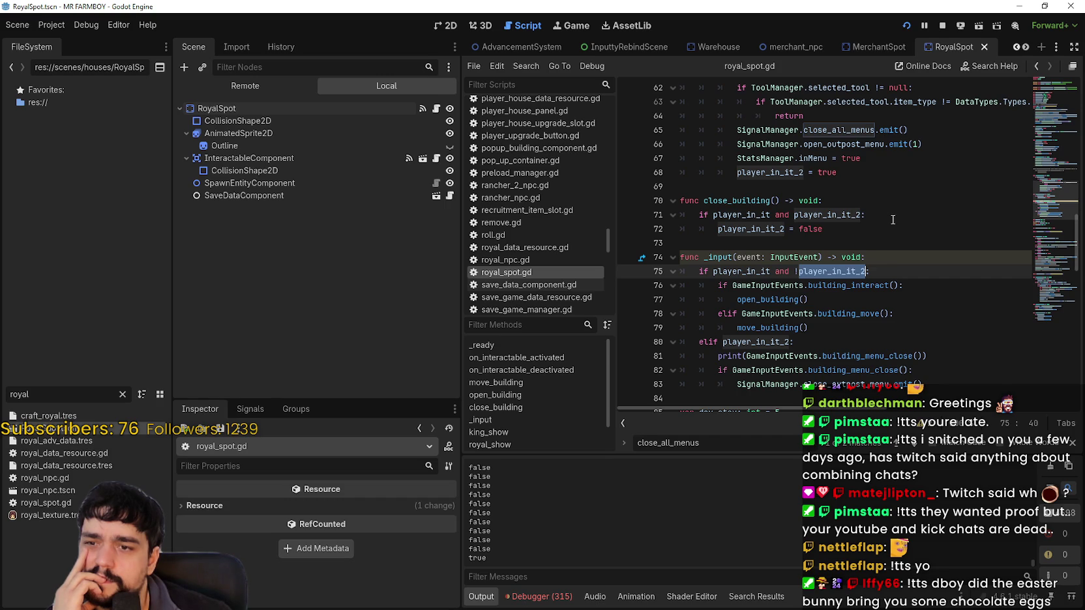
left_click(771, 300)
scroll(789, 282, "up", 3)
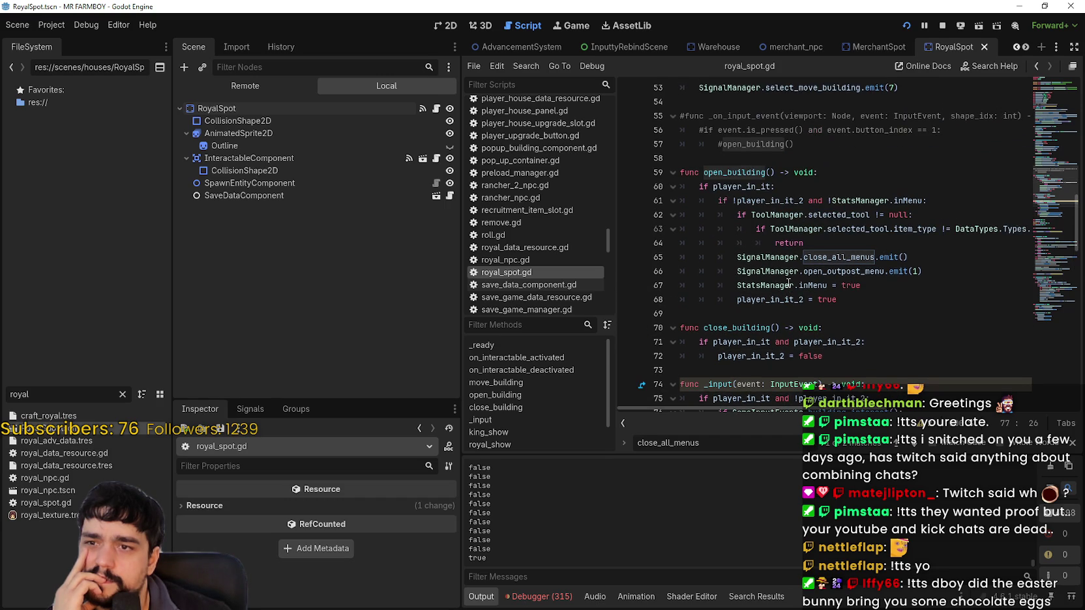
left_click(721, 186)
double_click(780, 198)
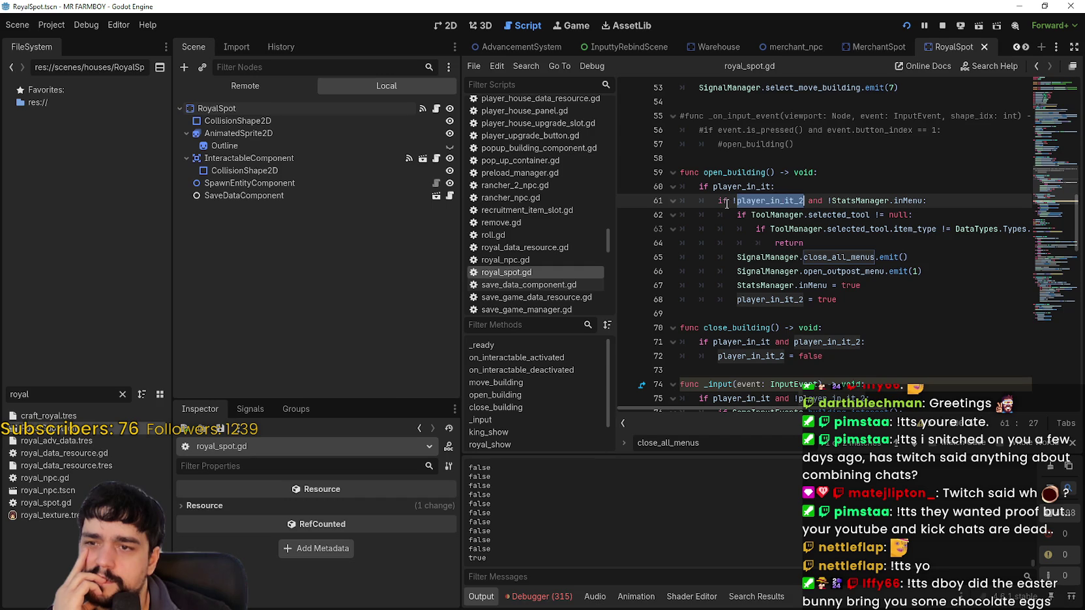
left_click_drag(718, 201, 856, 202)
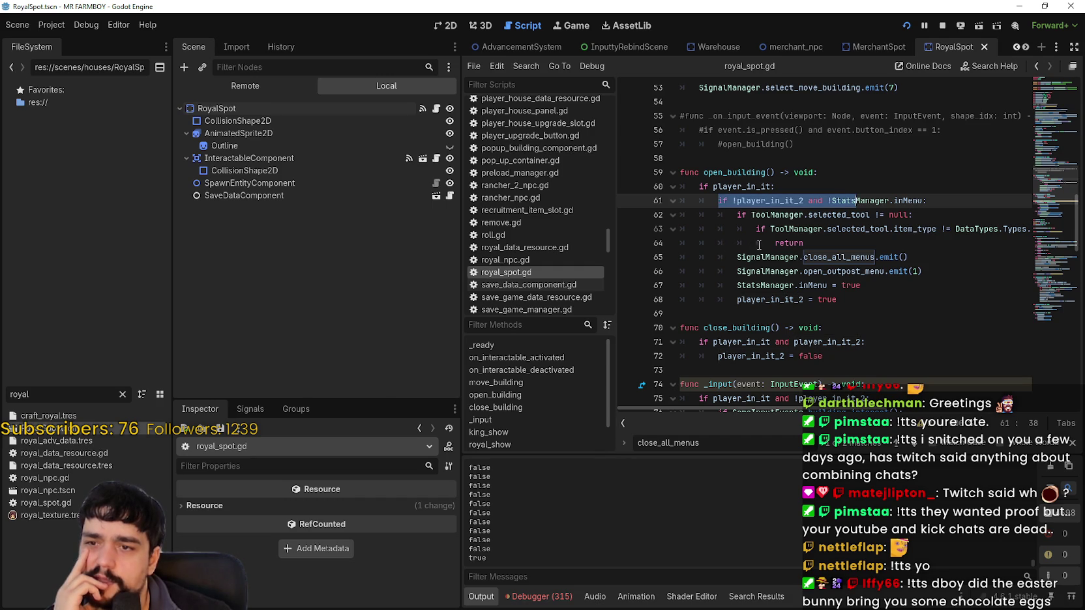
scroll(652, 245, "right", 2)
scroll(652, 245, "left", 2)
Step: Delete the commented-out _on_input_event block (lines 54–57) from royal_spot.gd
left_click(737, 299)
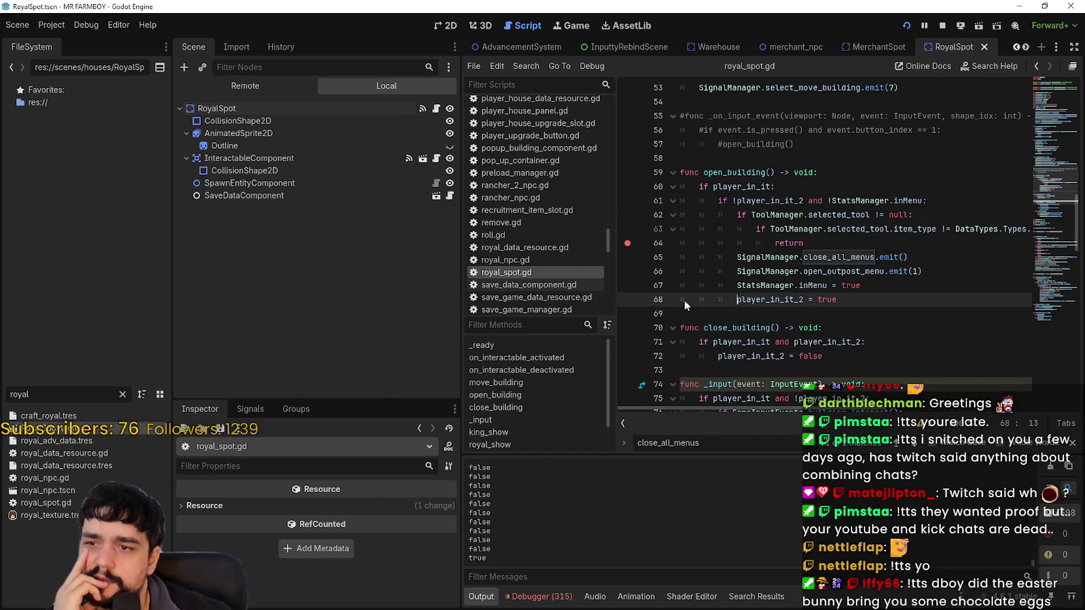
scroll(780, 287, "up", 2)
mouse_move(808, 229)
left_mouse_down()
mouse_move(717, 229)
mouse_move(628, 189)
left_mouse_up()
key("Delete")
scroll(749, 183, "down", 2)
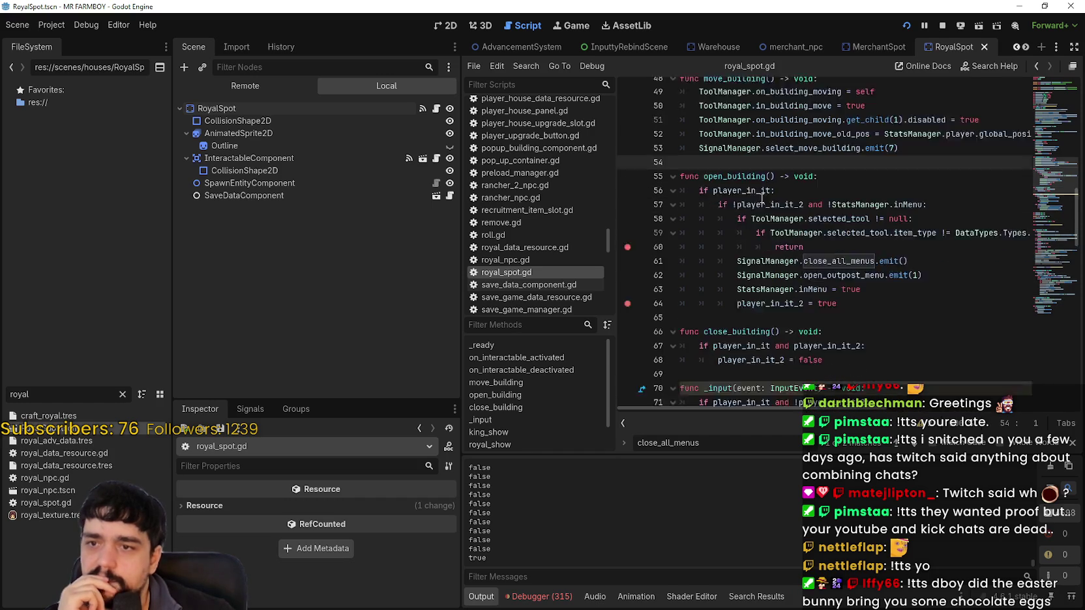
Step: Add breakpoints on royal_spot.gd lines 64, 68 and 79, and dismiss the search bar
left_click(811, 196)
scroll(813, 197, "down", 2)
scroll(782, 235, "up", 2)
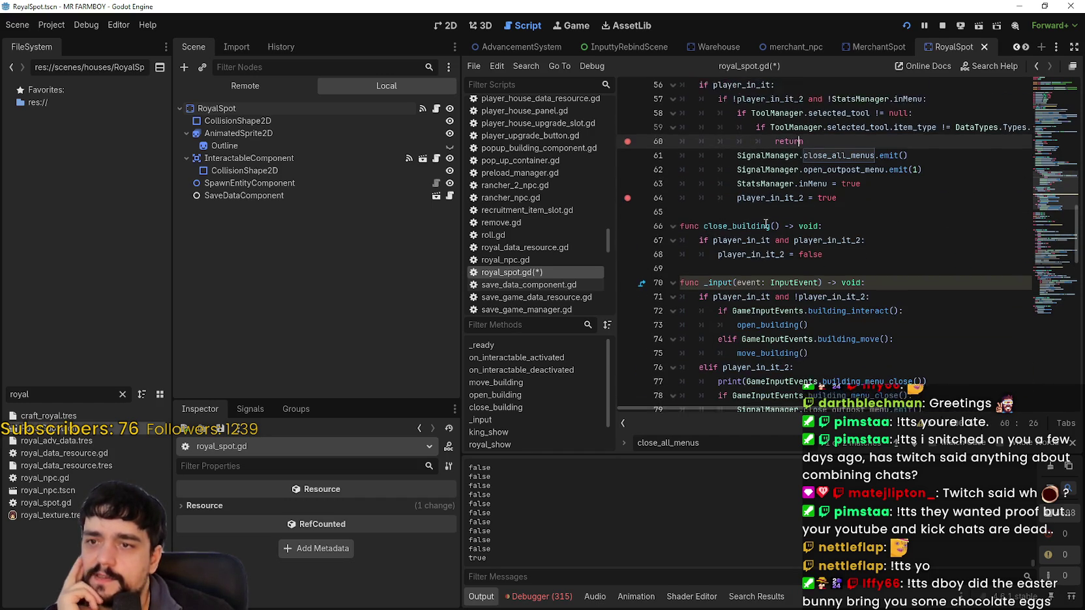
left_click(745, 267)
scroll(746, 267, "down", 1)
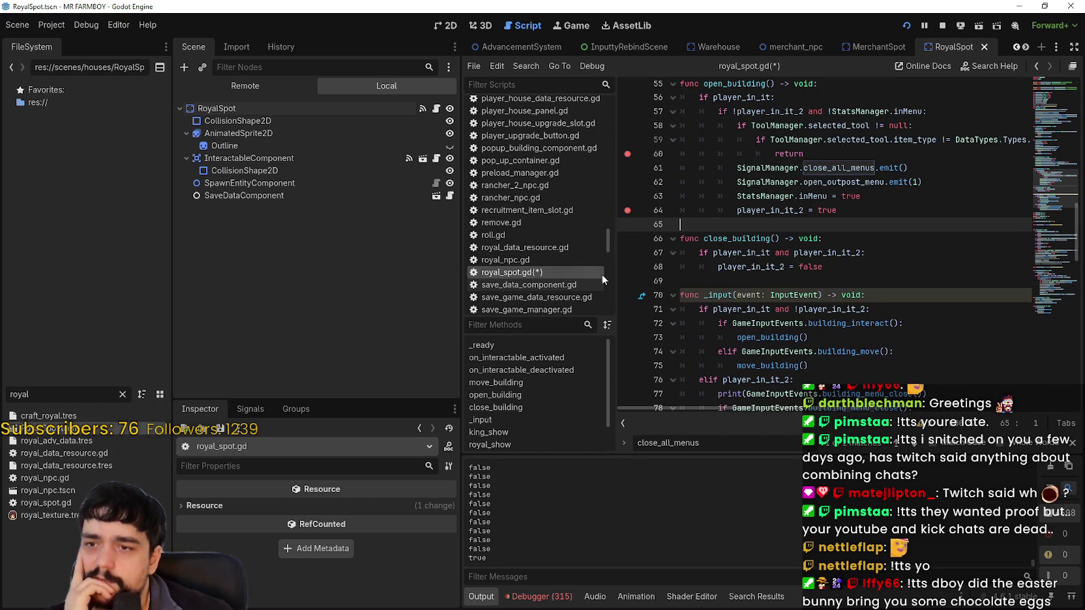
left_click(713, 279)
scroll(801, 274, "down", 2)
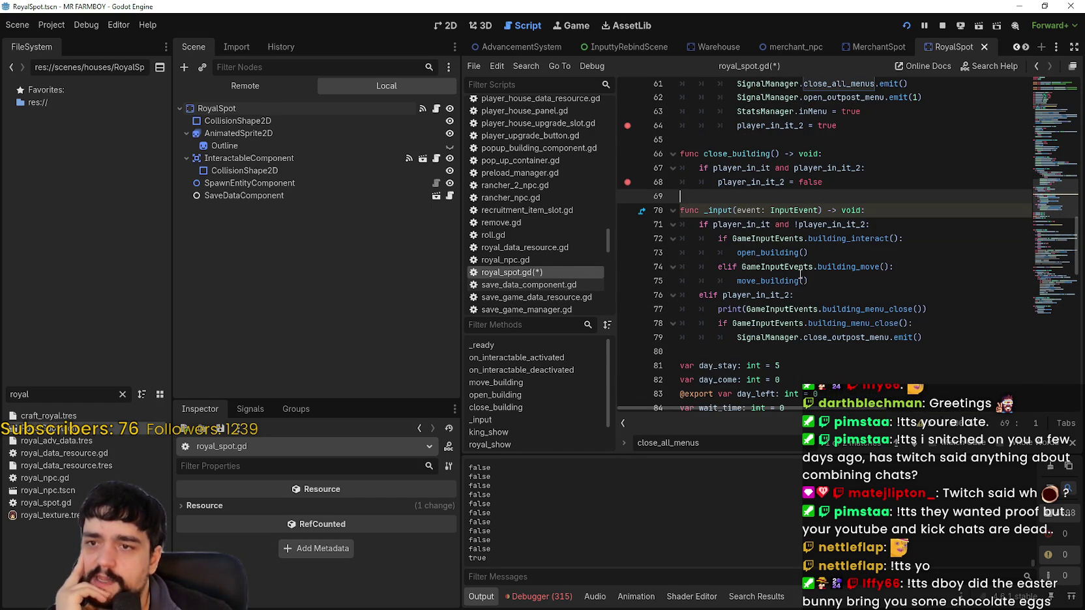
scroll(801, 273, "down", 1)
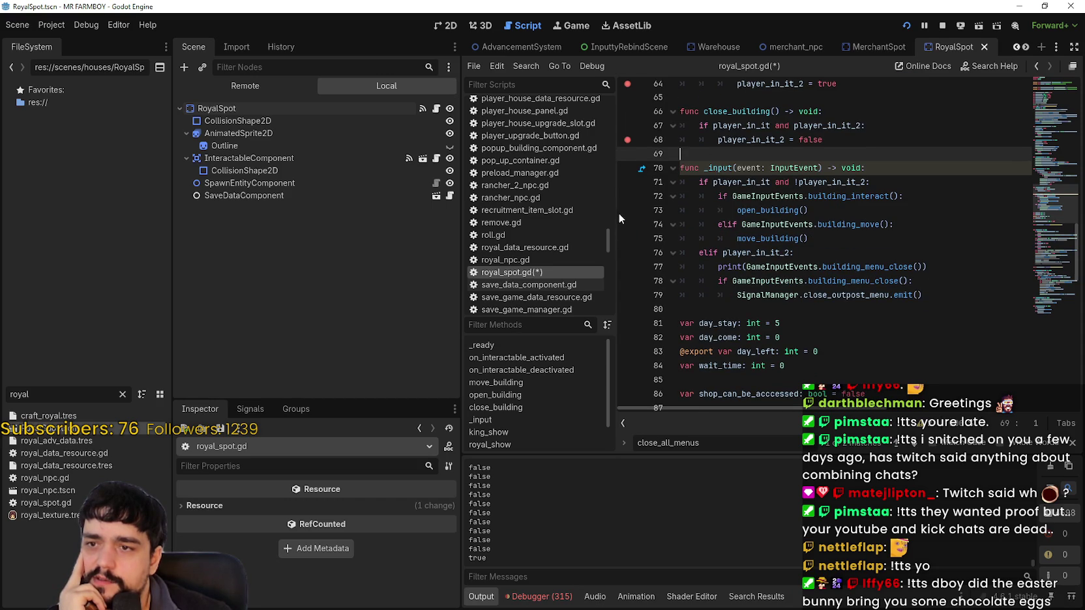
scroll(774, 229, "up", 7)
scroll(774, 228, "down", 8)
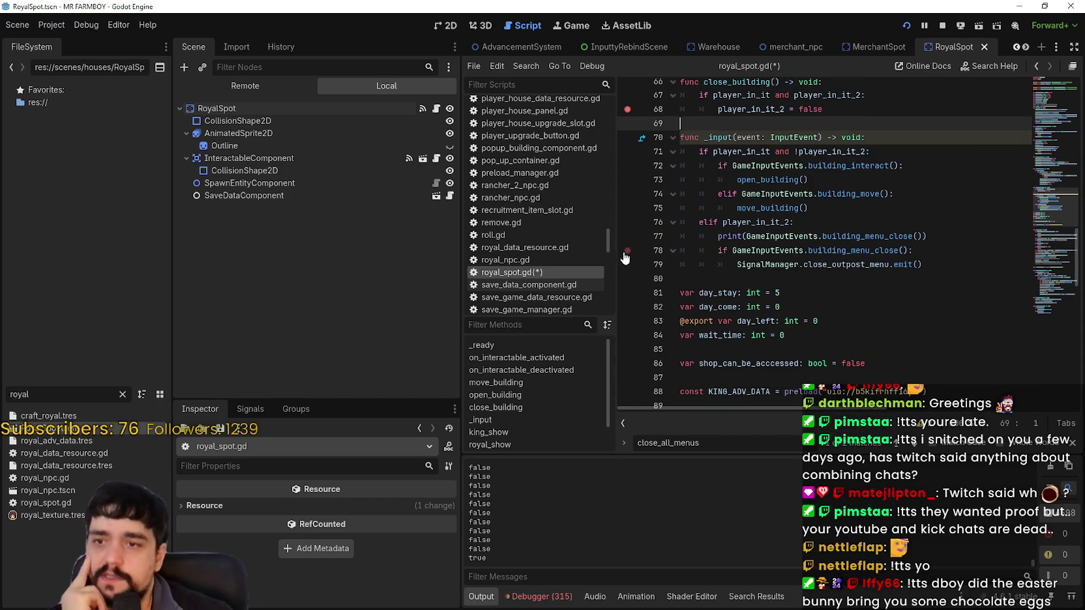
left_click(812, 281)
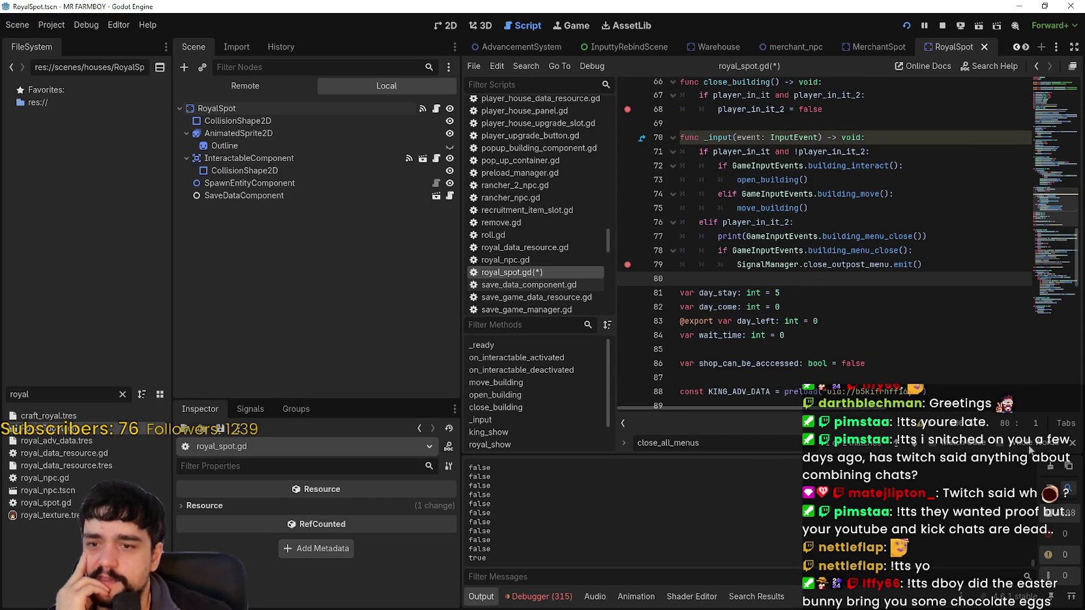
left_click(1073, 444)
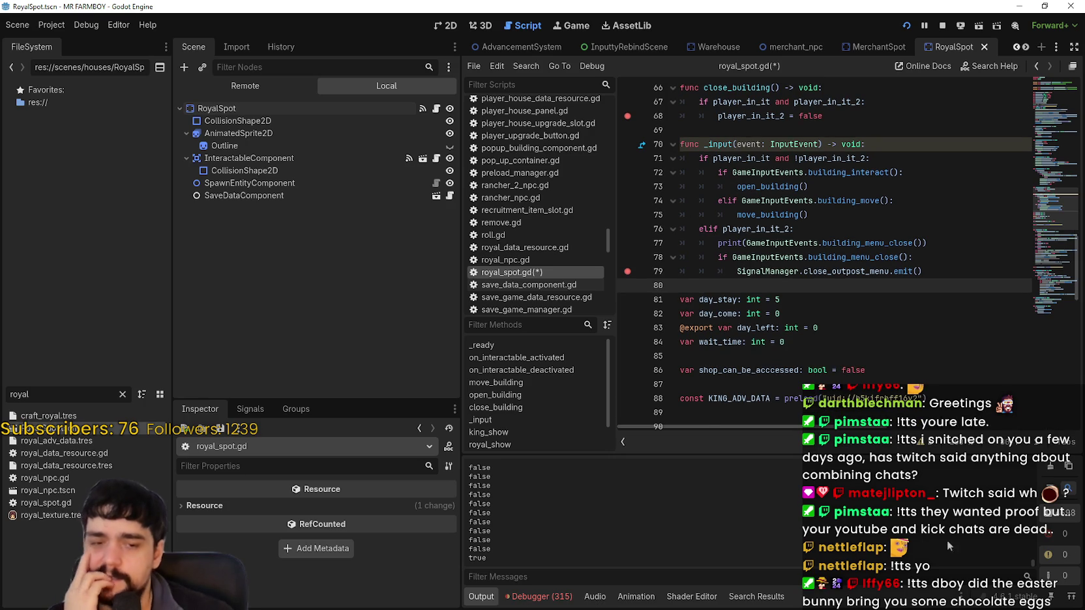
Step: Run the game and close the King's Outpost popup twice, resuming past each breakpoint
key("alt+Tab")
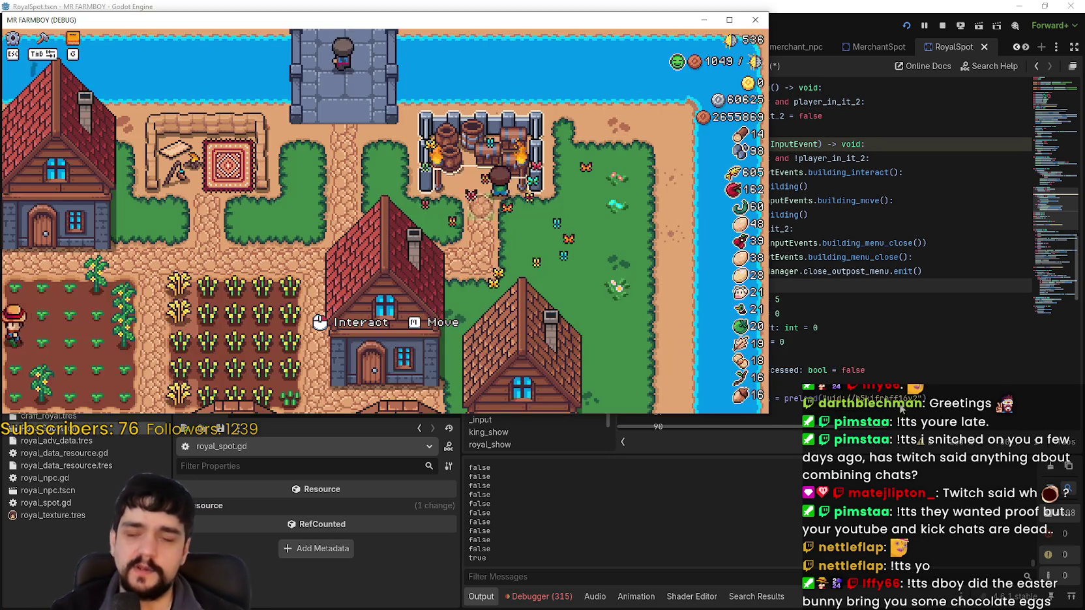
key("Escape")
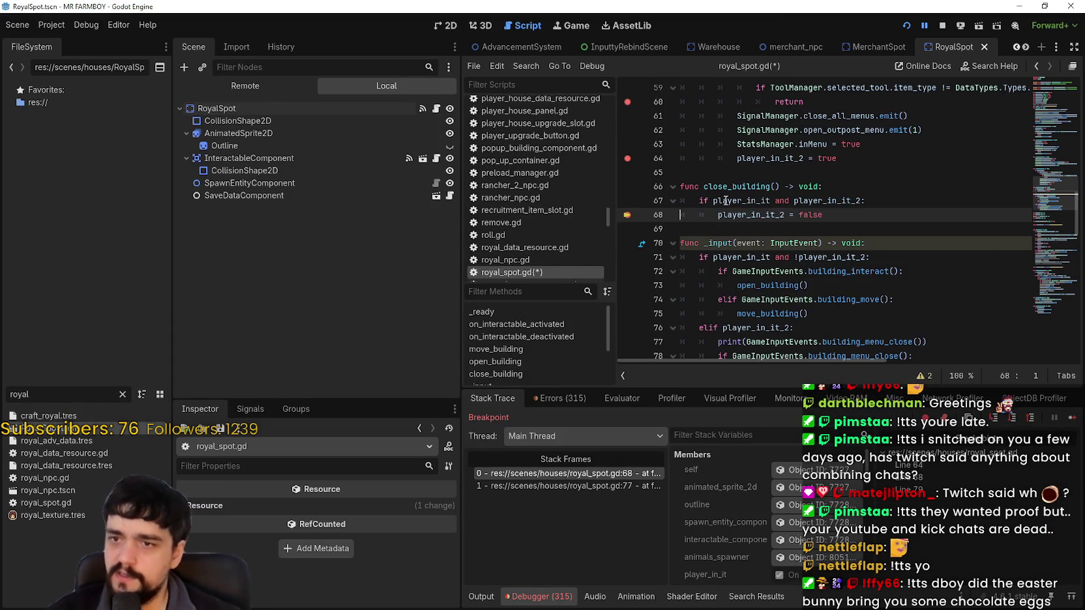
left_click(1072, 418)
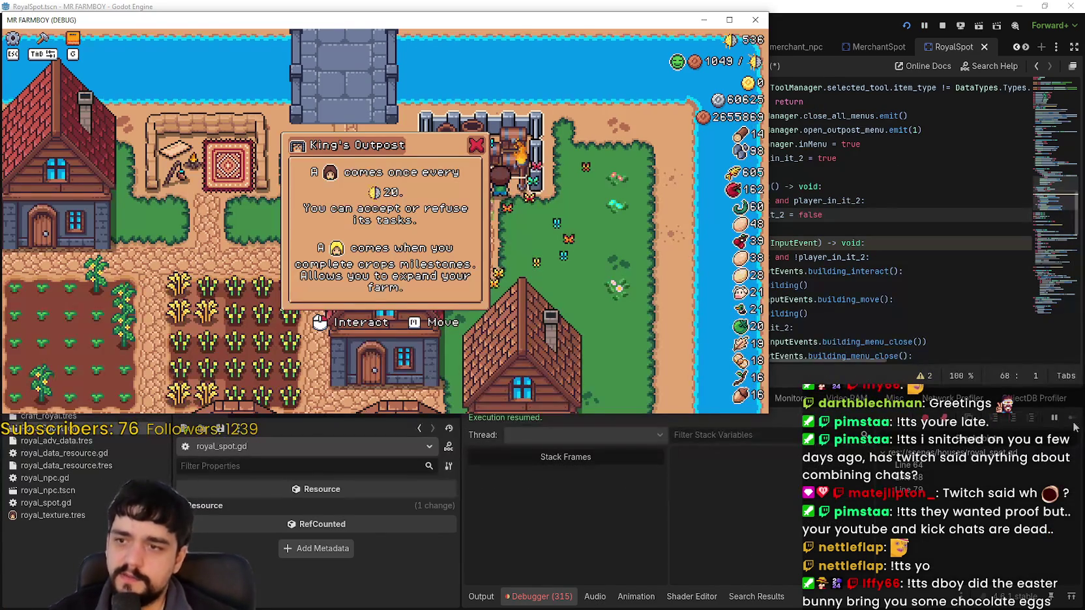
key("Escape")
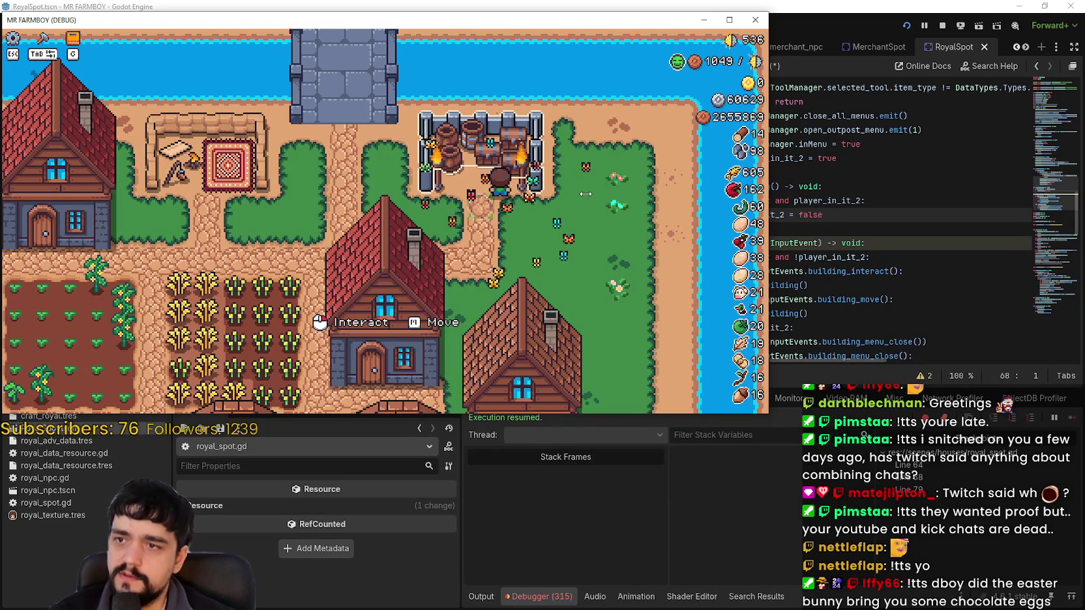
left_click(1072, 417)
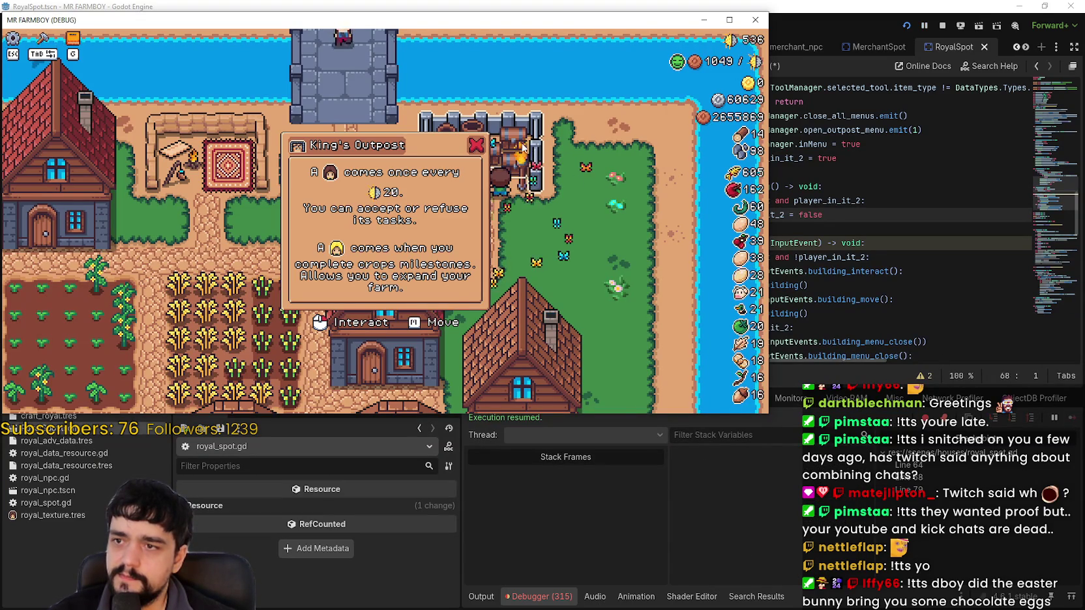
key("Escape")
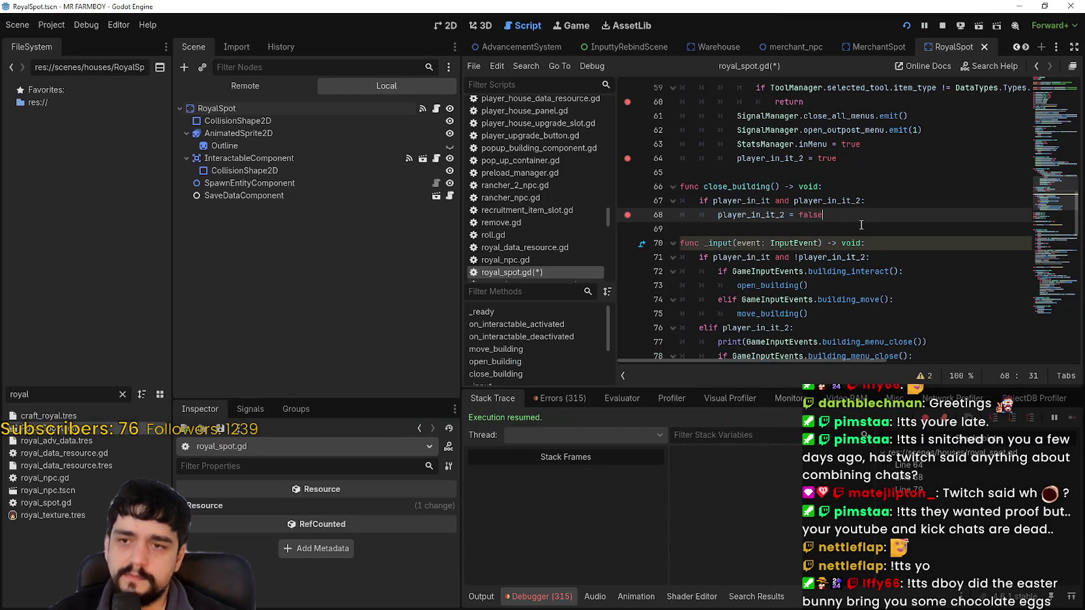
Step: Check the inMenu and player_in_it_2 lines, resume the game, and return to line 68
scroll(861, 225, "up", 3)
left_click_drag(840, 286, 633, 268)
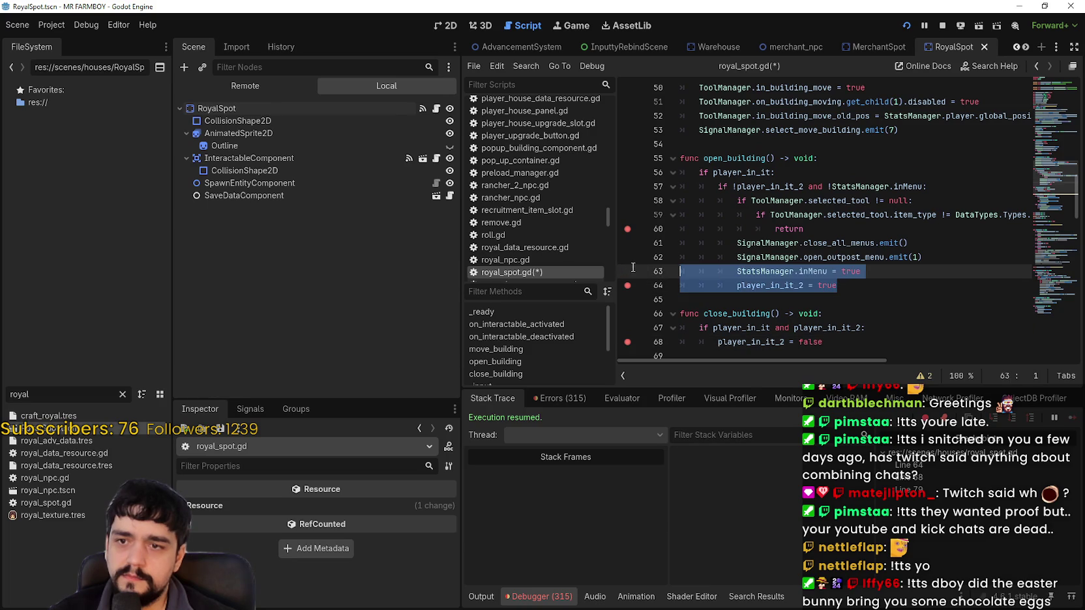
key("ctrl+z")
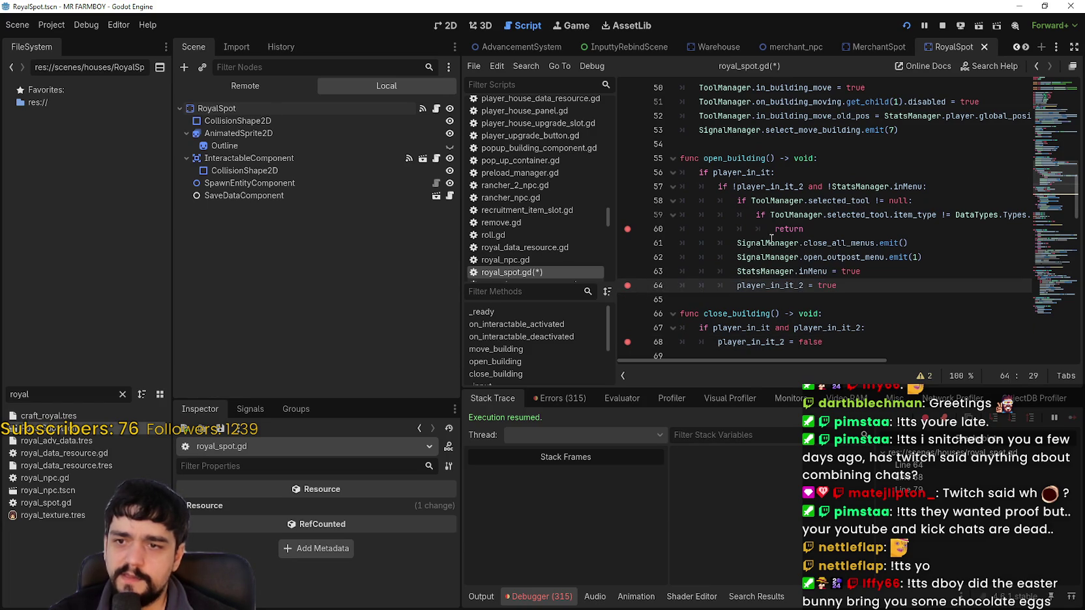
scroll(772, 239, "down", 3)
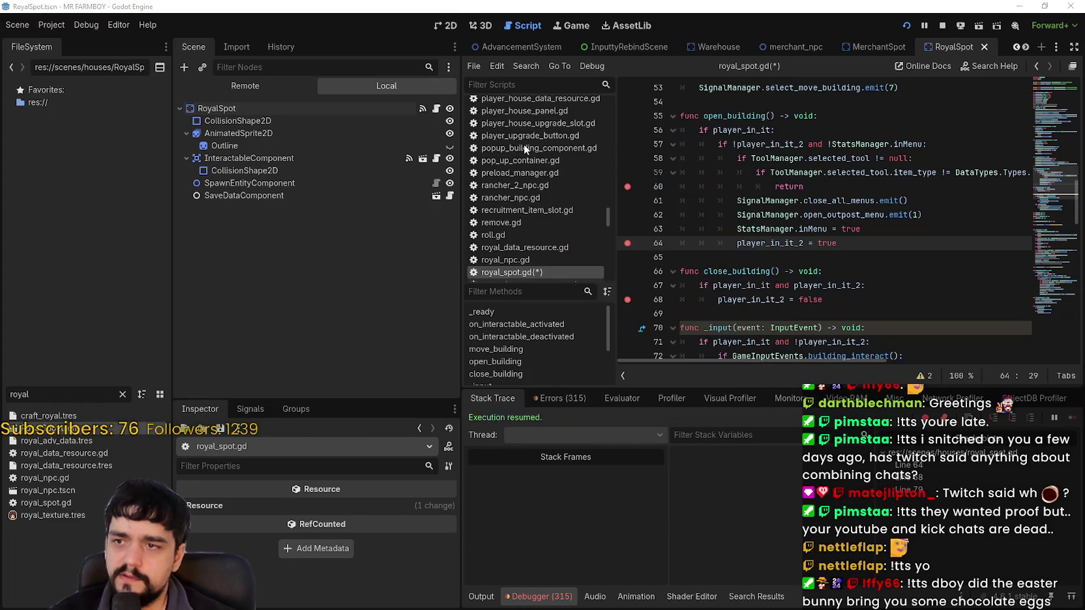
left_click(1076, 417)
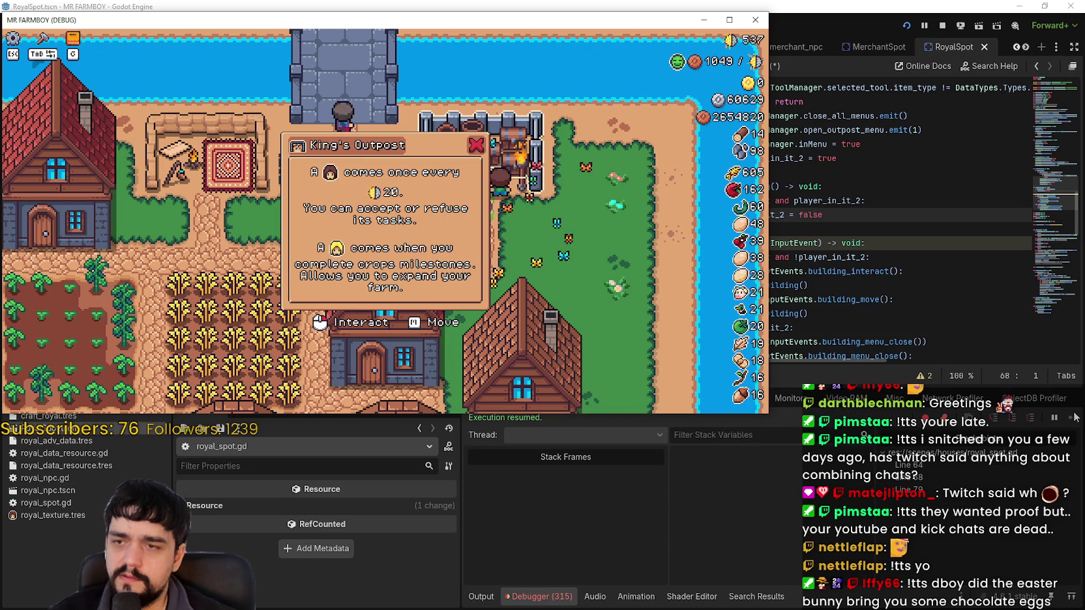
left_click(860, 214)
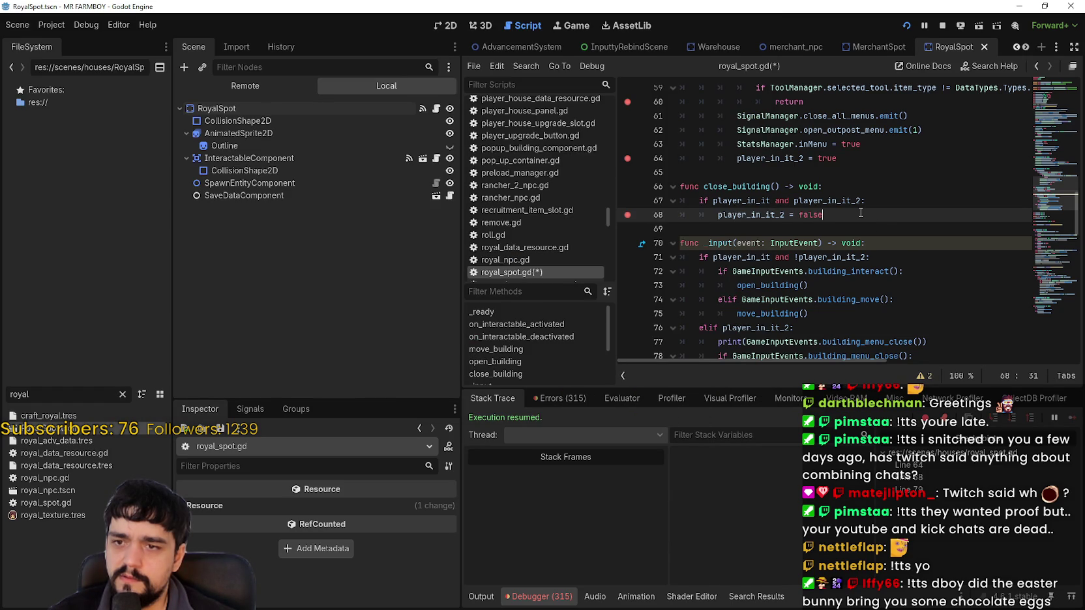
Step: Remove the blank line after open_building in royal_spot.gd
scroll(861, 223, "up", 4)
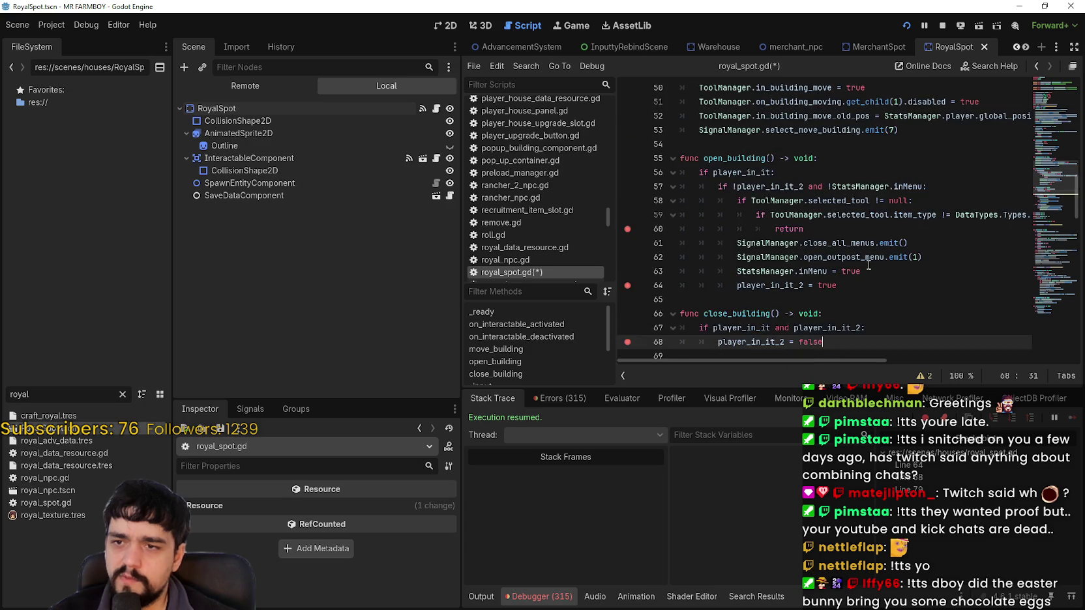
scroll(866, 266, "down", 1)
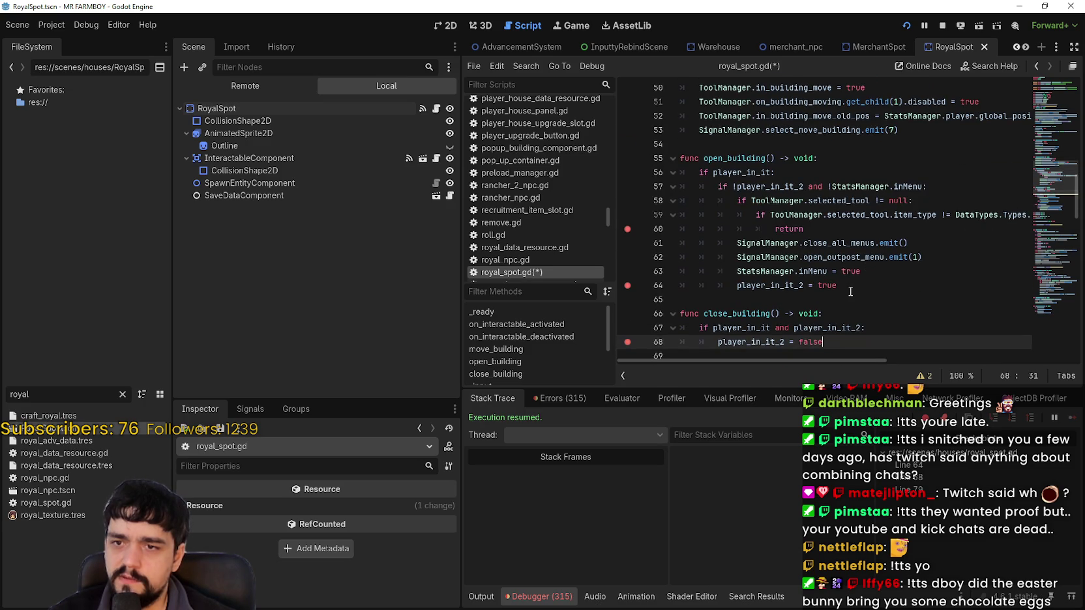
left_click_drag(850, 290, 632, 158)
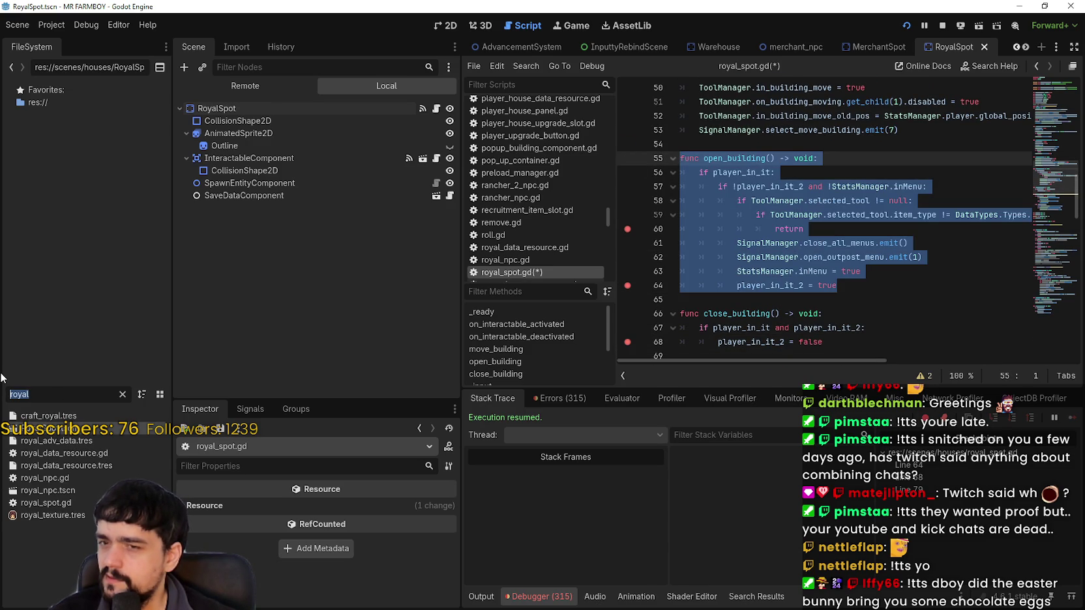
left_click(786, 296)
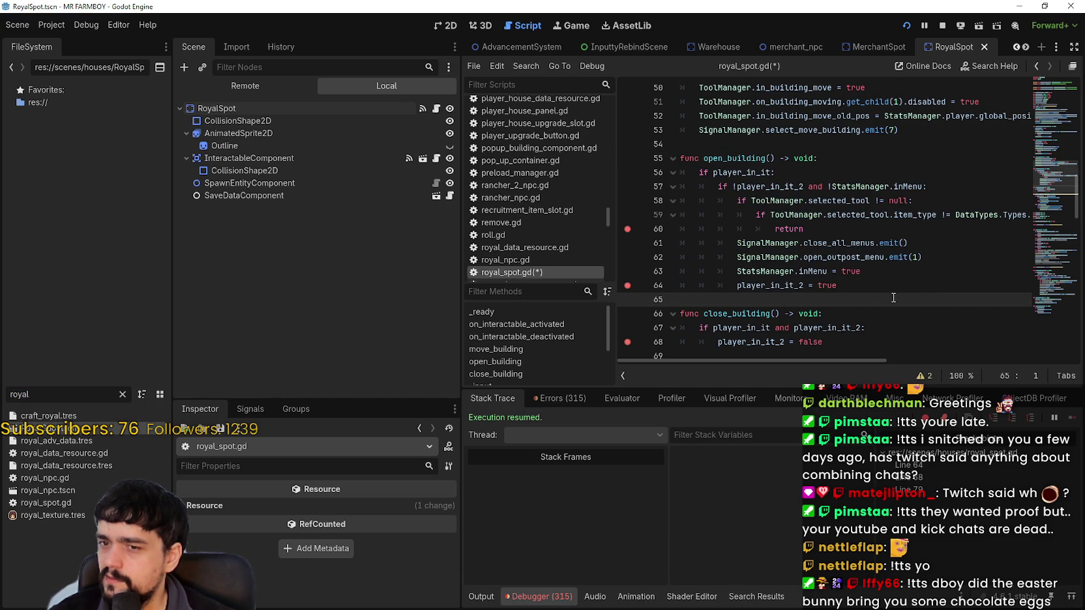
key("BackSpace")
scroll(894, 287, "down", 2)
Step: Rerun the game and close the King's Outpost menu, resuming from the breakpoint
key("F5")
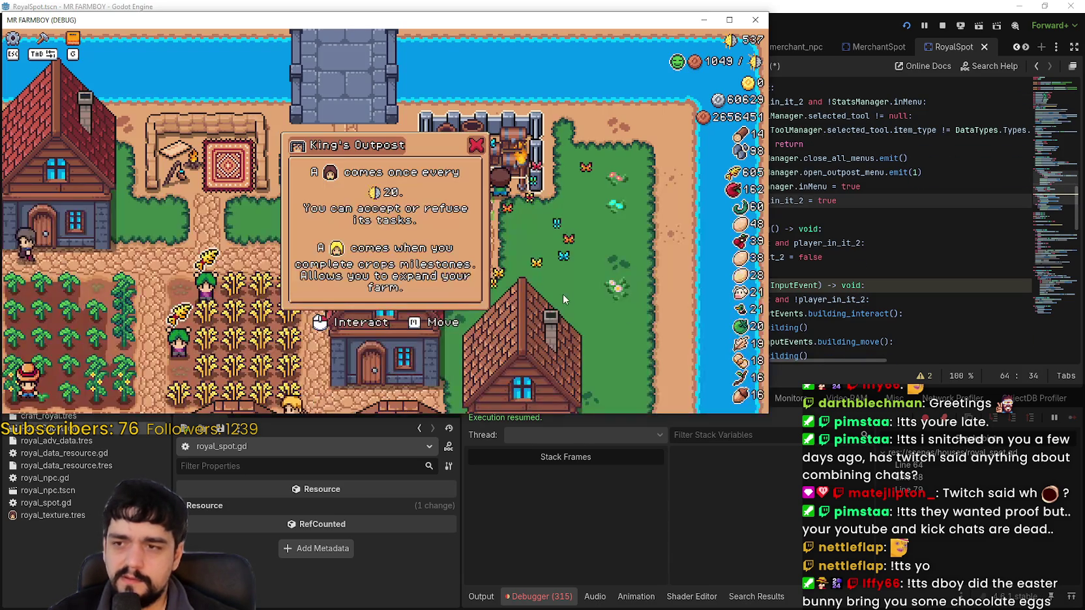
key("Escape")
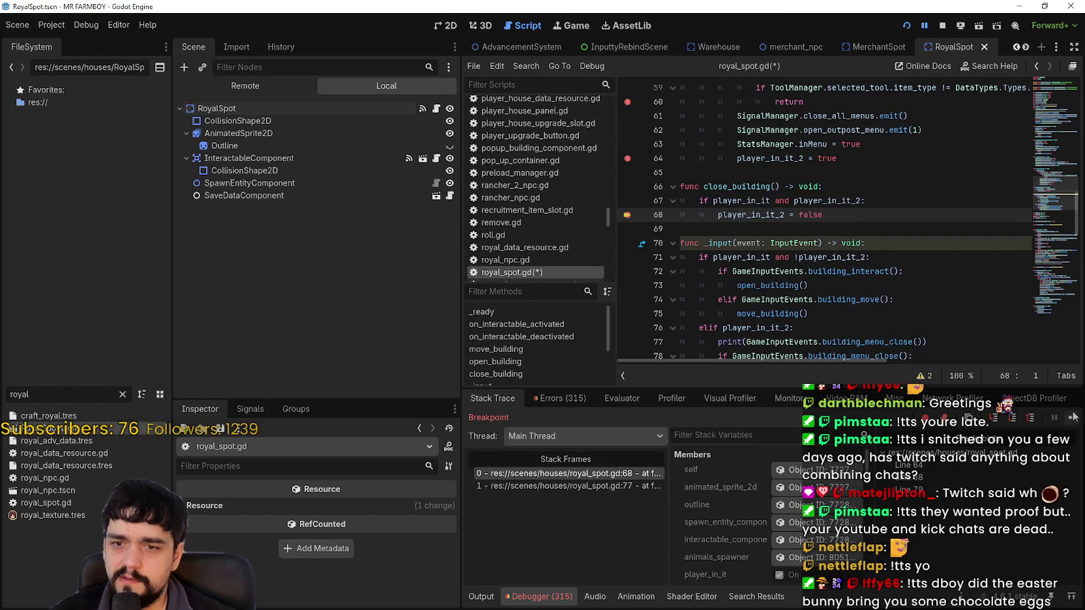
left_click(1072, 419)
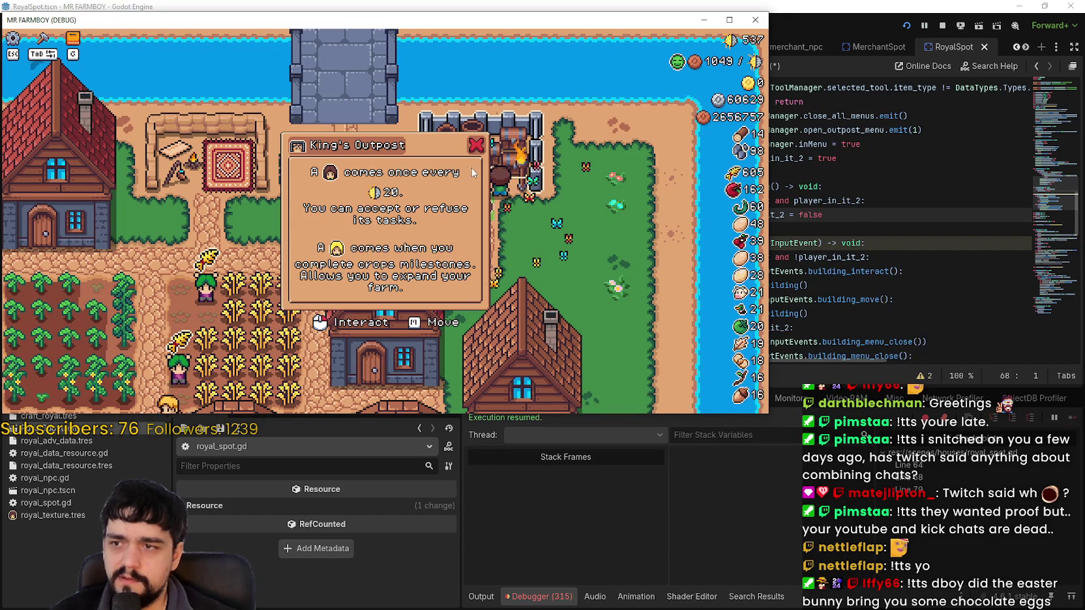
key("Escape")
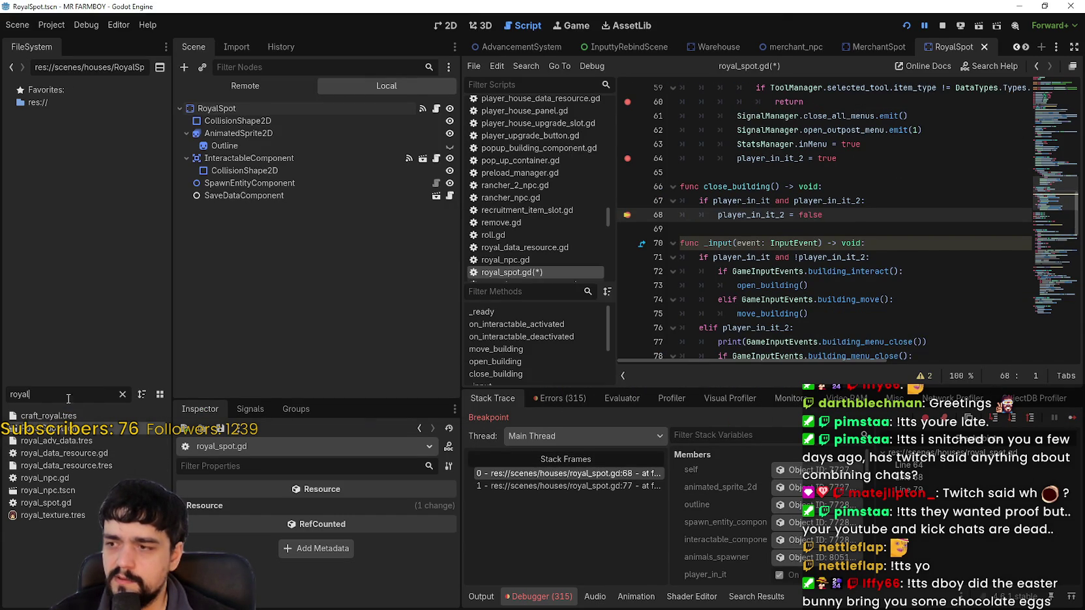
Step: Review open_building, then reopen the outpost in-game and close its menu past the breakpoints
scroll(904, 265, "up", 2)
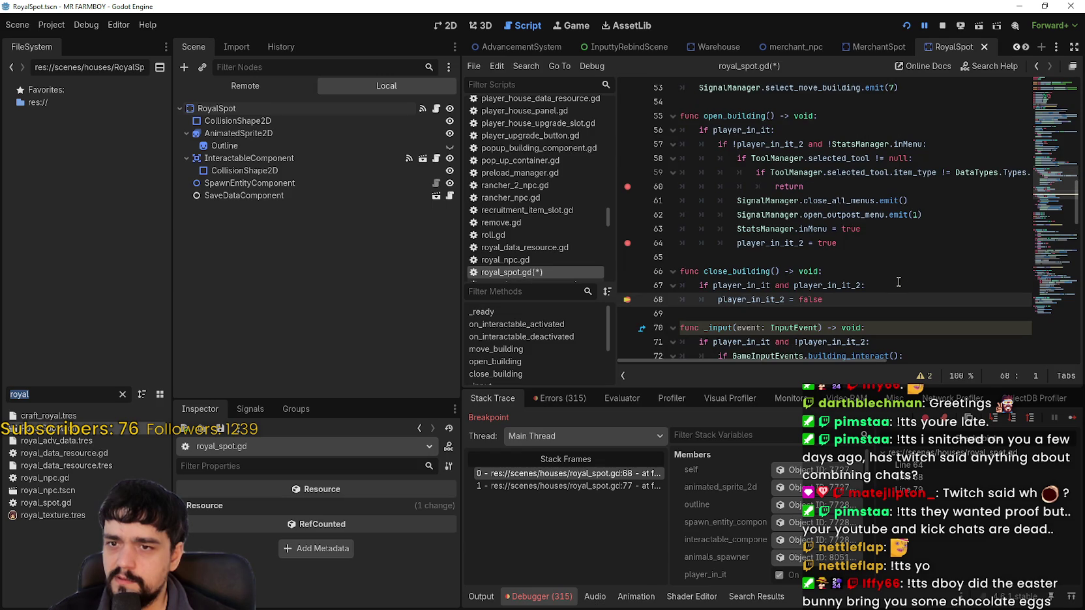
left_click_drag(835, 244, 624, 103)
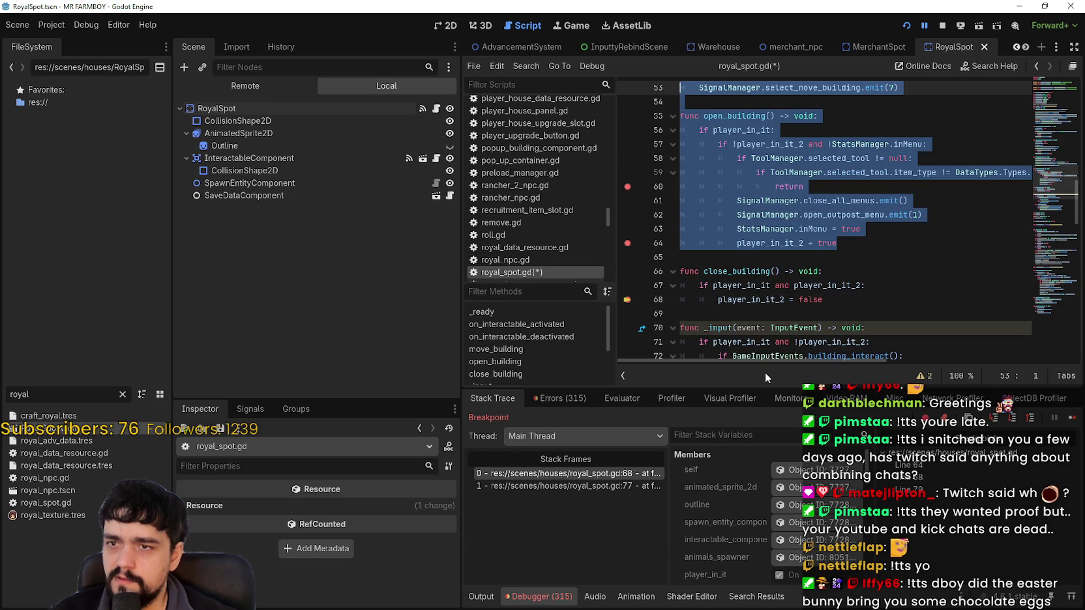
left_click(849, 173)
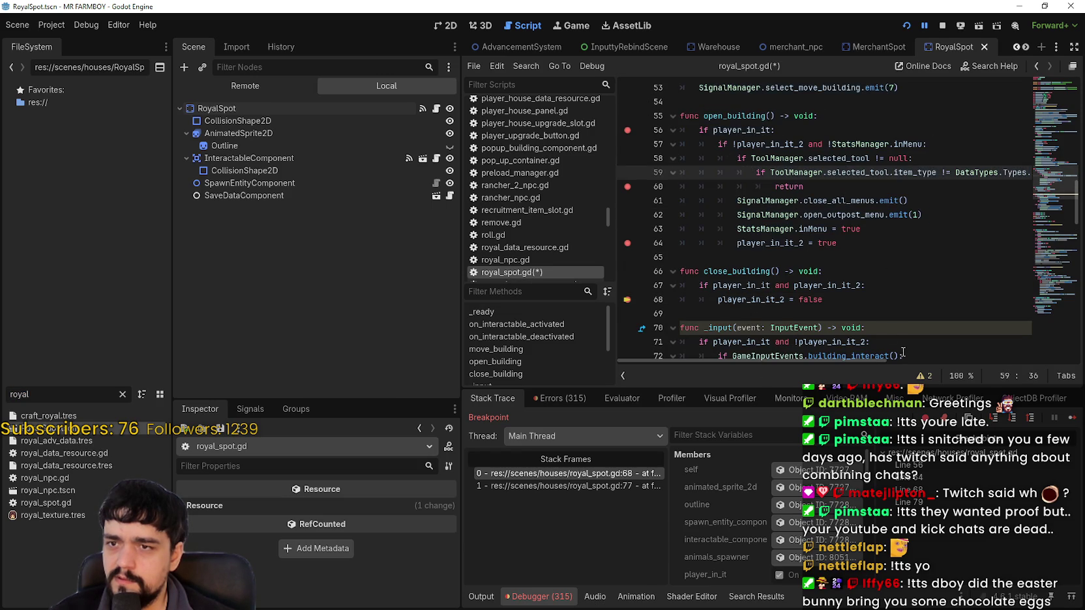
left_click(1072, 417)
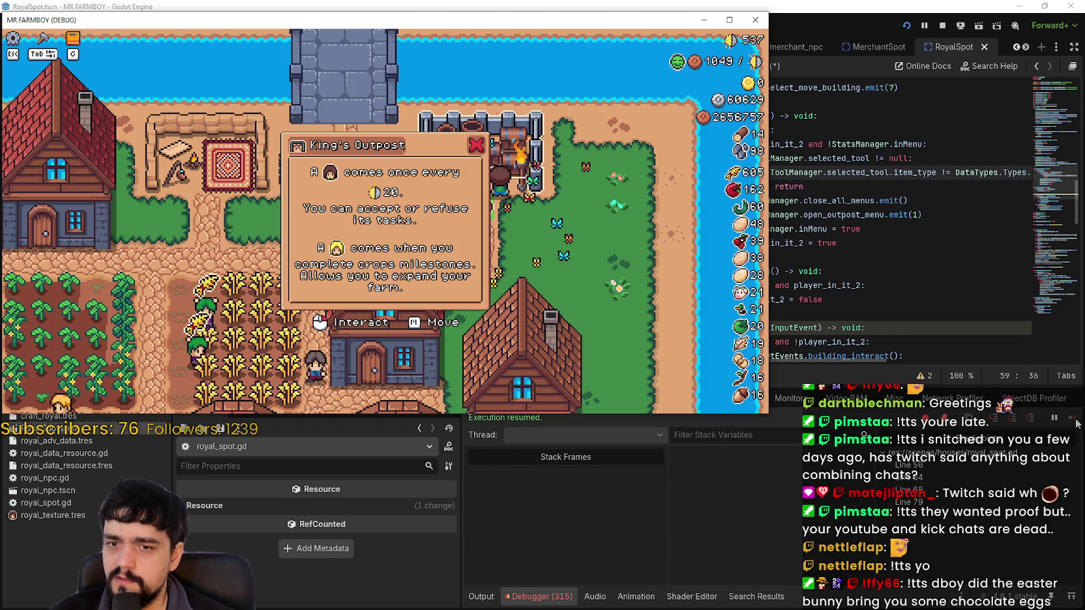
left_click(601, 220)
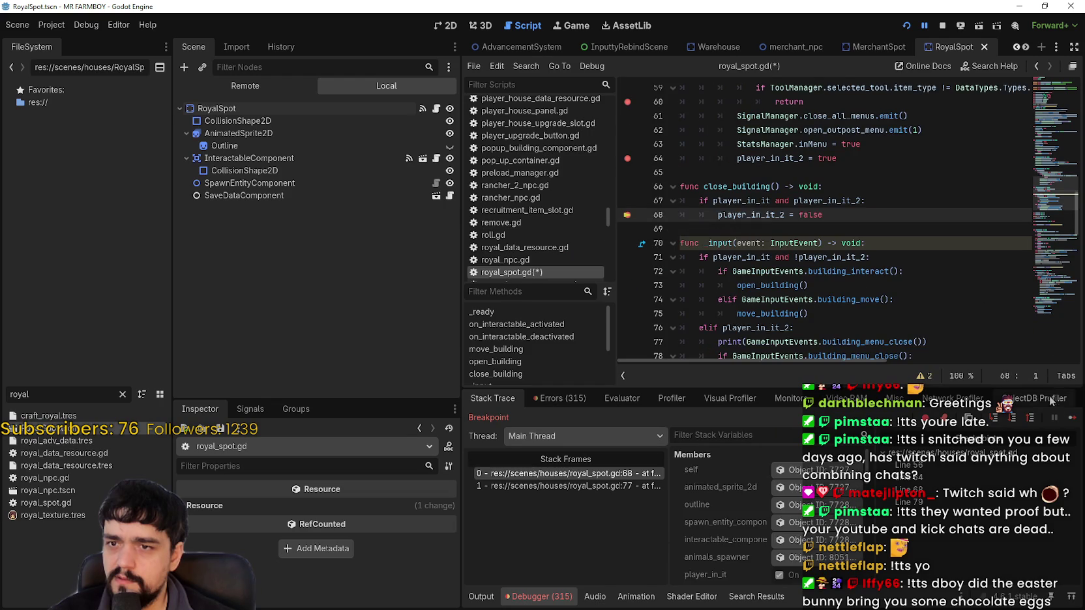
left_click(1071, 419)
key("Escape")
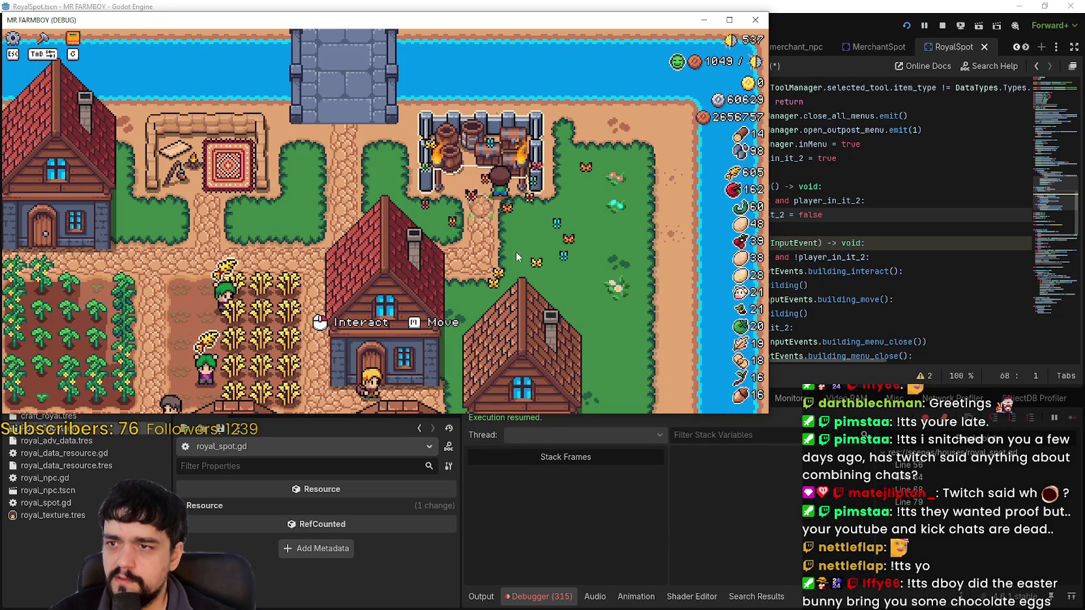
Step: Return to the editor and scroll royal_spot.gd to the open_building section
left_click(887, 254)
scroll(833, 288, "up", 5)
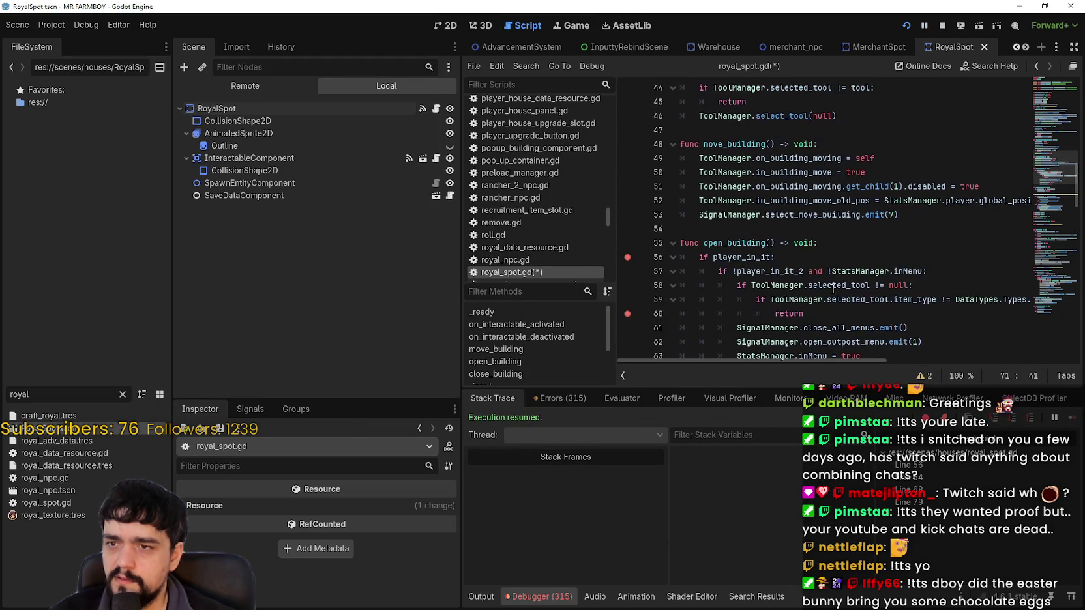
scroll(833, 289, "up", 6)
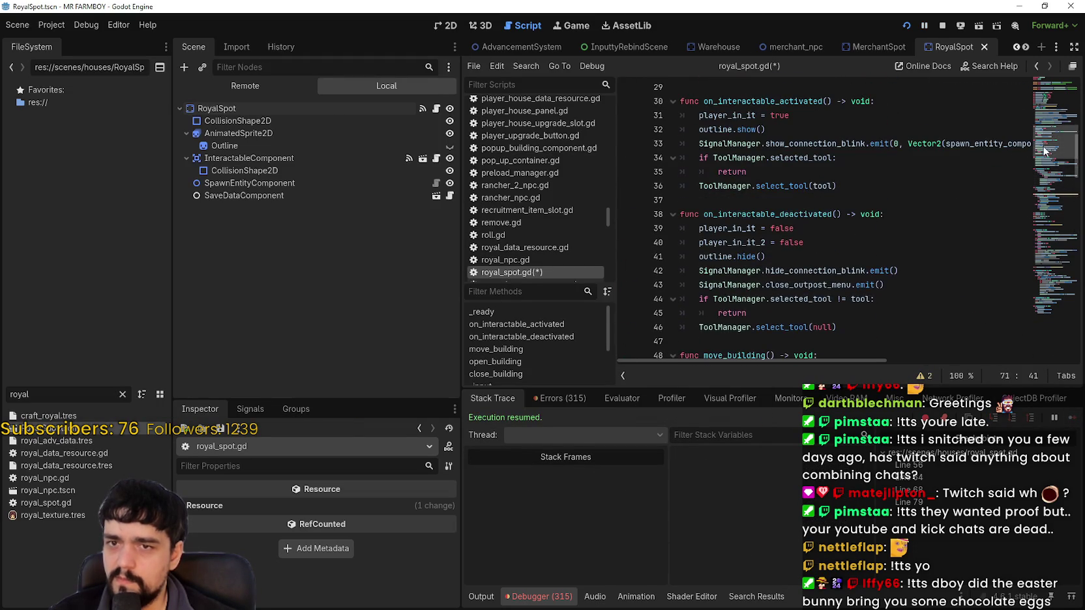
left_click(1061, 92)
scroll(837, 268, "down", 15)
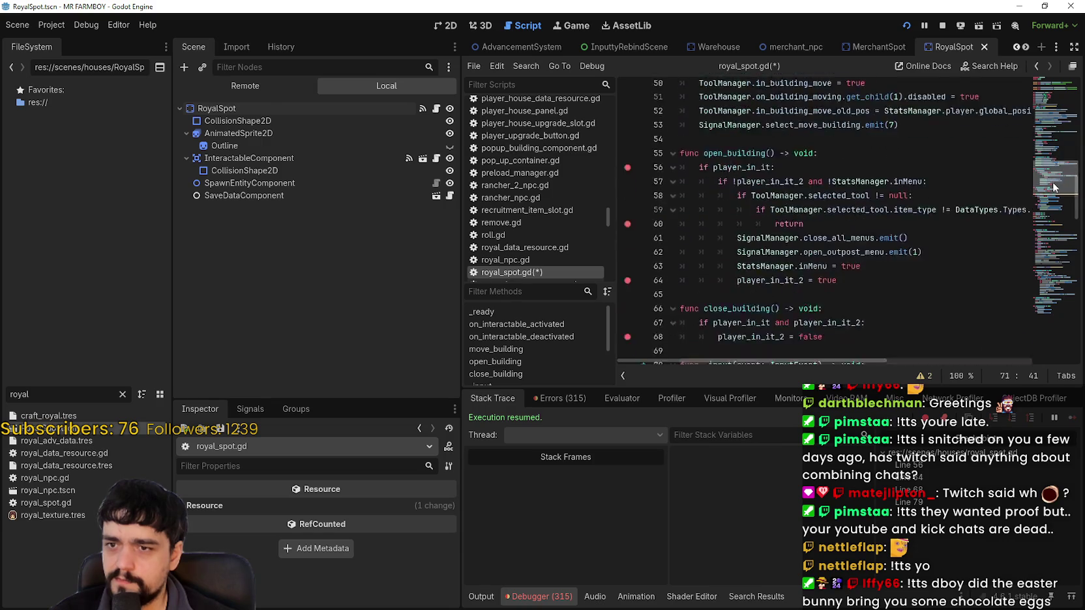
scroll(837, 268, "up", 1)
left_click_drag(57, 388, 58, 387)
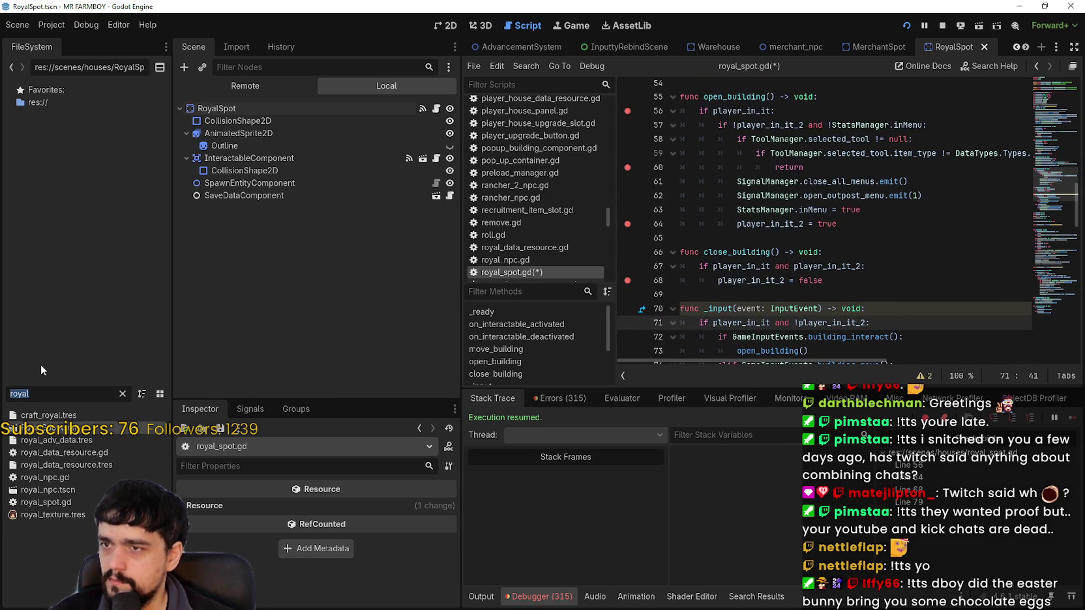
Step: View the RoyalSpot sprite in the 2D workspace, reopen royal_spot.gd, and select the file filter text
left_click(451, 25)
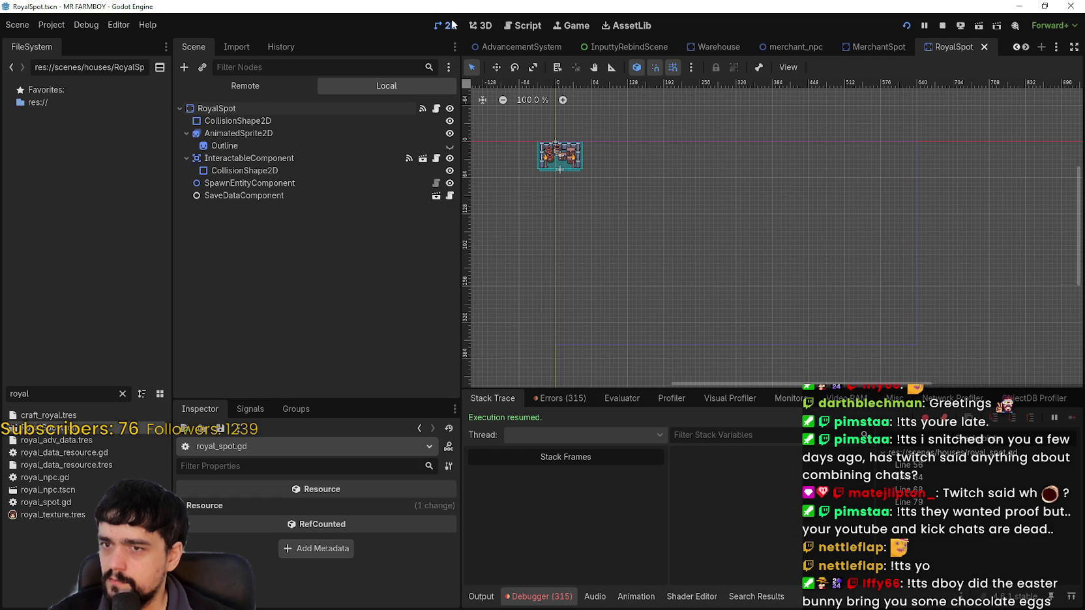
scroll(525, 124, "up", 10)
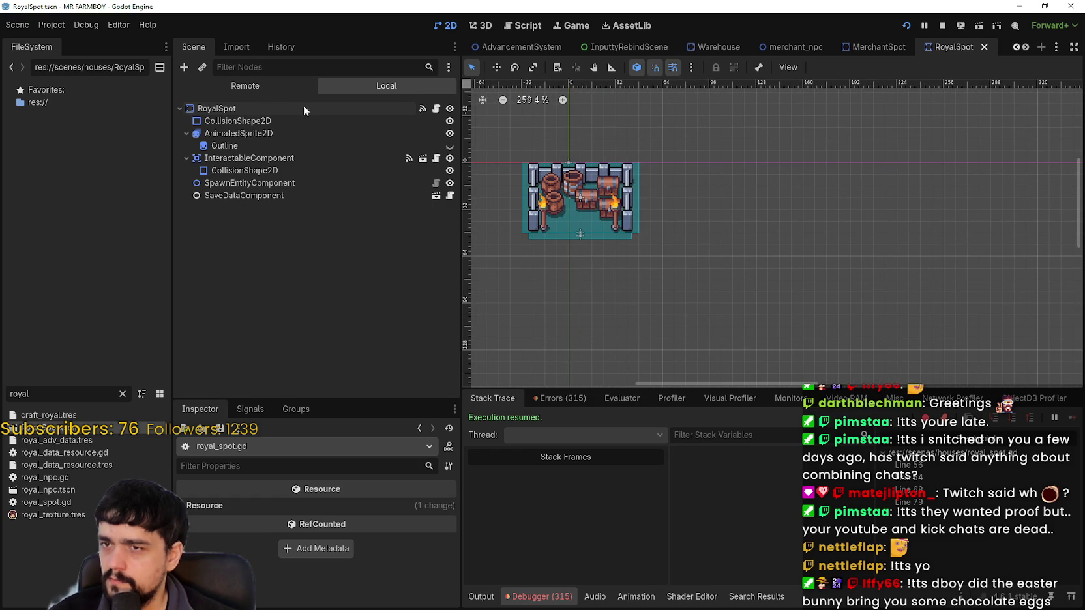
left_click(436, 108)
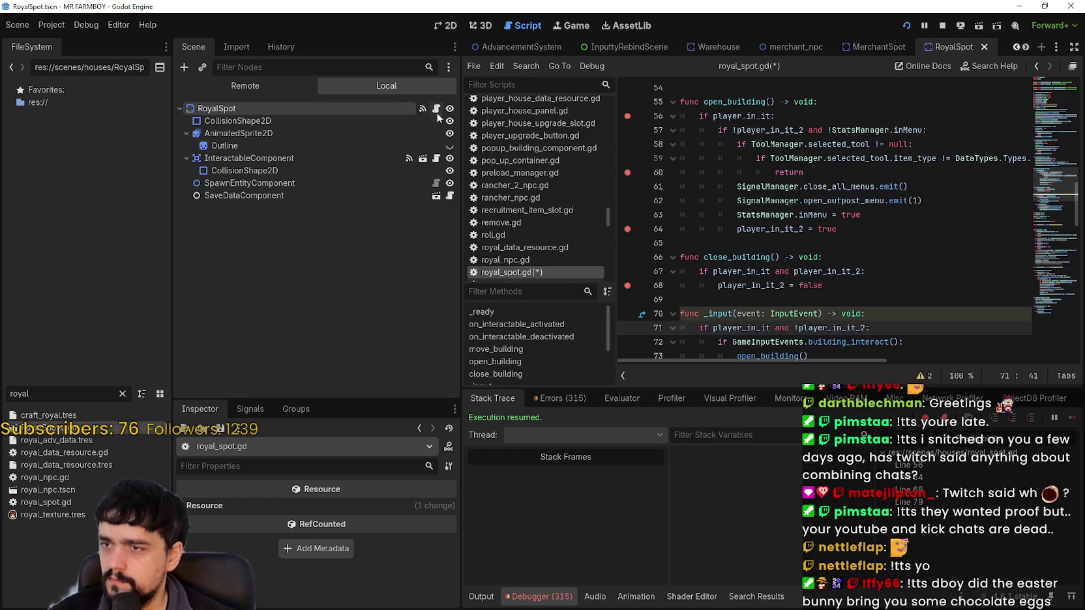
double_click(48, 393)
Step: Filter files by 'merchant' and open MerchantSpot.tscn and merchant_spot.gd at line 86
type("merchant")
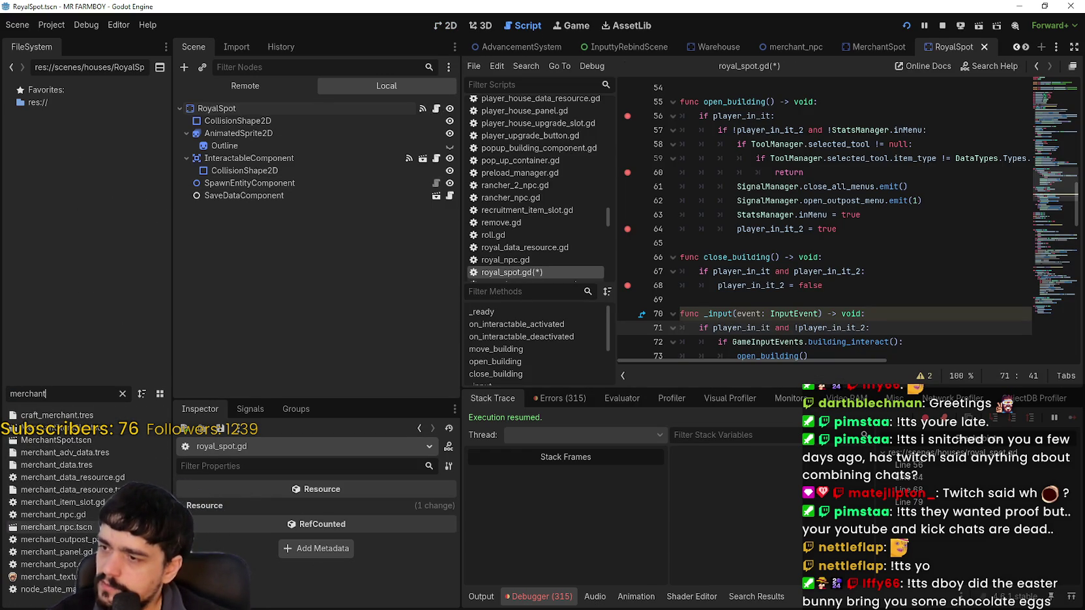
double_click(65, 528)
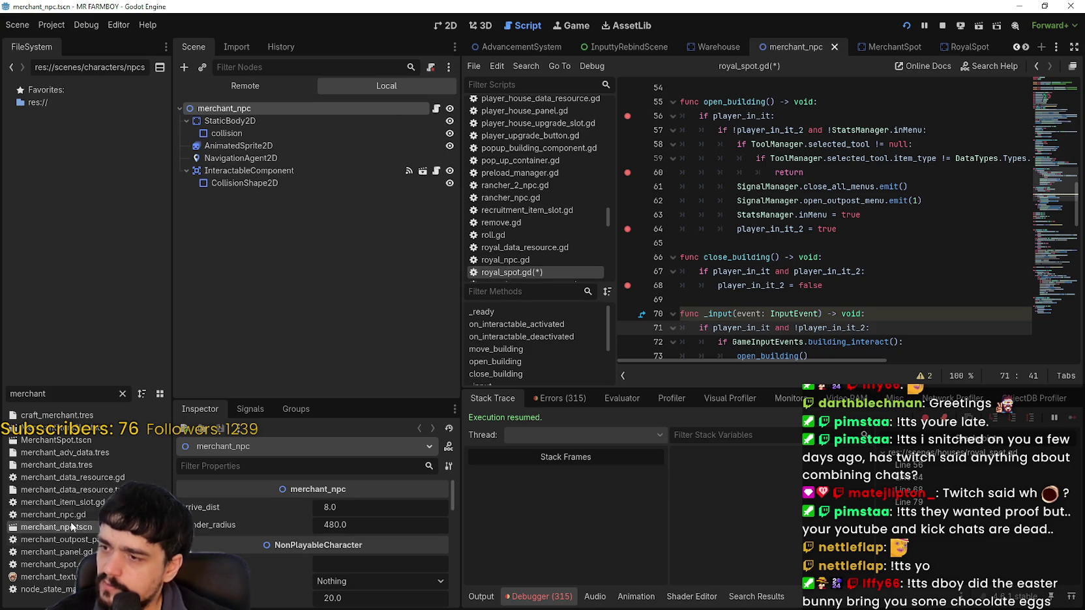
double_click(67, 441)
left_click(437, 108)
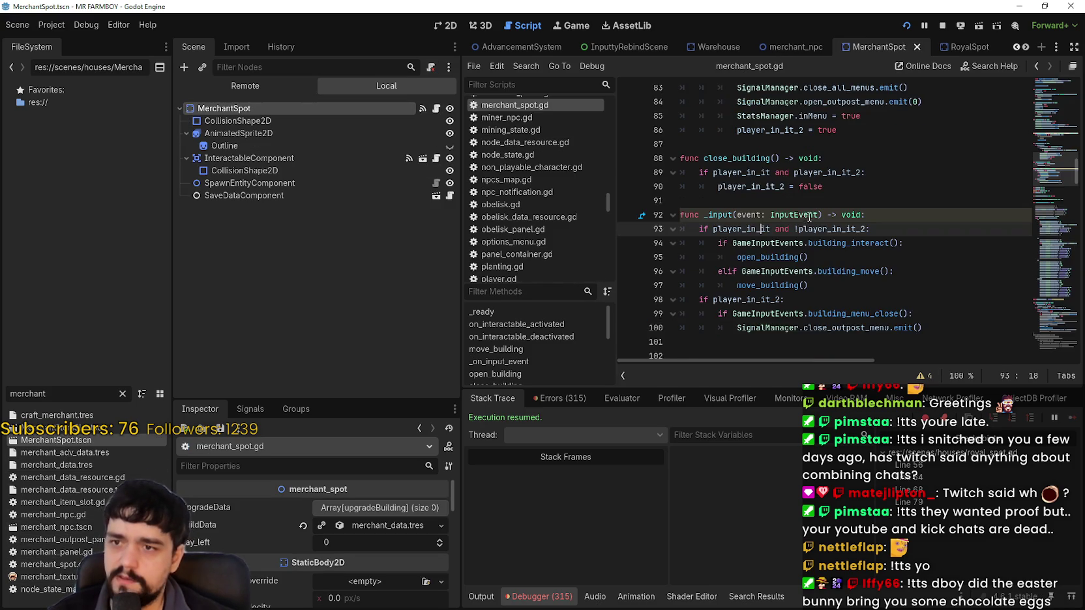
scroll(814, 230, "up", 5)
scroll(815, 230, "down", 4)
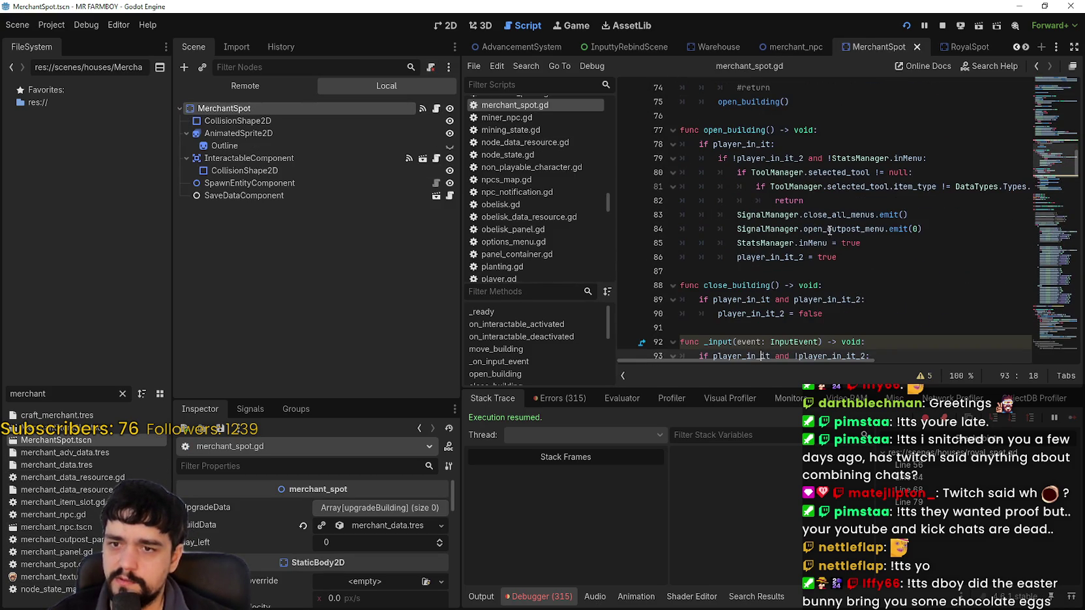
left_click(877, 251)
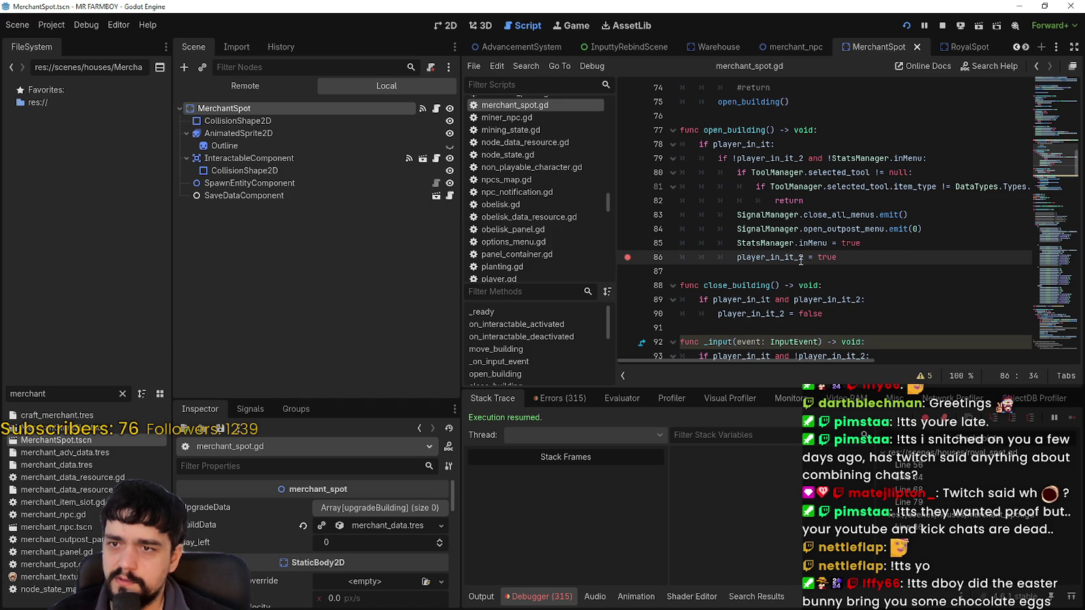
Step: Run the game, open and close the King's Outpost menu, and inspect the caller at royal_spot.gd line 77
key("F5")
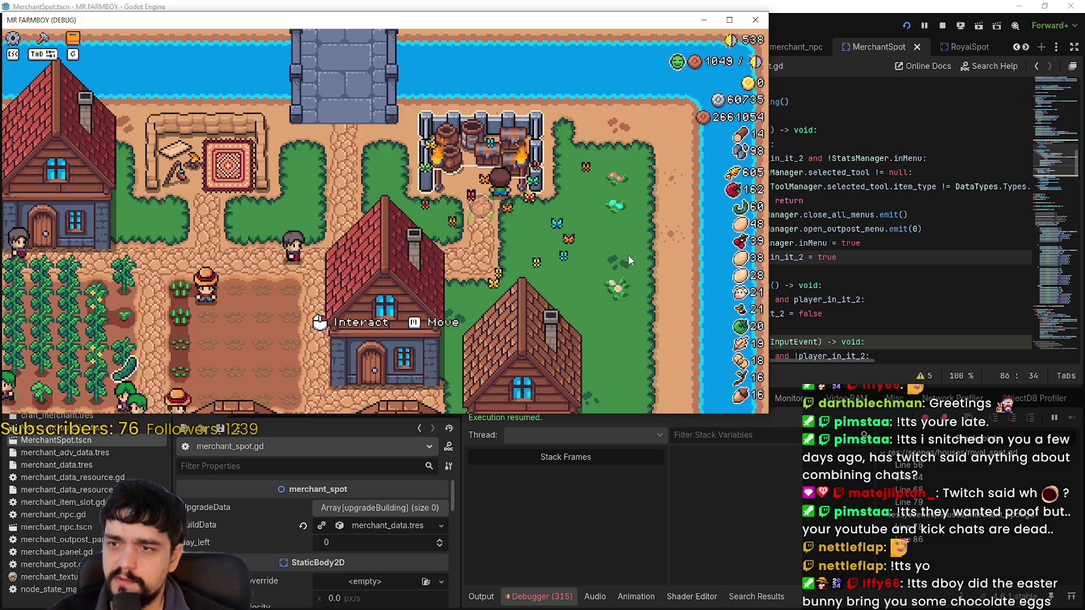
left_click(628, 260)
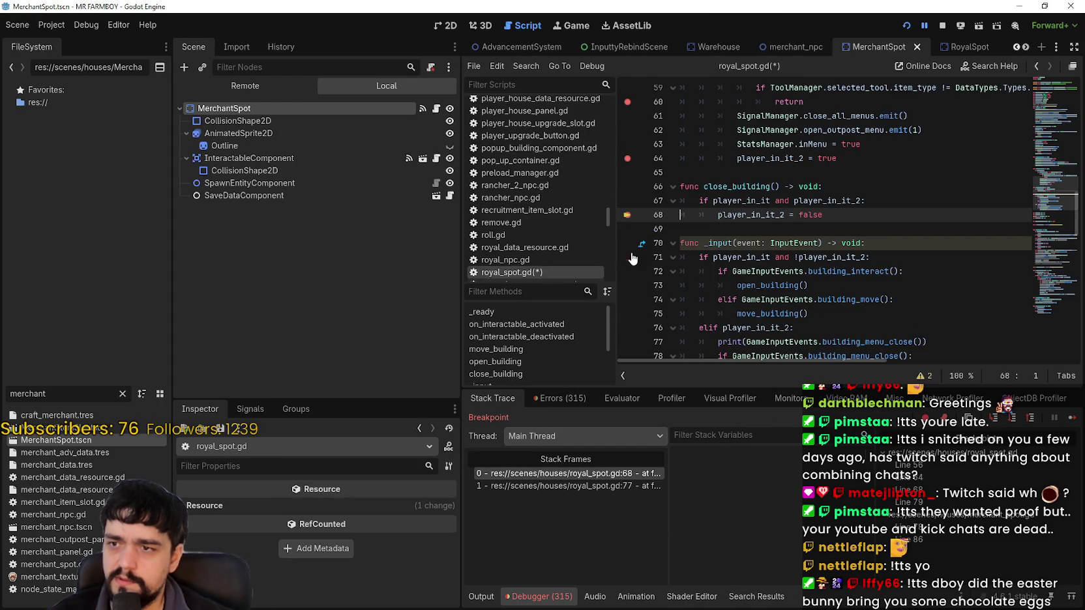
left_click(1073, 418)
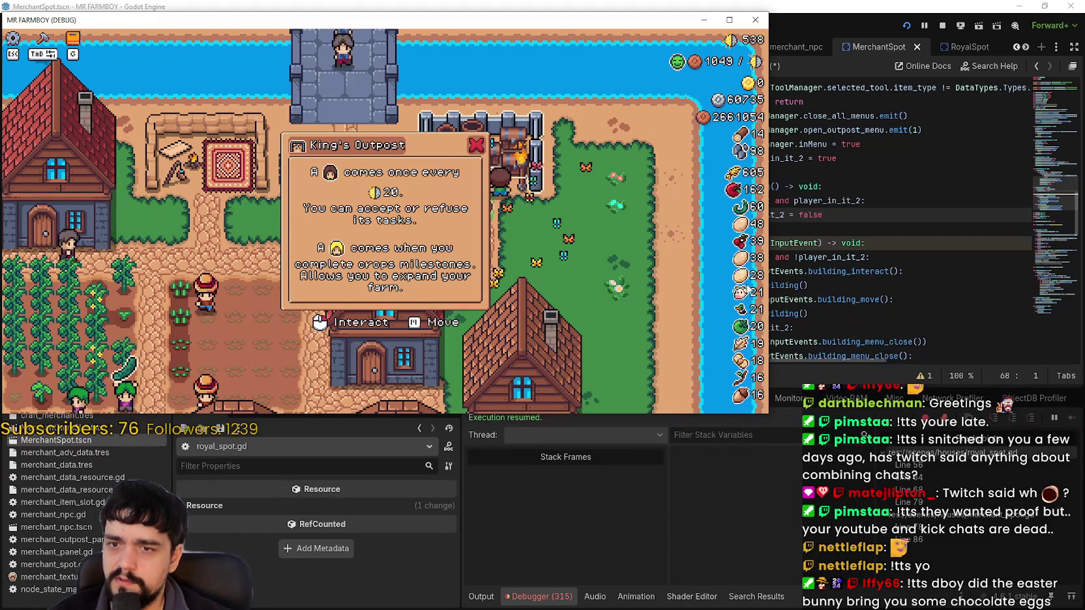
left_click(569, 294)
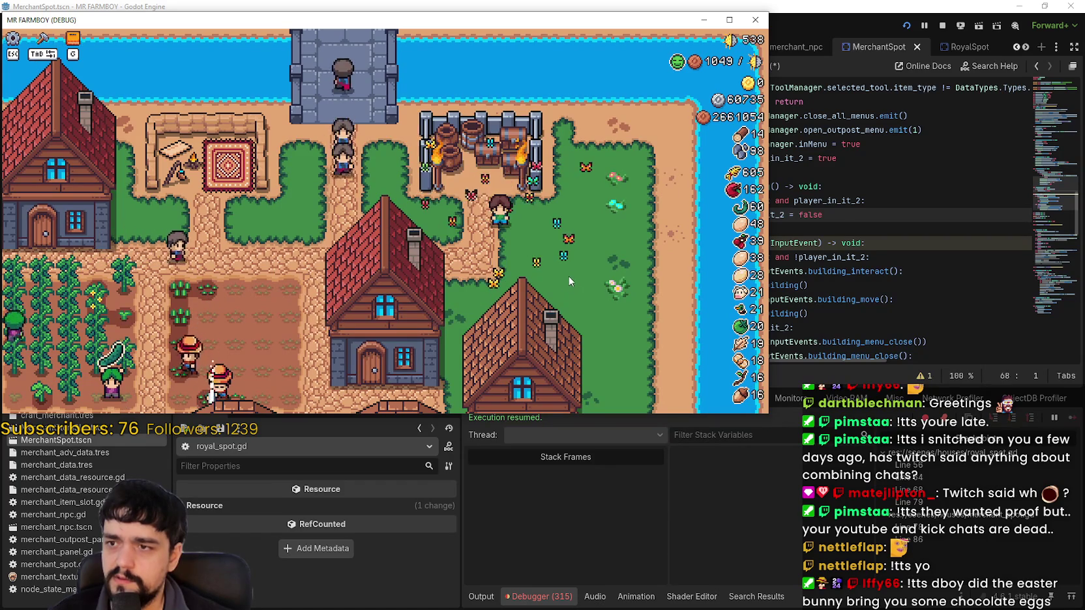
left_click(571, 224)
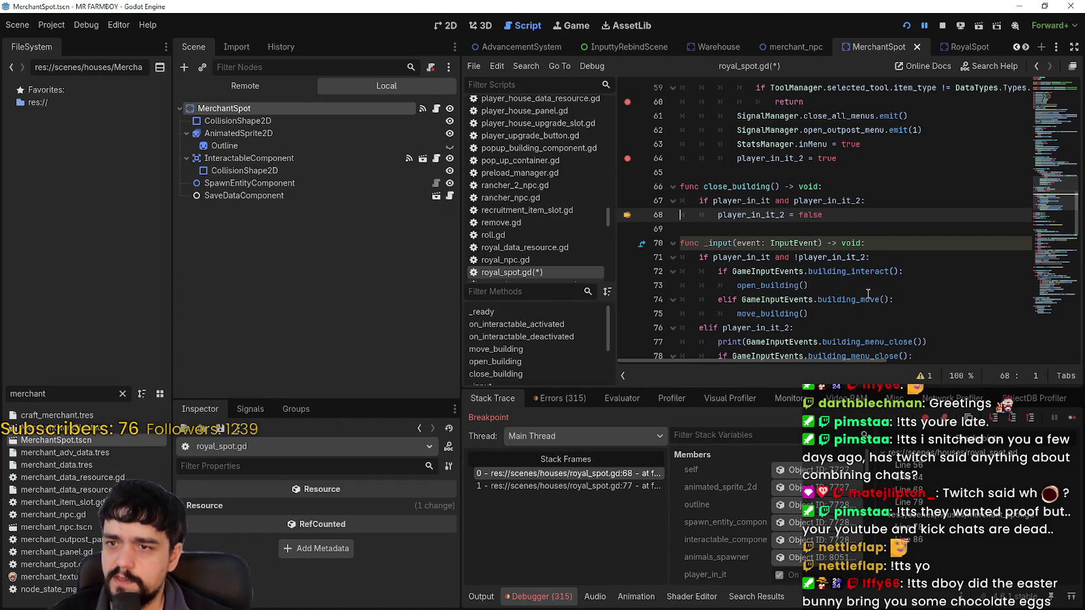
left_click(613, 486)
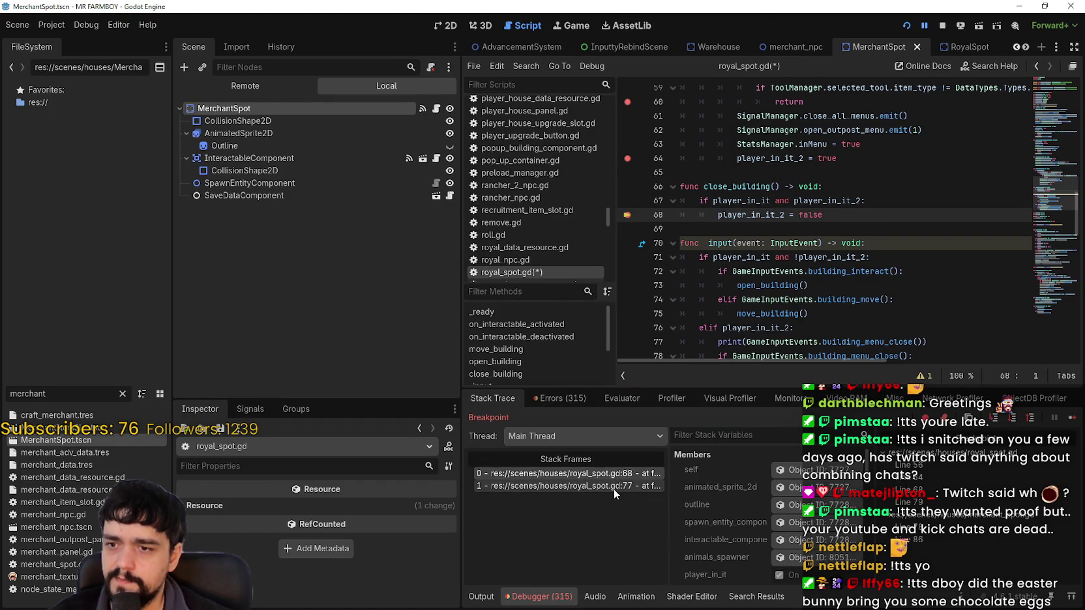
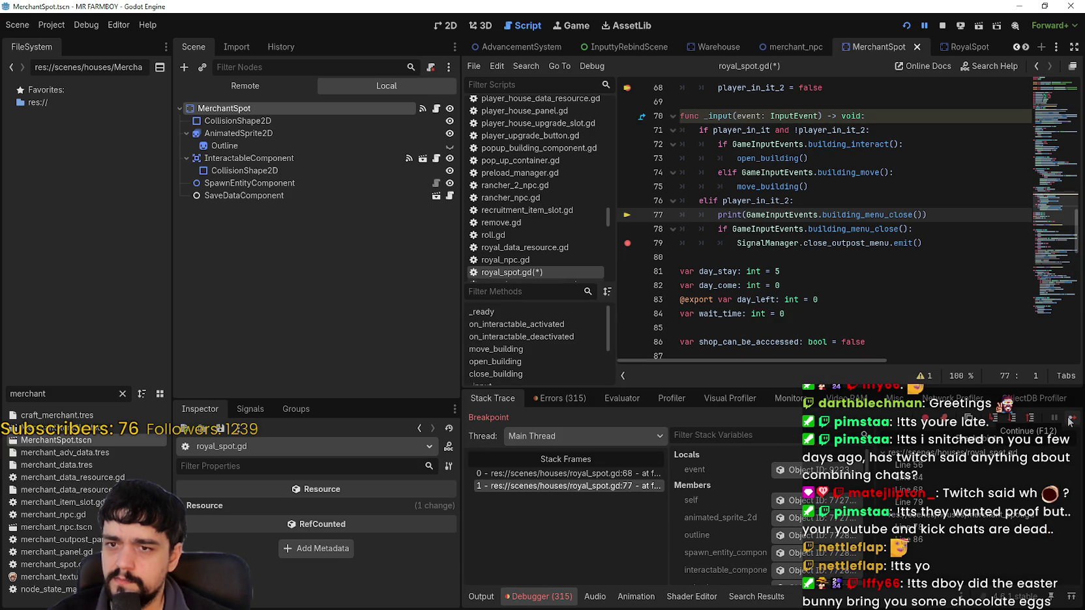
Step: Set a breakpoint on the open_building call at line 73 of royal_spot.gd
left_click(728, 251)
scroll(728, 251, "up", 2)
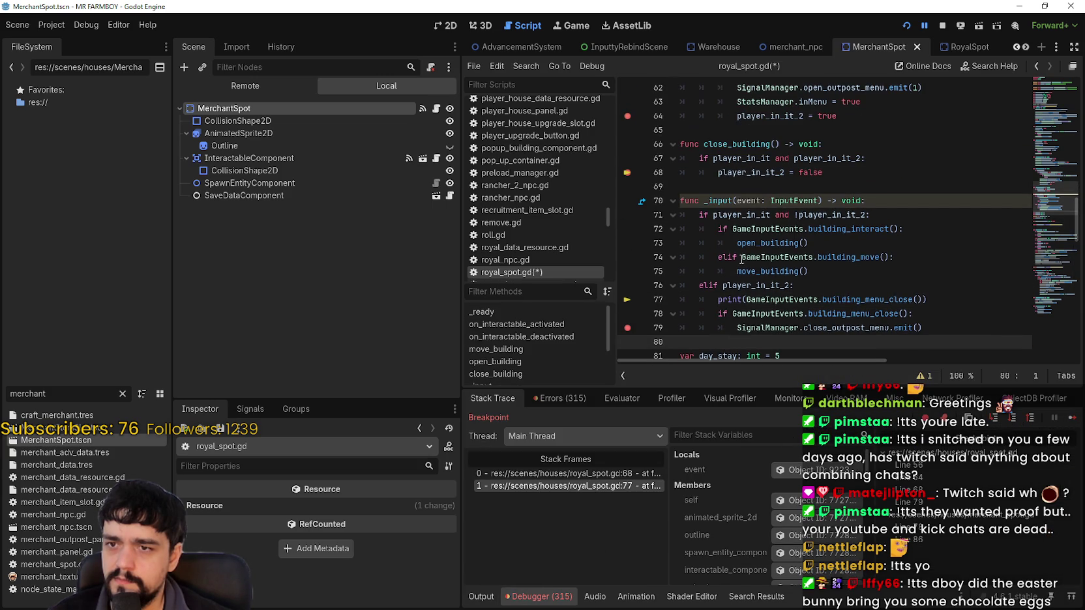
left_click(718, 271)
left_click(627, 243)
left_click(848, 242)
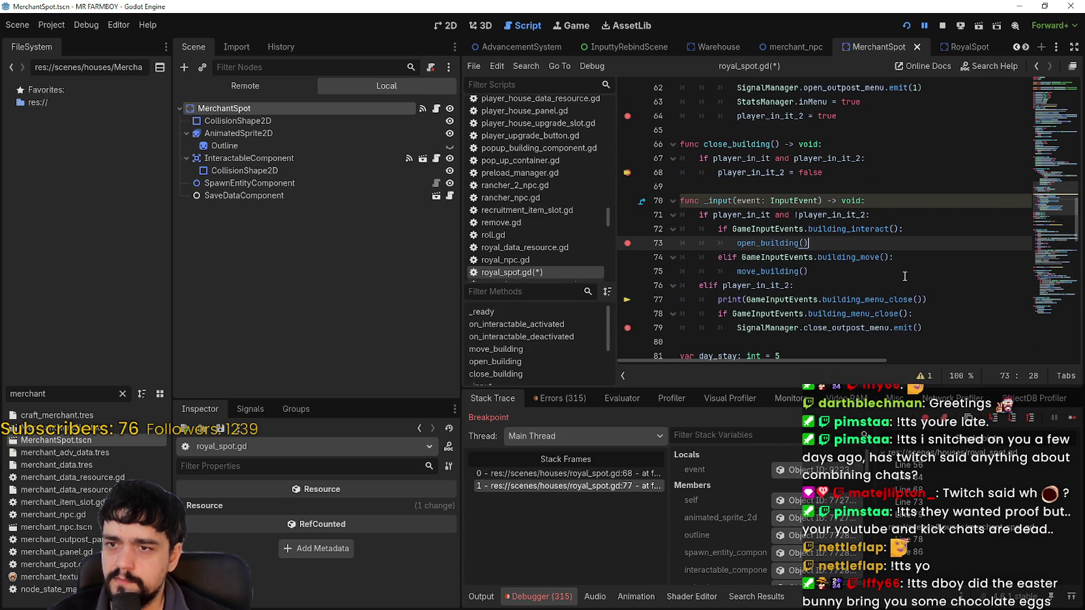
Step: Resume the game, close the King's Outpost popup, then go to merchant_spot.gd's line 78 breakpoint
left_click(1072, 423)
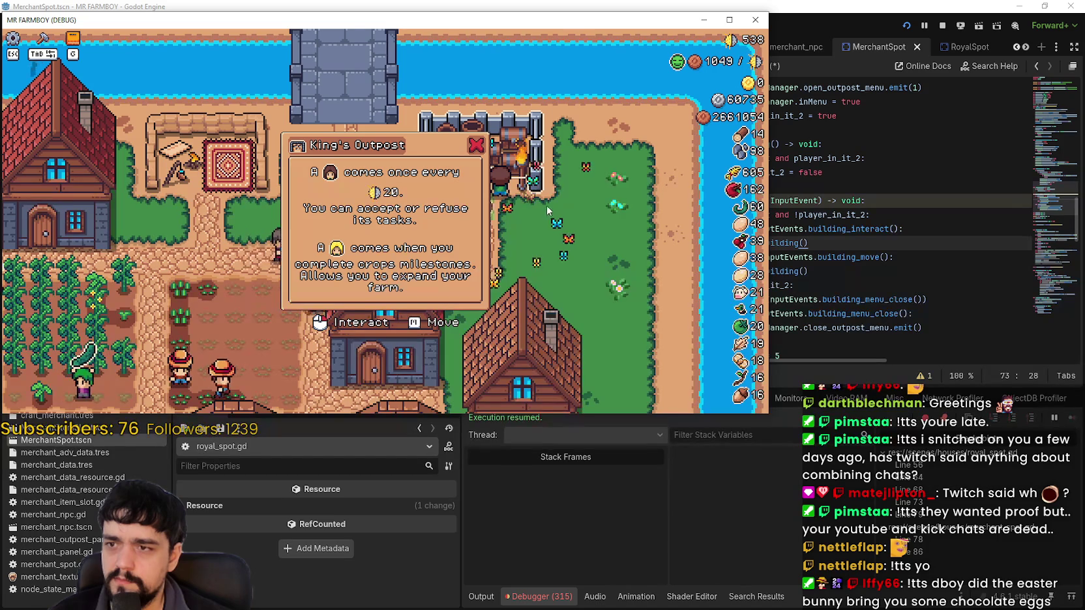
left_click(477, 151)
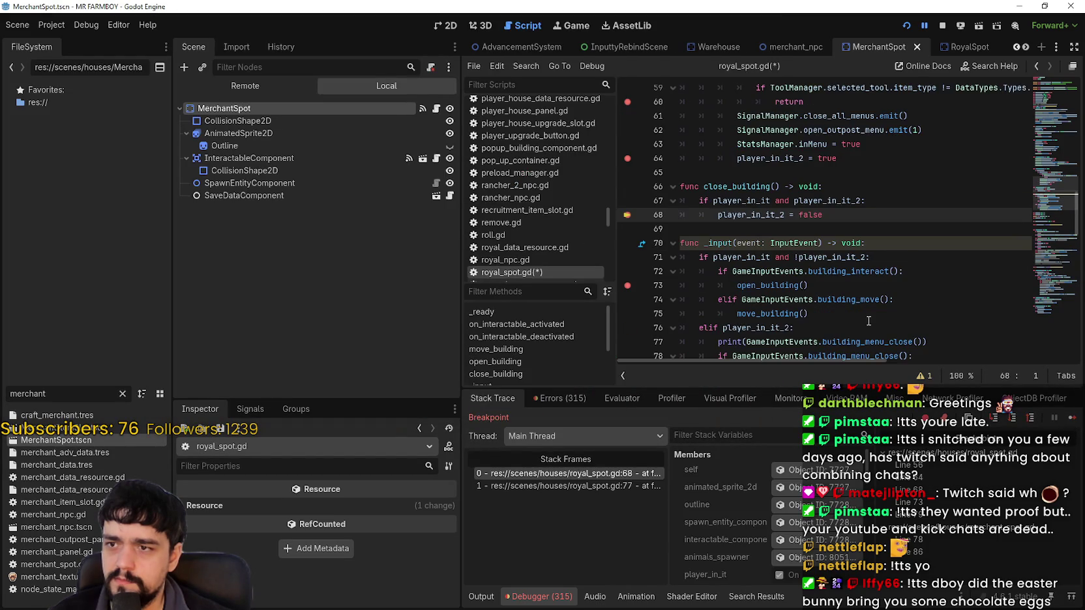
left_click(1072, 418)
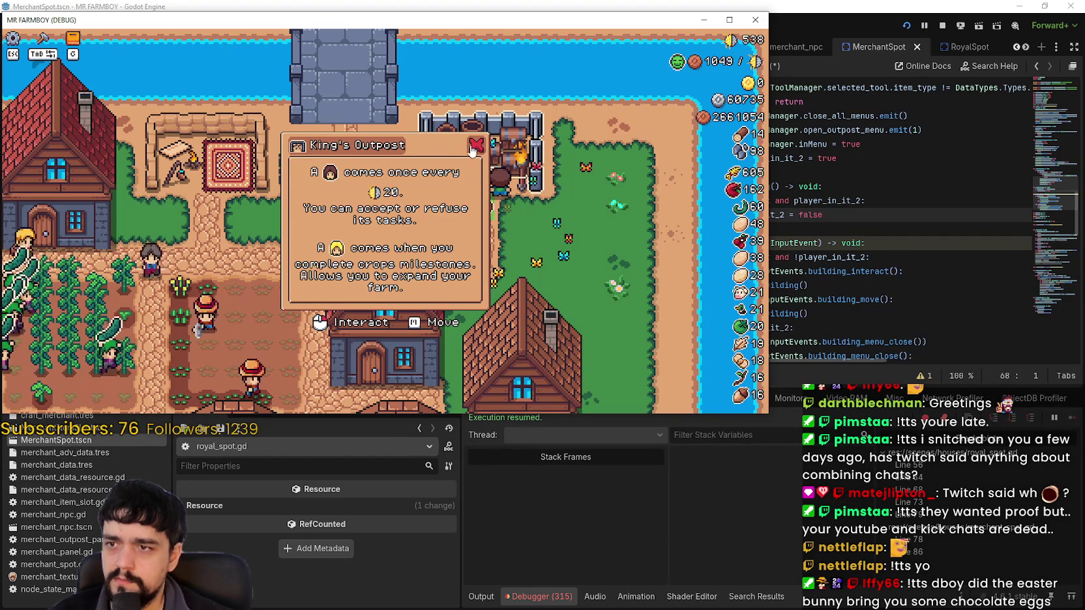
left_click(949, 551)
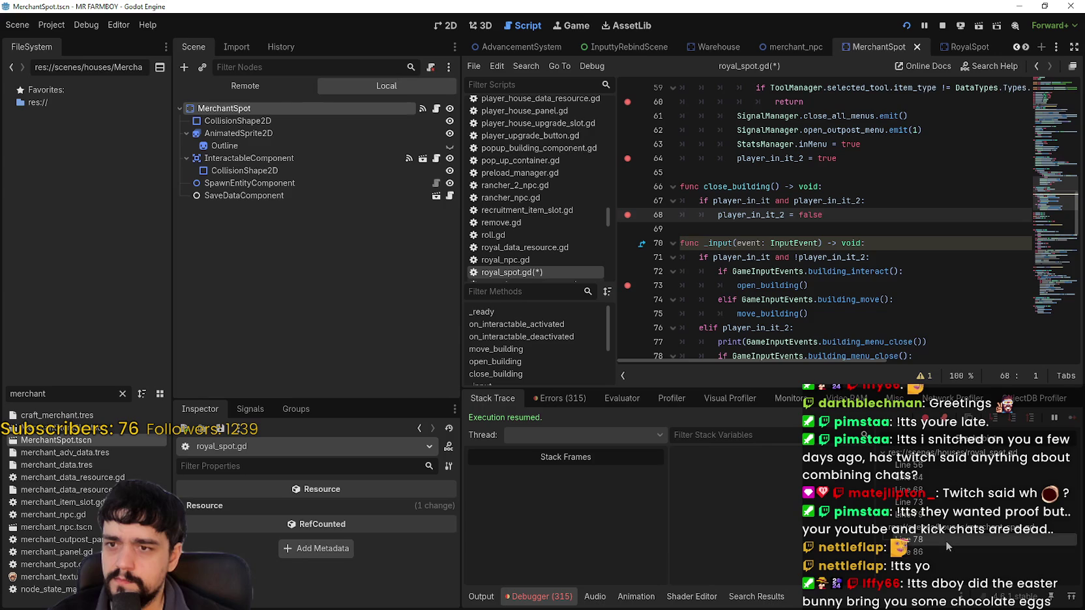
left_click(946, 540)
scroll(710, 238, "down", 5)
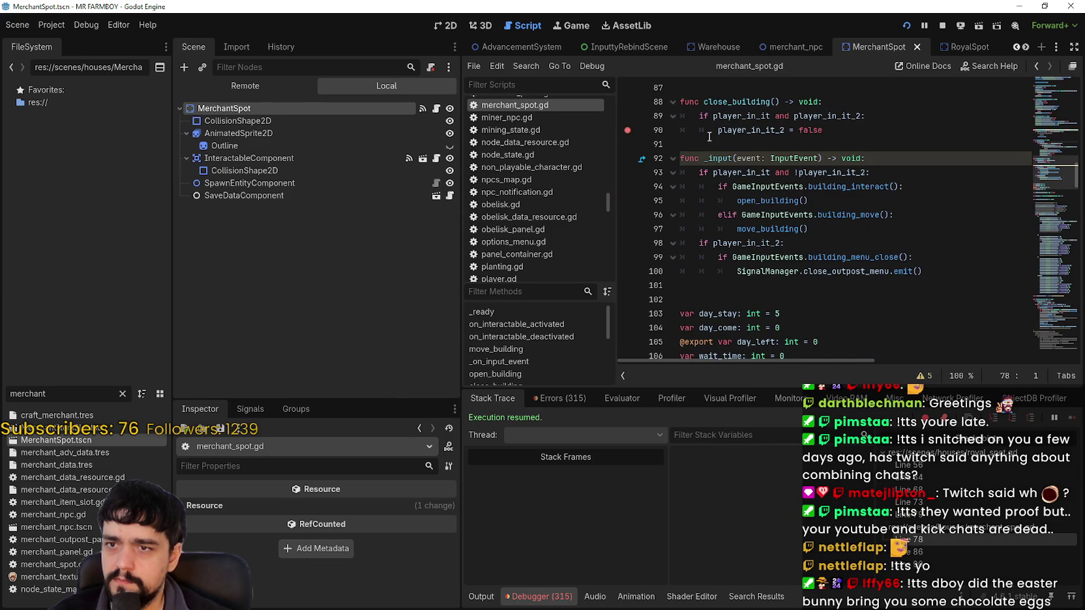
Step: Add breakpoints at lines 95 and 100 of merchant_spot.gd
left_click(789, 129)
left_click(785, 229)
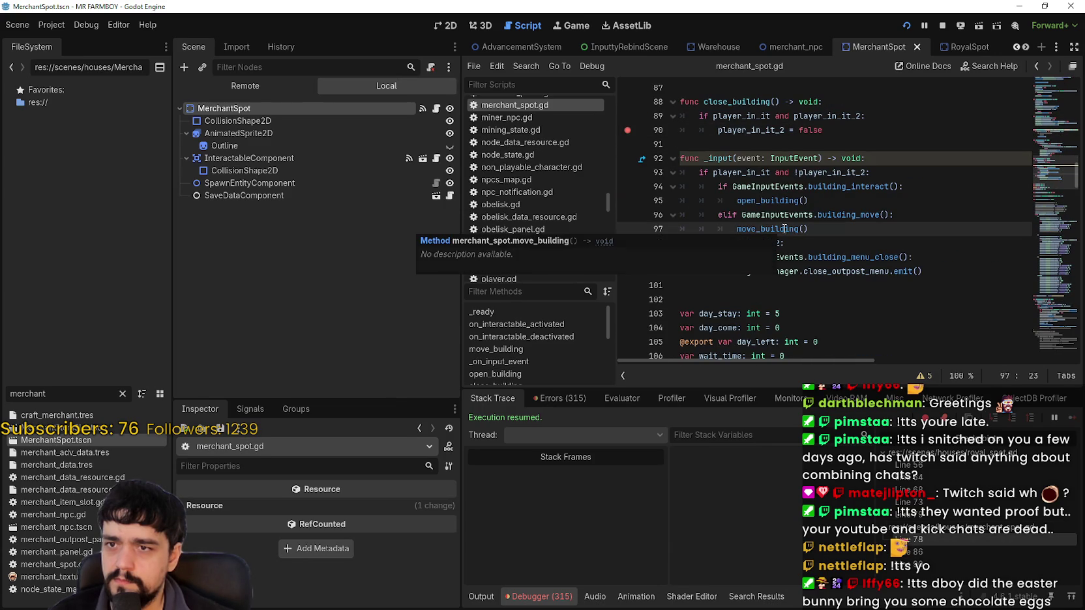
left_click(624, 201)
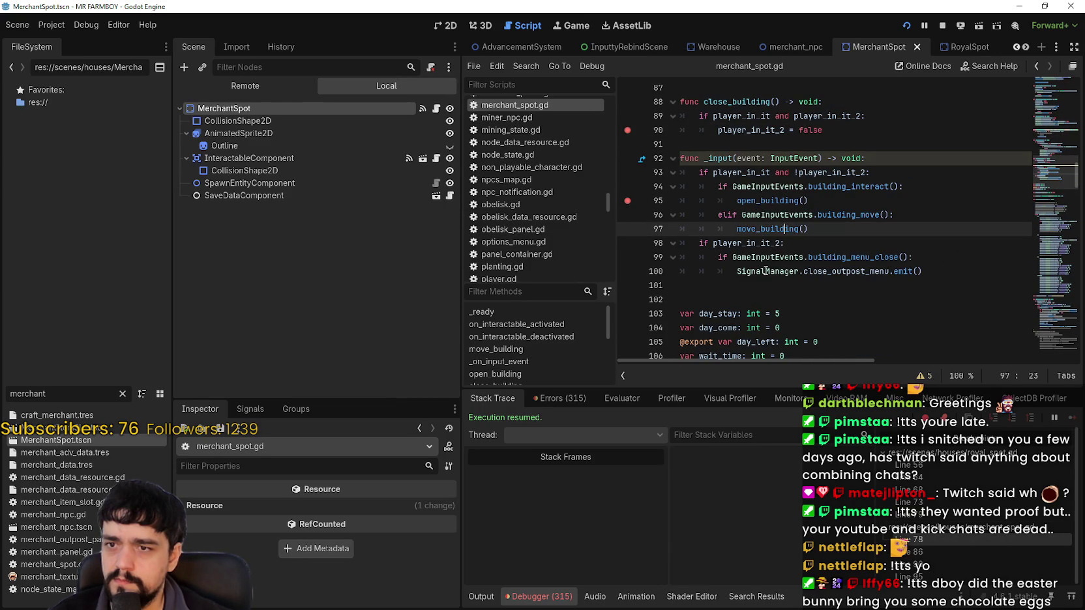
left_click(628, 271)
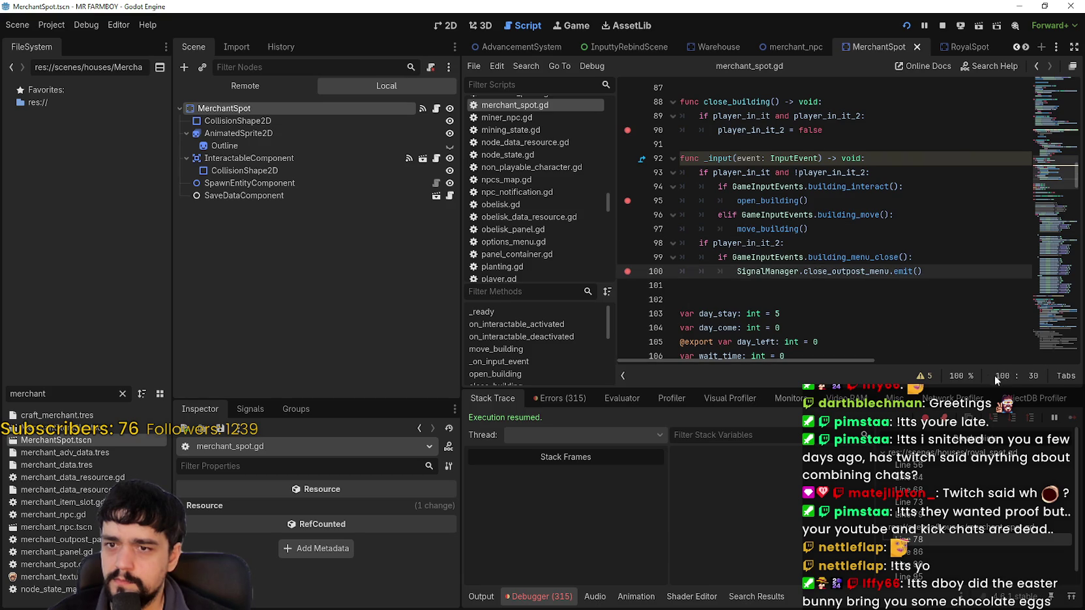
double_click(862, 272)
left_click(859, 299)
scroll(859, 299, "down", 2)
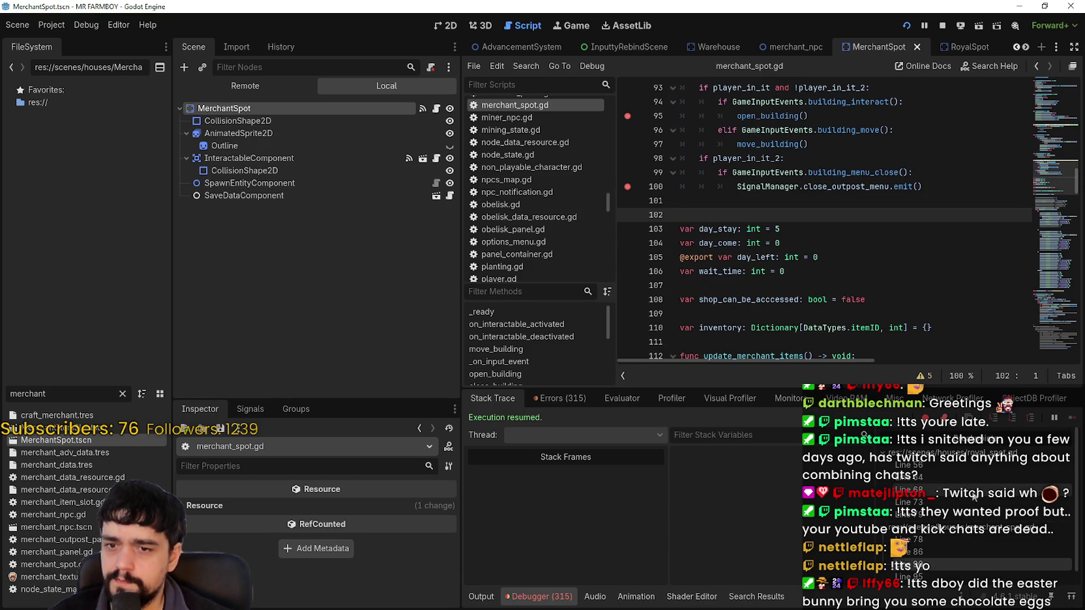
Step: Back in royal_spot.gd, rerun the game, open and close the King's Outpost popup, and walk away
key("alt+Left")
left_click(817, 232)
key("F5")
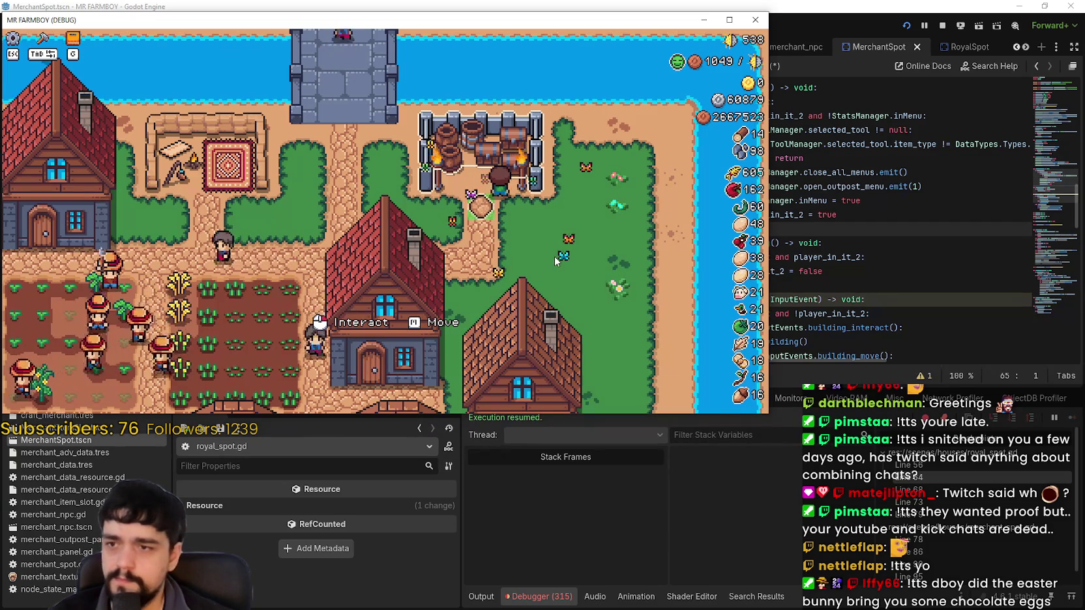
key("Escape")
left_click(1073, 418)
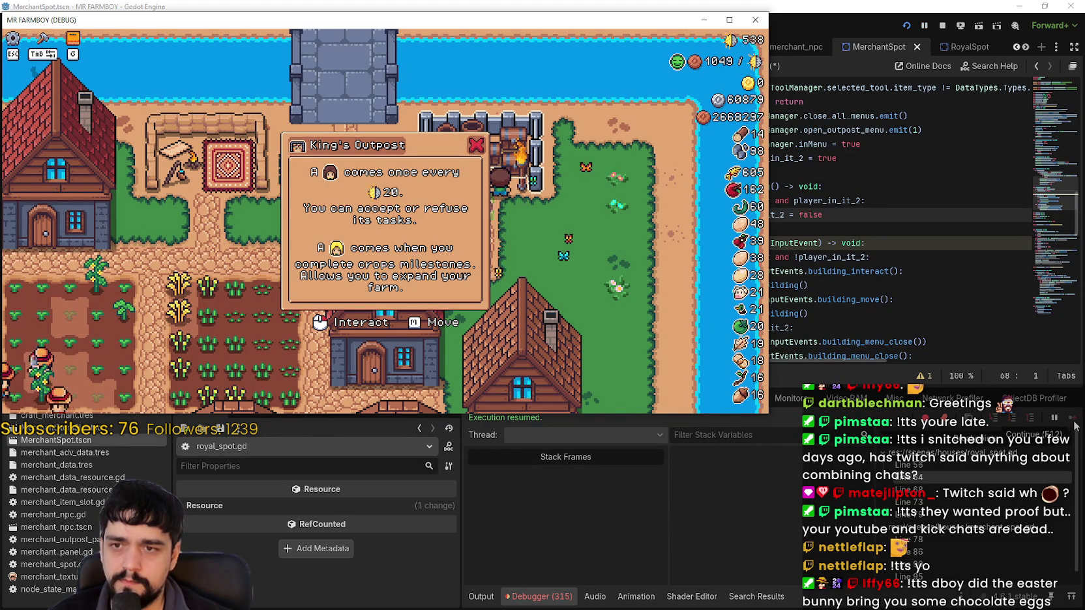
left_click(476, 145)
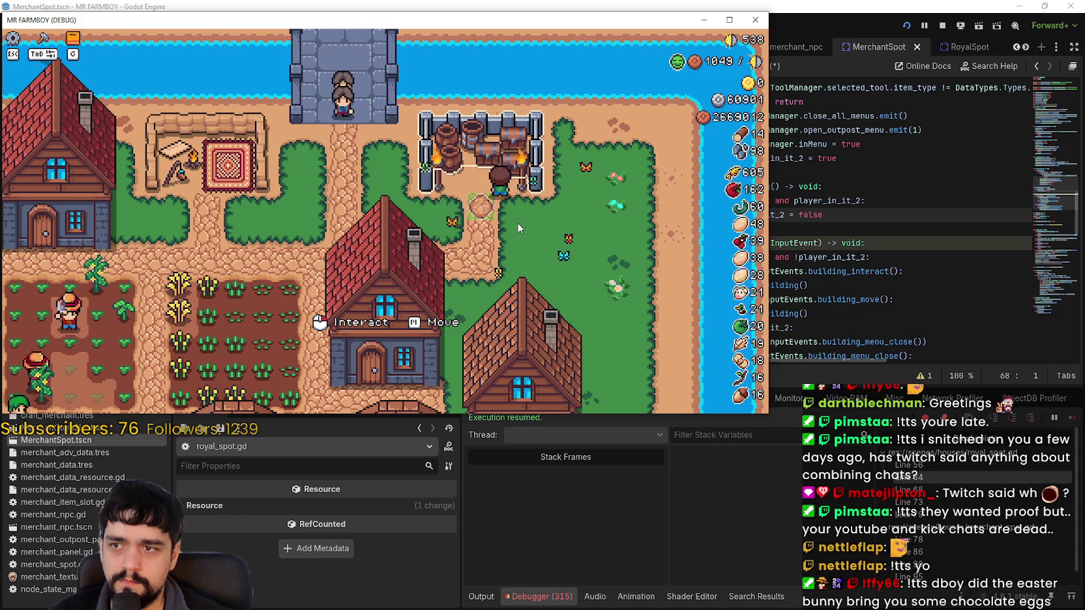
key("s")
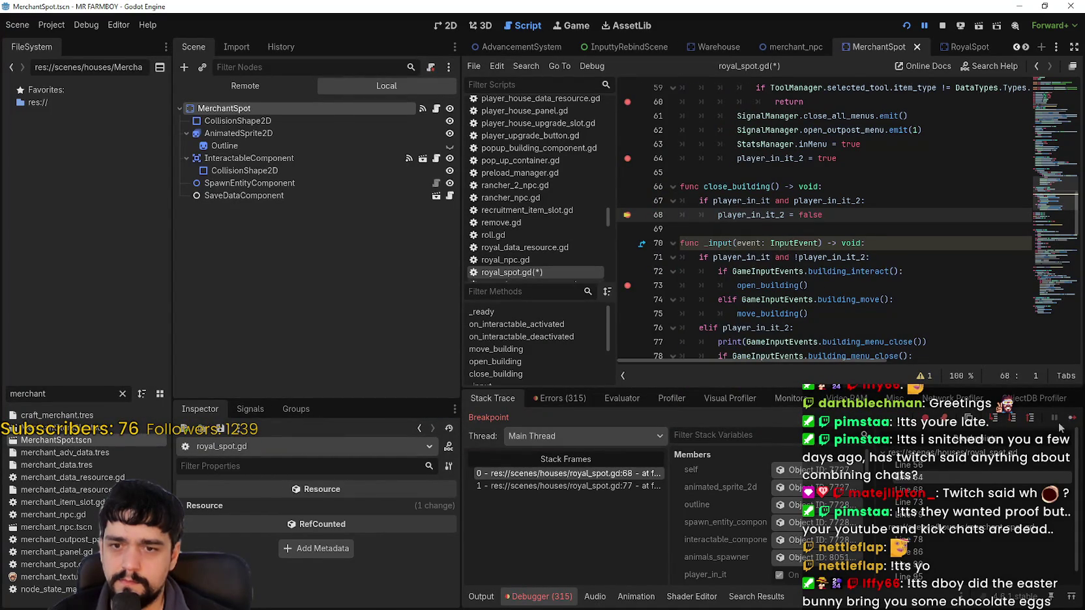
Step: Resume the game and inspect the player_in_it_2 uses on lines 64 and 68
left_click(1071, 420)
left_click(1071, 421)
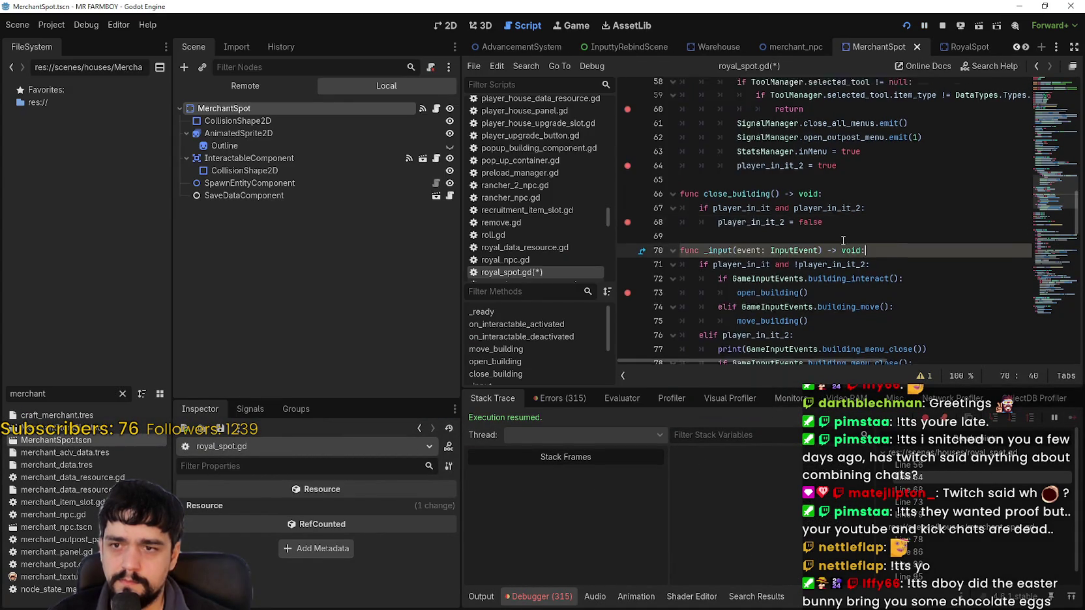
left_click(841, 300)
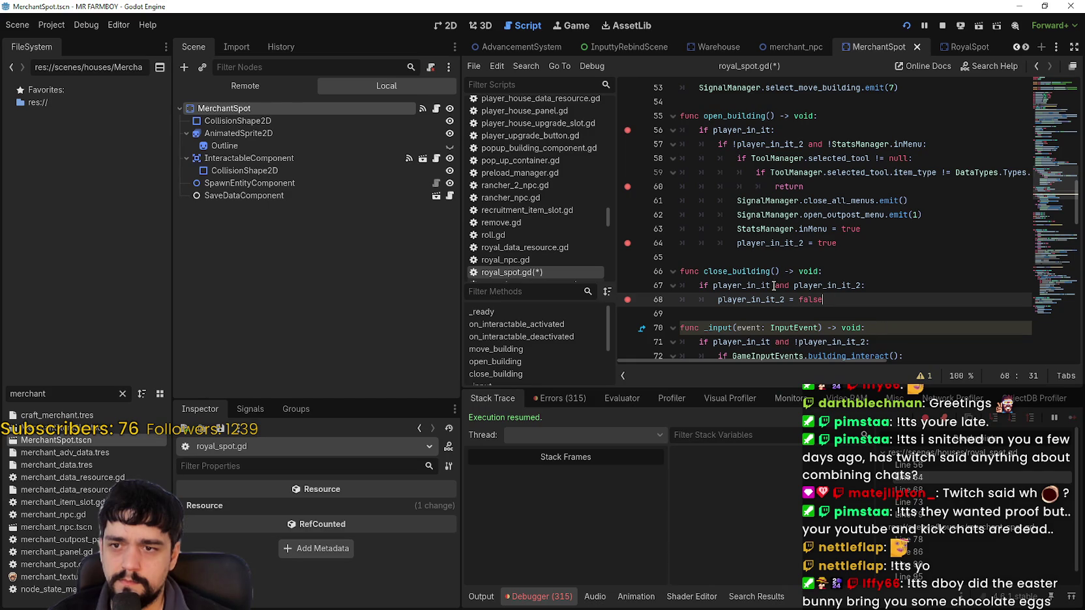
double_click(740, 301)
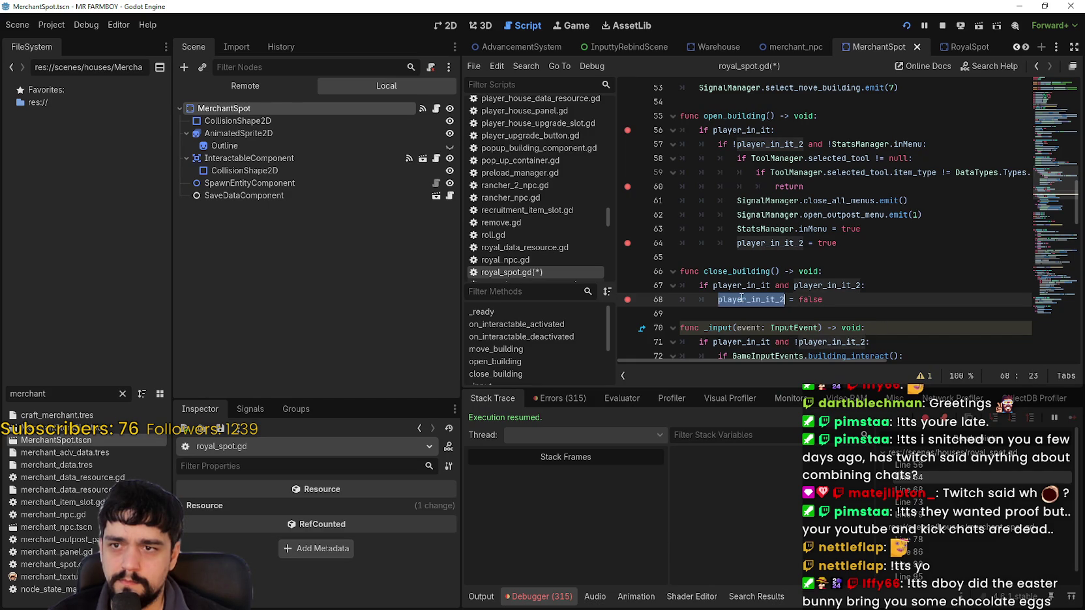
double_click(784, 243)
scroll(854, 258, "down", 2)
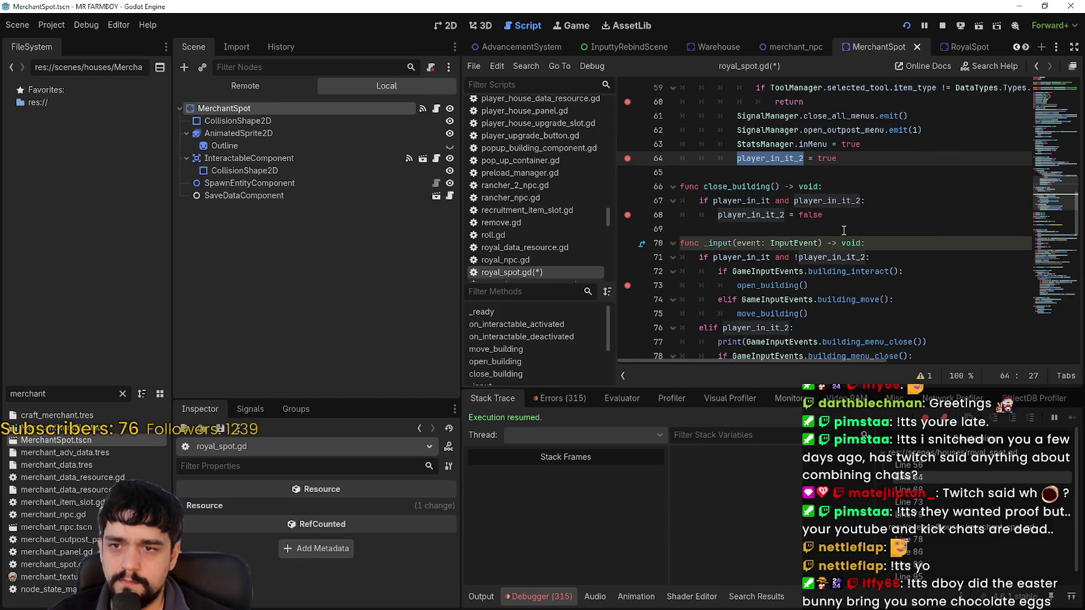
scroll(844, 230, "up", 1)
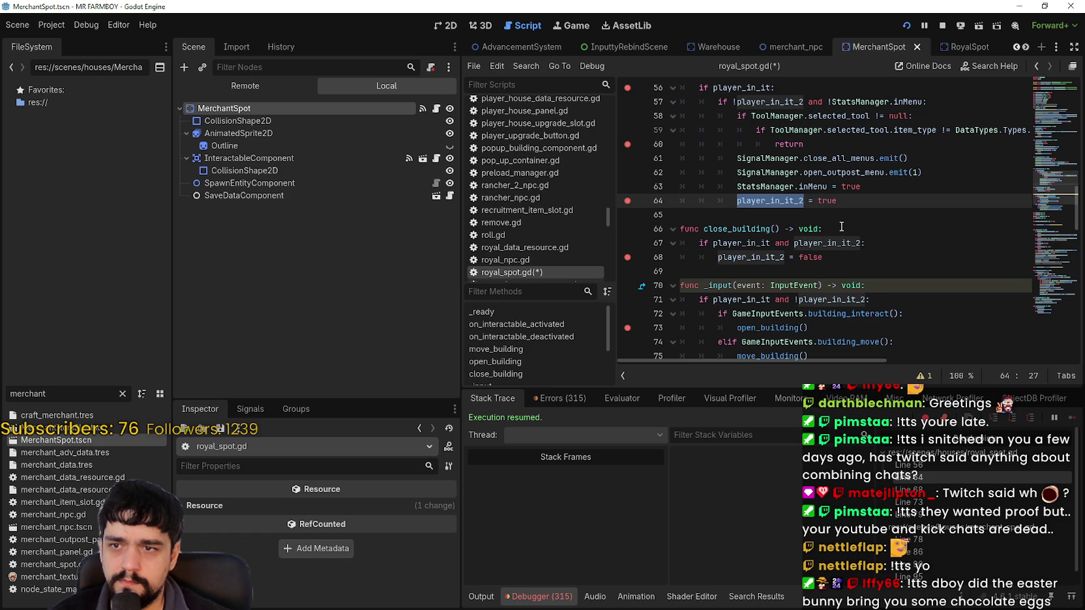
scroll(841, 226, "up", 2)
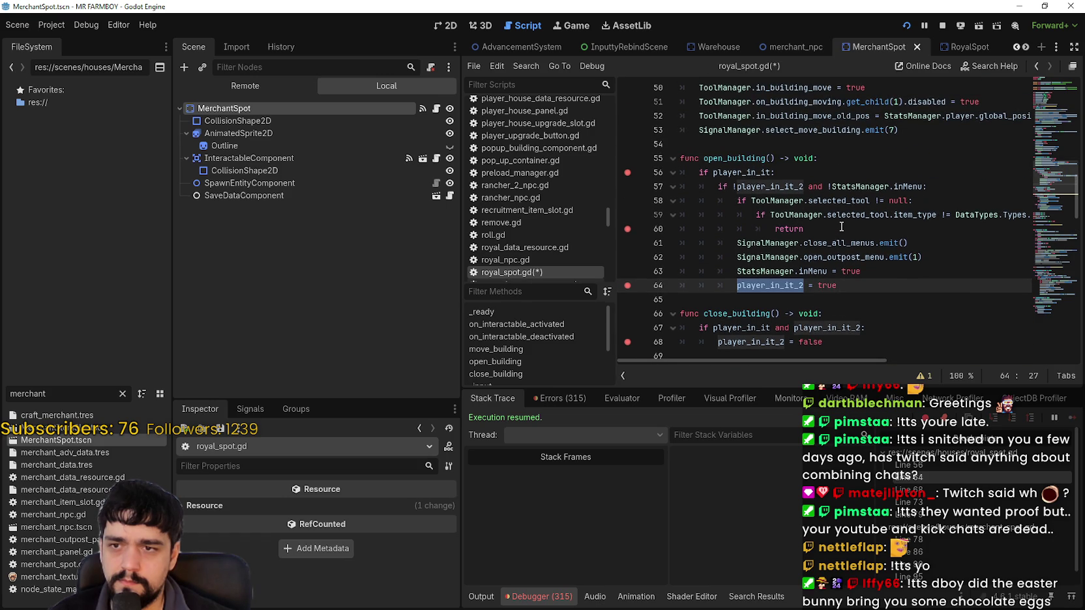
scroll(841, 227, "down", 5)
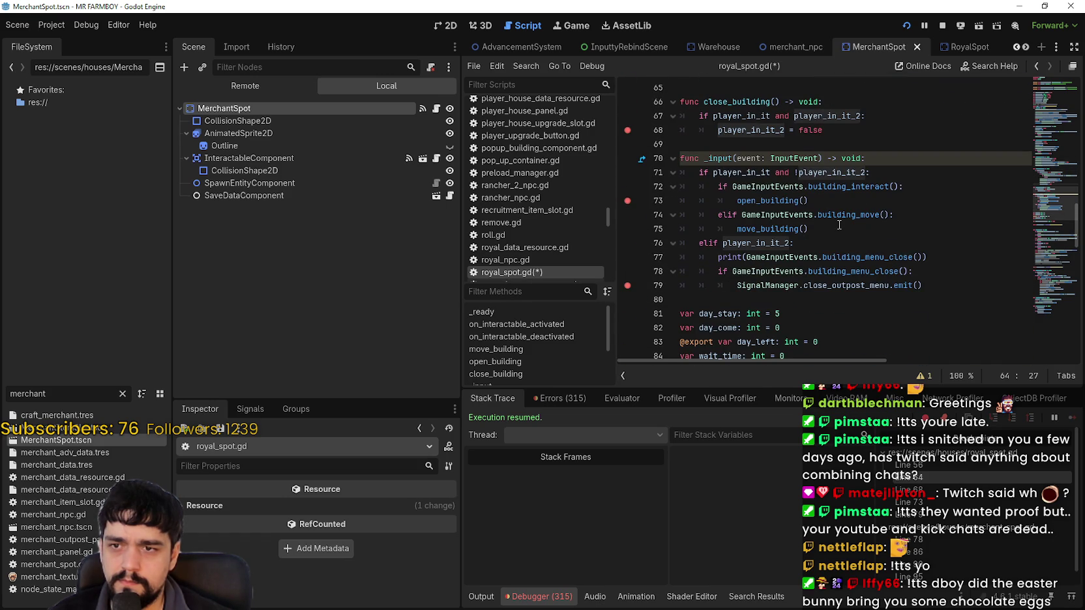
Step: Review the open_building code and the in_building_move variable in royal_spot.gd
left_click(825, 200)
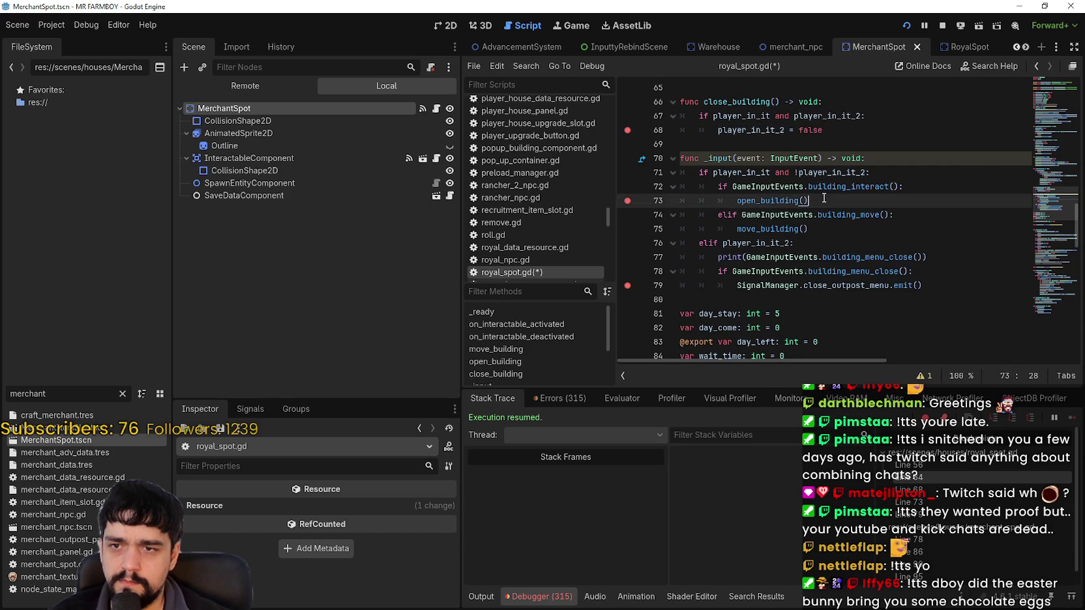
scroll(829, 232, "up", 5)
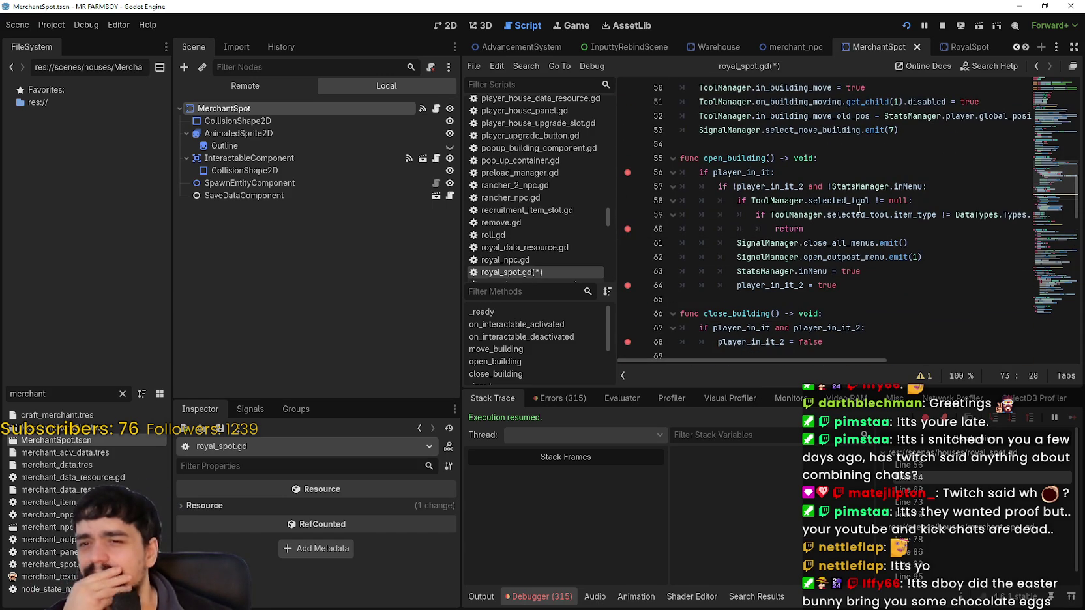
scroll(830, 171, "up", 3)
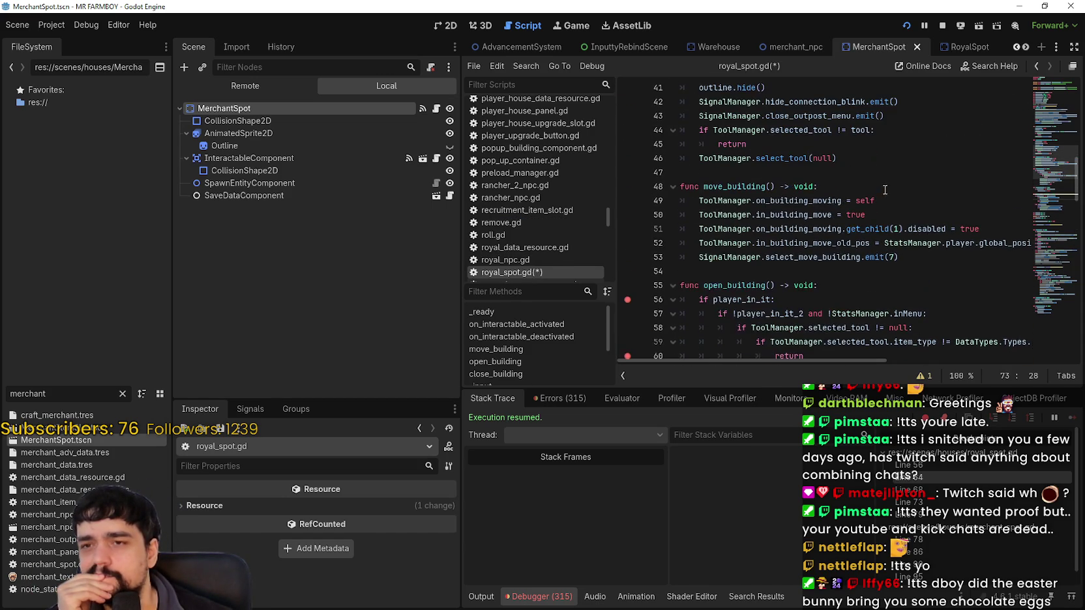
scroll(969, 273, "up", 5)
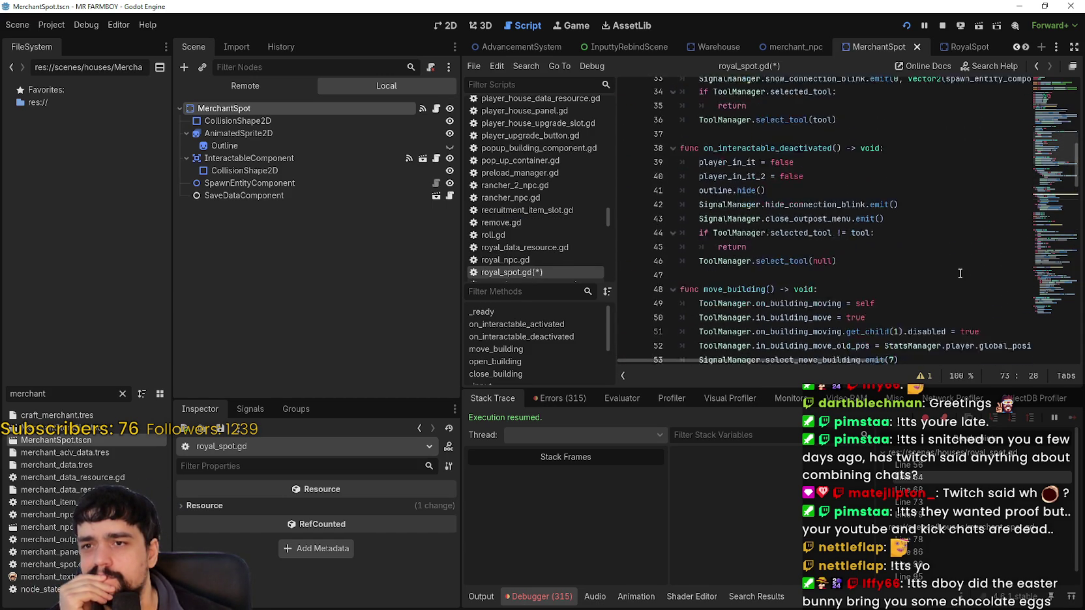
scroll(959, 274, "up", 3)
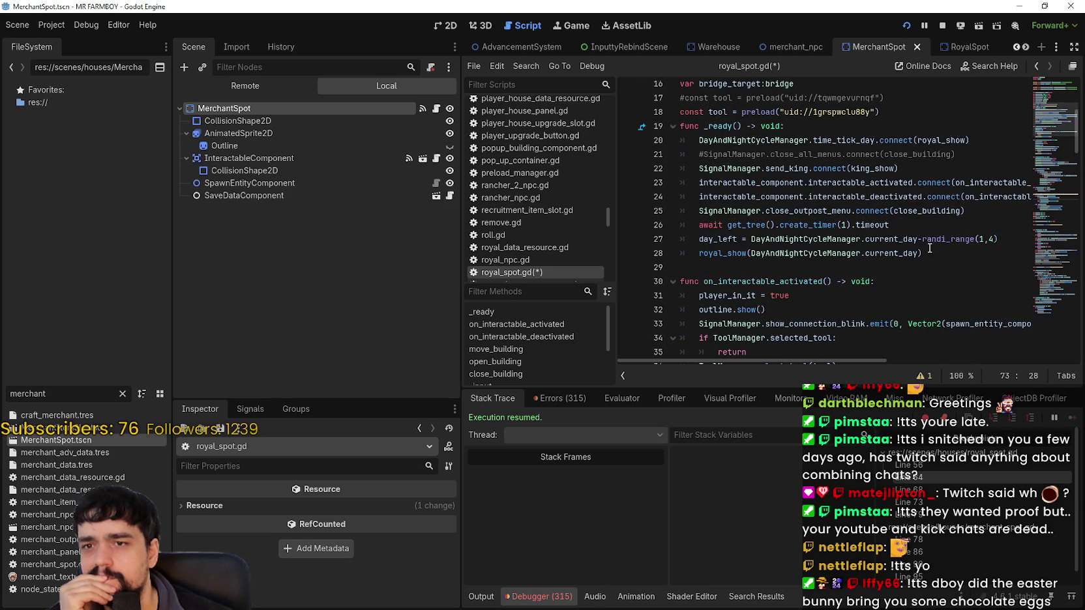
scroll(917, 241, "down", 3)
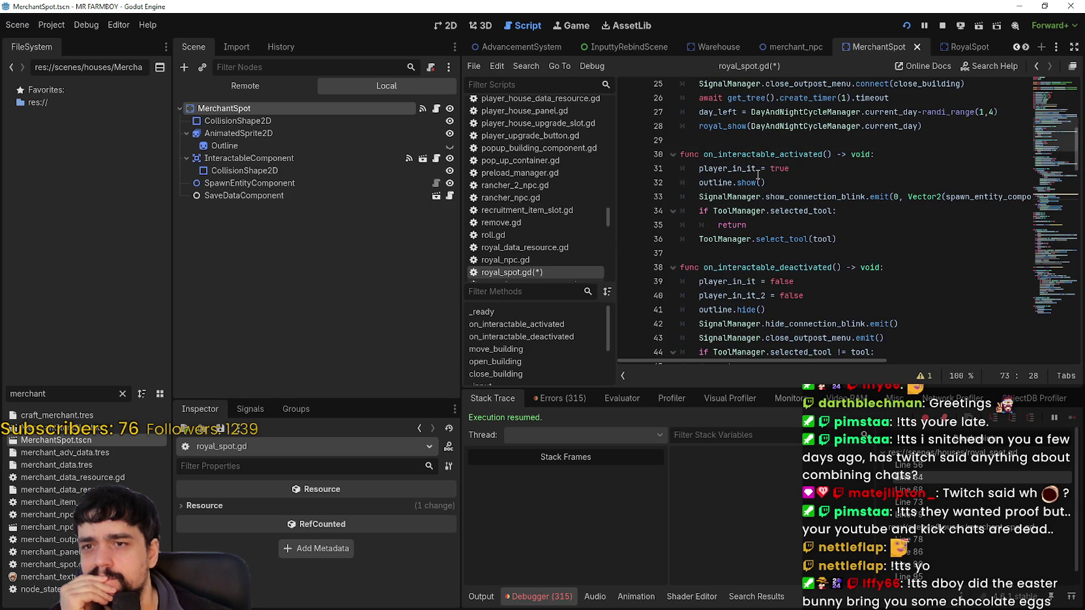
scroll(757, 175, "down", 2)
scroll(847, 195, "down", 2)
scroll(913, 211, "up", 3)
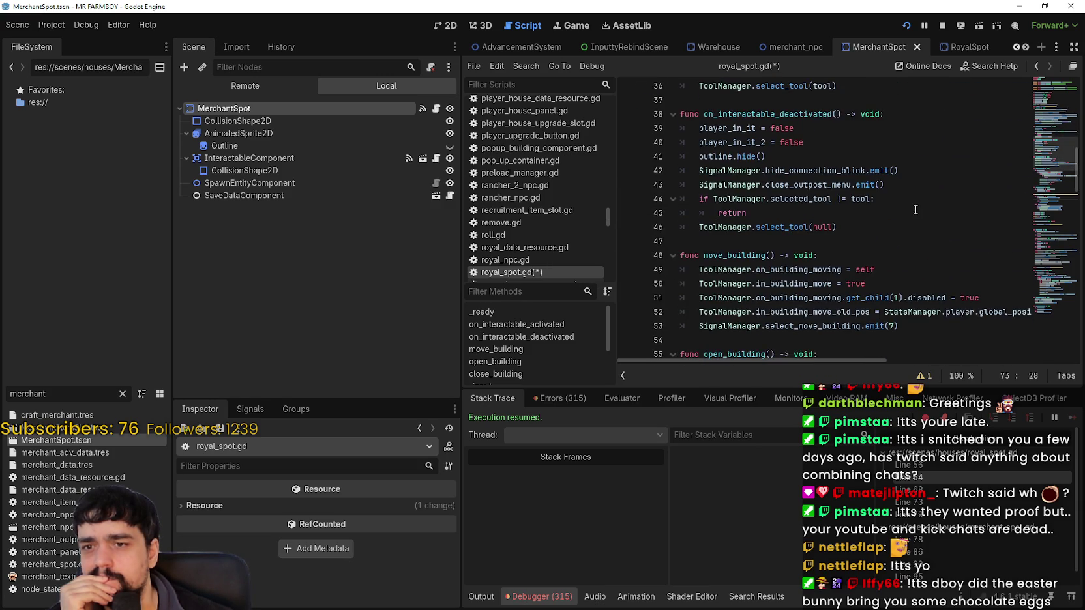
scroll(913, 211, "down", 1)
scroll(913, 210, "down", 4)
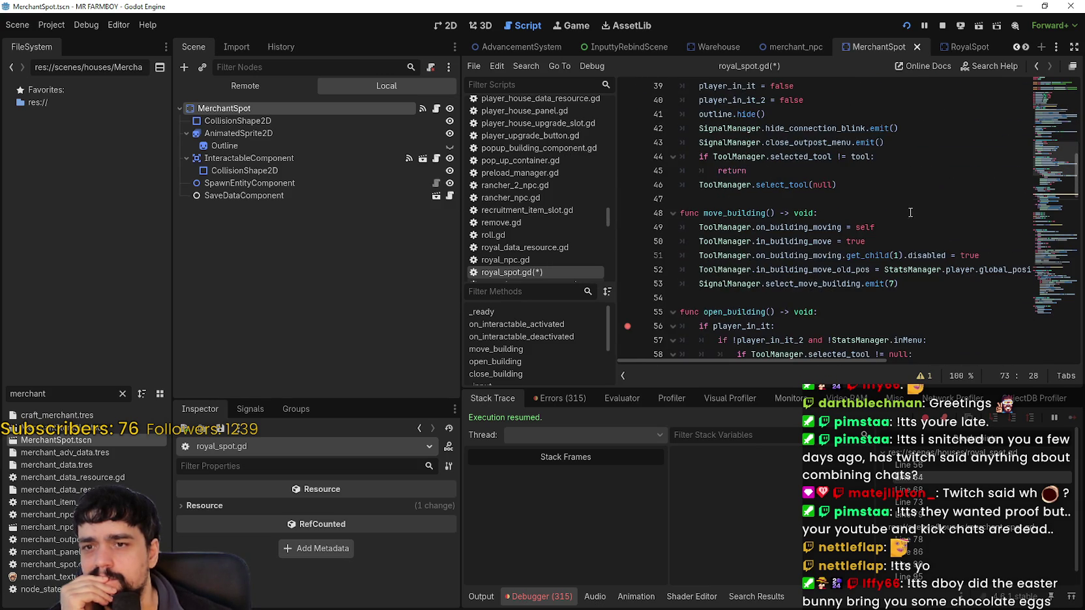
scroll(910, 212, "down", 1)
double_click(791, 199)
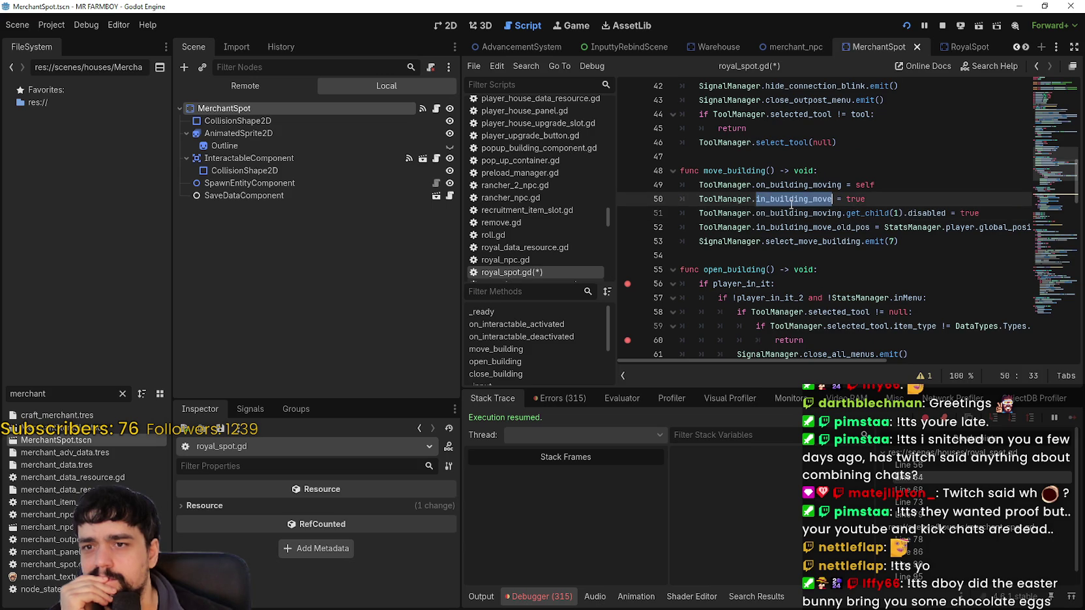
scroll(789, 203, "down", 2)
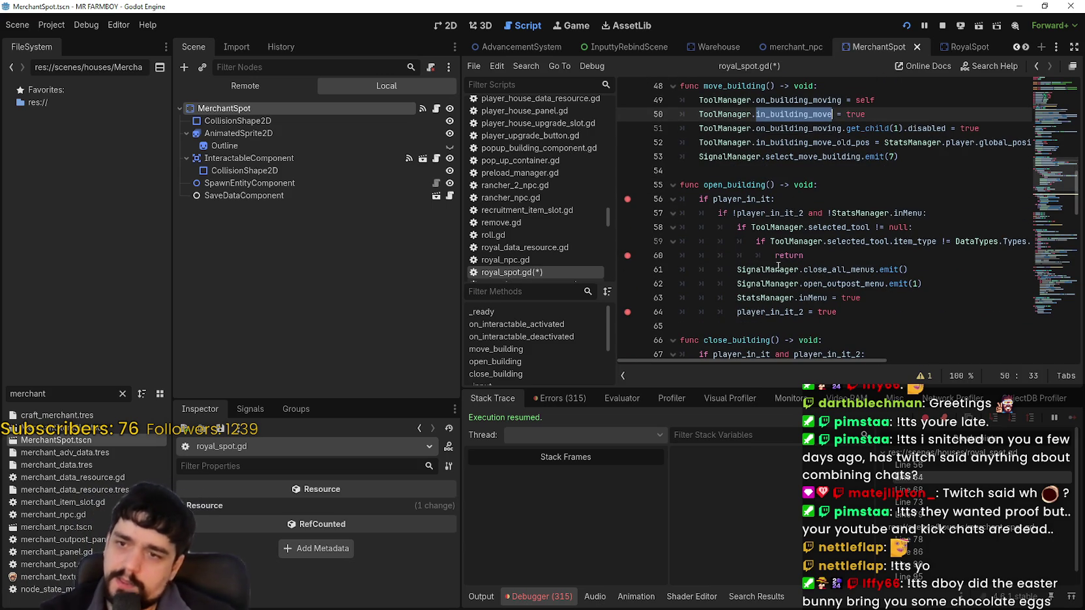
Step: Add a breakpoint on line 62 and interact with the outpost in the running game
left_click(729, 277)
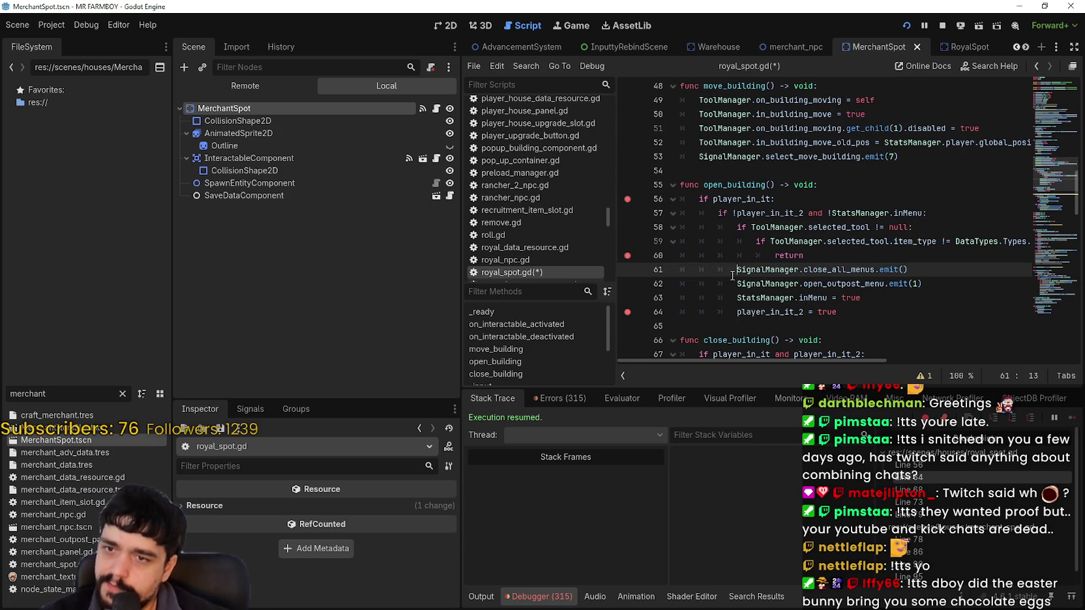
left_click(629, 284)
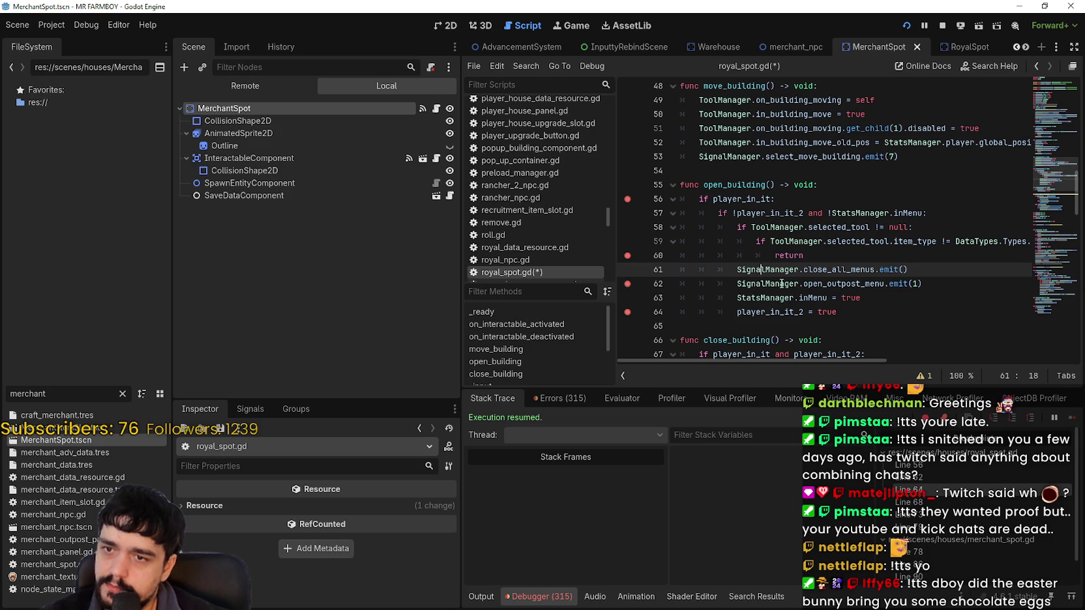
left_click(839, 285)
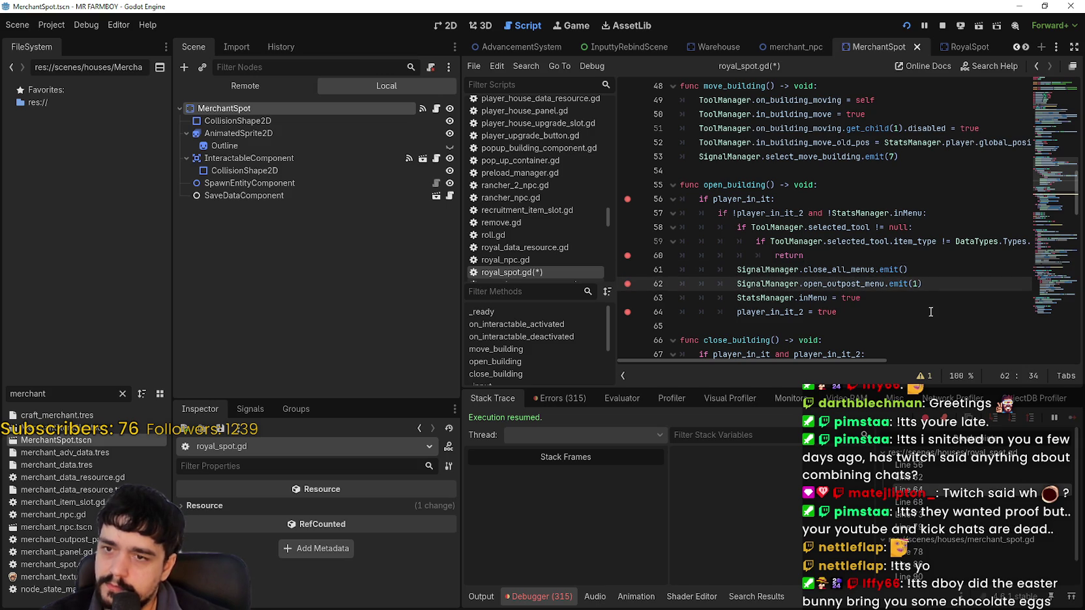
left_click(867, 313)
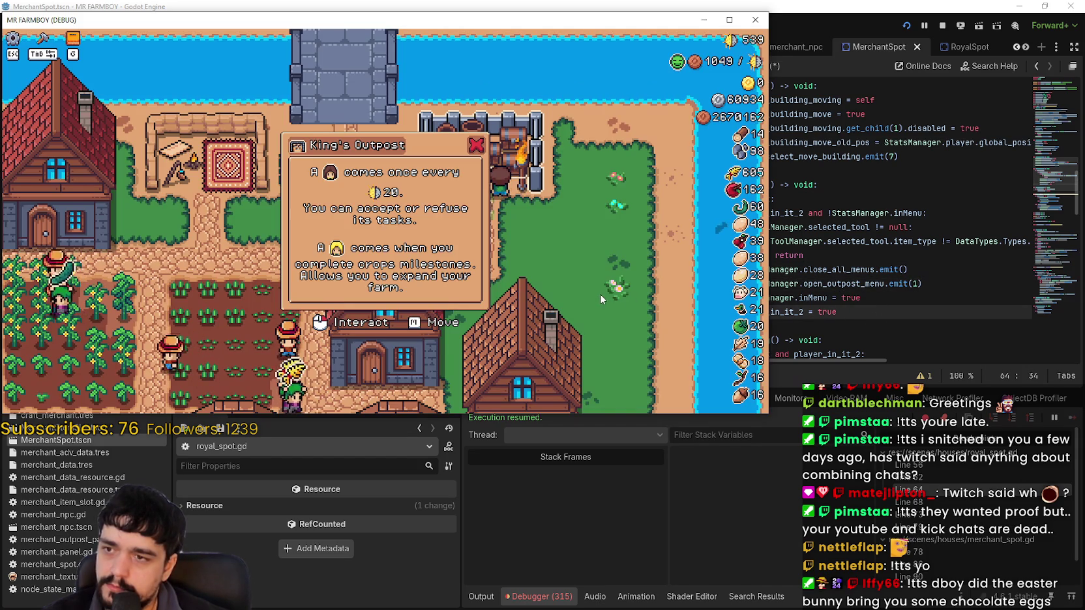
left_click(600, 294)
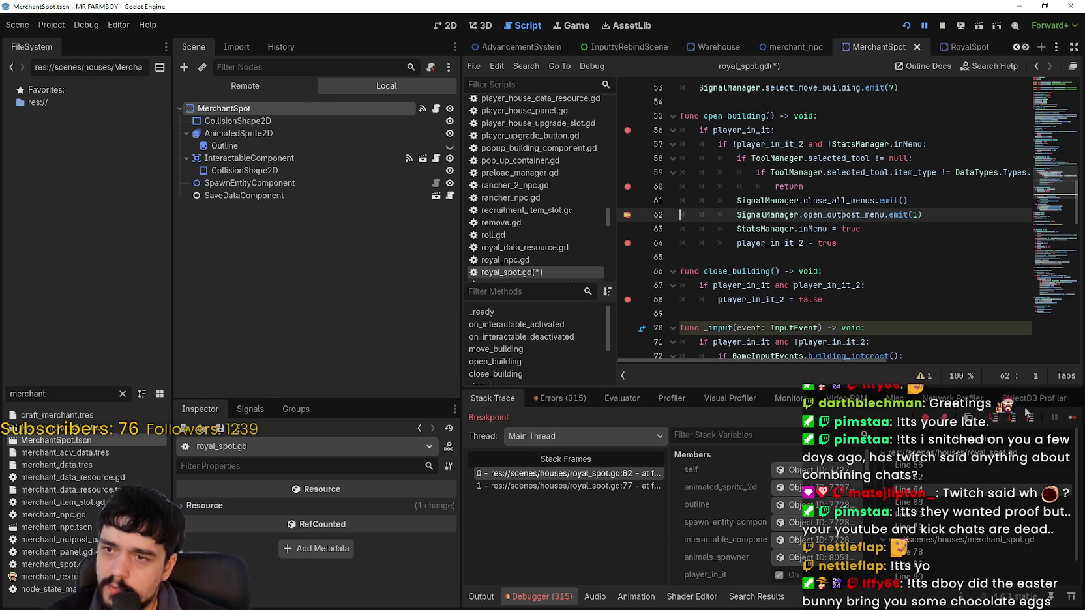
Step: Continue past the breakpoints and select the player_in_it_2 = true line before returning to the game
left_click(1072, 422)
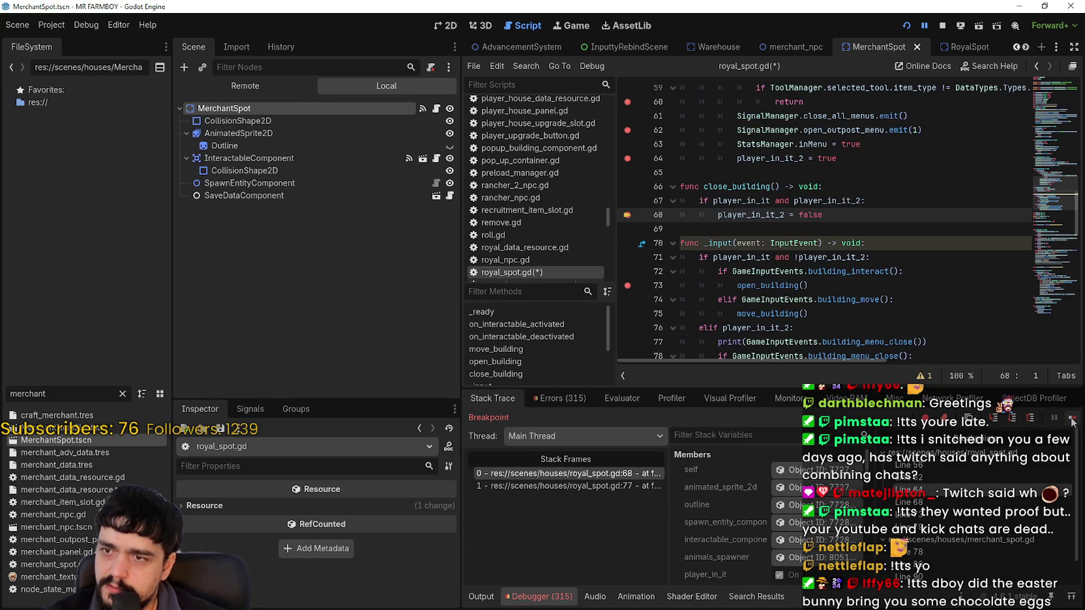
left_click(1072, 421)
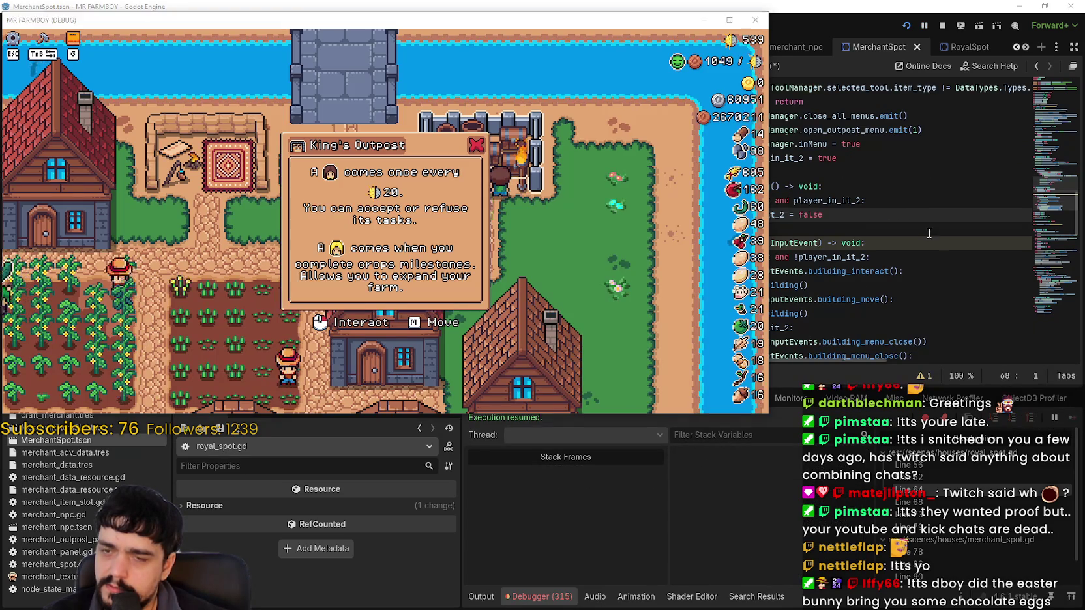
left_click(904, 242)
scroll(904, 242, "up", 2)
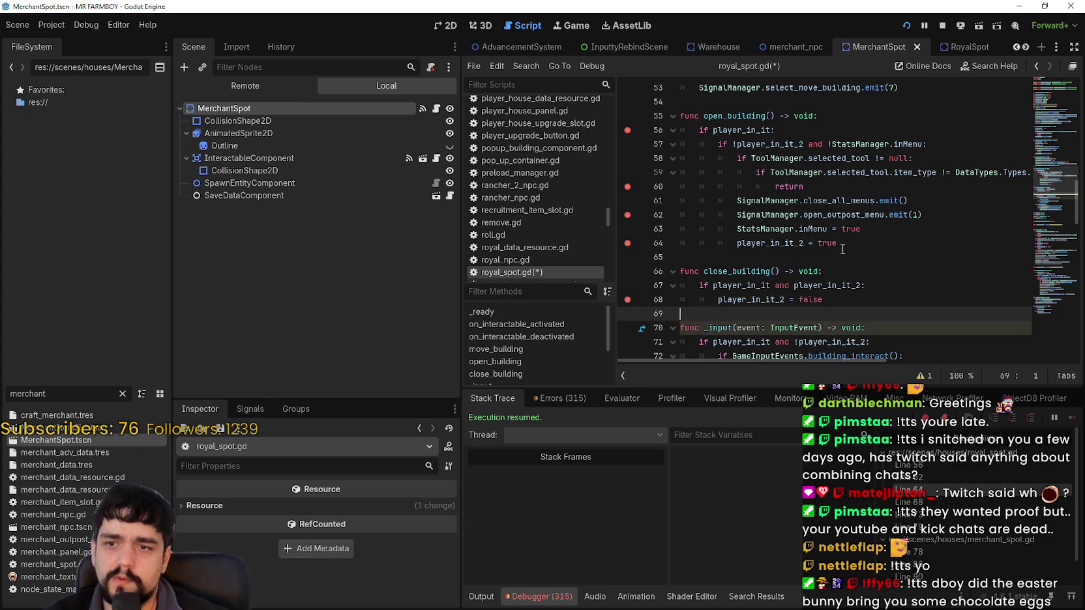
mouse_move(845, 243)
left_mouse_down()
mouse_move(719, 244)
mouse_move(753, 245)
mouse_move(626, 219)
mouse_move(624, 236)
left_mouse_up()
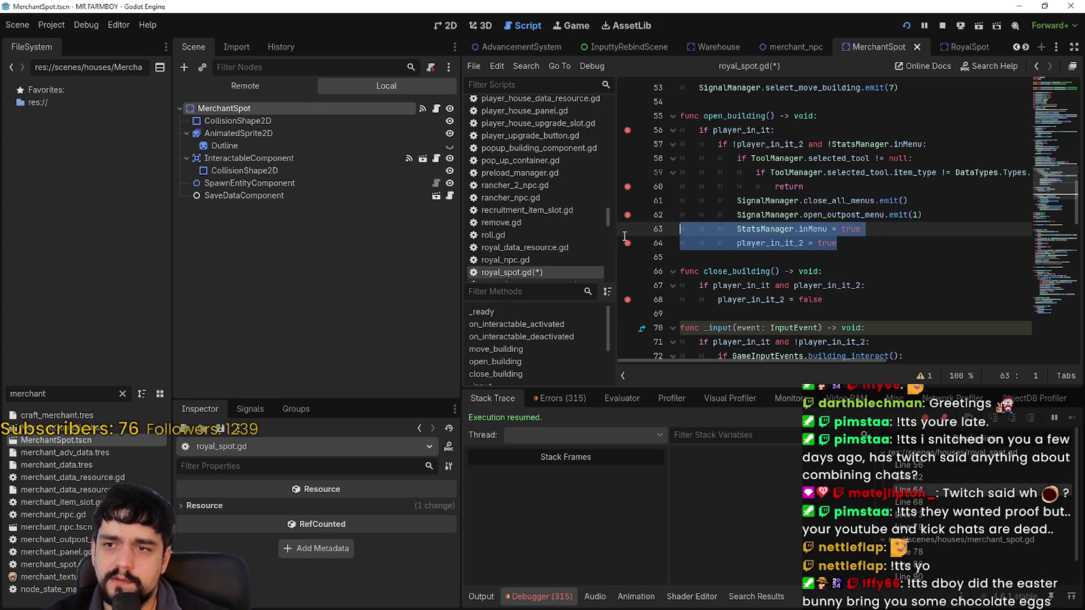
left_click(906, 245)
key("alt+Tab")
Step: Close the King's Outpost popup twice, continuing through the line 62, 63 and 68 breakpoints
left_click(643, 302)
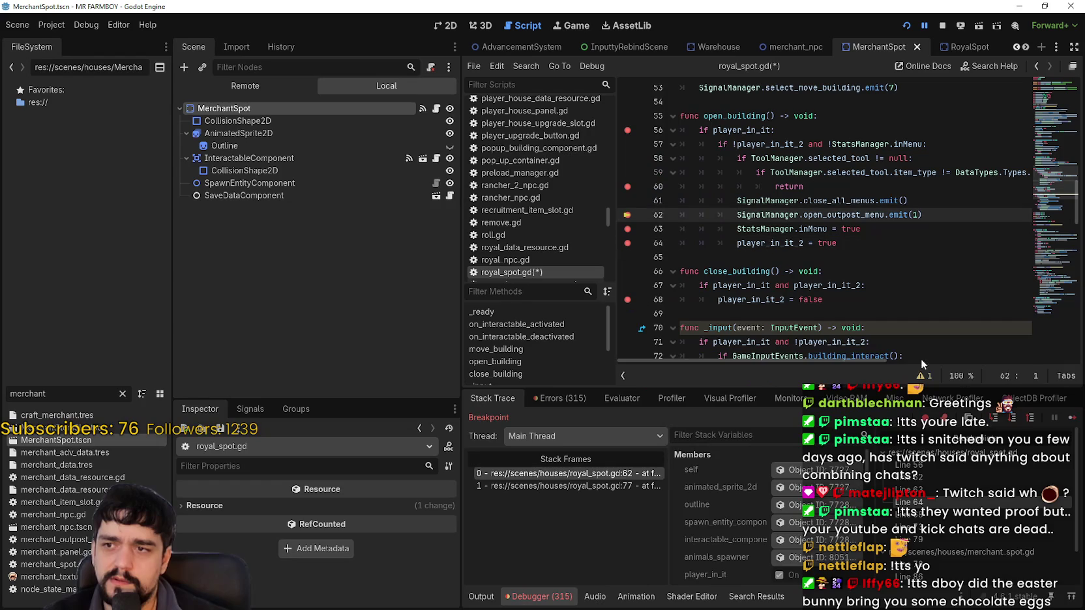
left_click(1073, 422)
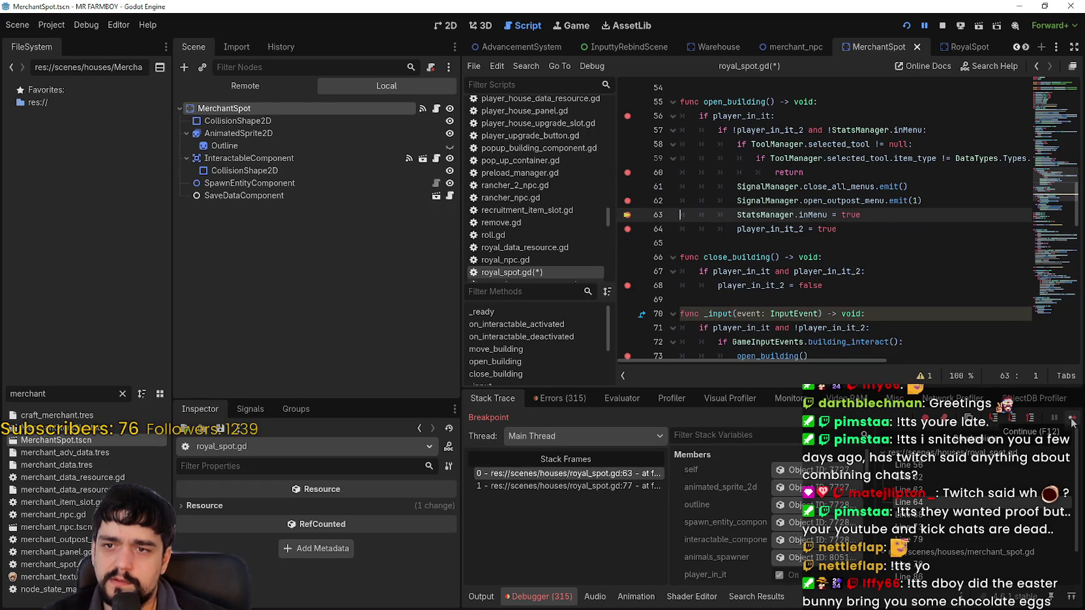
left_click(1072, 422)
left_click(1072, 423)
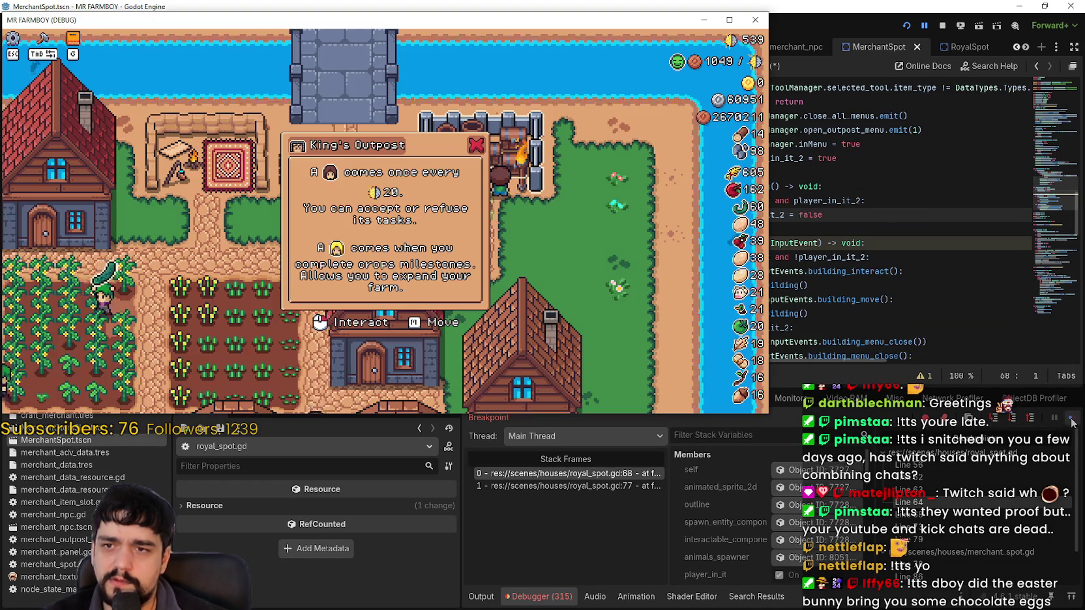
left_click(583, 233)
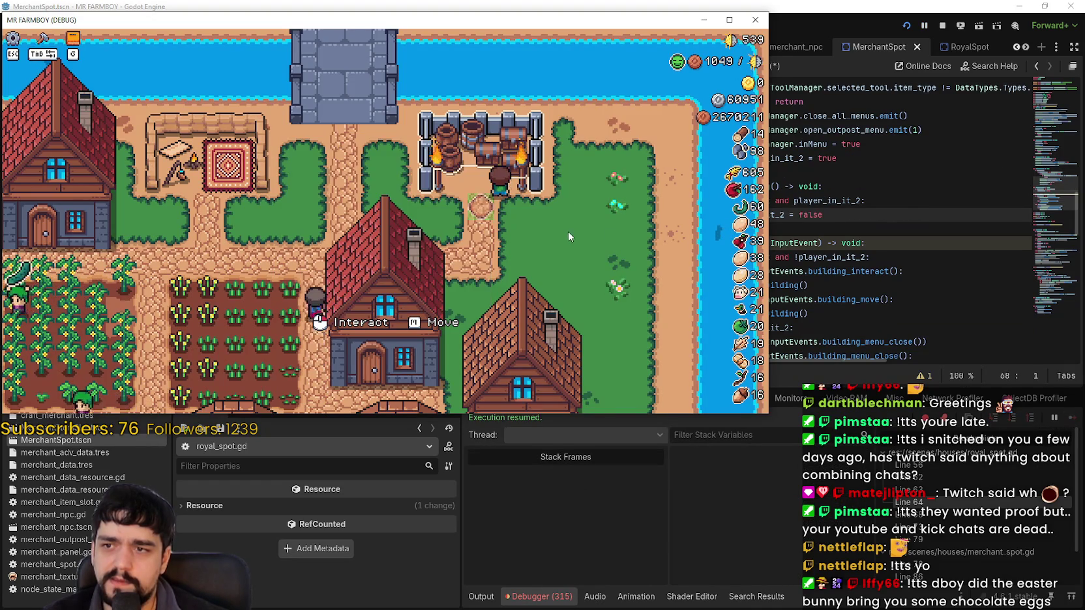
left_click(1072, 422)
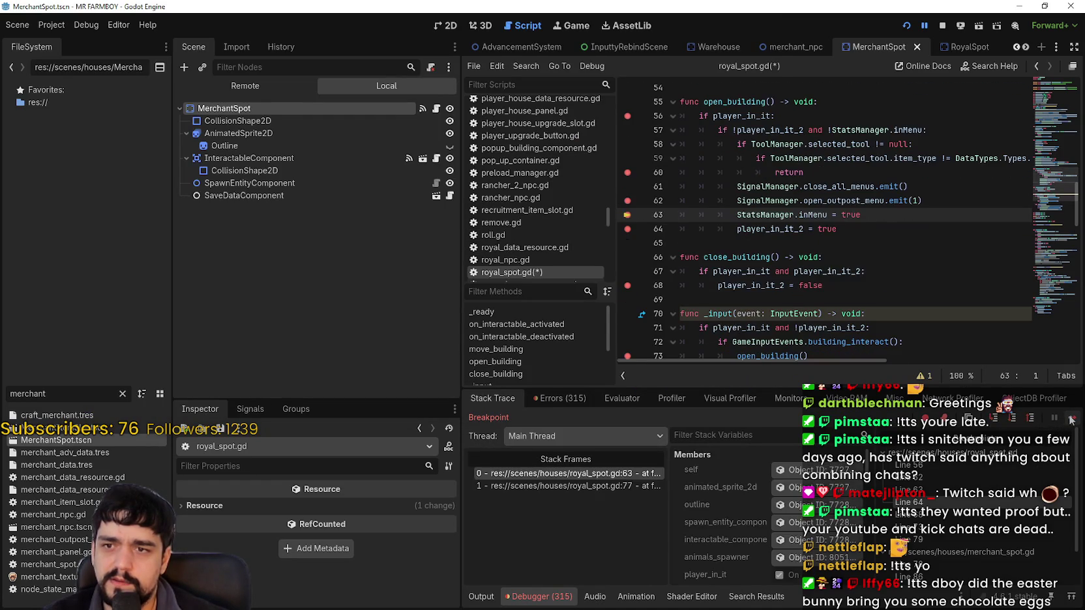
left_click(1073, 423)
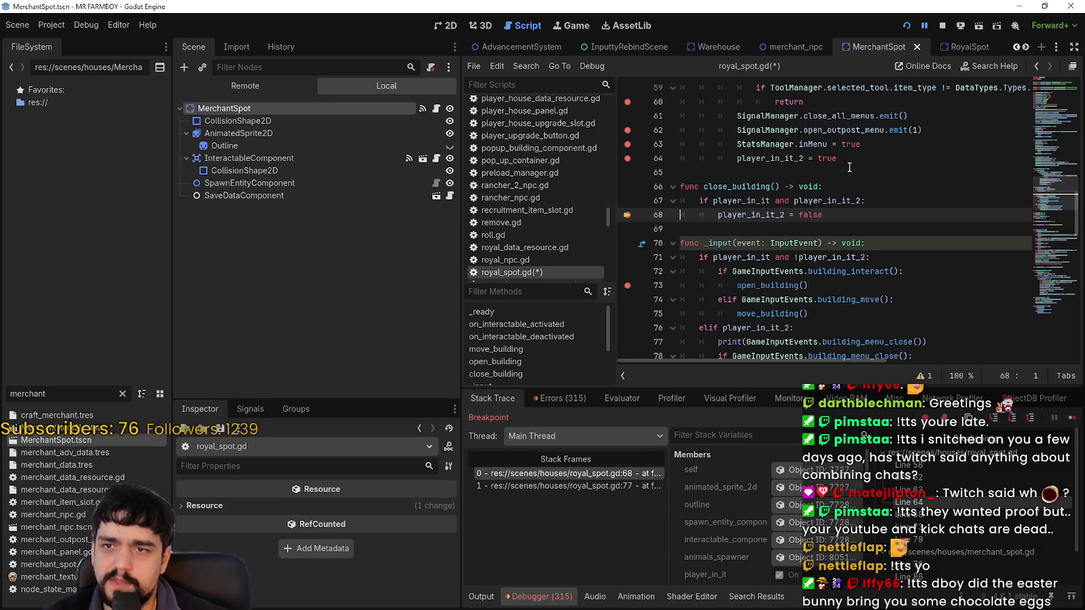
Step: Resume the game once more and select the open_outpost_menu signal name
left_click_drag(847, 159, 737, 159)
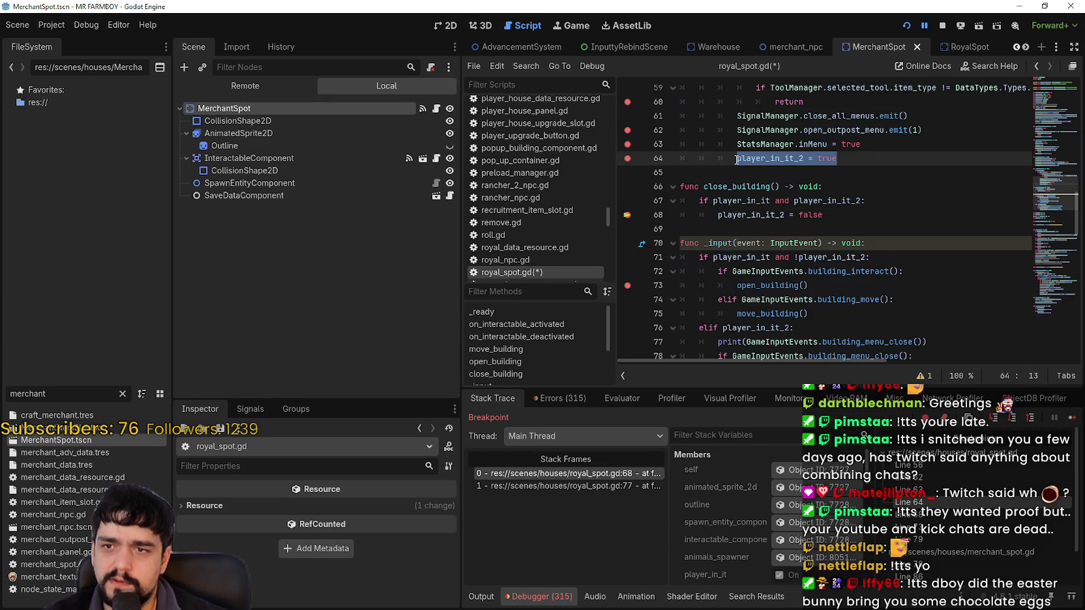
left_click(1073, 417)
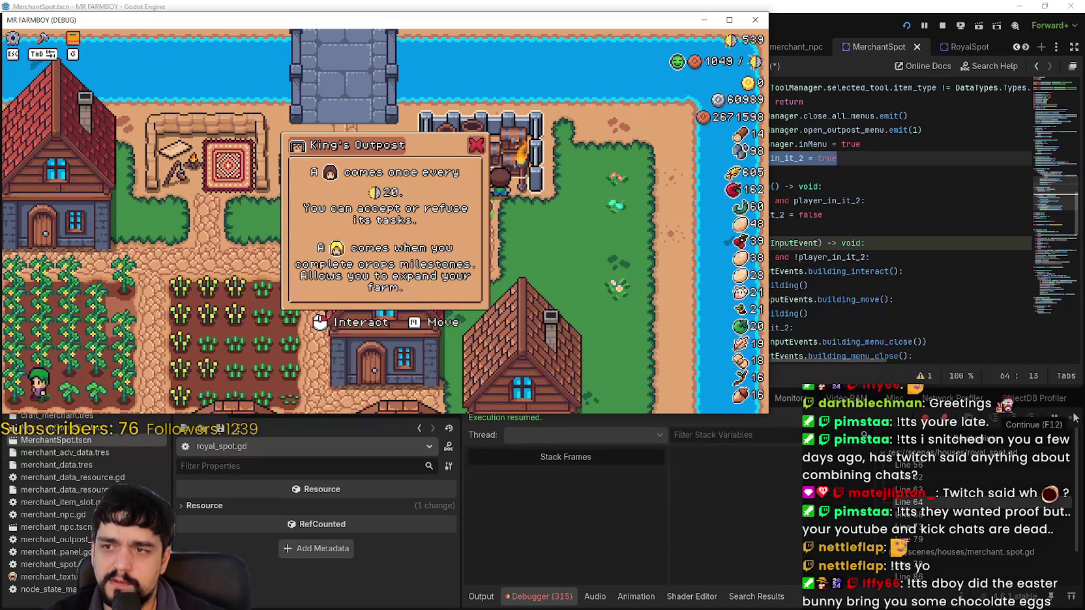
left_click(867, 200)
scroll(868, 179, "up", 1)
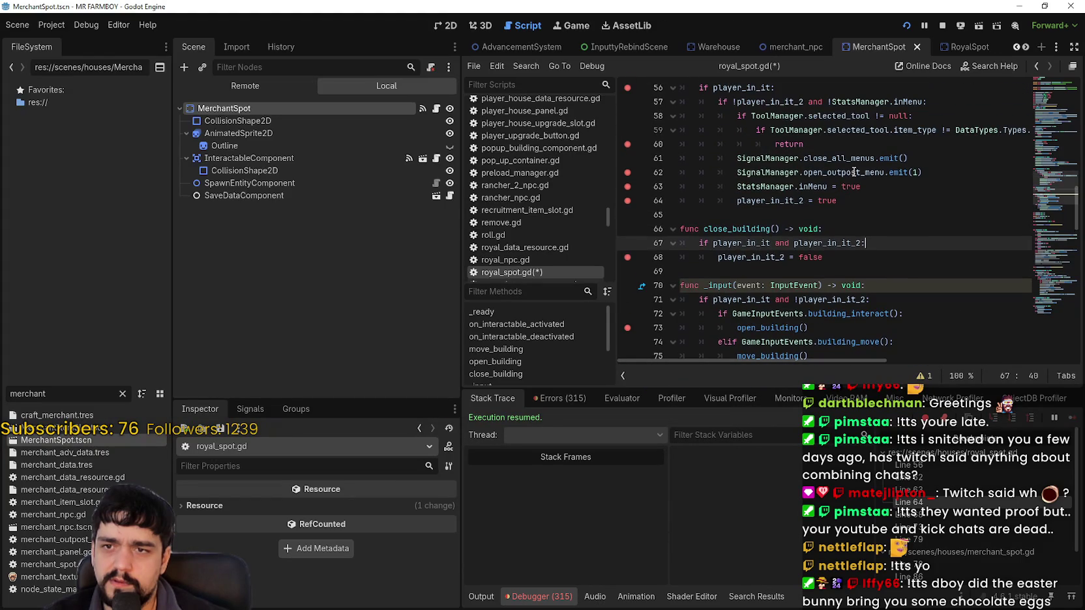
double_click(854, 172)
Step: Search the project for open_outpost_menu and jump to its definition in merchant_outpost_panel.gd
key("ctrl+shift+f")
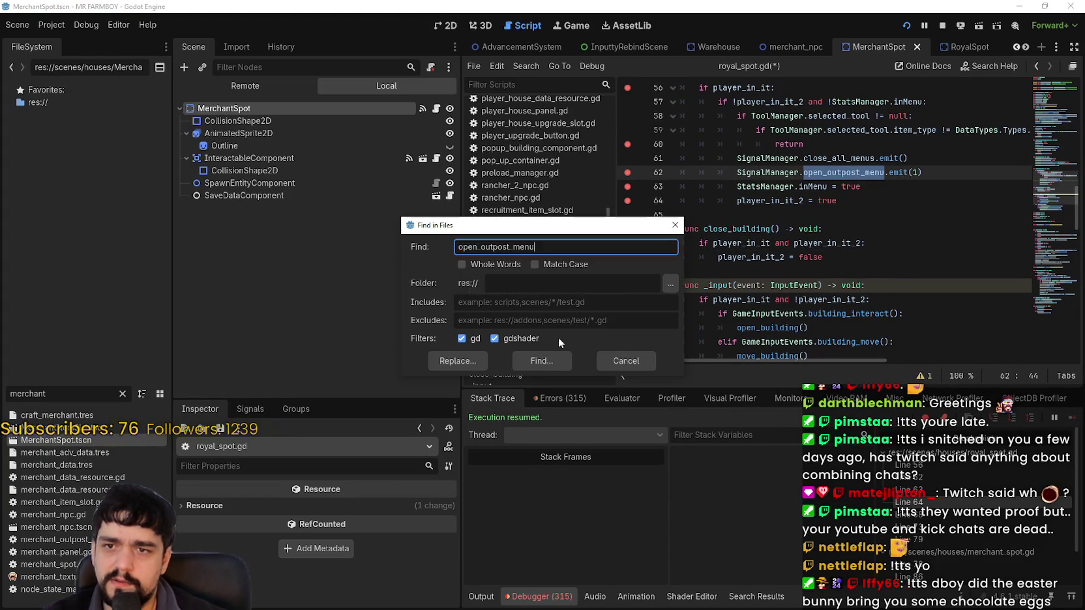
left_click(546, 362)
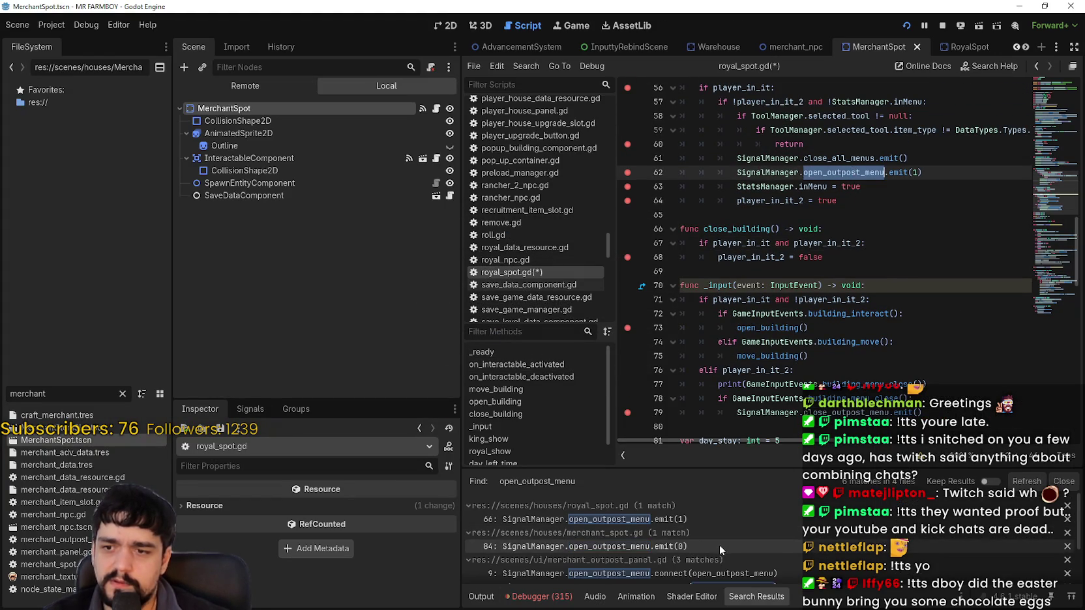
scroll(719, 544, "down", 2)
left_click(727, 543)
left_click(752, 554)
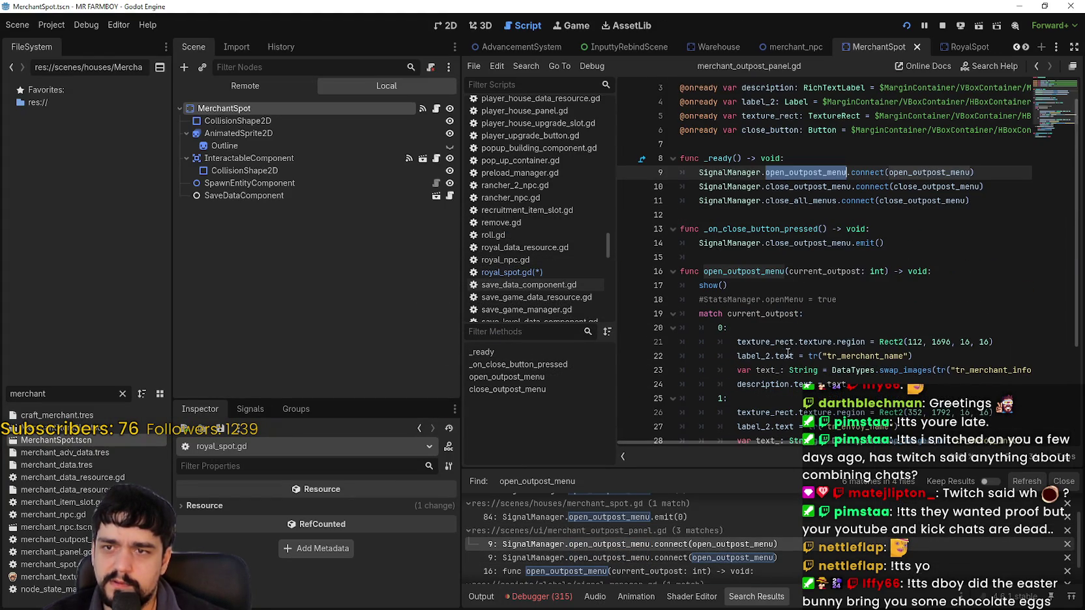
double_click(921, 174)
right_click(960, 173)
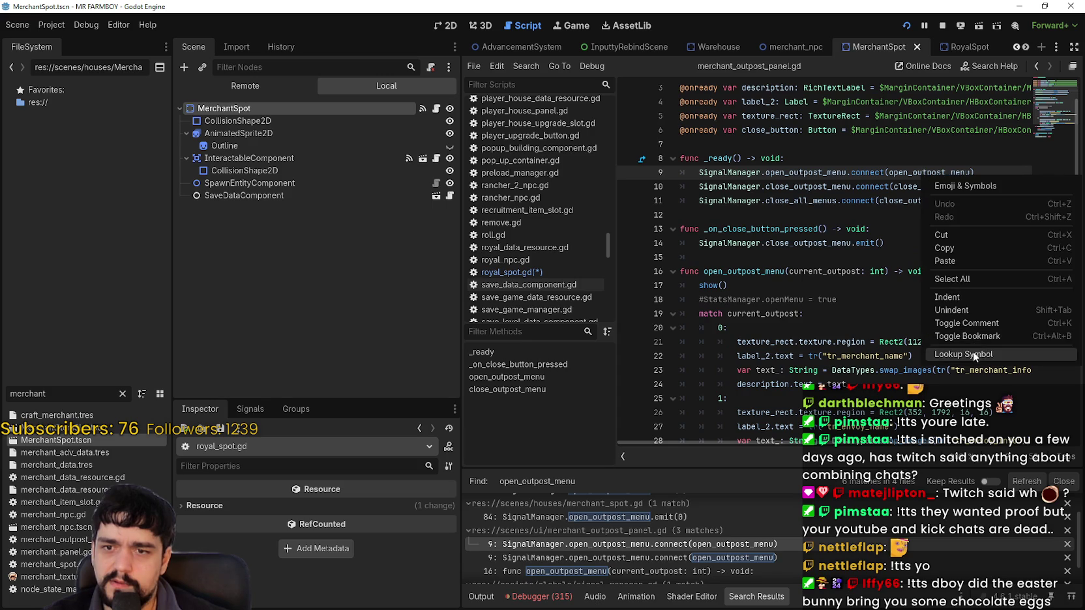
left_click(976, 356)
Step: Review the isController_On focus lines 30–32 and the commented openMenu line 18
scroll(880, 321, "down", 3)
mouse_move(931, 300)
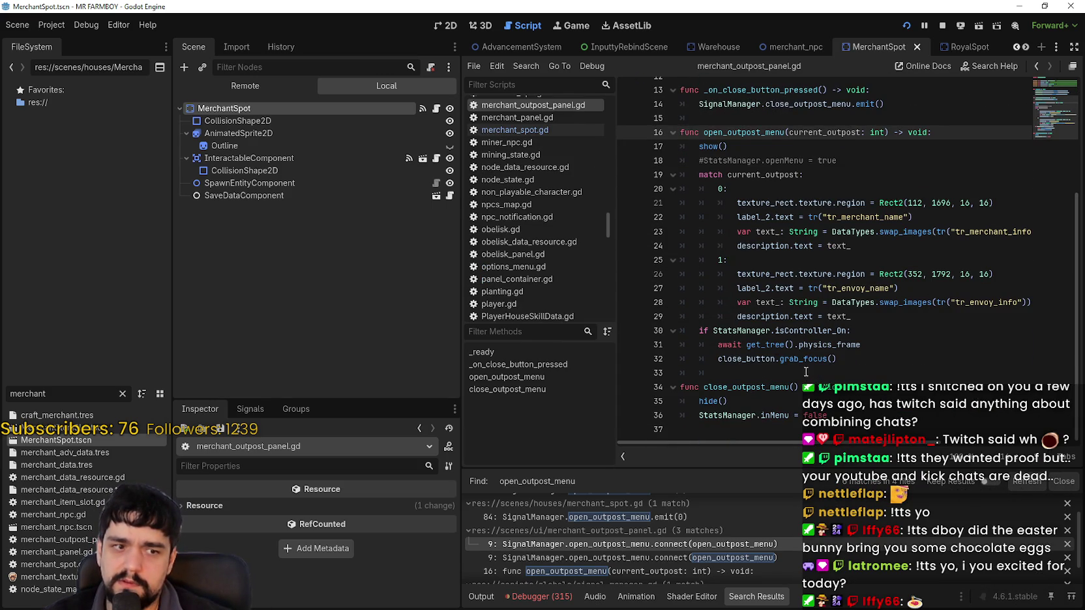
left_click(804, 331)
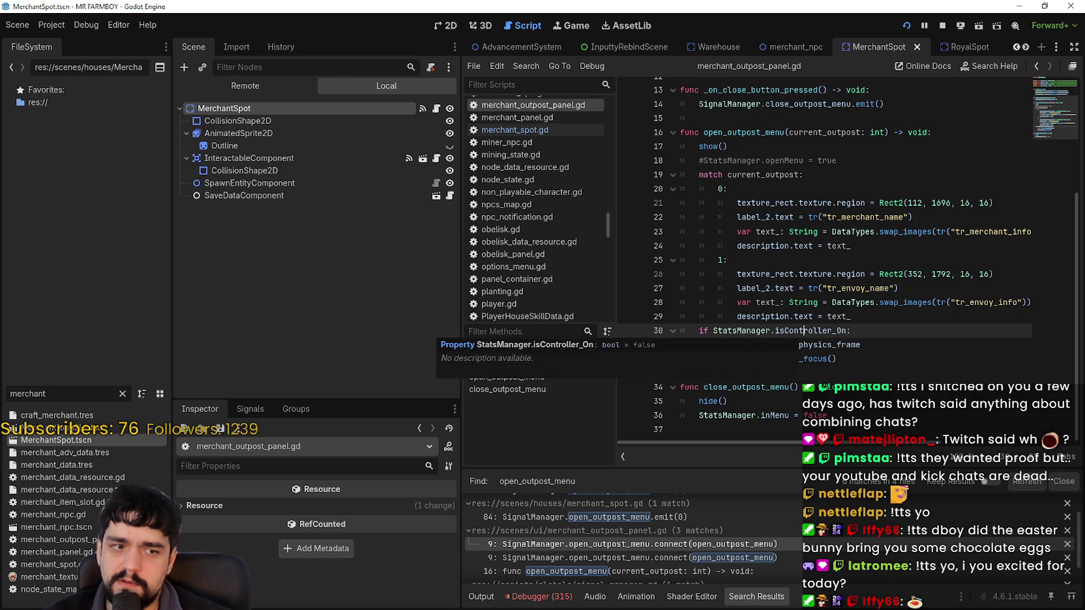
key("Down")
key("Down")
key("Down")
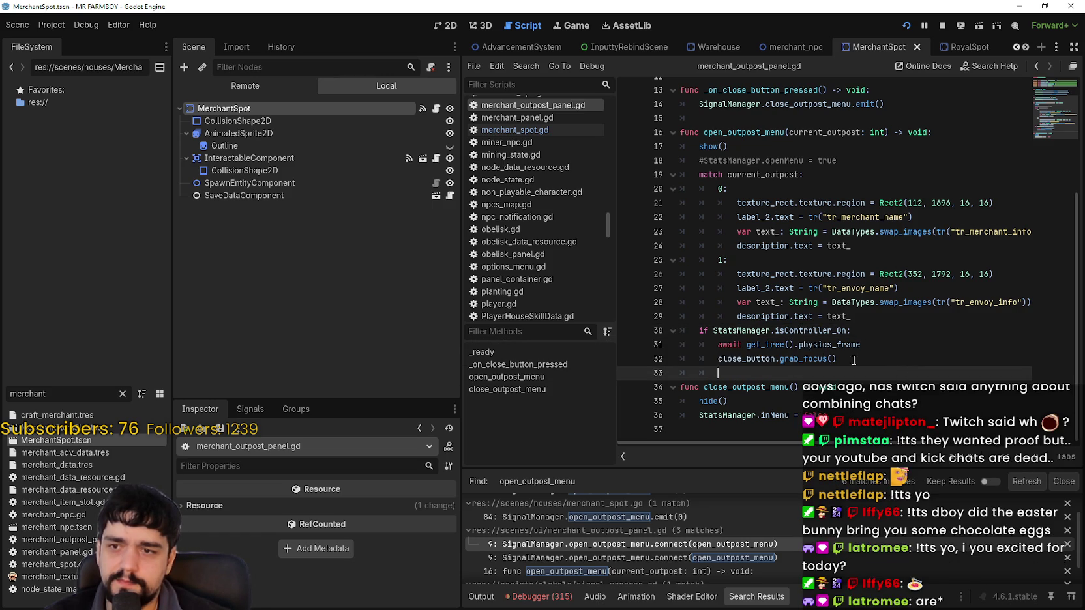
key("Up")
key("shift+Up")
key("shift+Up")
key("shift+Down")
key("shift+Down")
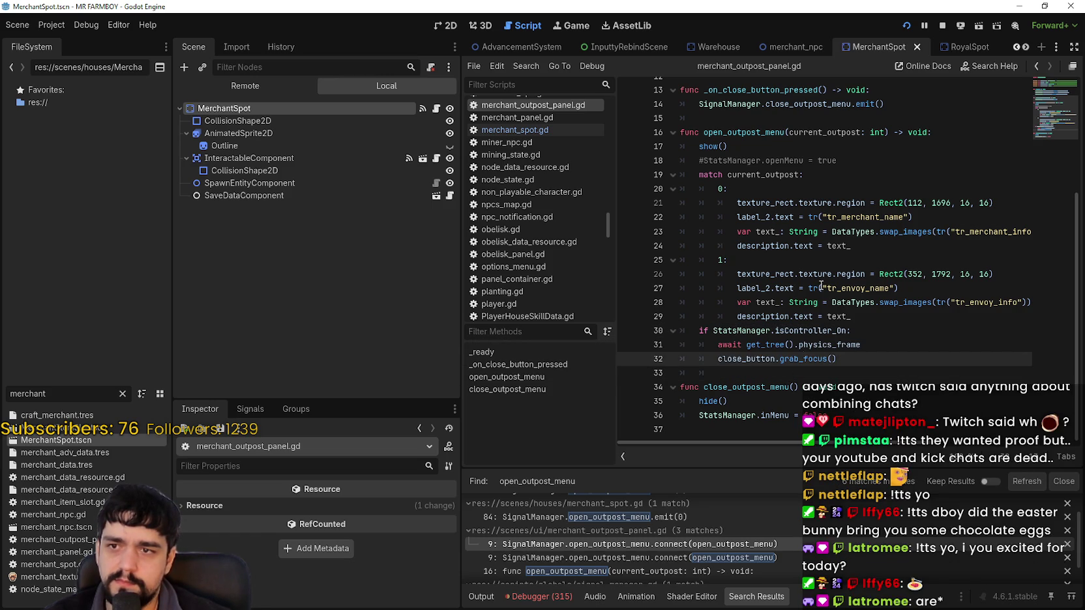
left_click(847, 160)
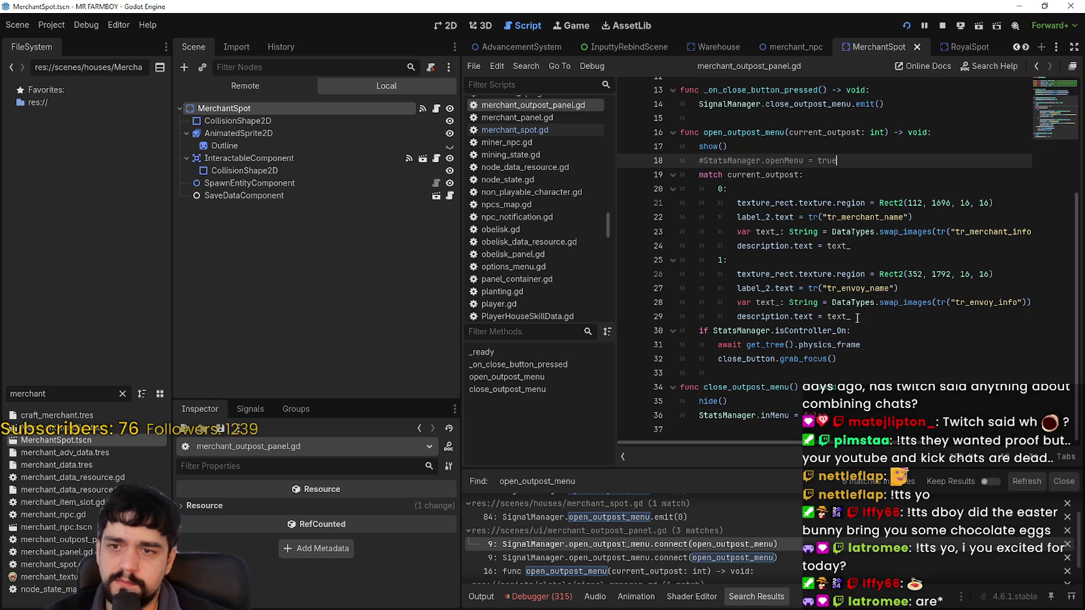
scroll(872, 442, "right", 3)
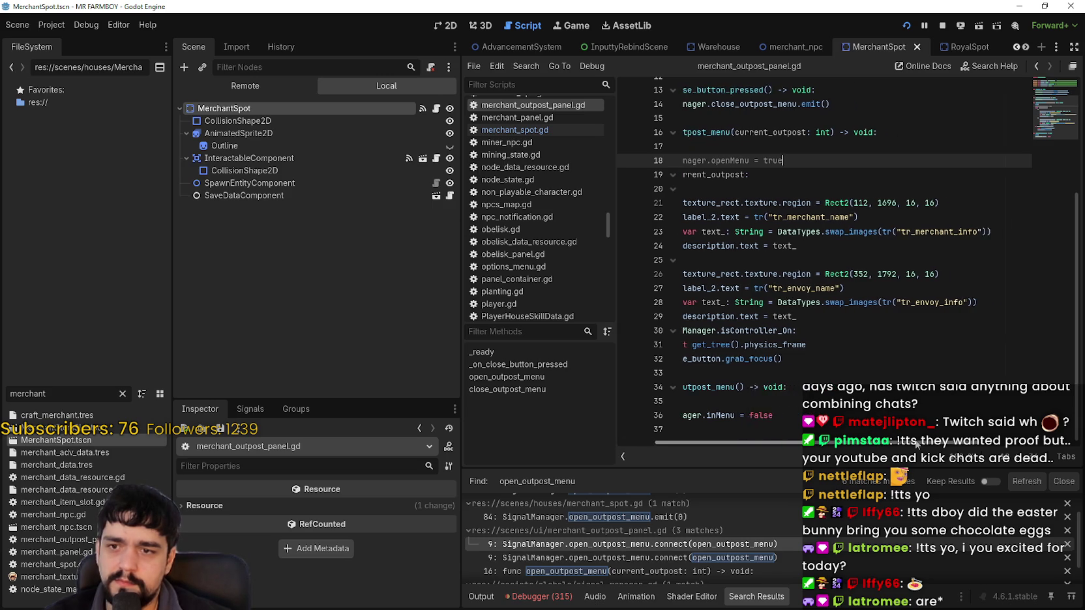
scroll(861, 450, "left", 3)
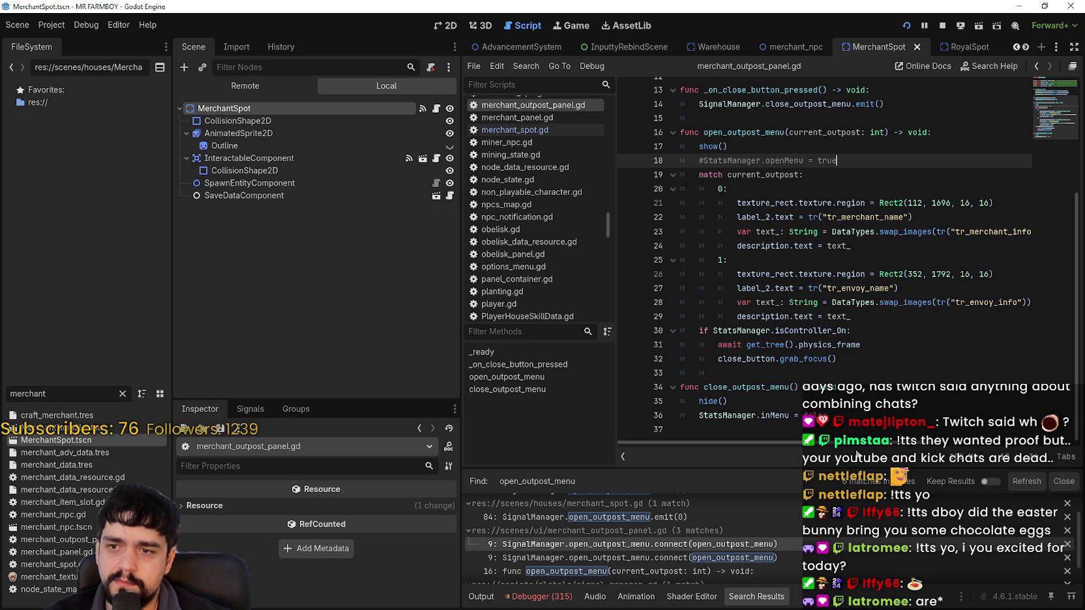
Step: Highlight uses of close_outpost_menu and _on_close_button_pressed, then switch to the running game
double_click(782, 389)
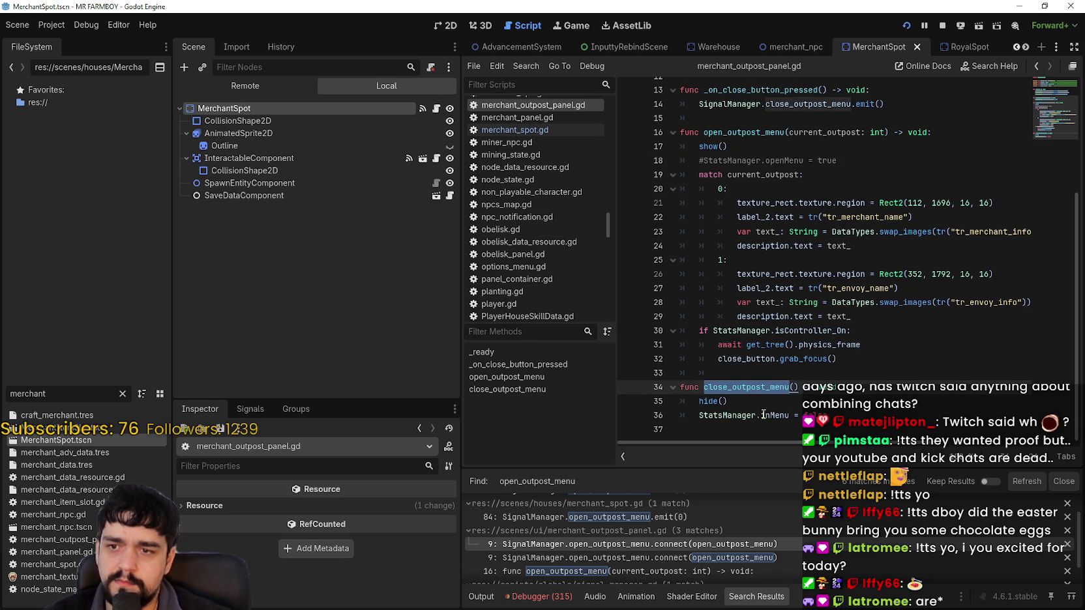
scroll(776, 398, "up", 4)
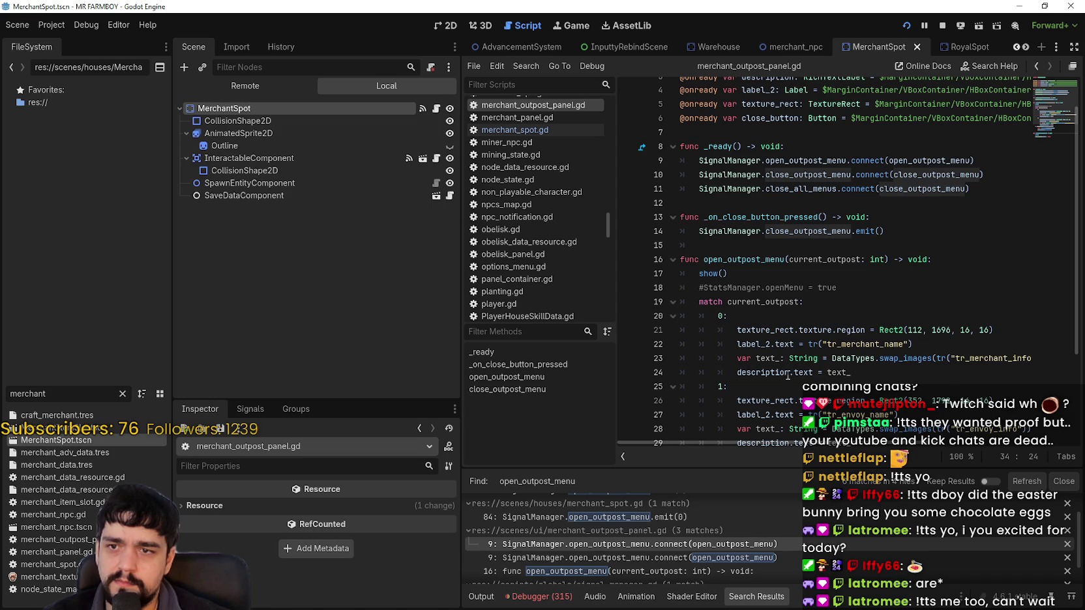
double_click(811, 219)
scroll(779, 289, "down", 3)
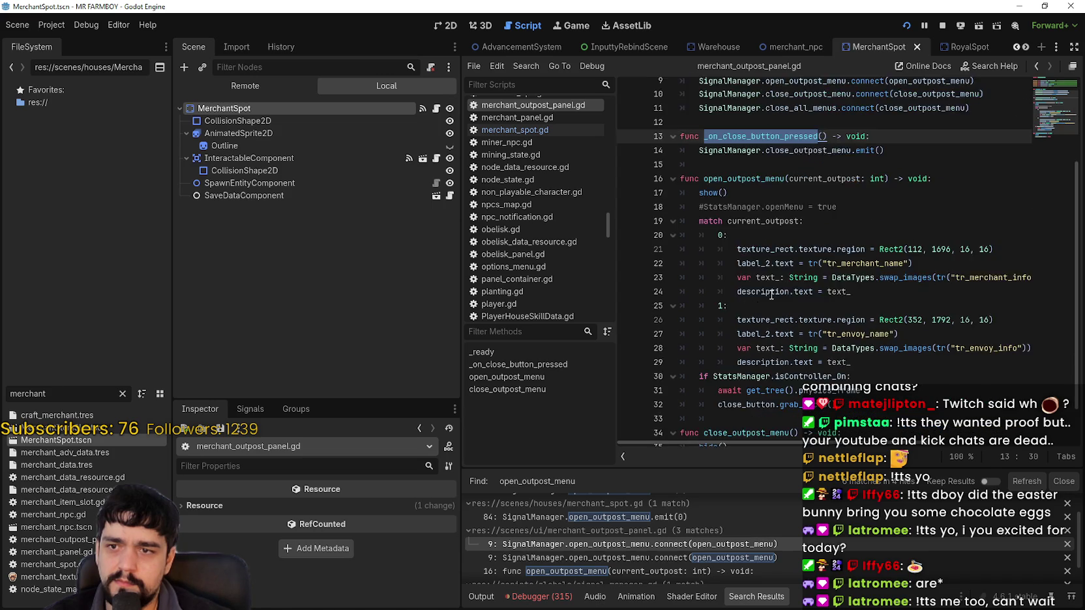
left_click(866, 414)
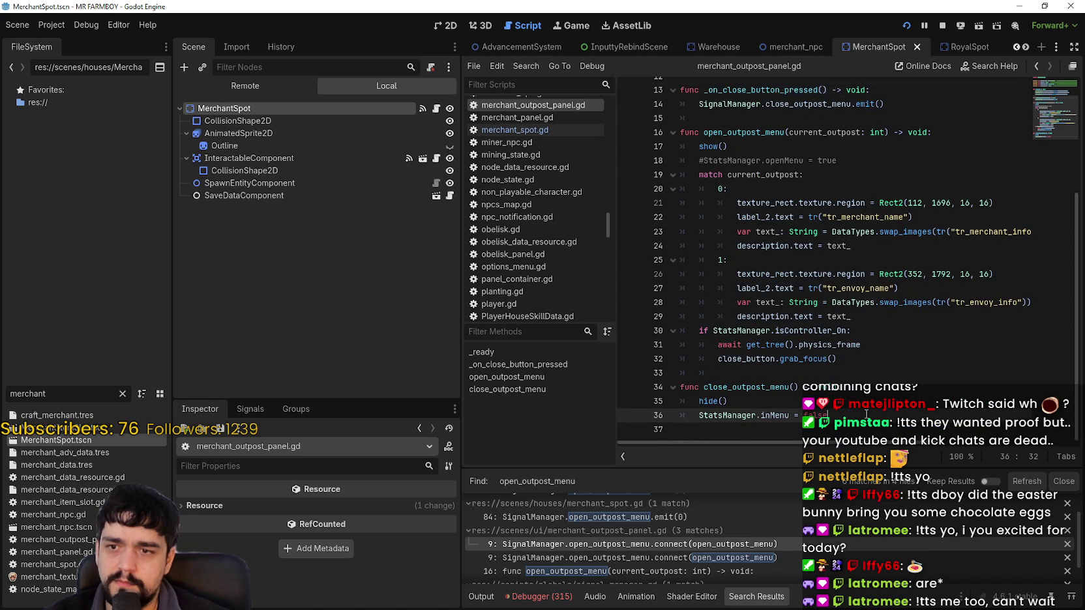
key("alt+Tab")
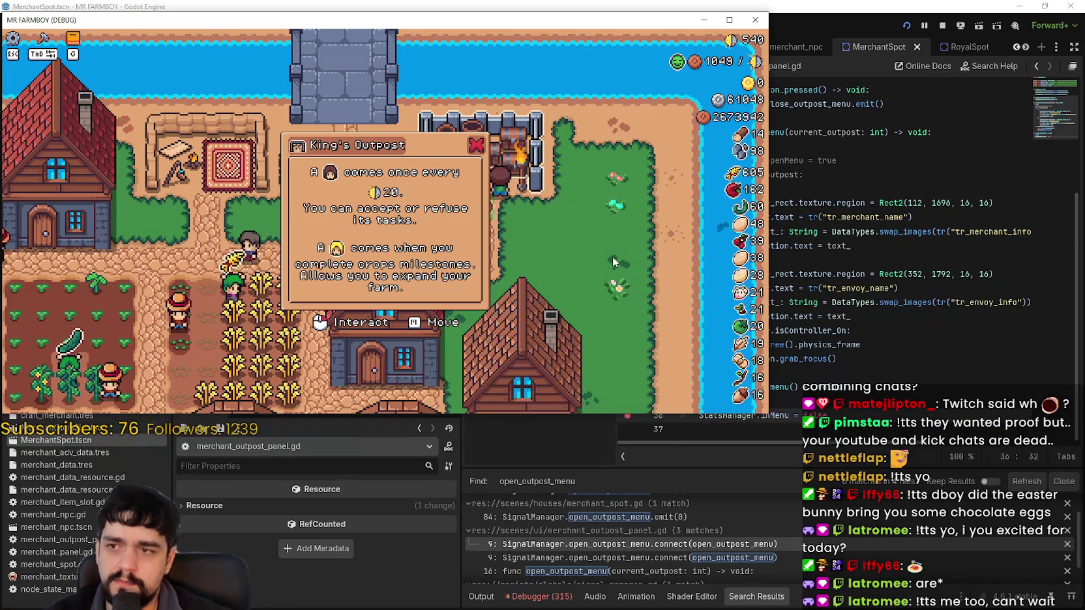
Step: Close the King's Outpost popup to hit the line 36 breakpoint, resume, and return to the script
key("Escape")
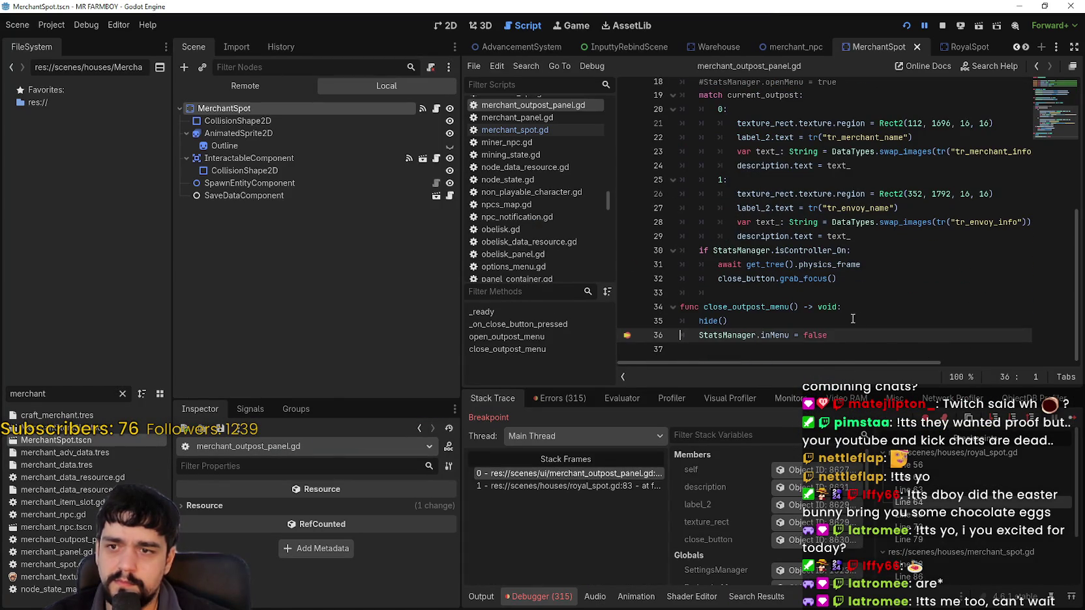
left_click(1076, 422)
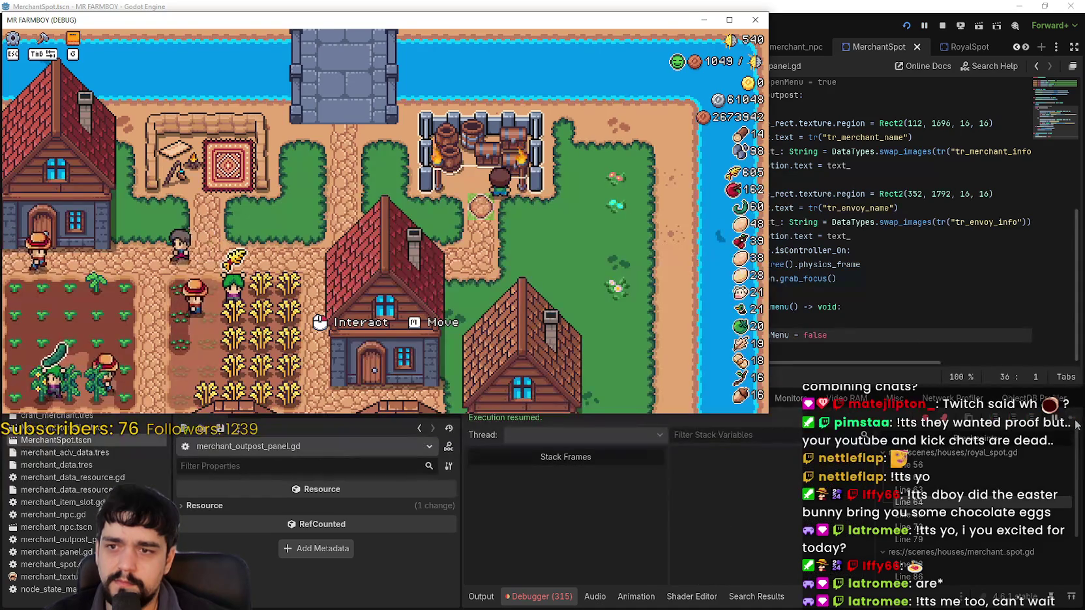
left_click(886, 322)
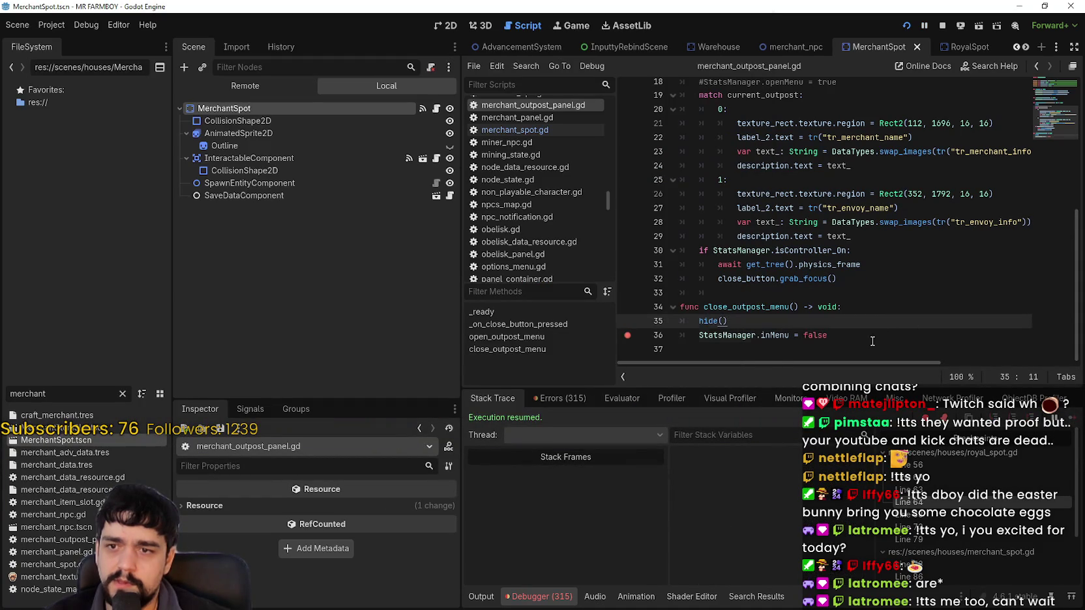
left_click(881, 338)
scroll(721, 324, "up", 4)
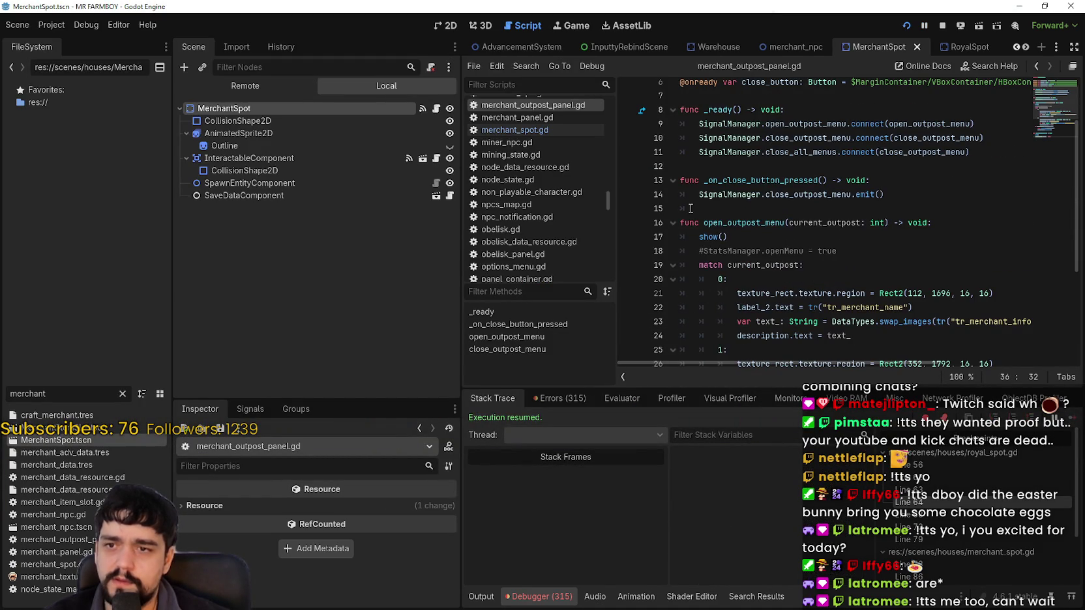
double_click(832, 196)
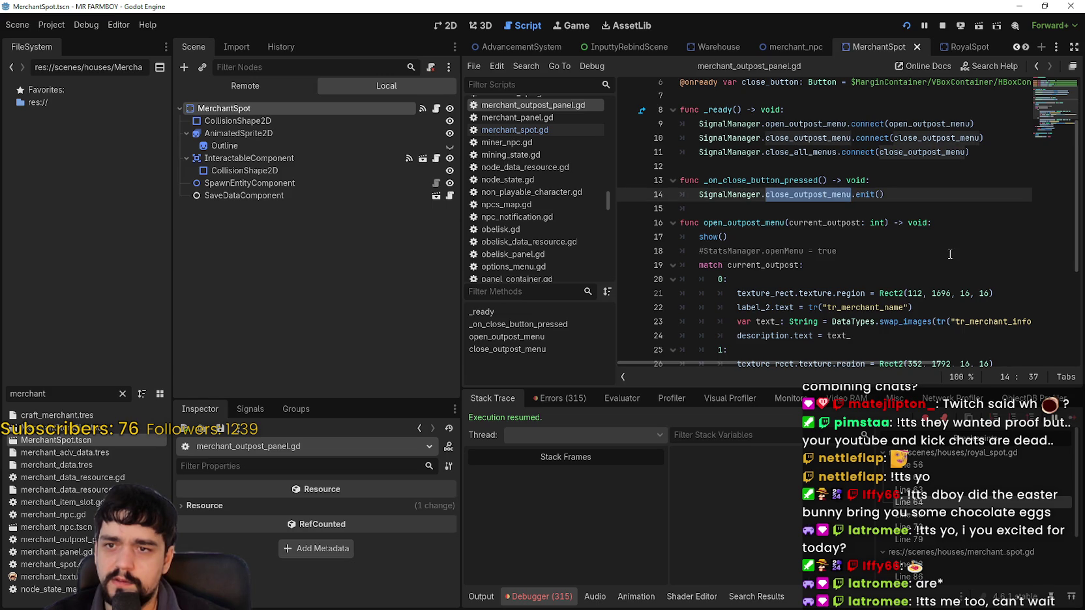
scroll(951, 227, "up", 2)
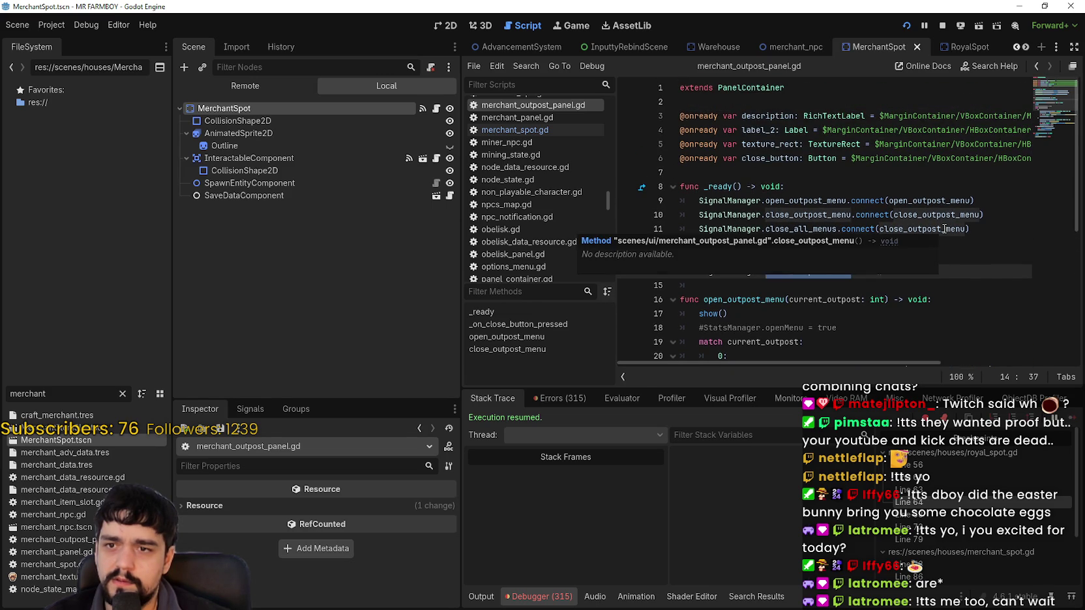
double_click(919, 216)
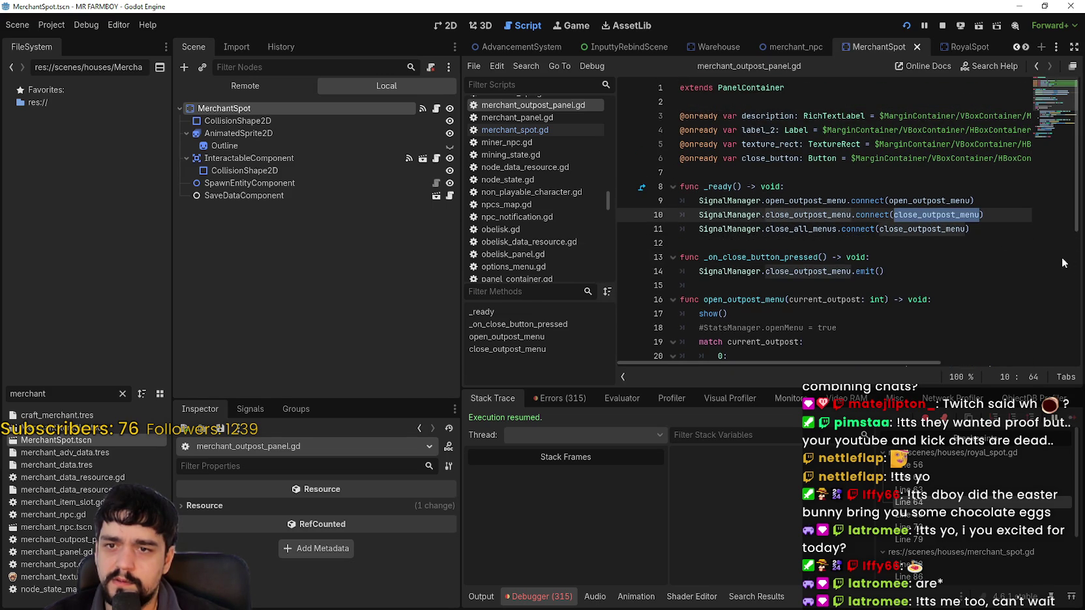
double_click(820, 214)
mouse_move(820, 210)
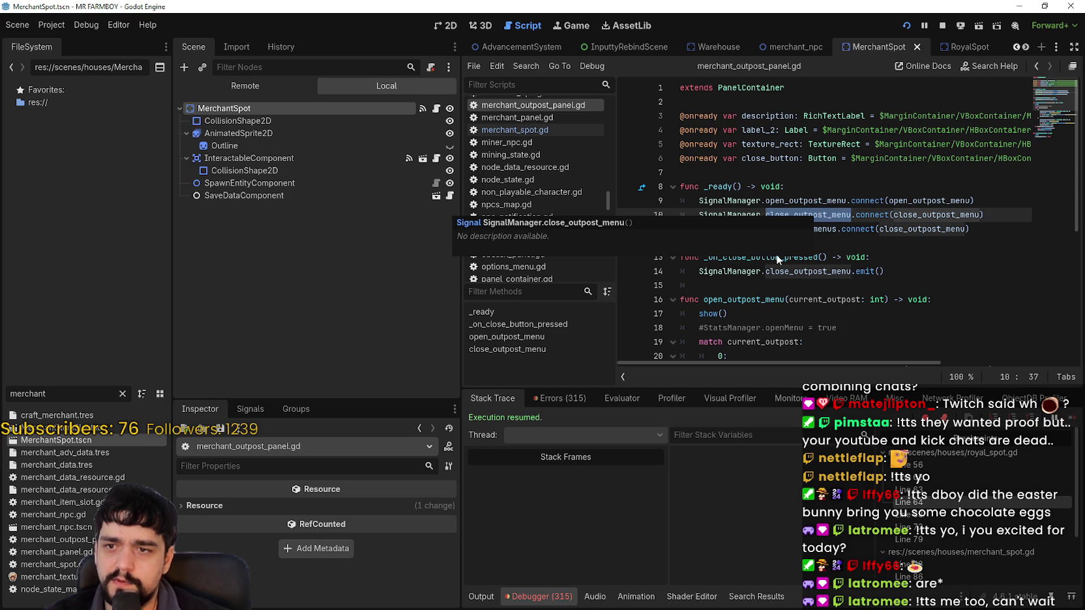
left_click(928, 272)
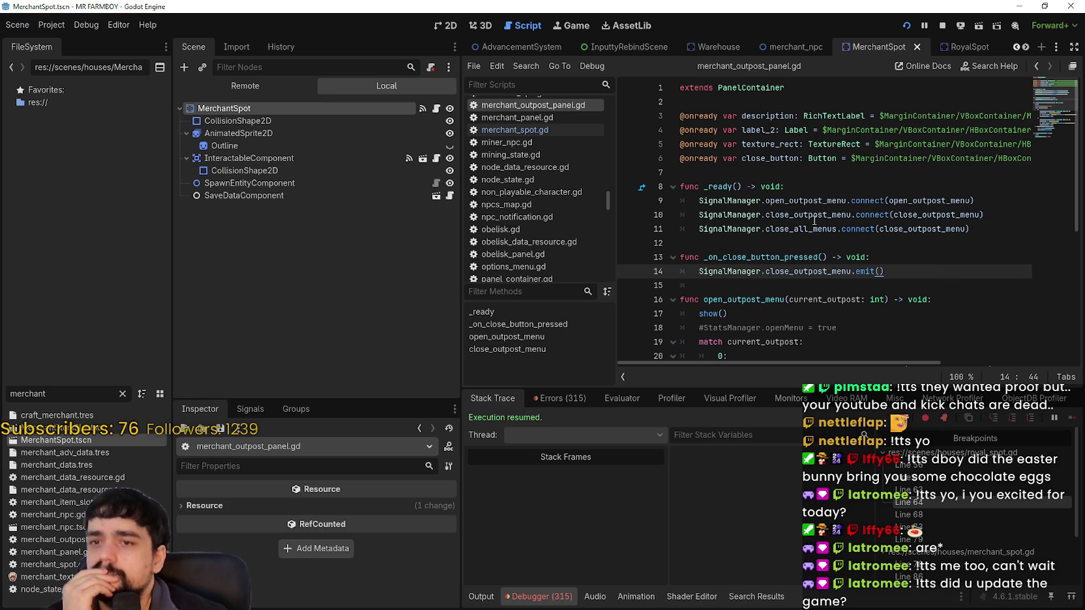
double_click(924, 232)
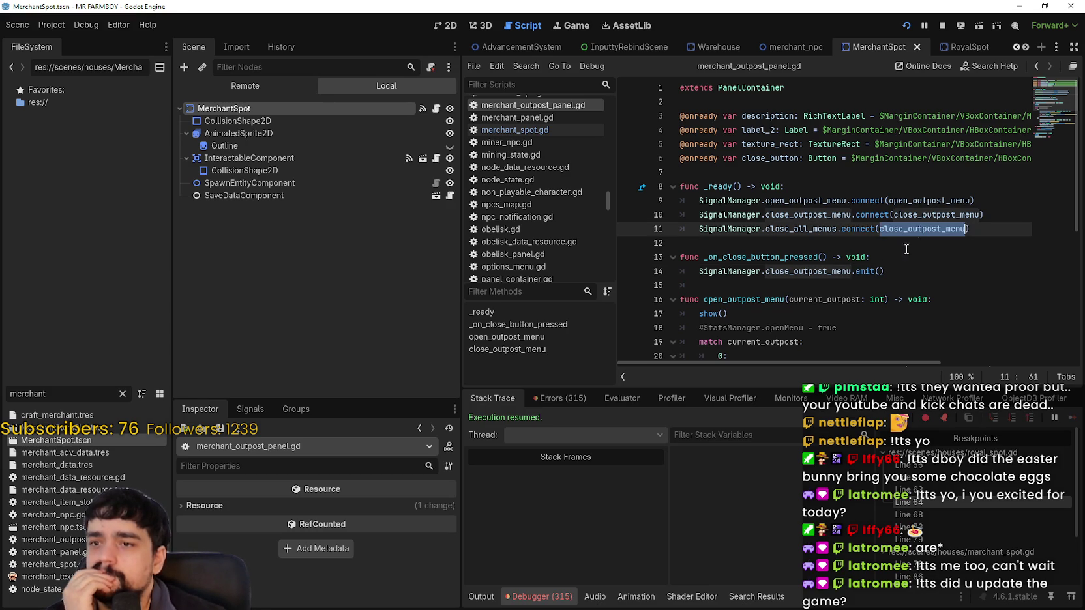
scroll(801, 287, "down", 5)
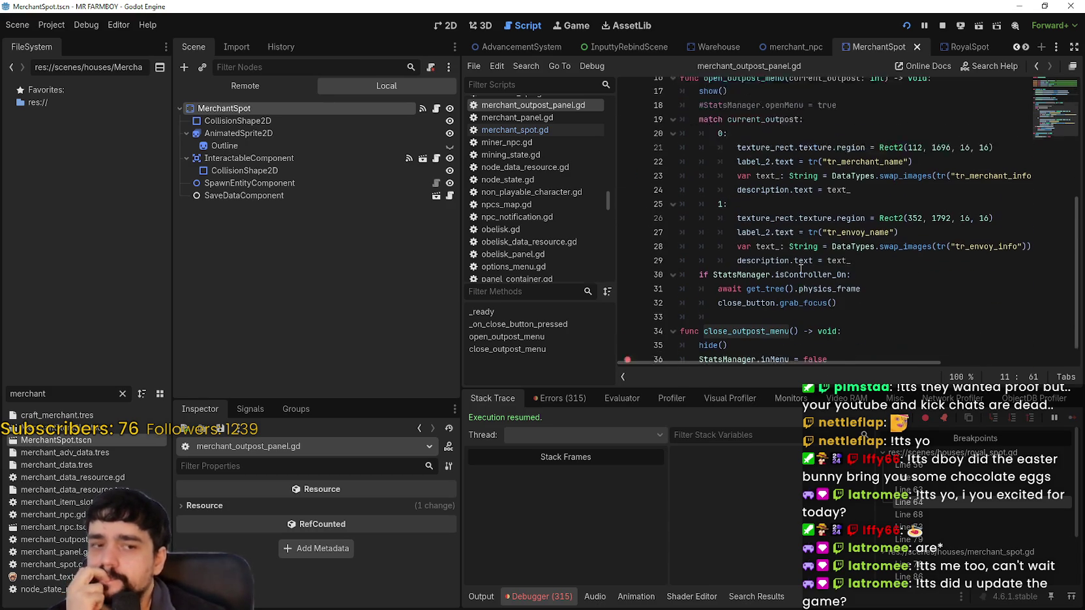
left_click(777, 315)
left_click(858, 347)
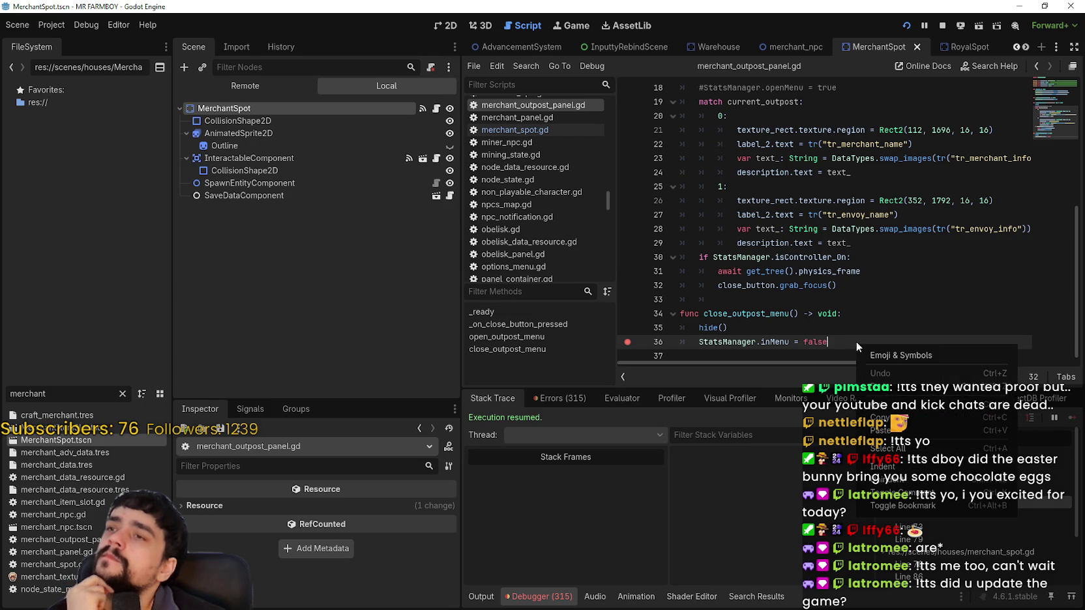
left_click_drag(857, 344, 693, 339)
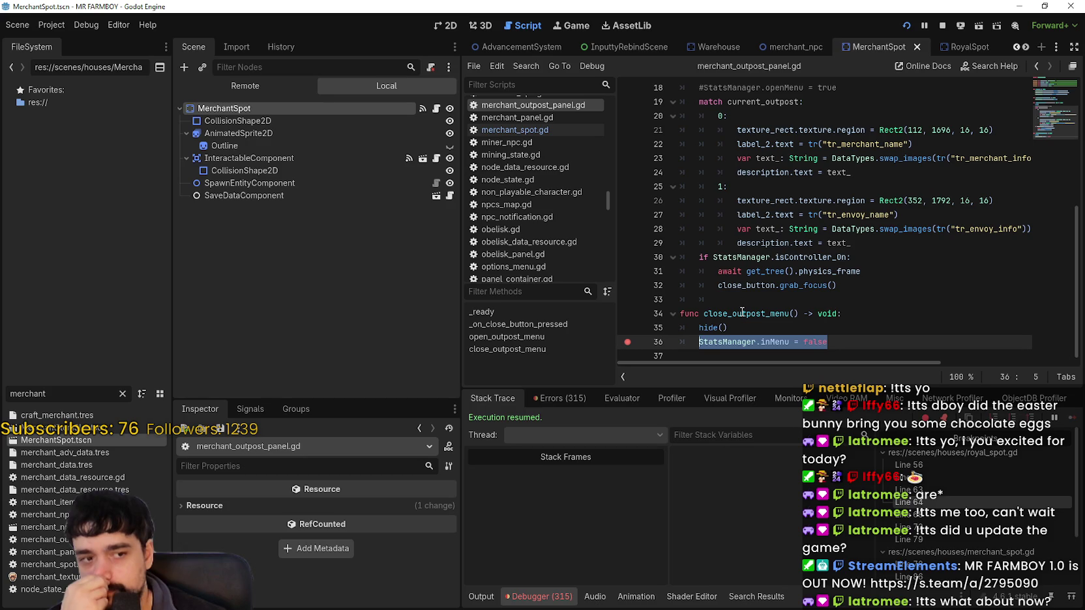
scroll(841, 268, "up", 2)
left_click(896, 274)
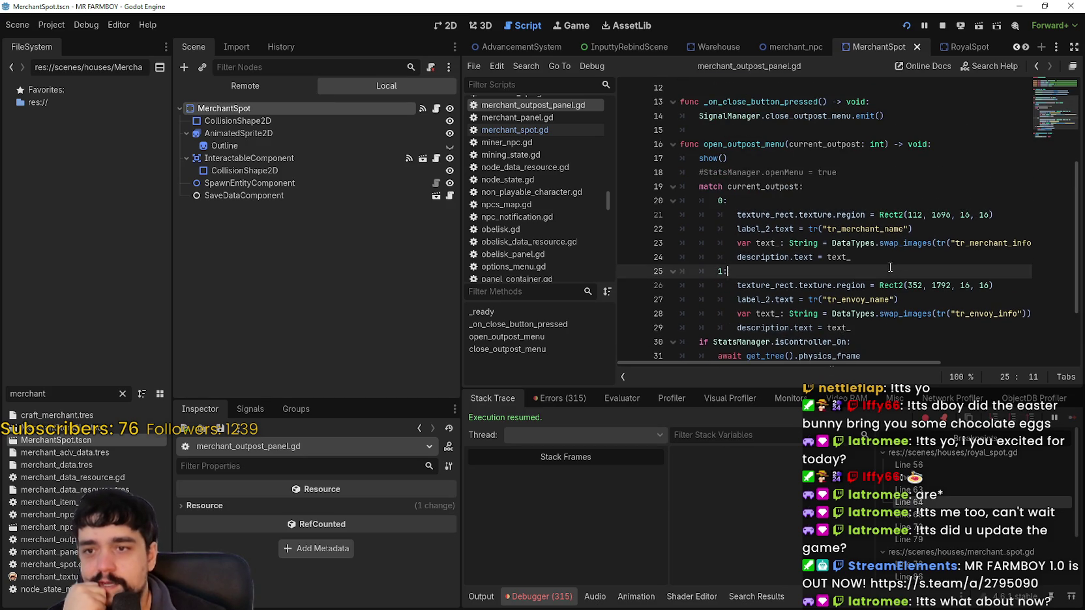
scroll(851, 258, "up", 2)
left_click(874, 263)
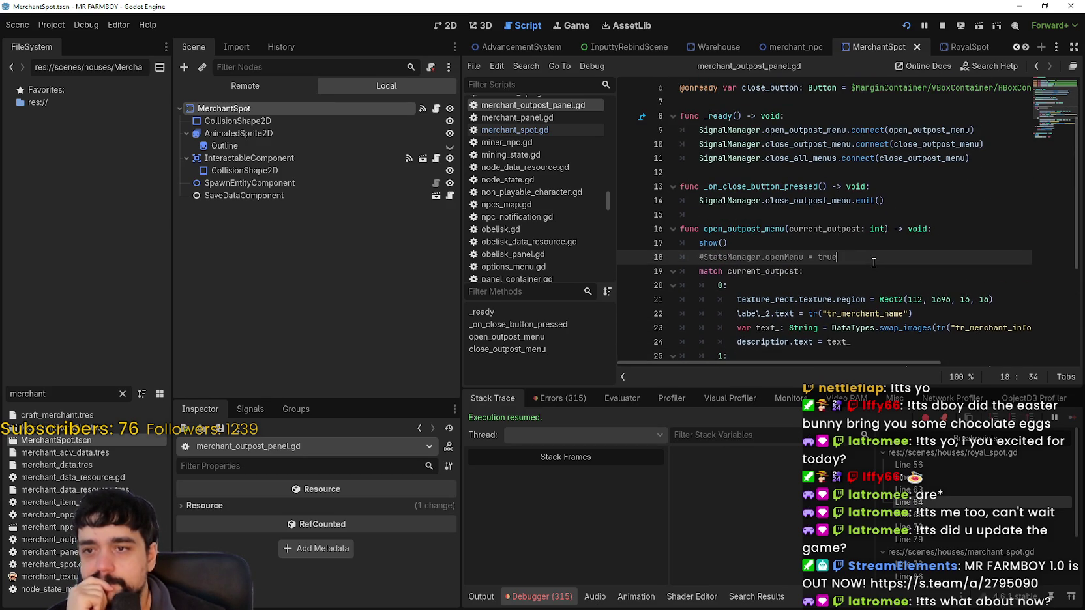
scroll(855, 260, "down", 4)
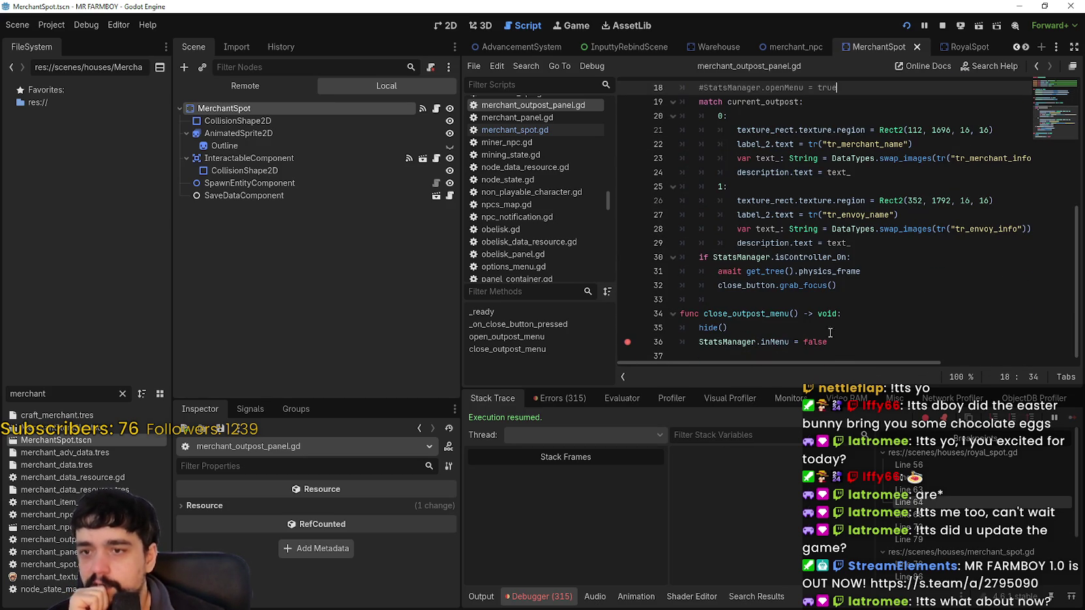
left_click_drag(851, 341, 693, 339)
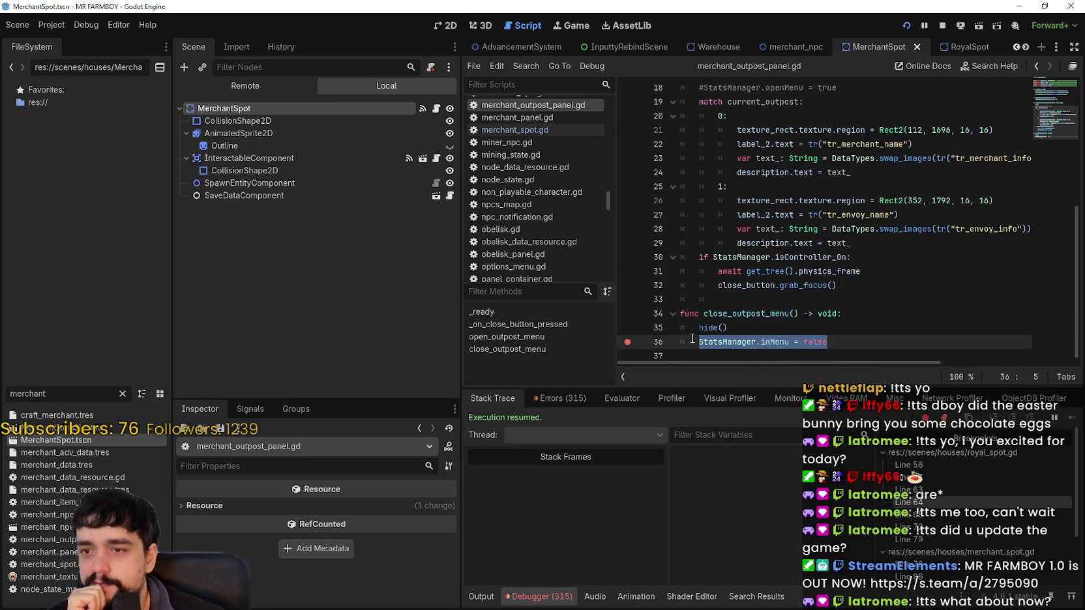
scroll(703, 338, "up", 6)
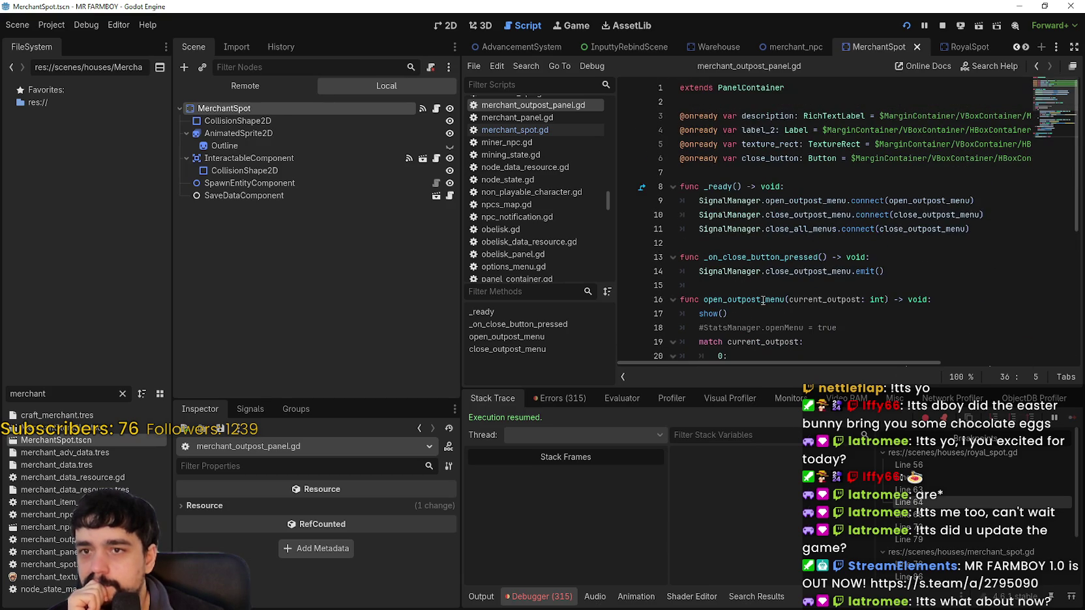
double_click(794, 228)
mouse_move(958, 229)
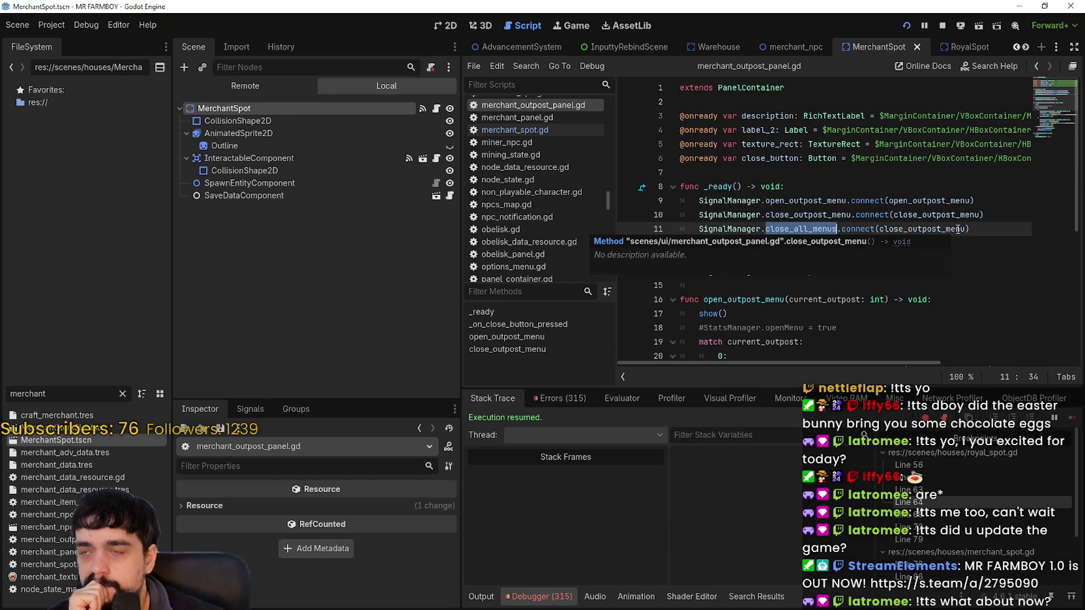
right_click(957, 229)
left_click(922, 232)
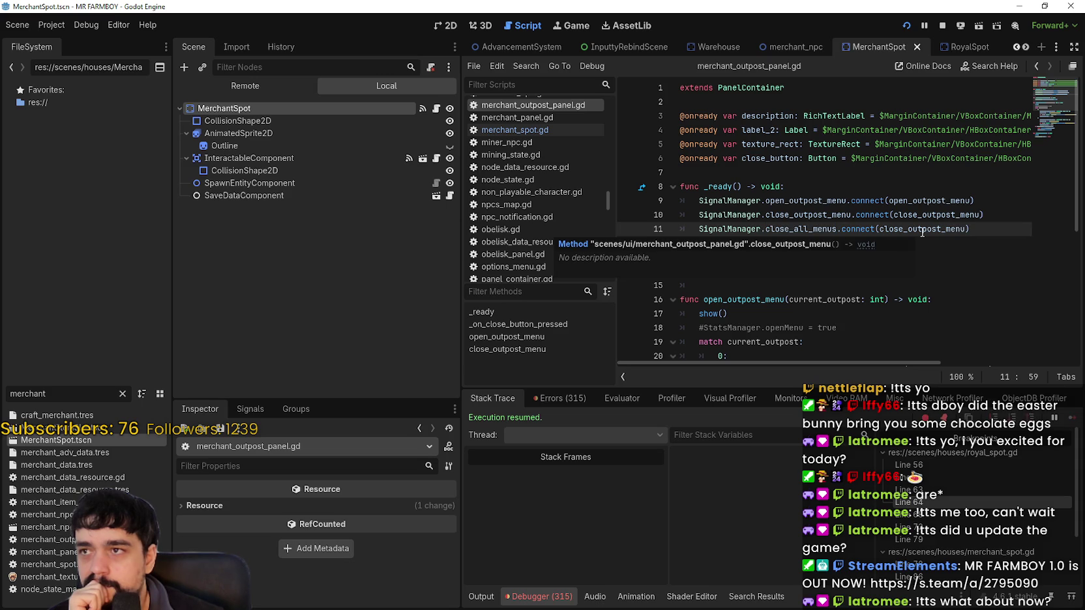
scroll(779, 267, "down", 6)
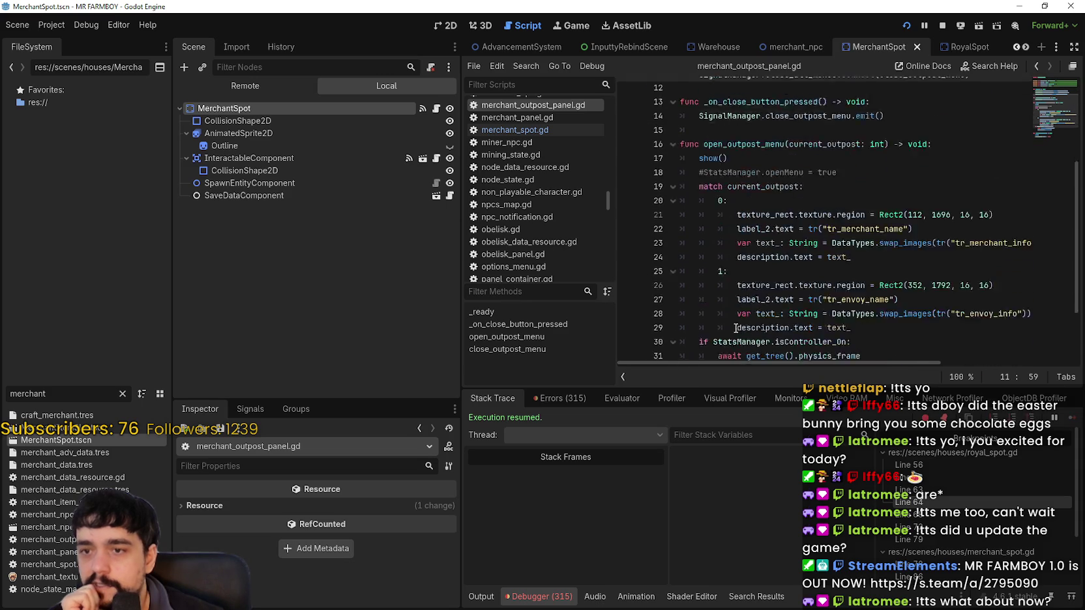
left_click(696, 343)
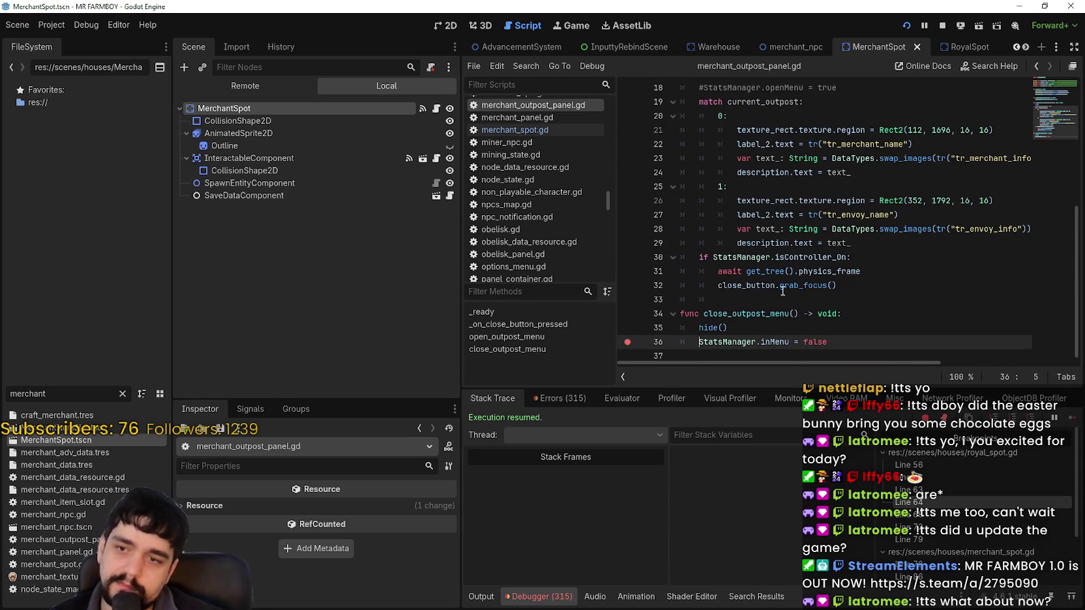
scroll(788, 309, "up", 5)
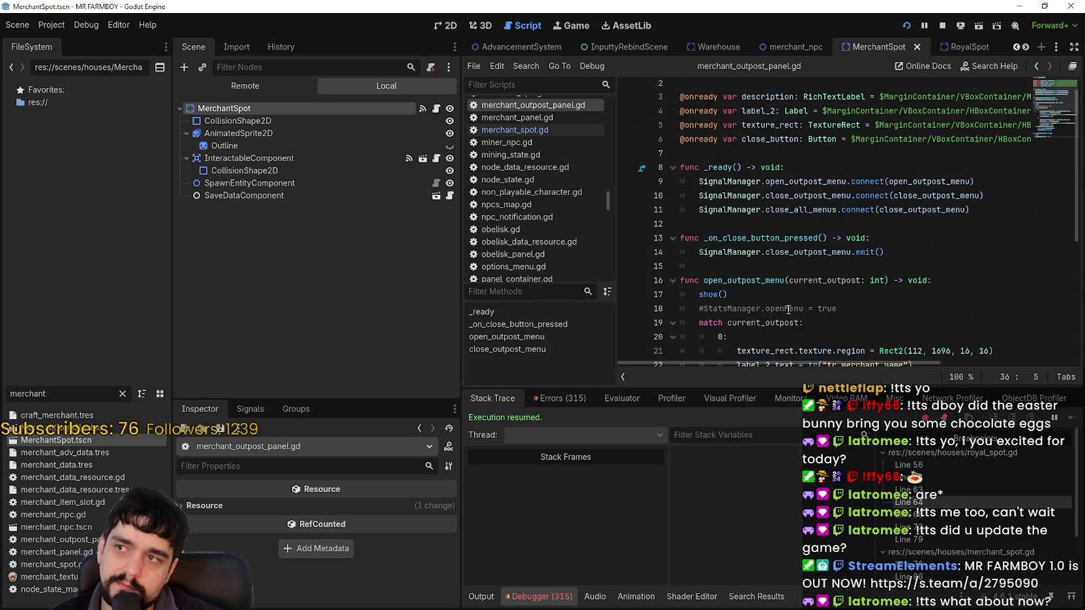
scroll(789, 309, "up", 1)
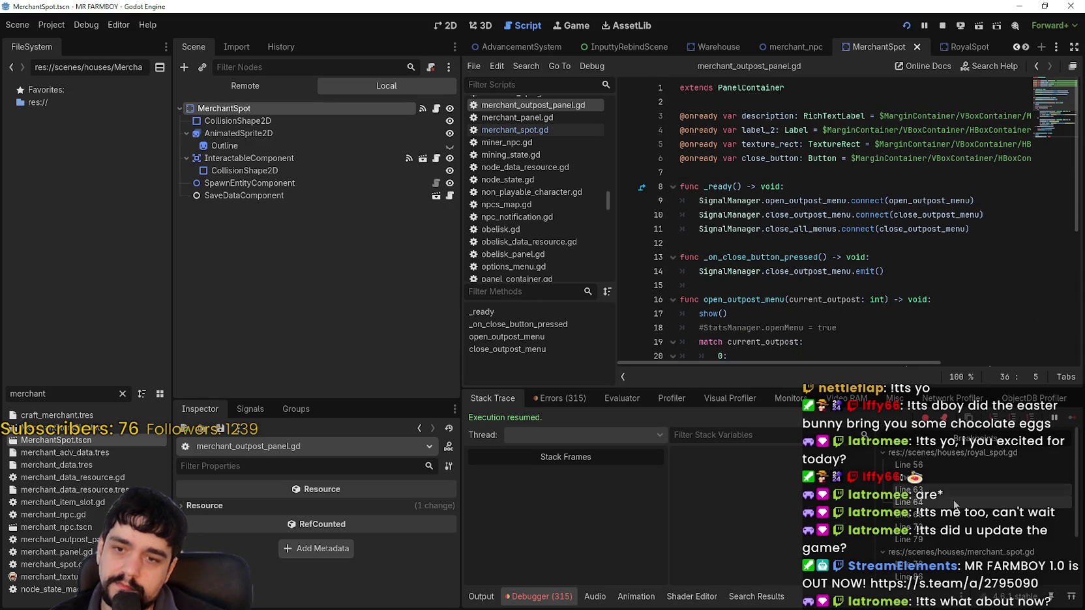
Step: Copy the StatsManager.inMenu = true line from open_building in royal_spot.gd
left_click(952, 465)
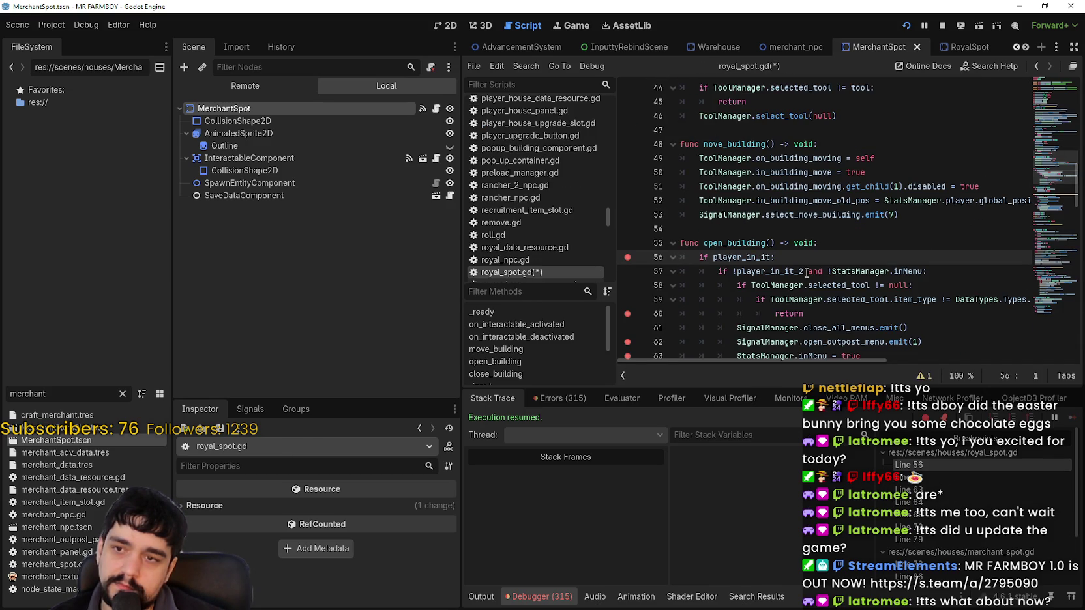
left_click(776, 257)
scroll(790, 266, "down", 2)
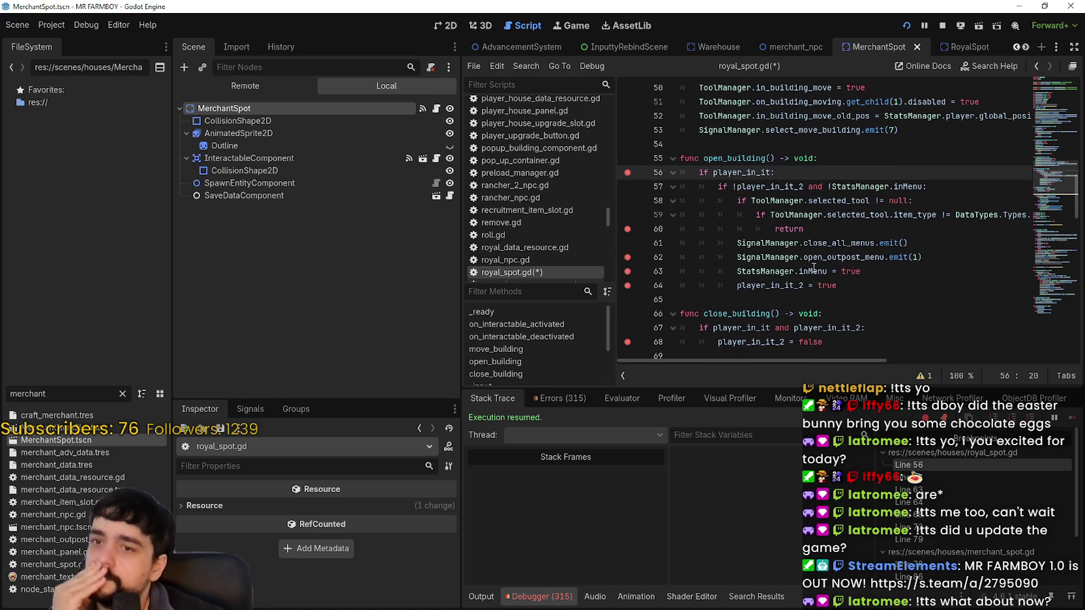
left_click_drag(939, 245, 732, 246)
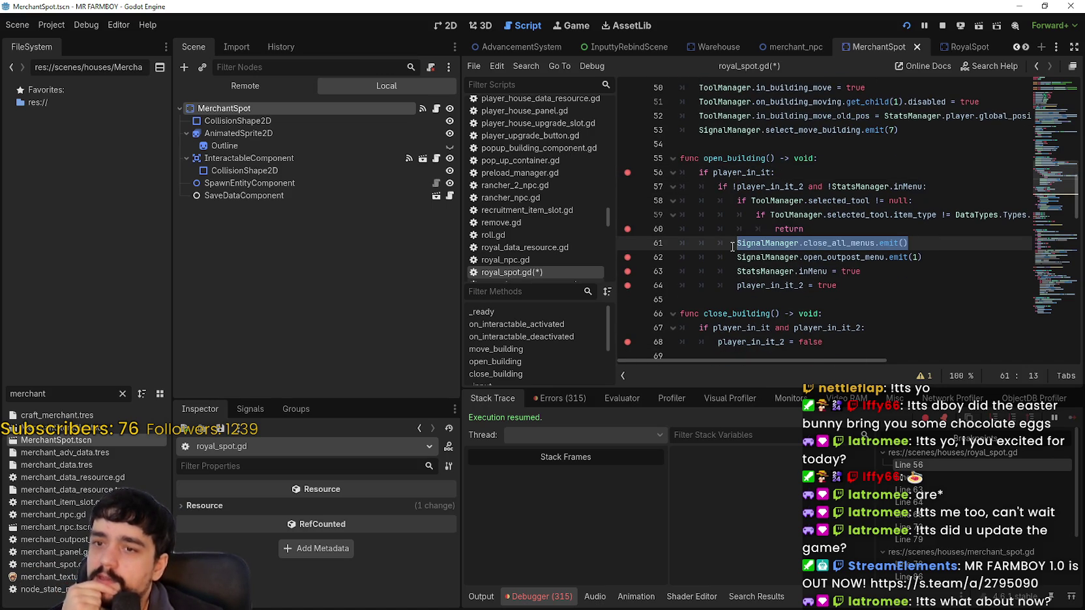
left_click_drag(874, 270, 735, 272)
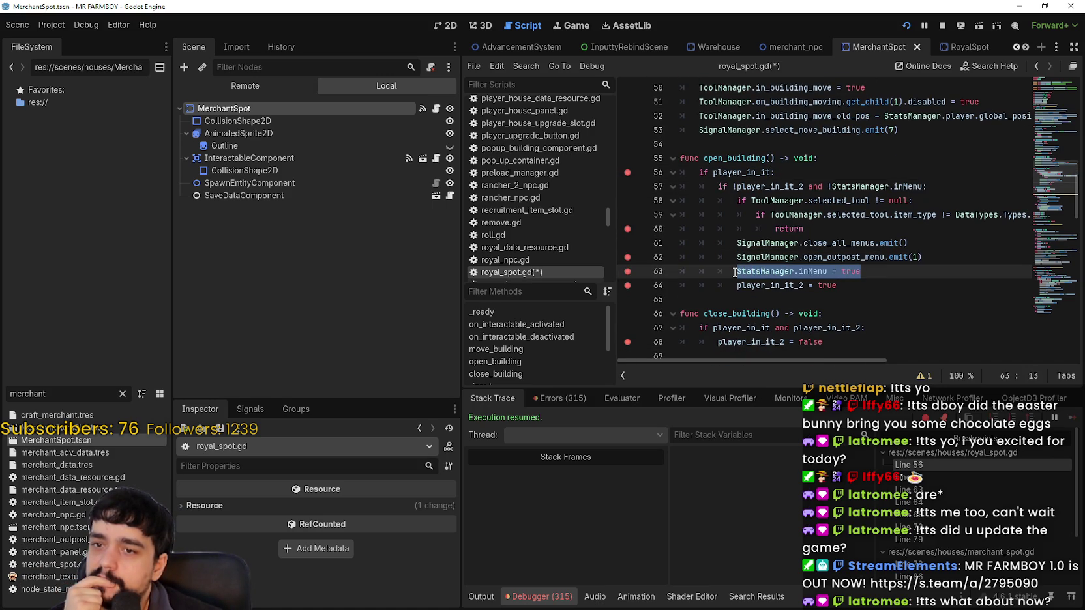
left_click_drag(733, 257, 944, 258)
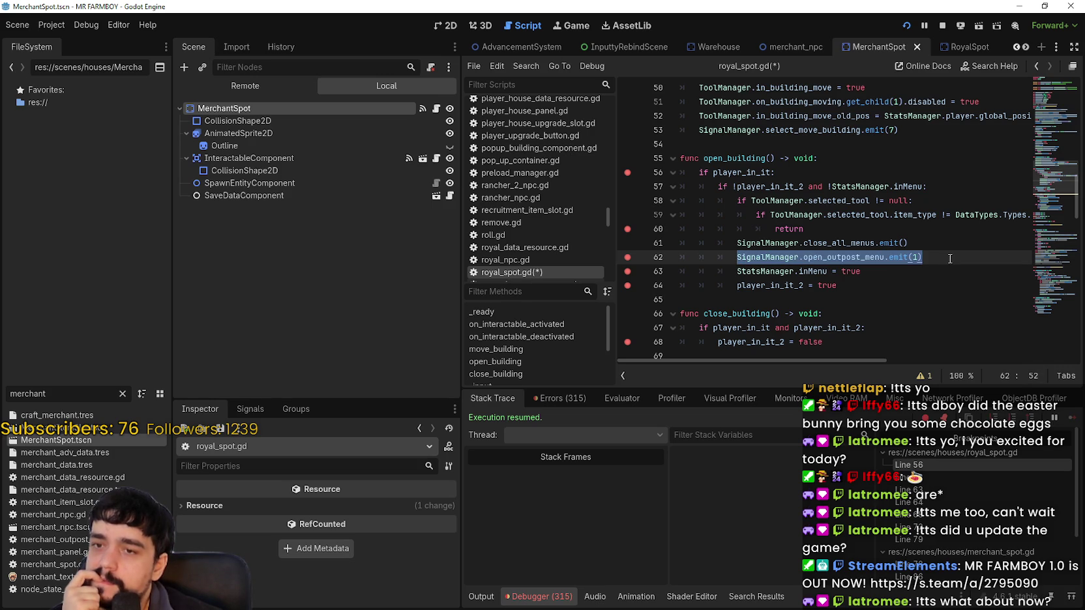
left_click_drag(862, 271, 737, 272)
right_click(746, 274)
left_click(777, 344)
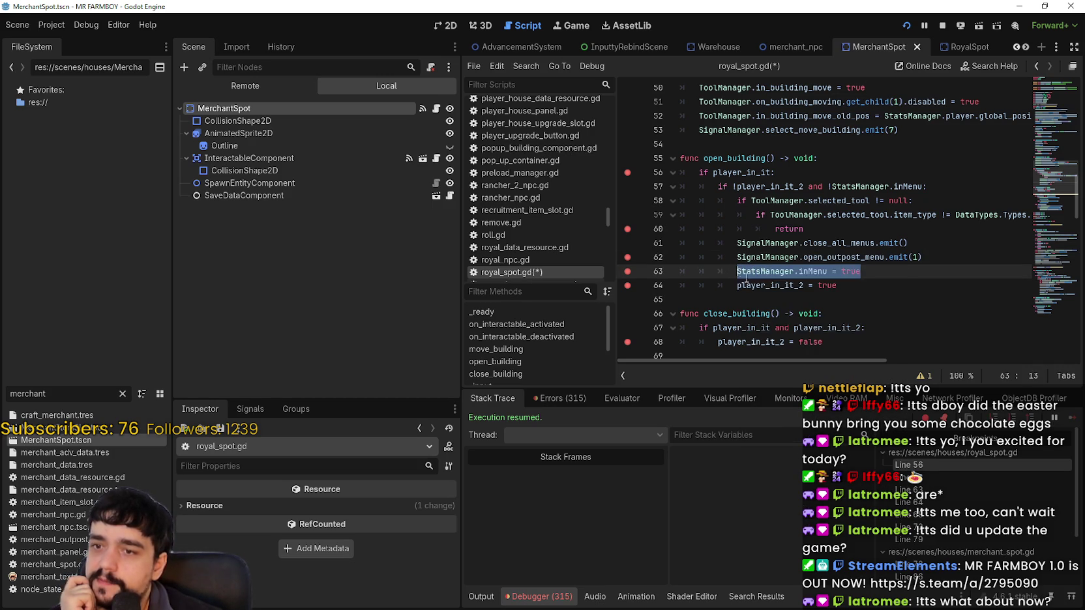
Step: Comment out line 63 with #, then jump to line 36 of merchant_outpost_panel.gd
left_click(730, 268)
type("#")
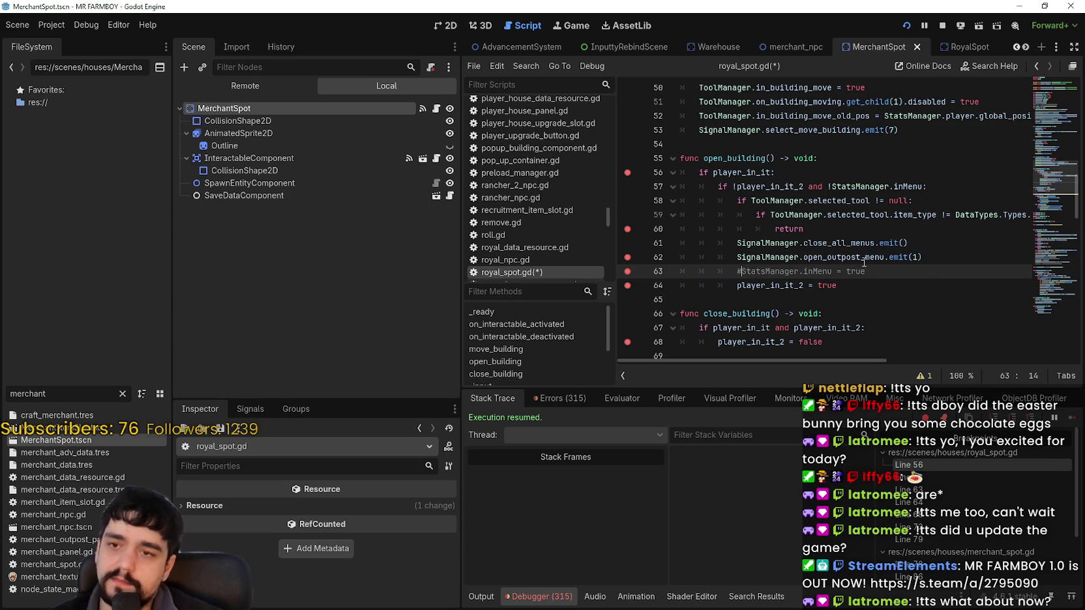
left_click(869, 257)
scroll(952, 540, "down", 3)
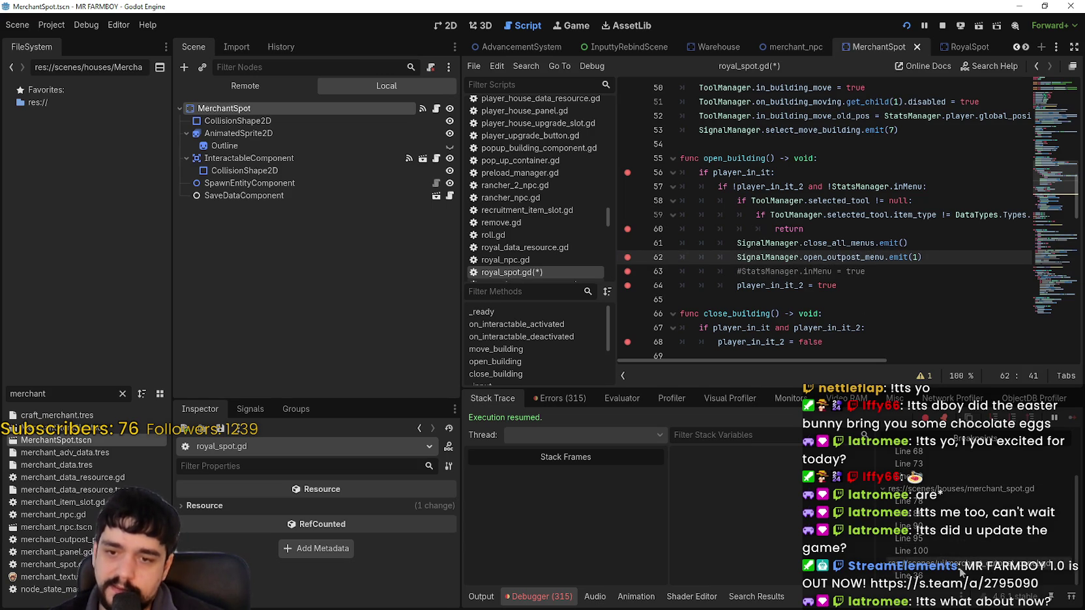
left_click(906, 576)
left_click(861, 339)
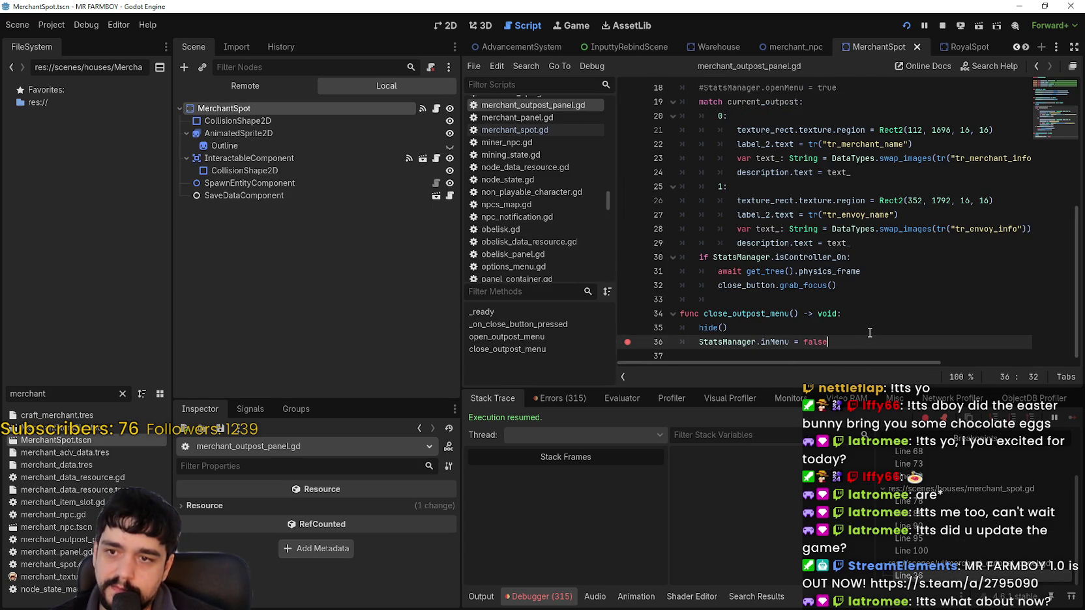
Step: Paste StatsManager.inMenu = true as new line 19 in open_outpost_menu and save
scroll(881, 336, "up", 2)
left_click(876, 174)
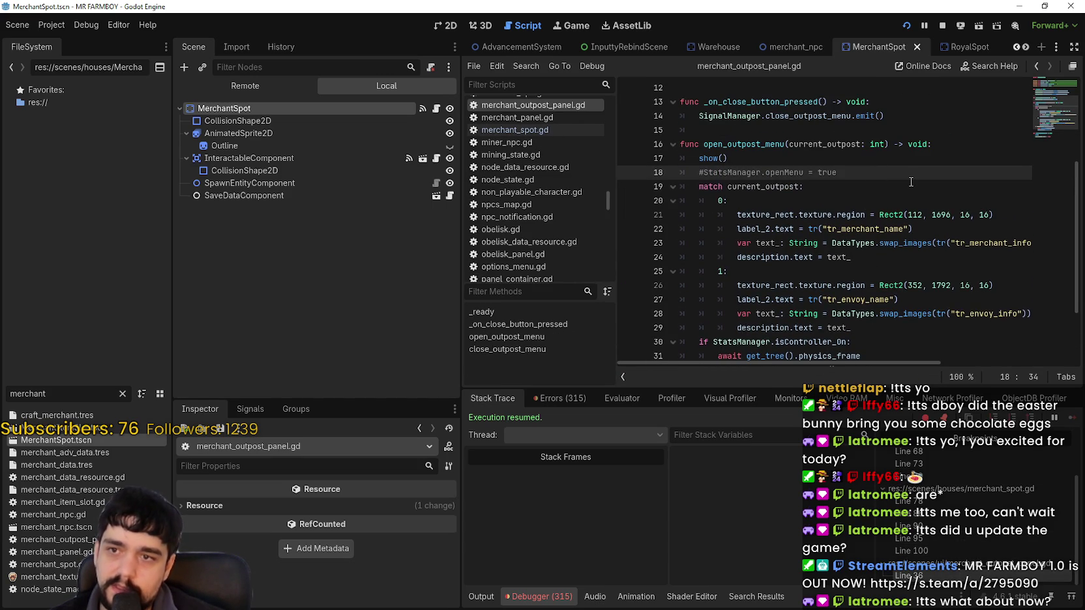
key("Return")
key("ctrl+v")
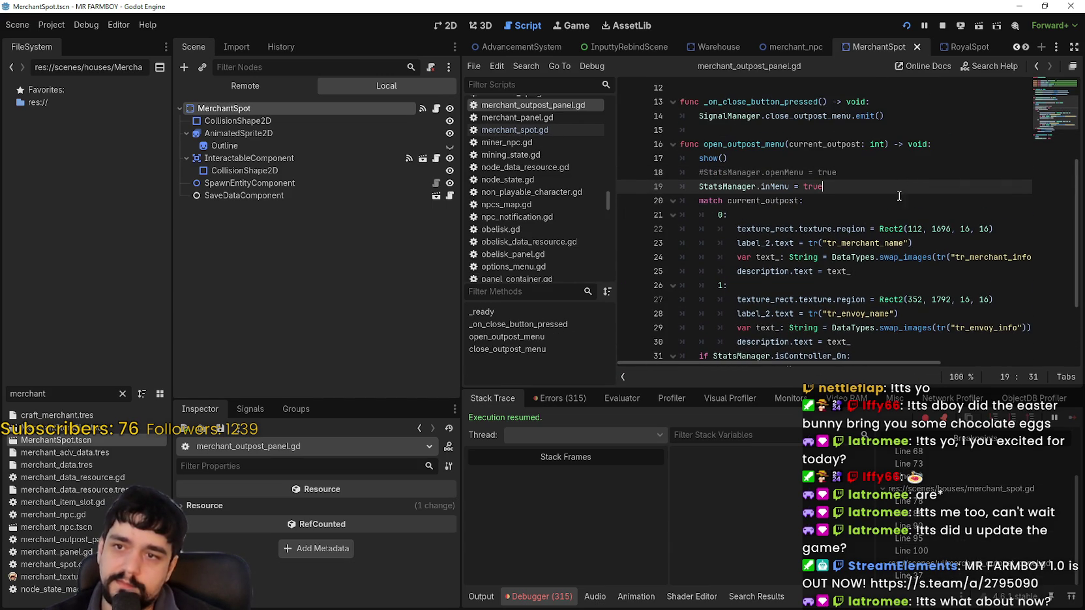
scroll(894, 195, "down", 2)
scroll(888, 193, "up", 2)
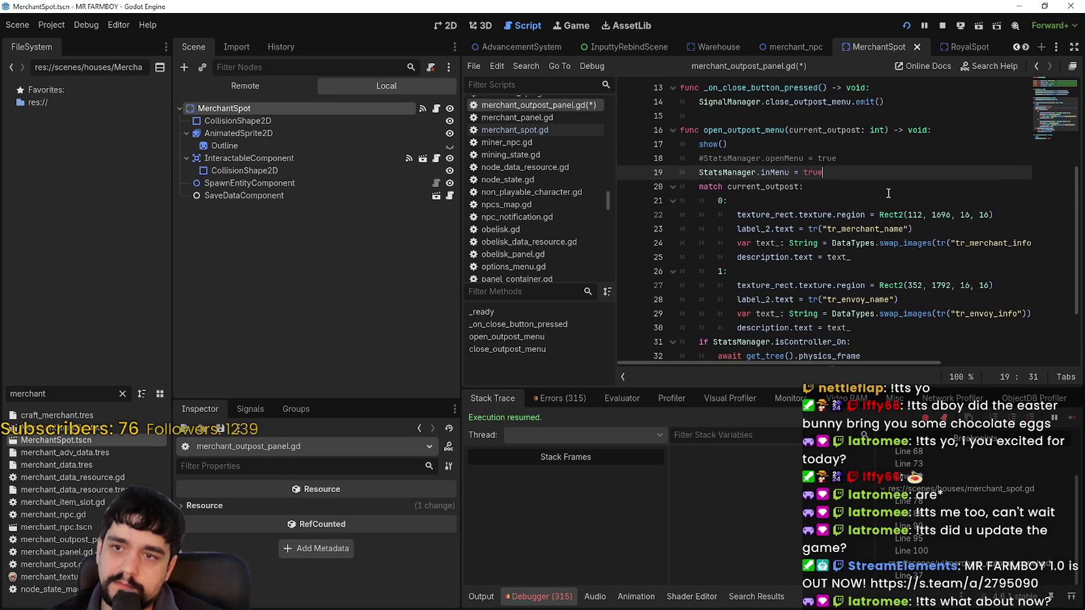
left_click_drag(734, 140, 701, 142)
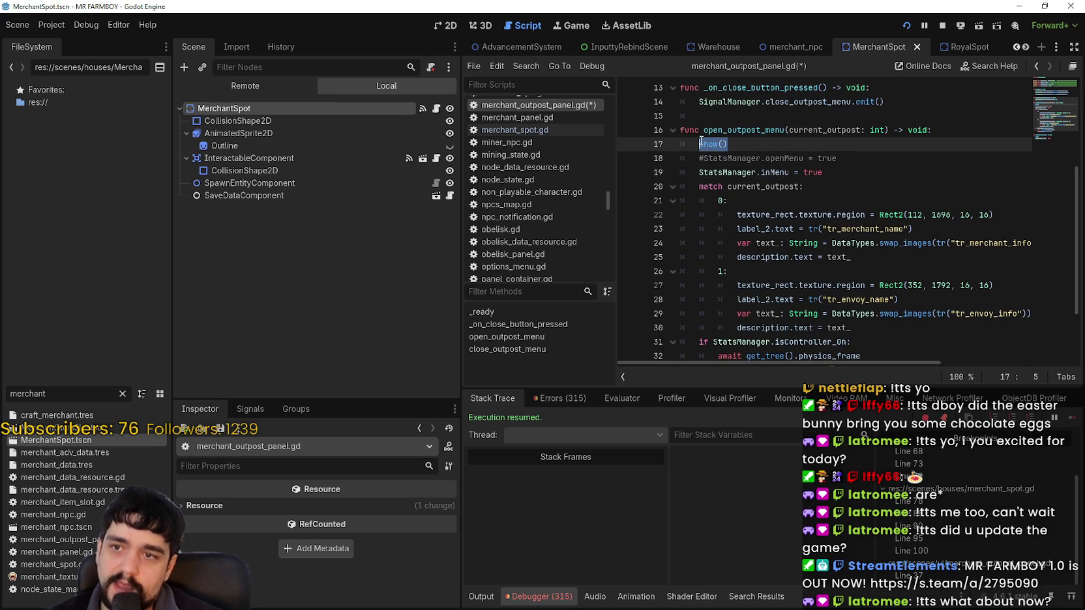
scroll(888, 231, "down", 2)
left_click(867, 220)
key("ctrl+s")
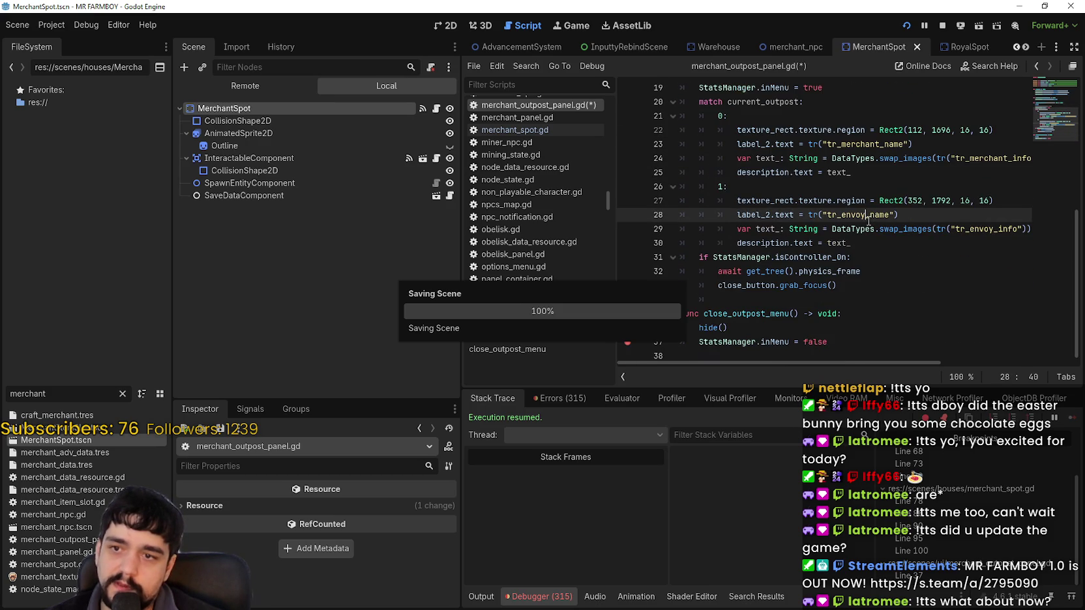
Step: Open merchant_spot.gd, then jump to royal_spot.gd's line 68 breakpoint
scroll(831, 214, "up", 3)
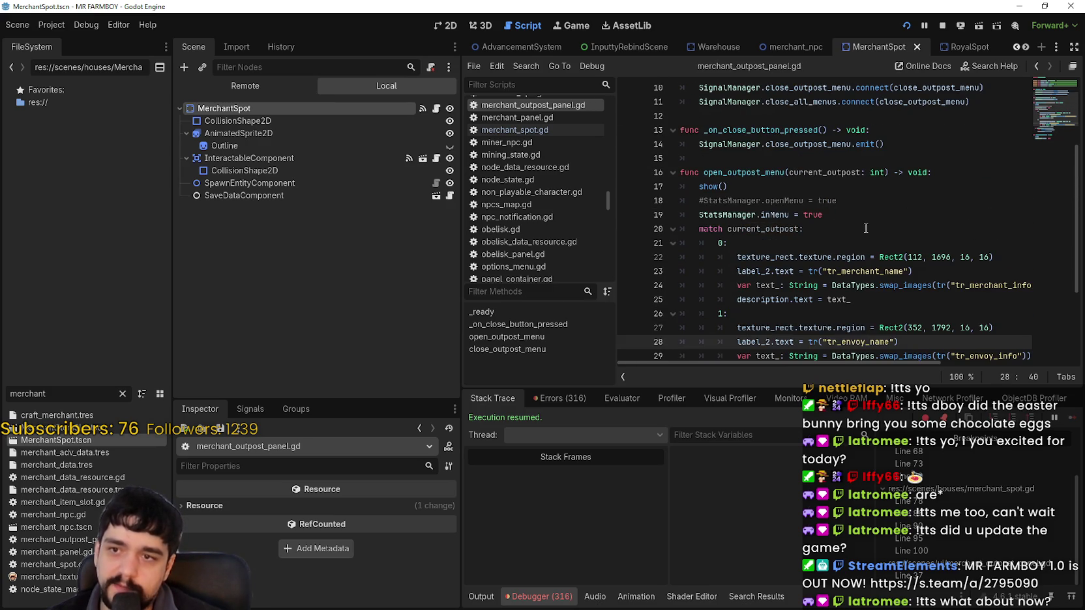
left_click(436, 109)
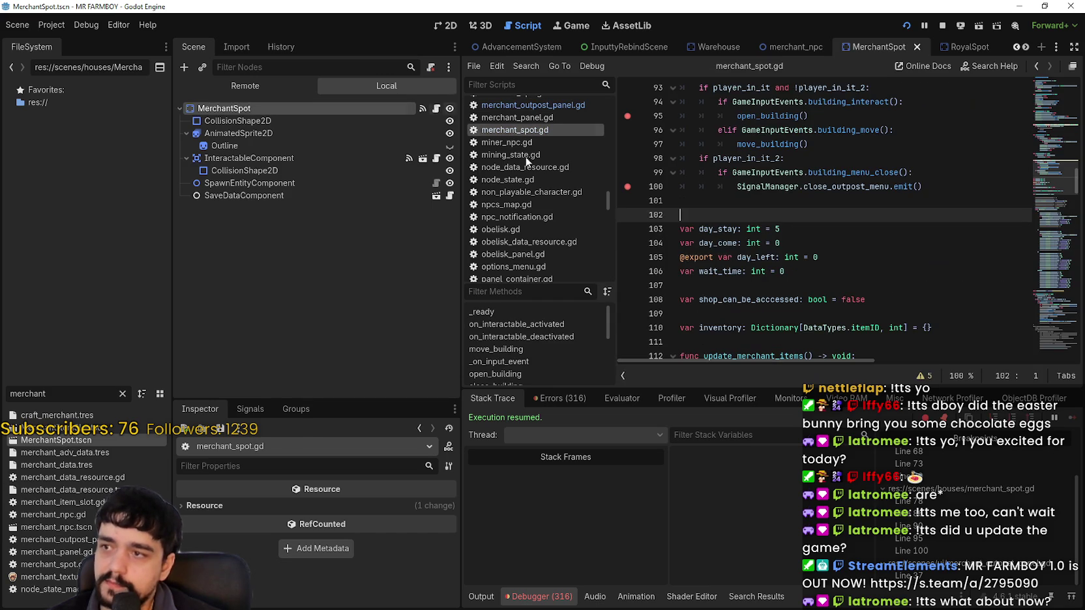
scroll(946, 547, "up", 2)
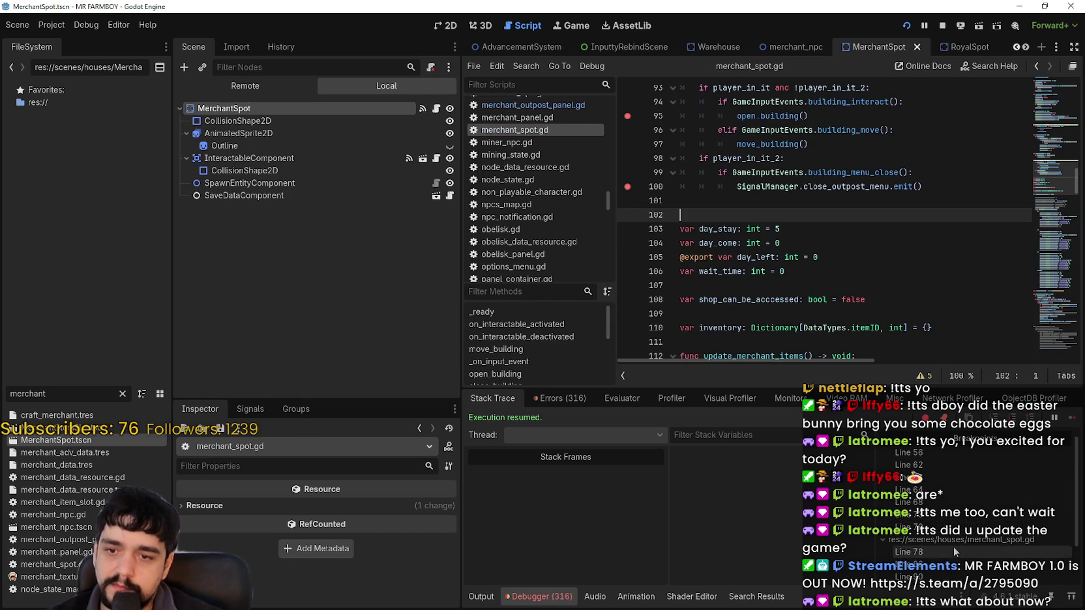
left_click(967, 497)
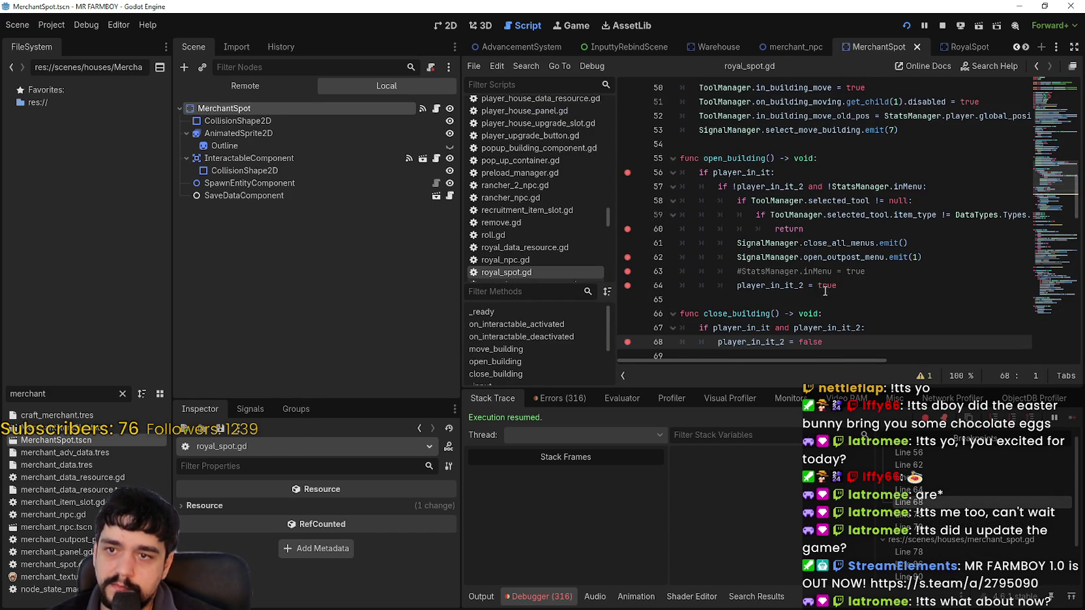
Step: Run the game, step into open_building from line 73, and resume through the breakpoints
left_click(824, 290)
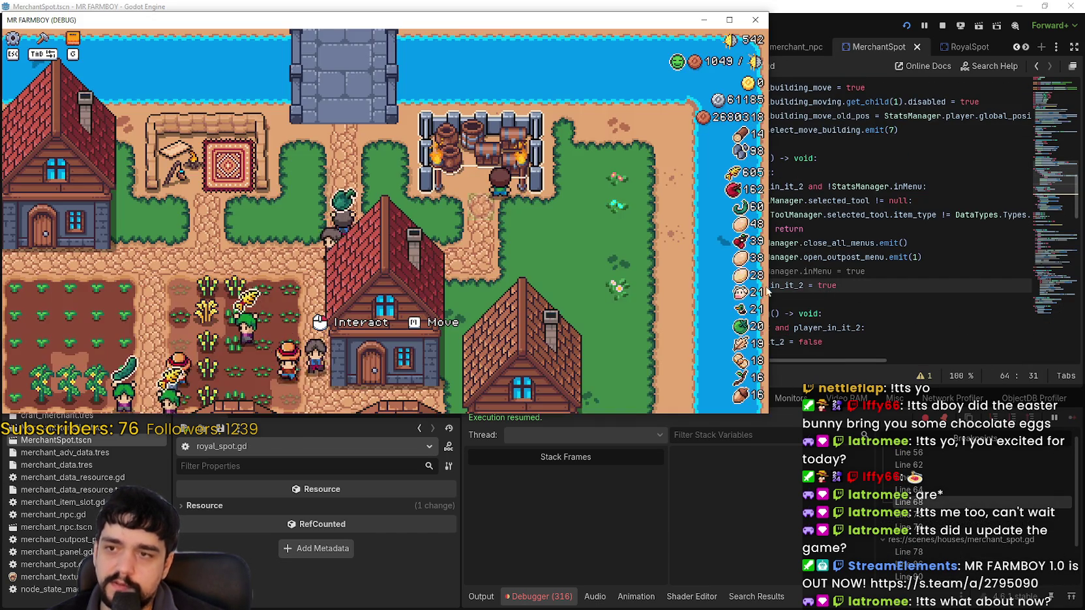
left_click(612, 234)
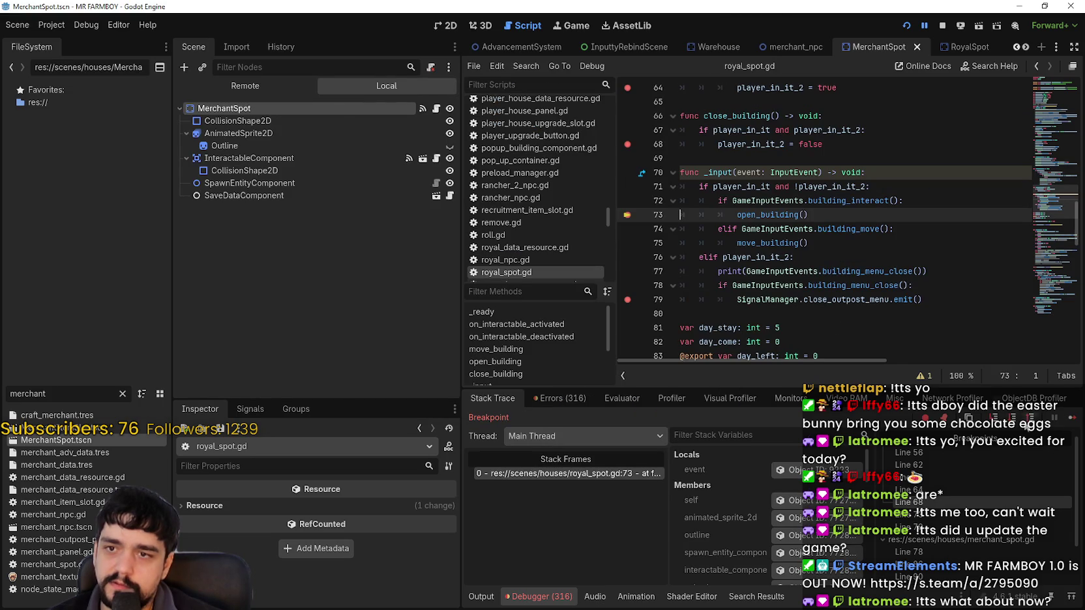
left_click(1073, 421)
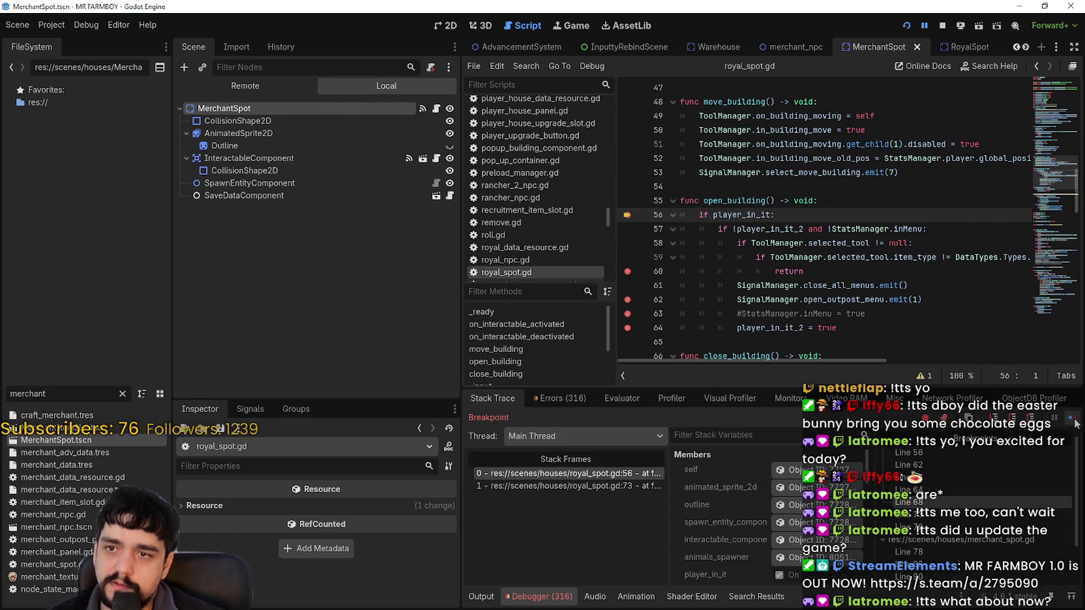
left_click(1074, 420)
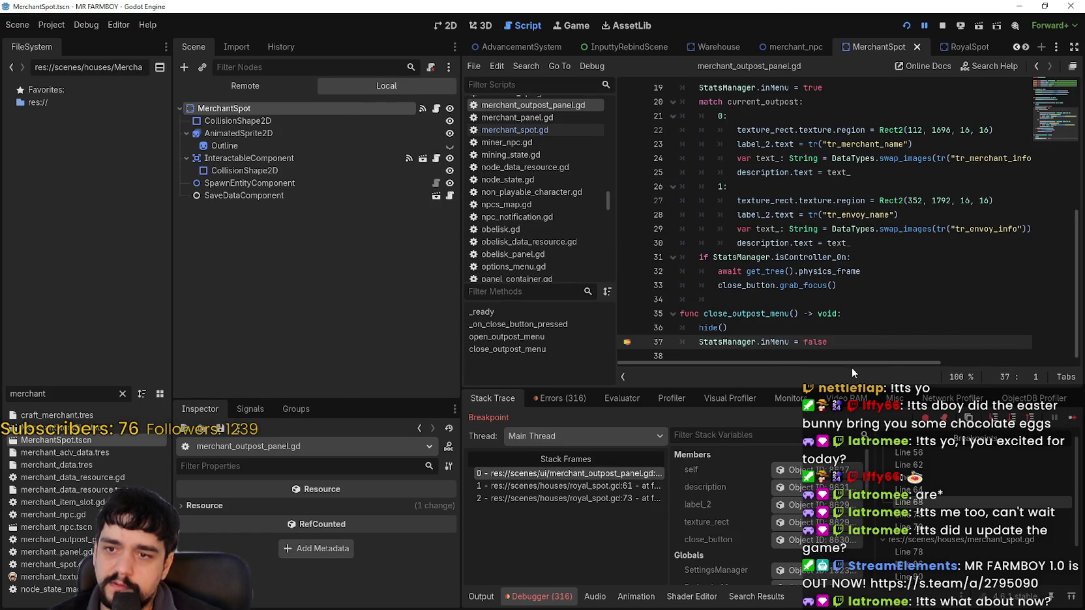
left_click(1075, 424)
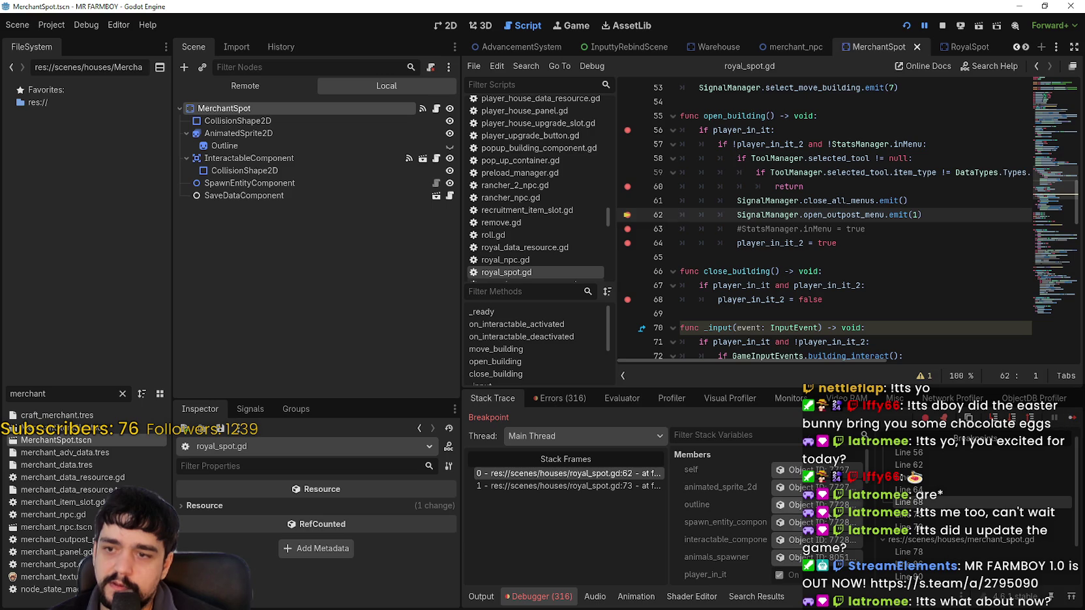
scroll(954, 567, "down", 3)
Step: Move the merchant_outpost_panel.gd breakpoint from line 19 to line 20 and continue to it
left_click(903, 575)
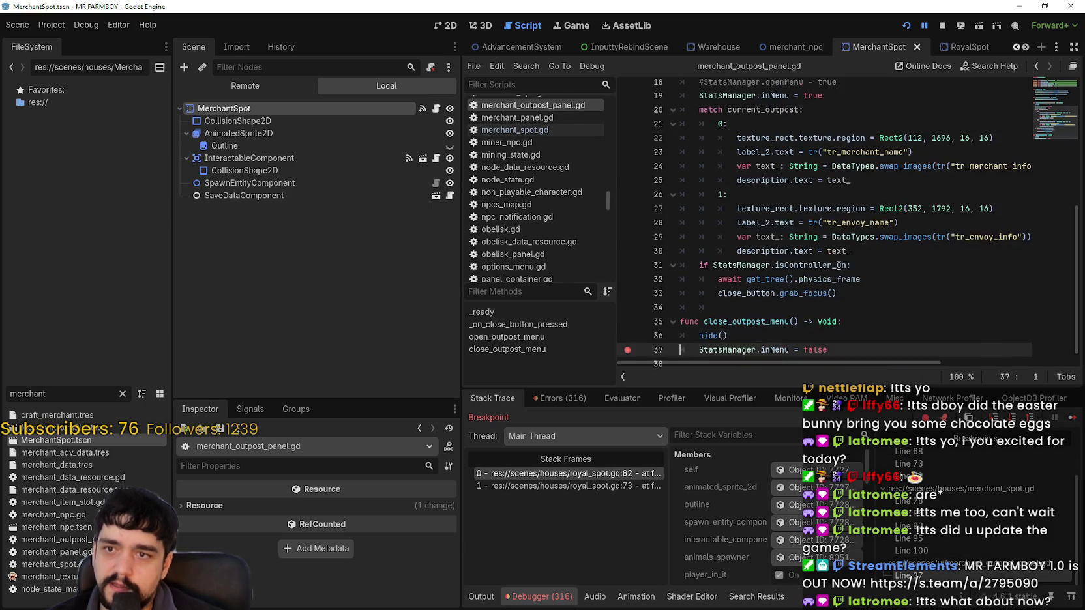
scroll(628, 221, "up", 5)
left_click(627, 216)
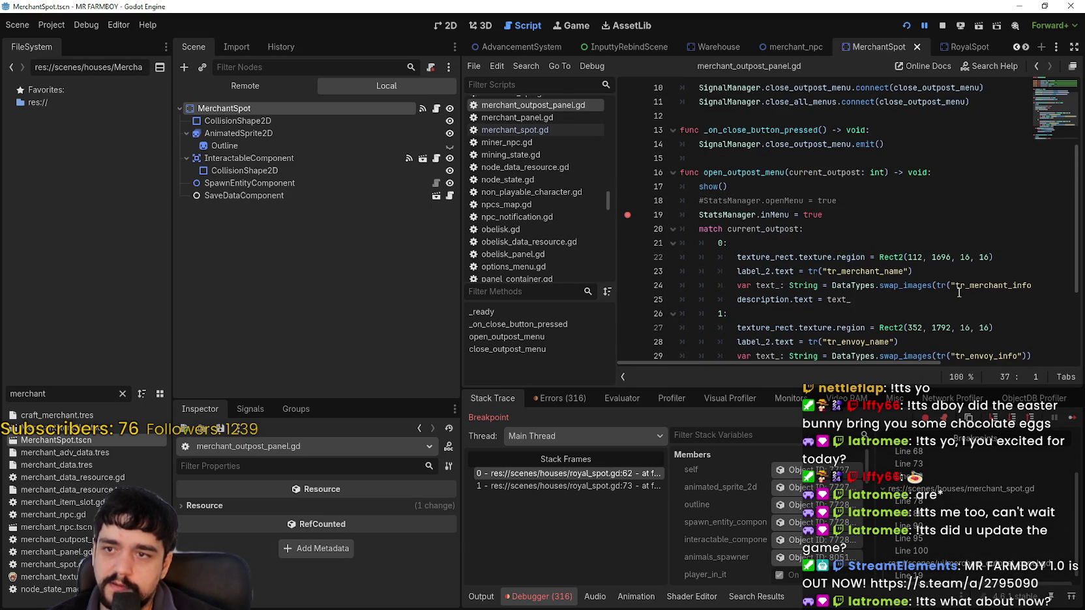
left_click(628, 216)
left_click(628, 229)
left_click(1074, 418)
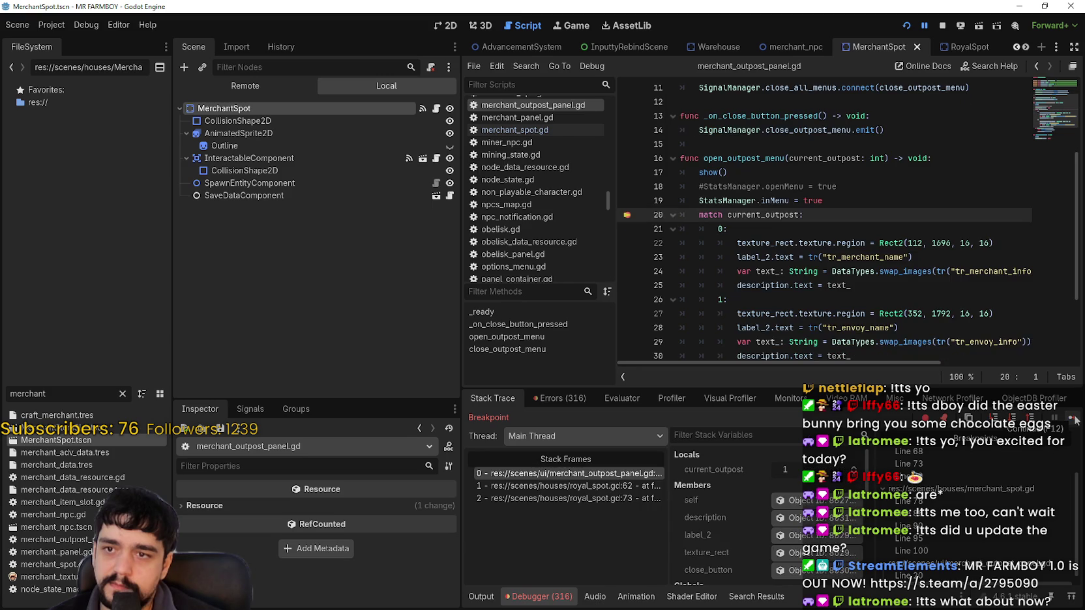
Step: Filter the paused stack variables down to 'Stats'
left_click(743, 437)
type("Sta")
key("BackSpace")
key("BackSpace")
key("BackSpace")
type("inMe")
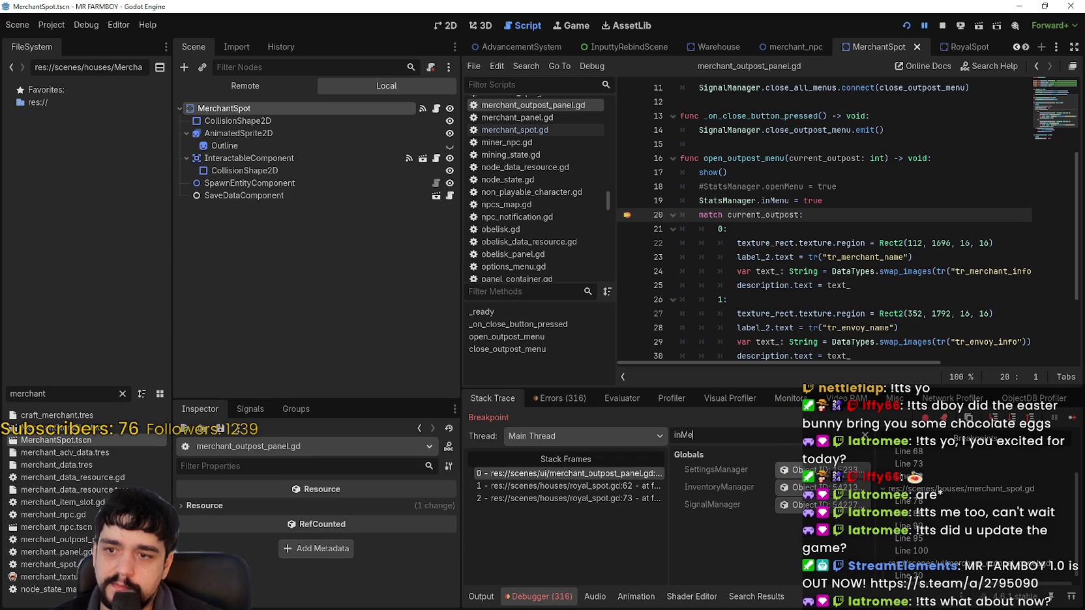
key("BackSpace")
key("BackSpace")
key("BackSpace")
type("Stats")
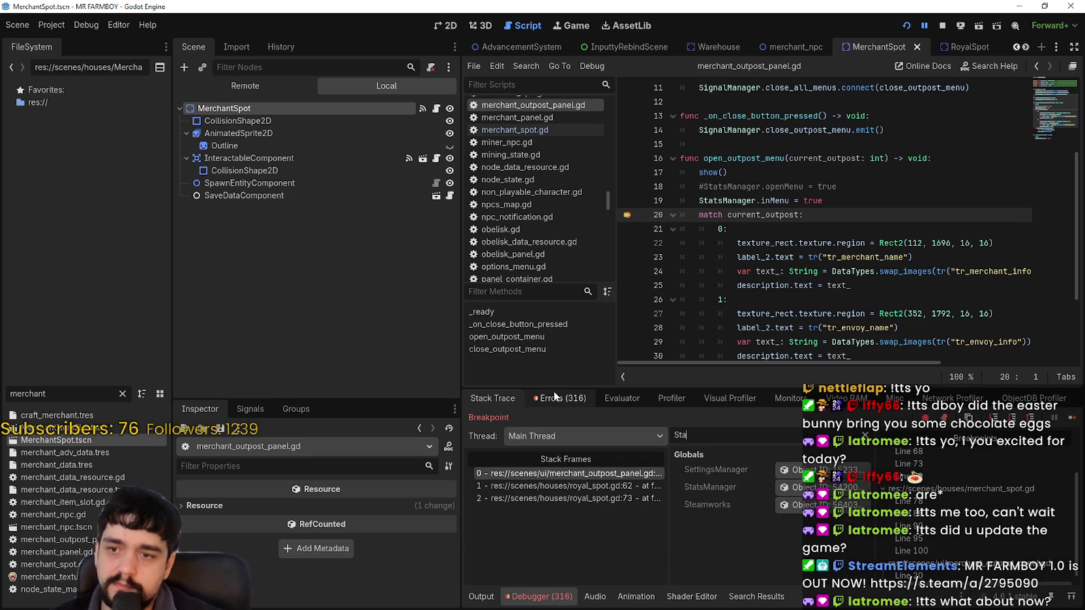
Step: Inspect StatsManager's live properties in the Inspector, then continue to the next breakpoint
left_click(822, 469)
scroll(234, 529, "down", 5)
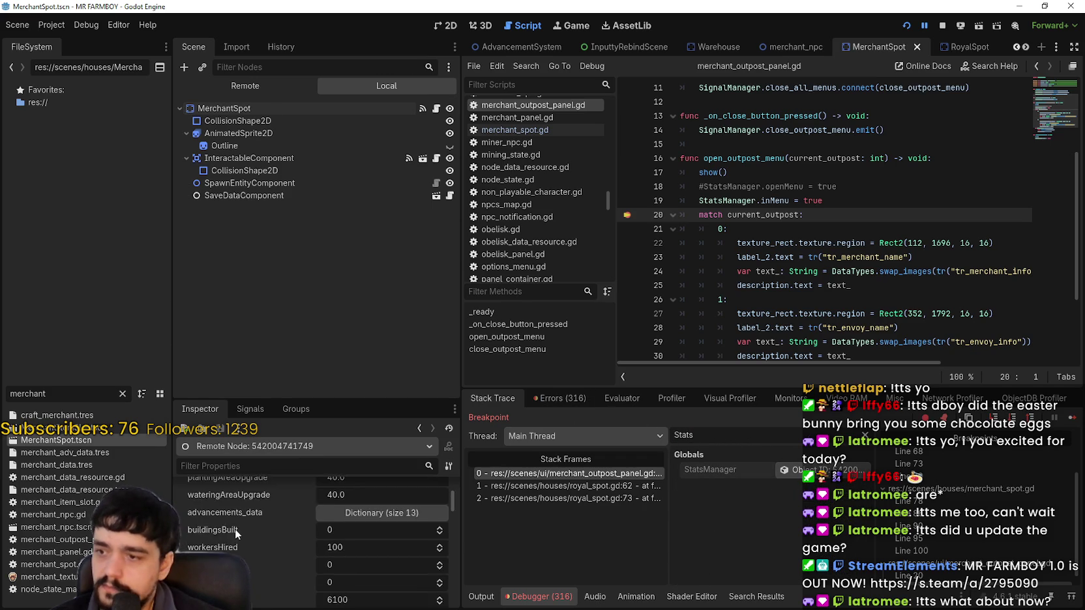
scroll(251, 599, "down", 5)
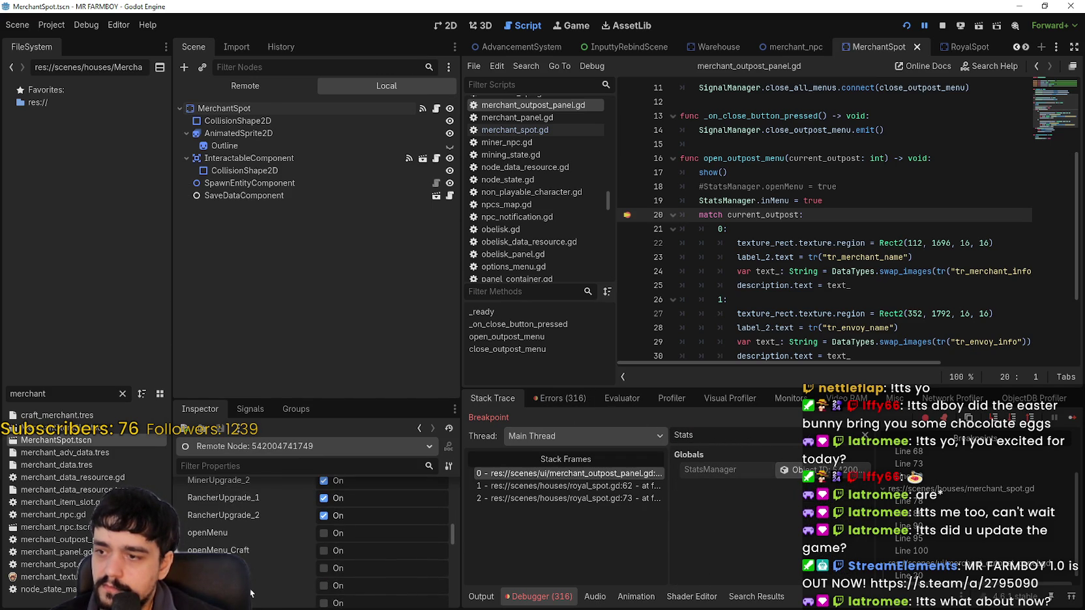
scroll(284, 535, "down", 1)
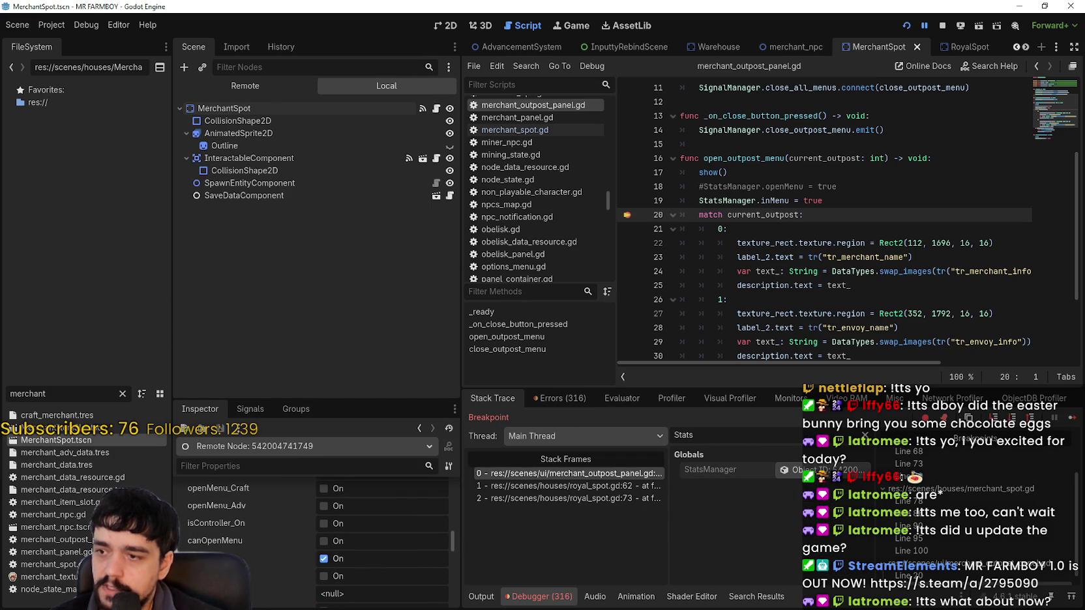
left_click(950, 314)
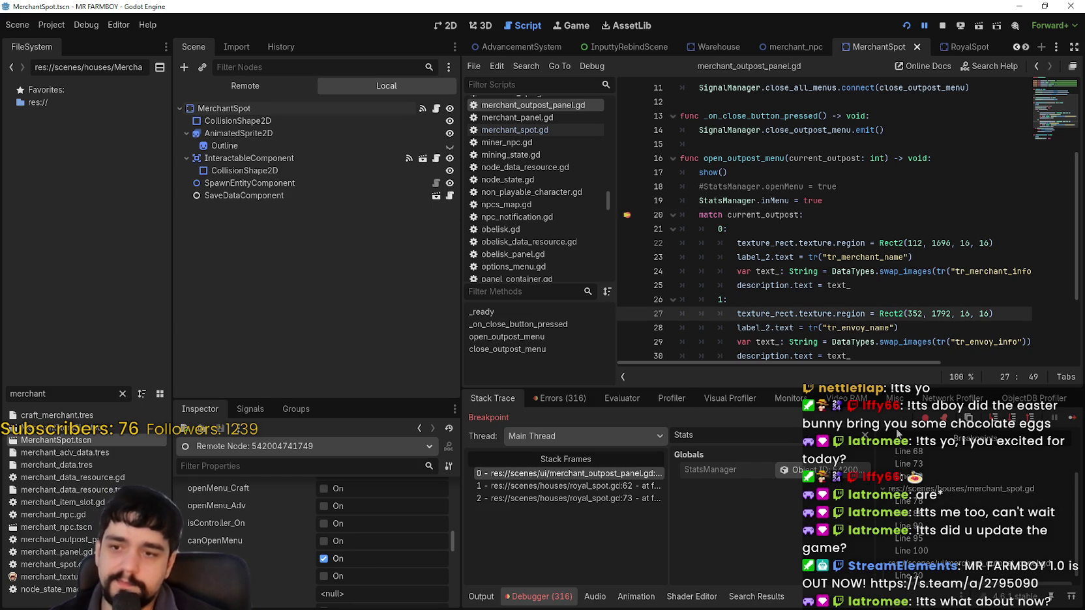
left_click(1070, 420)
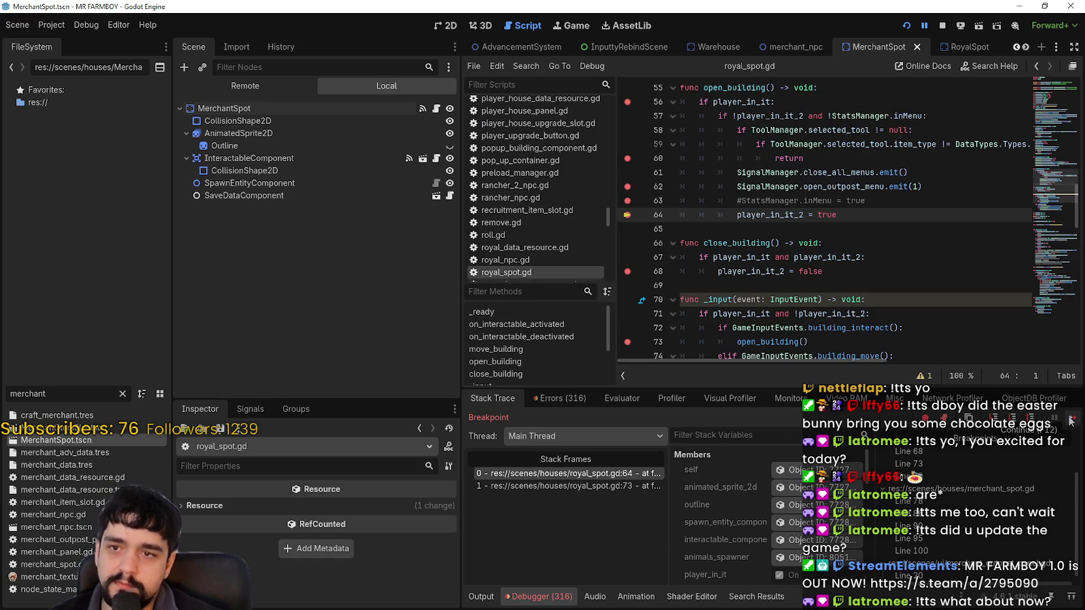
Step: Resume to the King's Outpost popup, close it with Escape, and check the Output log
left_click(1070, 420)
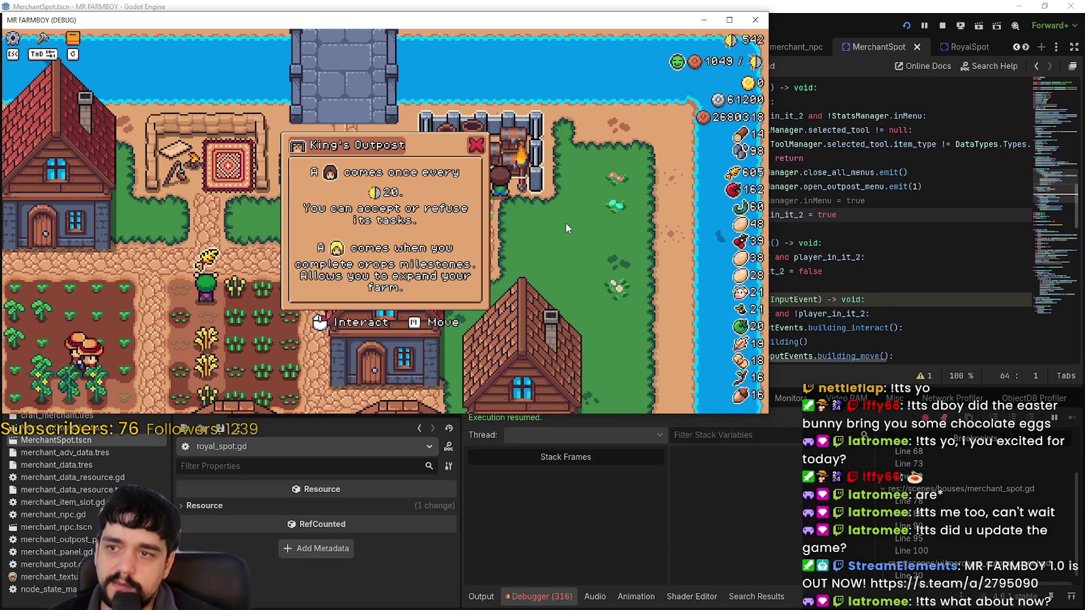
key("Escape")
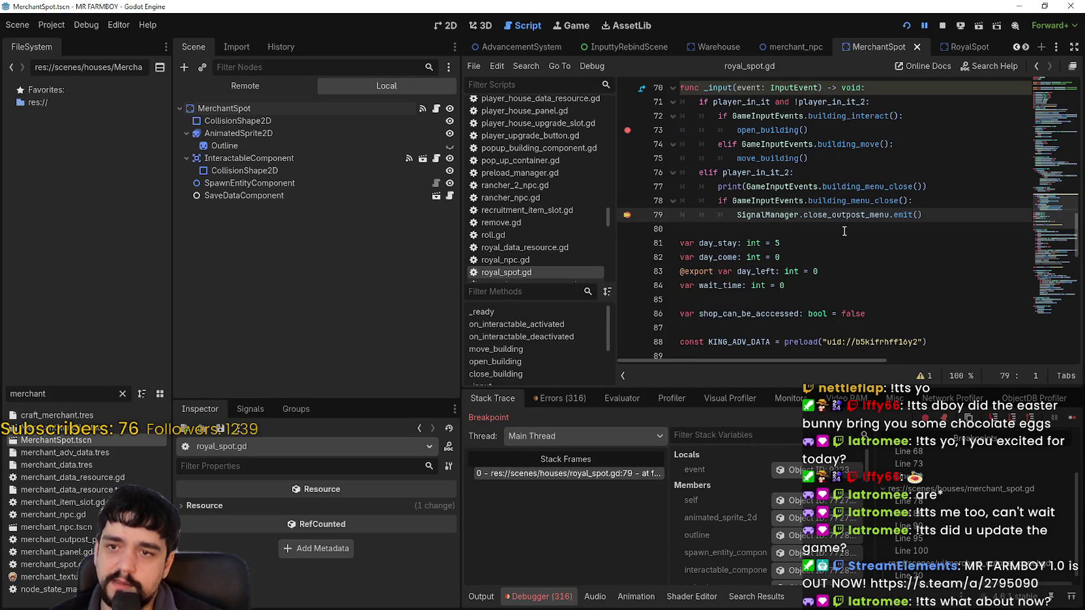
left_click(482, 596)
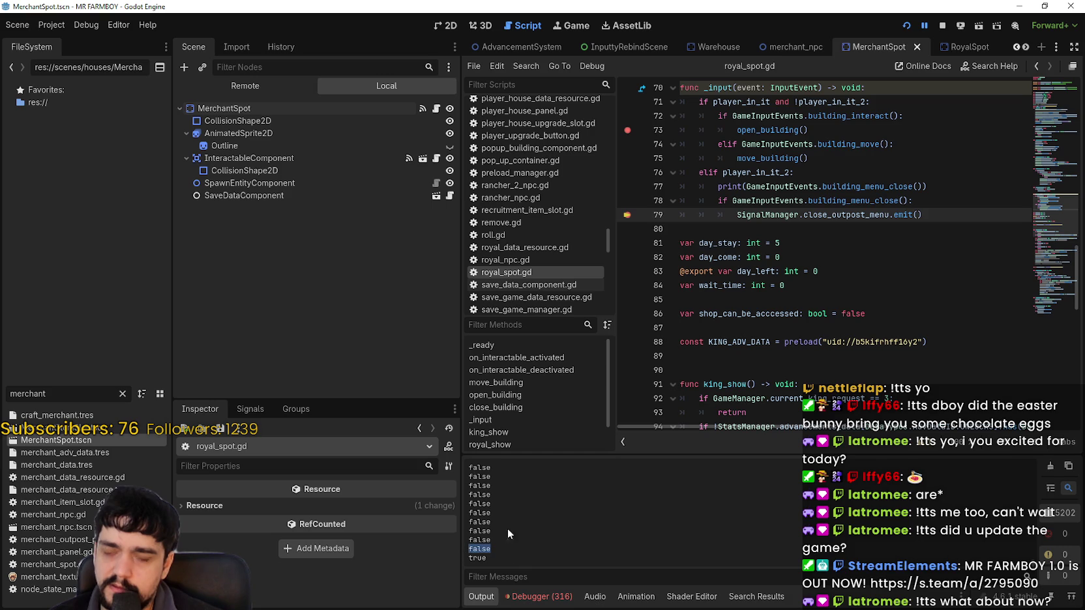
Step: Step past line 79 into merchant_outpost_panel.gd's close code, then resume the game
left_click(844, 200)
left_click(830, 232)
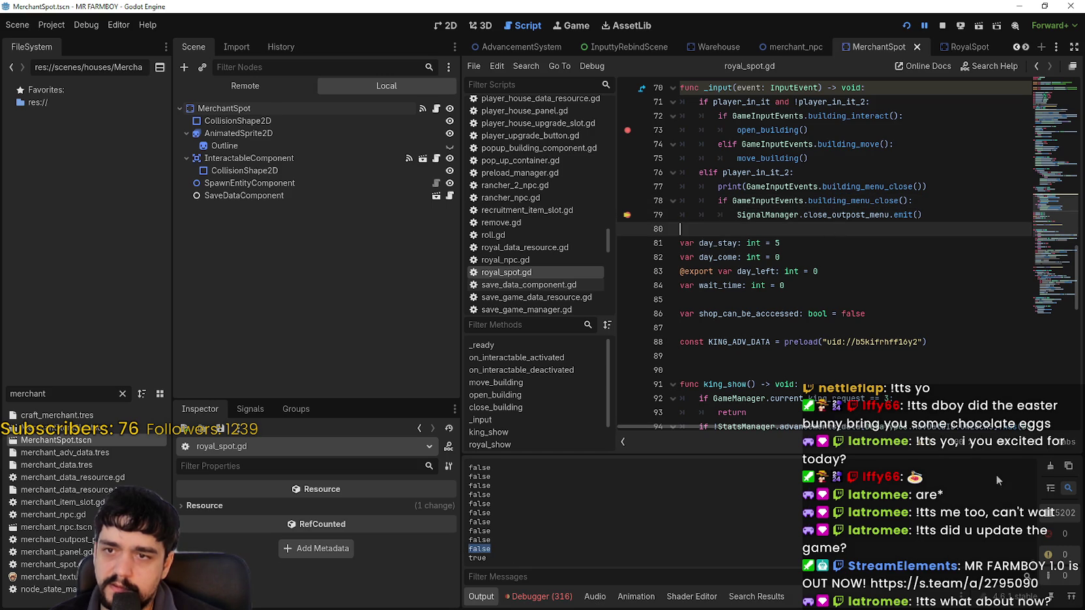
left_click(538, 596)
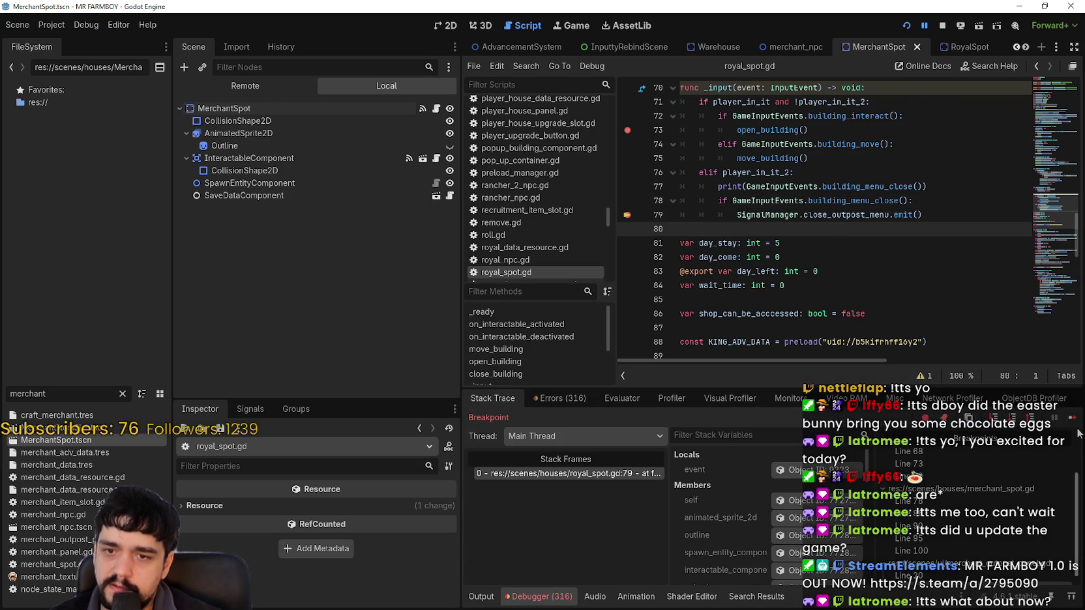
left_click(1071, 419)
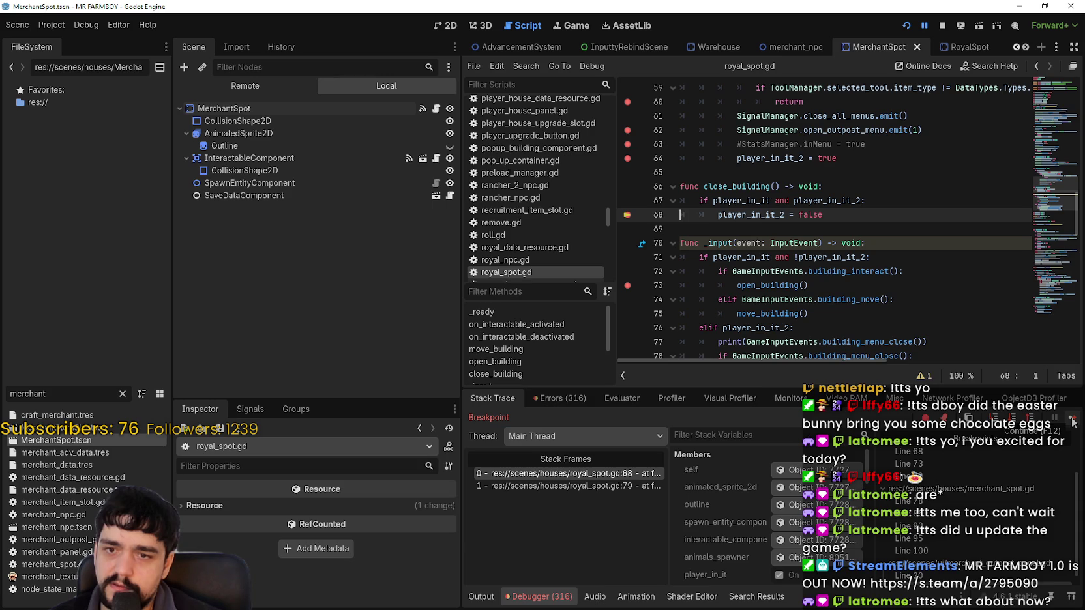
left_click(1073, 423)
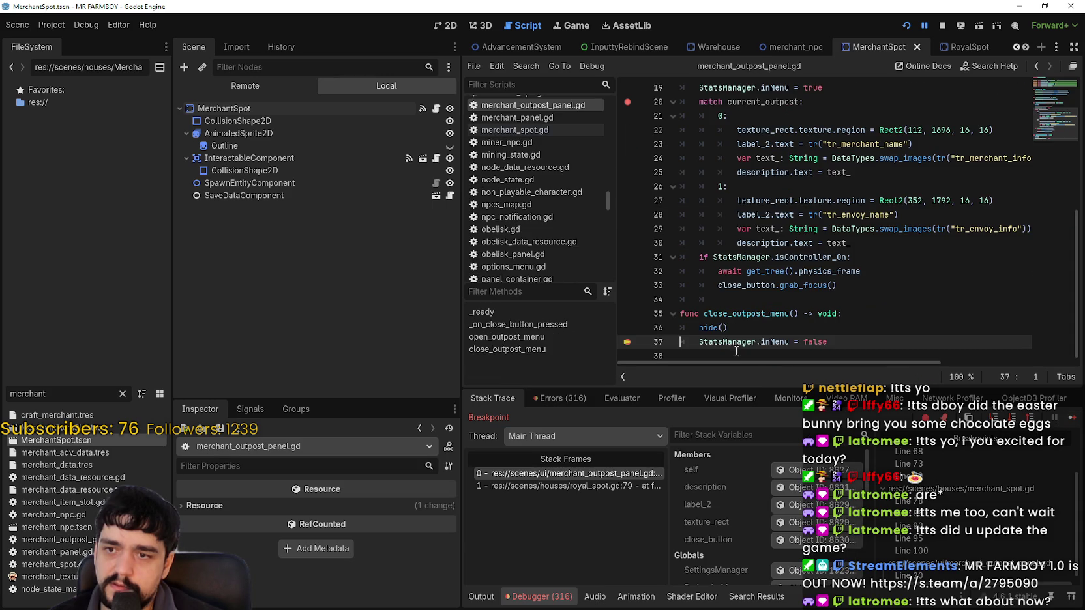
left_click(1072, 420)
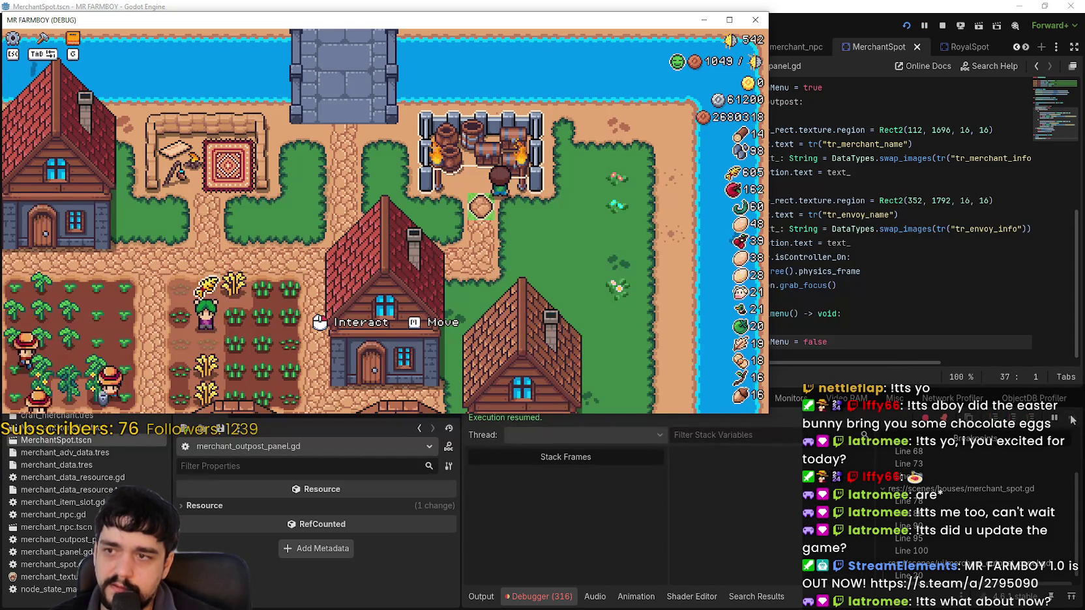
Step: Remove the breakpoints in royal_spot.gd, including lines 62, 68 and 73
left_click(900, 271)
left_click(857, 330)
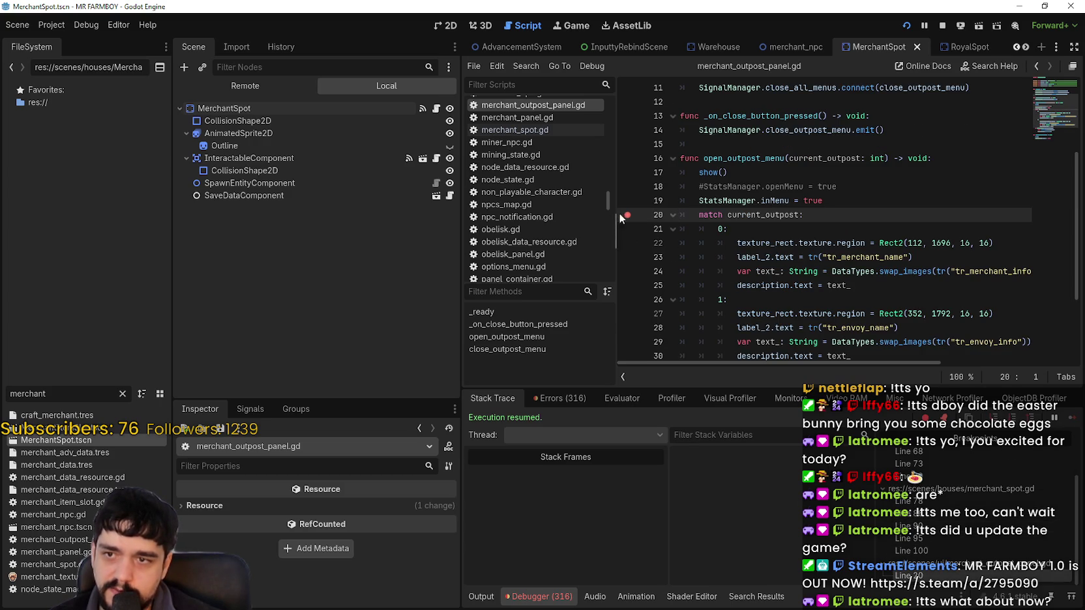
left_click(970, 491)
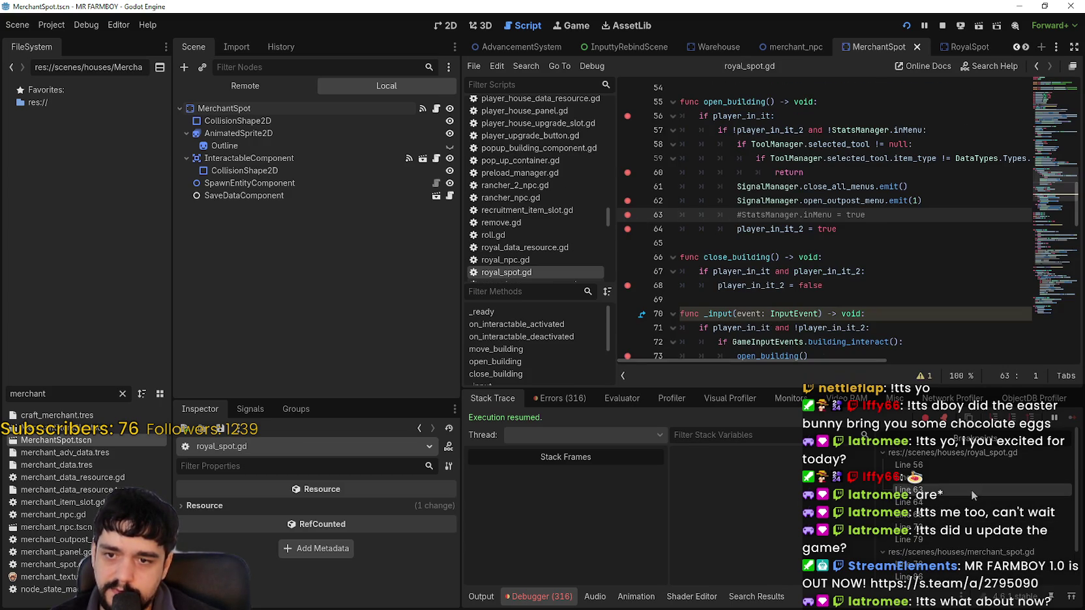
left_click(627, 204)
left_click(627, 116)
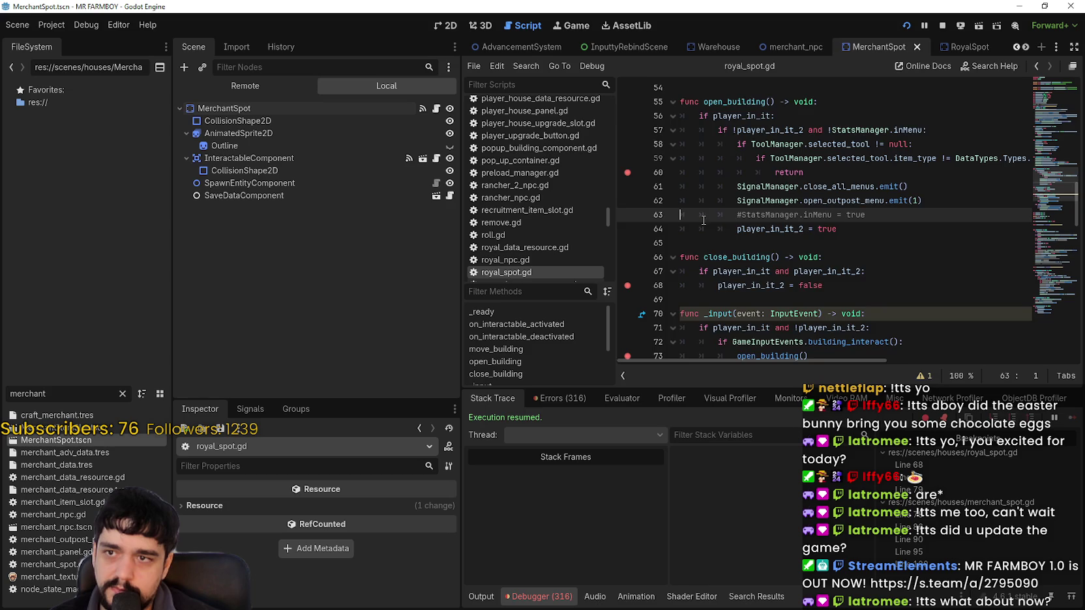
scroll(632, 150, "down", 3)
left_click(628, 181)
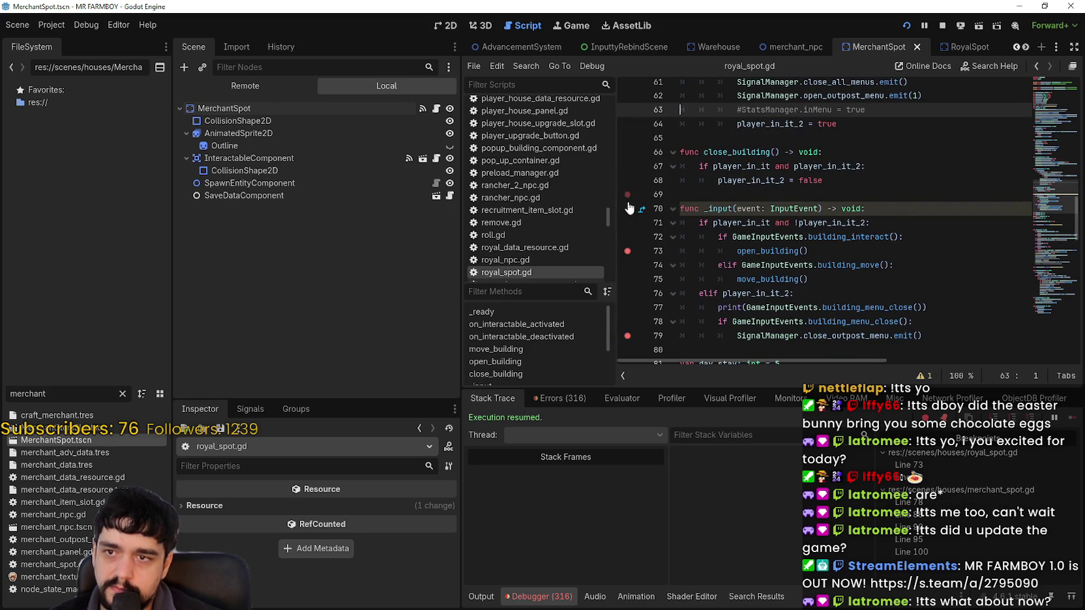
left_click(626, 251)
scroll(731, 315, "down", 3)
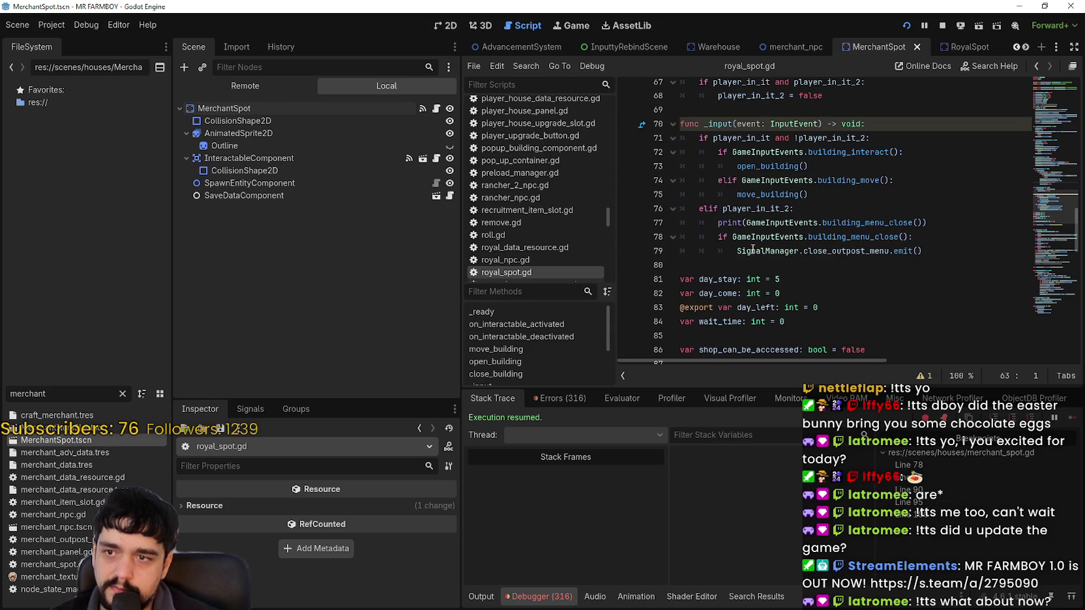
Step: In the running game, repeatedly open and close the King's Outpost popup, leaving it open
left_click(834, 278)
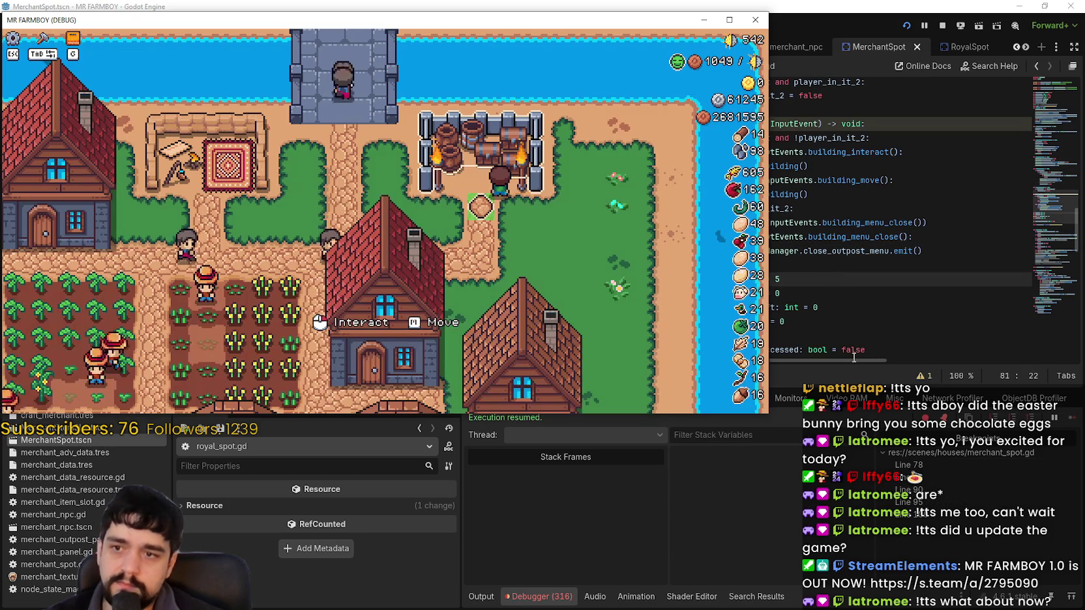
left_click(604, 296)
left_click(605, 296)
left_click(604, 296)
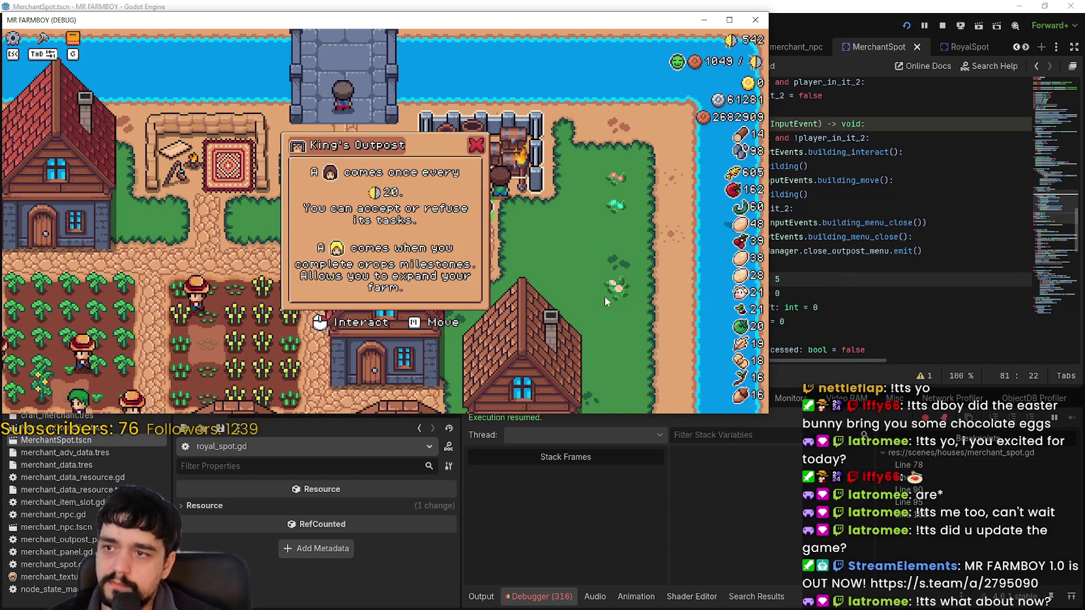
left_click(604, 296)
left_click(594, 198)
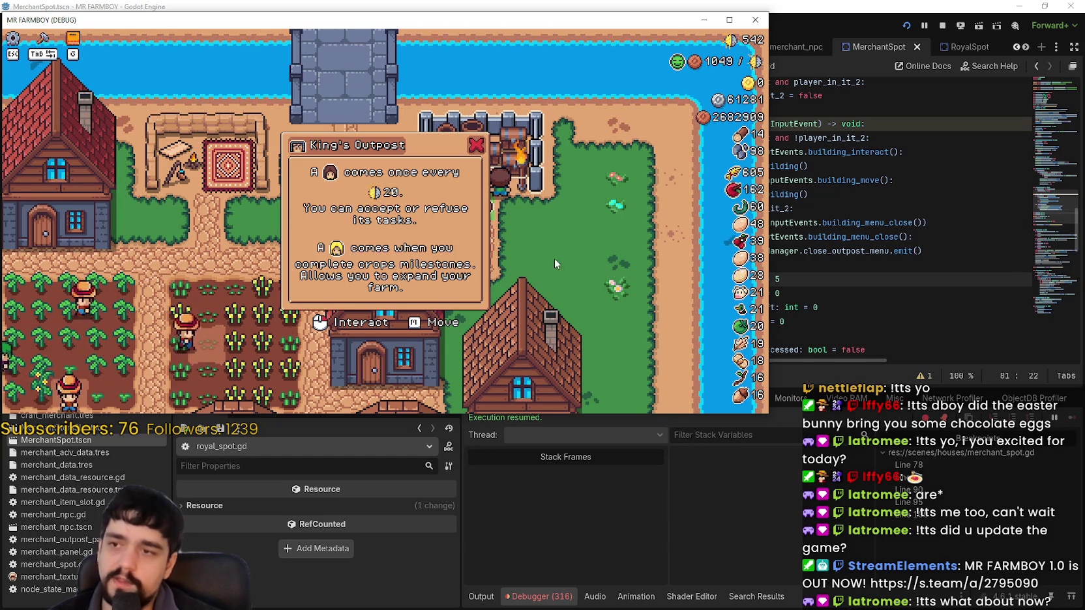
left_click(532, 261)
left_click(527, 201)
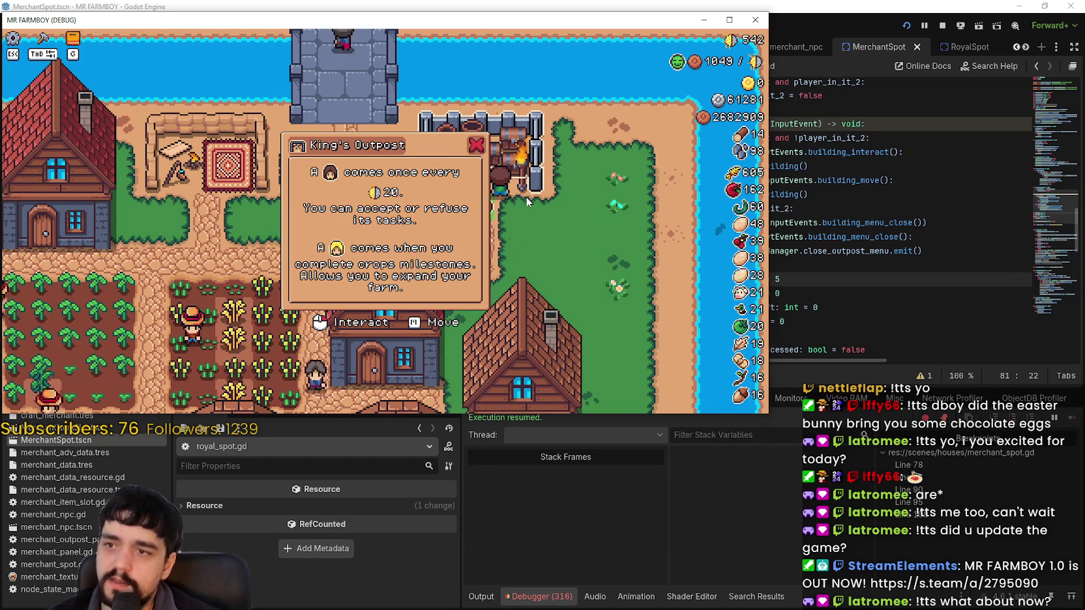
left_click(531, 266)
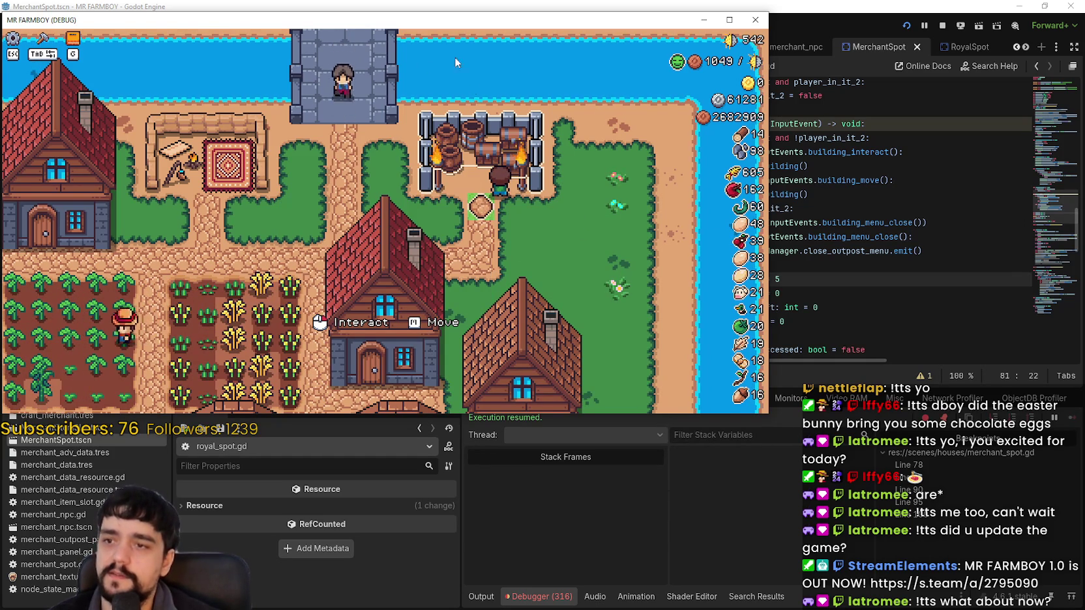
left_click(304, 126)
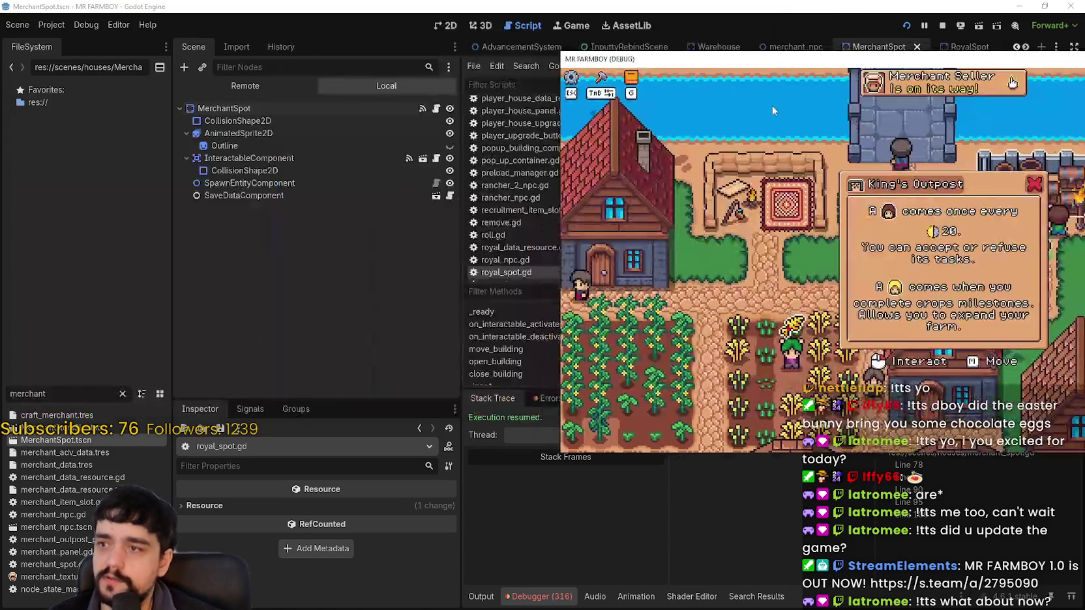
Step: Select StatsManager in the Remote scene tree, scroll its enlarged Inspector to inMenu, then Alt+Tab to the game
left_click(245, 86)
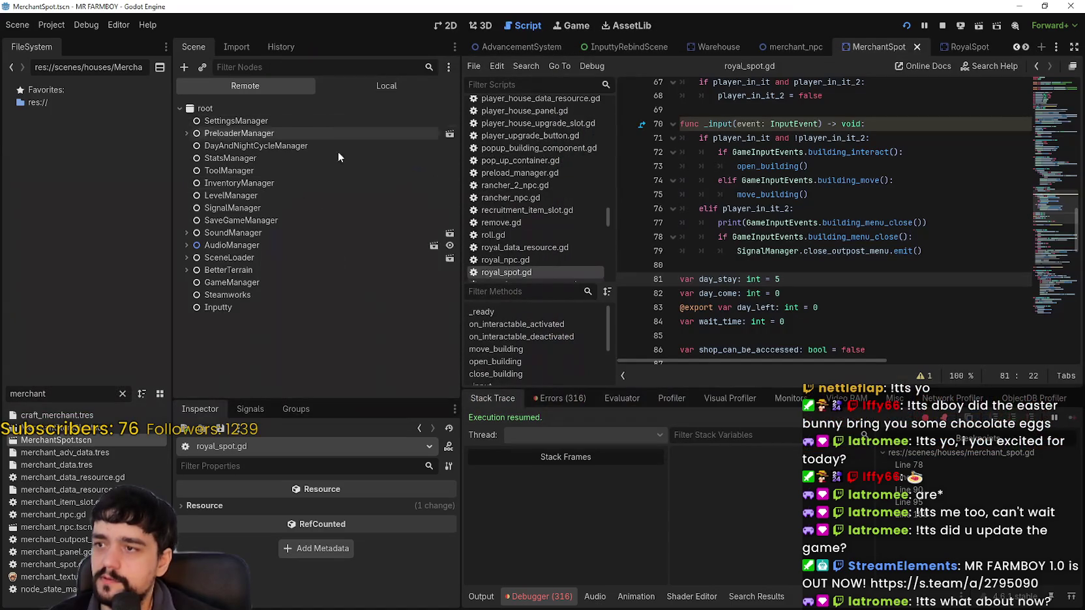
left_click(261, 157)
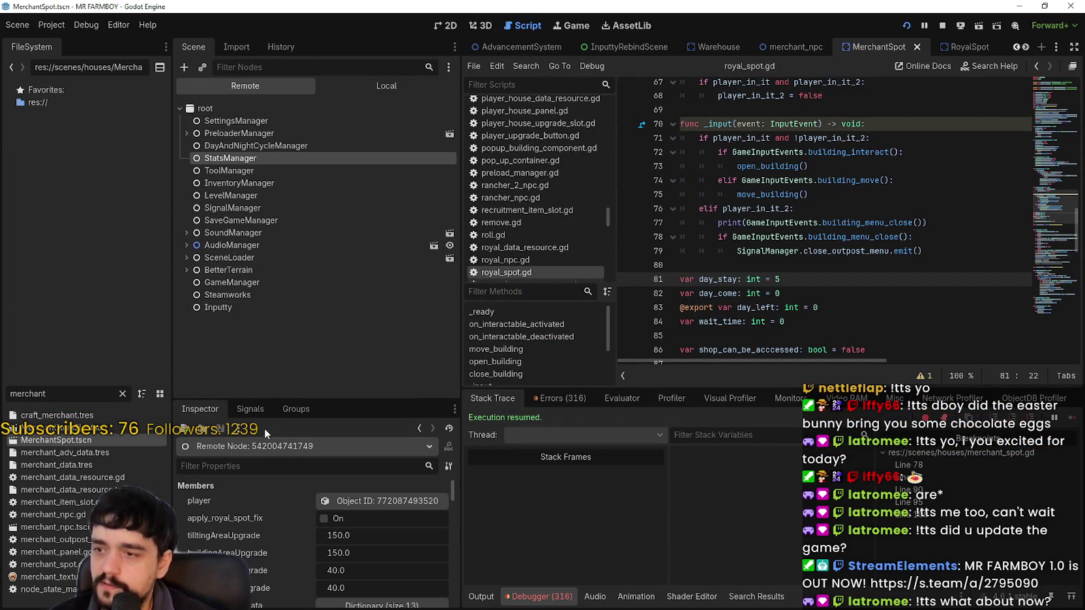
left_click_drag(294, 400, 297, 191)
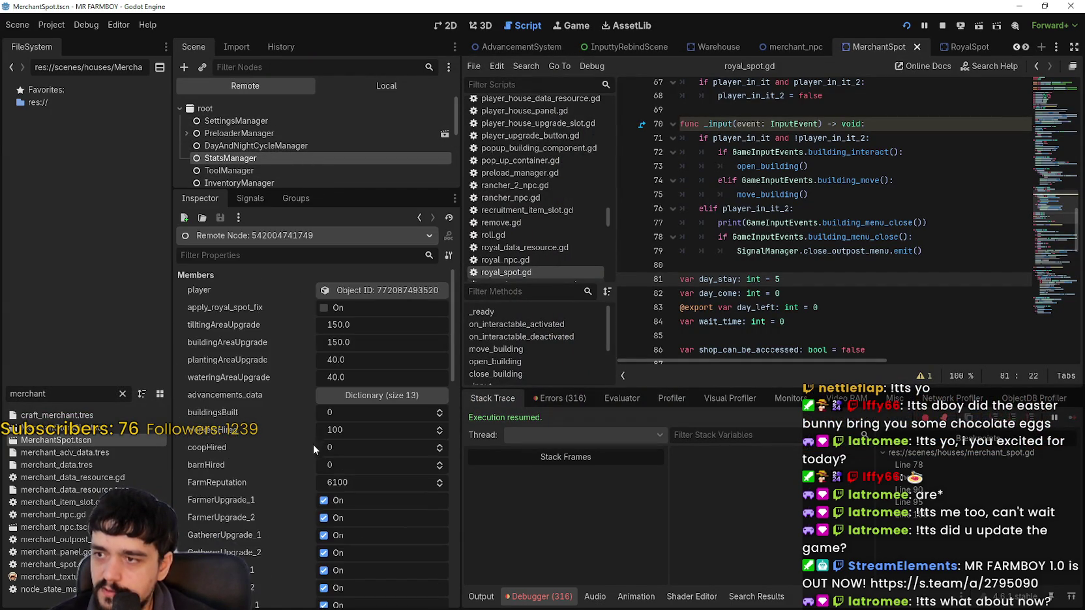
scroll(313, 444, "down", 5)
scroll(299, 488, "down", 4)
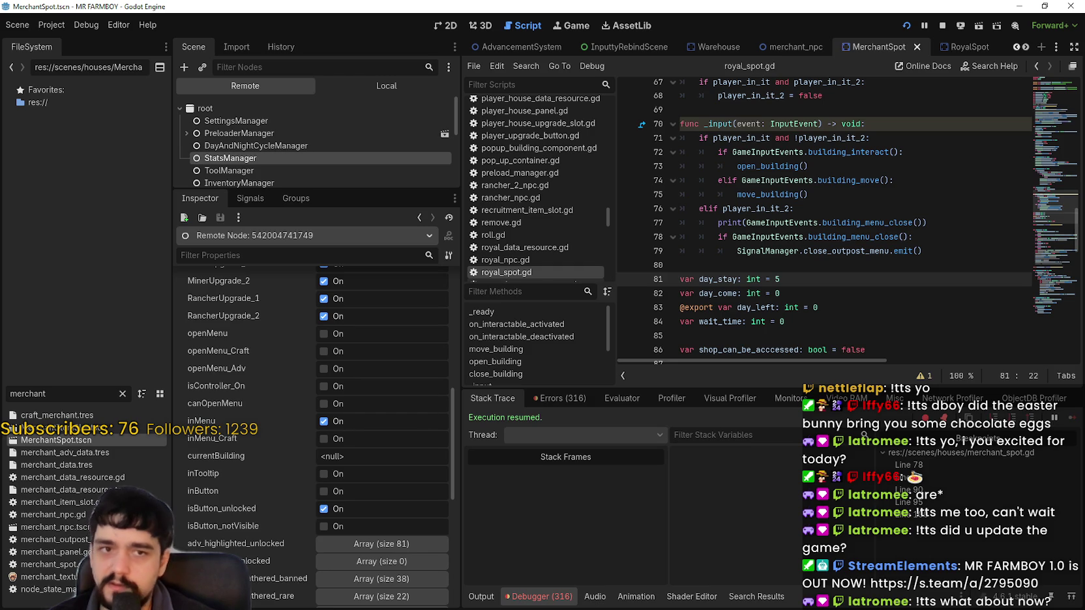
key("alt+Tab")
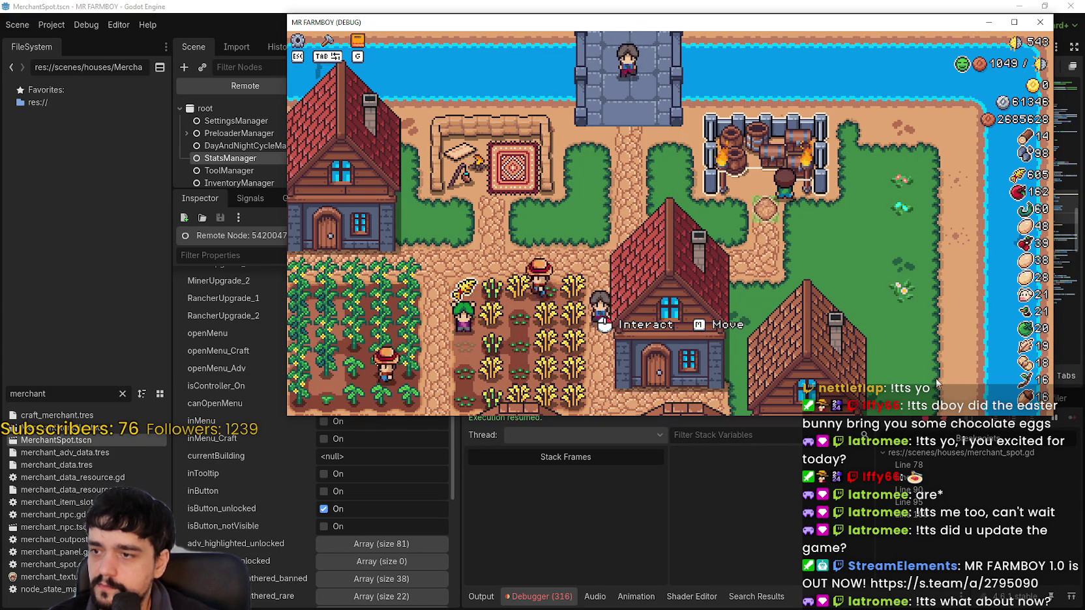
Step: Close and reopen the King's Outpost popup with inMenu visible in the Inspector, then return to royal_spot.gd
mouse_move(439, 27)
left_mouse_down()
mouse_move(547, 30)
mouse_move(532, 31)
left_mouse_up()
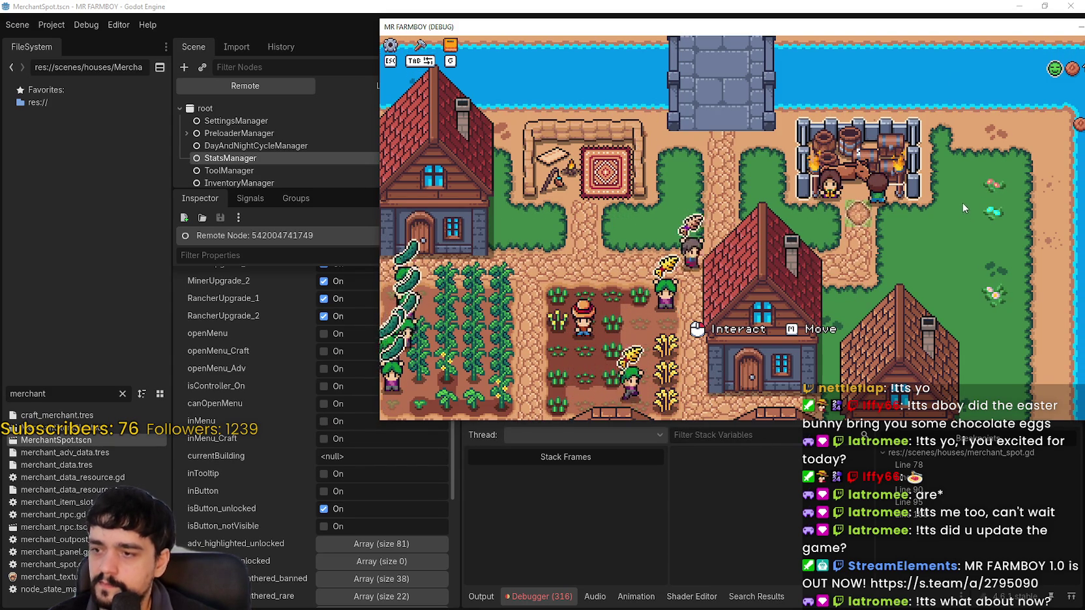
mouse_move(969, 197)
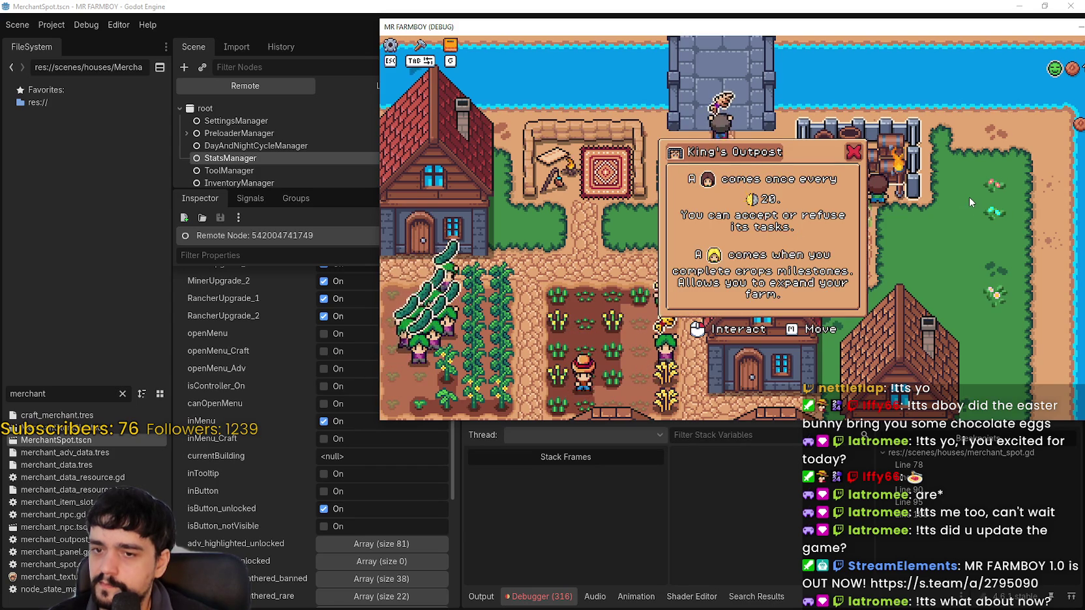
key("Escape")
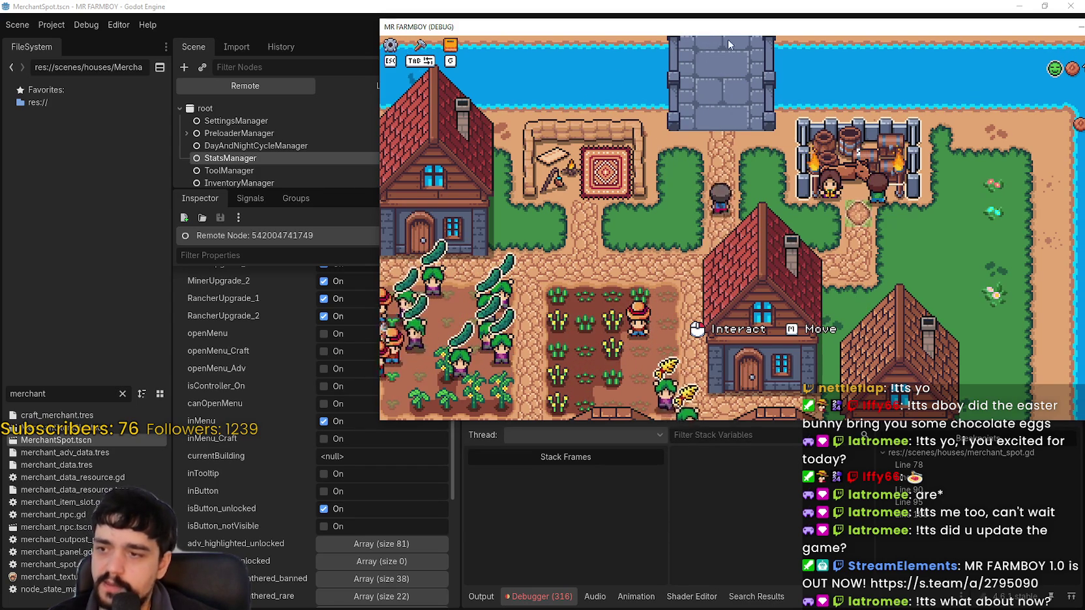
mouse_move(1033, 95)
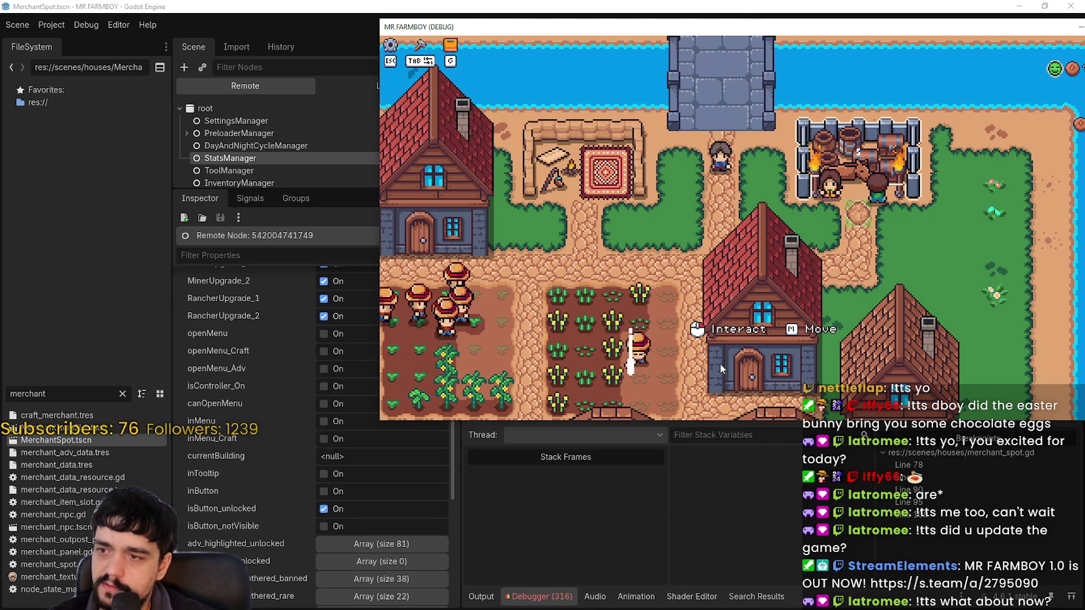
left_click(625, 356)
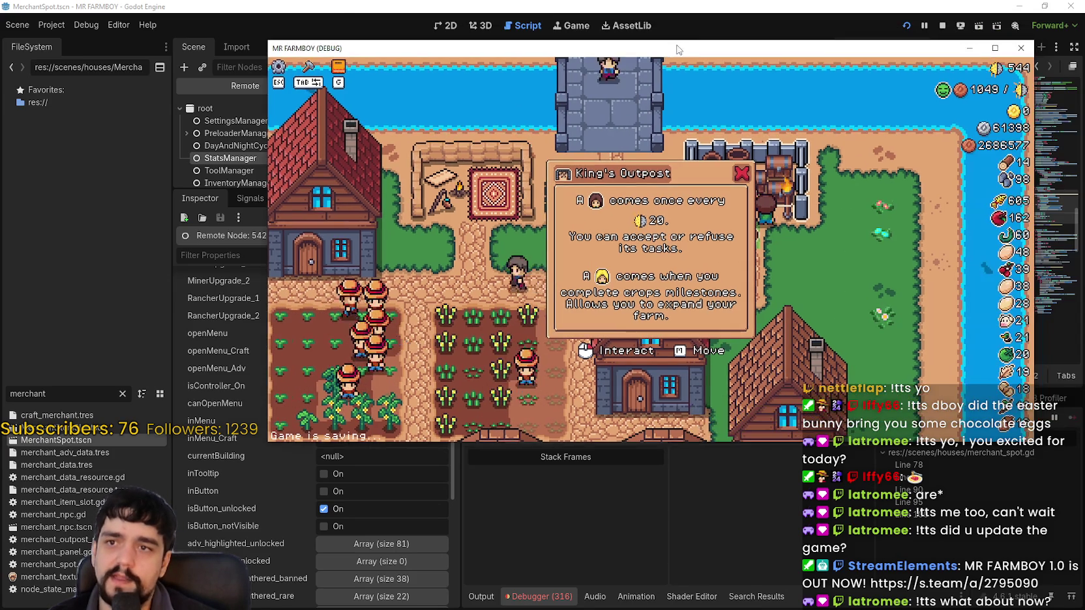
left_click(770, 5)
left_click(811, 269)
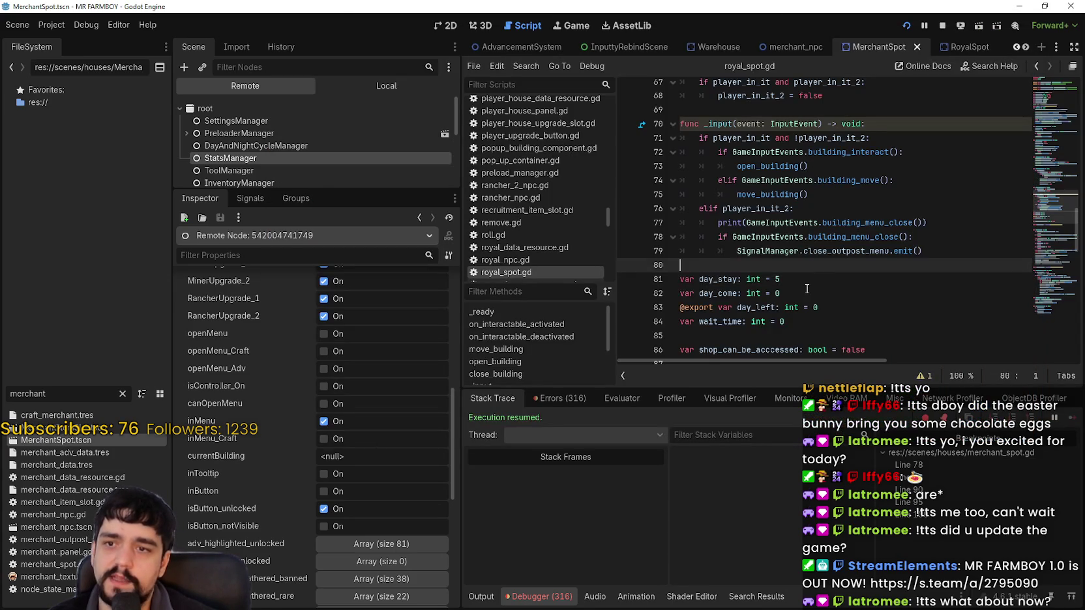
scroll(809, 264, "up", 5)
scroll(818, 246, "up", 4)
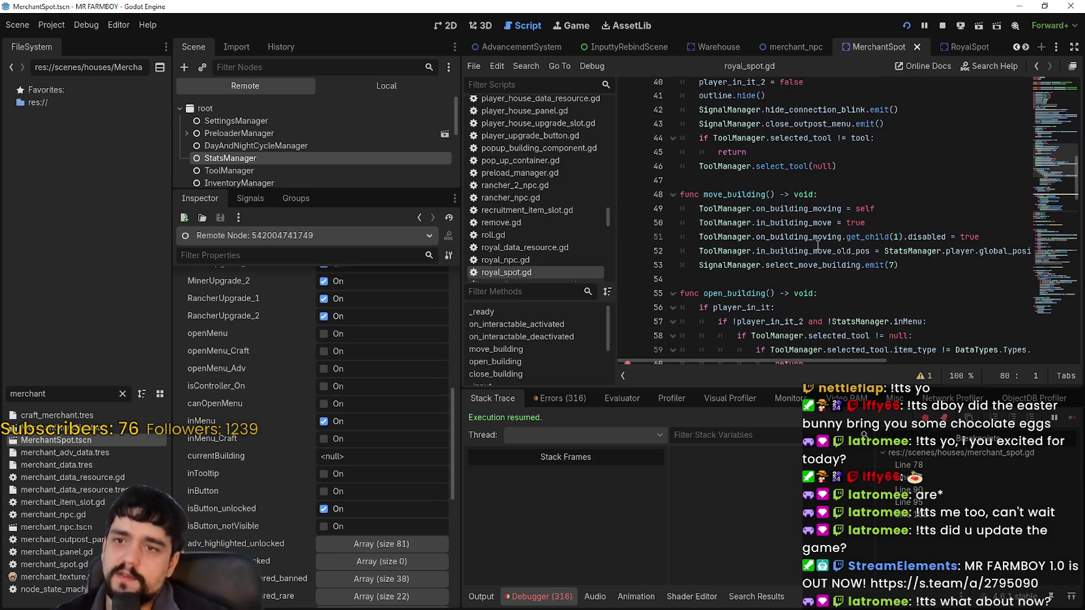
scroll(843, 280, "up", 8)
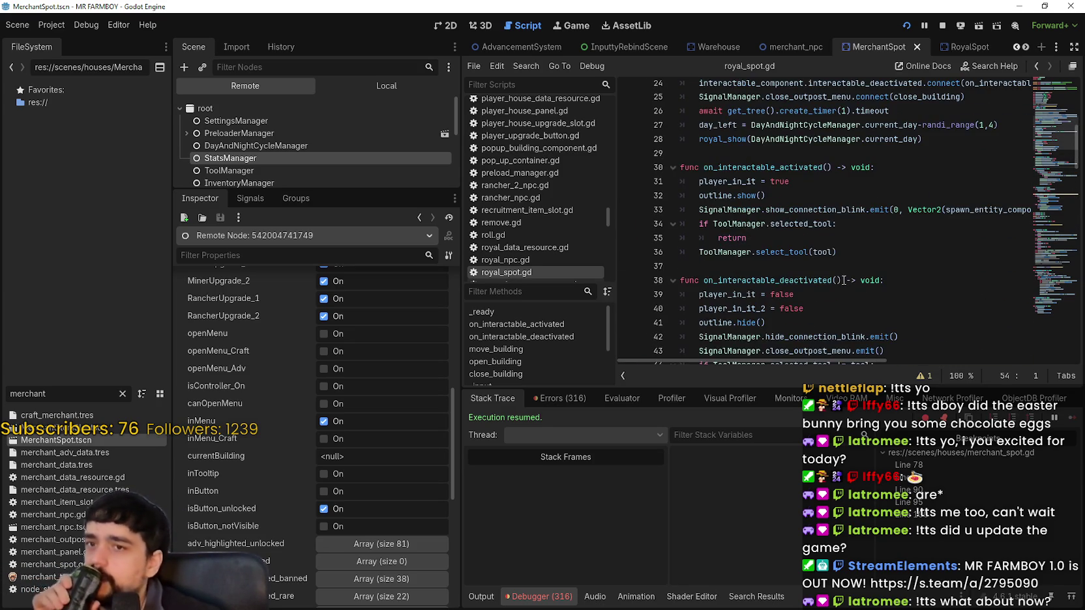
scroll(848, 266, "down", 15)
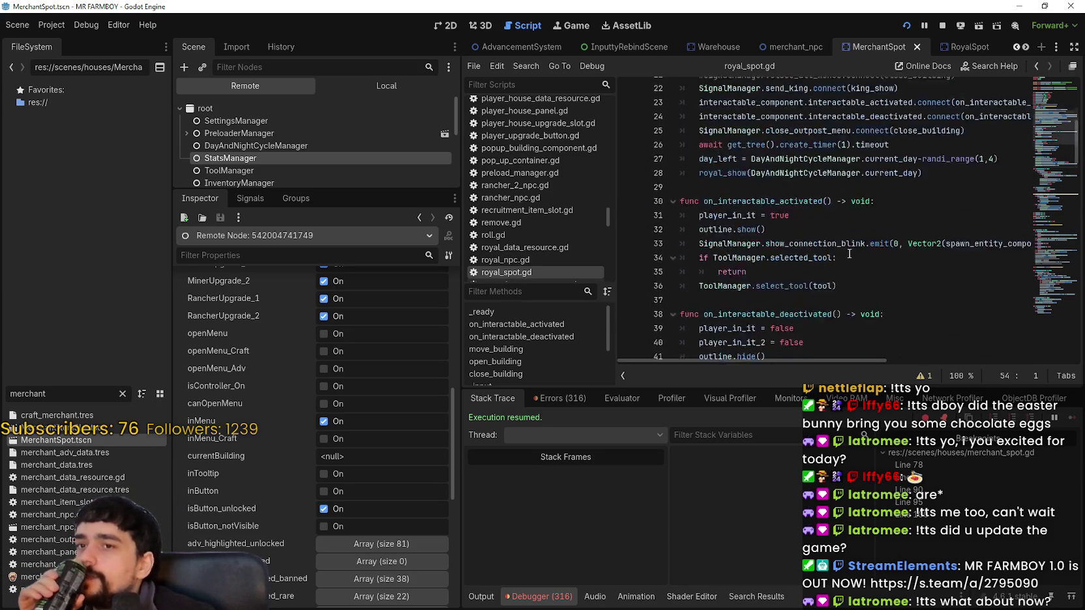
scroll(848, 253, "down", 12)
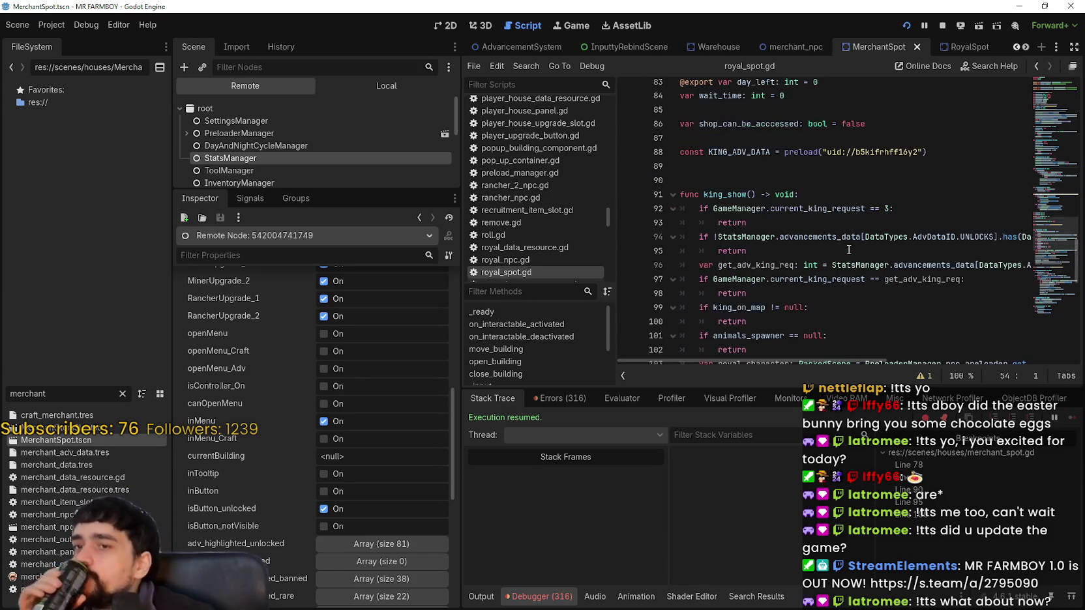
scroll(838, 224, "down", 5)
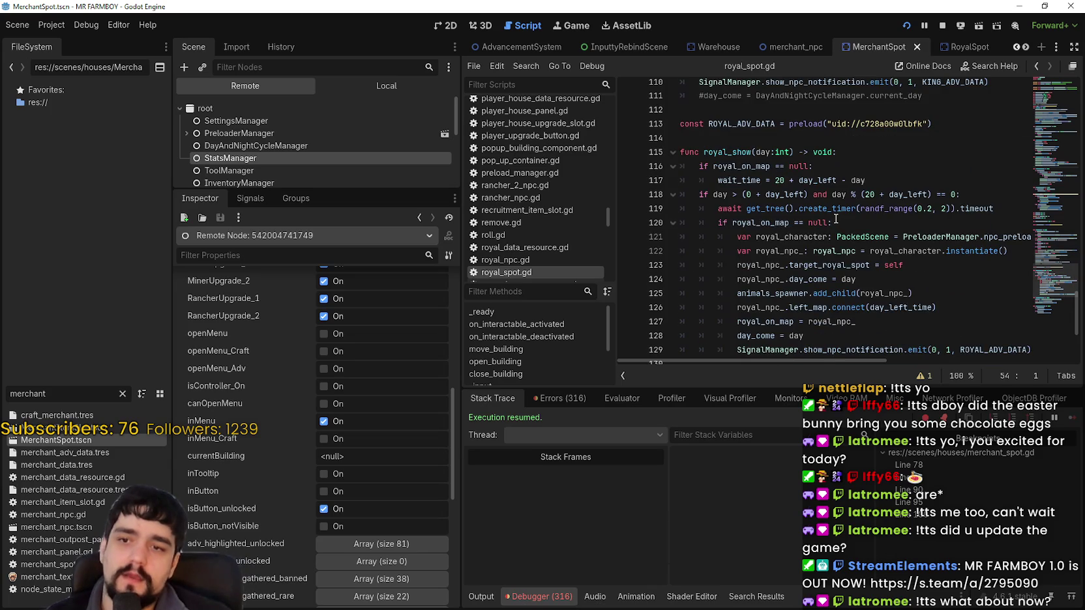
scroll(834, 219, "down", 2)
scroll(870, 229, "up", 15)
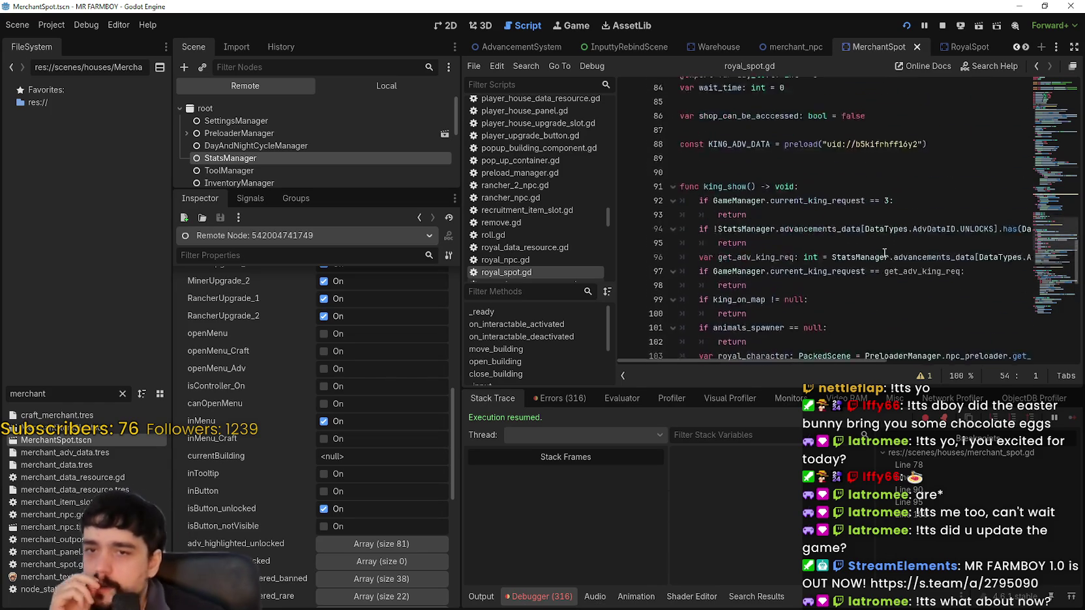
scroll(882, 256, "up", 5)
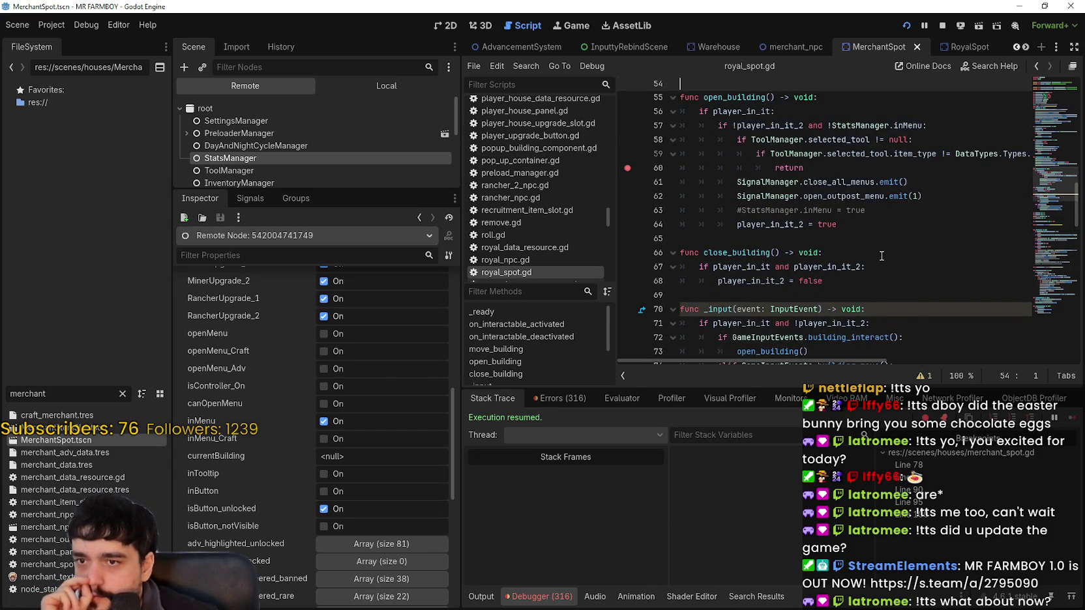
scroll(882, 256, "up", 2)
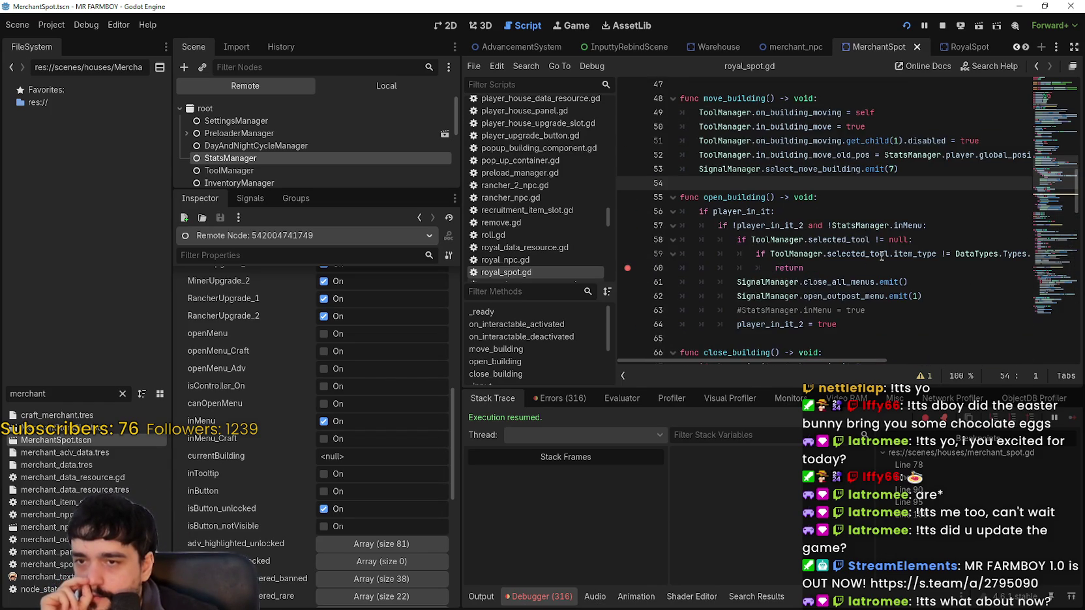
left_click(826, 212)
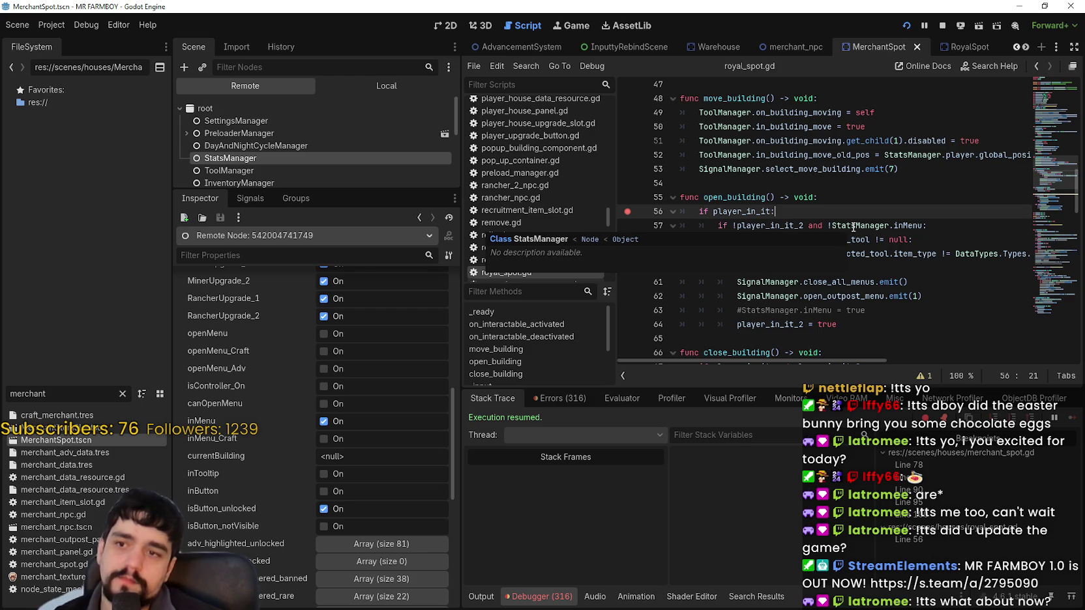
left_click(829, 199)
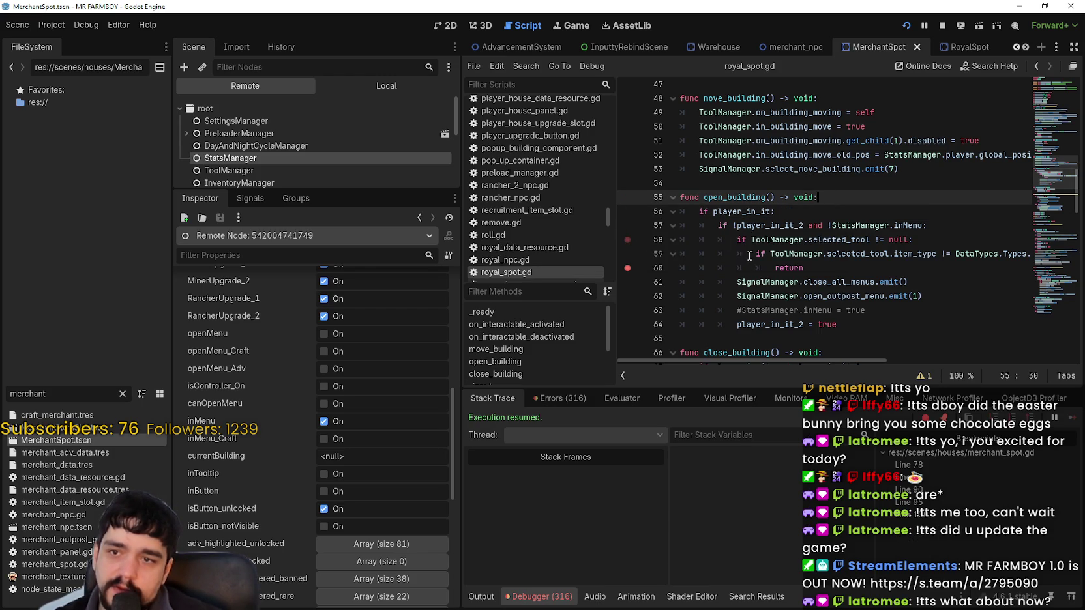
left_click(876, 282)
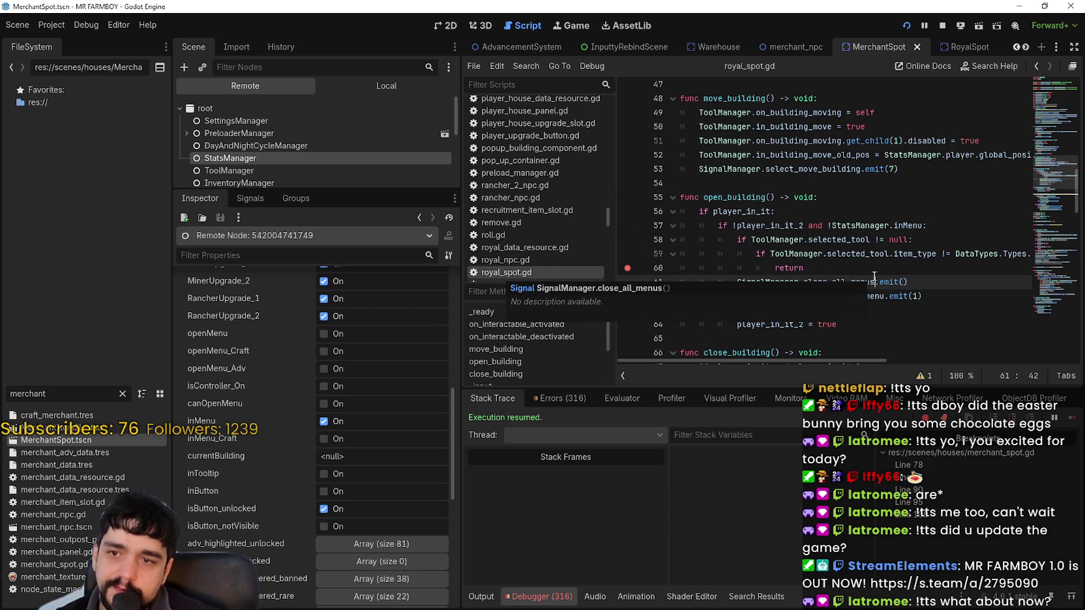
double_click(757, 226)
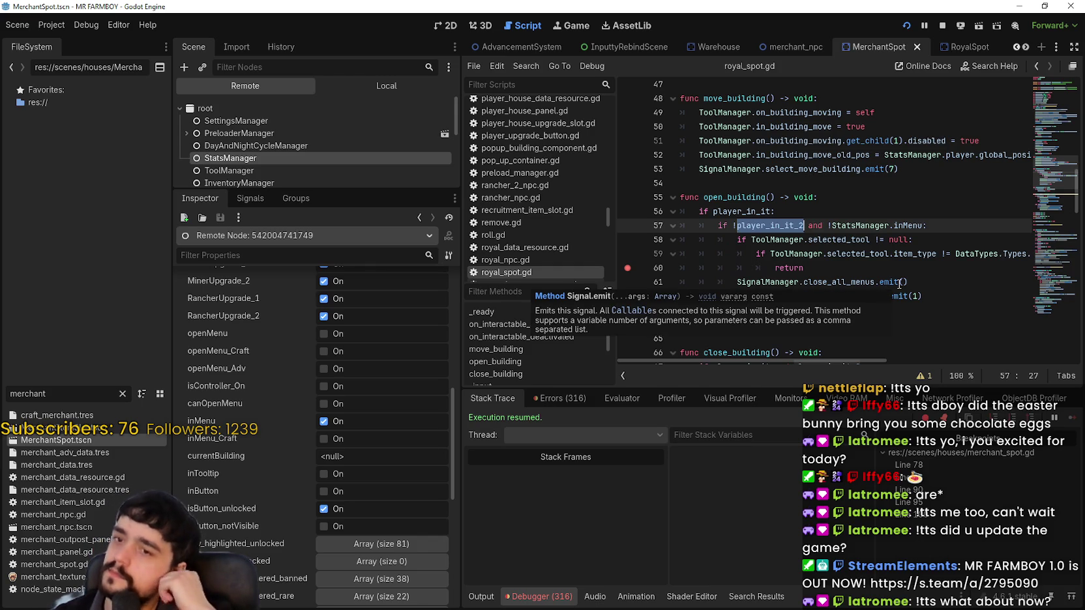
left_click(864, 324)
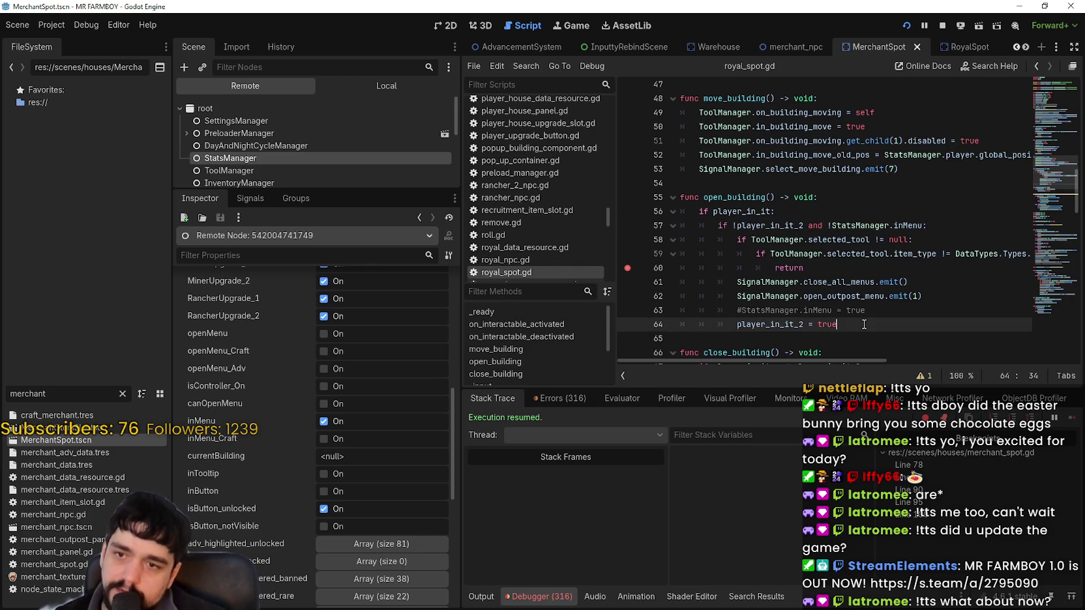
scroll(864, 324, "down", 4)
double_click(777, 214)
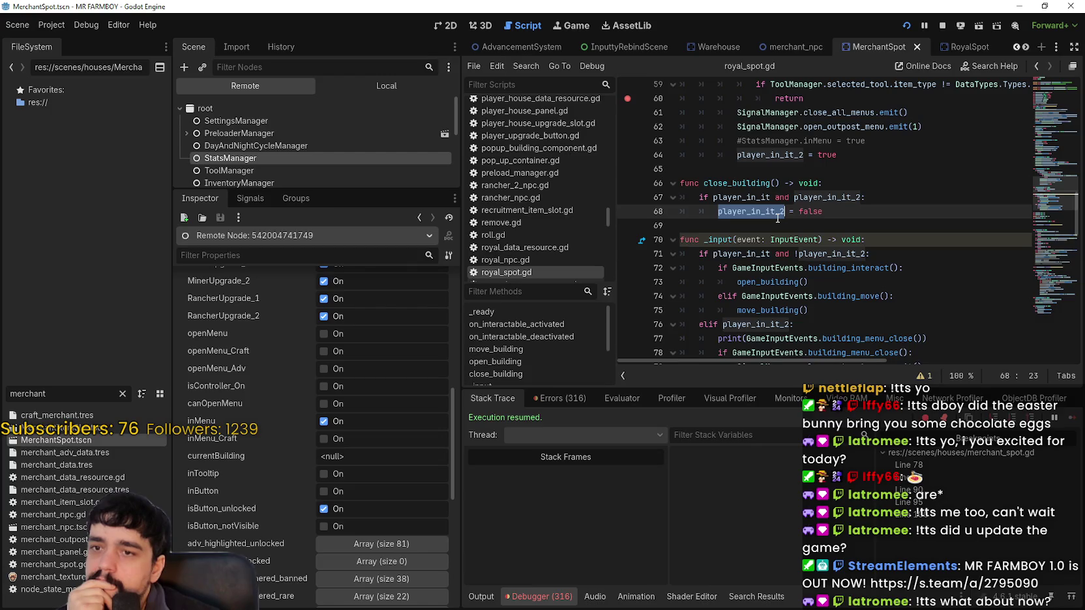
scroll(768, 217, "down", 6)
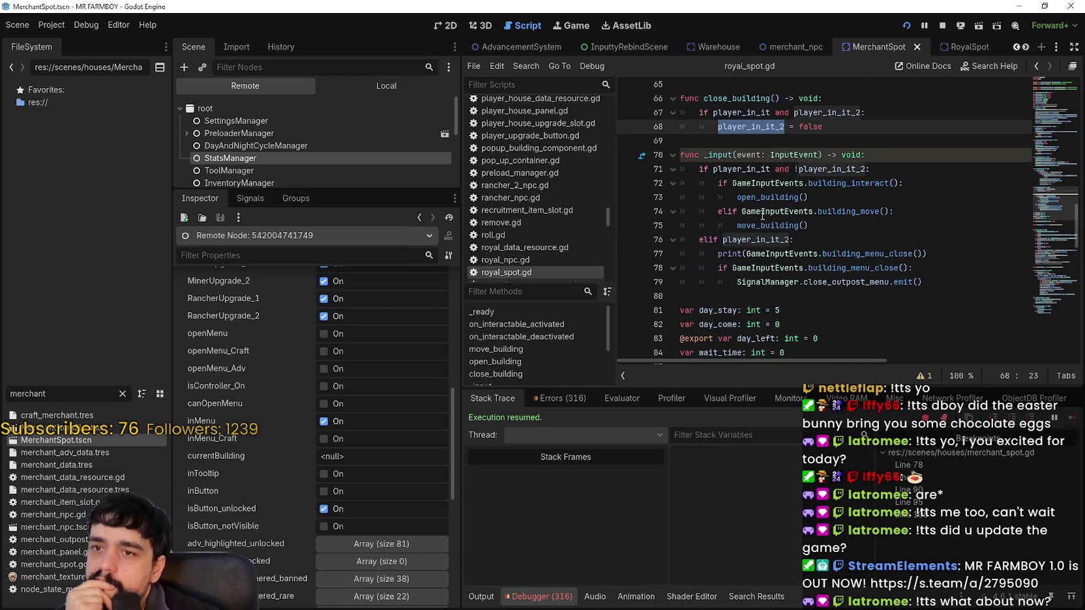
scroll(763, 216, "down", 5)
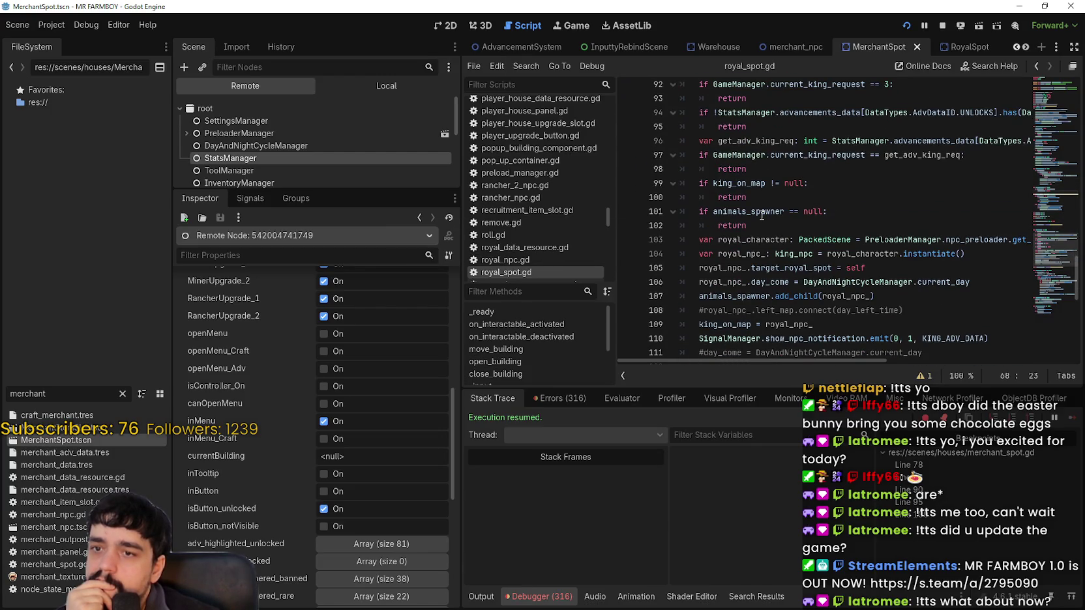
scroll(762, 215, "down", 7)
scroll(761, 215, "up", 10)
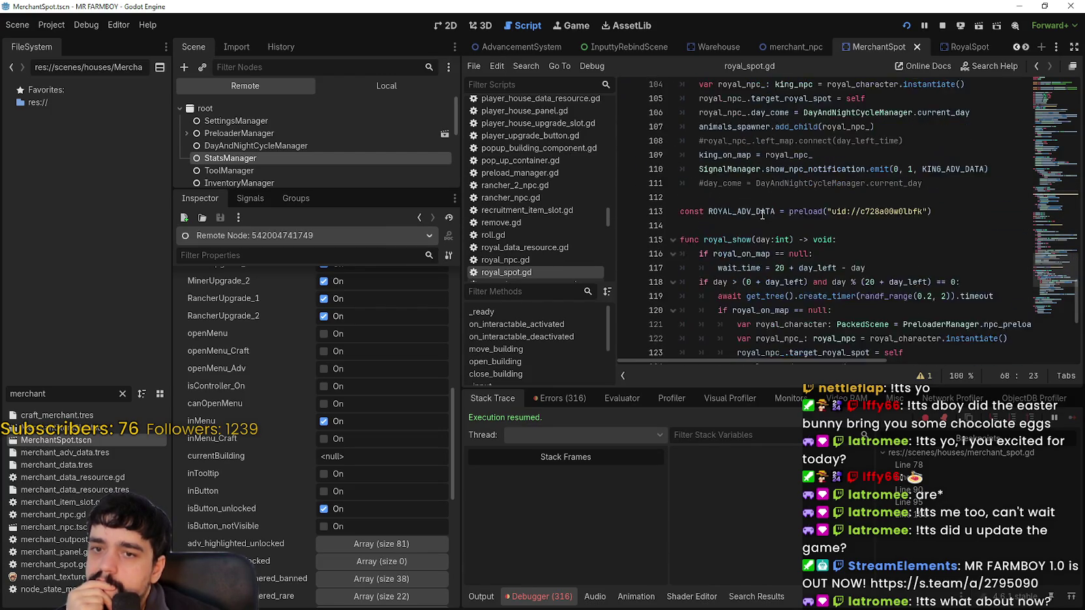
scroll(761, 214, "up", 10)
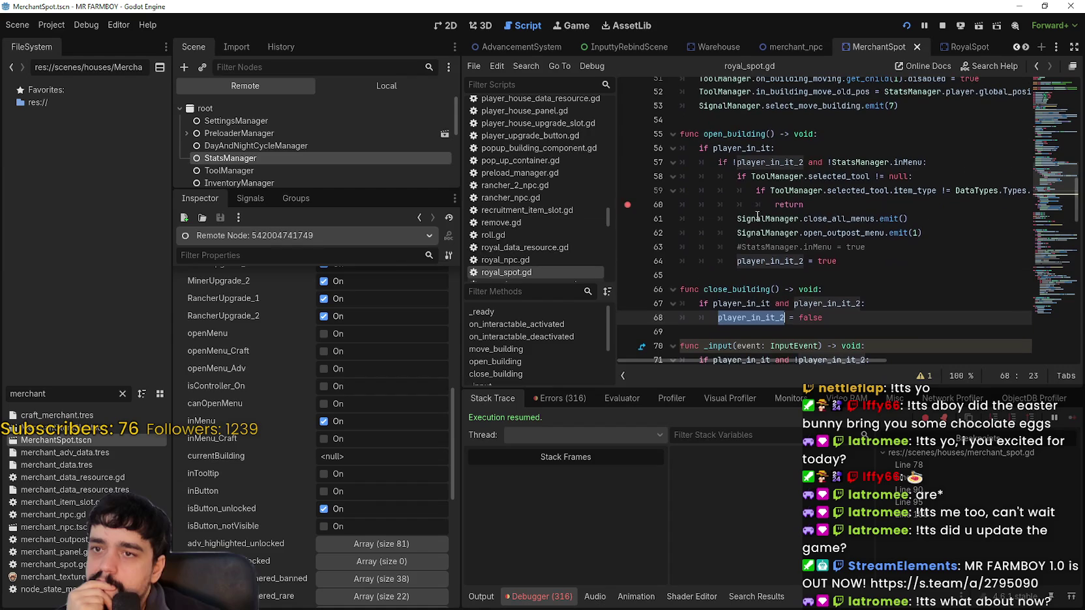
left_click(751, 274)
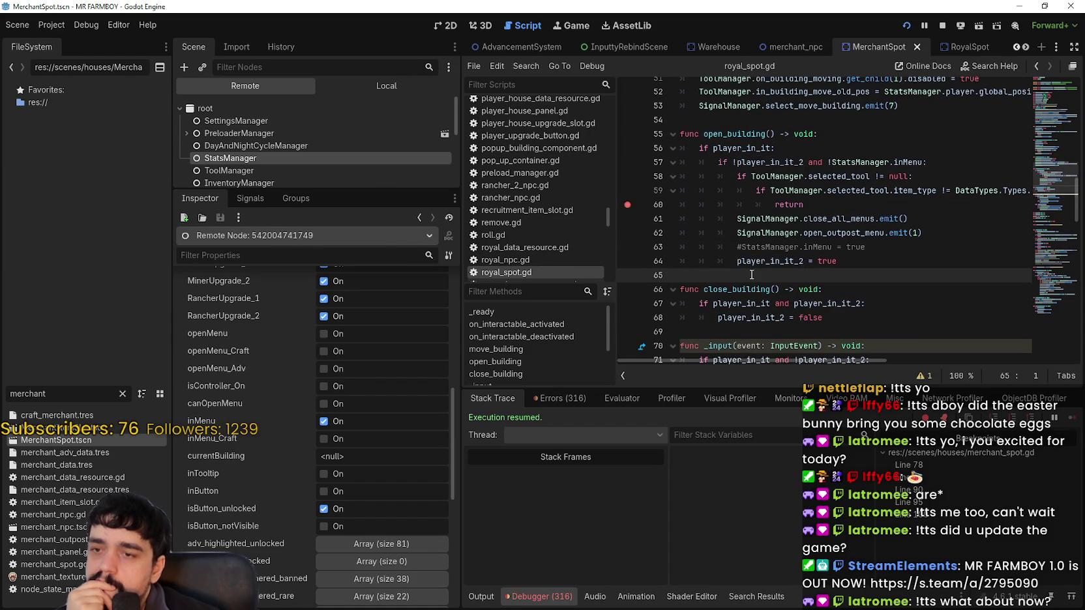
left_click(871, 319)
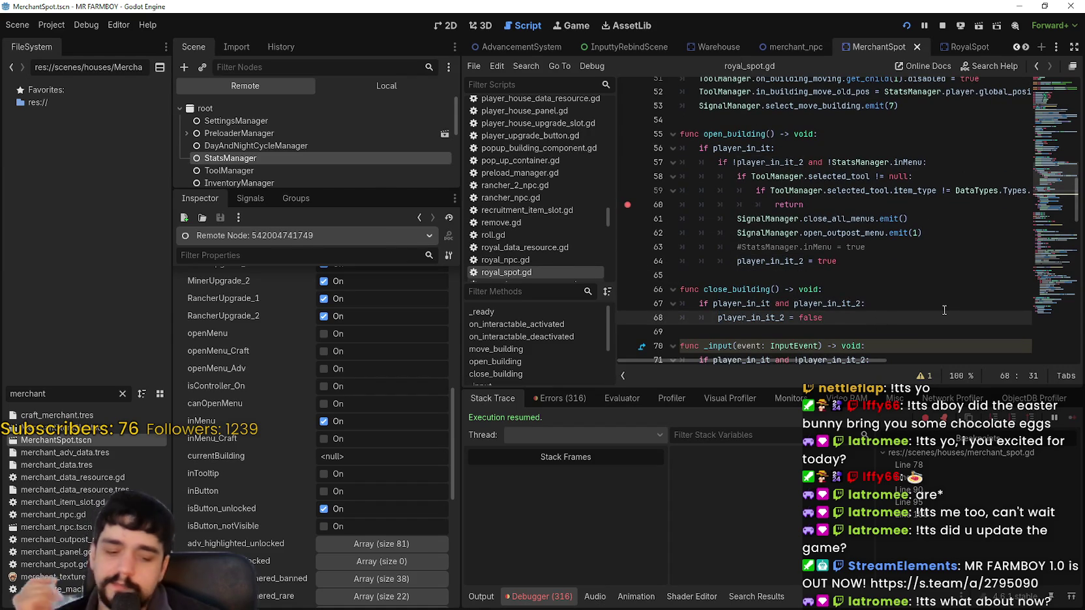
Step: Add a 'Closing Outpost 0' print at the top of close_building
left_click(890, 300)
left_click(888, 288)
key("Return")
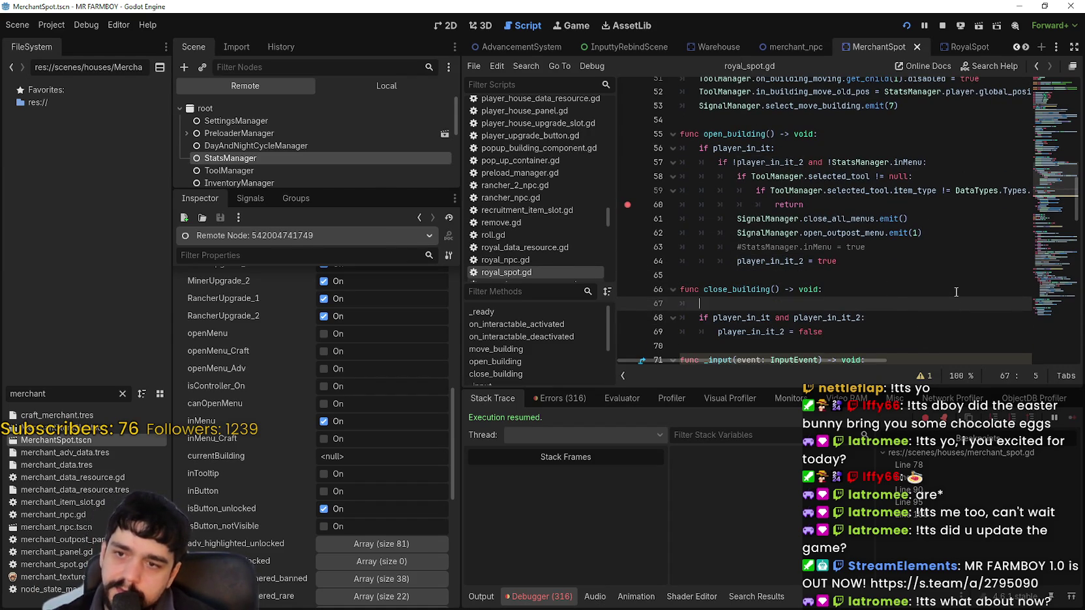
type("print")
key("Return")
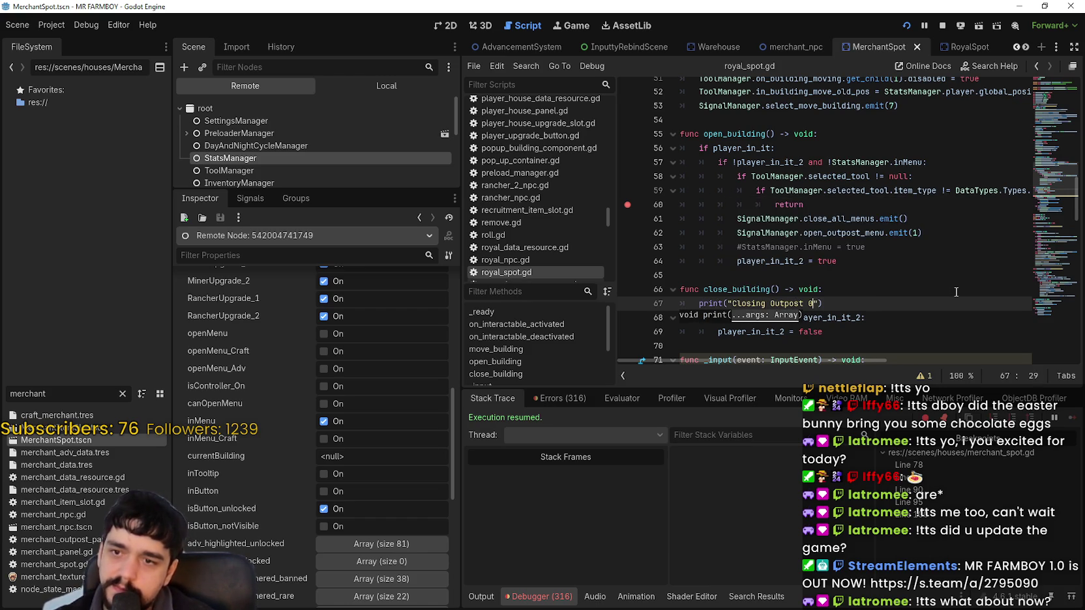
left_click_drag(836, 307, 698, 304)
Step: Select the Outline node in the local scene tree and add a line after player_in_it_2 = false
left_click(855, 352)
left_click(387, 85)
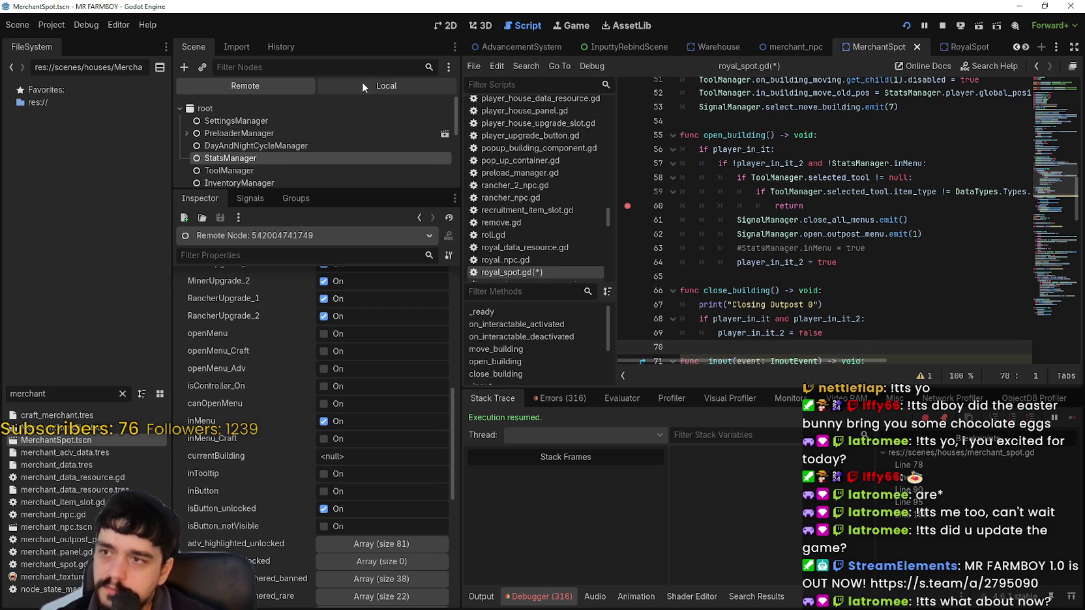
left_click(244, 145)
left_click(832, 332)
scroll(820, 274, "down", 2)
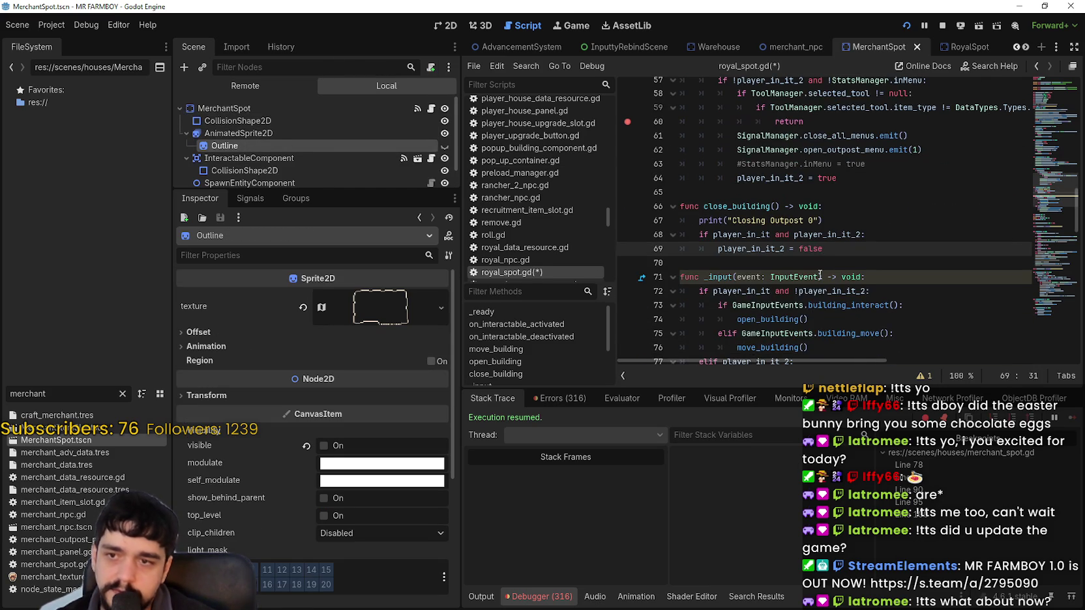
key("Return")
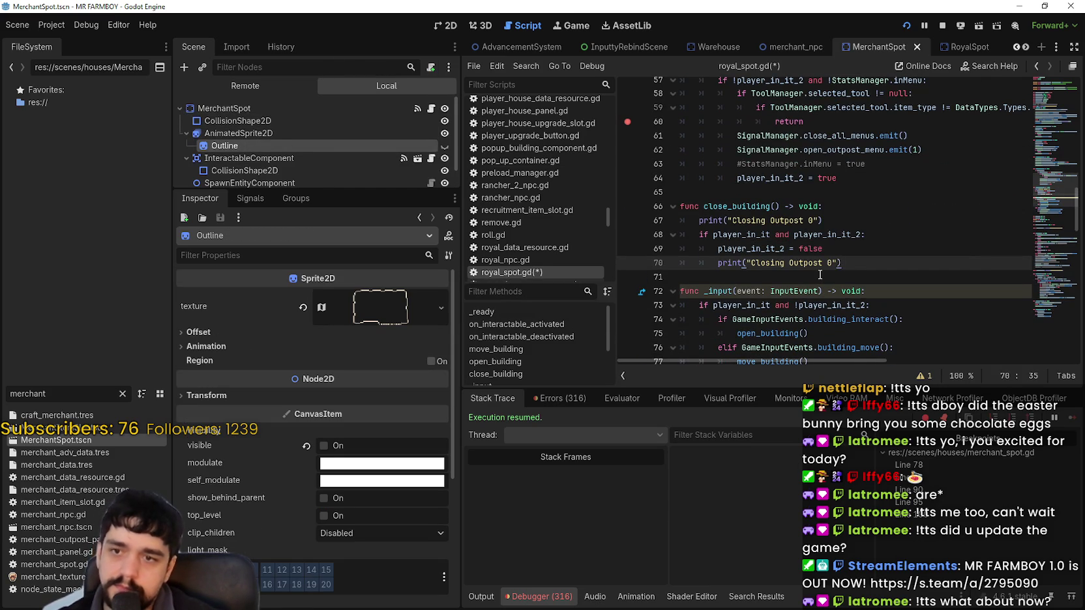
Step: Add an 'Opening Outpost 0' print at the top of open_building
scroll(821, 275, "up", 3)
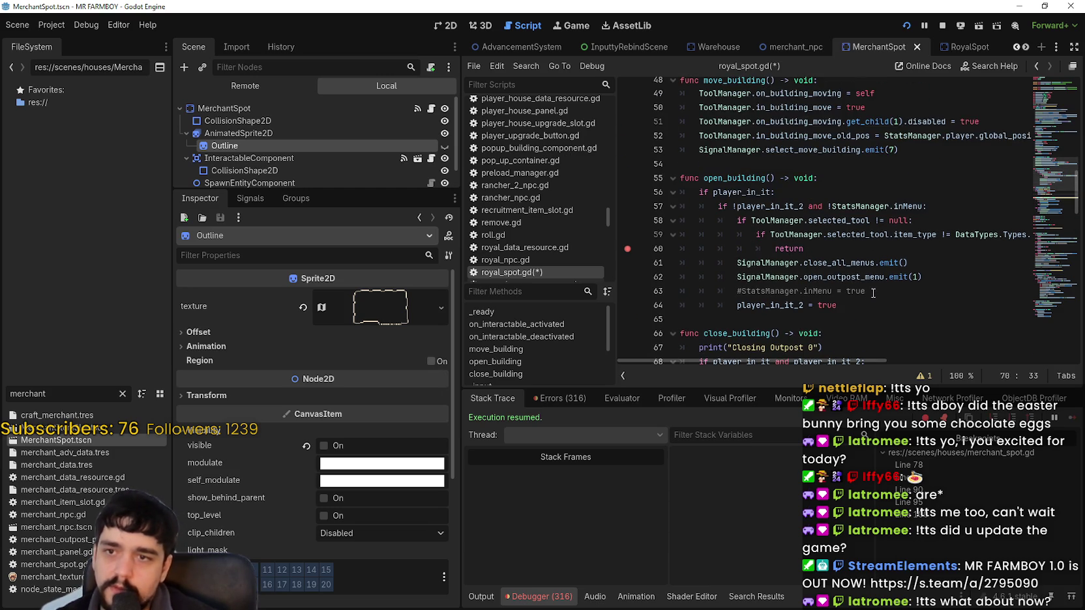
left_click(865, 179)
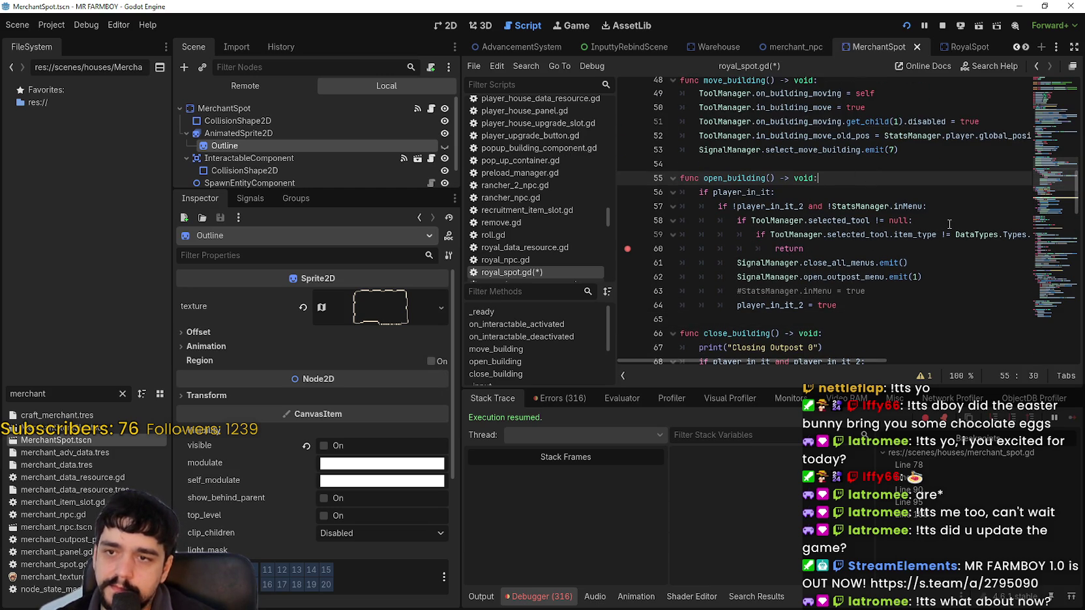
key("Return")
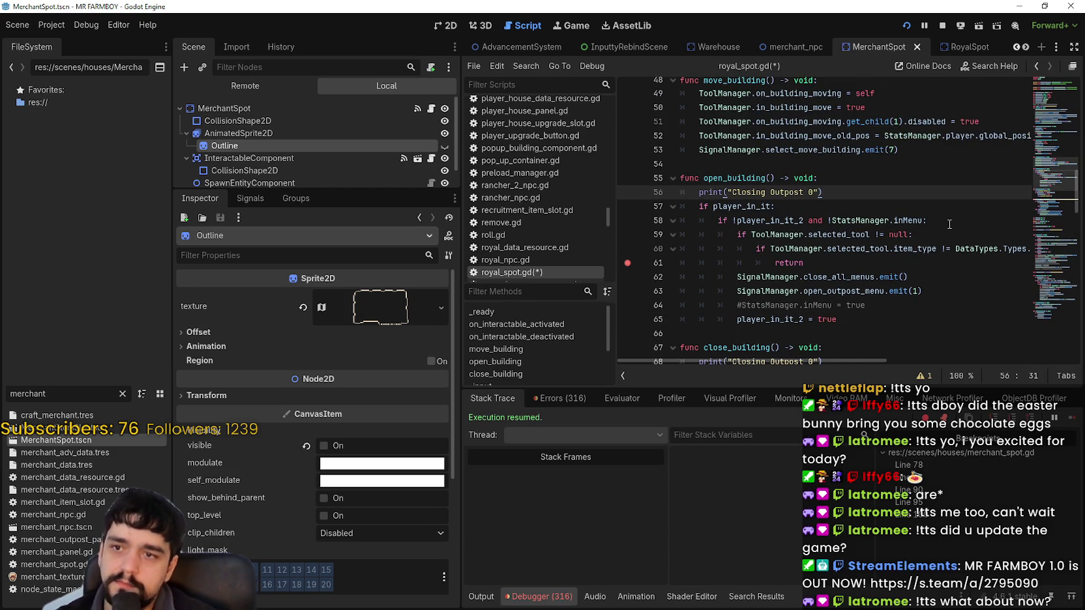
double_click(752, 192)
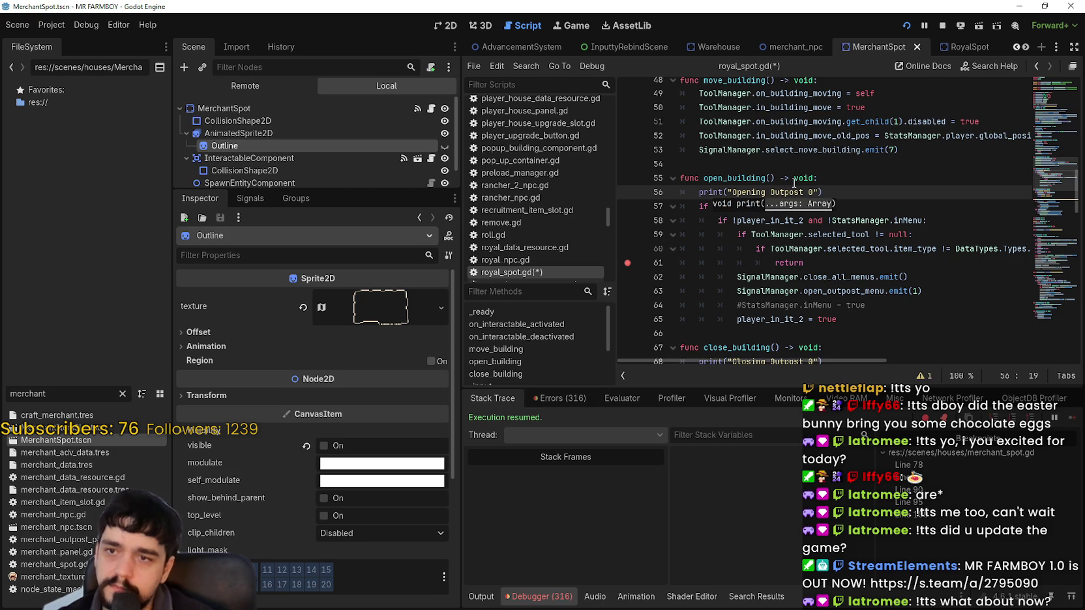
mouse_move(825, 194)
left_mouse_down()
mouse_move(681, 180)
mouse_move(690, 192)
left_mouse_up()
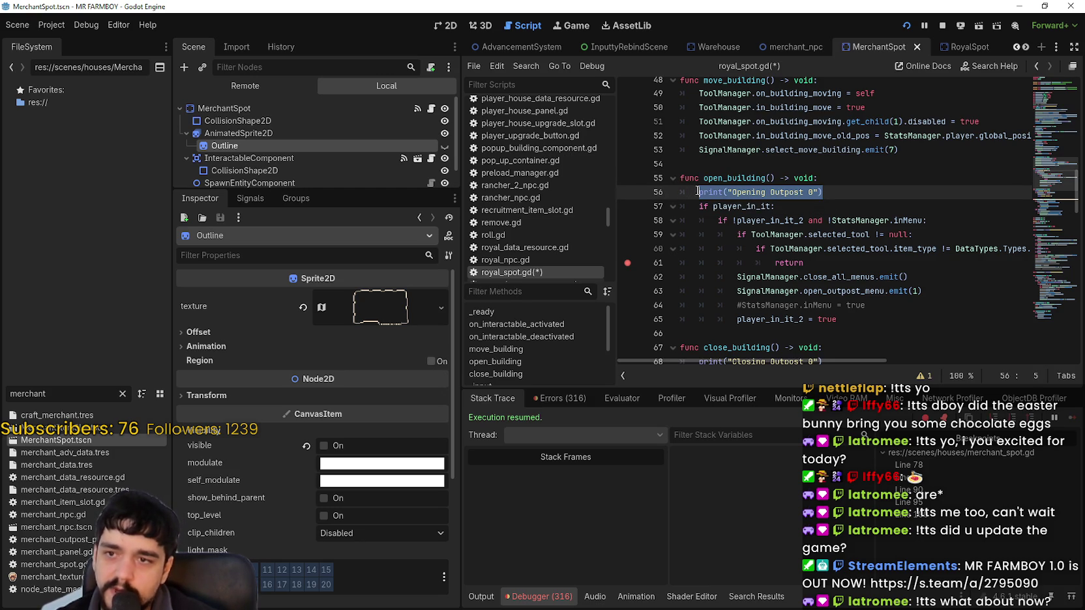
left_click(894, 313)
Step: Insert an 'Opening Outpost 1' print after the return in open_building's tool check
left_click(912, 324)
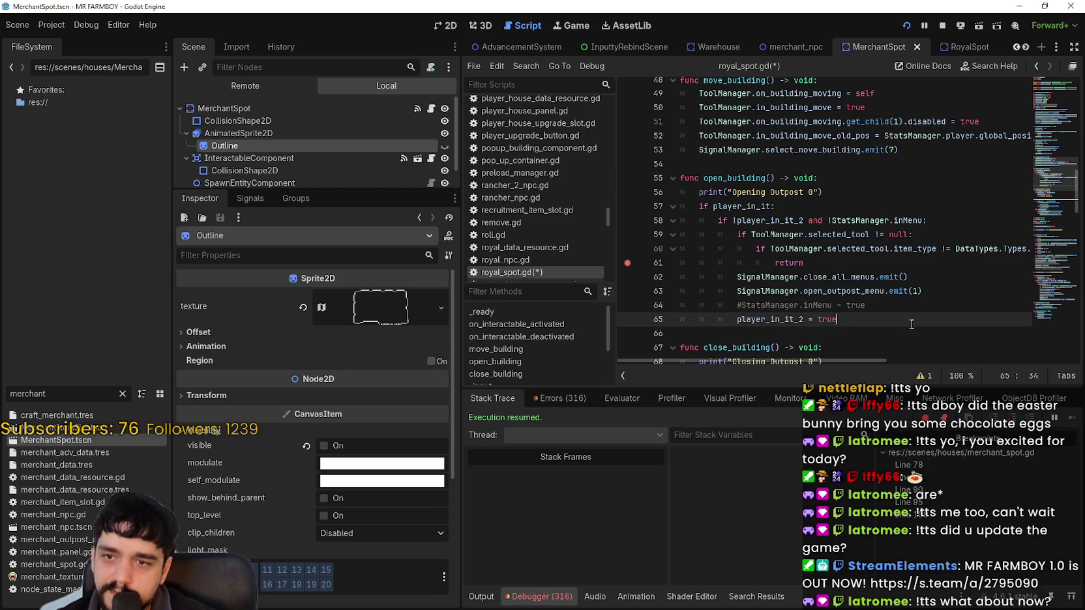
left_click(929, 290)
left_click(899, 249)
left_click(904, 264)
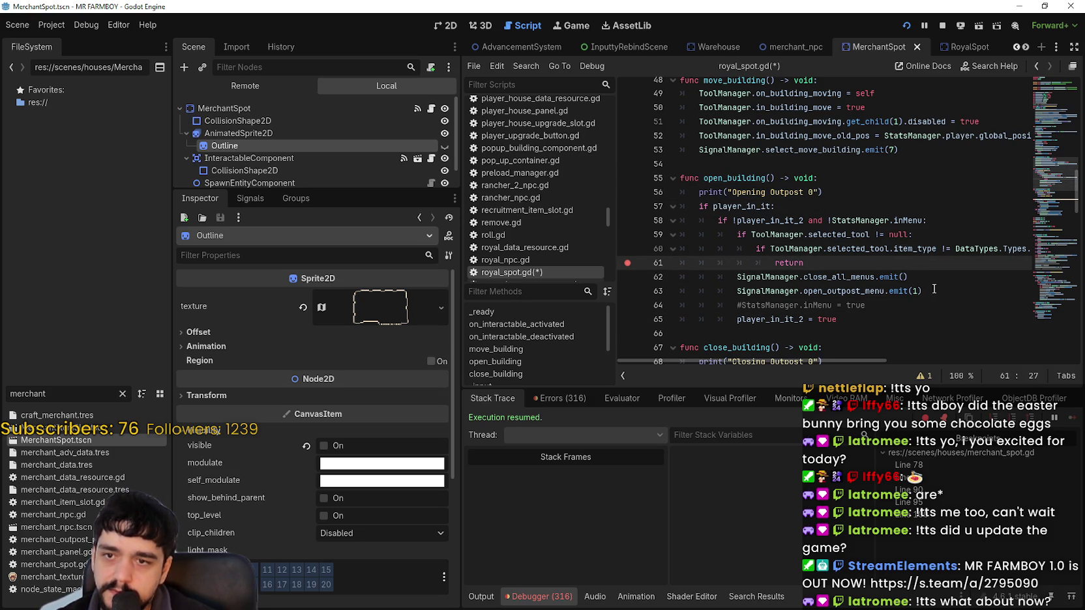
key("Return")
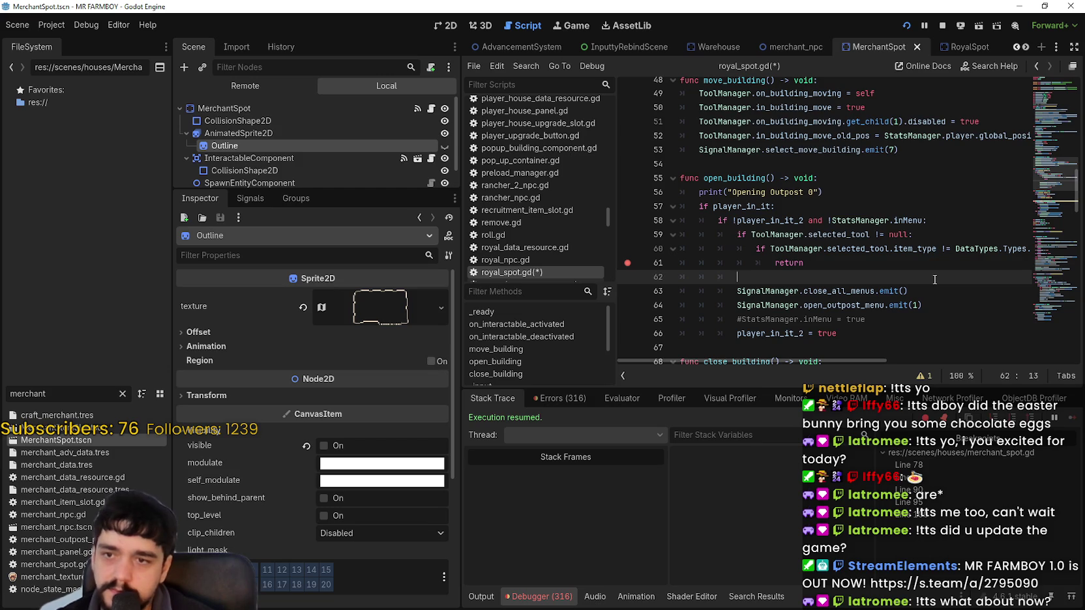
type("print(\"Opening Outpost 01")
left_click(936, 294)
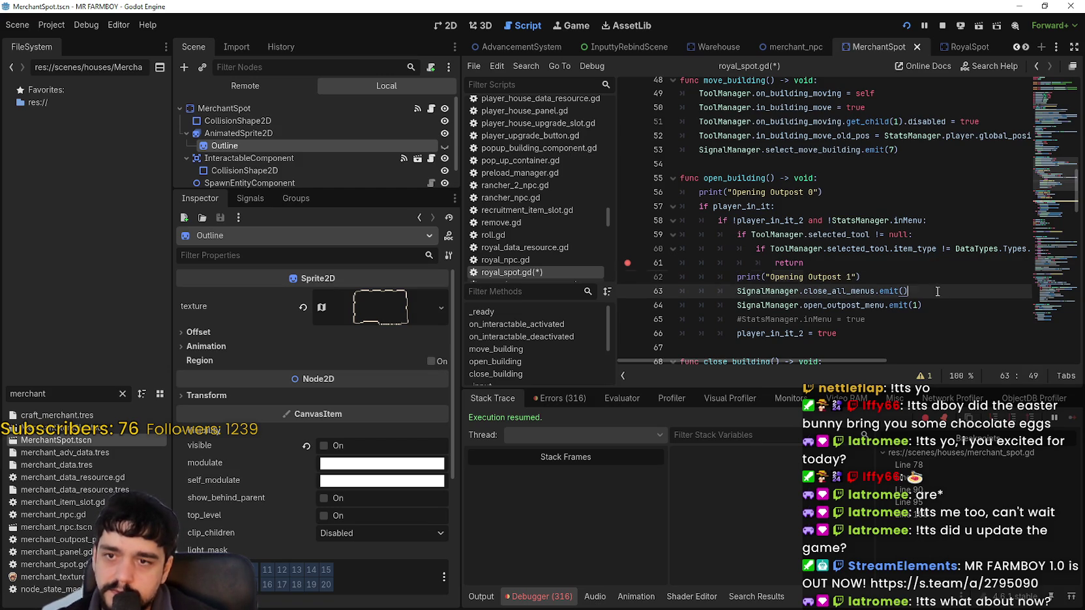
Step: Add 'Opening Outpost' 2, 3 and 4 prints after the close-menus call, outpost emit and player_in_it_2 = true
key("Return")
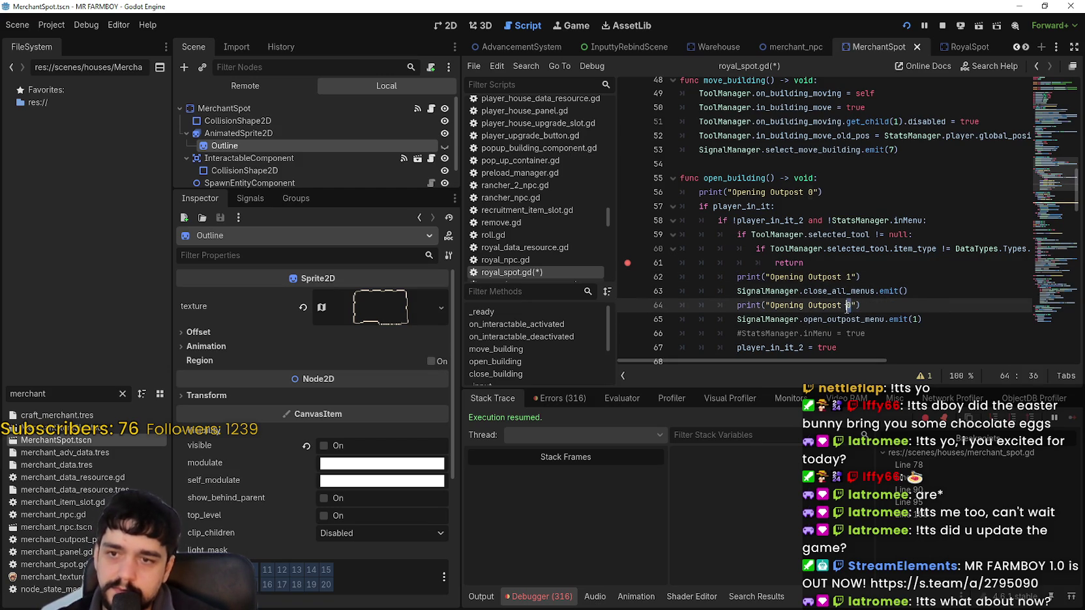
left_click(939, 321)
key("Return")
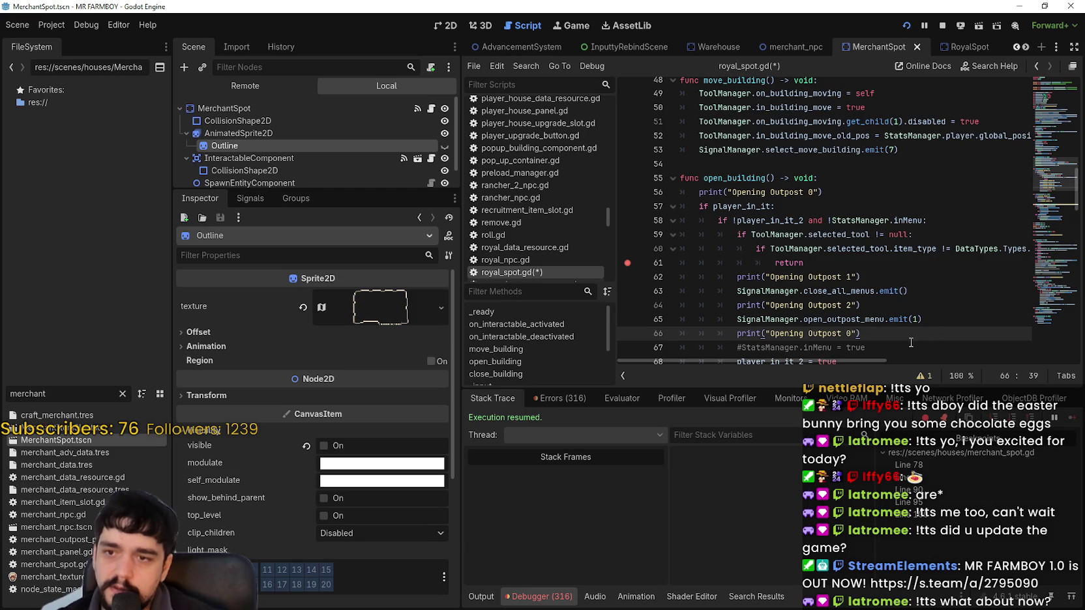
type("3")
scroll(860, 313, "down", 2)
key("Down")
key("Down")
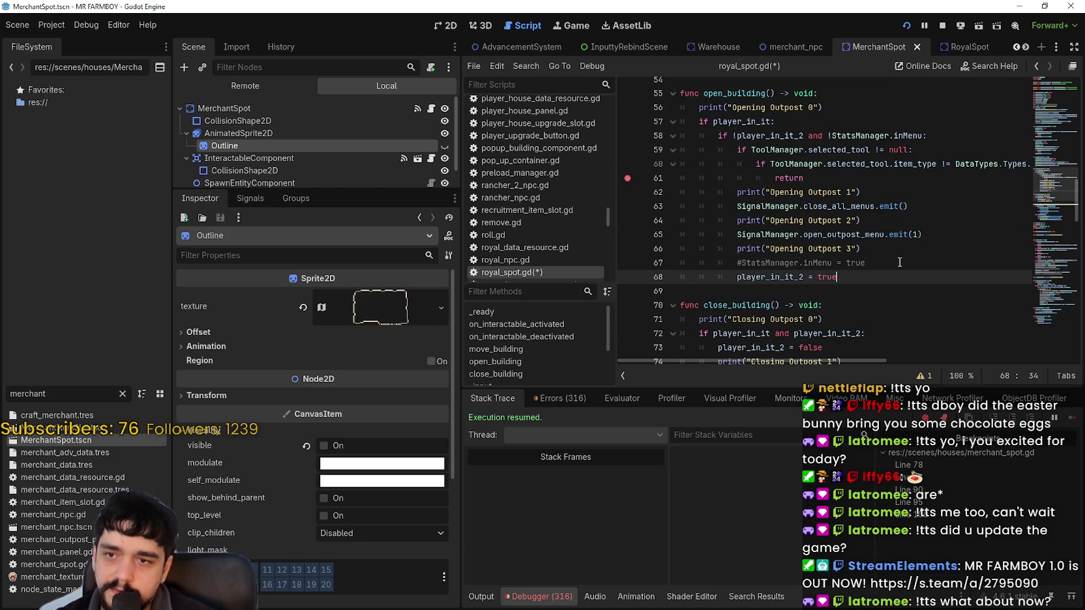
key("Return")
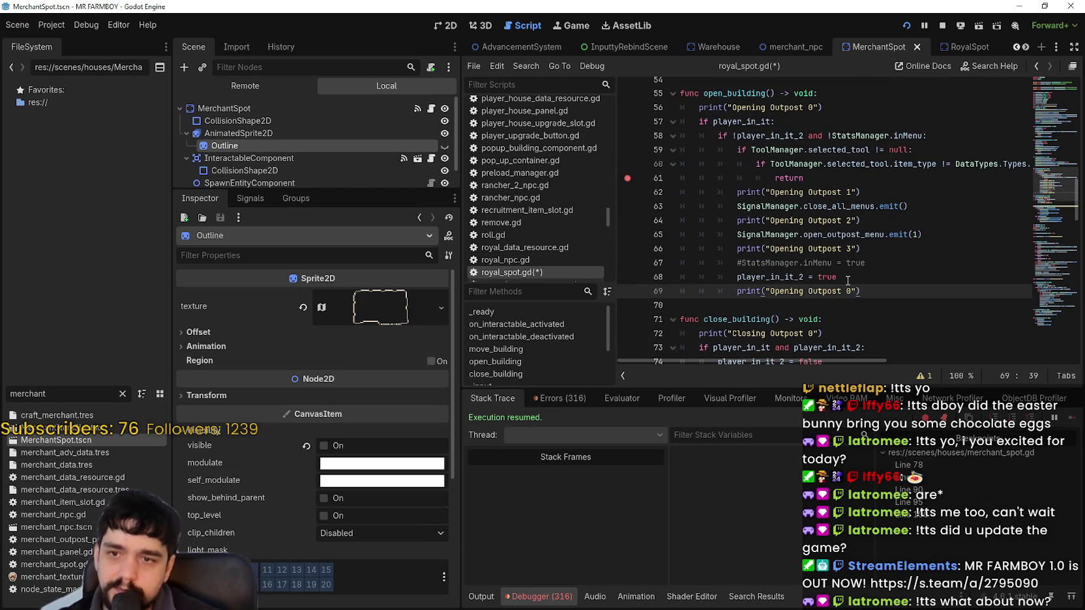
left_click(883, 299)
Step: Review the player_in_it conditions in _input, adding and then undoing a blank line
scroll(803, 263, "down", 5)
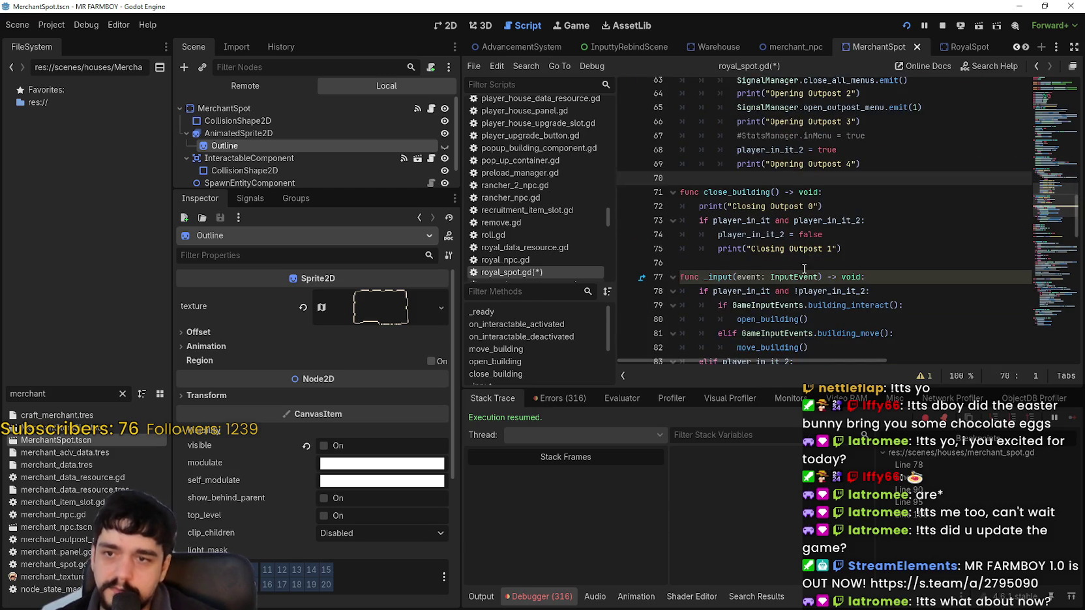
scroll(760, 204, "down", 2)
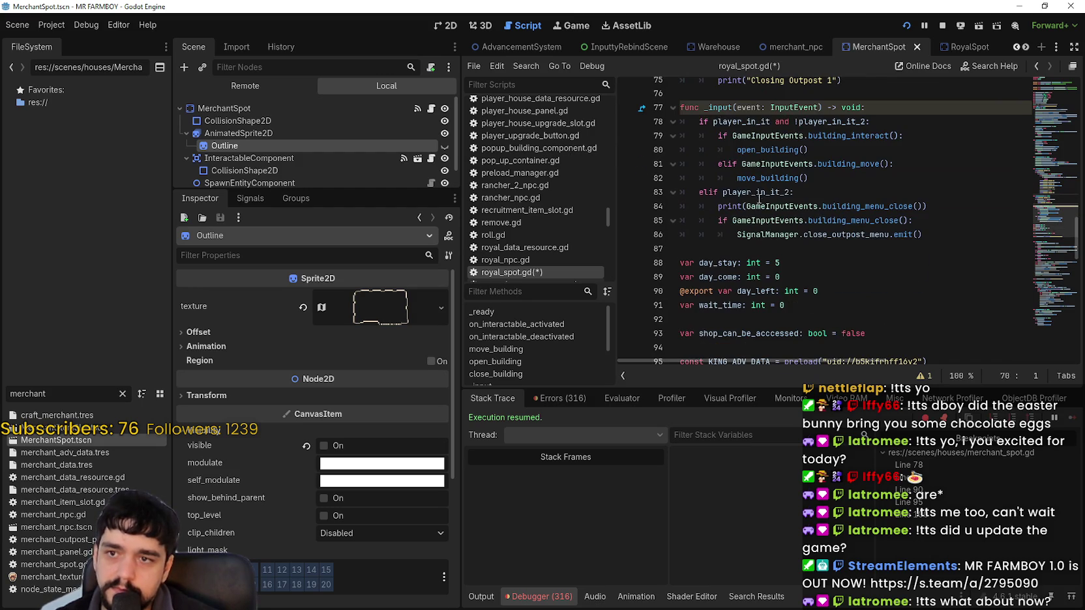
left_click(737, 149)
left_click(903, 136)
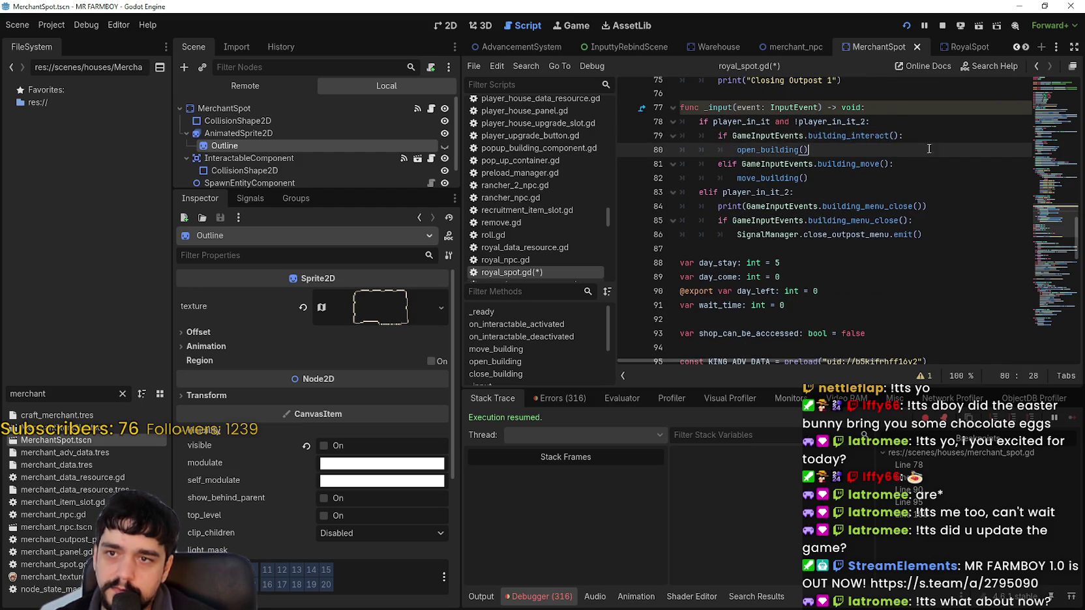
scroll(882, 226, "up", 3)
left_click(836, 277)
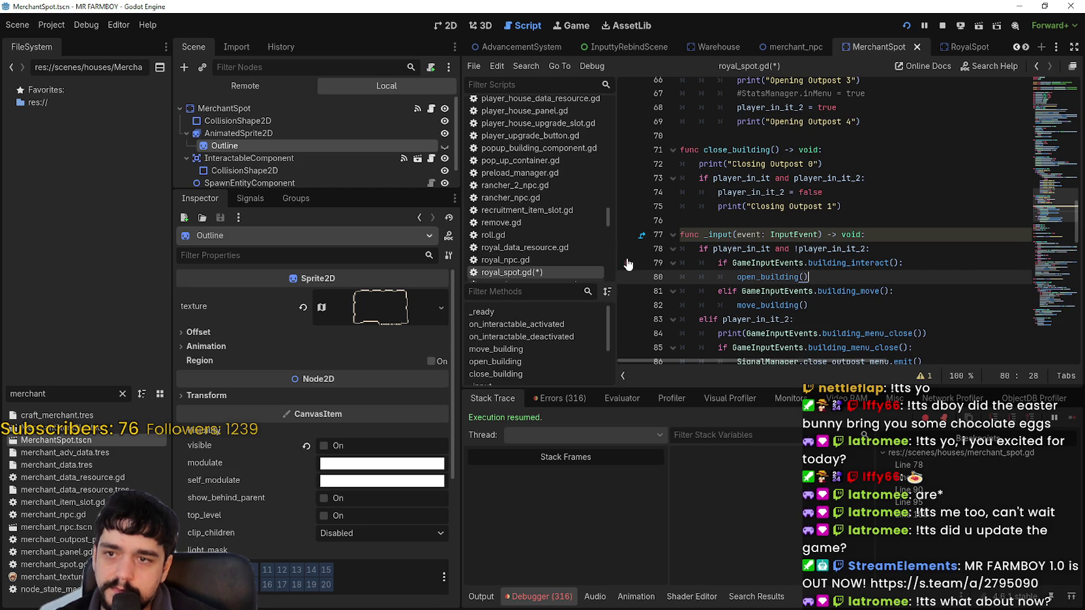
double_click(728, 250)
double_click(864, 250)
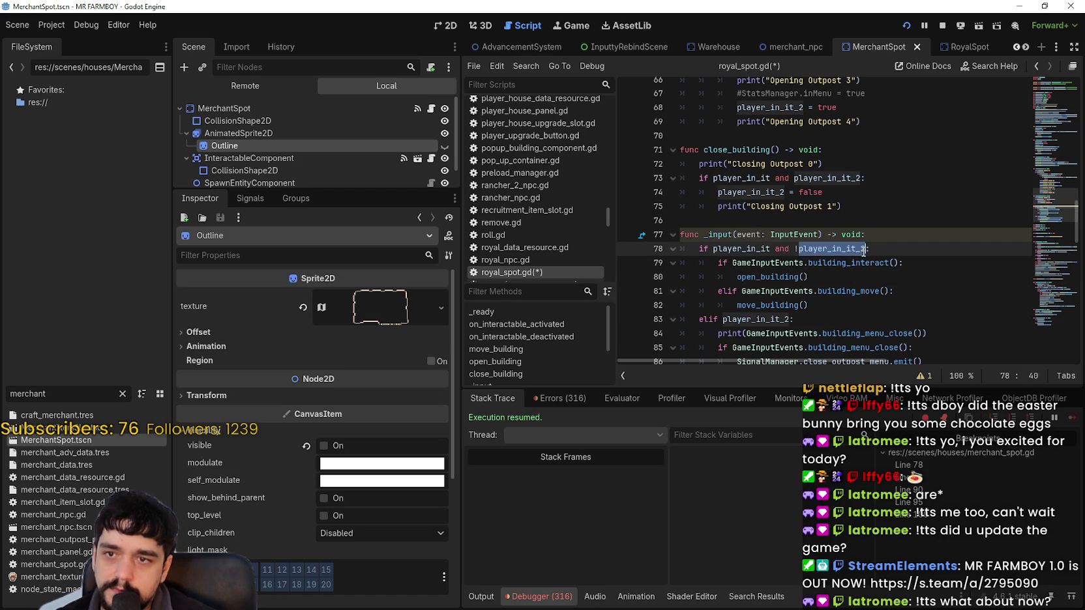
left_click(916, 251)
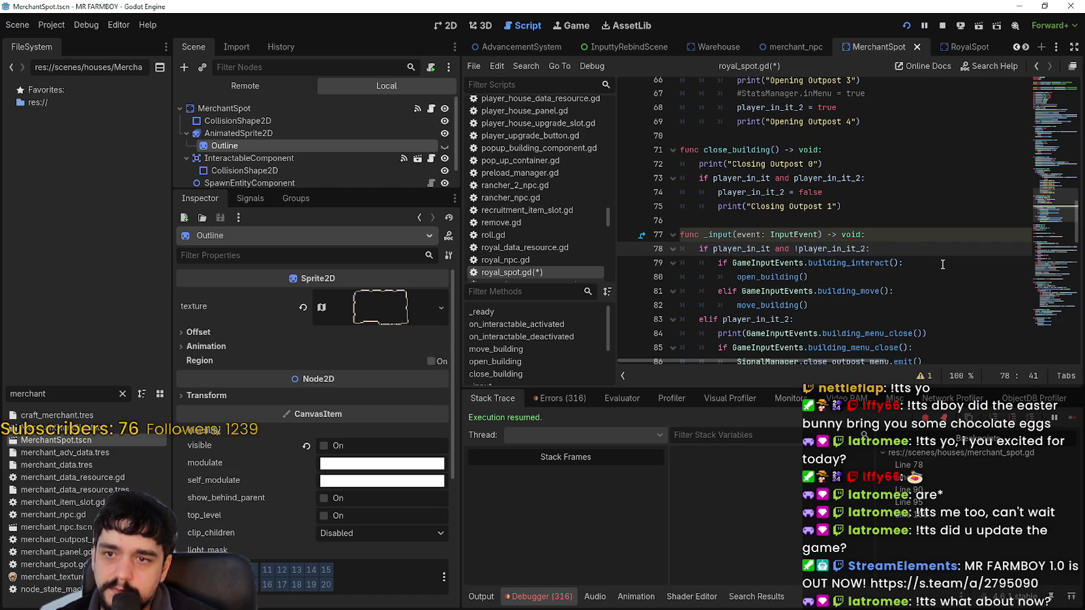
key("Return")
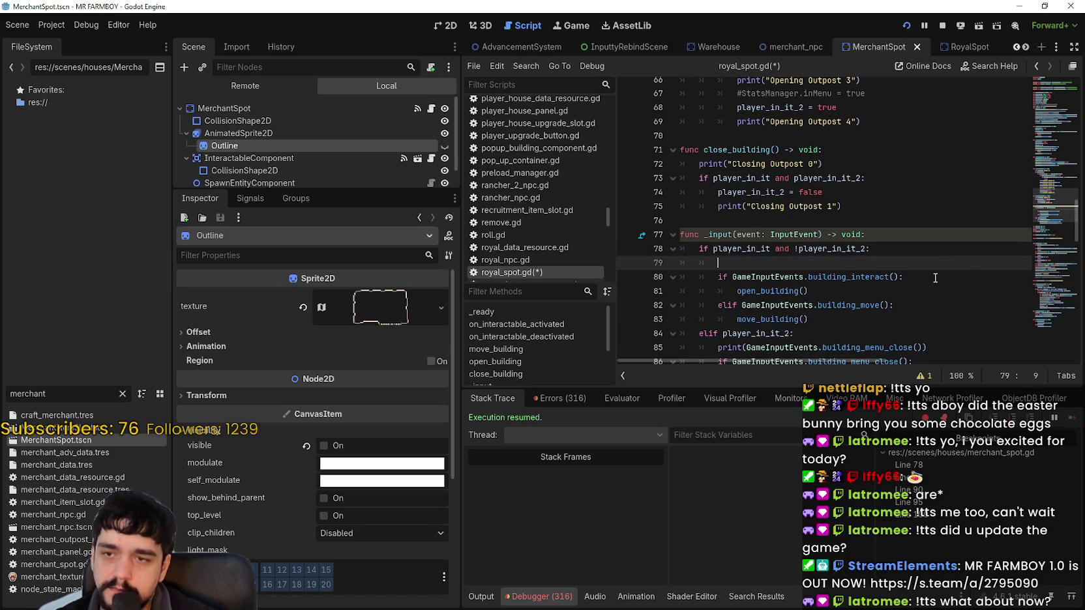
key("ctrl+z")
Step: Comment out the building_menu_close print in _input with Ctrl+K and save royal_spot.gd
left_click(859, 263)
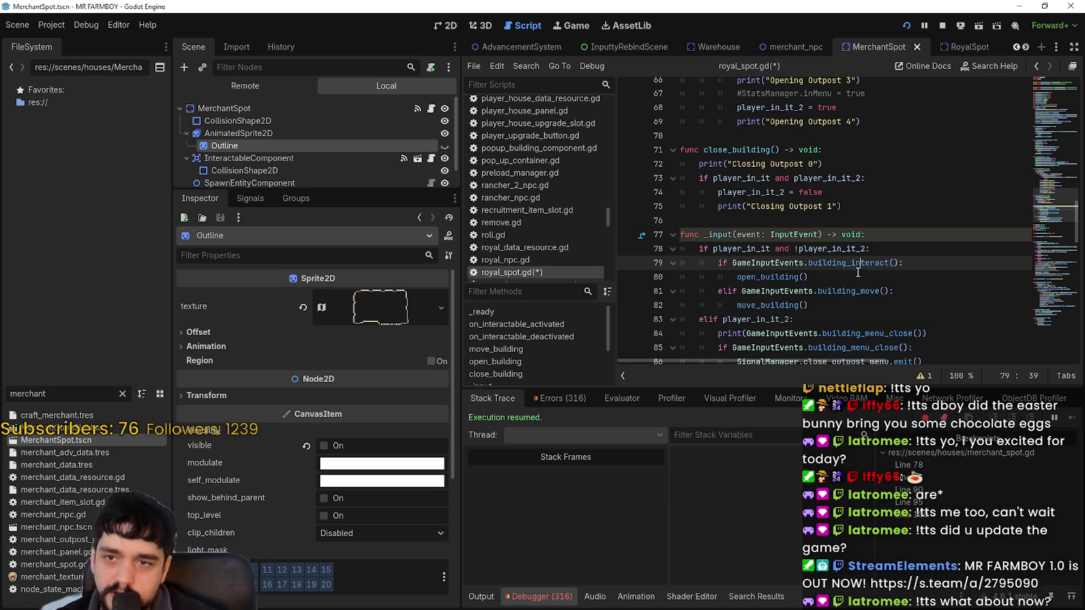
left_click(757, 276)
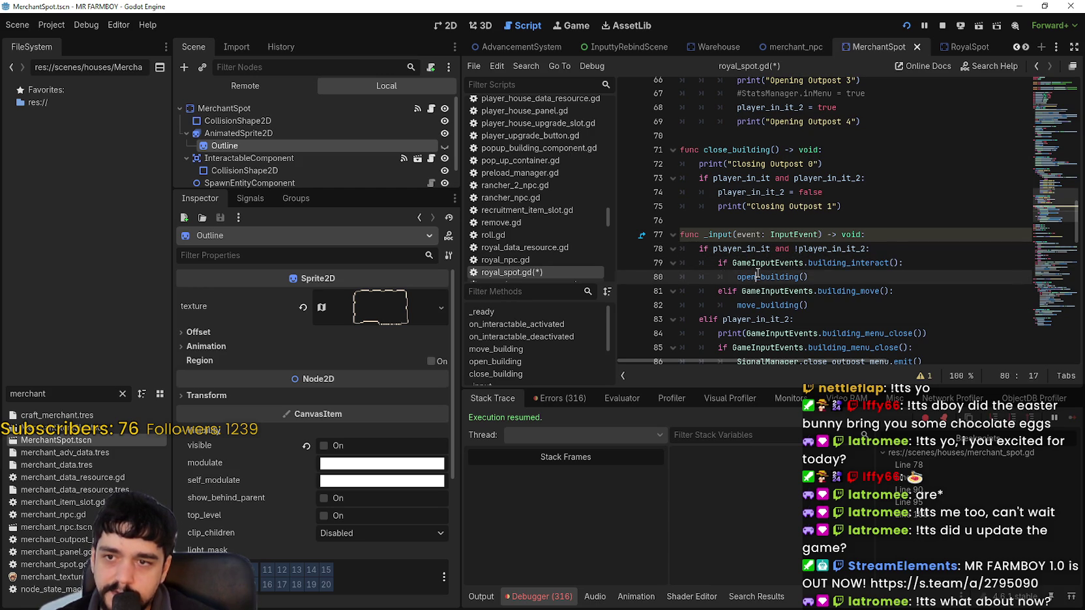
left_click(819, 287)
scroll(809, 279, "down", 2)
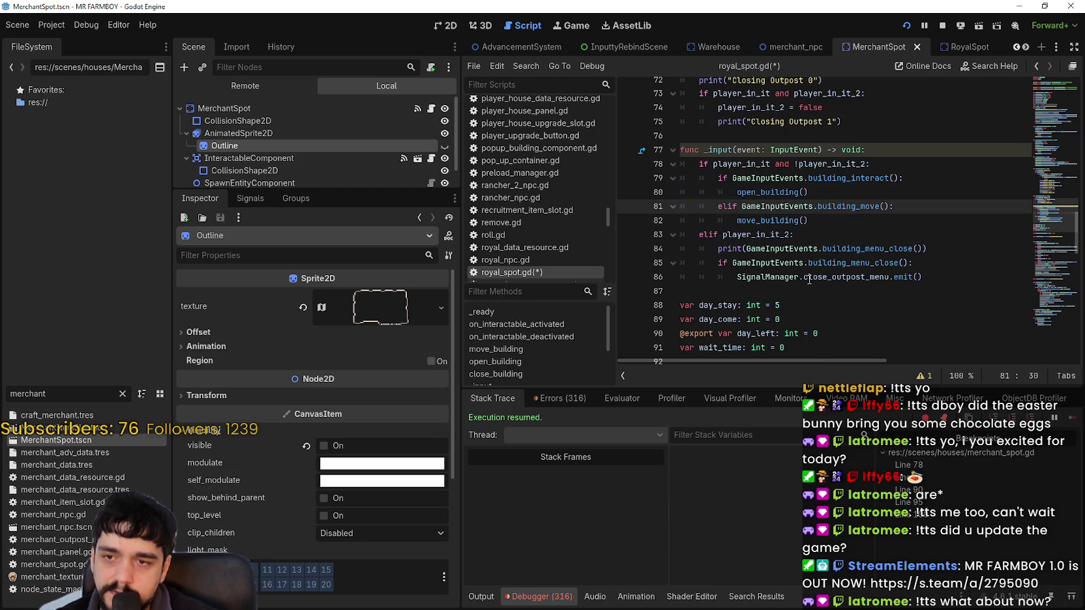
left_click(822, 222)
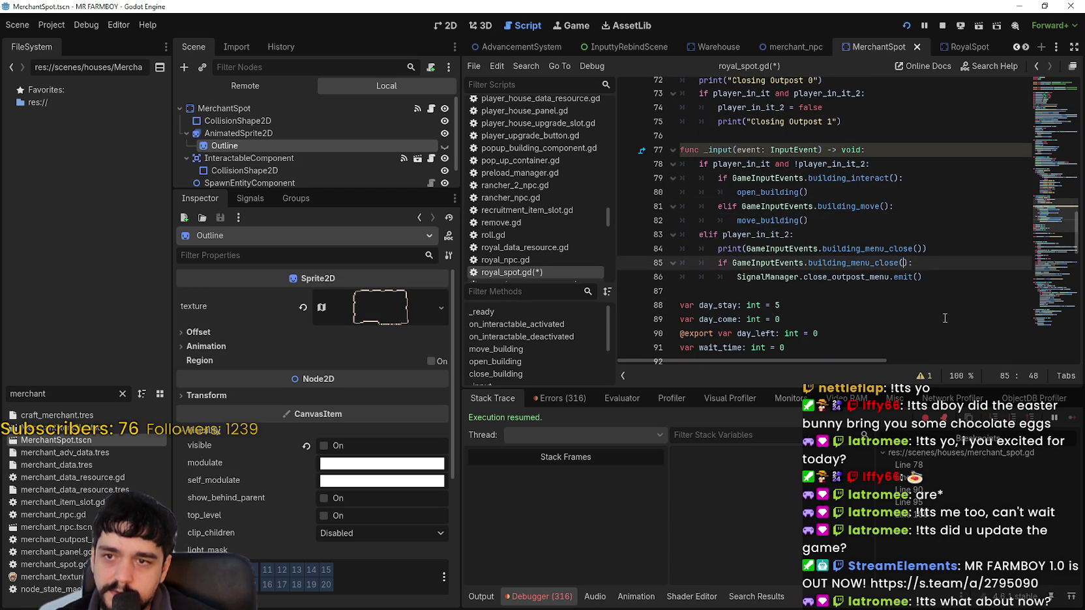
left_click(938, 280)
mouse_move(865, 253)
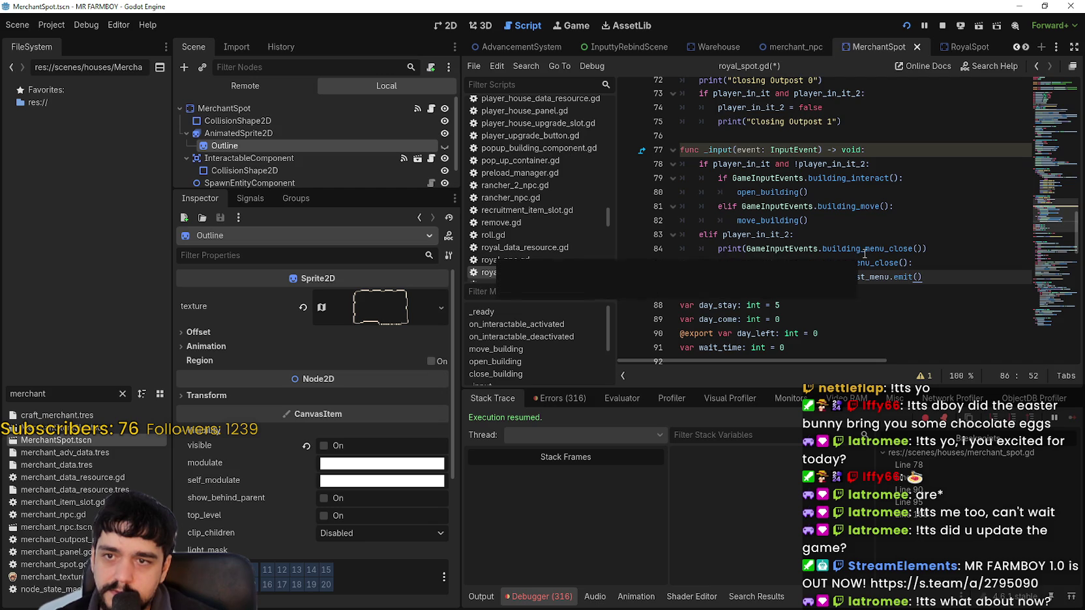
left_click(714, 249)
key("ctrl+k")
left_click(743, 291)
key("ctrl+s")
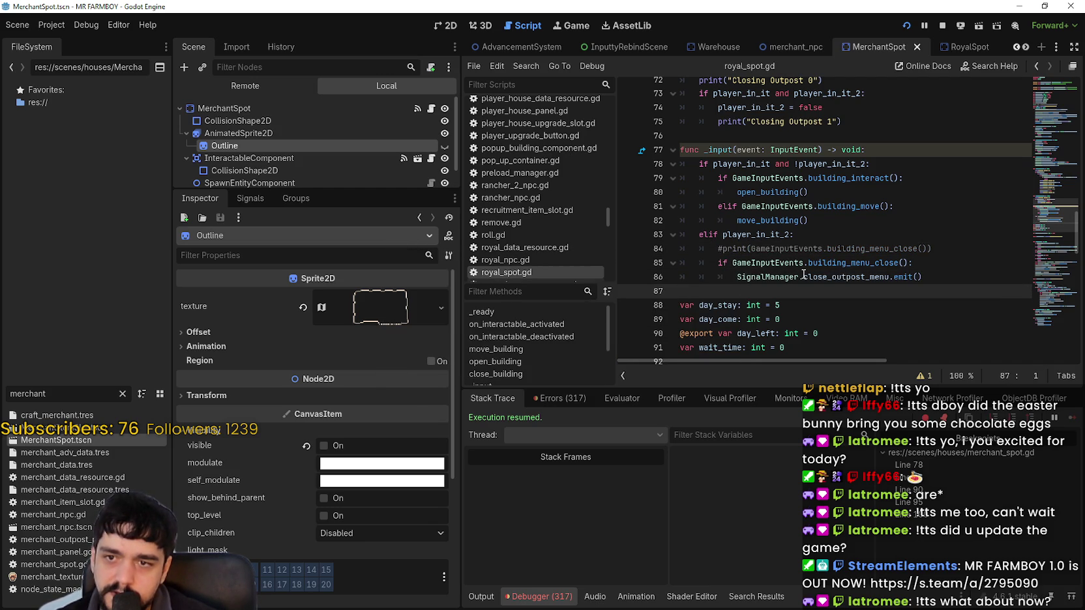
Step: Review close_outpost_menu and the inMenu check near line 61, then clear the Output log
left_click(842, 278)
scroll(918, 324, "down", 7)
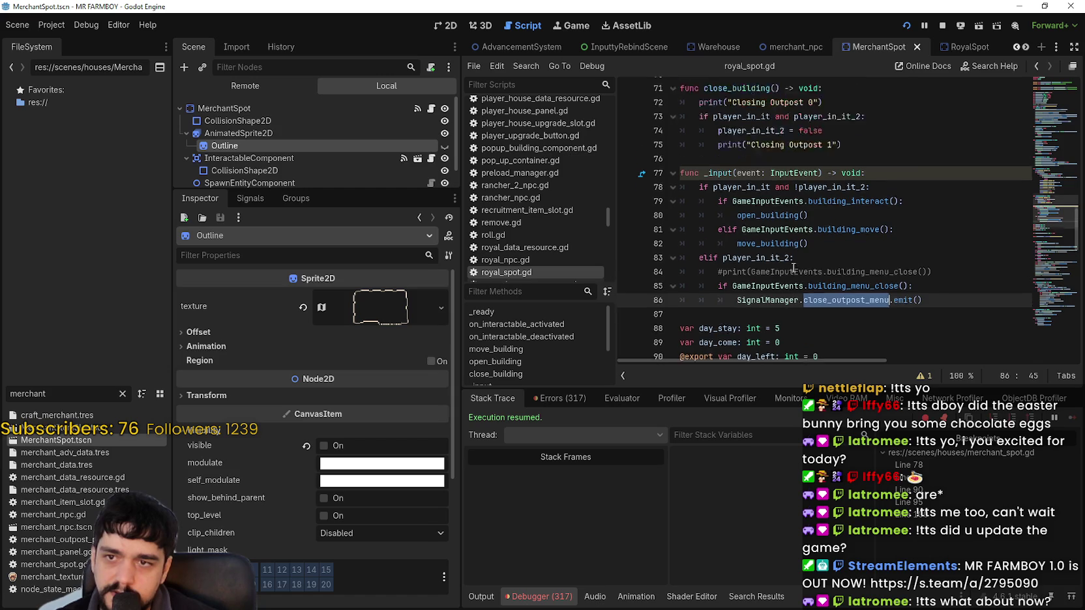
scroll(794, 266, "up", 12)
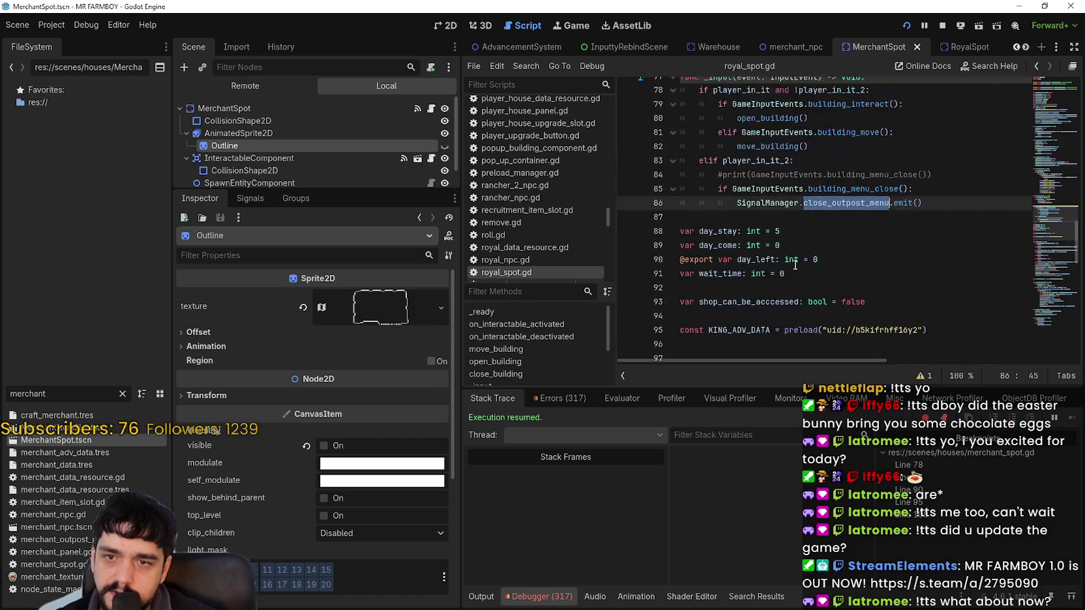
scroll(801, 265, "up", 3)
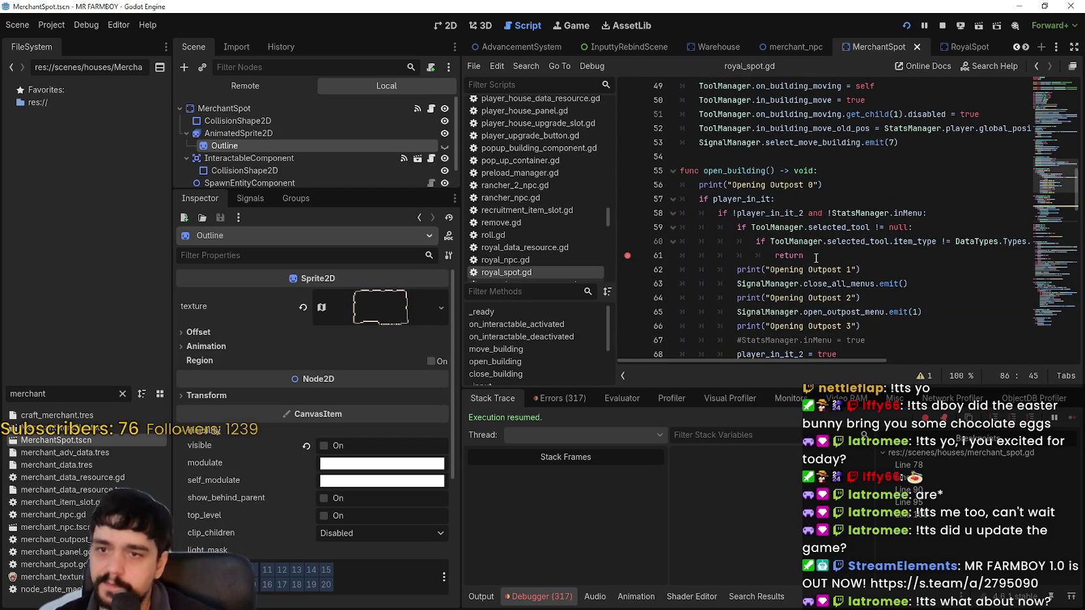
left_click(938, 213)
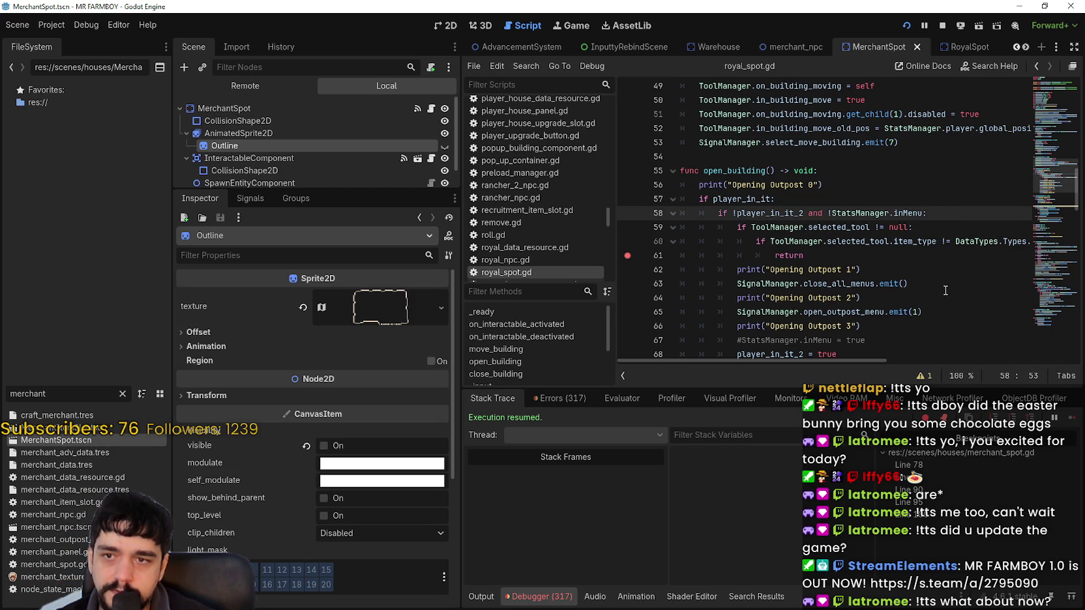
left_click(822, 259)
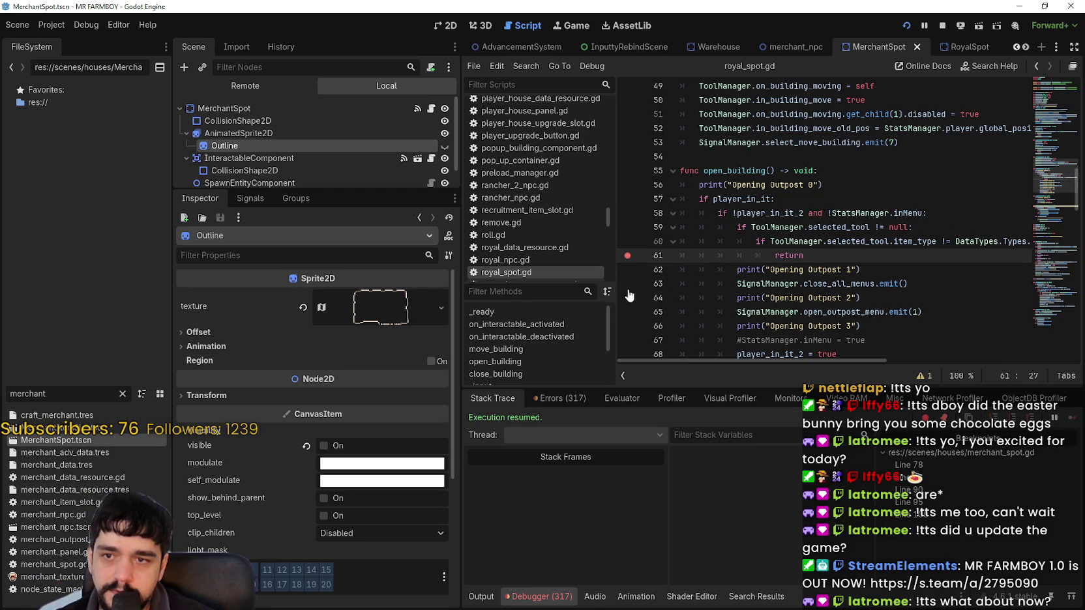
scroll(835, 288, "up", 4)
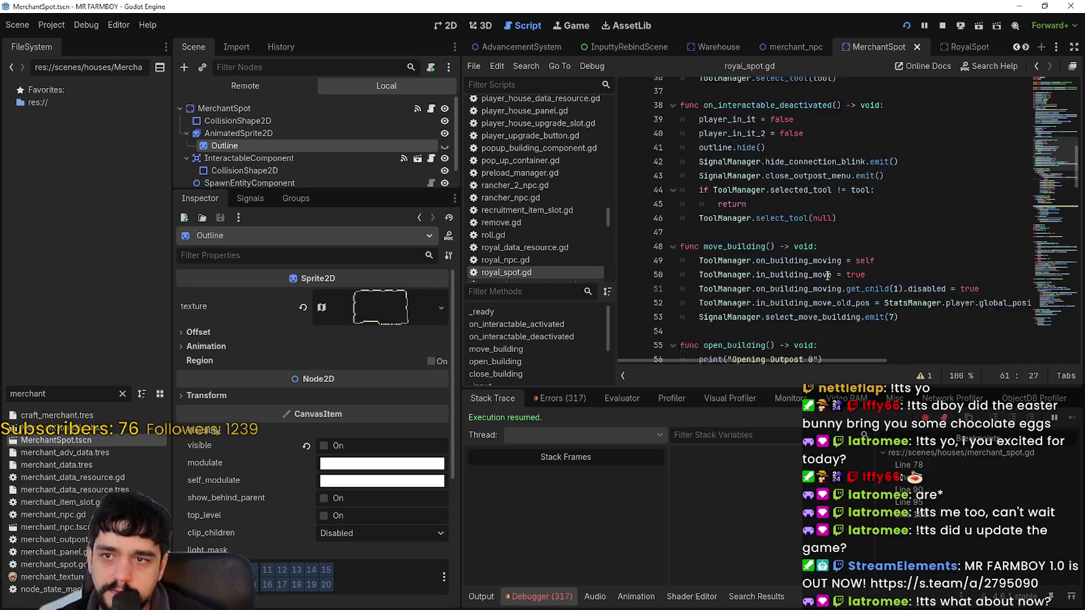
scroll(828, 277, "down", 7)
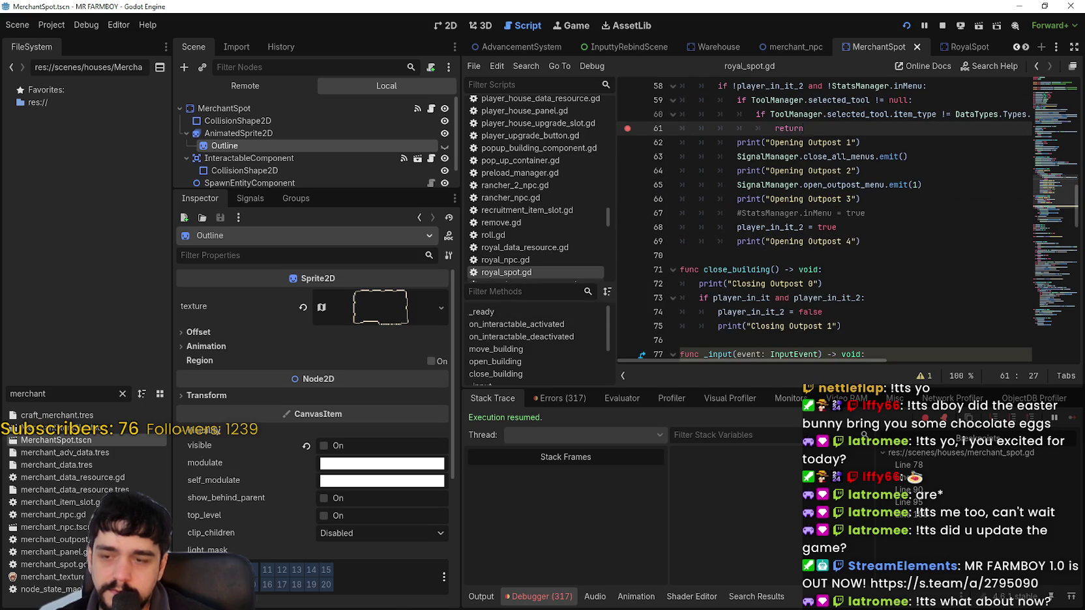
left_click(493, 600)
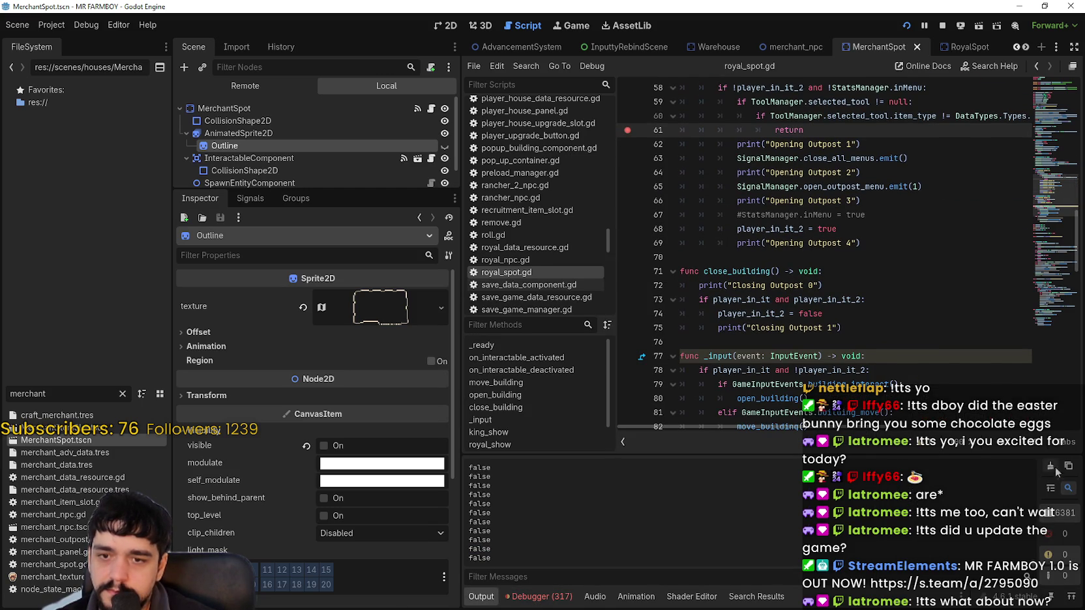
left_click(1055, 469)
Step: Bring up the running game and toggle the King's Outpost popup open and closed several times
key("F12")
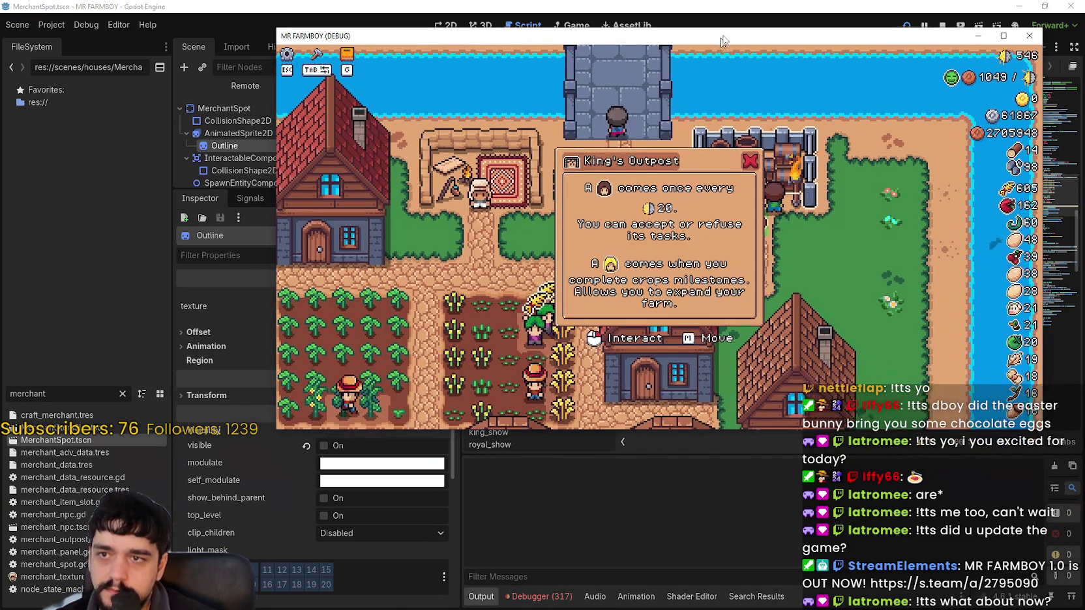
left_click_drag(722, 41, 749, 17)
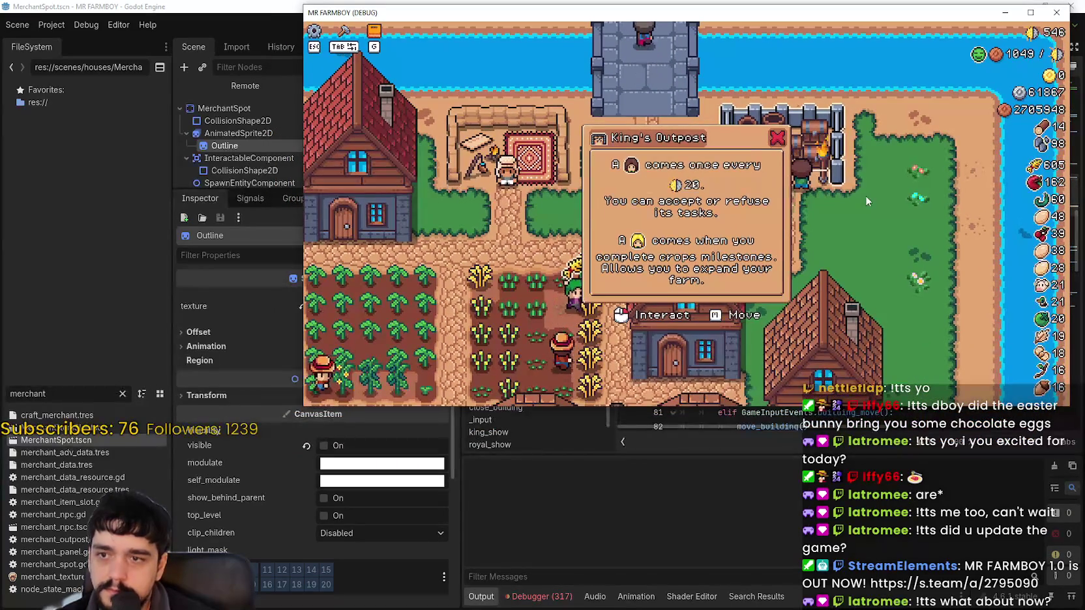
left_click(866, 195)
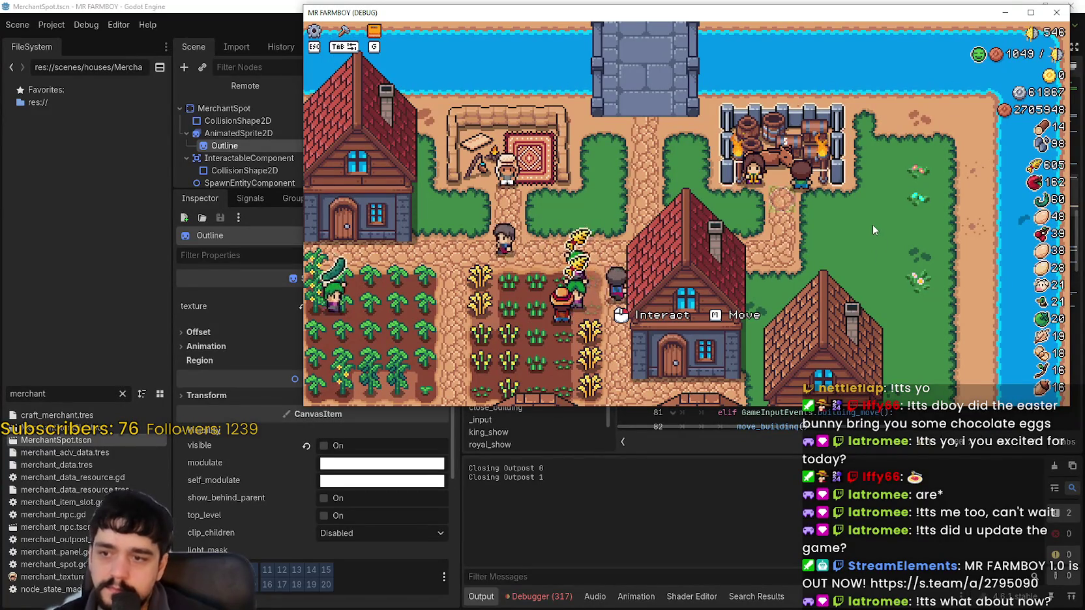
left_click(872, 224)
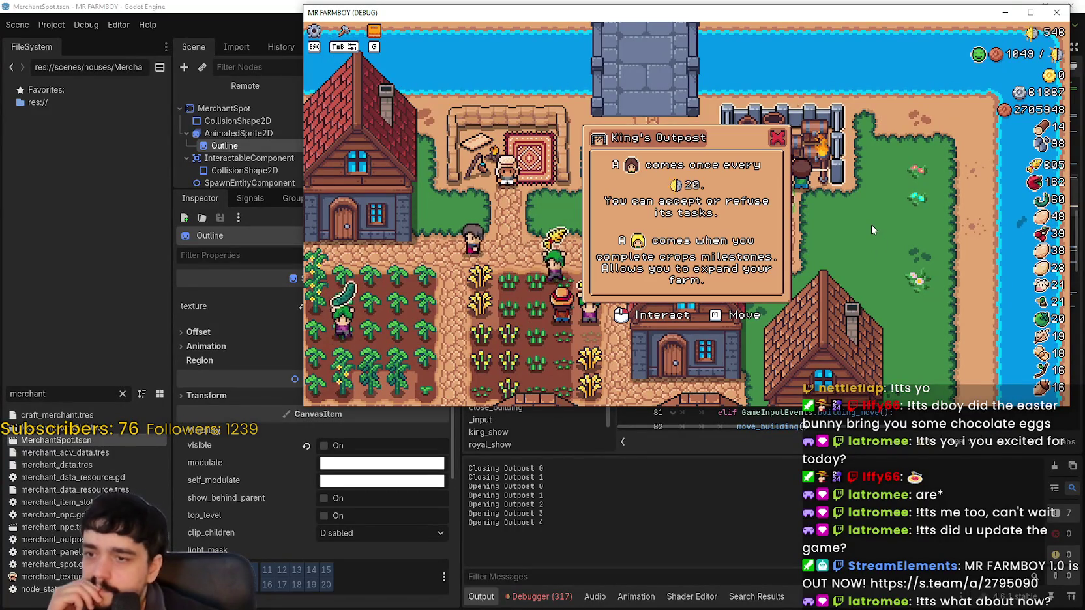
left_click(828, 205)
left_click(829, 206)
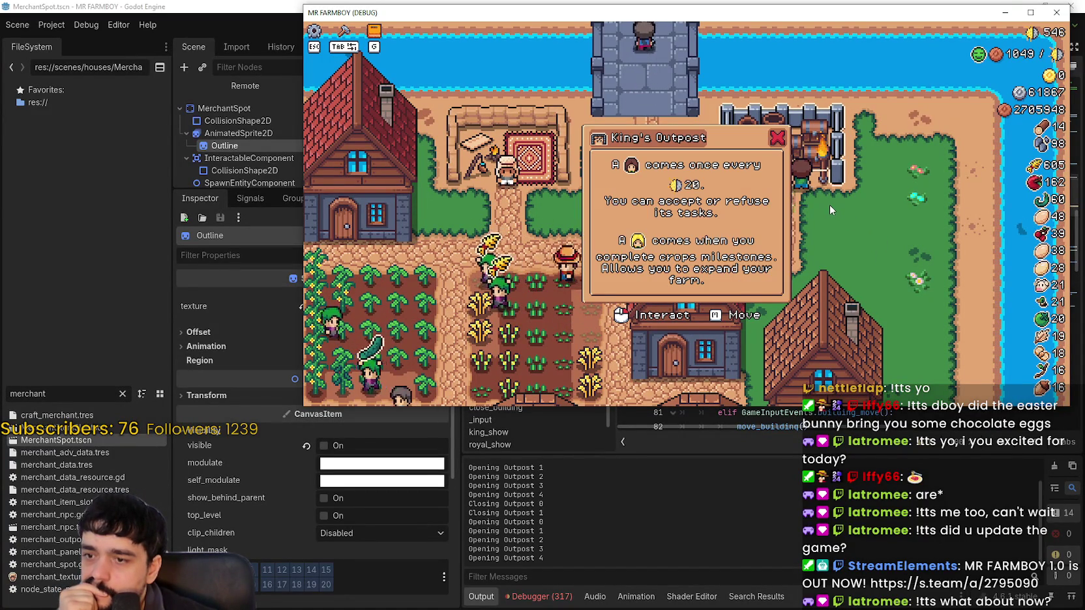
left_click(855, 137)
left_click(855, 137)
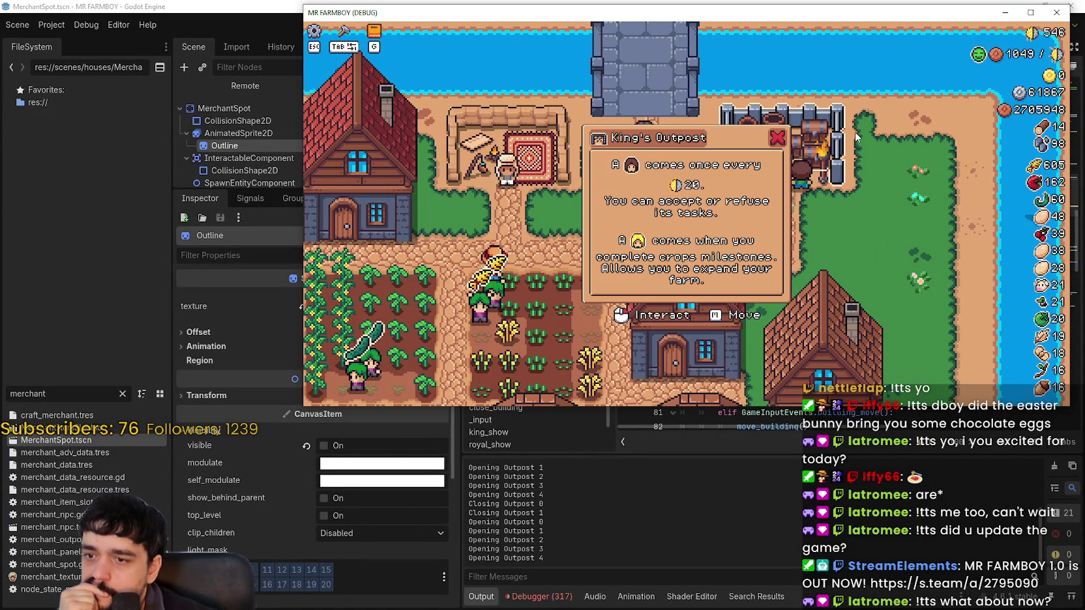
left_click(860, 222)
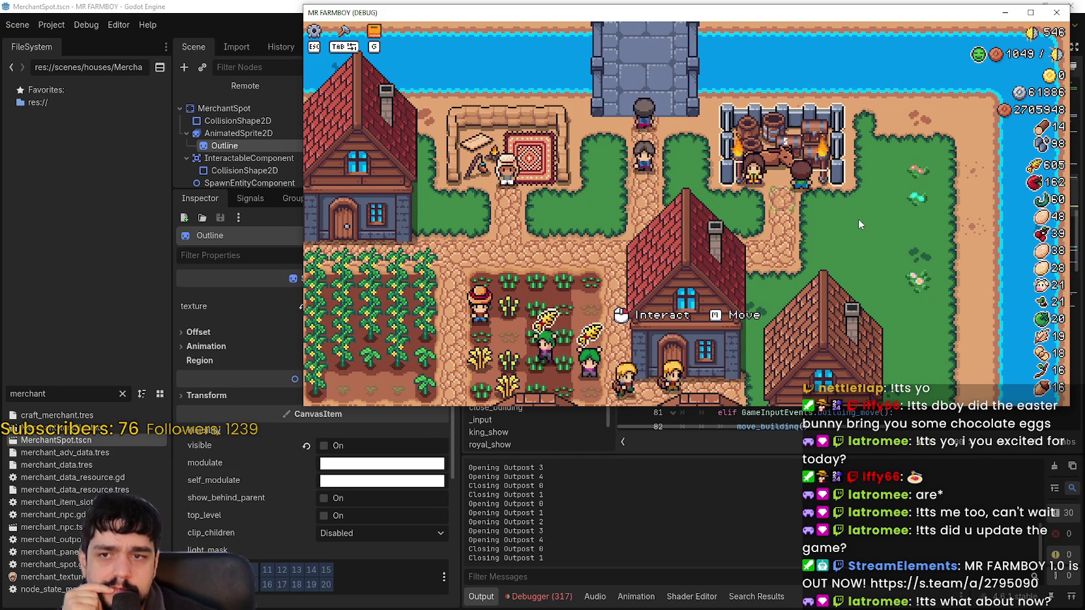
Step: Keep opening and closing the King's Outpost info panel by clicking the outpost building
left_click(857, 196)
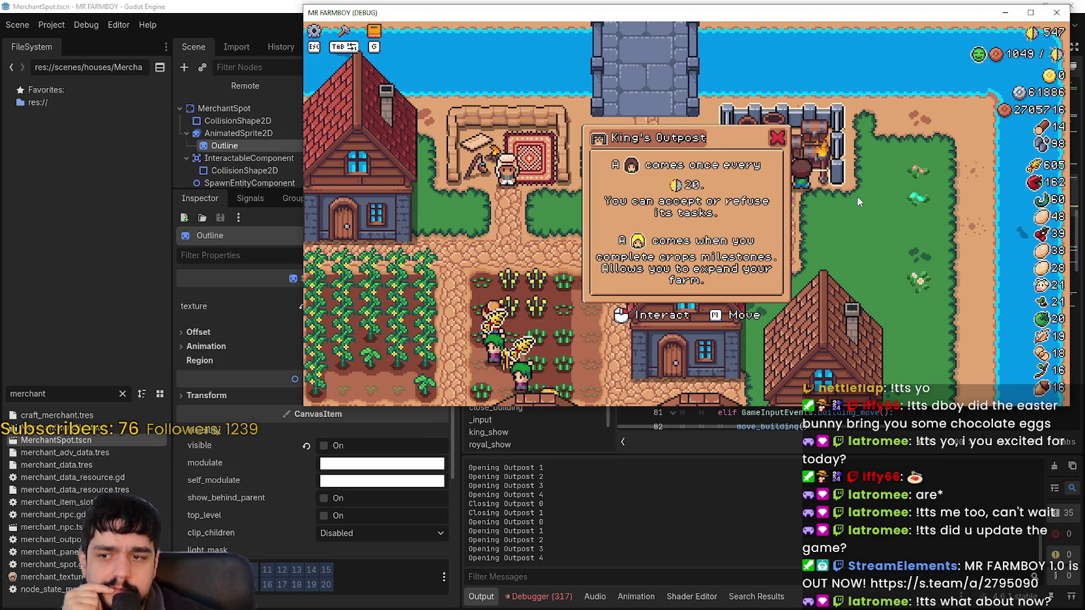
left_click(848, 227)
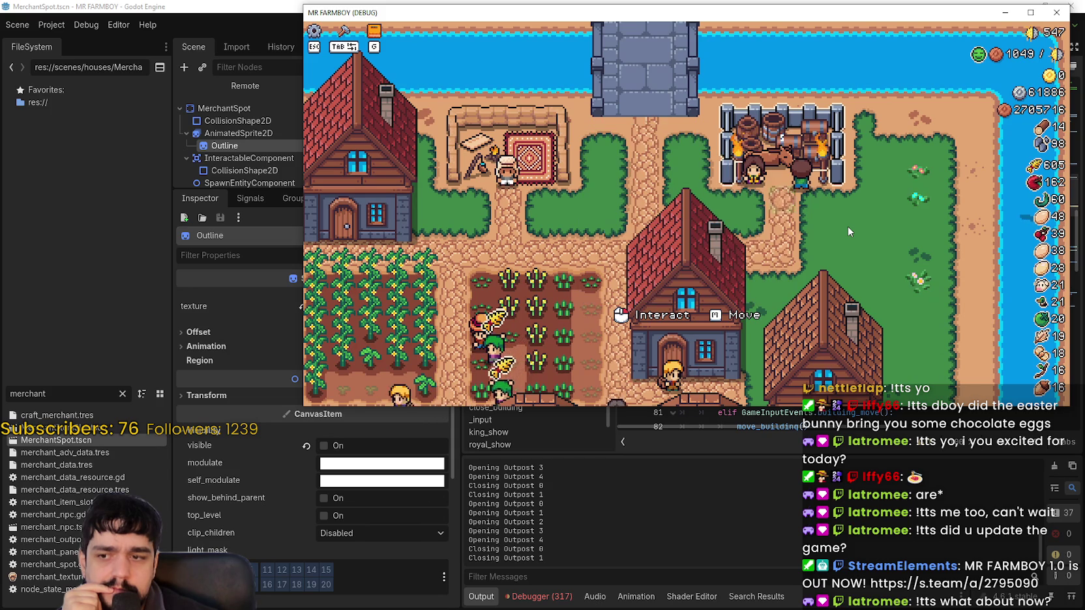
left_click(870, 212)
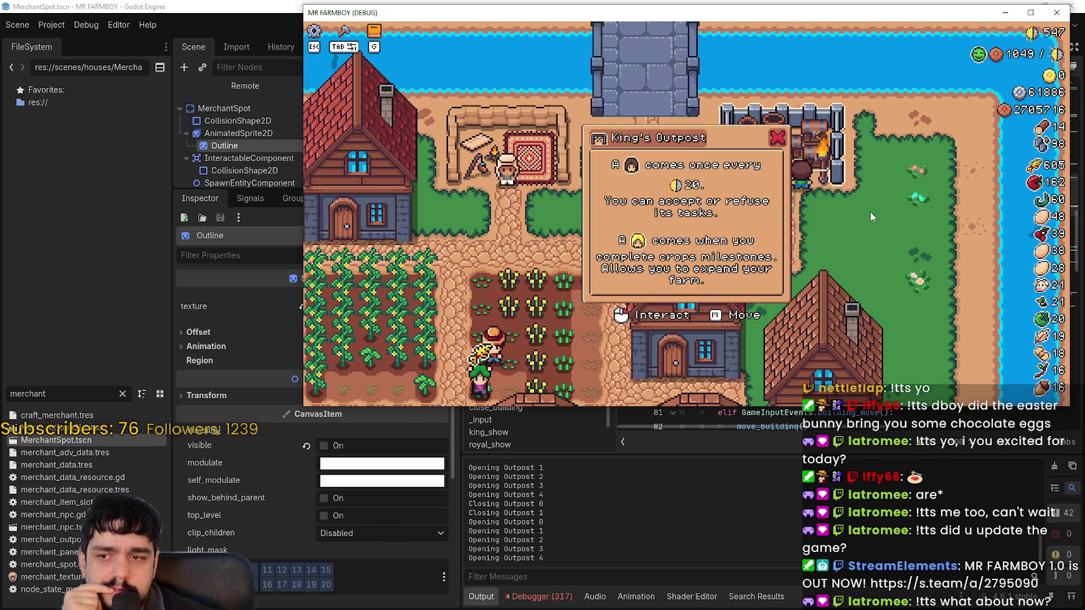
left_click(868, 186)
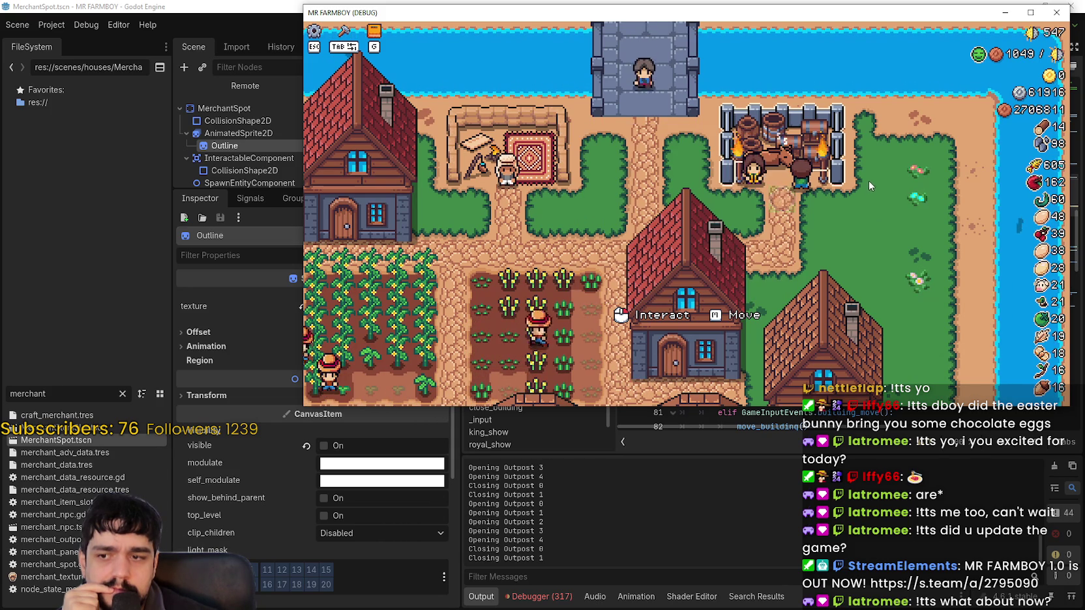
left_click(869, 178)
left_click(861, 265)
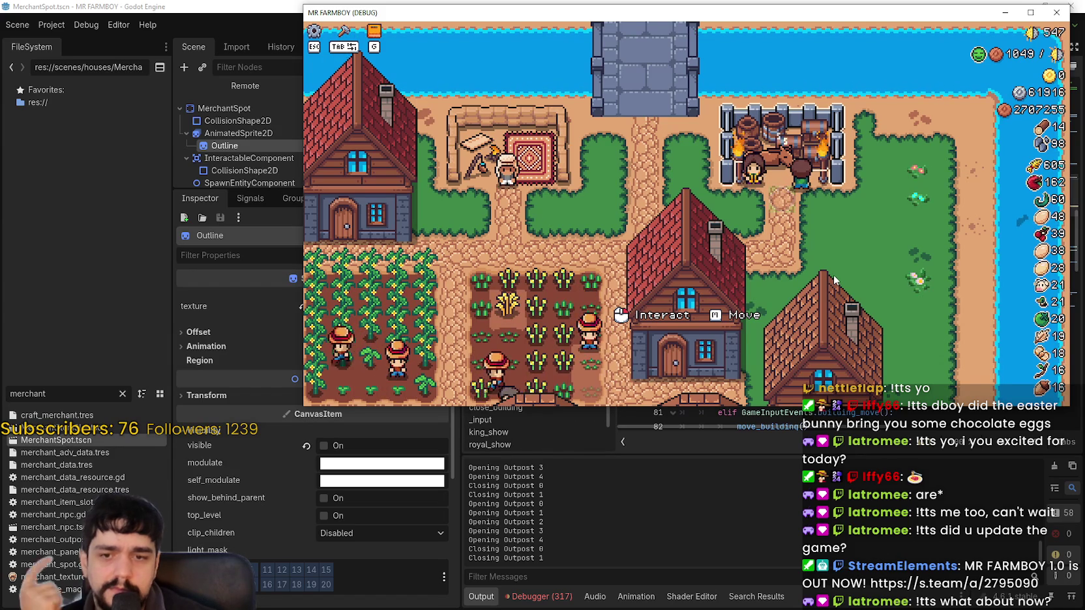
left_click(834, 280)
left_click(846, 238)
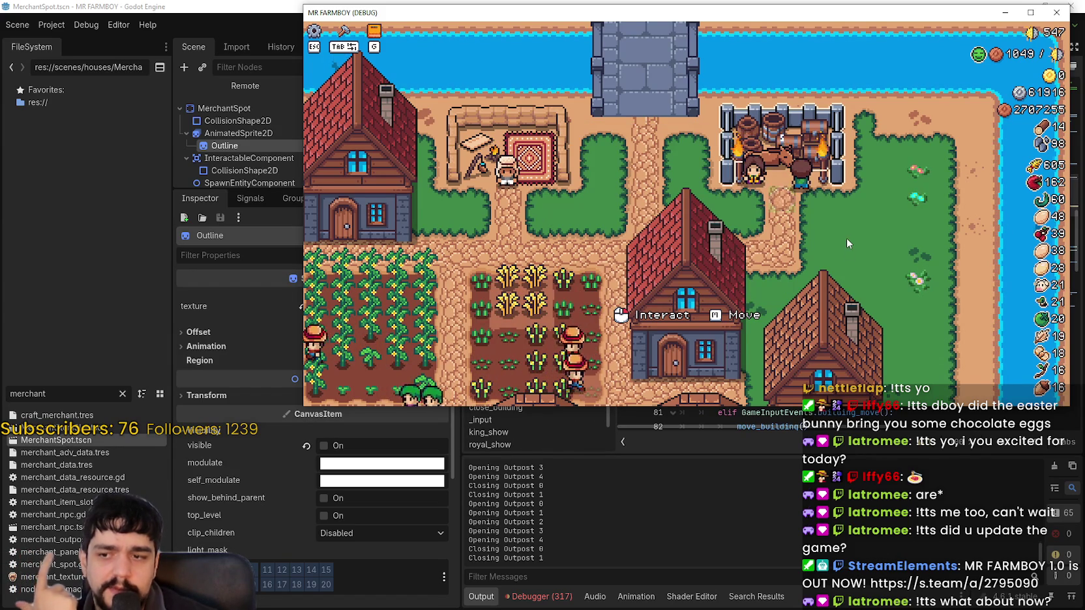
left_click(846, 235)
left_click(846, 235)
left_click(875, 186)
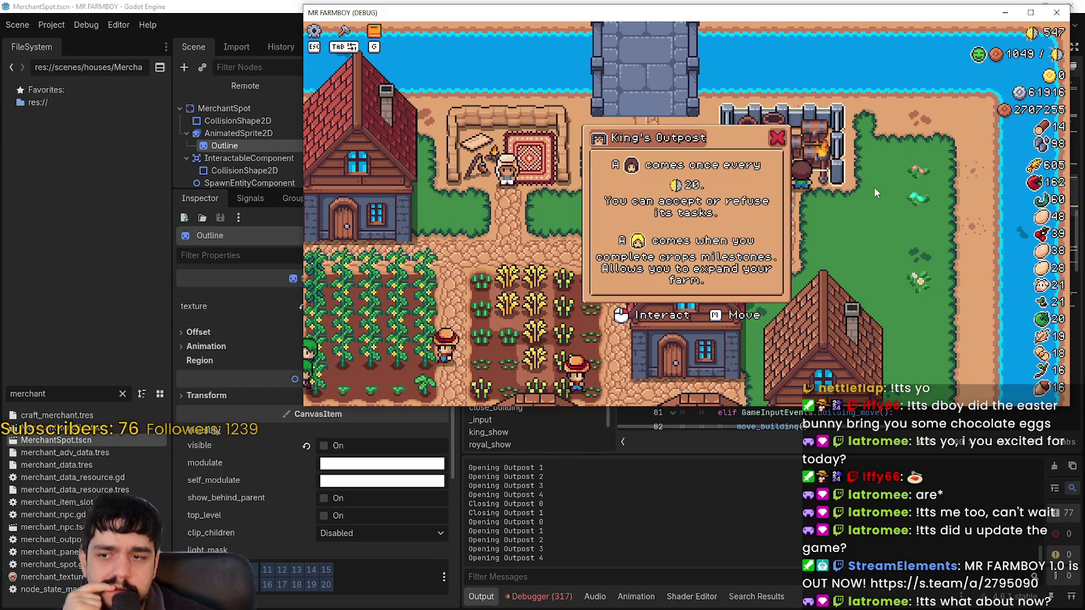
left_click(887, 165)
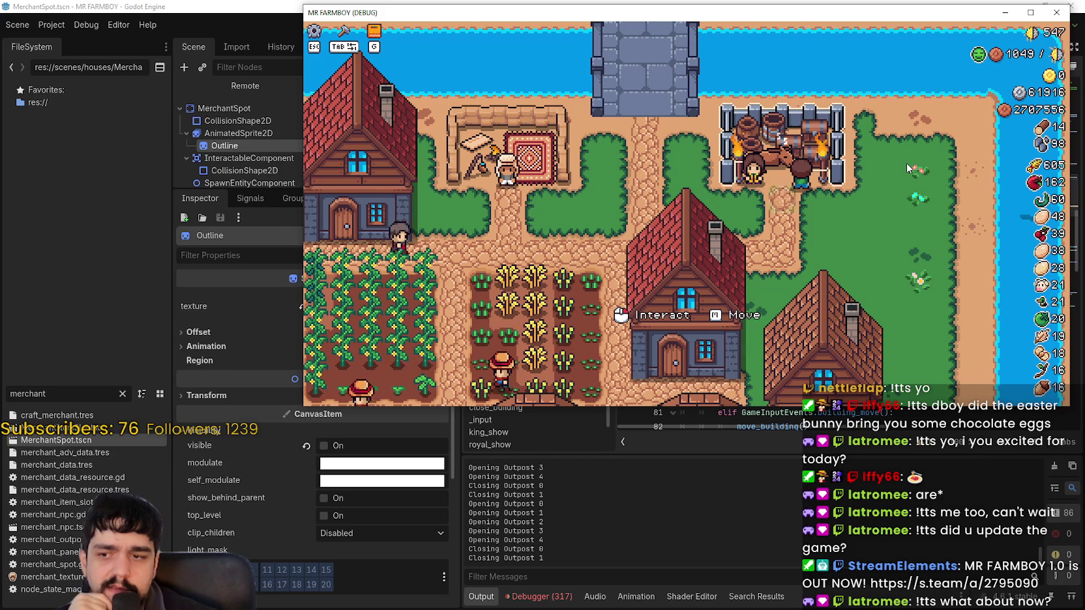
Step: Run a final round of outpost toggles, close the panel with Escape, and stop the game with F8
left_click(906, 166)
left_click(906, 163)
left_click(900, 152)
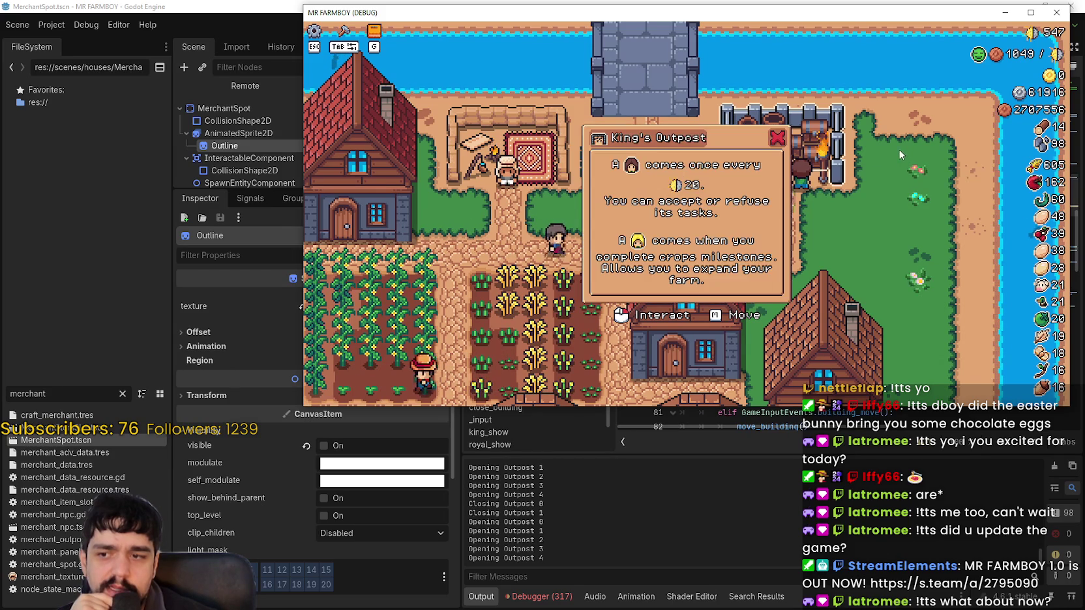
left_click(899, 149)
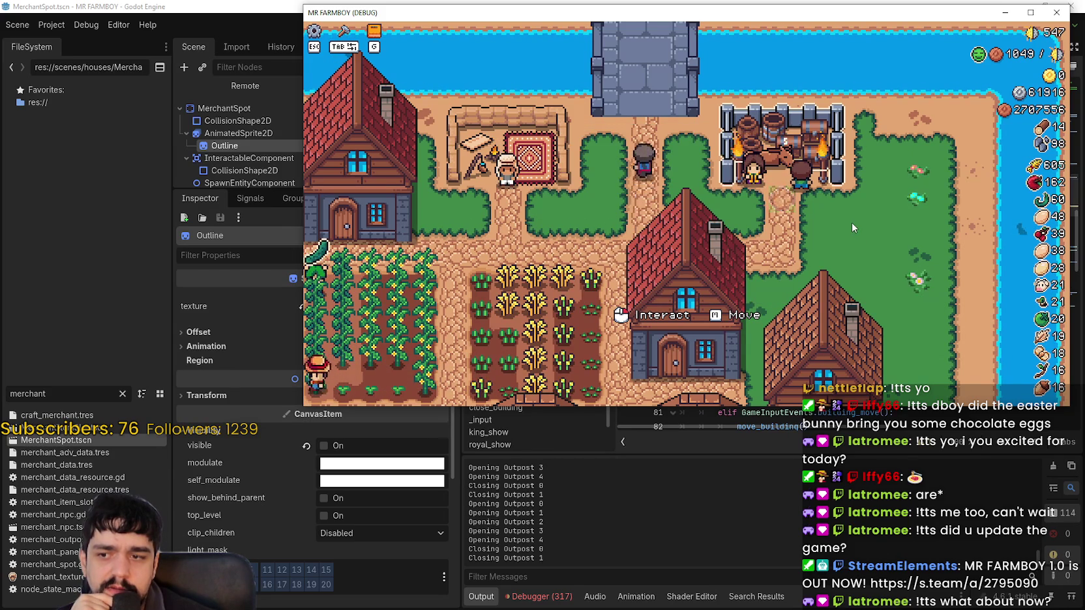
left_click(852, 223)
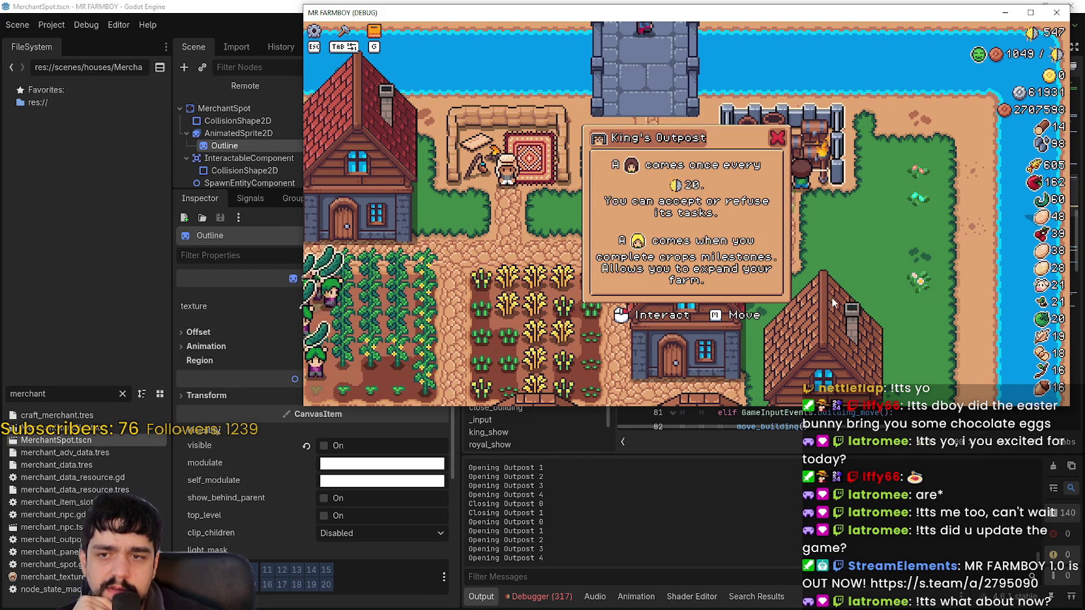
left_click(831, 297)
left_click(859, 193)
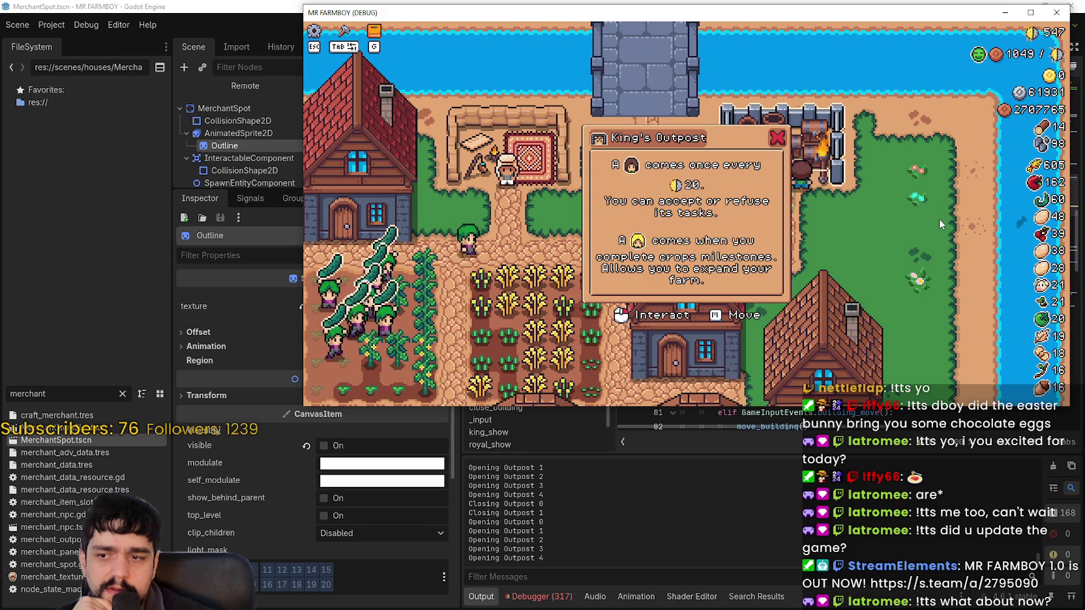
left_click(941, 189)
left_click(930, 181)
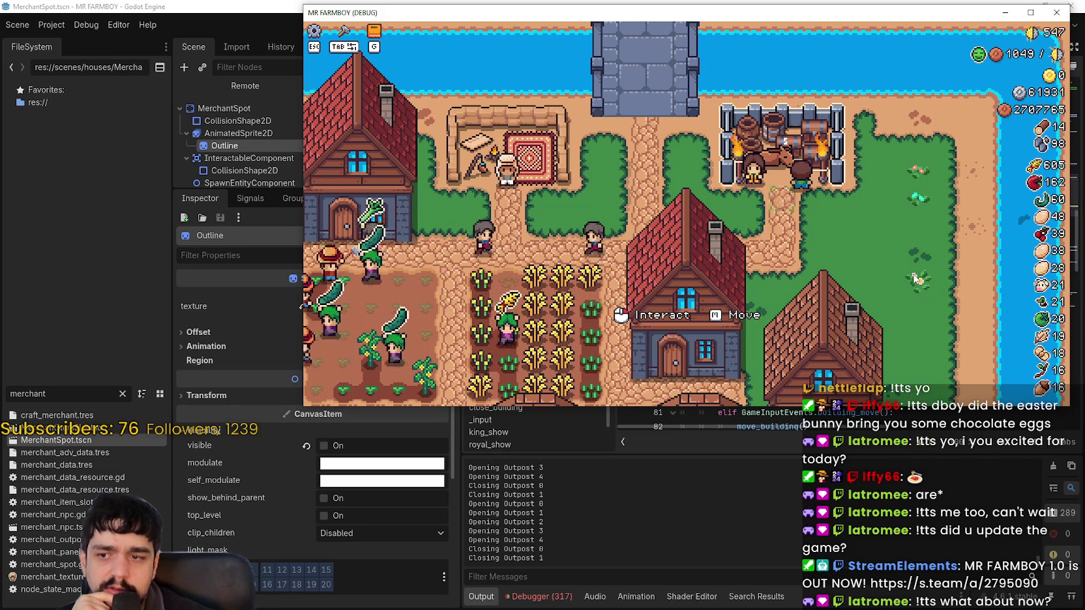
left_click(847, 287)
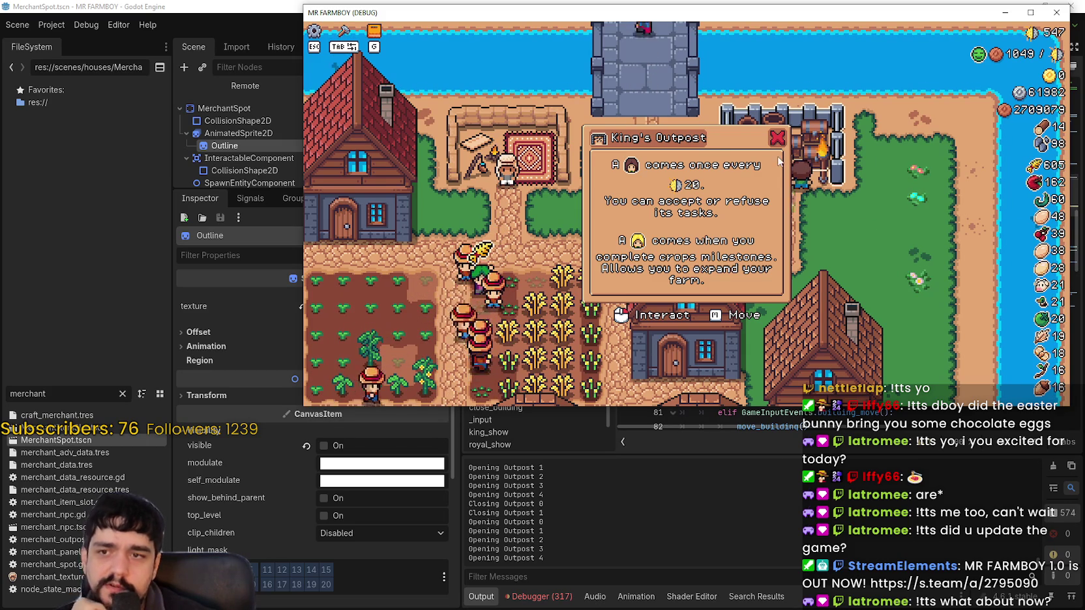
key("Escape")
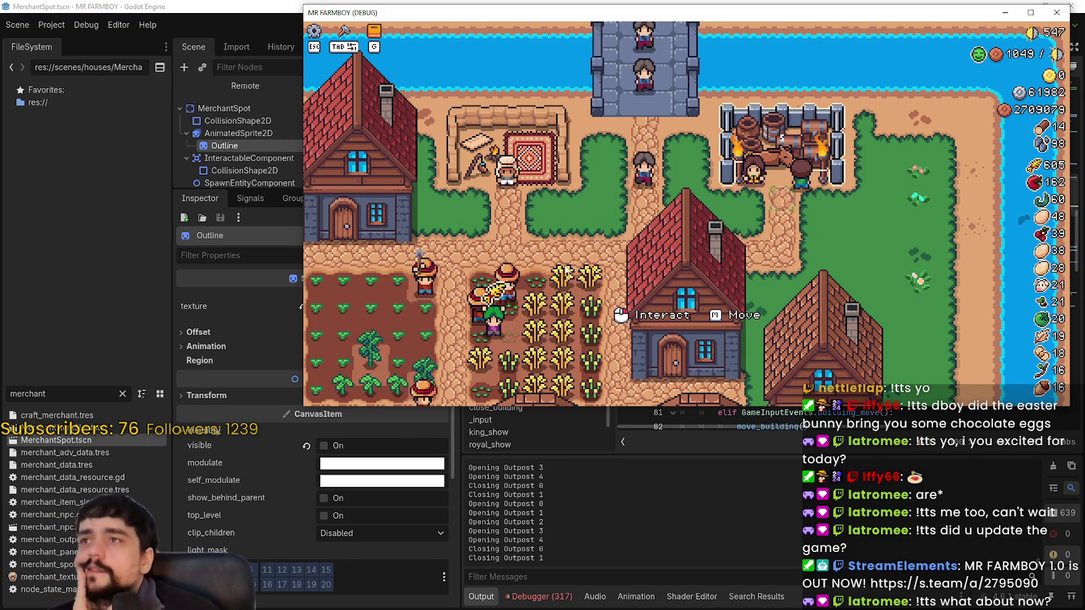
key("F8")
Step: Add a print("Calling Building Interact") line below building_interact() on line 79
scroll(894, 206, "up", 3)
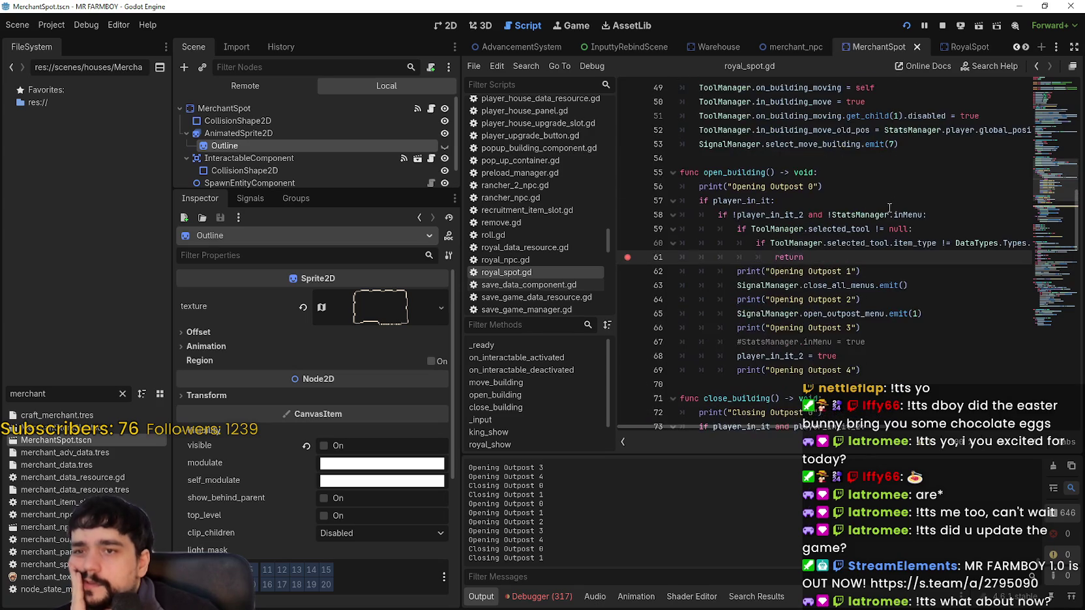
scroll(848, 261, "down", 6)
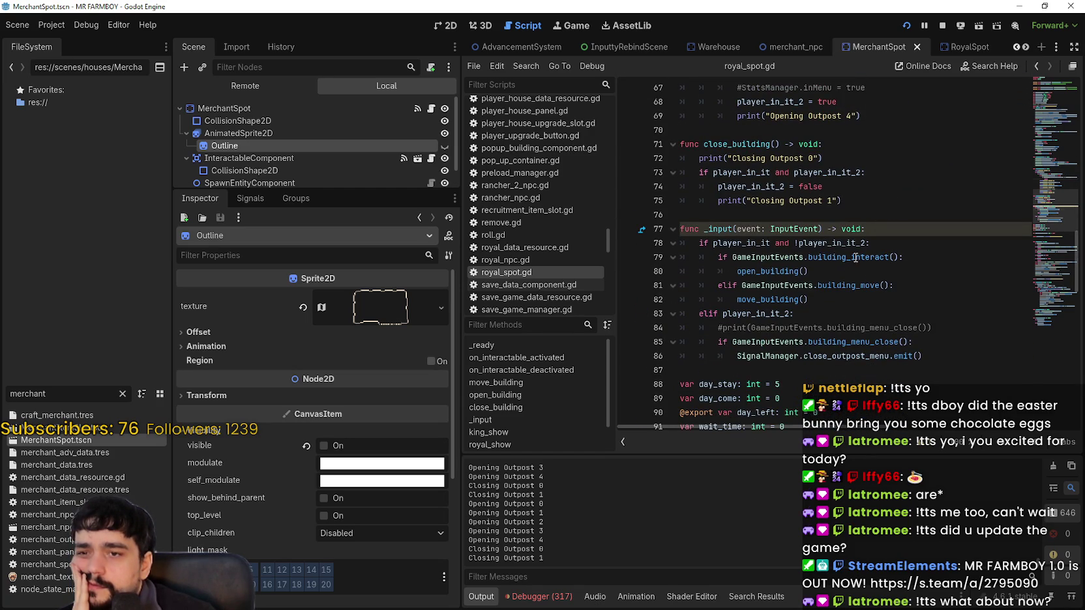
double_click(855, 257)
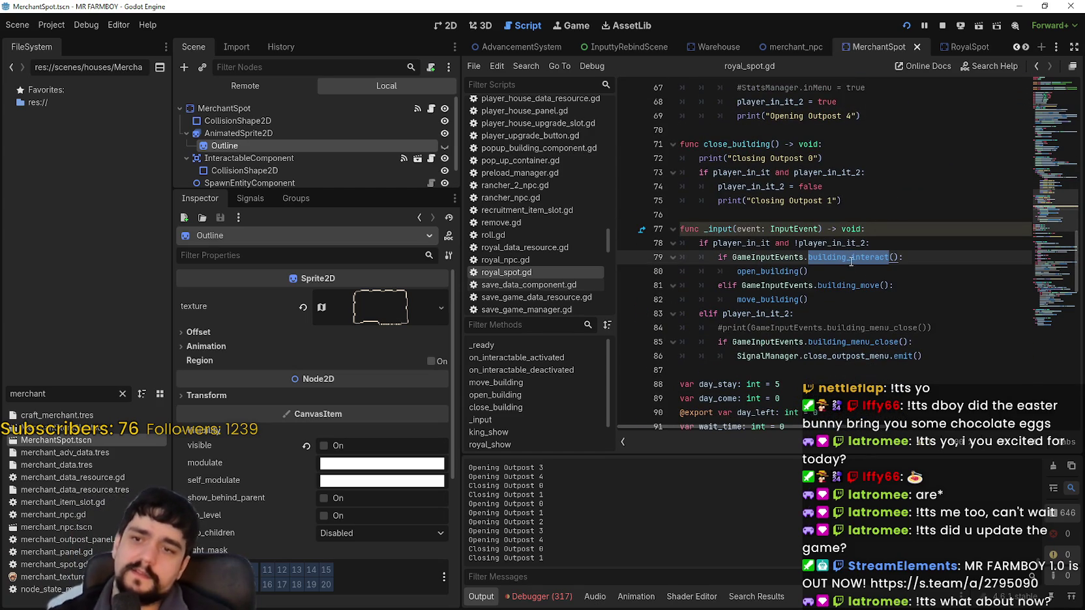
key("ctrl+shift+f")
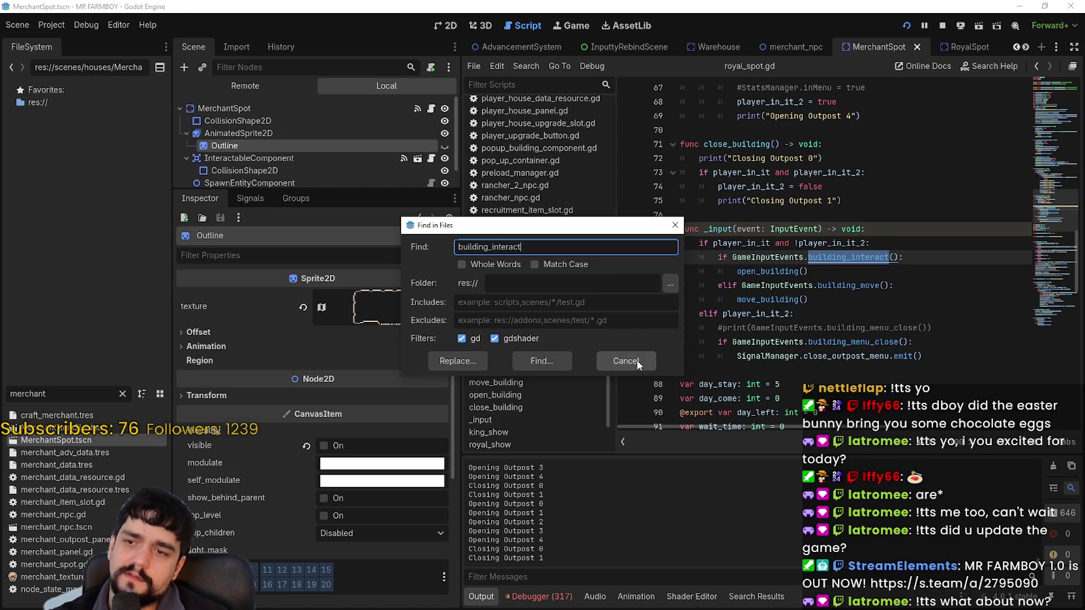
left_click(625, 361)
left_click(841, 274)
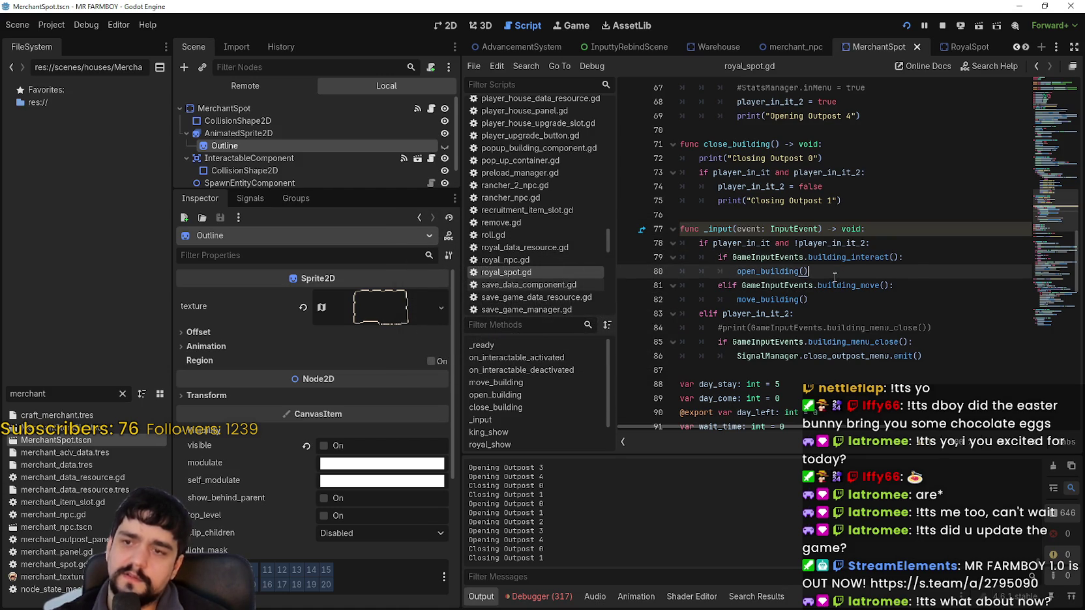
left_click(918, 257)
key("Return")
type("print(\"Calling Building Interact\")")
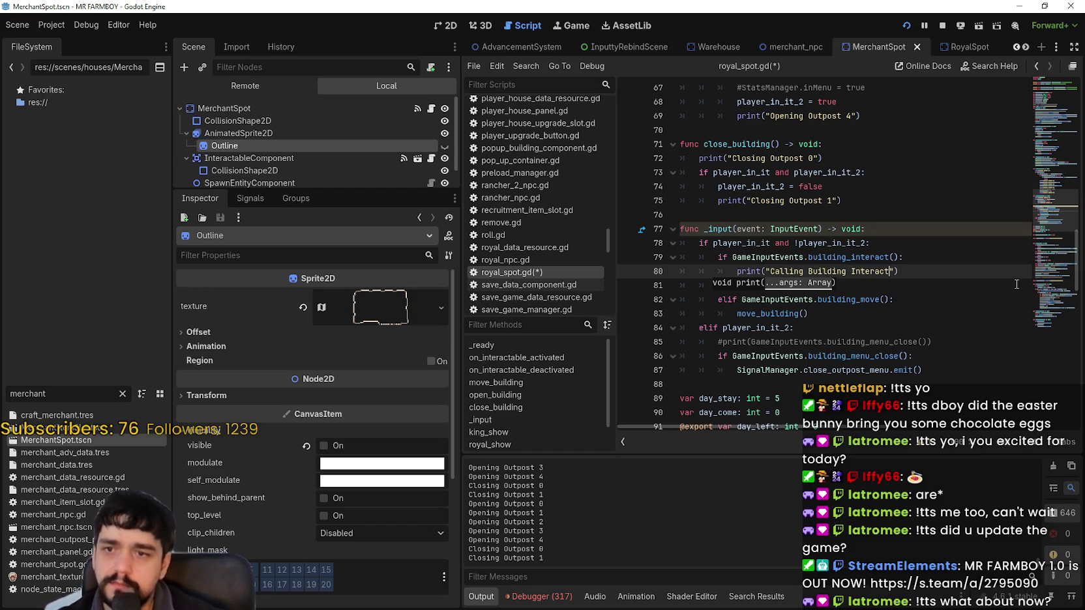
left_click_drag(913, 276, 723, 271)
key("ctrl+c")
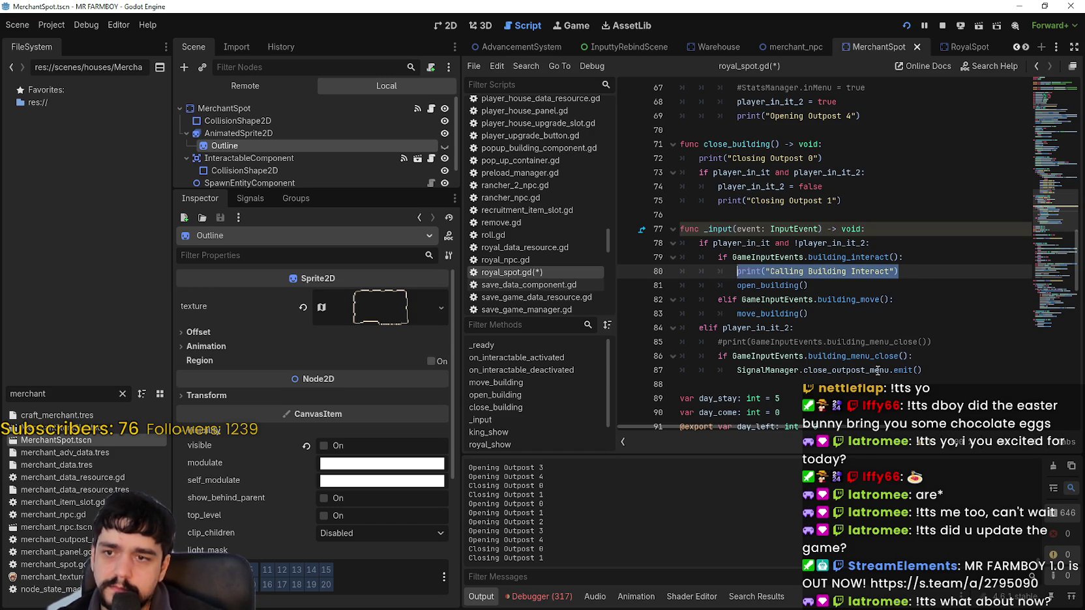
Step: Paste a print("Calling Building Close") line below building_menu_close() on line 86 and save
left_click(862, 344)
left_click(974, 373)
scroll(973, 410, "down", 1)
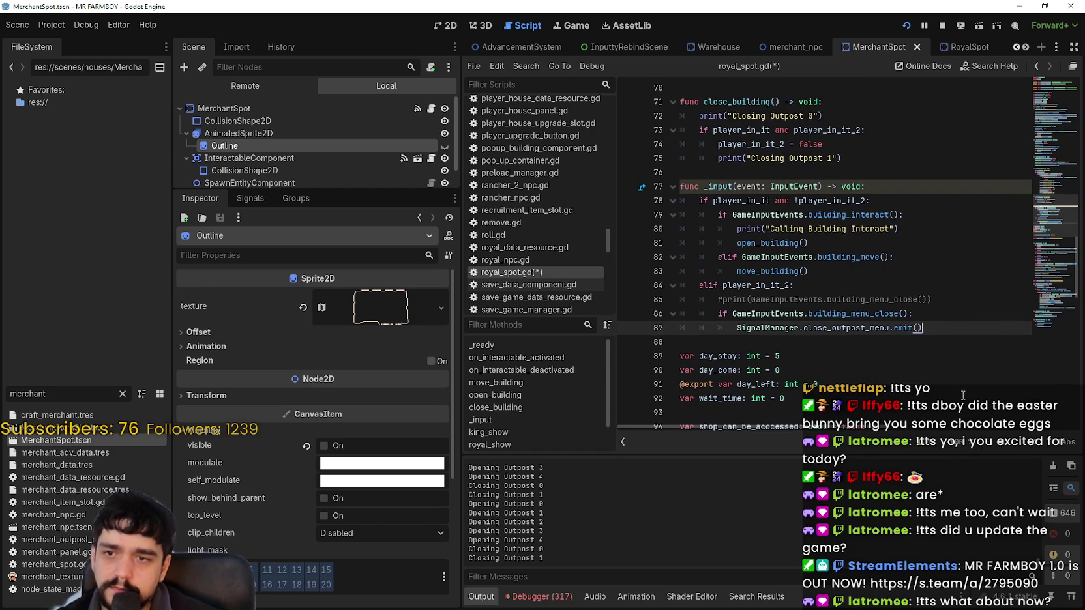
left_click(927, 315)
key("Return")
key("ctrl+v")
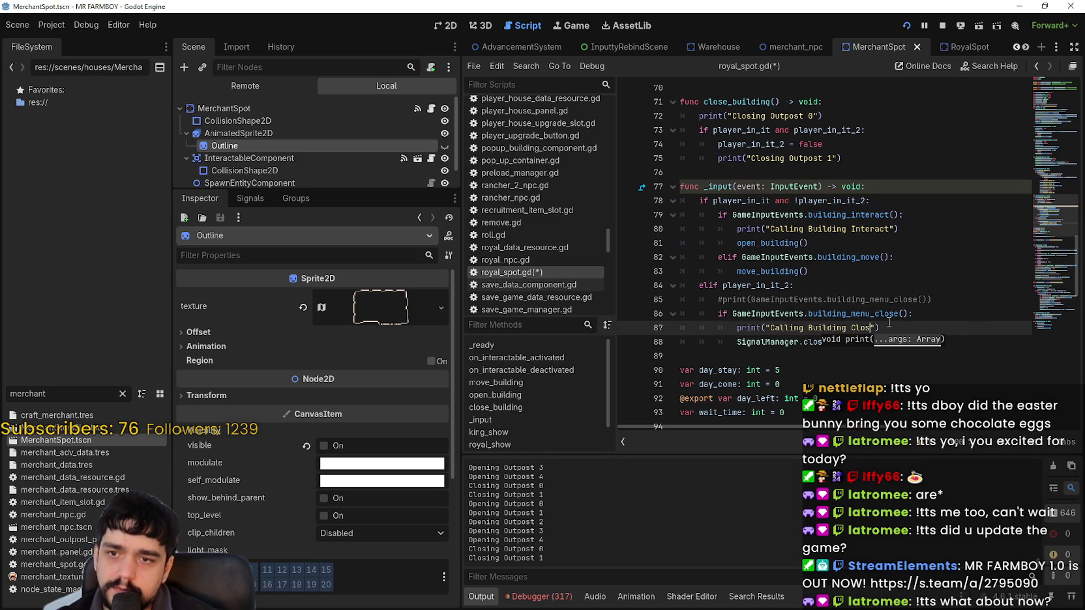
type("e")
key("ctrl+s")
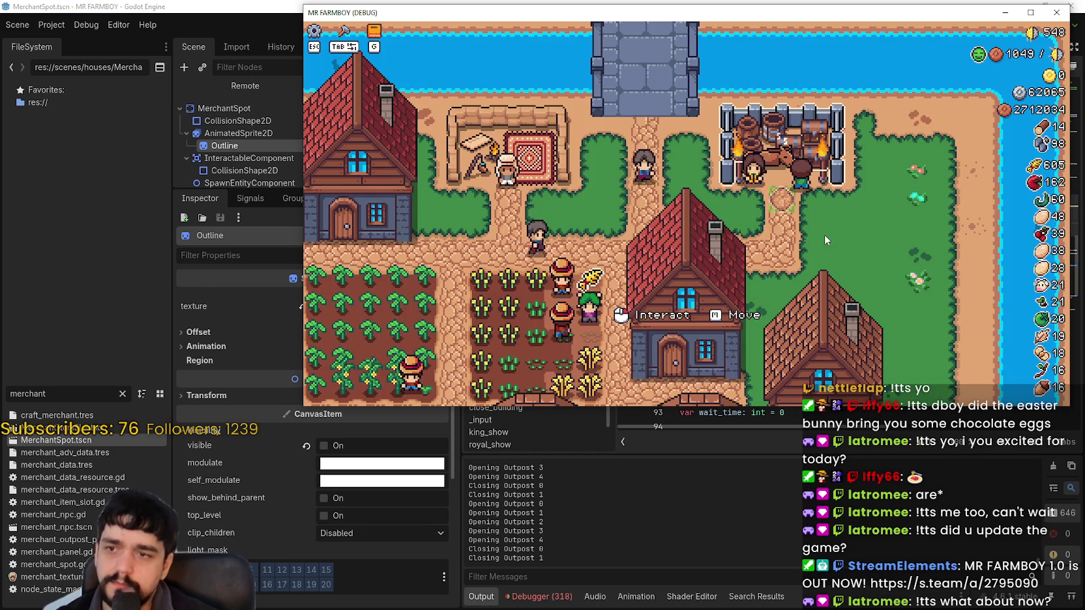
Step: Open and close the King's Outpost panel in the relaunched game
left_click(839, 240)
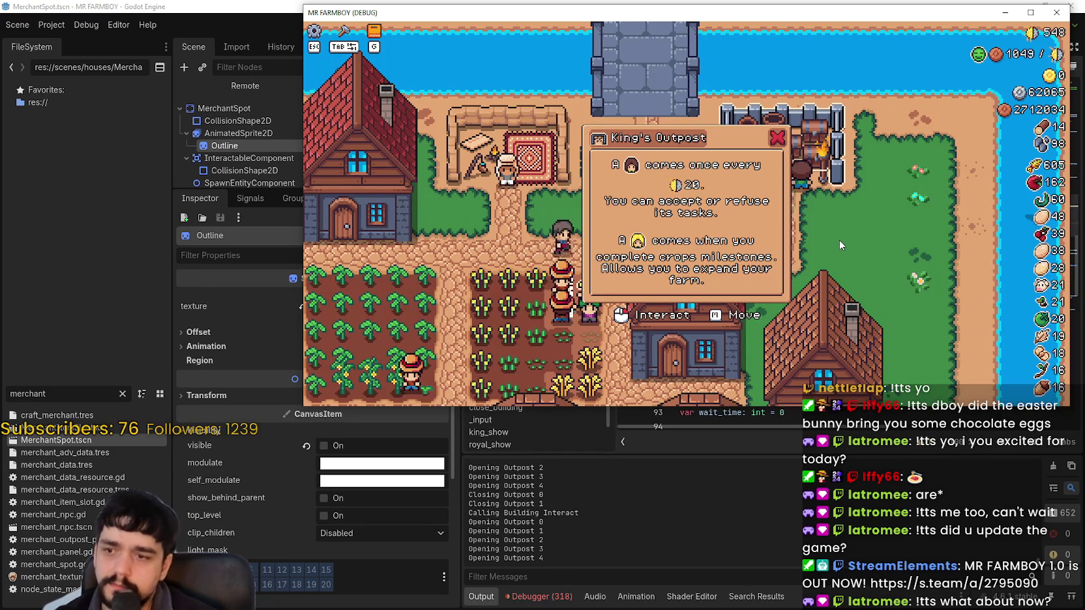
left_click(883, 254)
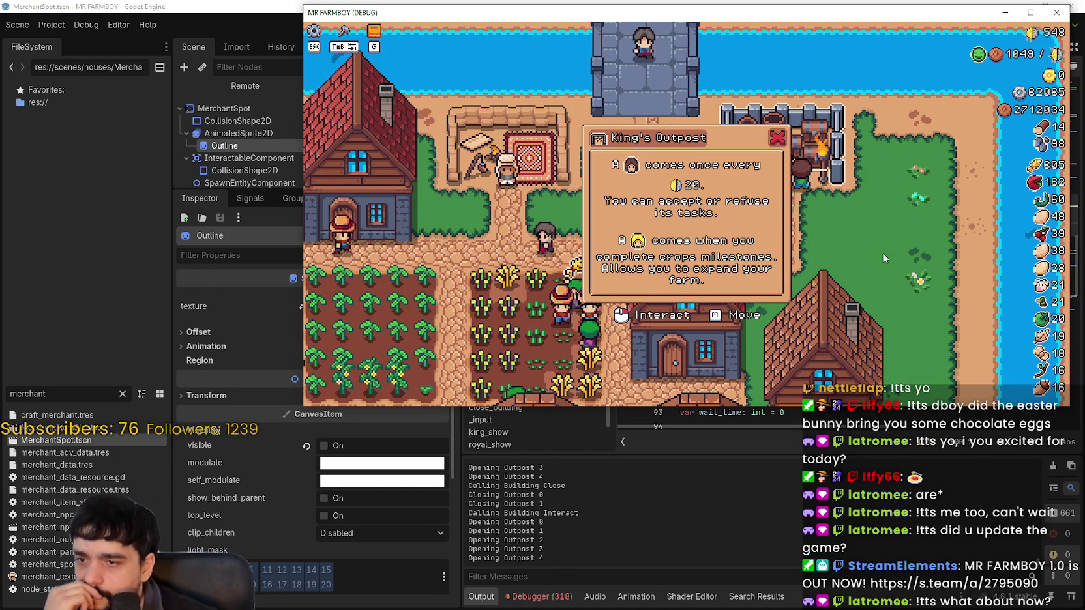
left_click(882, 253)
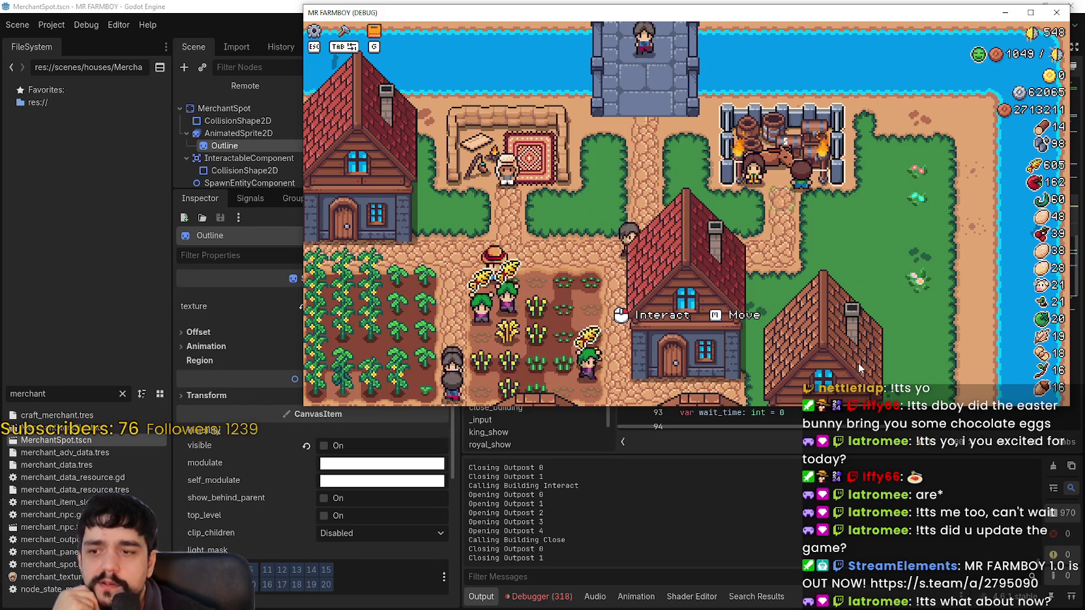
left_click(652, 97)
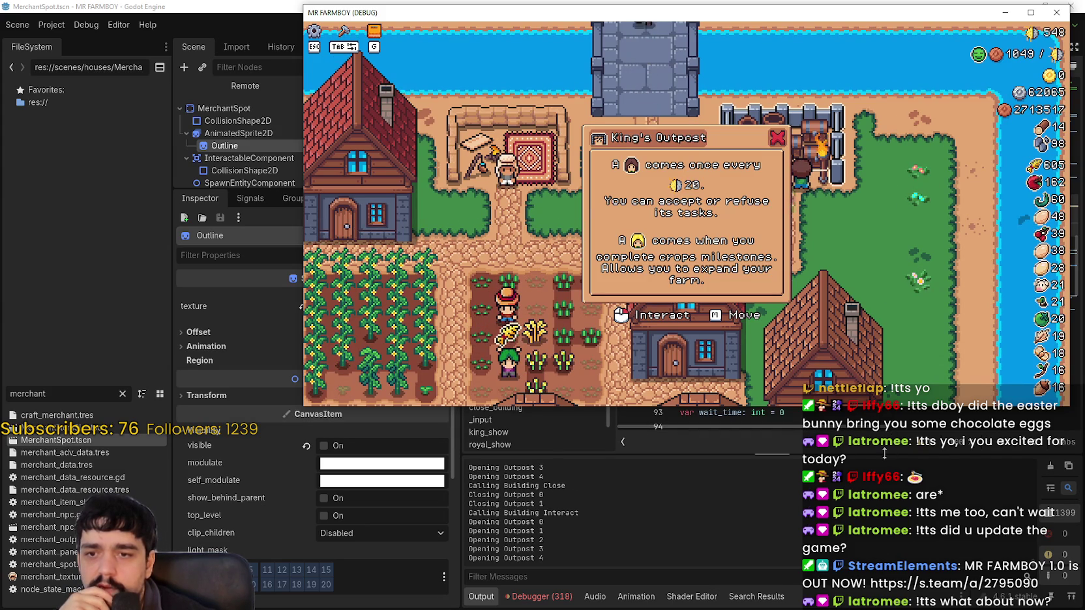
Step: Enlarge the Output log to read the new prints, then restore the code view size
left_click_drag(878, 298, 818, 168)
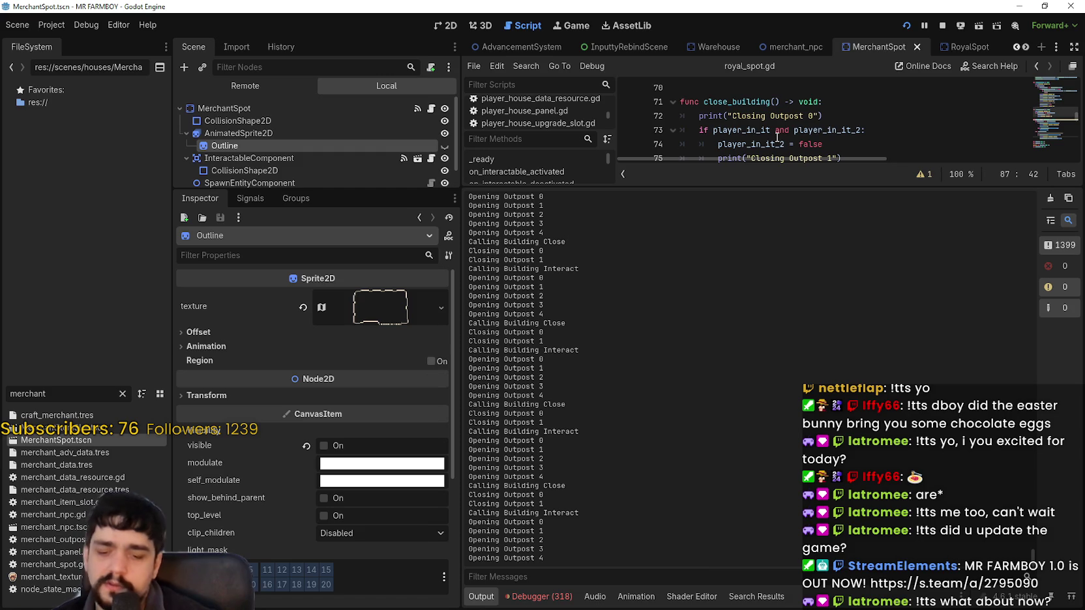
key("alt+Tab")
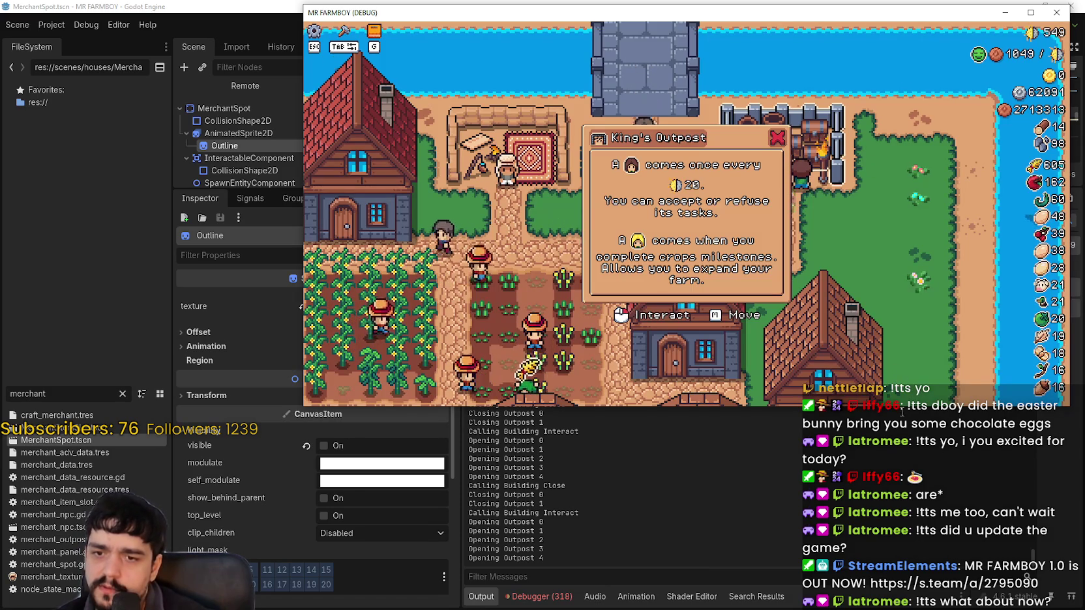
key("alt+Tab")
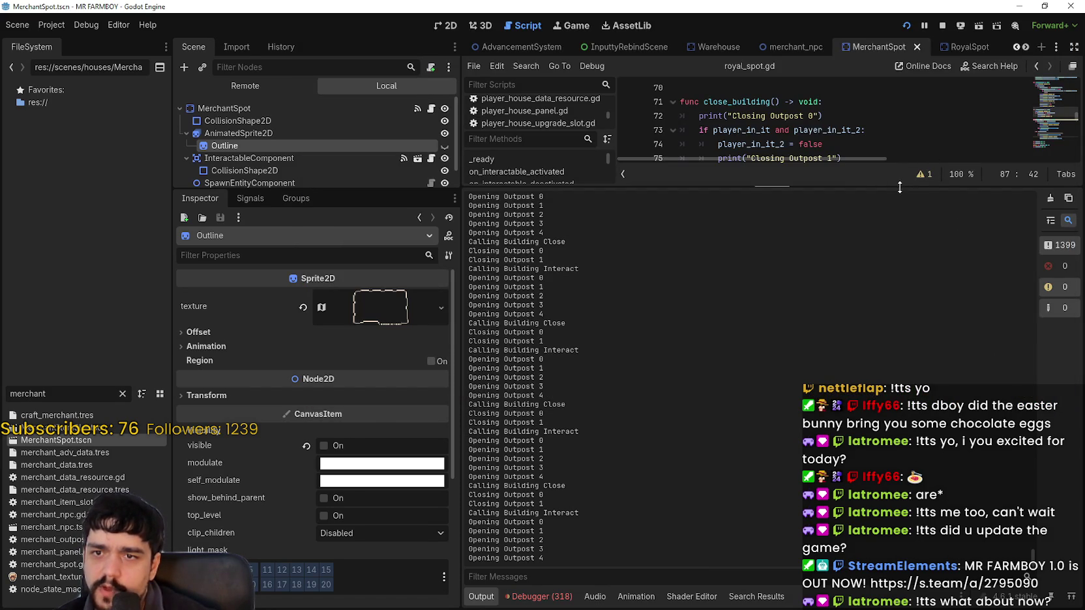
left_click_drag(900, 185, 900, 452)
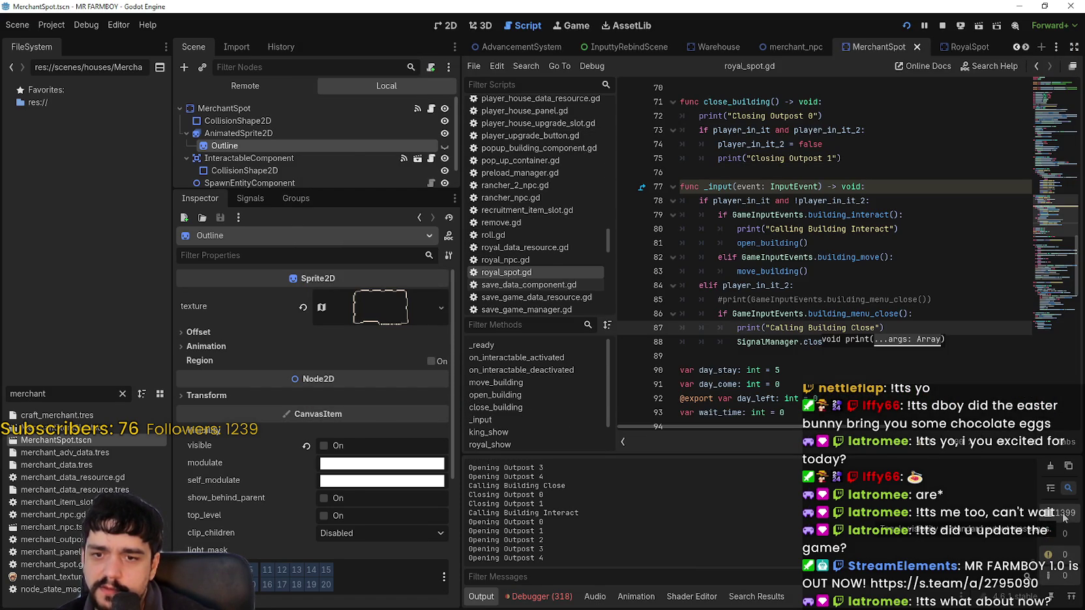
key("alt+Tab")
Step: Toggle the King's Outpost popup repeatedly, open the inventory over it, then close it with Escape
left_click(868, 283)
left_click(868, 286)
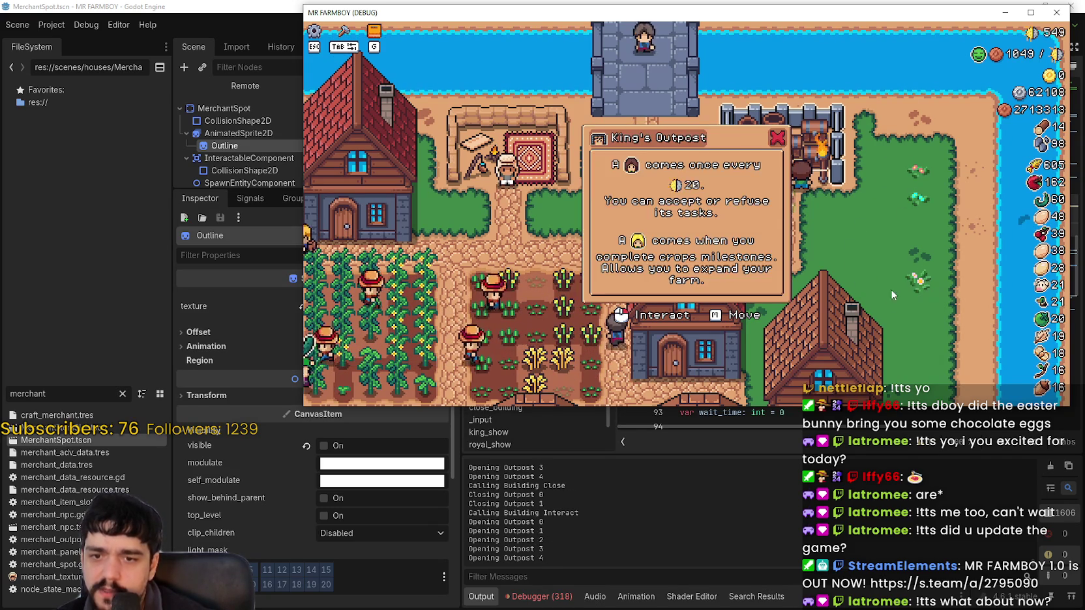
left_click(889, 289)
left_click(931, 208)
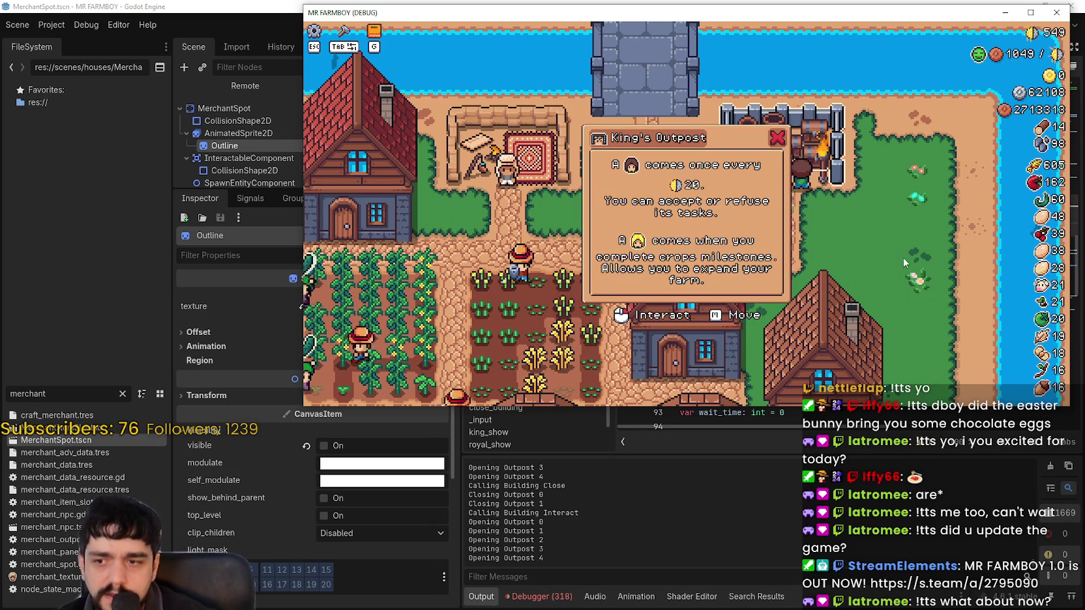
left_click(858, 339)
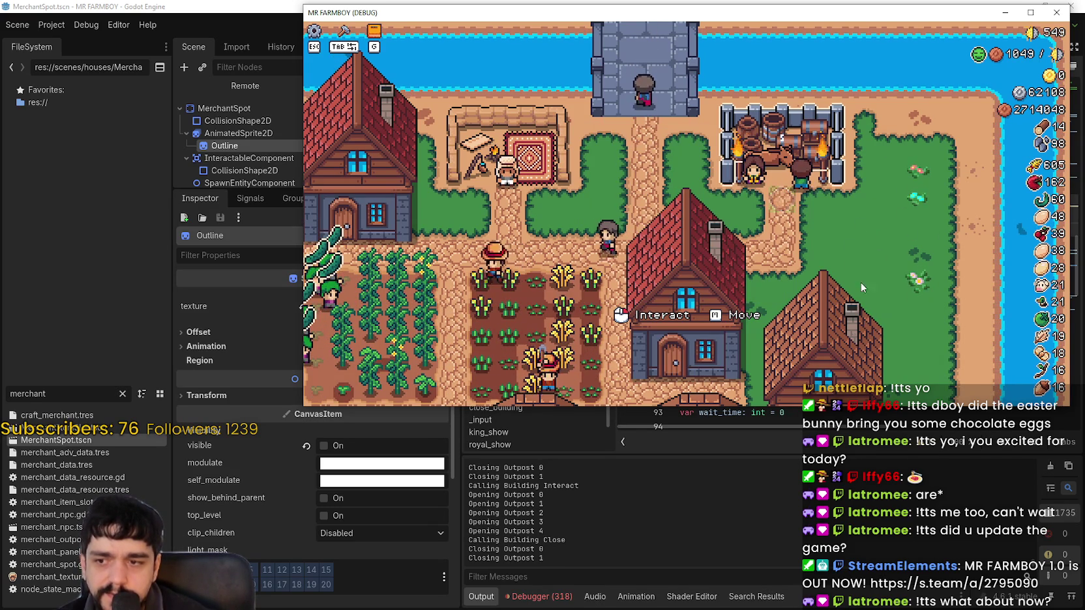
left_click(924, 143)
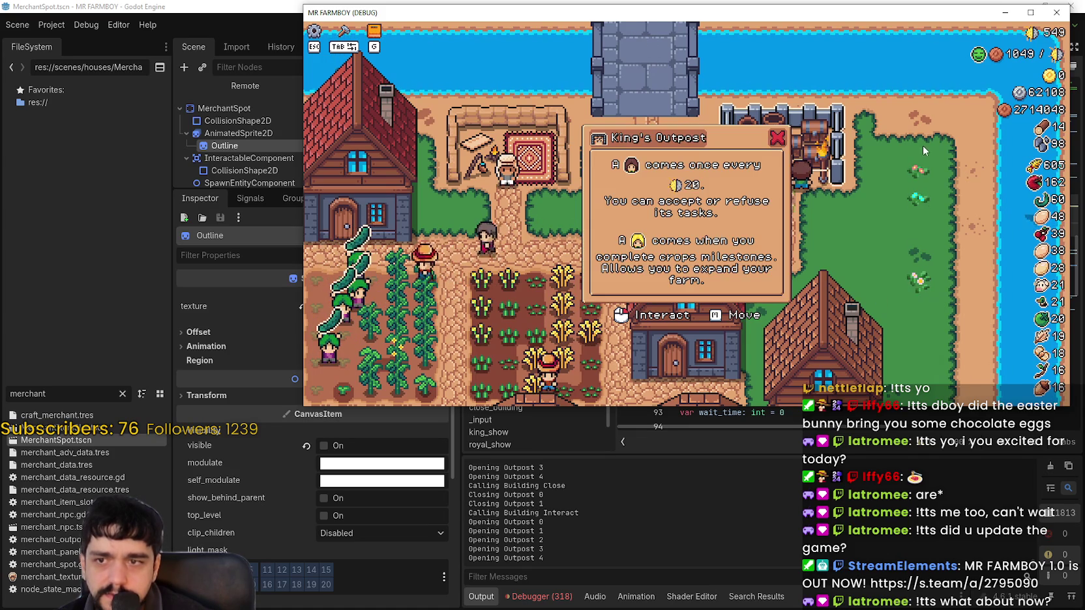
key("Tab")
key("Tab")
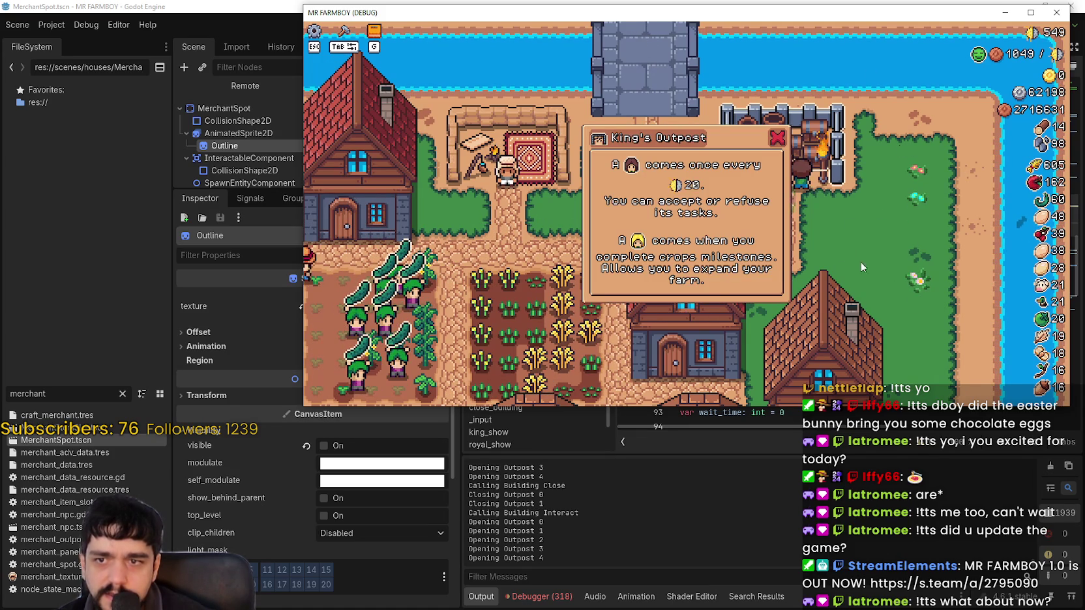
key("Escape")
Step: Walk the player up onto the bridge and back, then stop the game with F8
key("w")
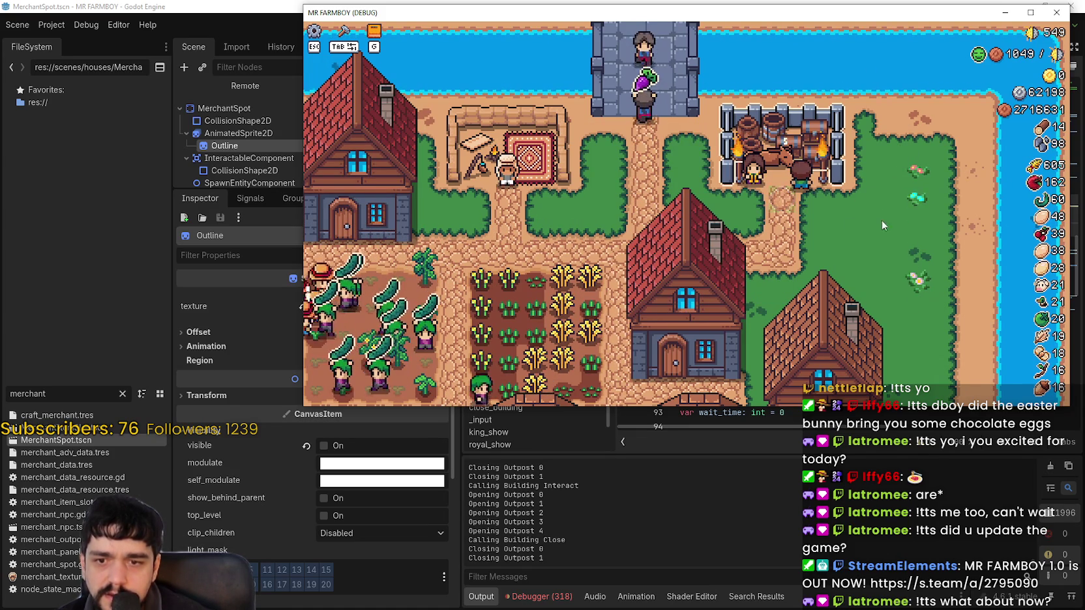
key("s")
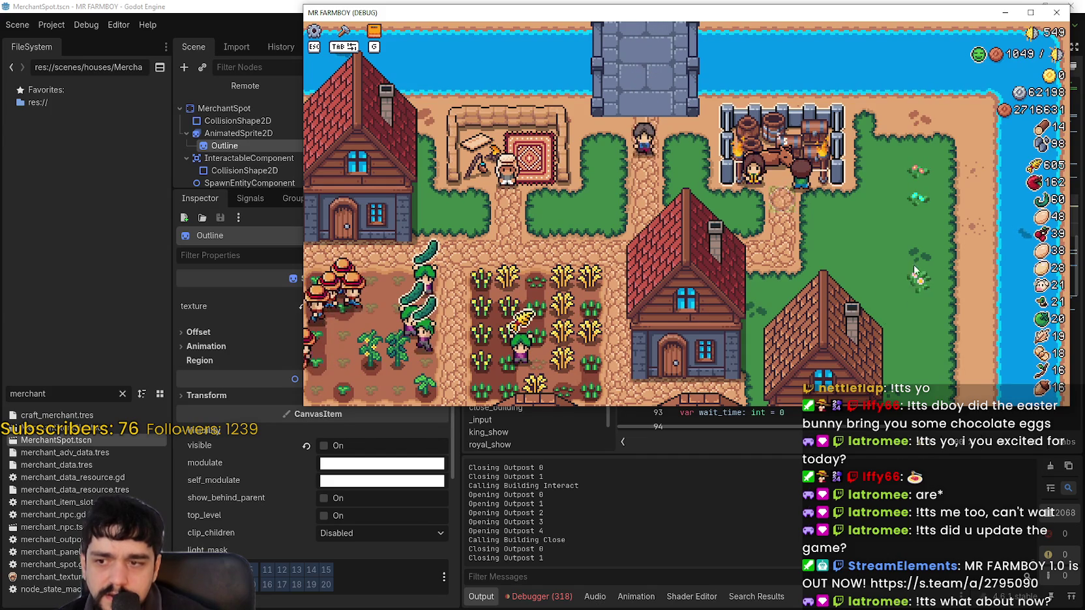
key("F8")
left_click(908, 247)
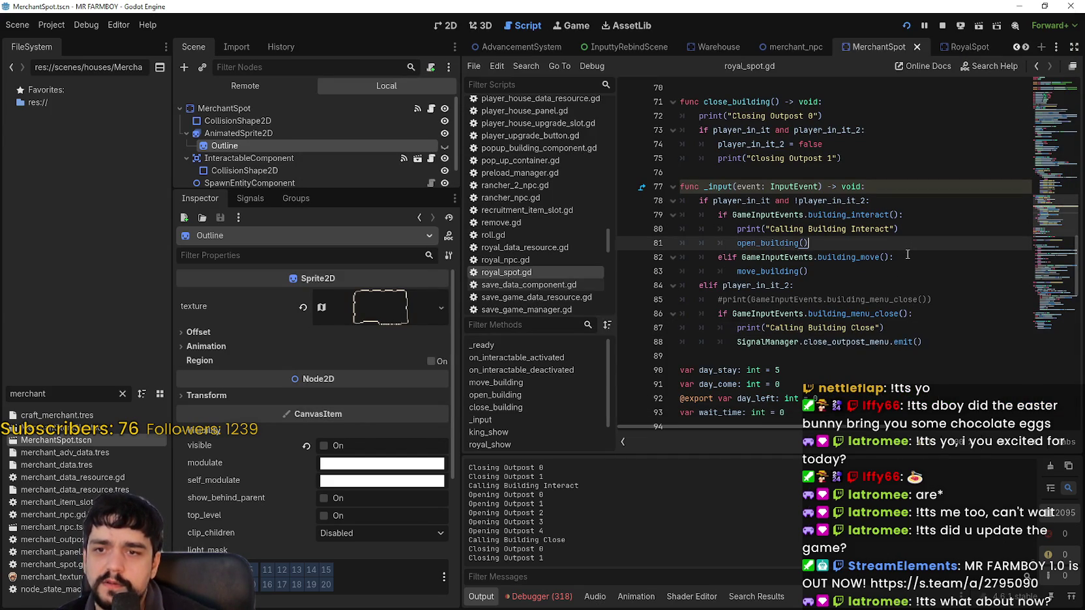
Step: Open the Debugger's Errors list to read the unused 'event' parameter warning
scroll(910, 267, "up", 2)
scroll(912, 280, "up", 2)
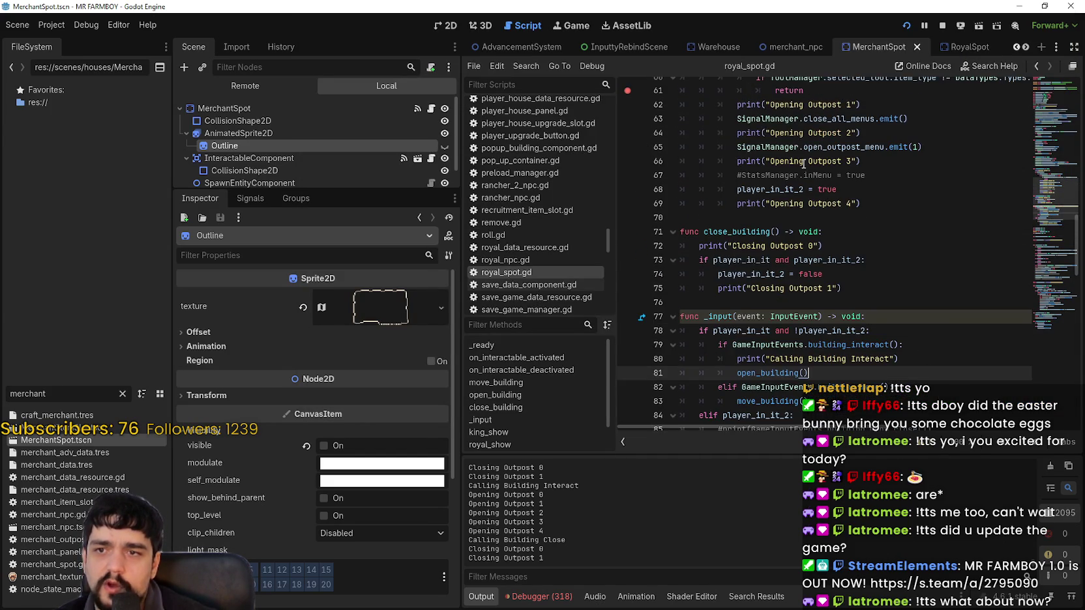
scroll(803, 167, "up", 3)
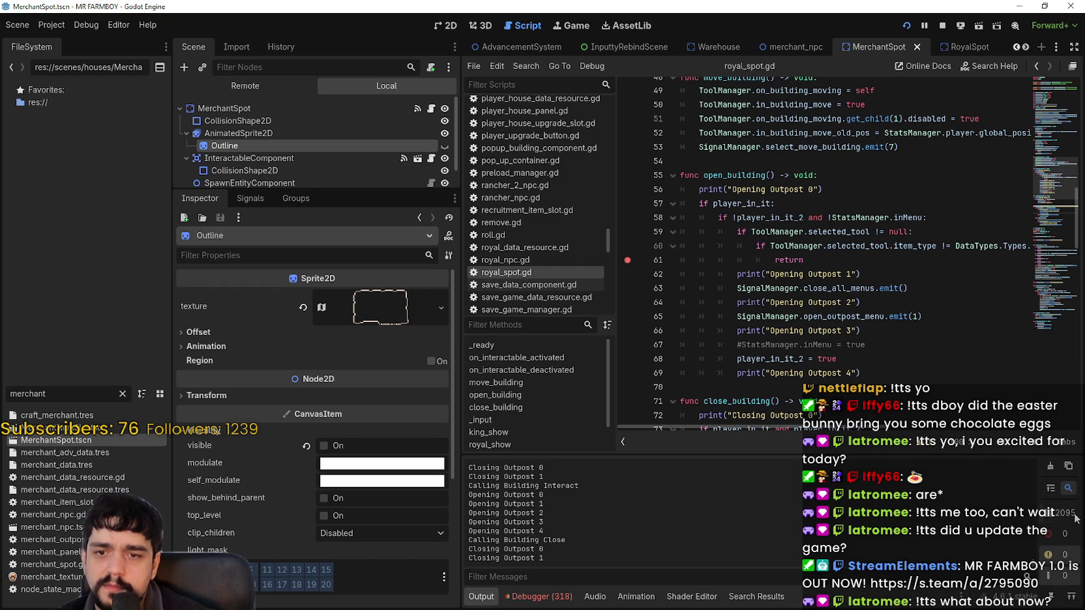
left_click(535, 596)
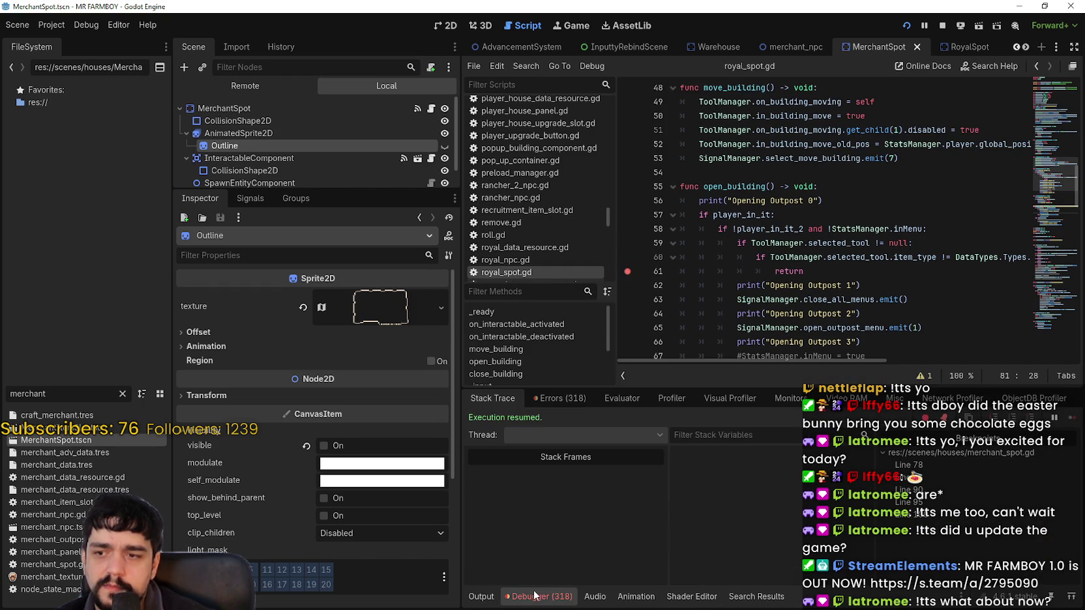
left_click(561, 399)
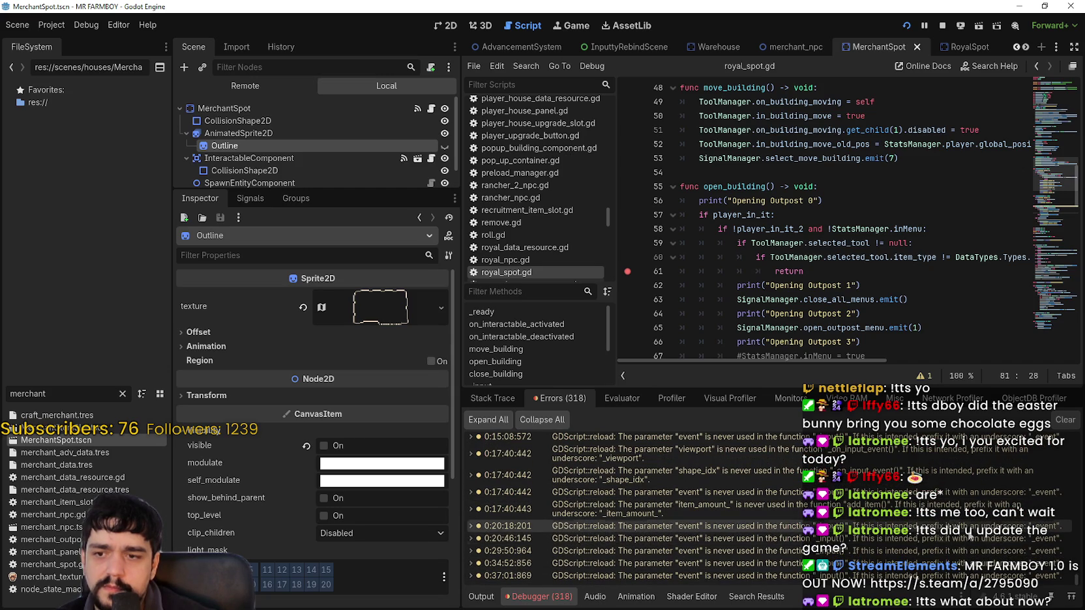
mouse_move(969, 531)
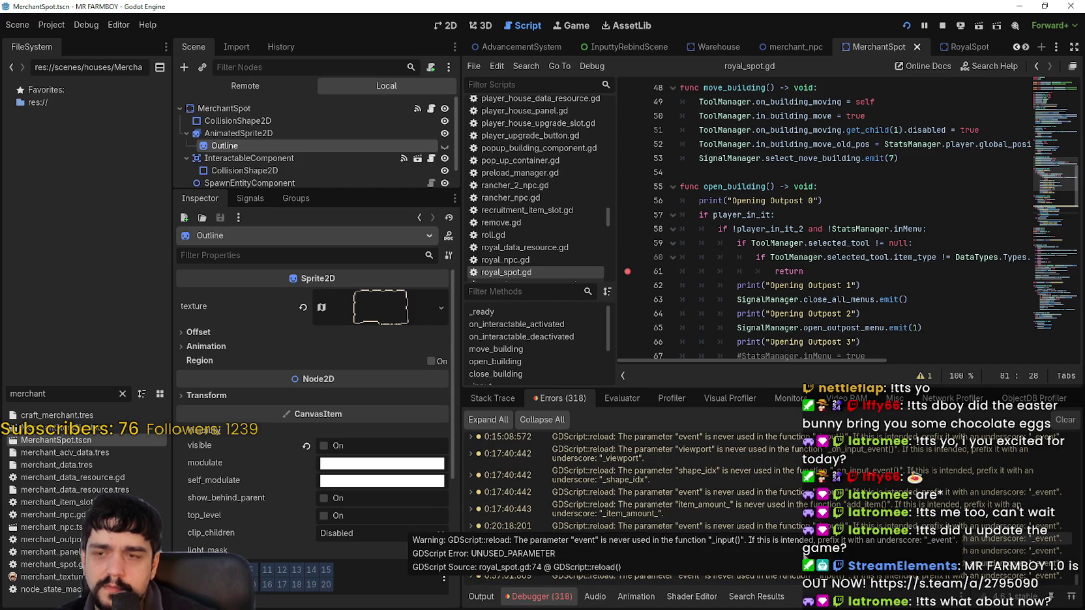
scroll(706, 286, "down", 5)
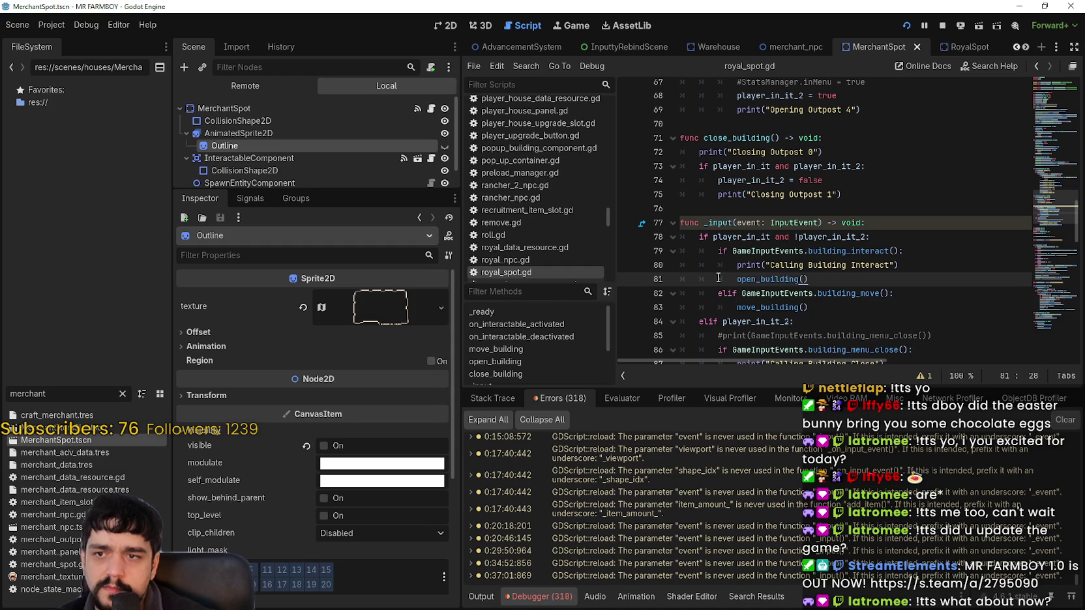
scroll(718, 277, "down", 1)
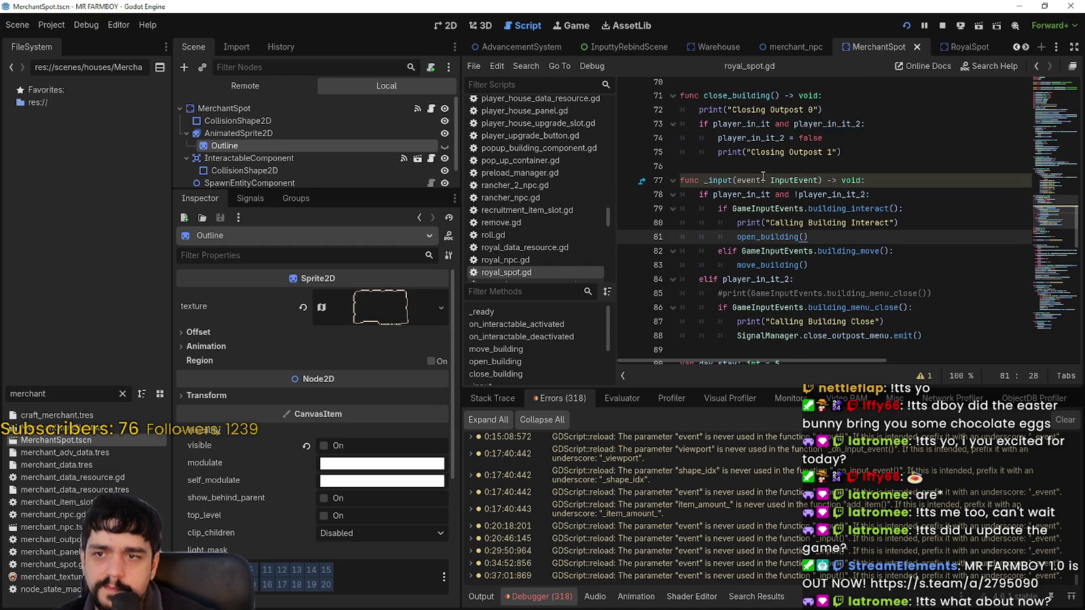
Step: Rename the _input parameter on line 77 from event to _event and save the script
left_click(762, 181)
type("_")
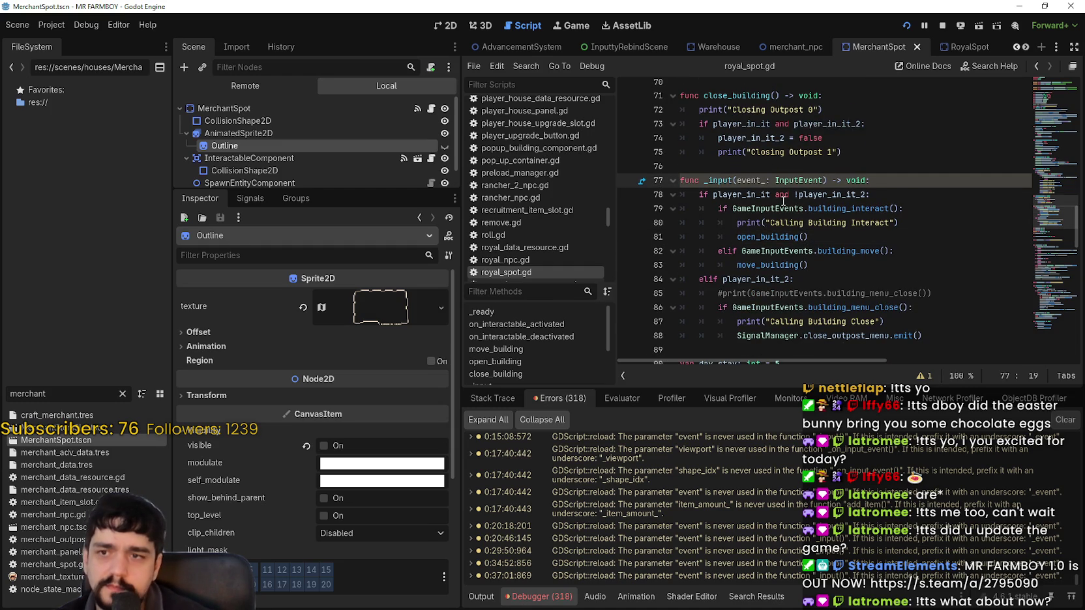
left_click(838, 236)
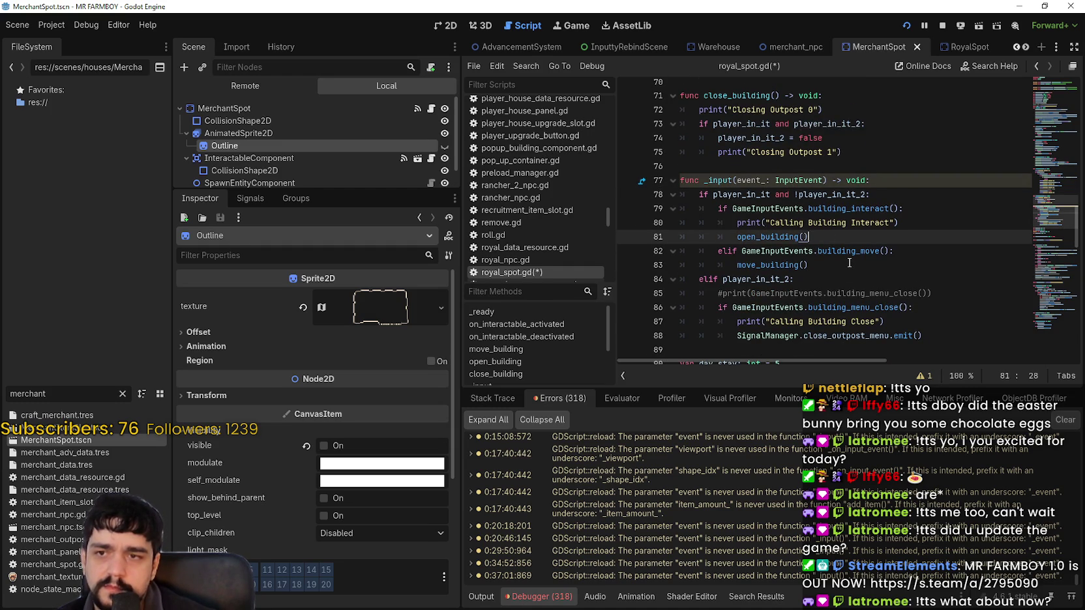
left_click(817, 181)
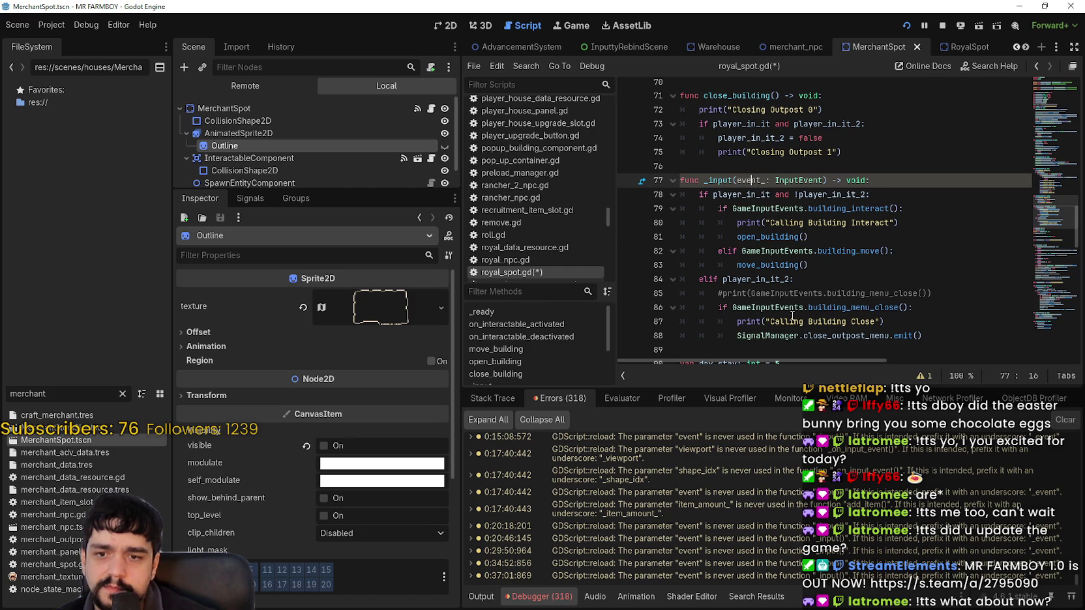
key("Right")
key("Right")
key("Delete")
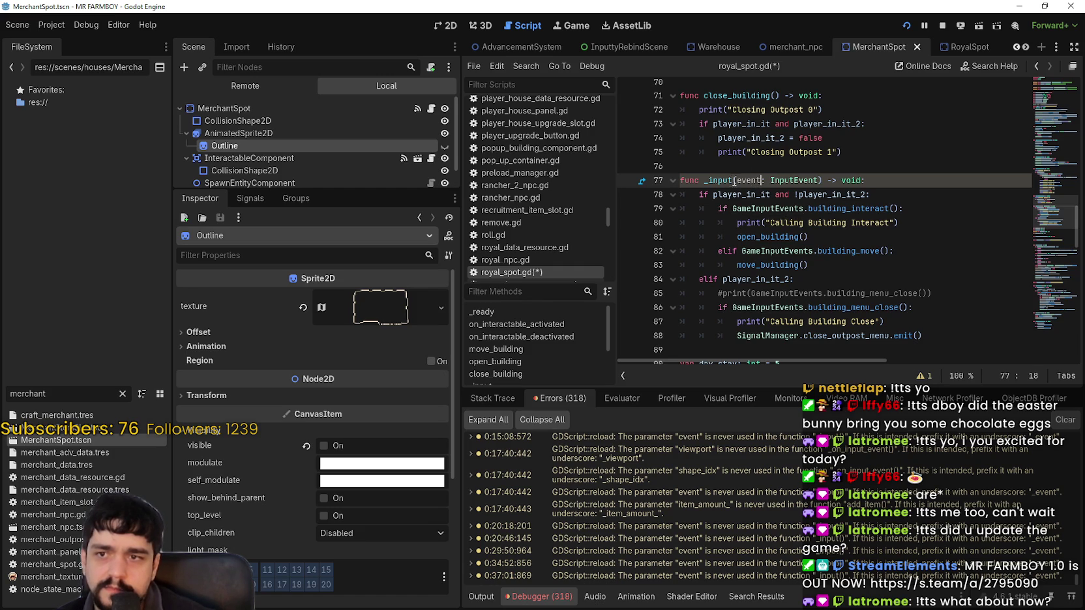
left_click(736, 181)
key("ctrl+s")
type("_")
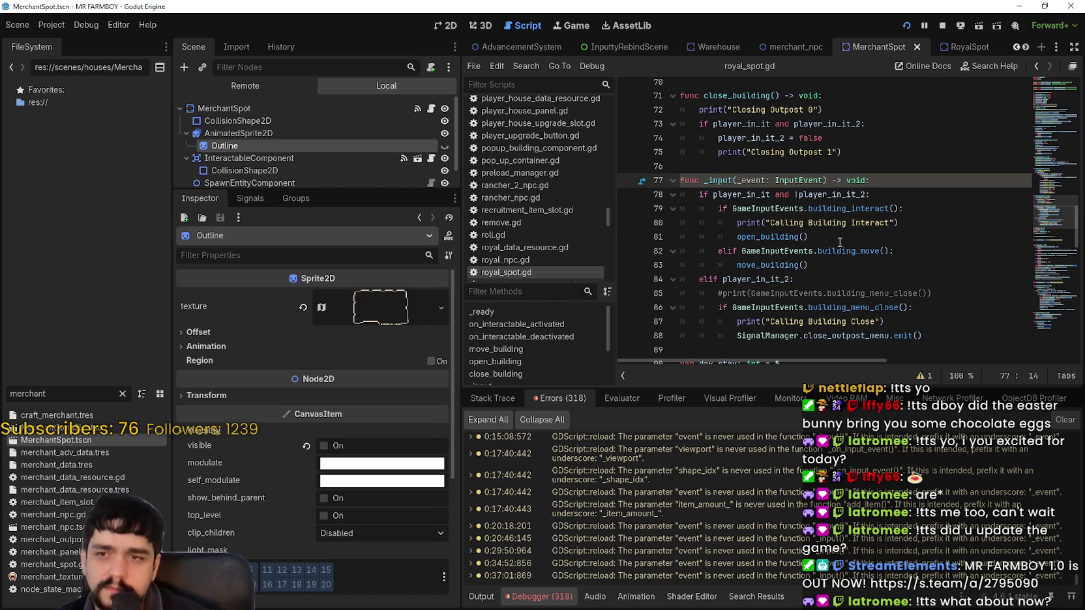
left_click(840, 242)
key("ctrl+s")
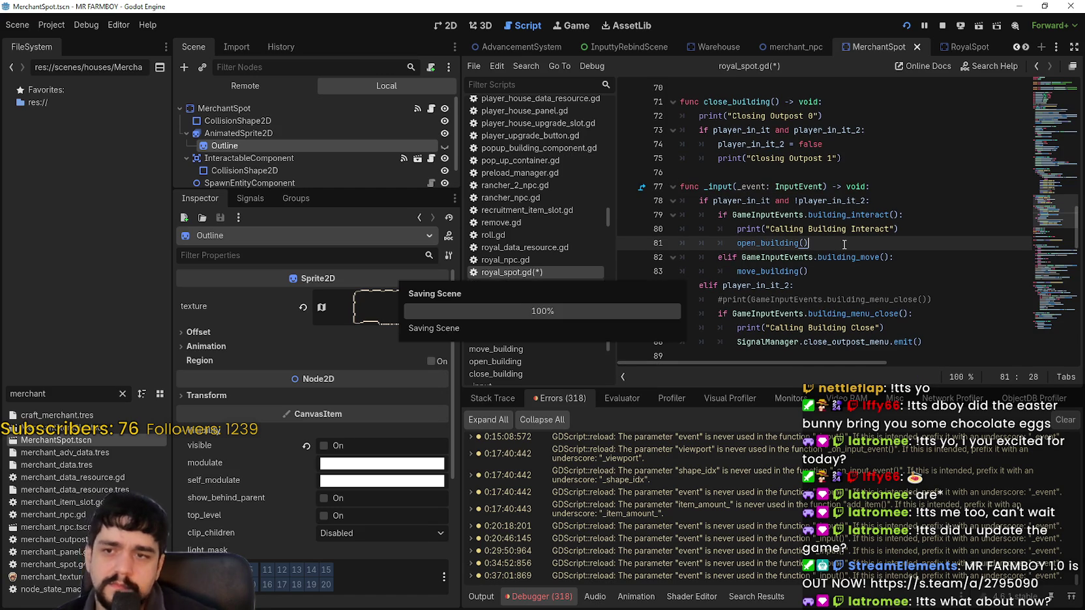
Step: Toggle the breakpoint on line 61, the early return in open_building()'s selected-tool check
scroll(844, 245, "down", 2)
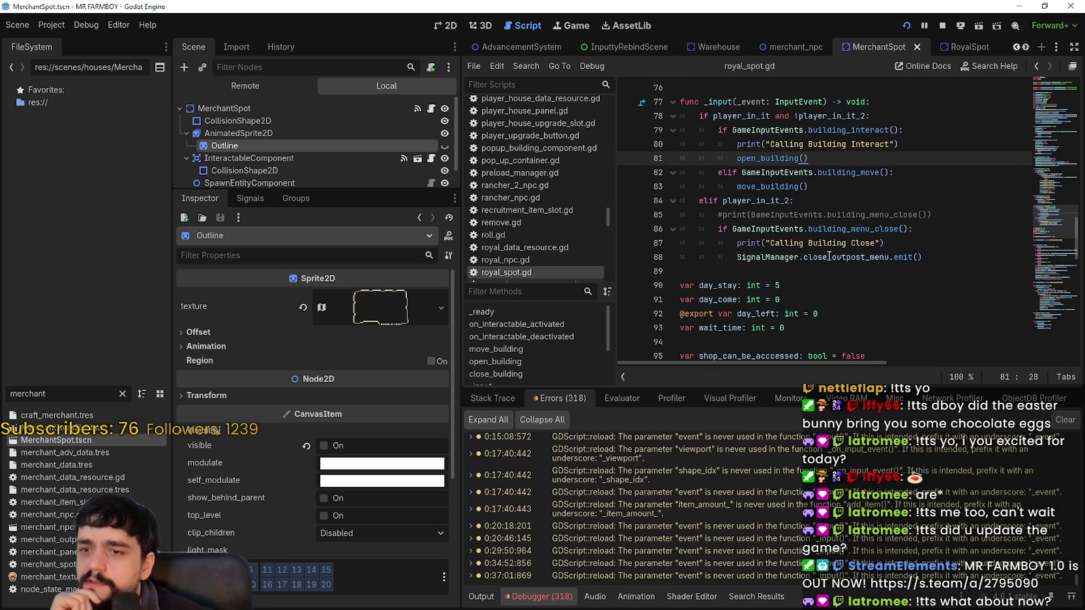
scroll(841, 242, "up", 4)
left_click(840, 247)
scroll(840, 252, "up", 3)
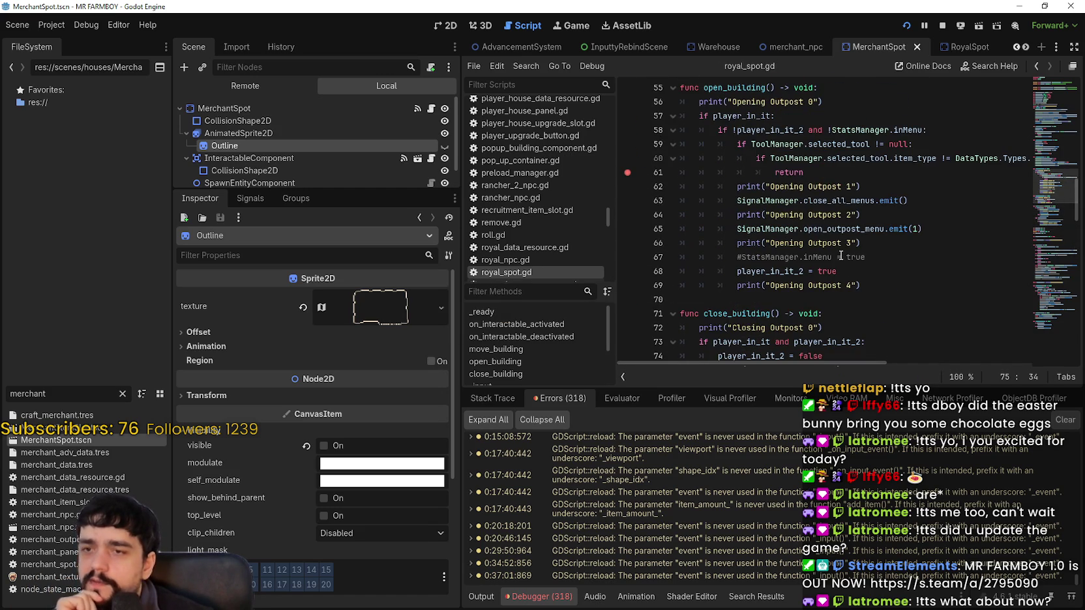
scroll(840, 252, "up", 2)
left_click(627, 257)
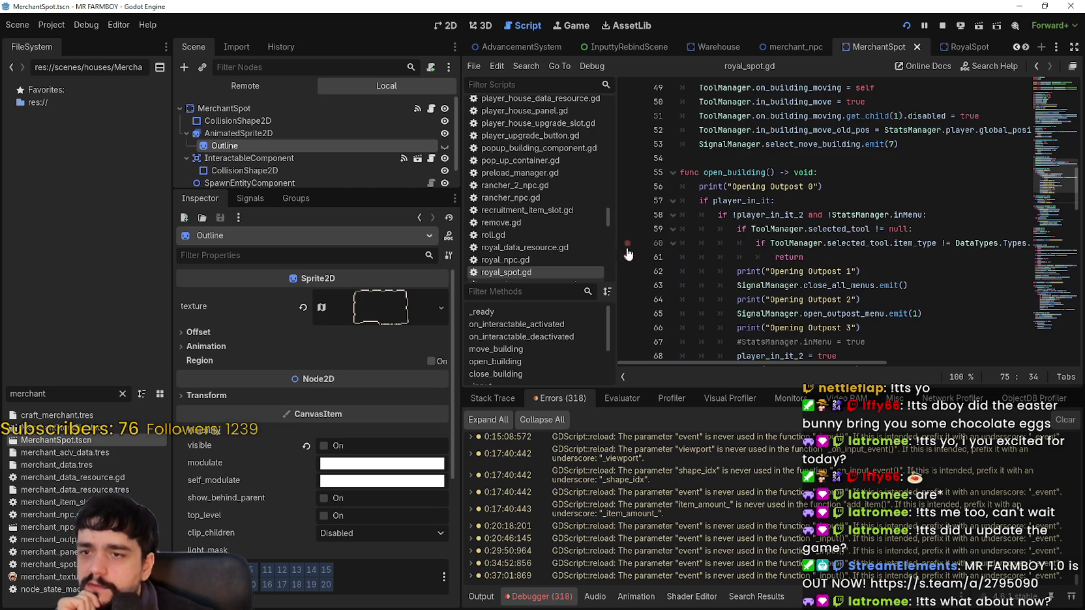
left_click(802, 257)
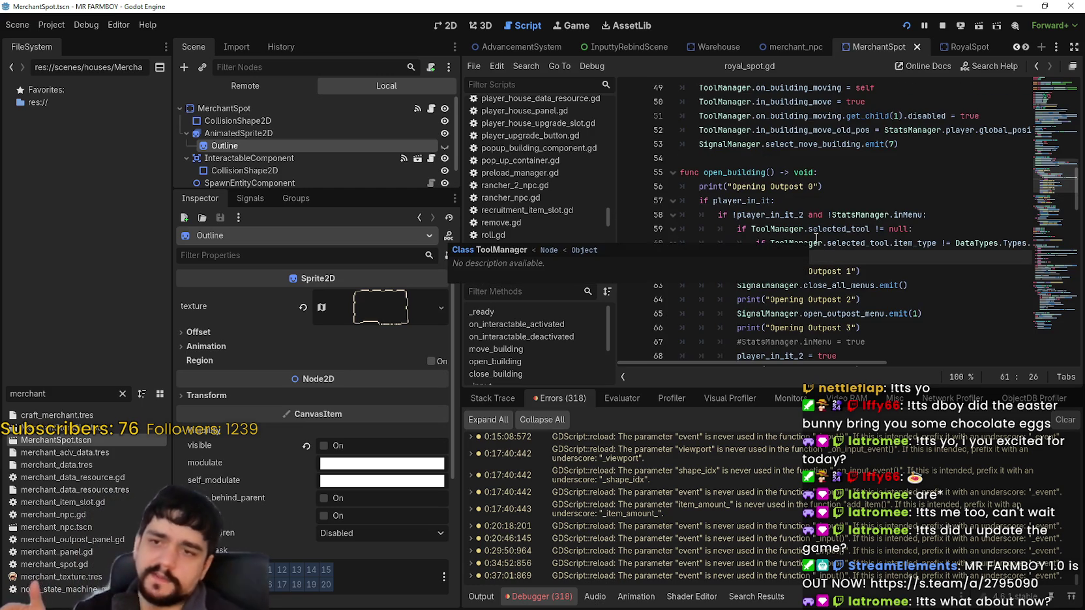
mouse_move(815, 239)
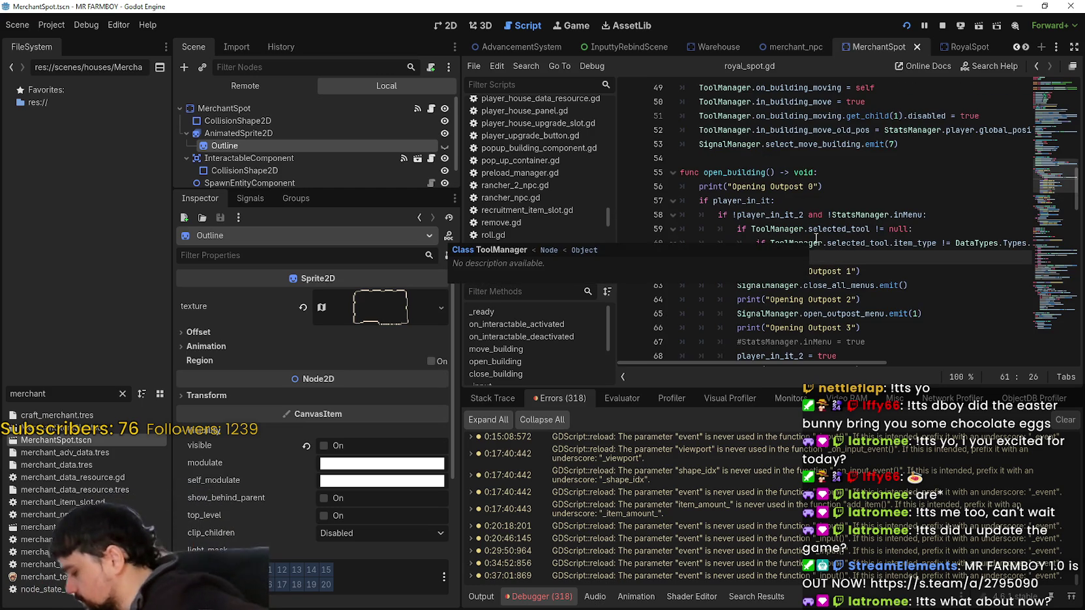
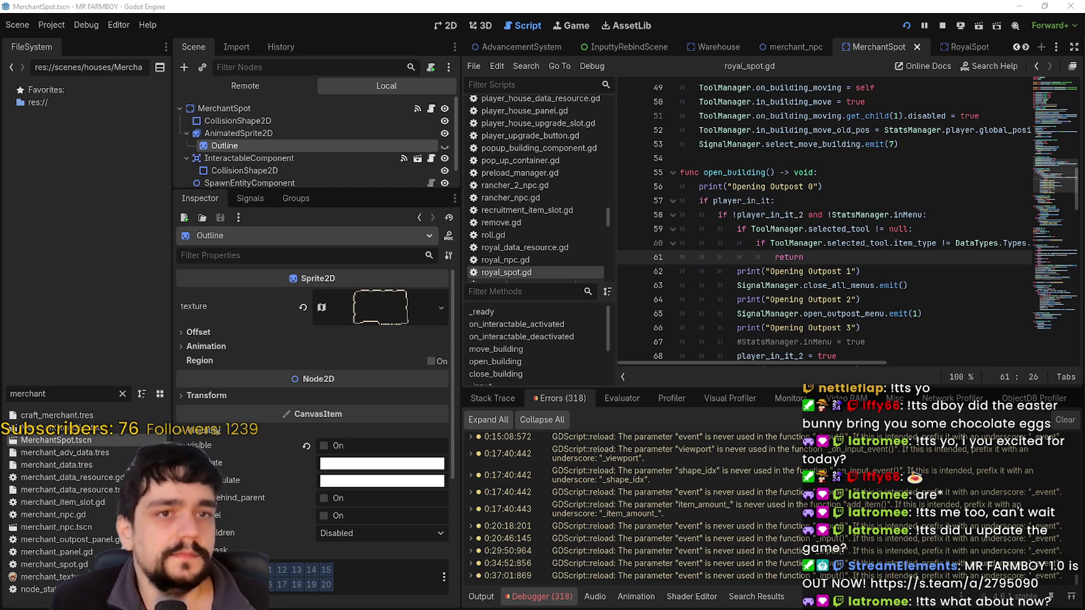
Step: Put the caret inside open_building's code in royal_spot.gd
scroll(756, 259, "down", 2)
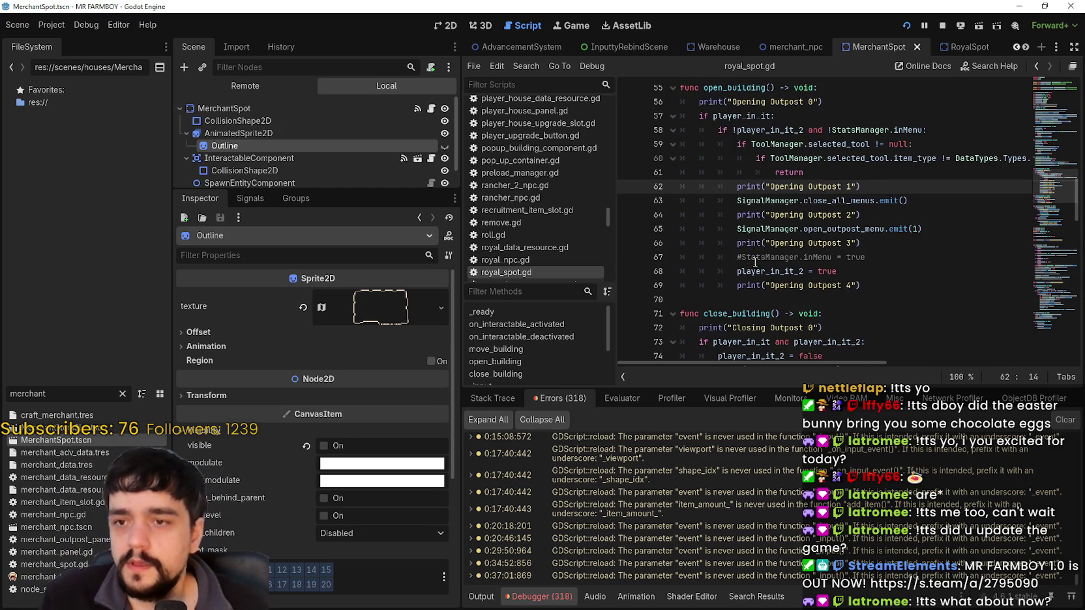
left_click(756, 258)
scroll(756, 258, "up", 2)
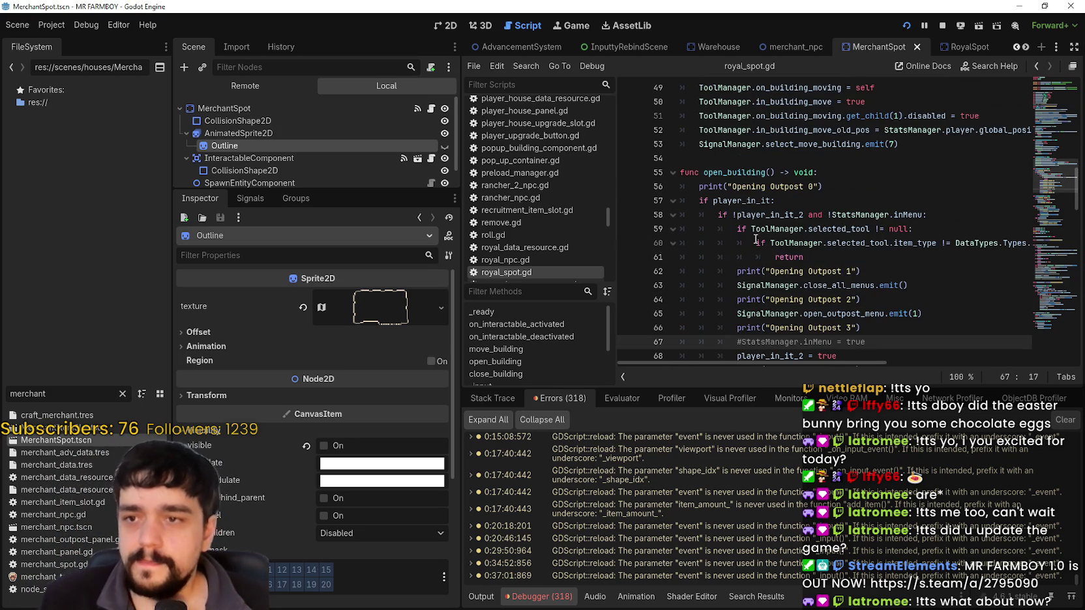
scroll(760, 287, "up", 1)
scroll(760, 287, "down", 2)
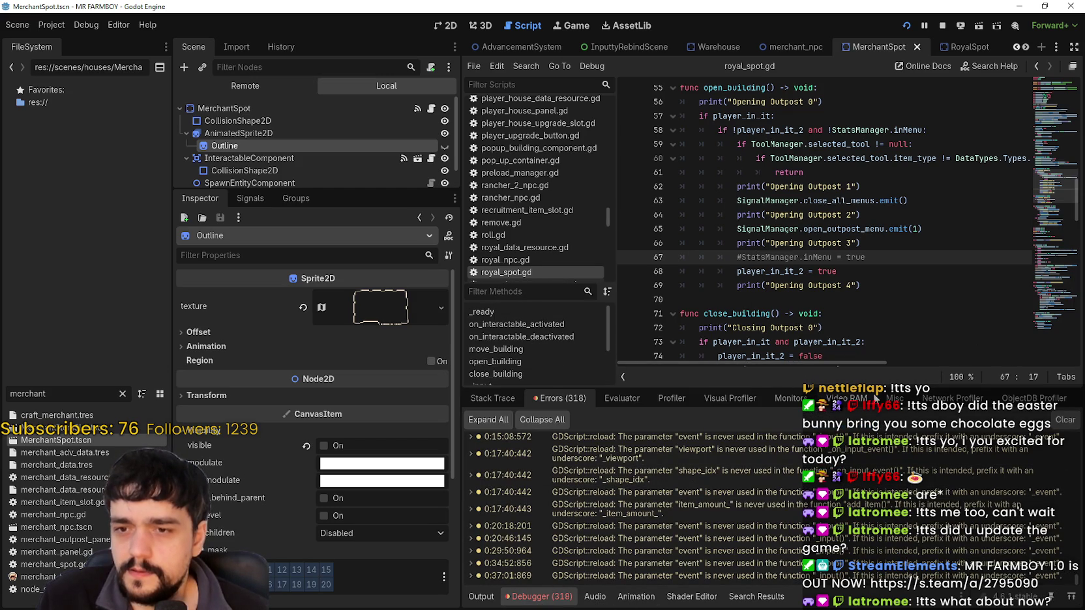
Step: Resize the bottom panel and switch it from the Debugger errors to the Output log
left_click_drag(848, 390, 847, 447)
left_click(889, 287)
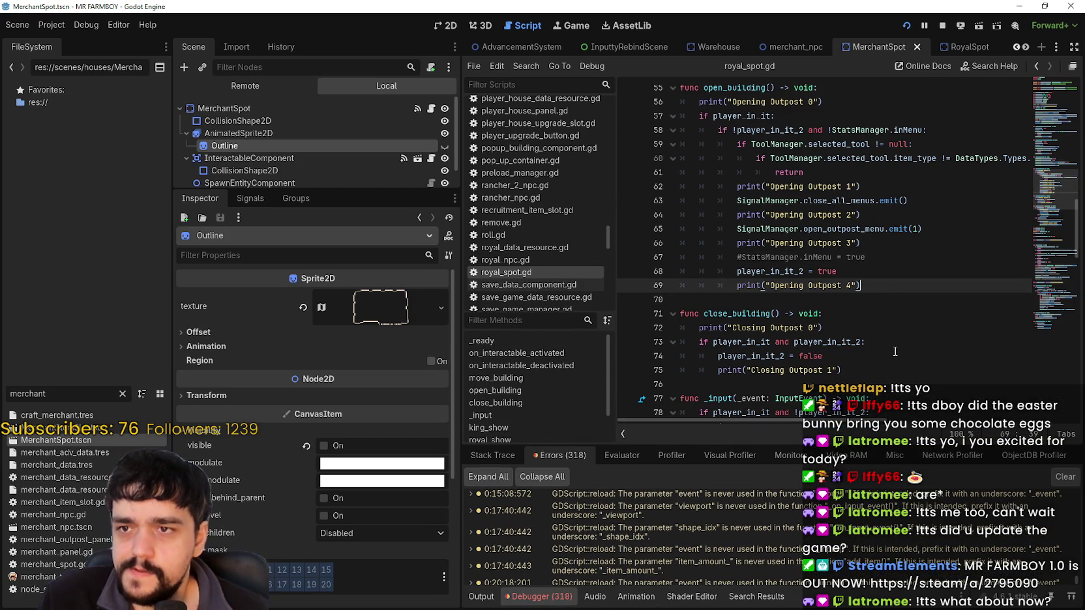
left_click(481, 597)
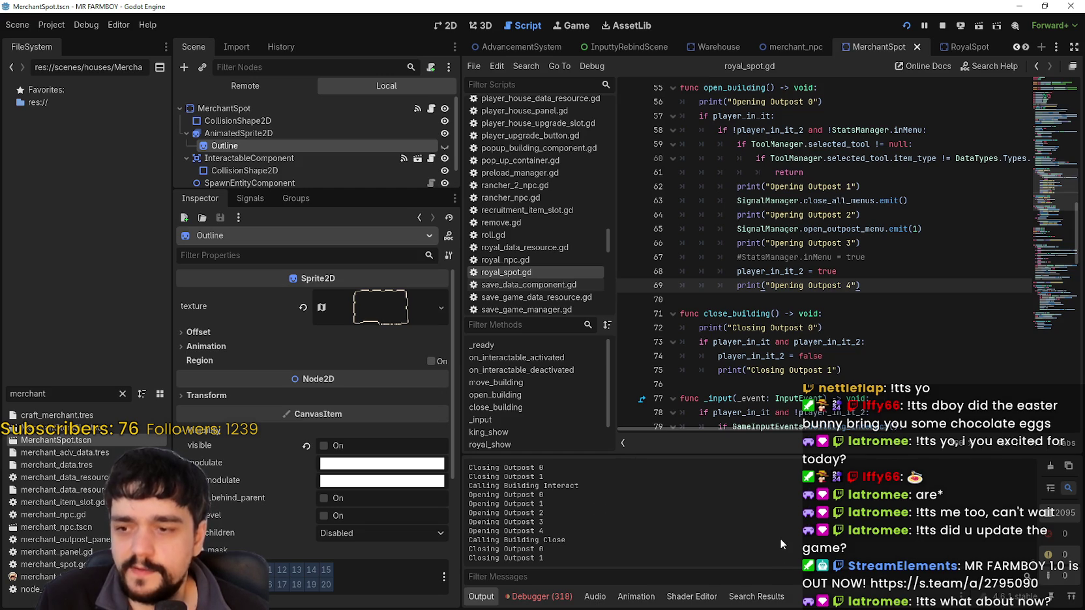
scroll(856, 328, "up", 3)
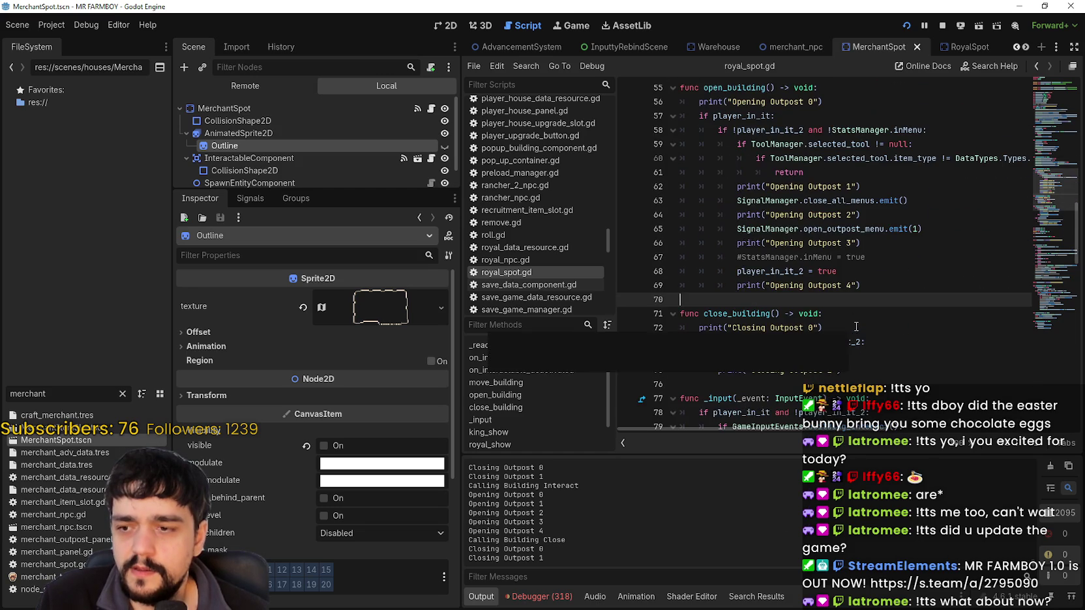
scroll(868, 287, "down", 3)
scroll(880, 247, "up", 1)
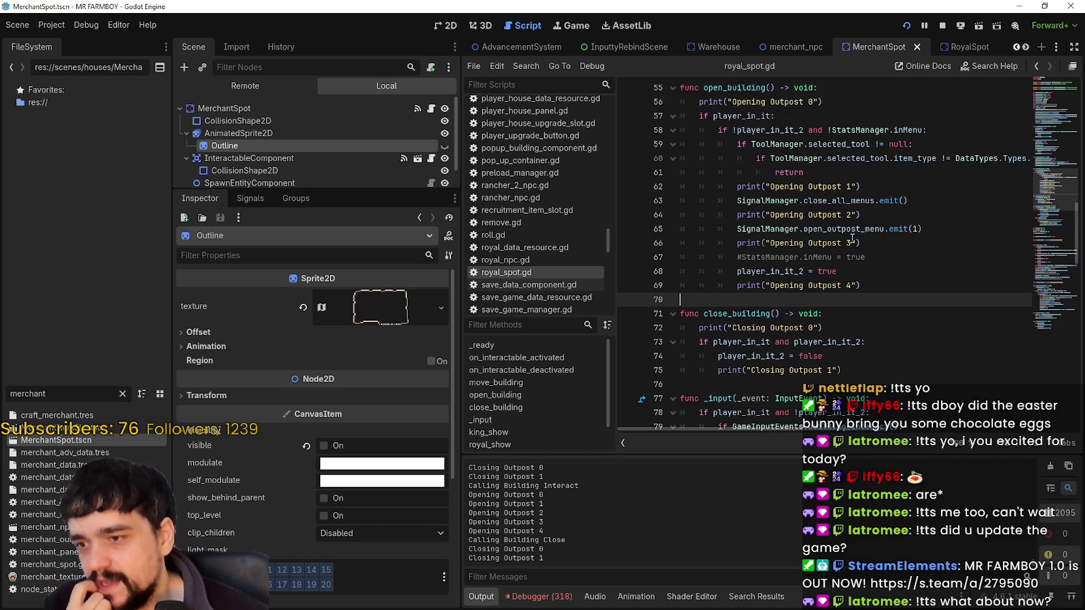
left_click(765, 186)
scroll(774, 243, "up", 2)
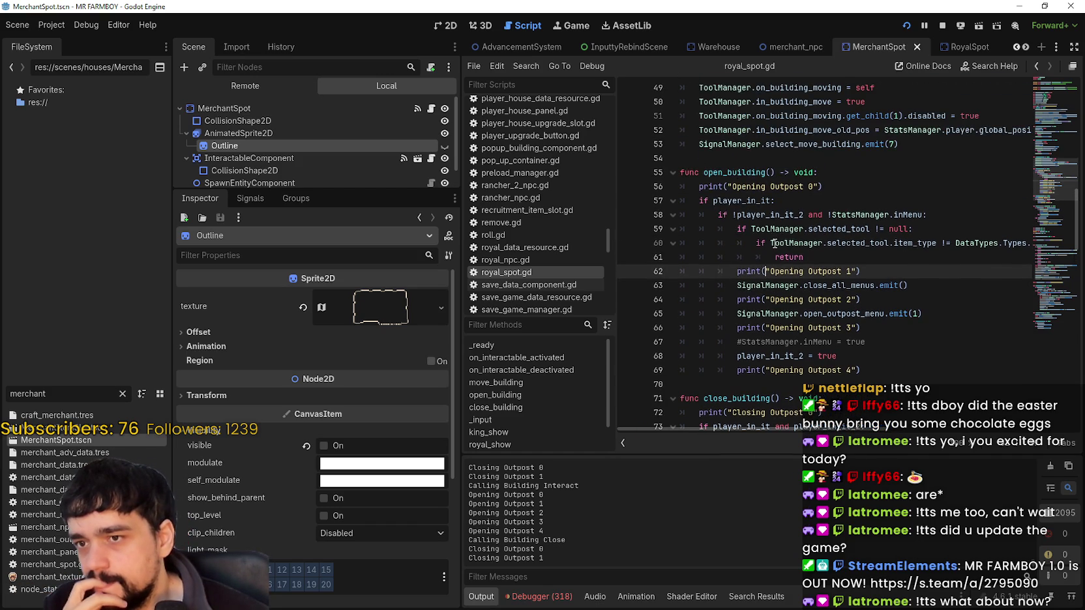
left_click(730, 187)
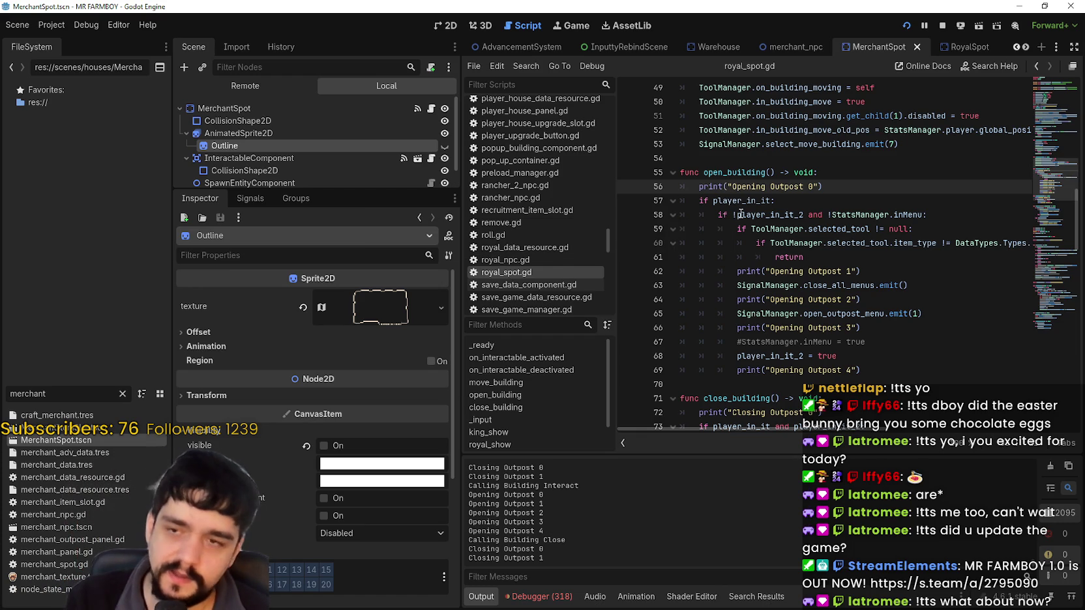
Step: On line 56, insert Time.get_datetime_dict_from_system() and + before the Opening Outpost 0 string
type("Ti")
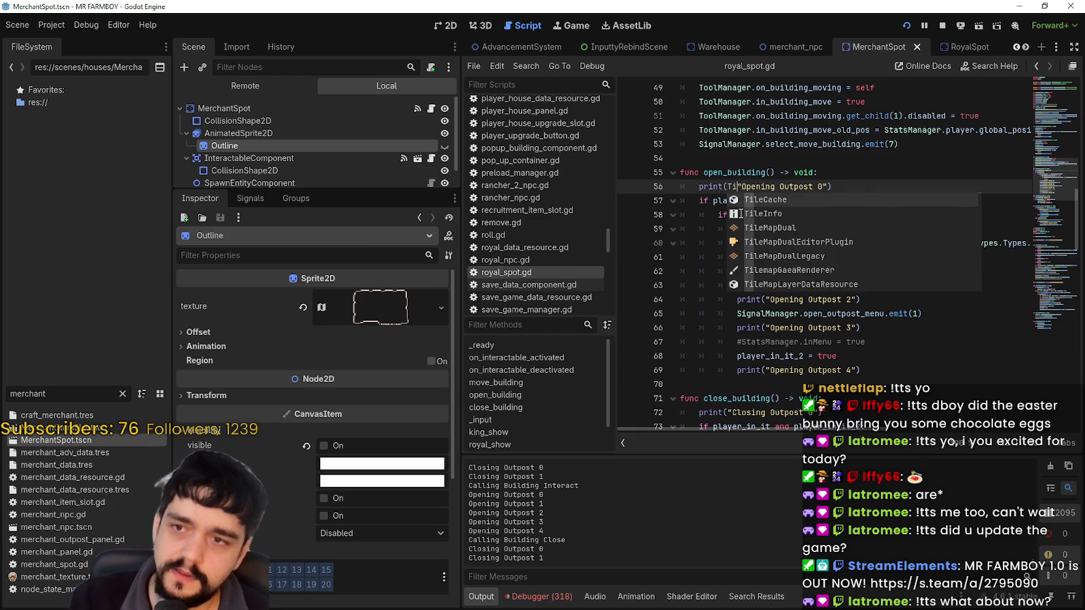
type("me.ge")
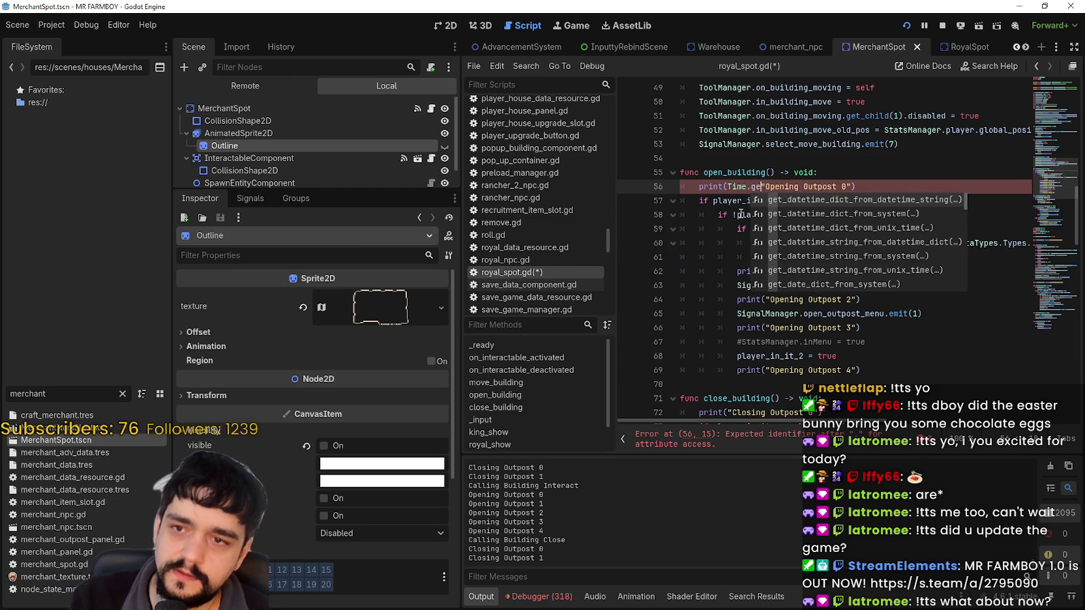
type("t_")
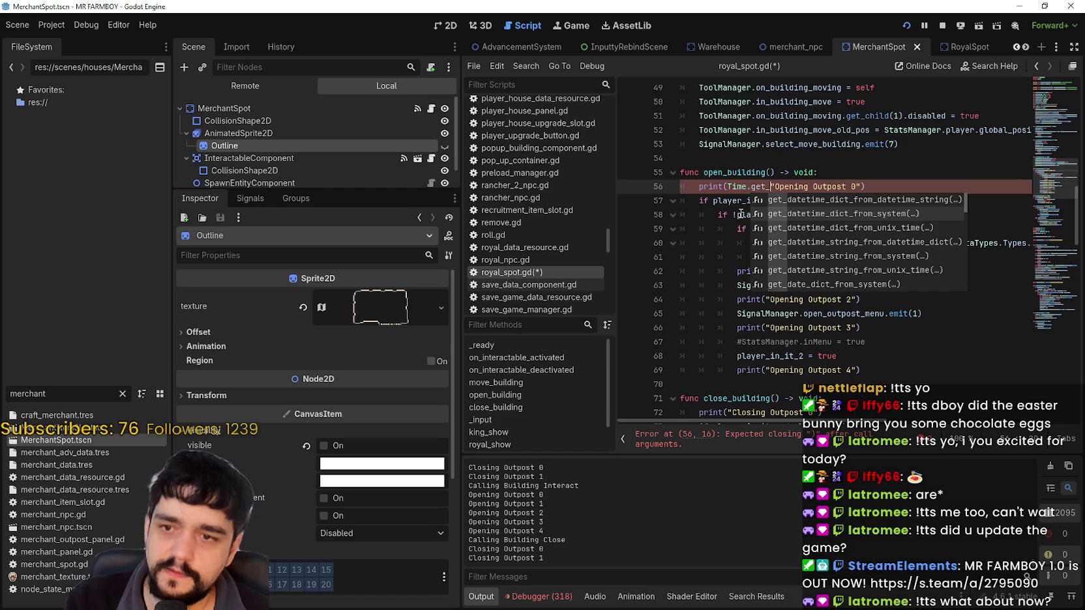
key("Down")
key("Return")
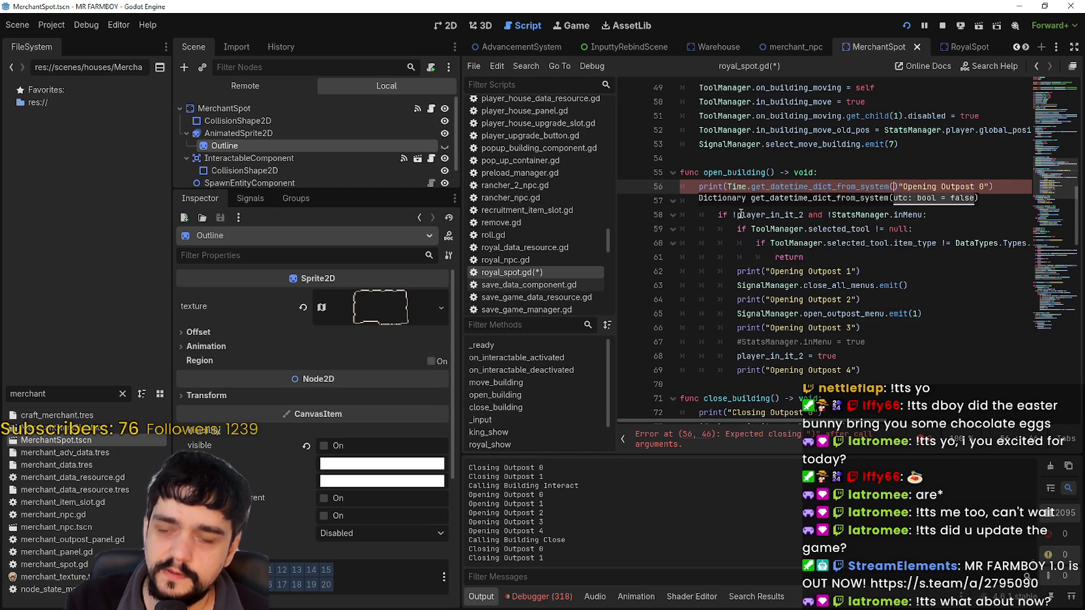
type("+")
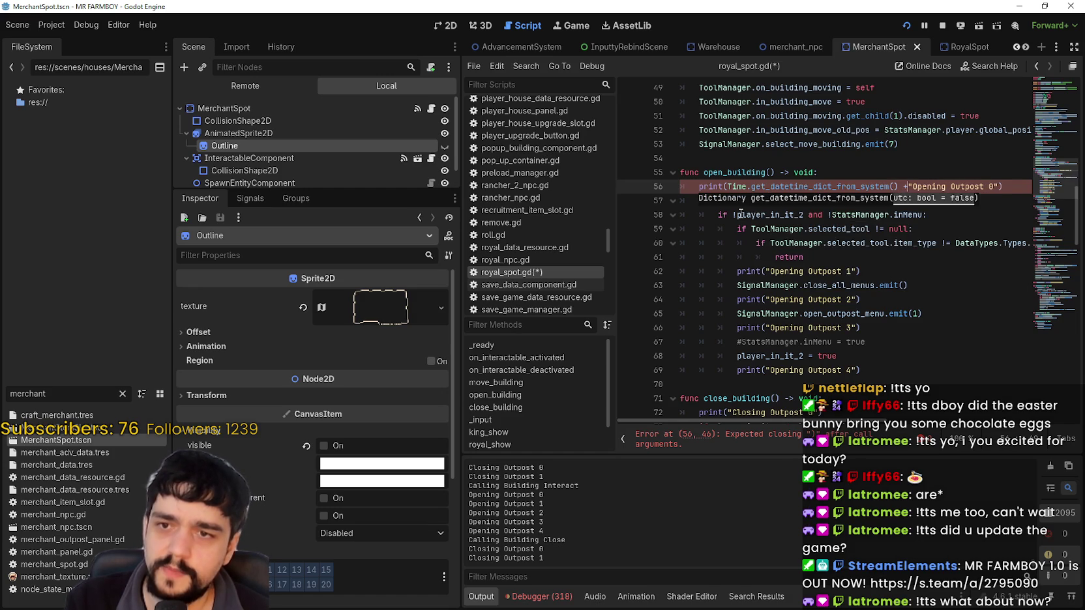
key("Escape")
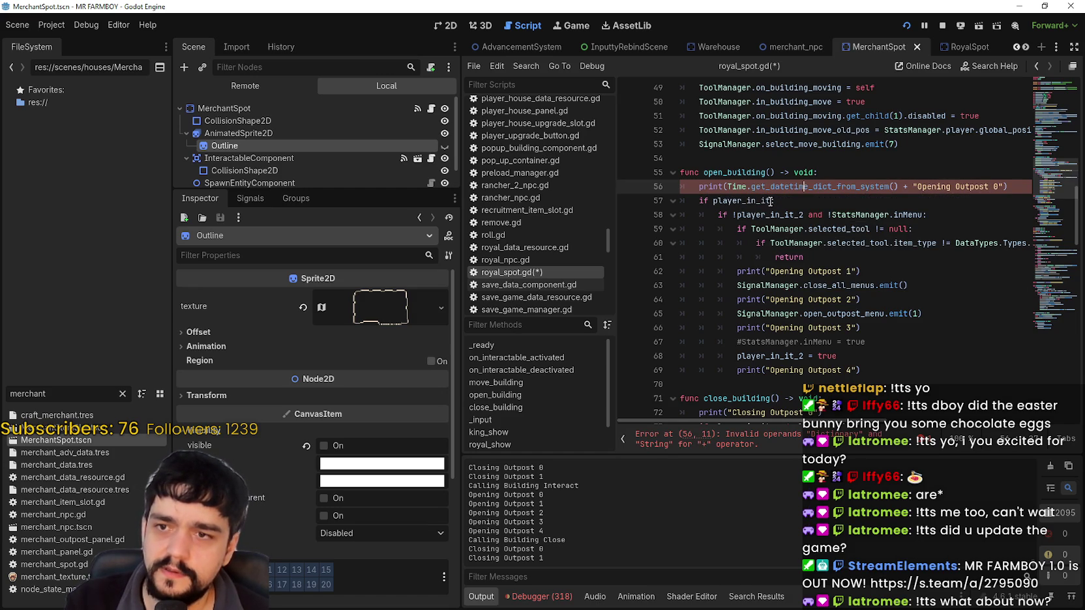
Step: Append .minute to the system-time call, then narrow the left docks
mouse_move(786, 188)
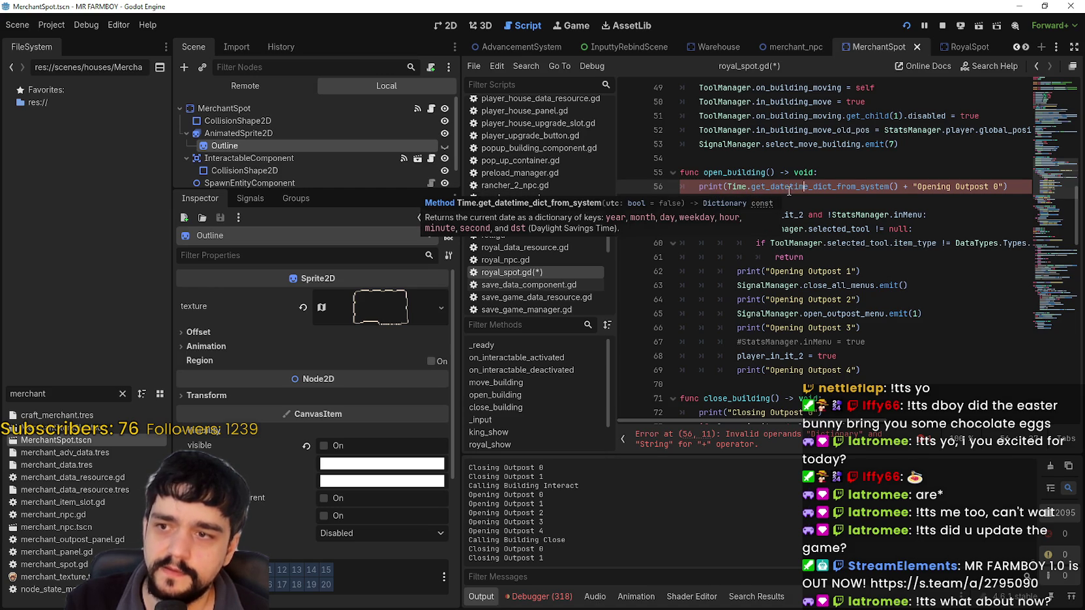
left_click(897, 187)
type(".minute")
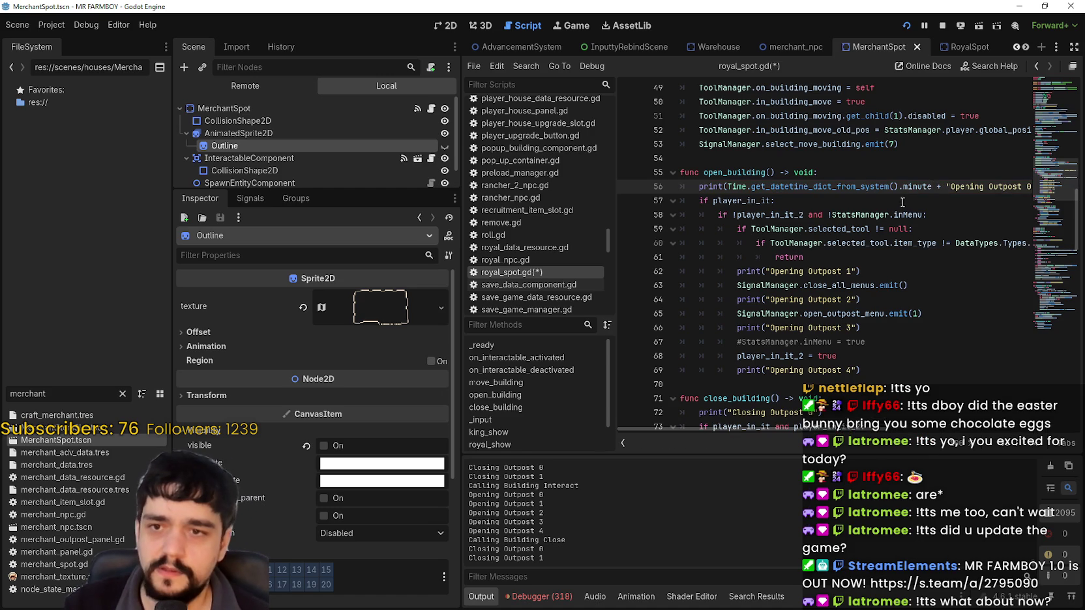
left_click_drag(932, 186, 730, 187)
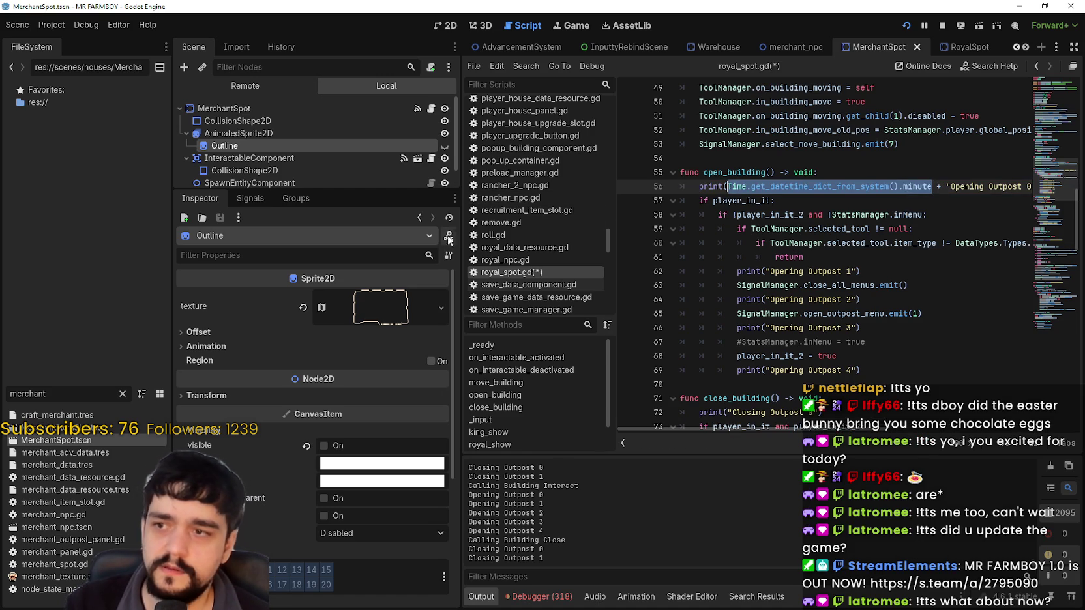
left_click_drag(461, 323, 367, 323)
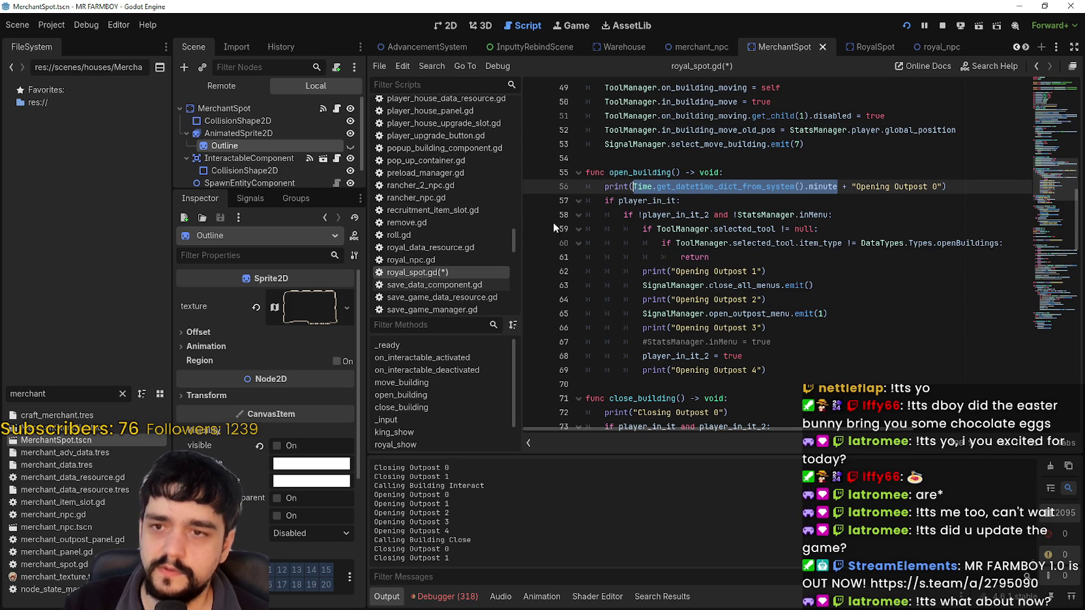
Step: Narrow the Inspector dock and scroll royal_spot.gd down to the _input function
left_click(789, 189)
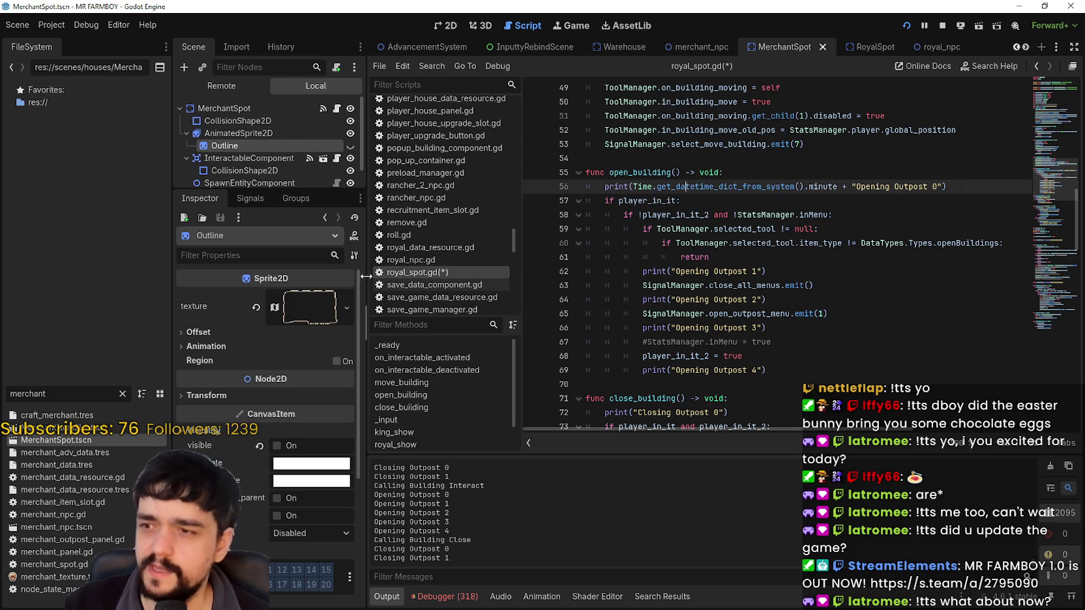
left_click_drag(357, 288, 332, 287)
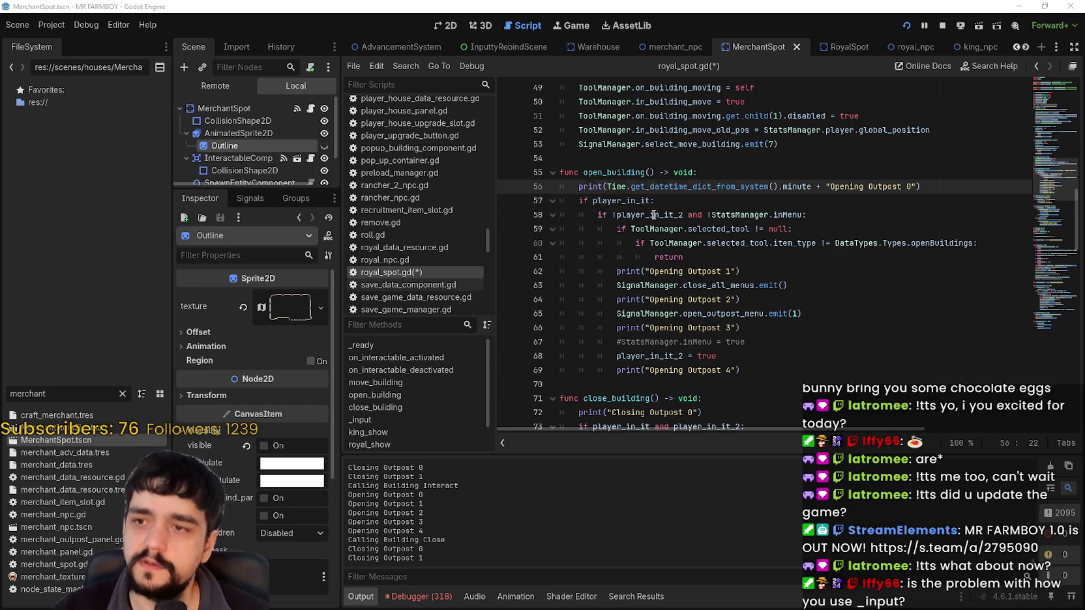
left_click(653, 214)
scroll(679, 339, "down", 2)
scroll(679, 340, "down", 10)
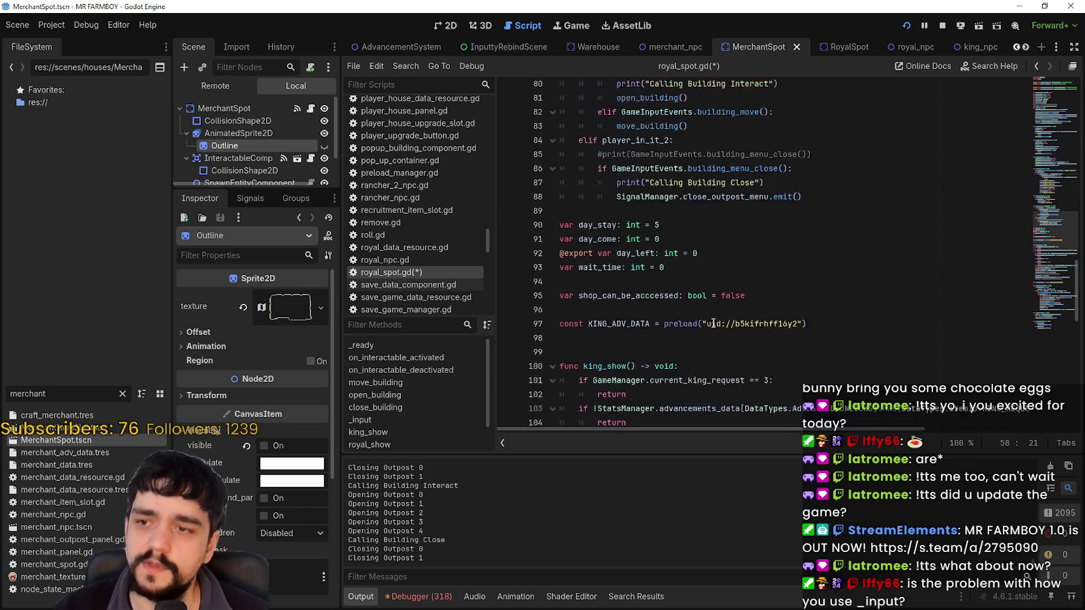
scroll(714, 323, "up", 7)
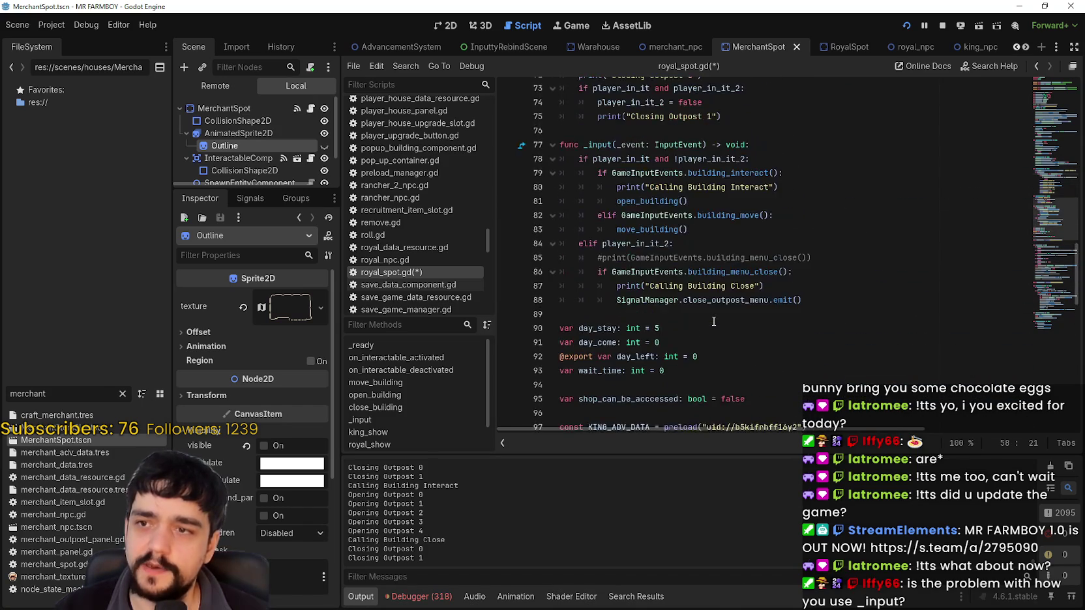
scroll(713, 321, "down", 2)
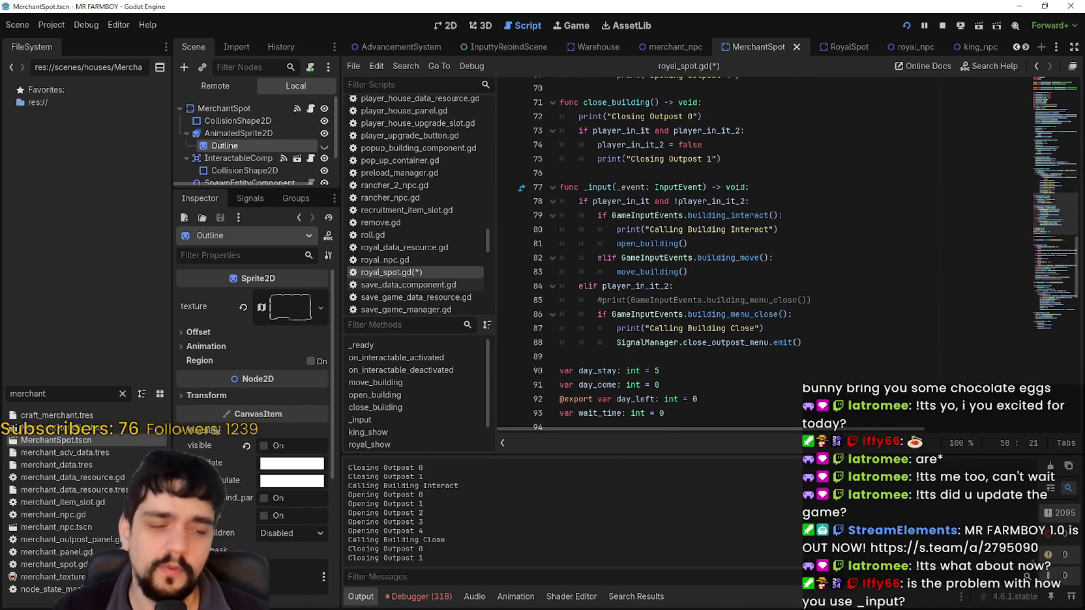
Step: In the running game, open the King's Outpost panel with E and close it with Escape, twice
key("alt+Tab")
key("e")
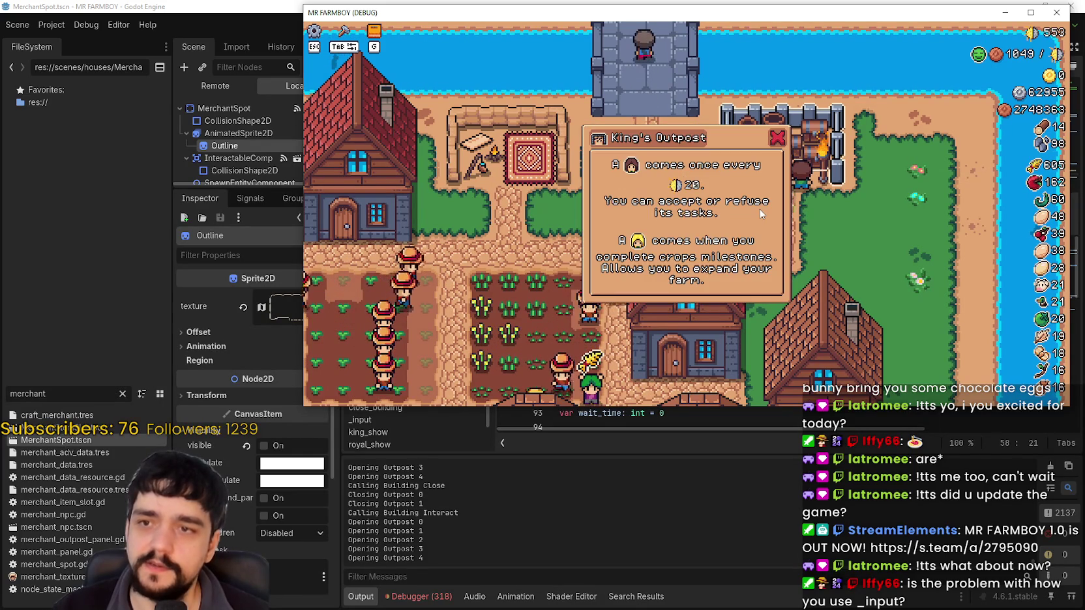
key("Escape")
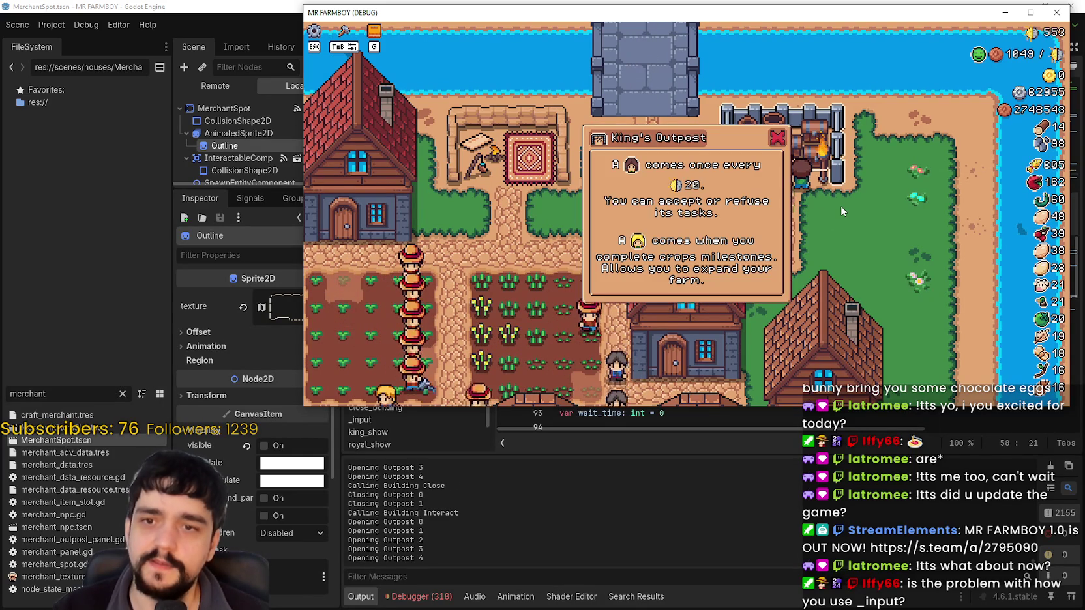
key("e")
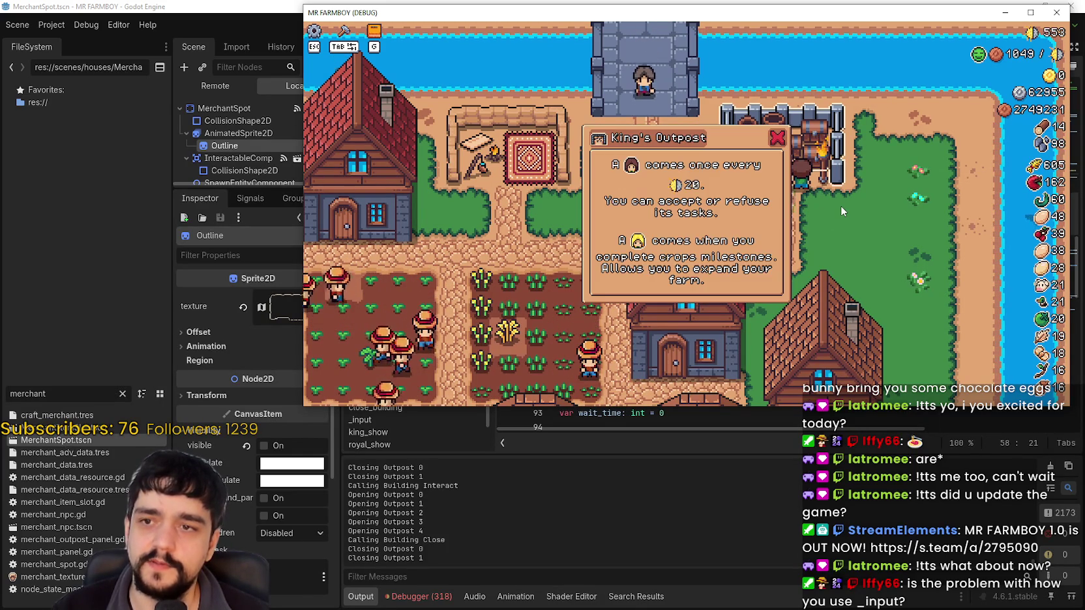
key("Escape")
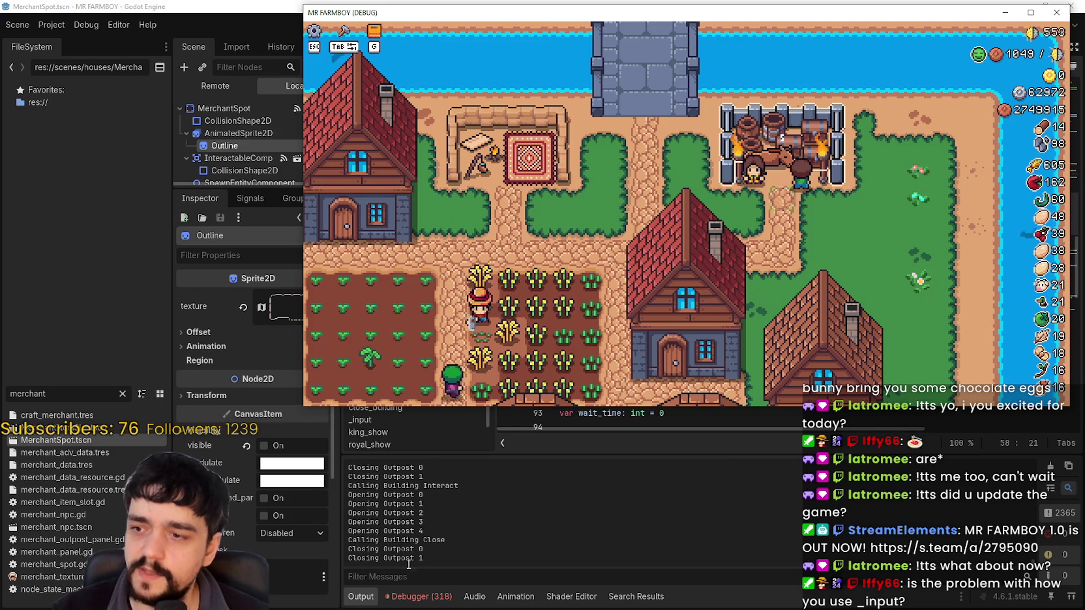
Step: Click the King's Outpost repeatedly, then select the Opening Outpost 0–4 lines in the editor's log
left_click(858, 235)
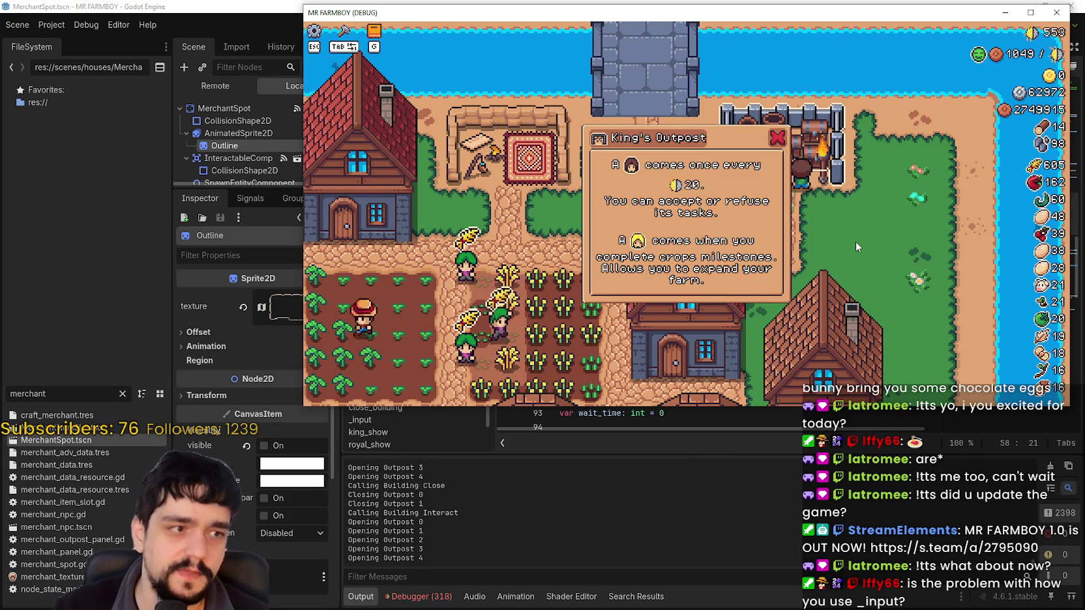
left_click(856, 245)
left_click(854, 243)
left_click(854, 245)
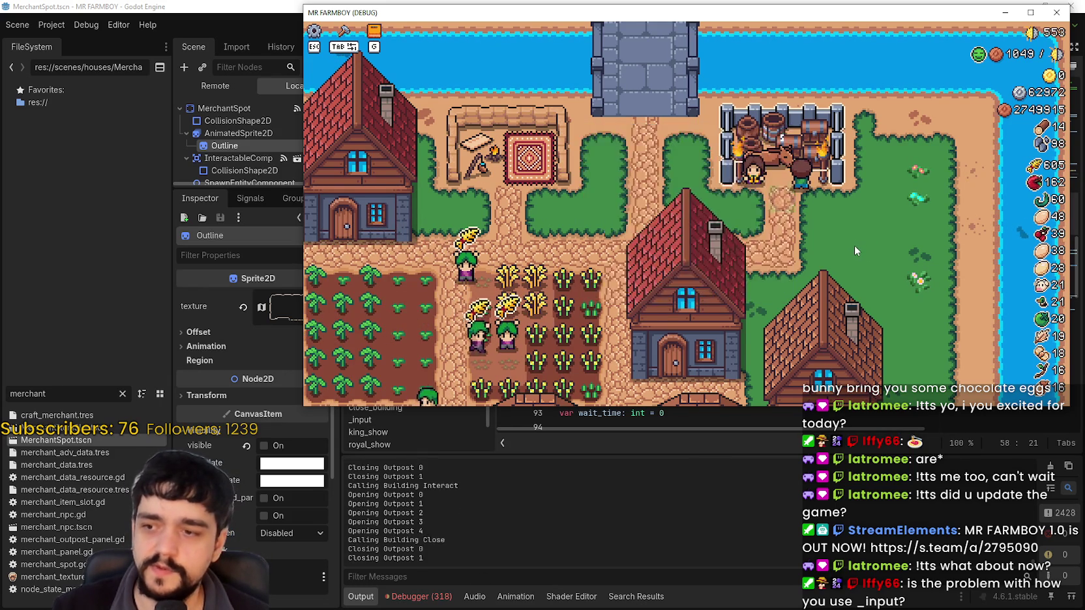
left_click(855, 243)
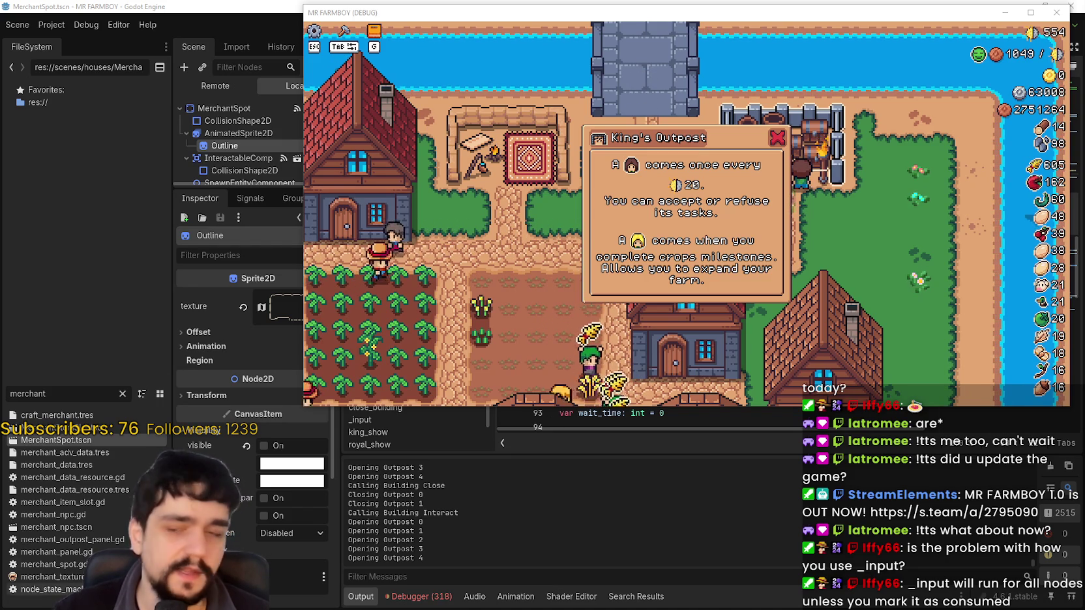
left_click(415, 534)
mouse_move(349, 522)
left_mouse_down()
mouse_move(432, 543)
mouse_move(436, 556)
left_mouse_up()
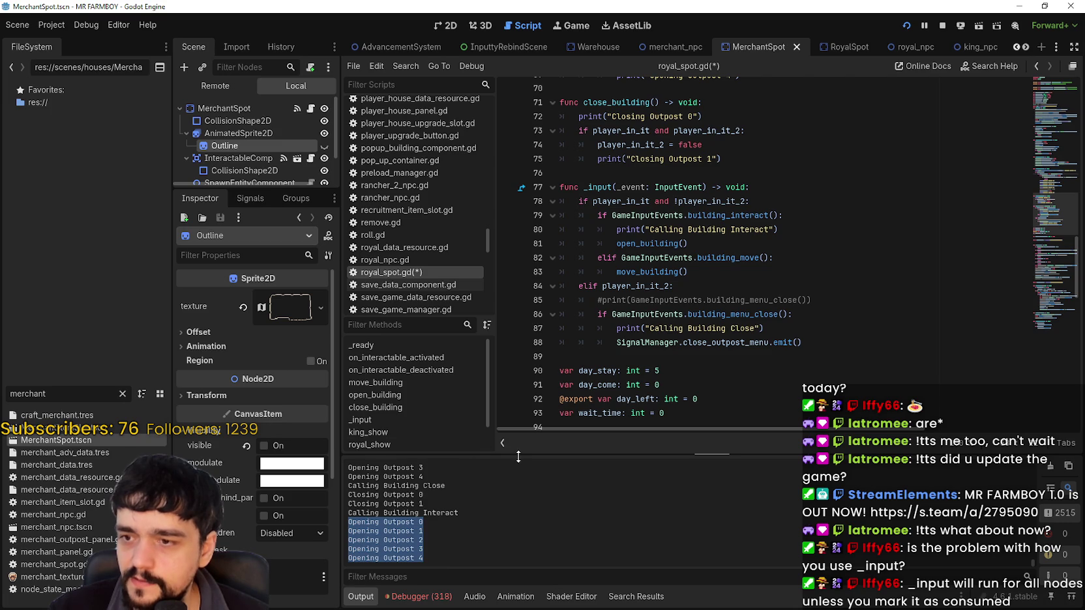
Step: Enlarge the output log and select the latest and earlier Opening Outpost 0–4 blocks
left_click_drag(518, 457, 526, 283)
left_click(370, 526)
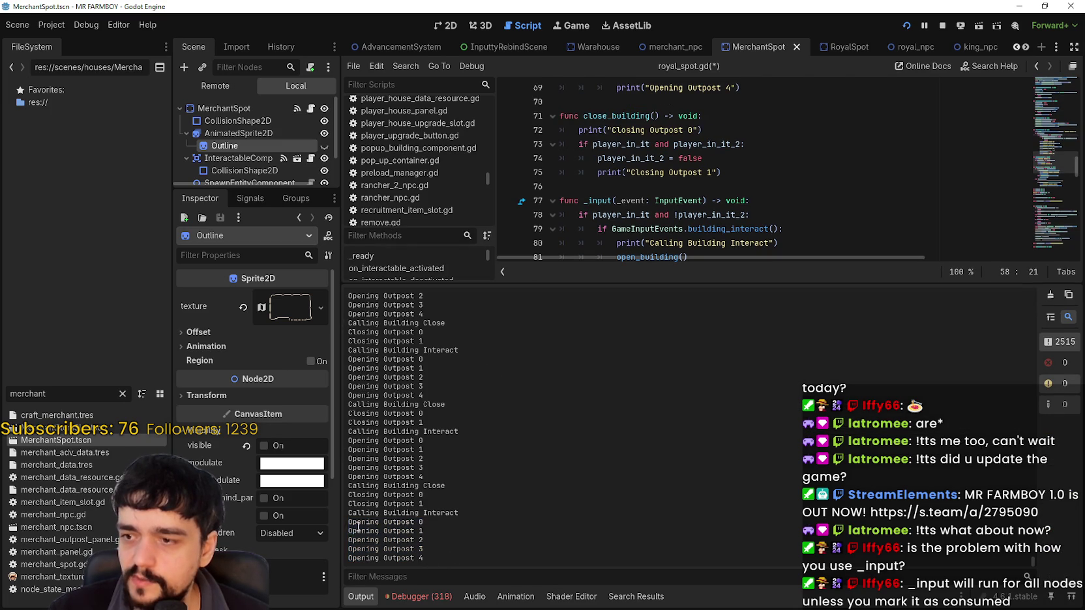
left_click_drag(349, 523, 432, 559)
left_click_drag(425, 476, 349, 445)
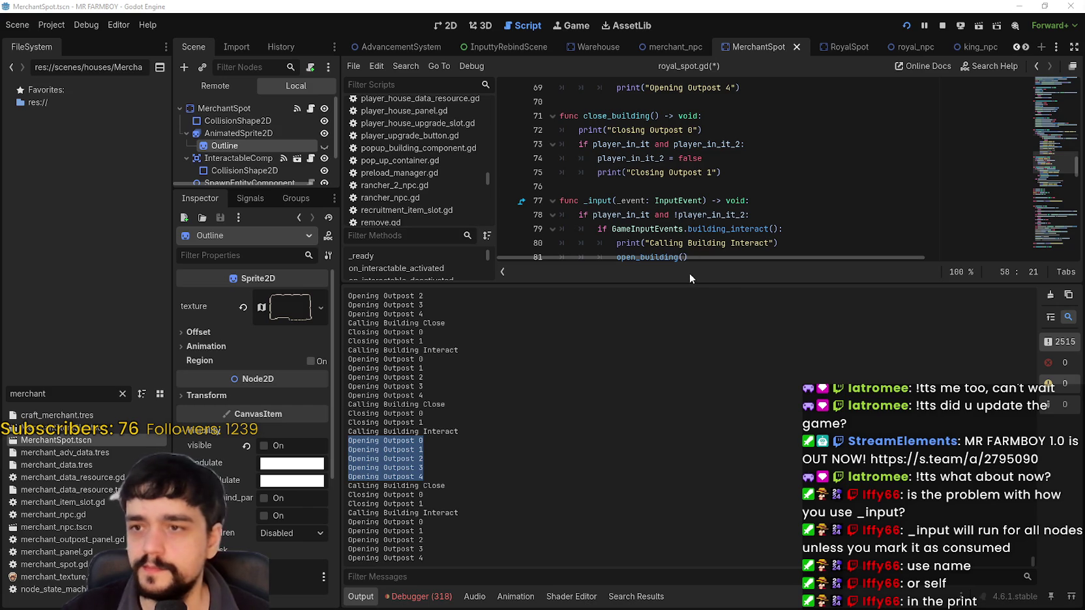
Step: Replace the minute call on line 56 with Time.get_time_string_from_system() and save
left_click_drag(693, 281, 706, 463)
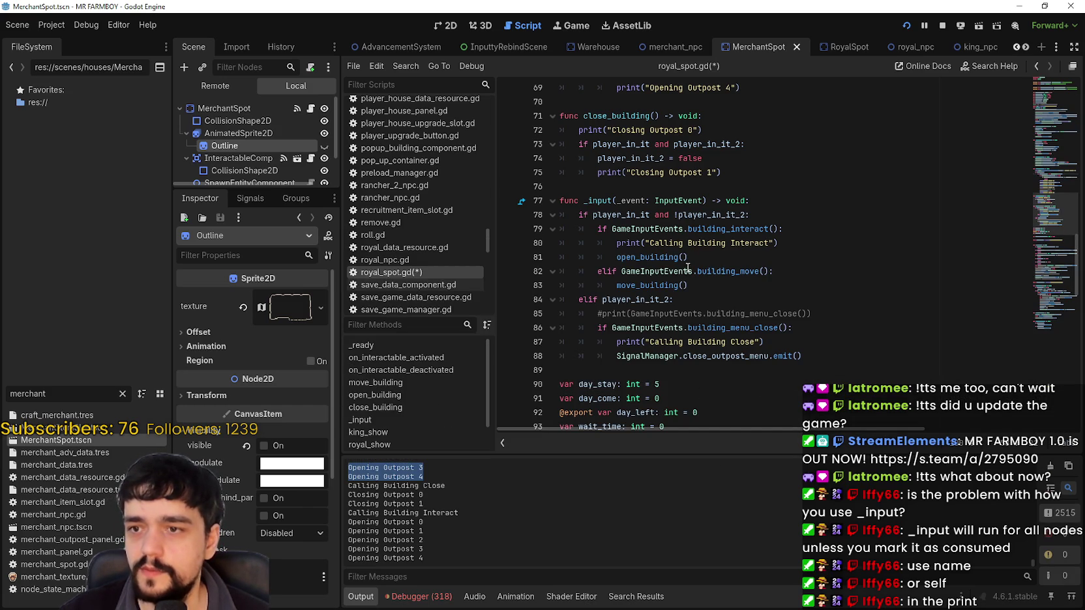
scroll(690, 225, "up", 4)
left_click(629, 265)
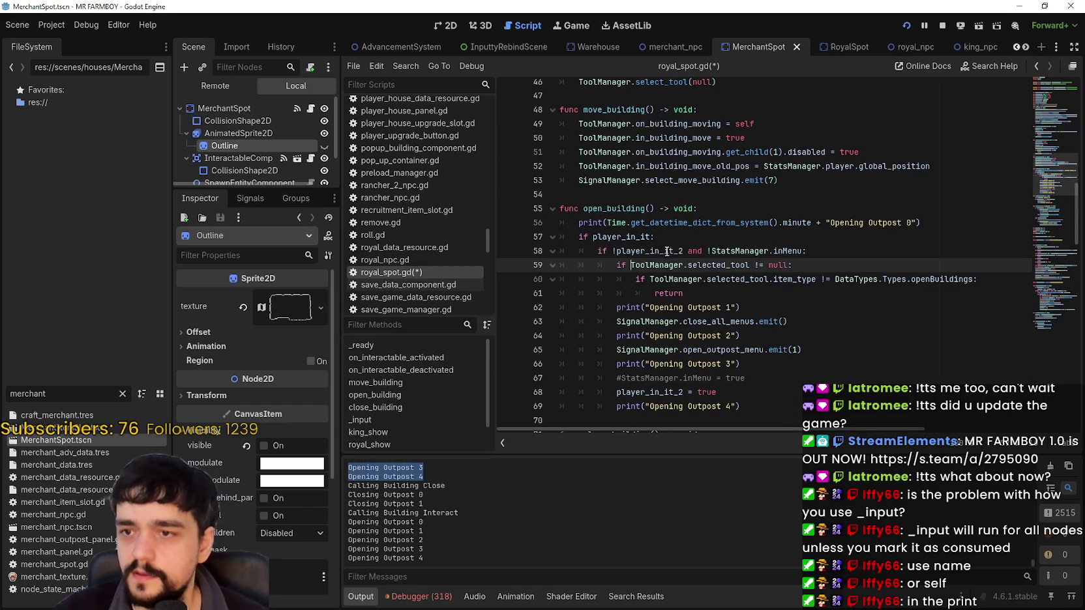
scroll(717, 248, "down", 1)
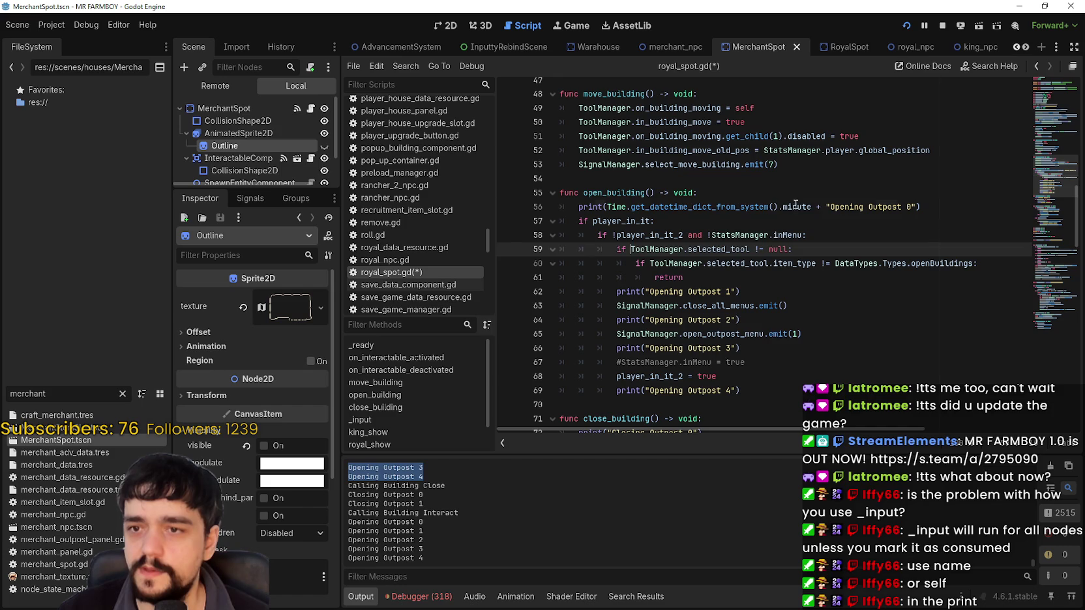
mouse_move(795, 206)
left_mouse_down()
mouse_move(635, 206)
mouse_move(813, 207)
left_mouse_up()
type("get_time_string_from_system")
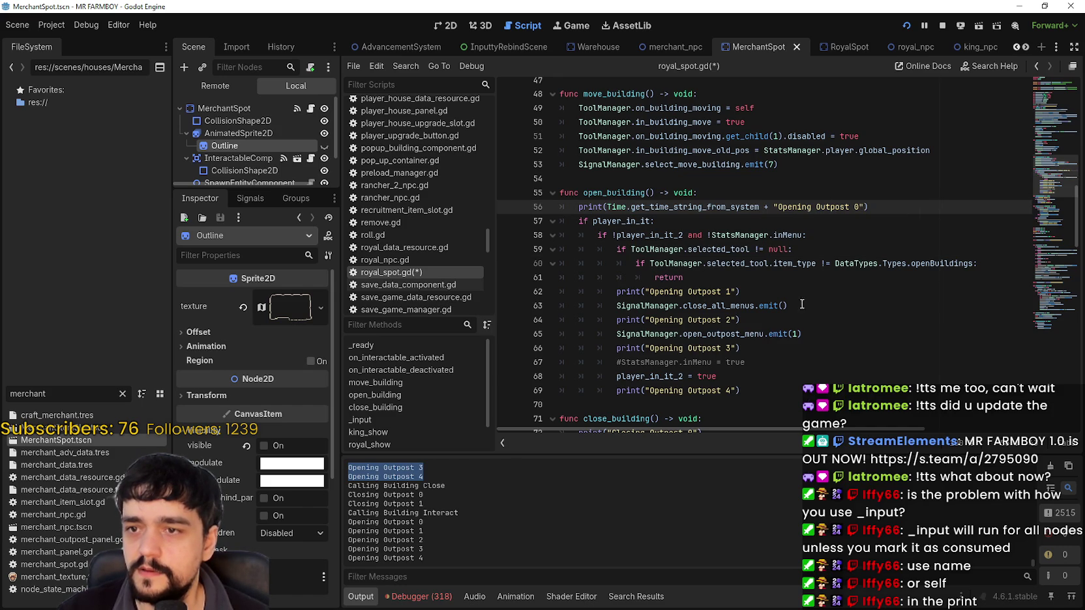
type("()")
key("Down")
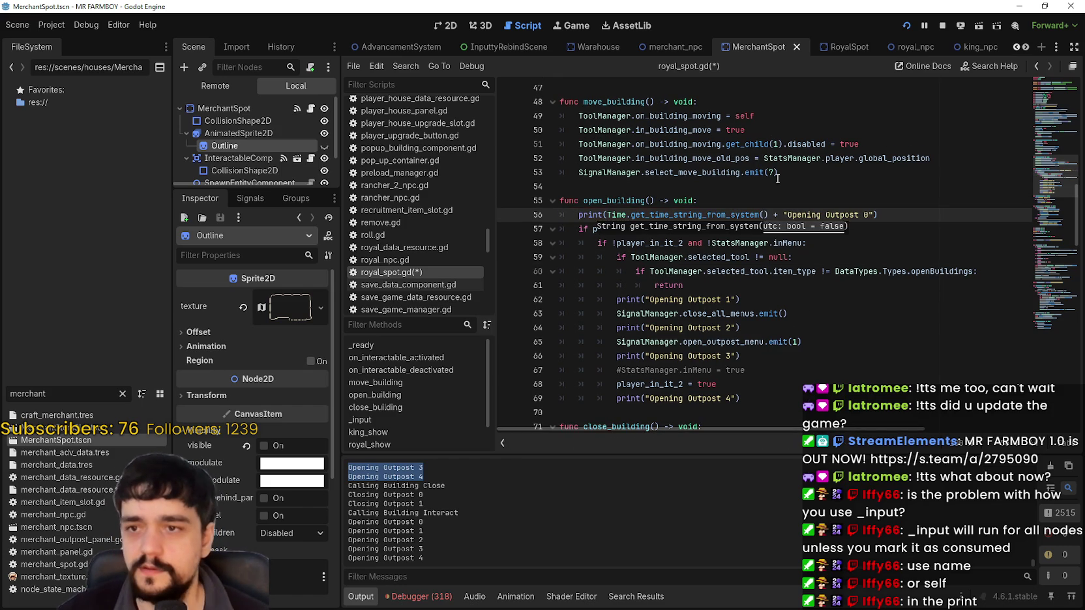
left_click(788, 215)
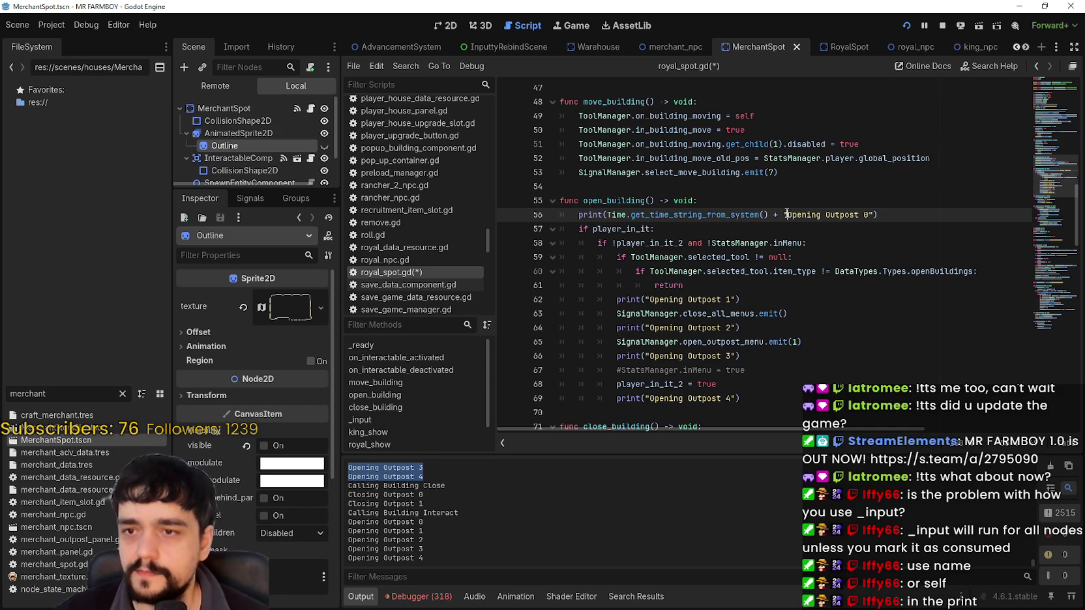
type("-")
left_click(843, 236)
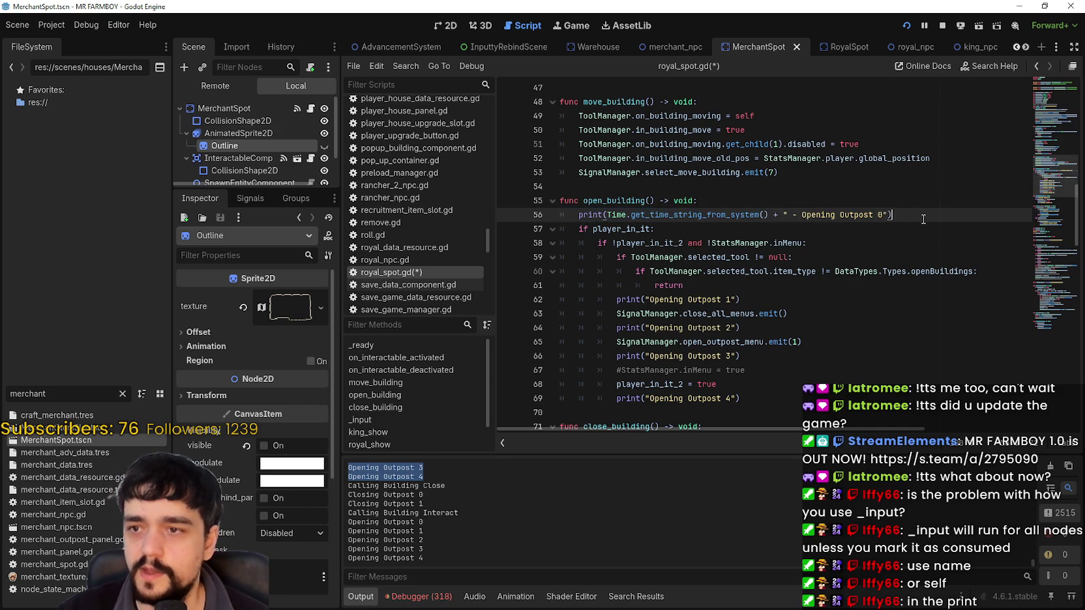
left_click_drag(630, 214, 892, 215)
left_click(825, 217)
key("ctrl+s")
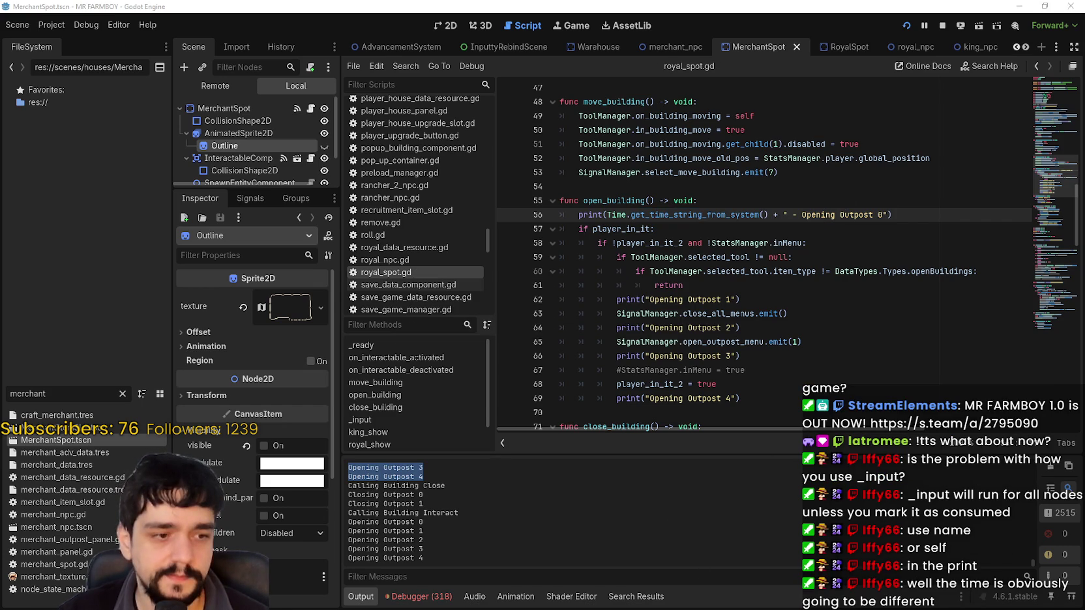
Step: Close and reopen the King's Outpost panel in the running game, then return to the editor
key("alt+Tab")
left_click(859, 182)
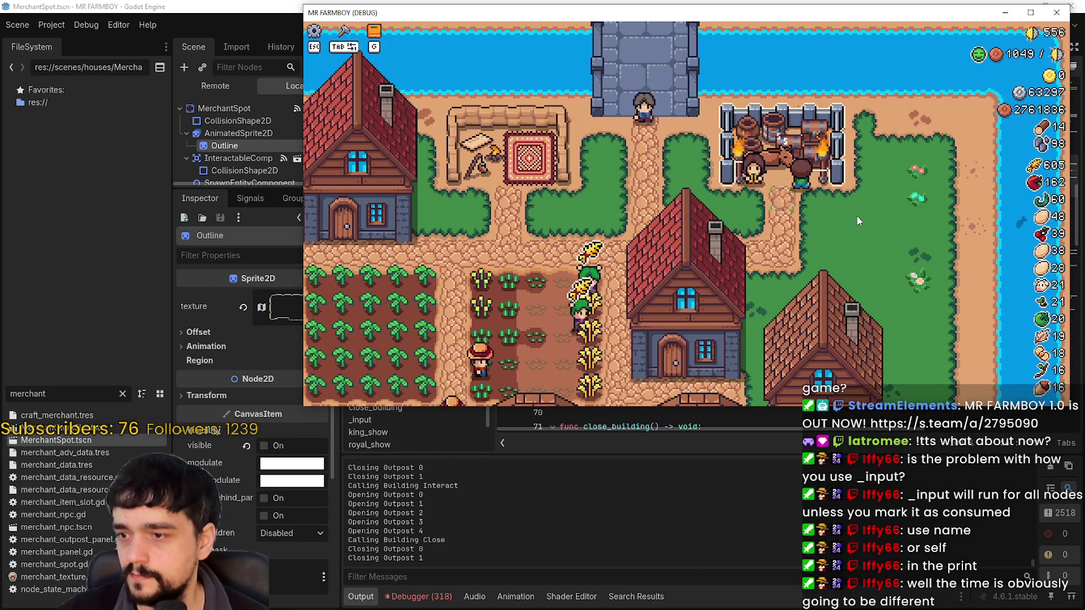
left_click(857, 218)
key("alt+Tab")
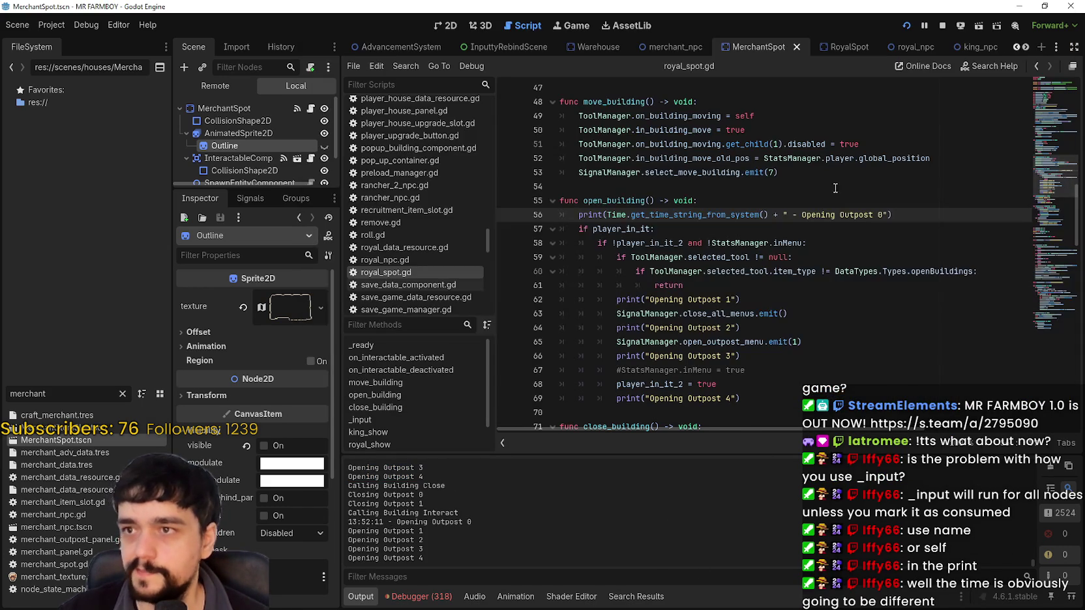
Step: Select the timestamp expression on line 56 to copy it
left_click_drag(914, 213, 579, 215)
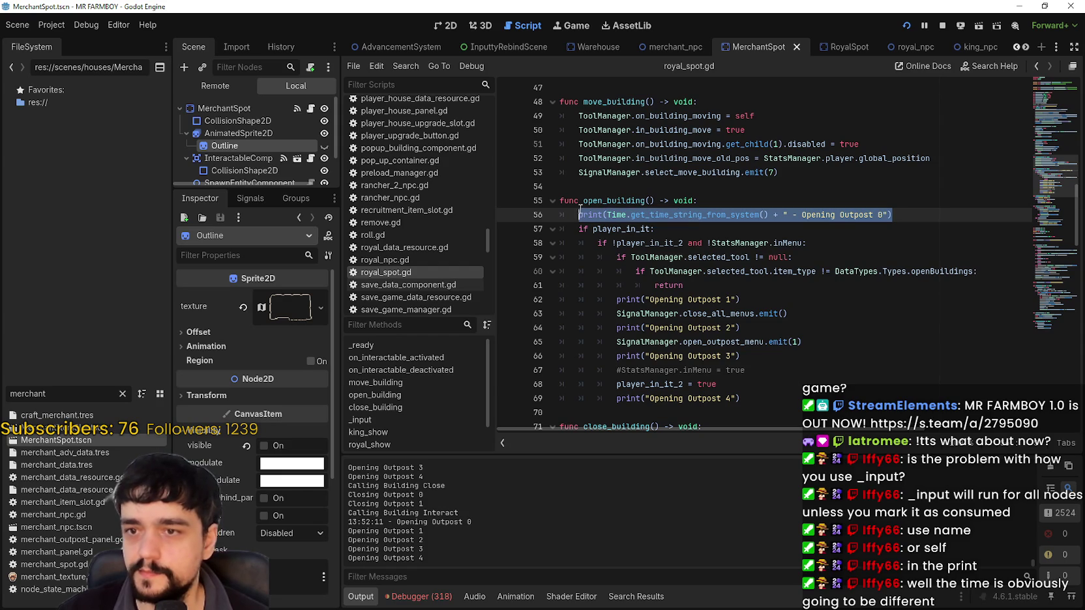
left_click(598, 201)
left_click(793, 215)
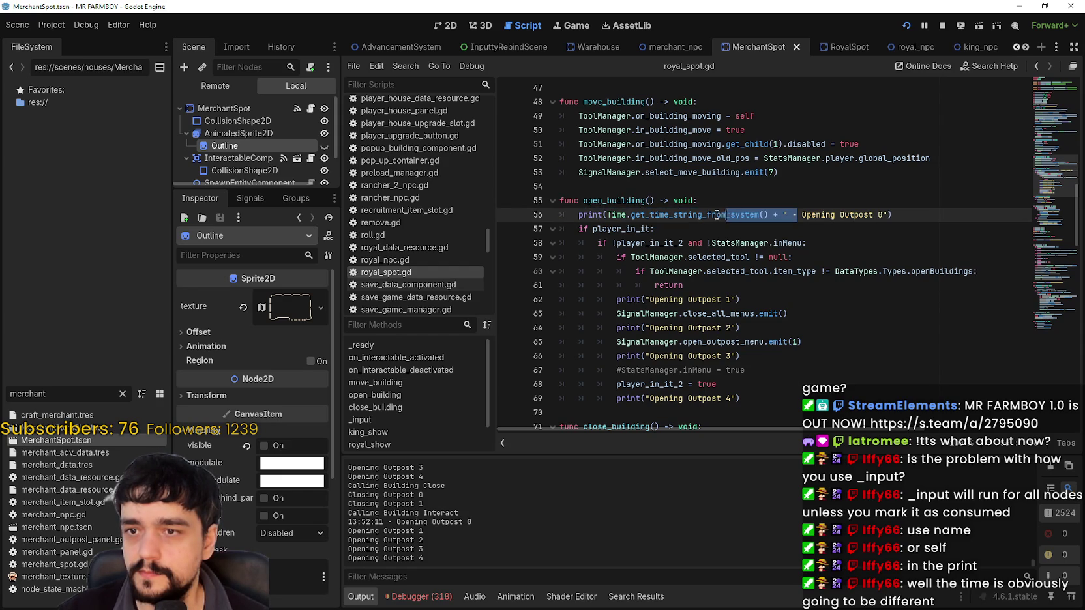
left_click(610, 215)
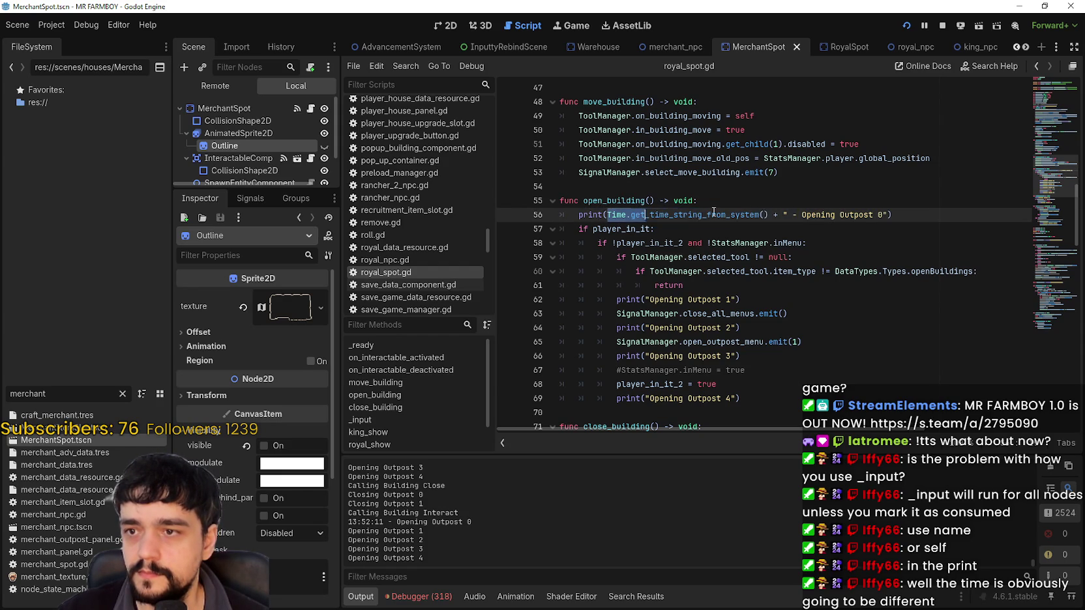
left_click_drag(713, 212, 784, 215)
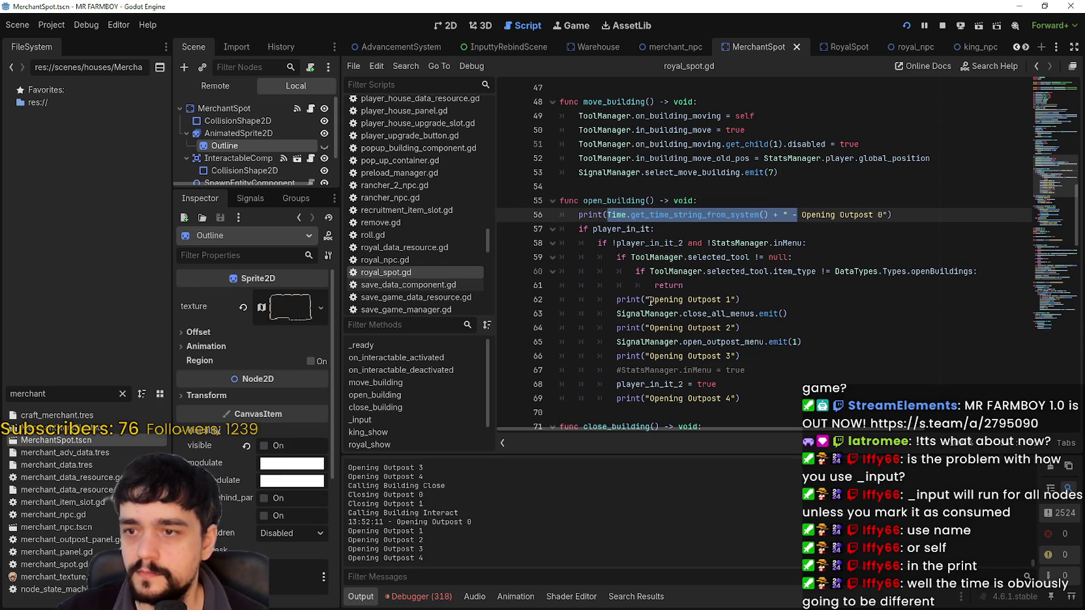
Step: Paste the timestamp into the Opening Outpost 1, 2, 3 and 4 prints
left_click(646, 300)
type("Time.get_time_string_from_system() + \" -")
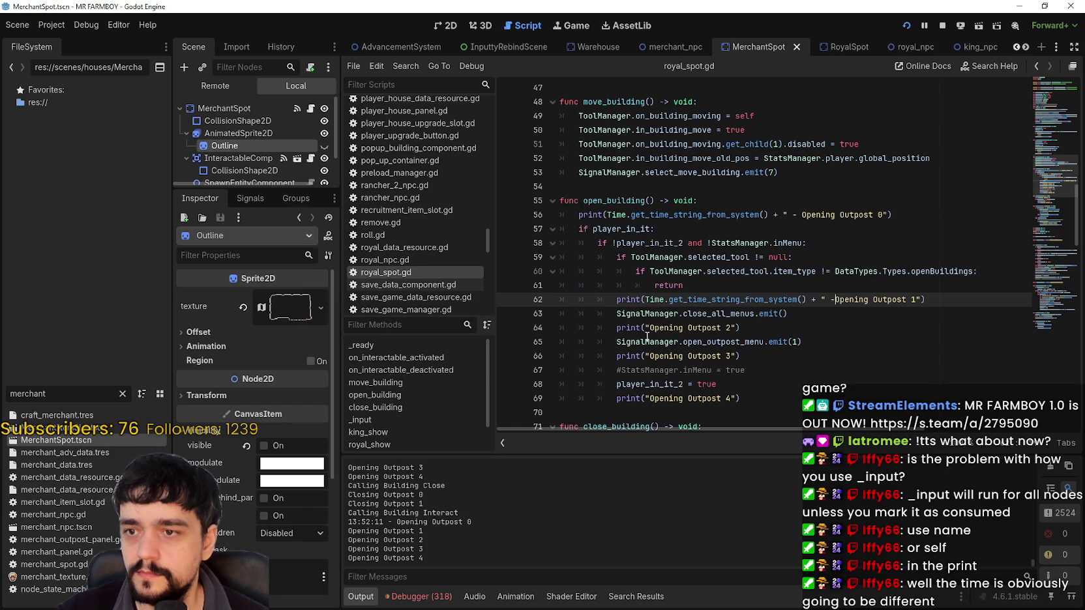
left_click(650, 328)
type("Time.get_time_string_from_system() + \" -")
left_click(645, 356)
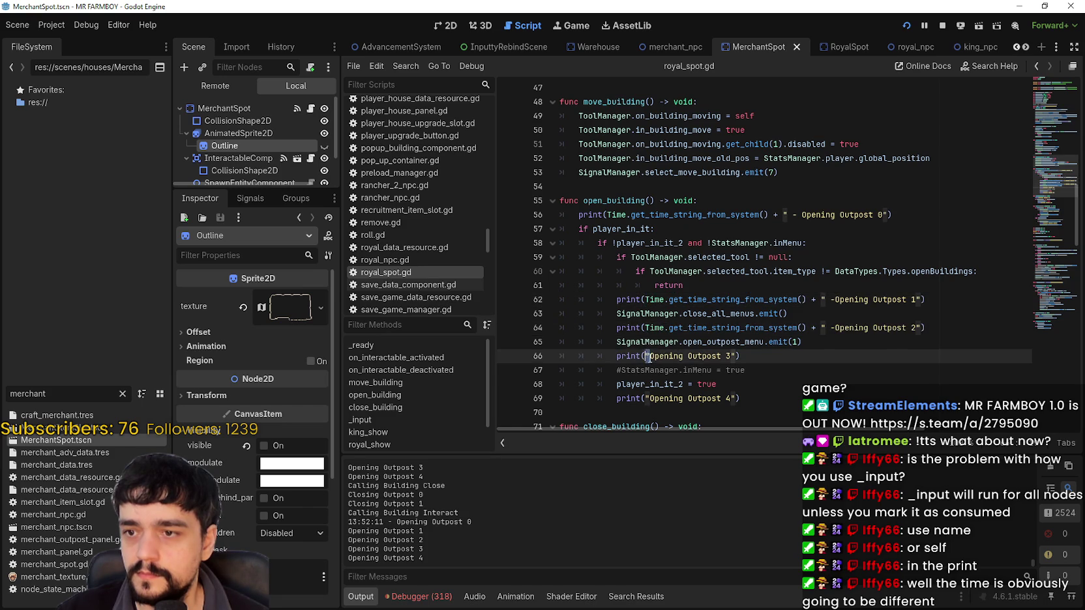
type("Time.get_time_string_from_system() + \" -")
scroll(654, 300, "down", 3)
left_click(646, 271)
type("Time.get_time_string_from_system() + \" -")
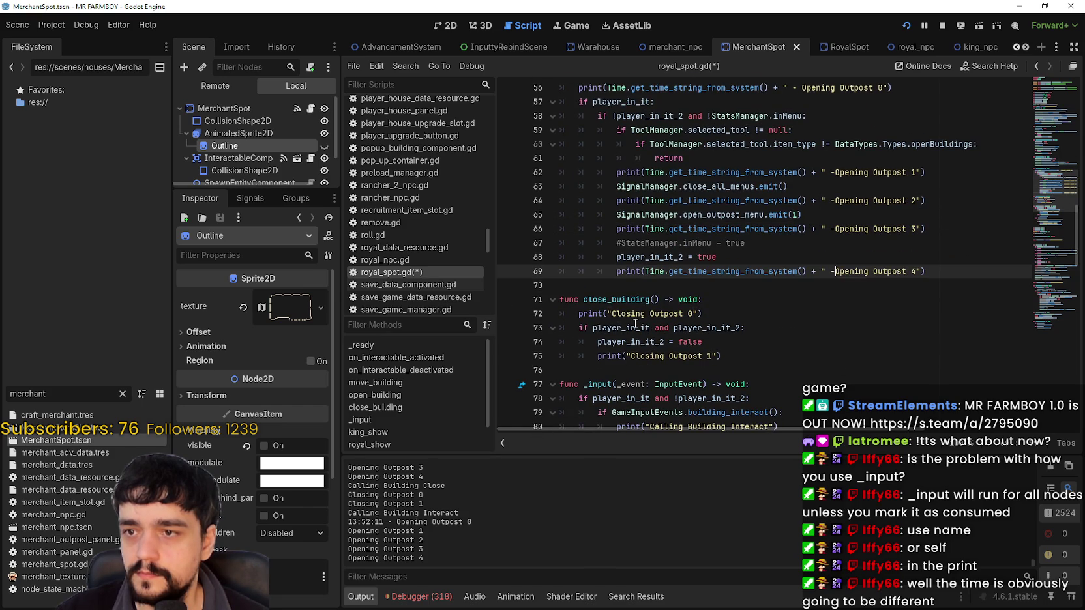
Step: Paste the timestamp into the Closing Outpost 0 and 1 prints
left_click(613, 315)
key("ctrl+v")
left_click(628, 356)
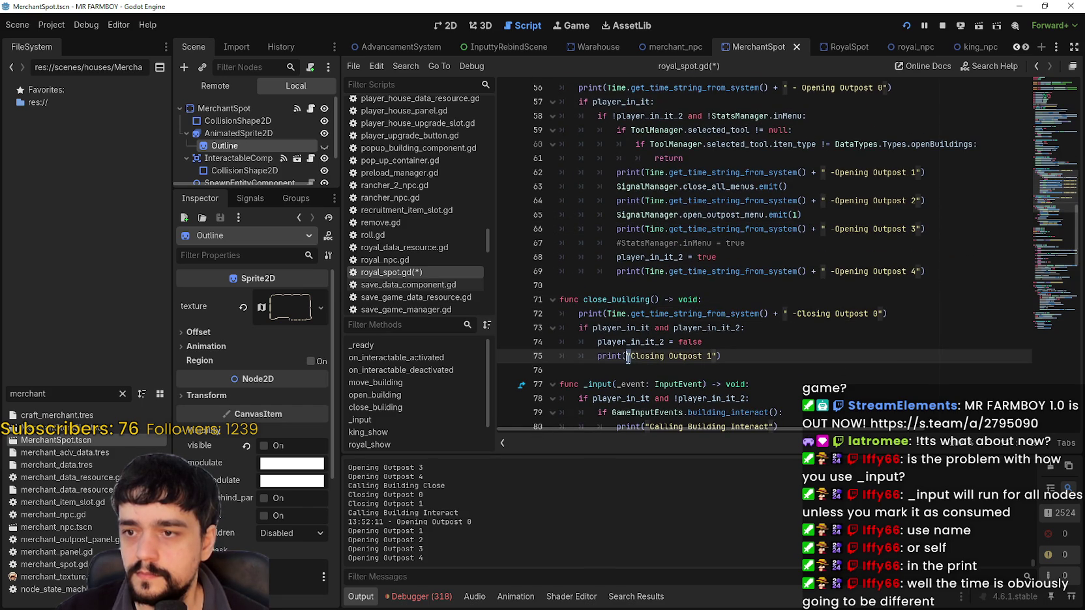
type("Time.get_time_string_from_system() + \" -")
Step: Timestamp the Calling Building Interact and Calling Building Close prints in _input, then save
scroll(638, 358, "down", 1)
scroll(650, 290, "down", 4)
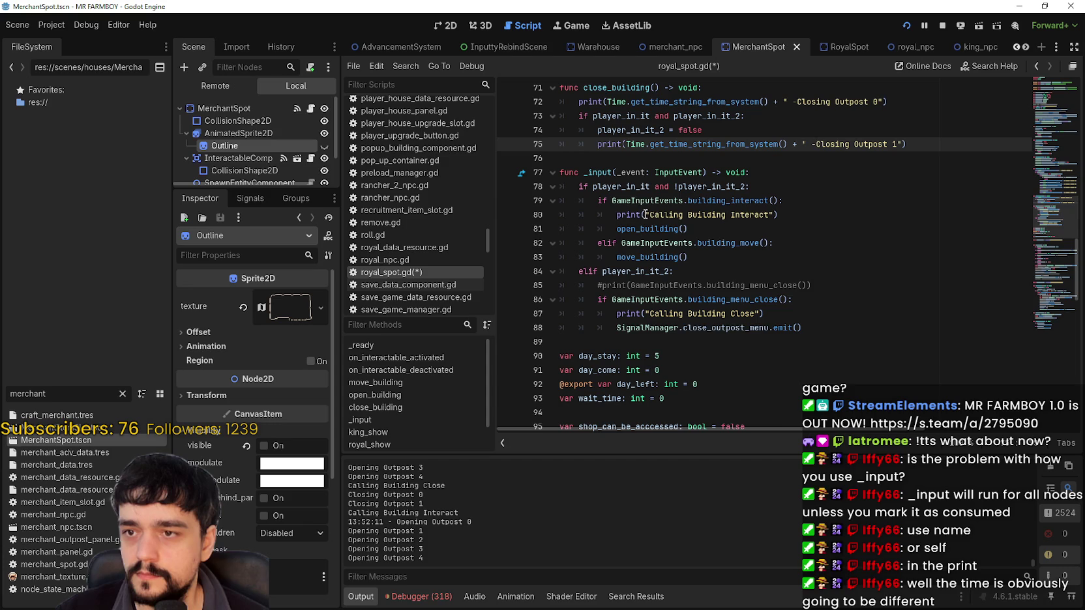
left_click(645, 214)
type("Time.get_time_string_from_system() + \" -")
left_click(647, 313)
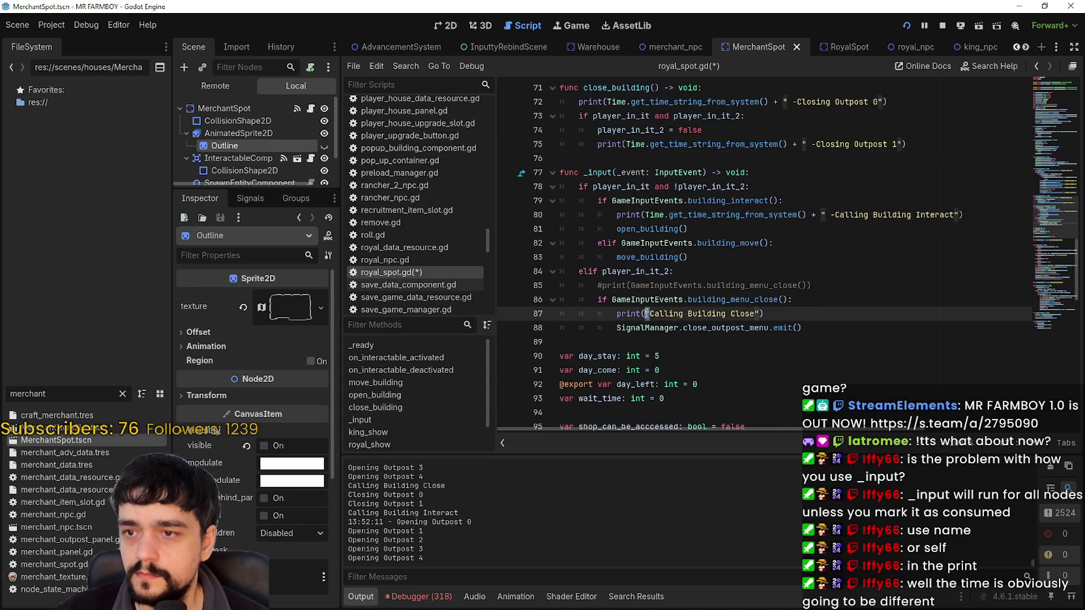
type("Time.get_time_string_from_system() + \" -")
scroll(688, 341, "up", 9)
scroll(687, 342, "down", 4)
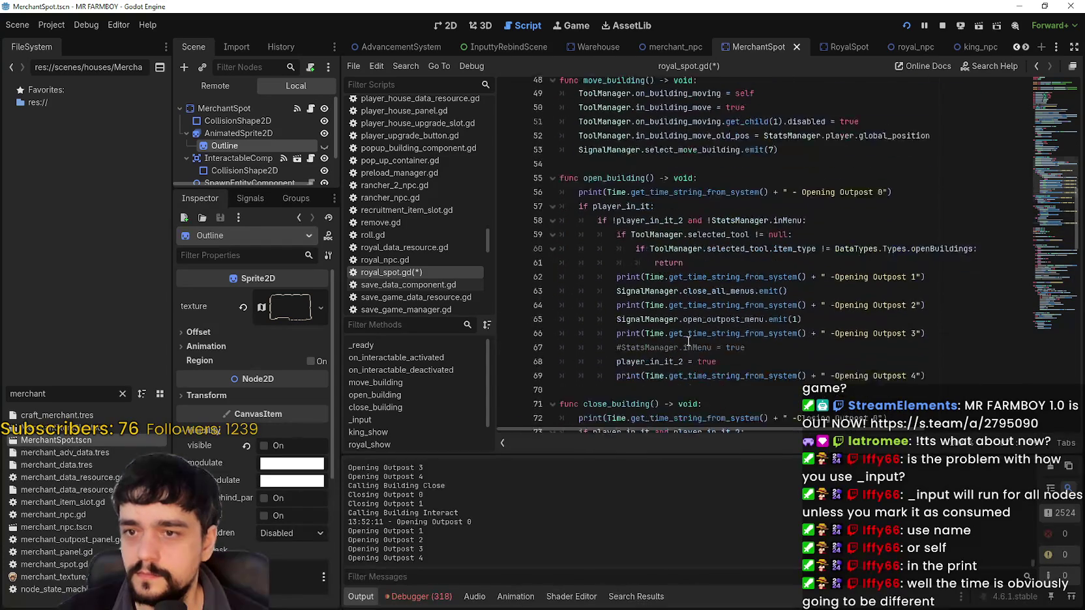
left_click(713, 301)
key("ctrl+s")
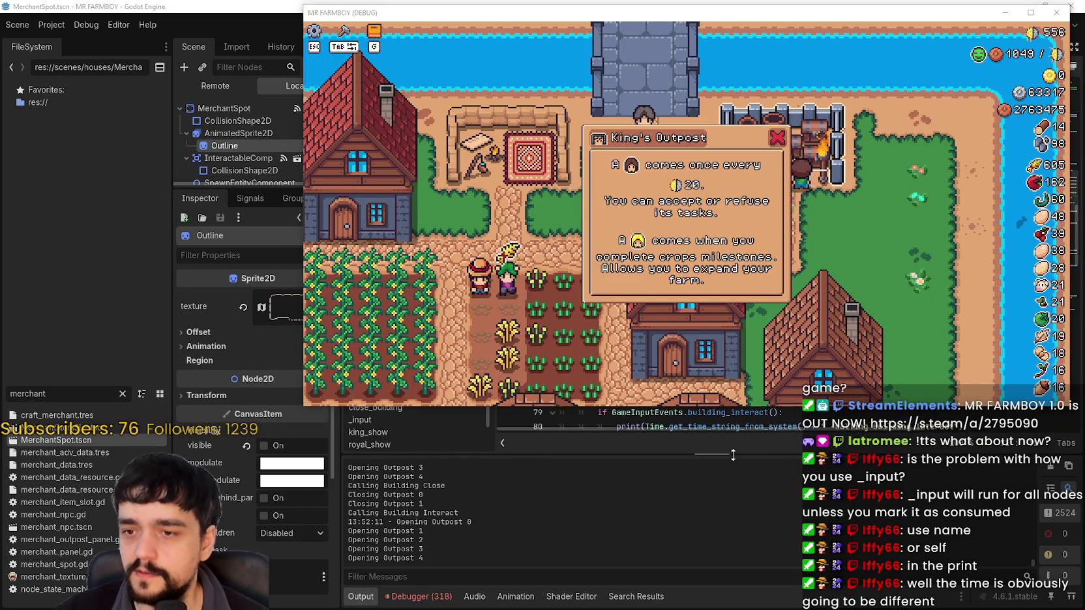
Step: Enlarge the output log, then interact with the King's Outpost in the running game to open its panel
left_click_drag(736, 450, 729, 263)
left_click(699, 422)
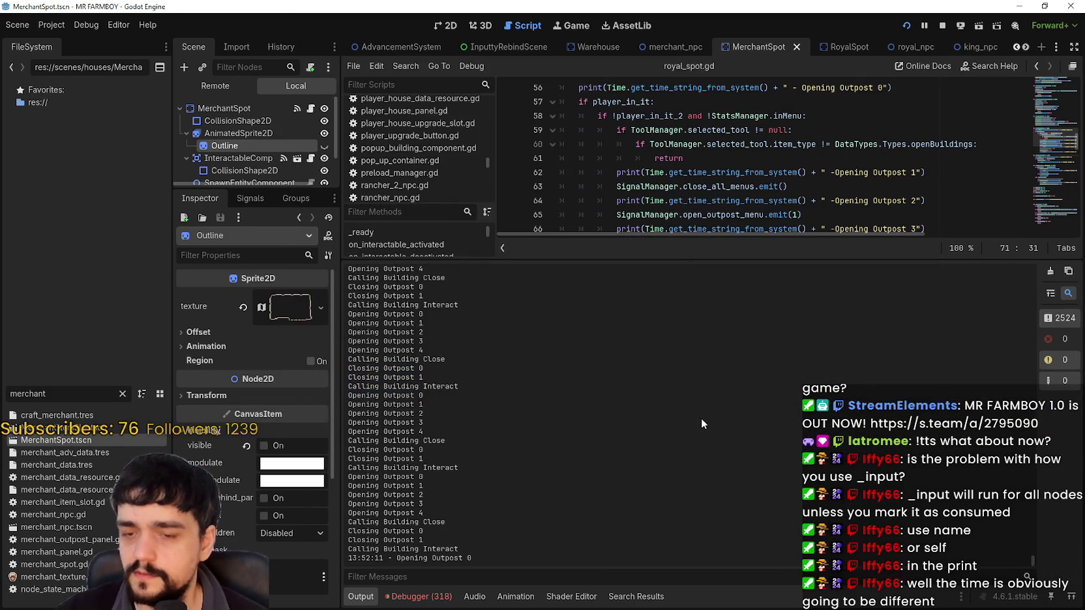
scroll(701, 418, "up", 2)
key("alt+Tab")
key("Escape")
left_click(844, 189)
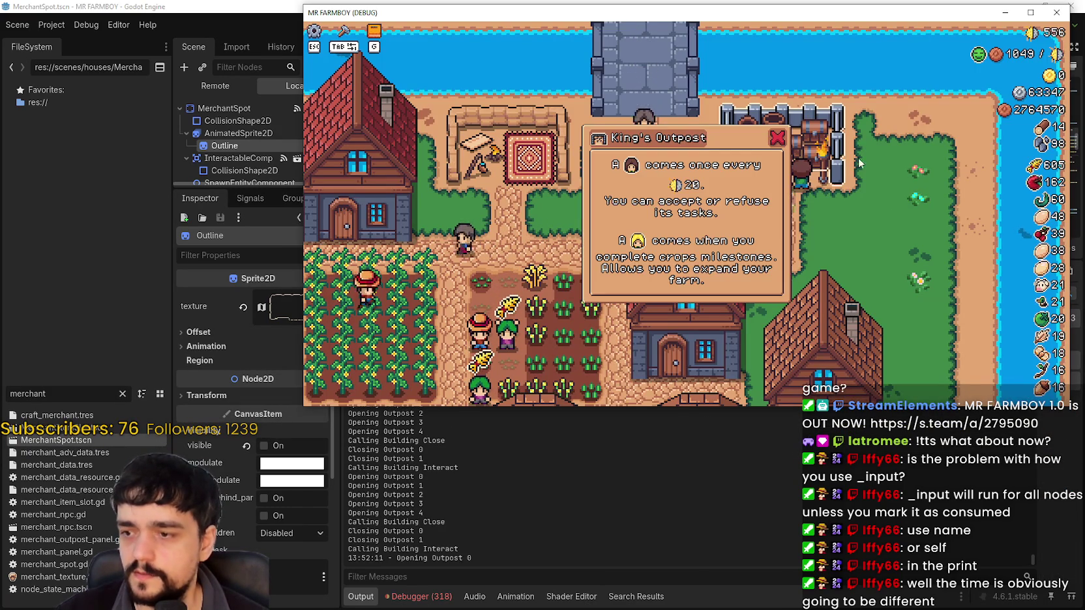
left_click(858, 123)
left_click(858, 123)
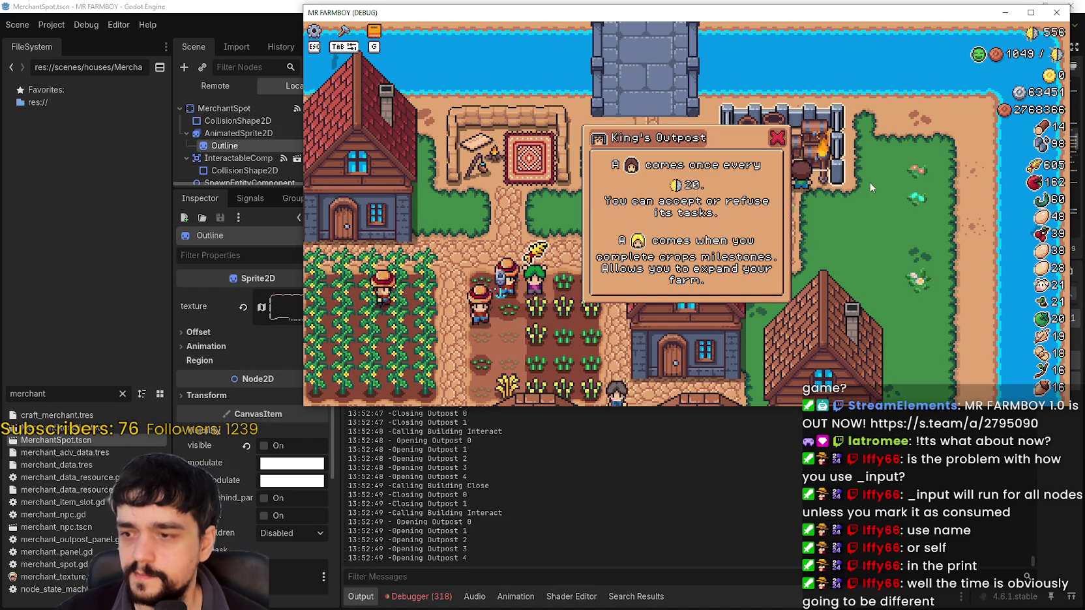
left_click(871, 199)
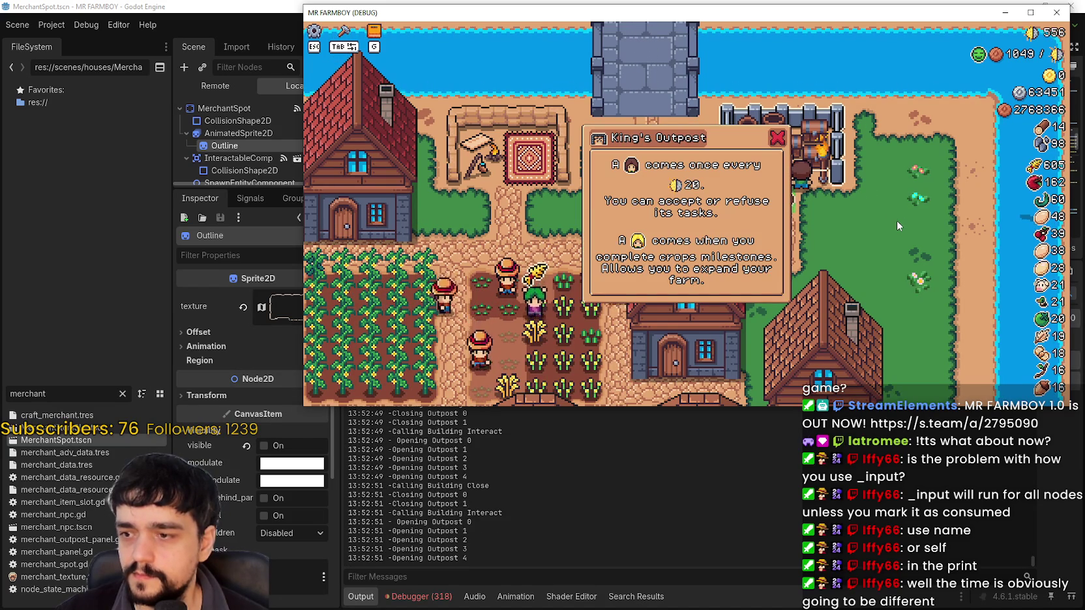
Step: Keep clicking the King's Outpost to reproduce the panel closing and reopening
left_click(830, 210)
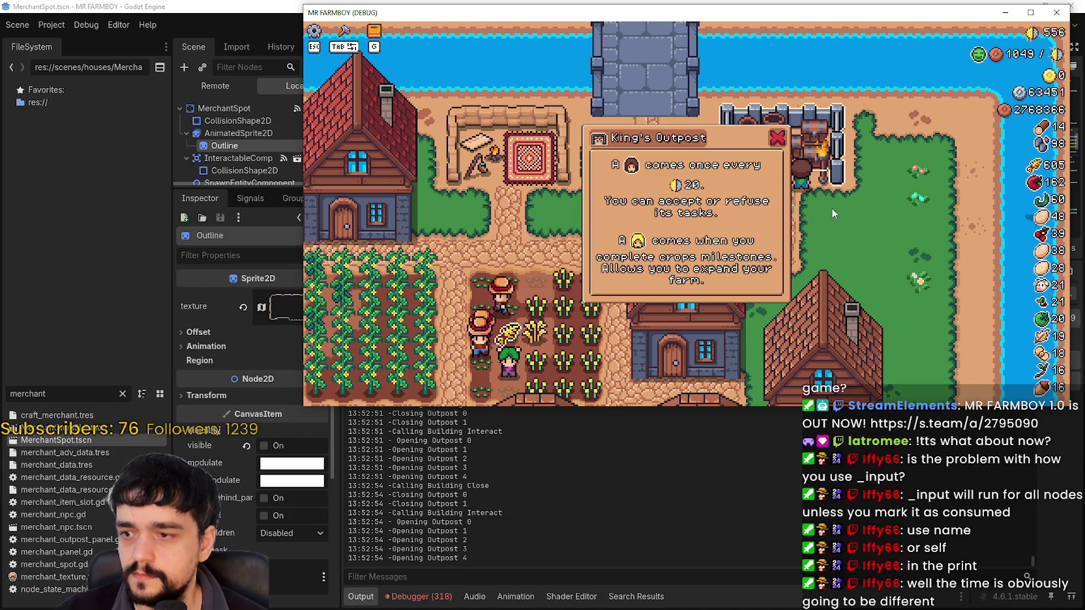
left_click(832, 208)
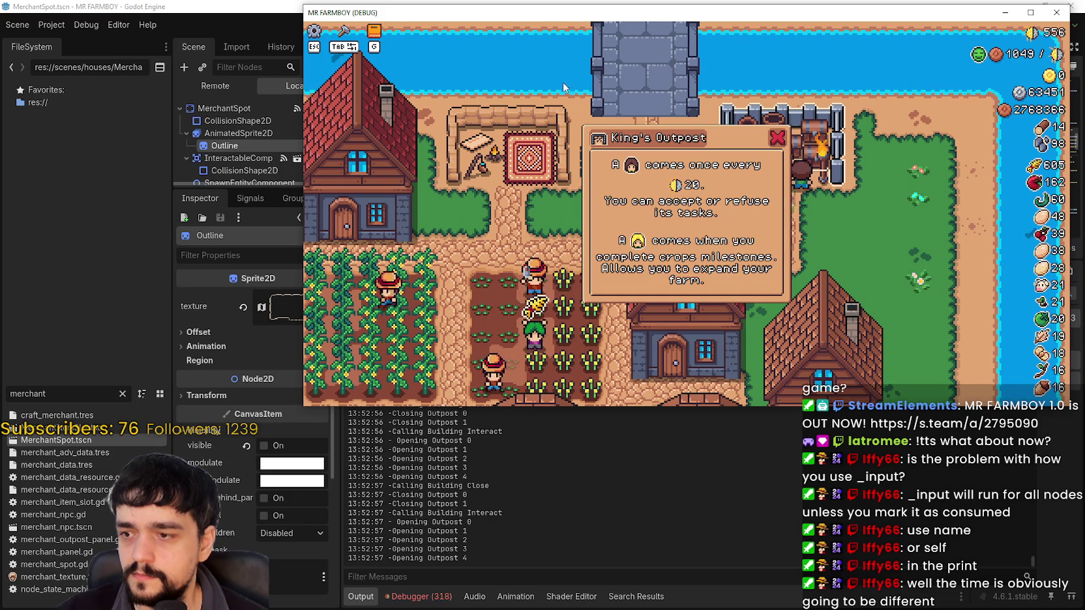
left_click(728, 355)
left_click(728, 355)
left_click(728, 355)
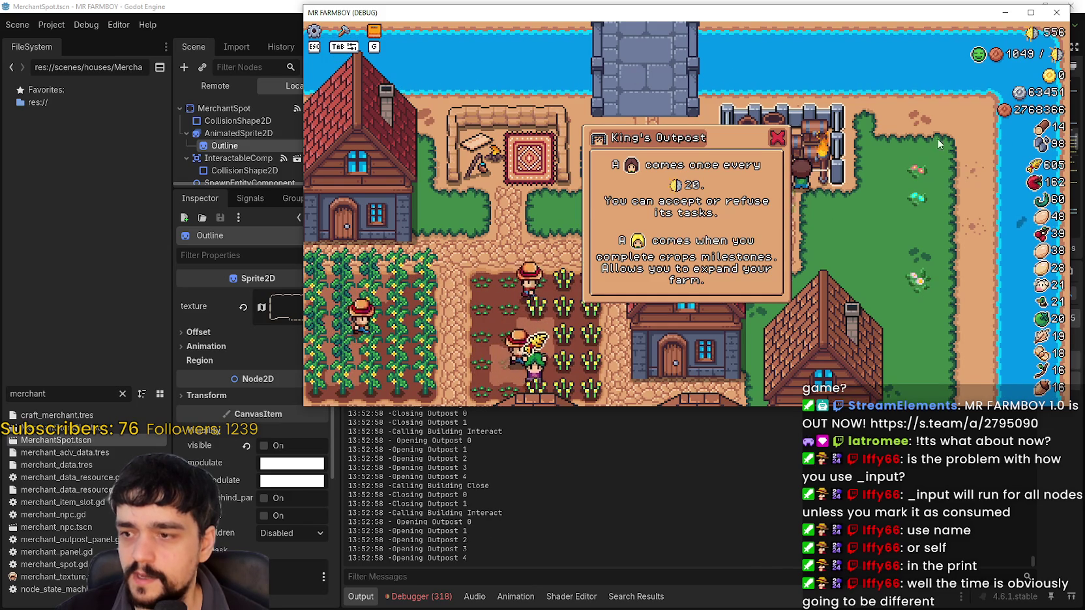
left_click(505, 187)
left_click(651, 323)
left_click(651, 323)
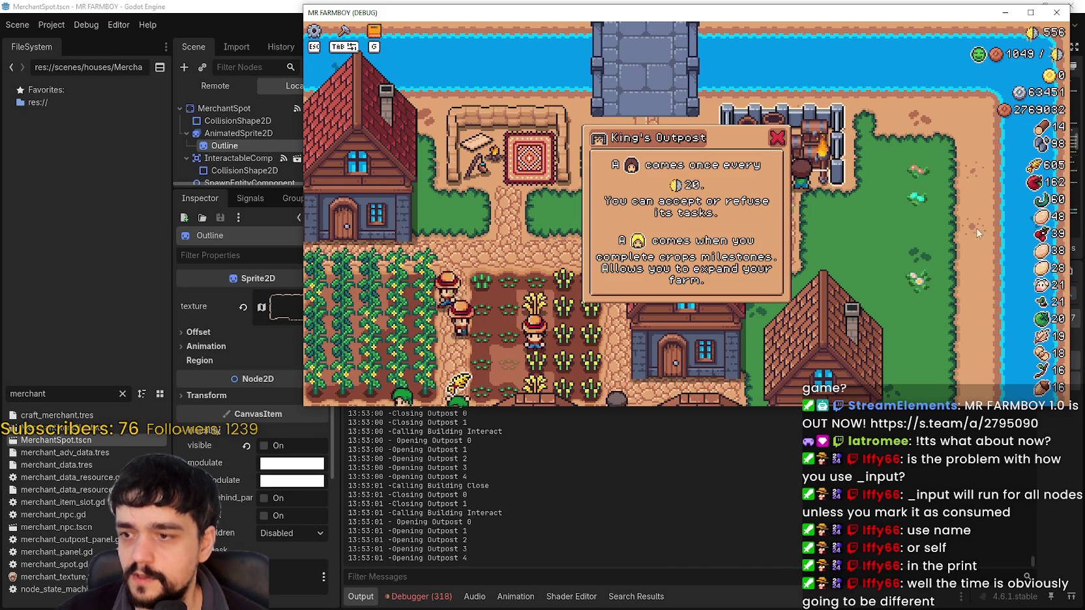
left_click(593, 340)
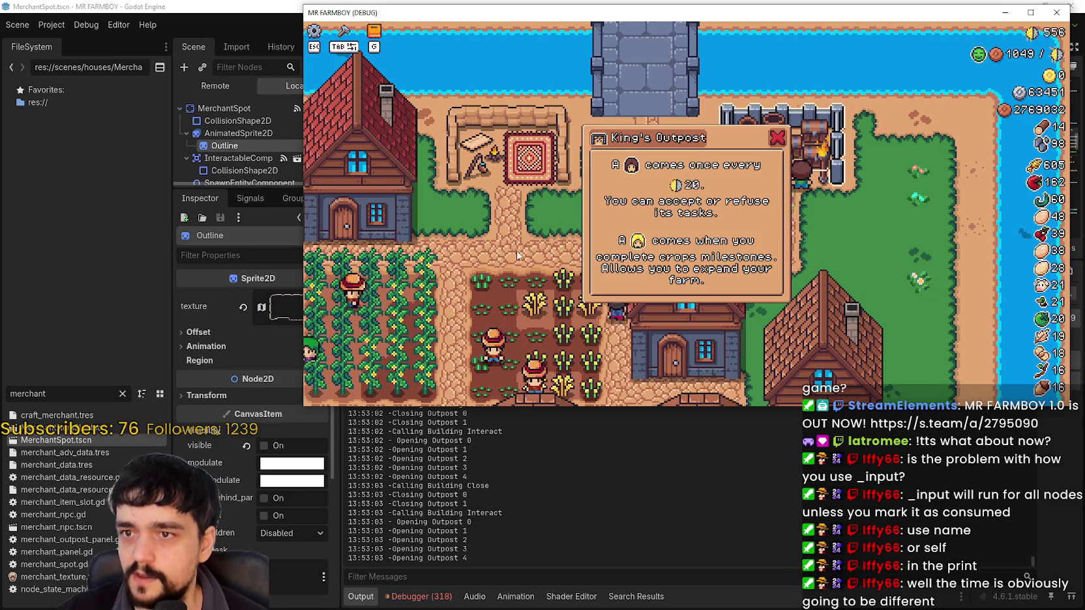
left_click(440, 166)
left_click(441, 166)
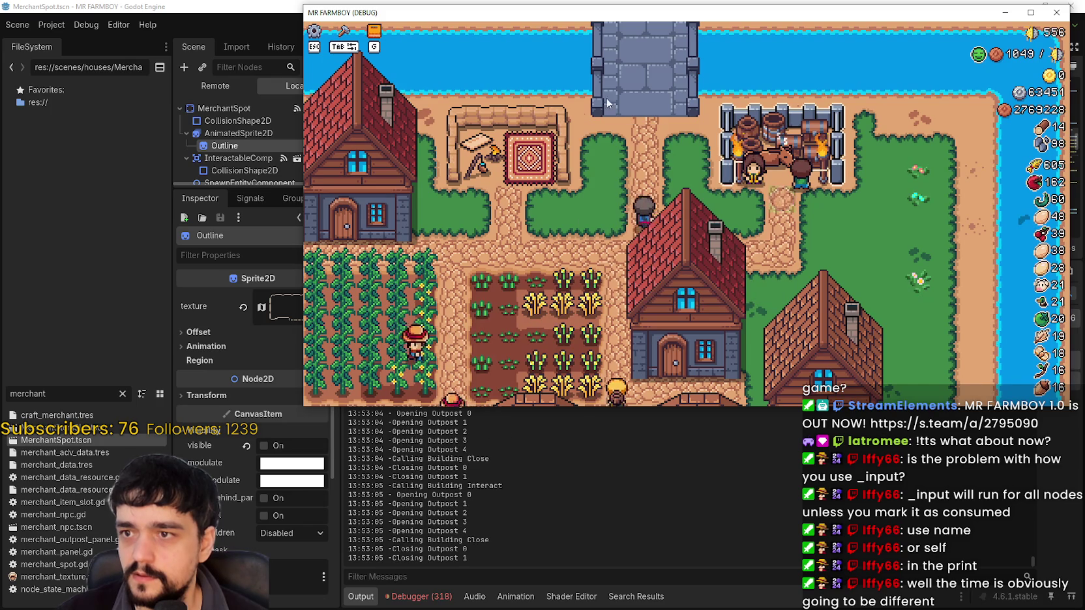
left_click(504, 152)
left_click(909, 199)
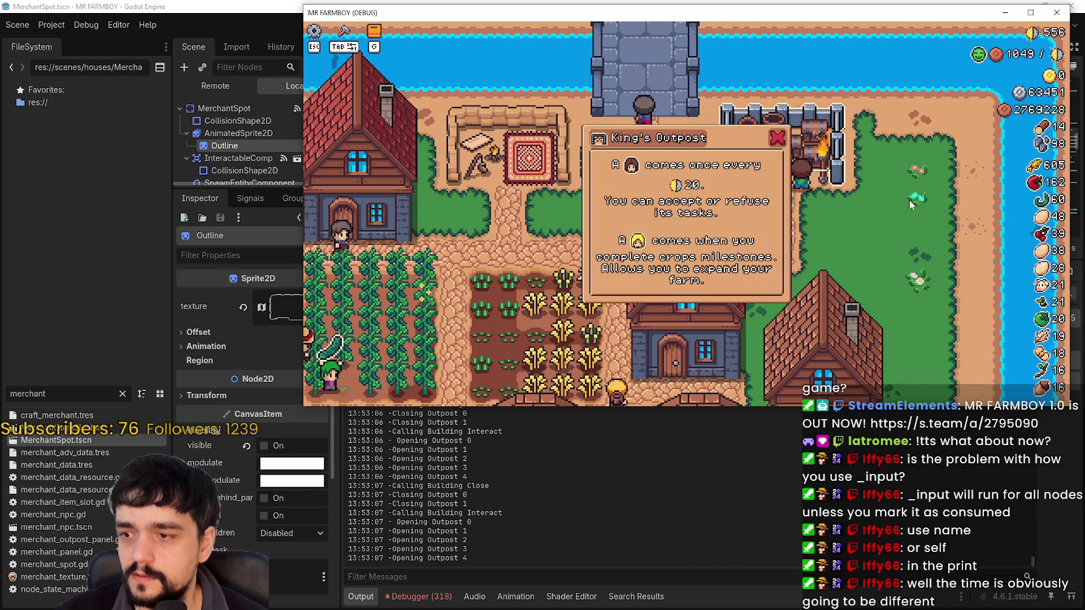
left_click(901, 262)
Step: Stop the game with F8, enlarge the script editor and scroll to func _input
key("F8")
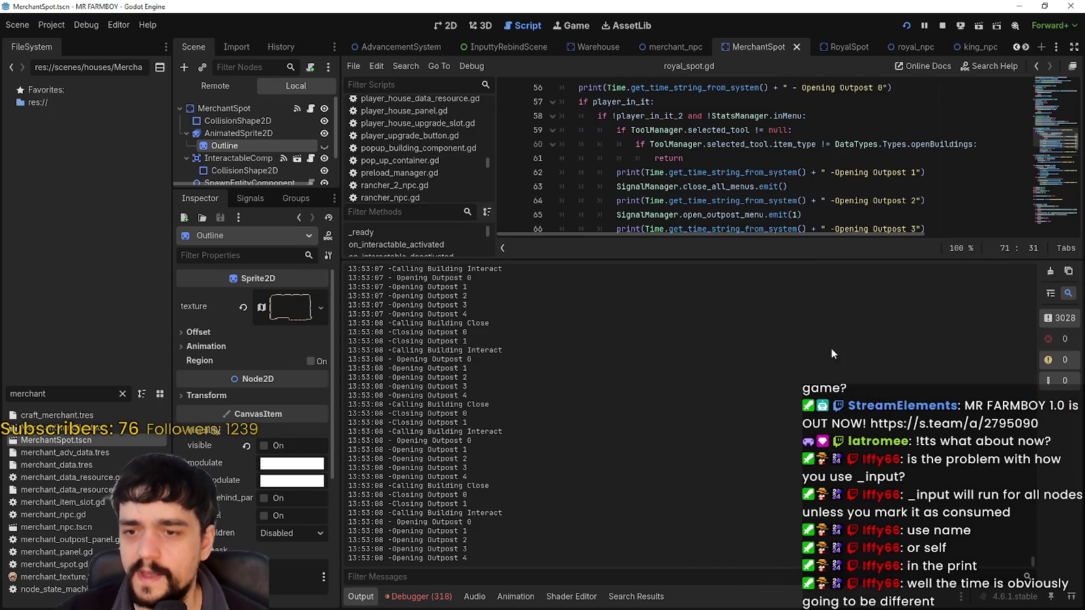
left_click_drag(798, 261, 795, 454)
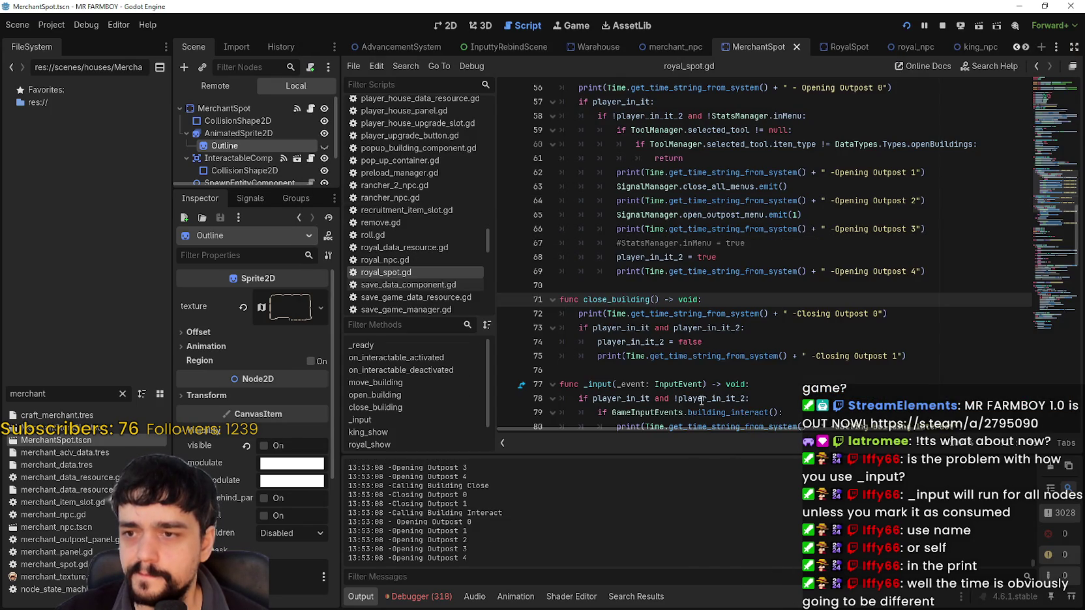
scroll(662, 312, "up", 3)
scroll(647, 303, "down", 10)
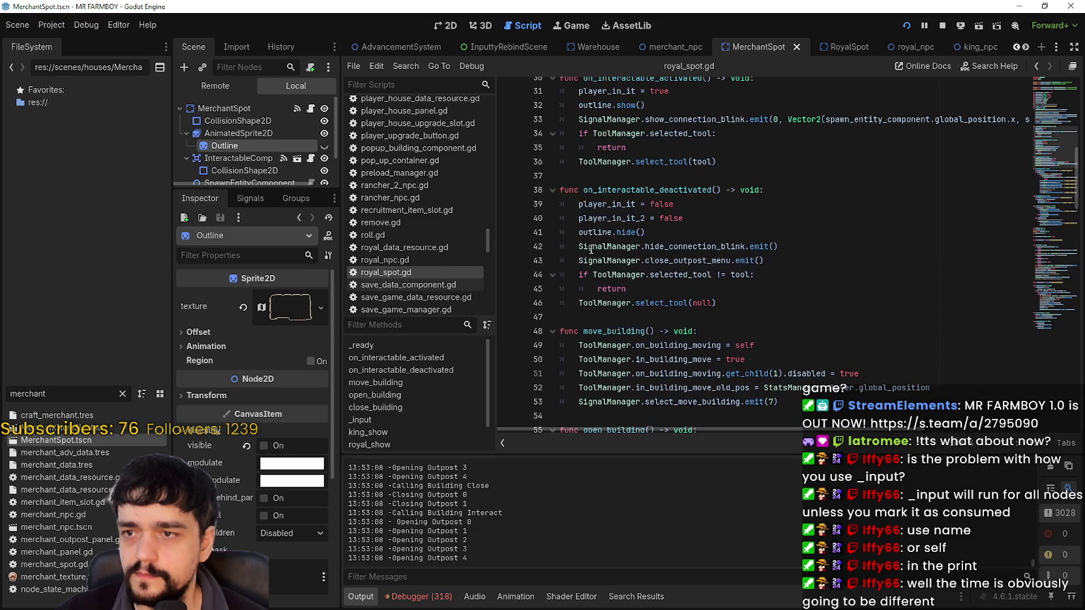
scroll(590, 249, "down", 15)
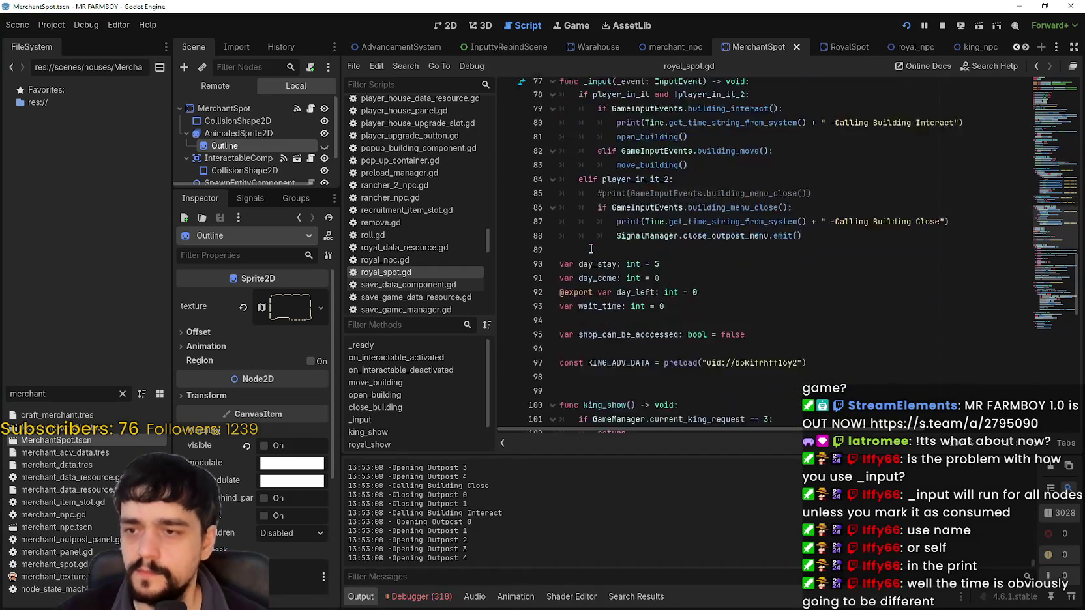
scroll(599, 247, "up", 20)
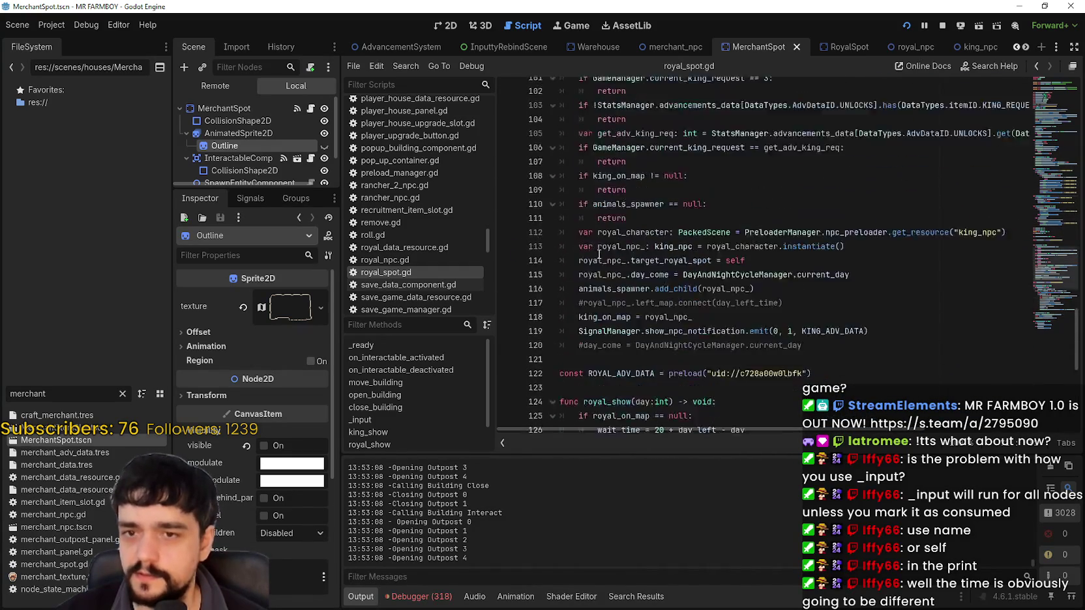
scroll(611, 261, "down", 4)
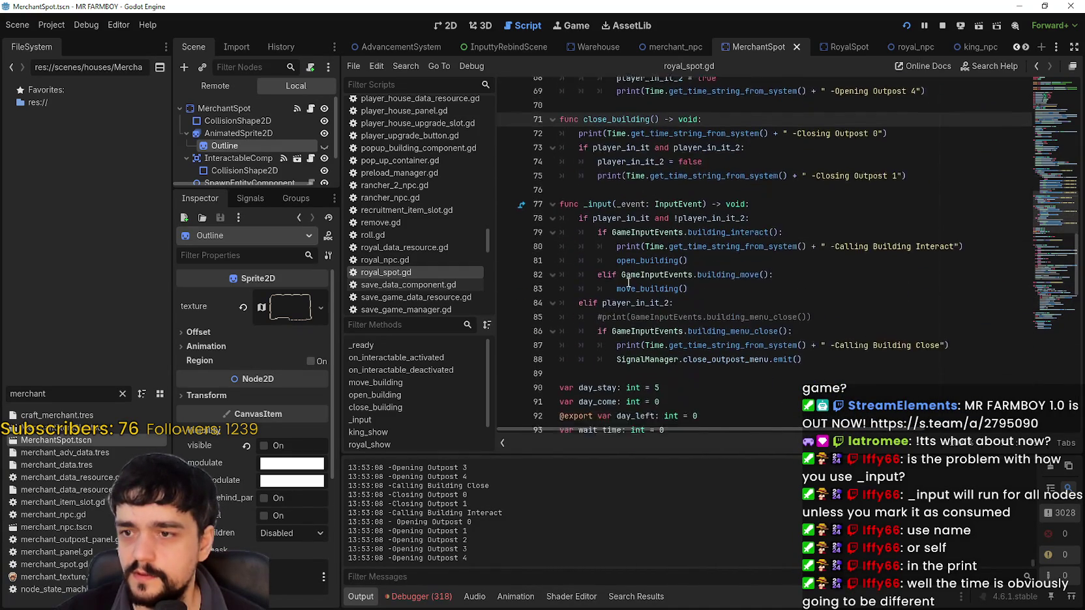
mouse_move(874, 330)
left_mouse_down()
mouse_move(620, 225)
mouse_move(536, 173)
left_mouse_up()
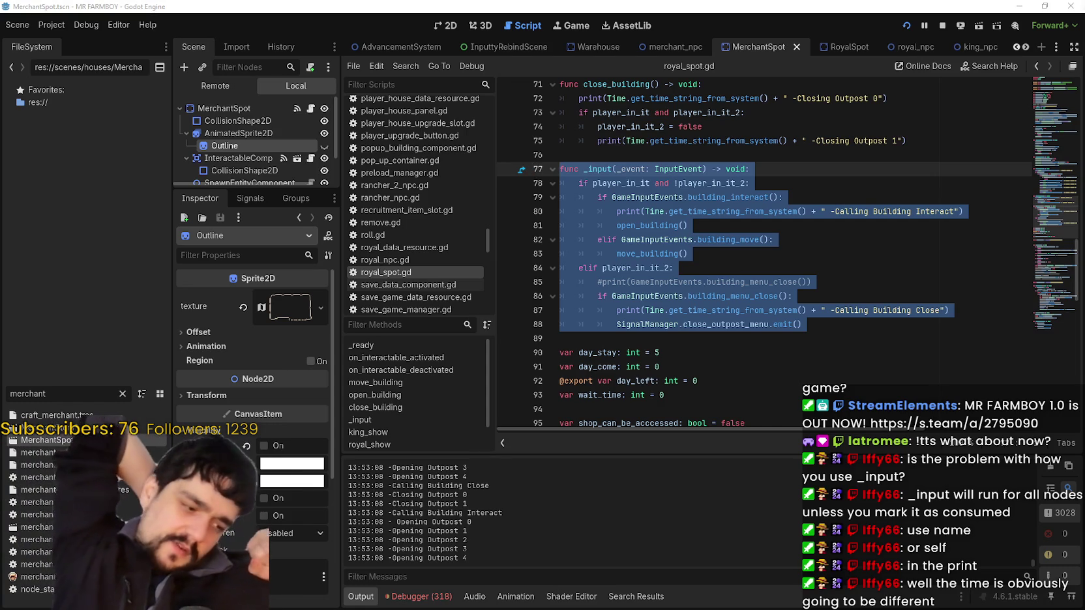
Step: Select _input's interact branch (lines 78–82) and close branch (lines 84–88) for review
left_click(722, 238)
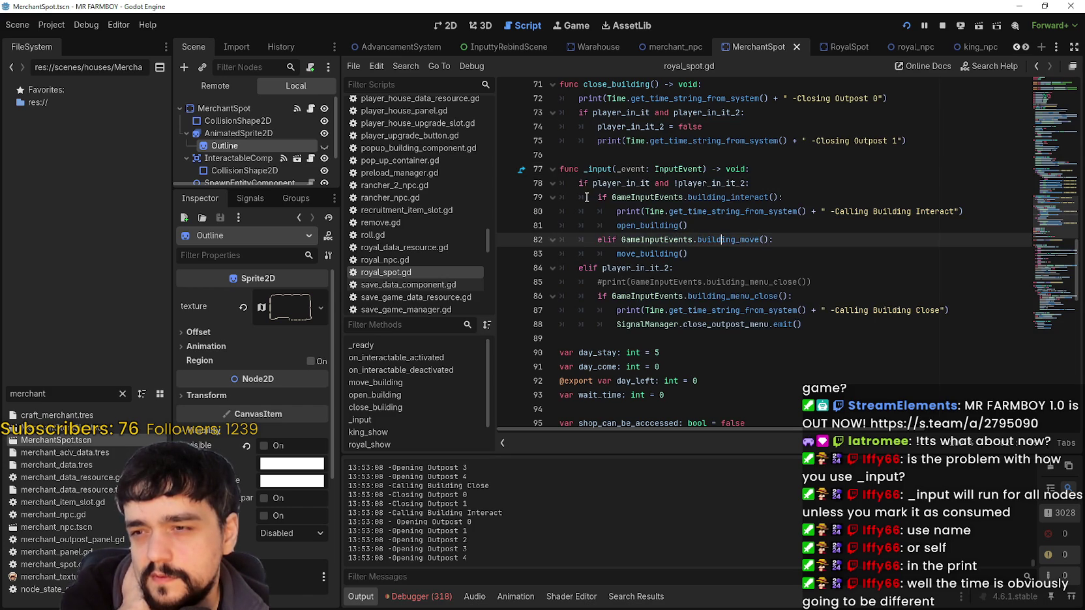
left_click(613, 225)
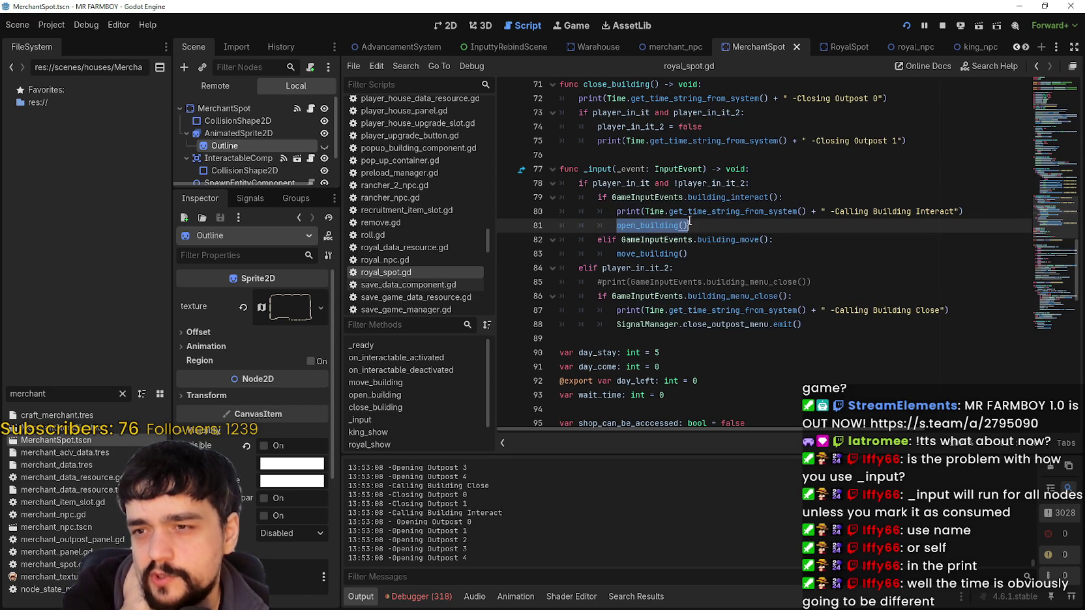
mouse_move(564, 271)
left_mouse_down()
mouse_move(685, 285)
mouse_move(858, 327)
left_mouse_up()
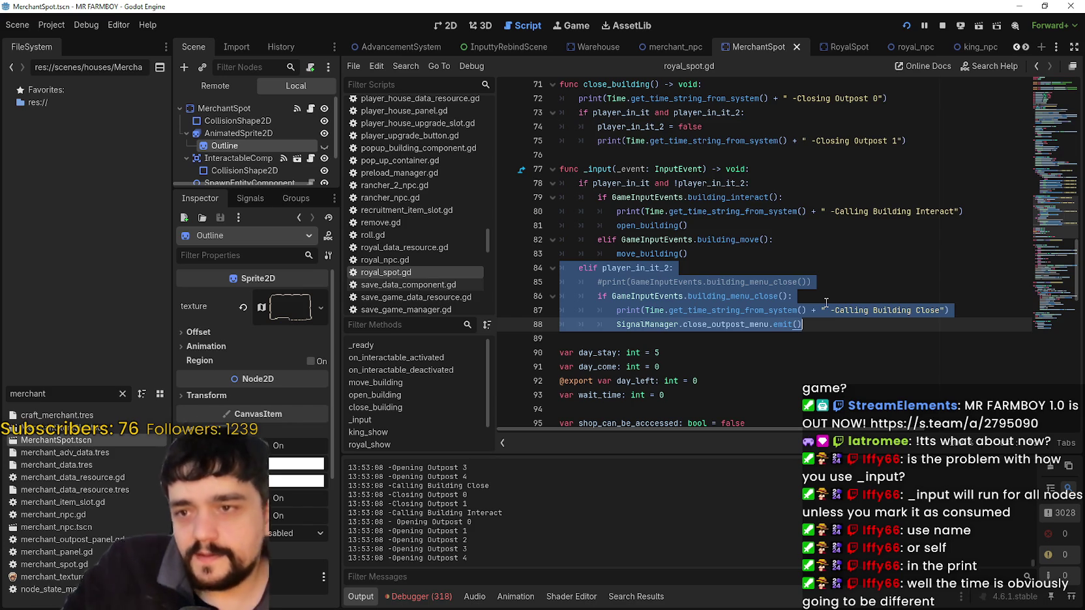
left_click(602, 268)
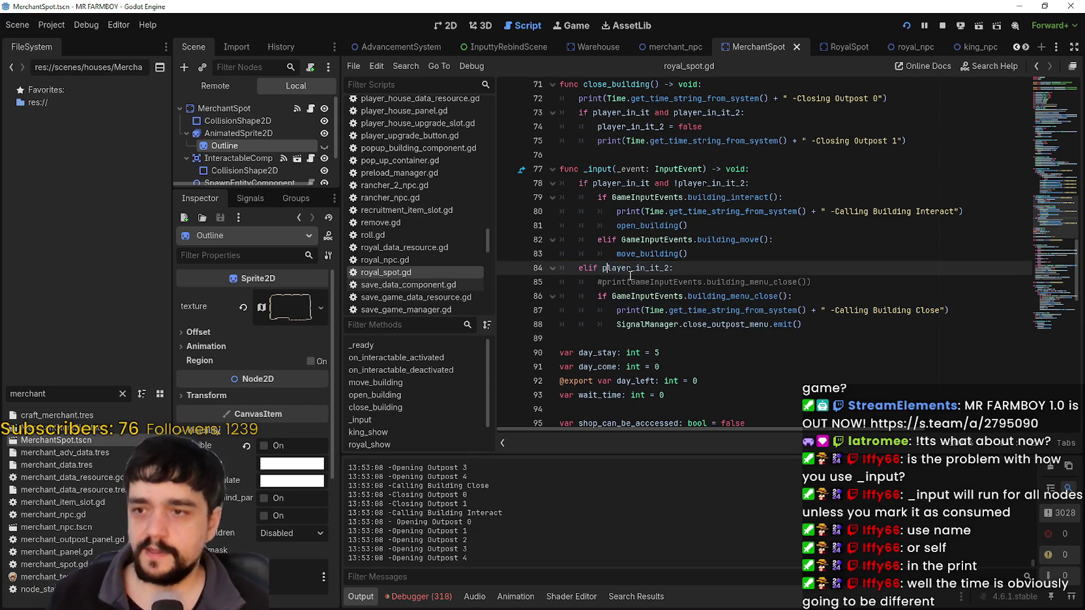
left_click_drag(697, 263, 576, 266)
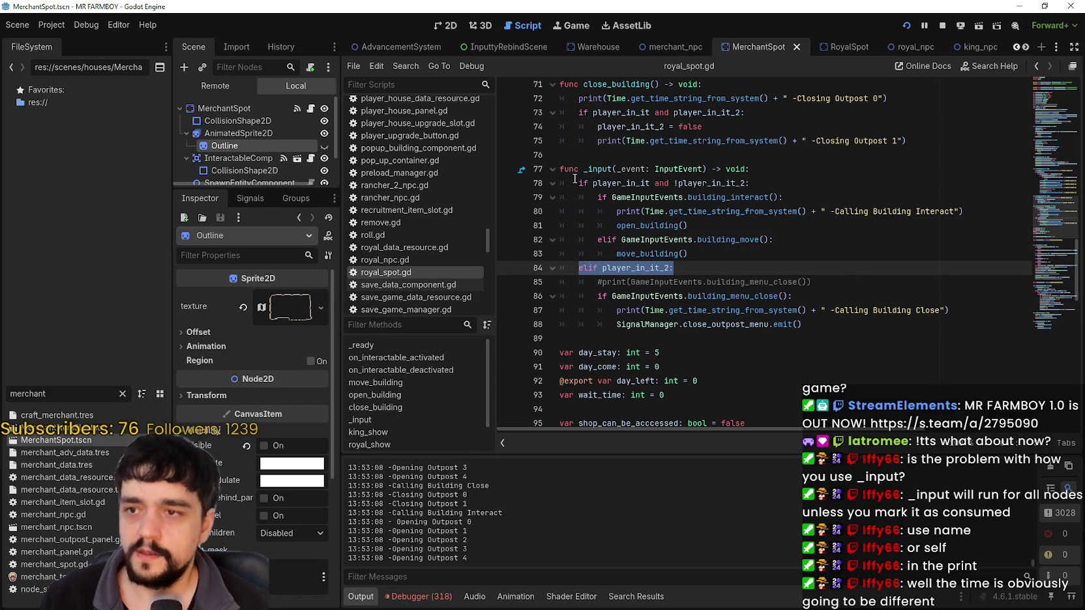
mouse_move(576, 183)
left_mouse_down()
mouse_move(684, 184)
mouse_move(792, 237)
mouse_move(796, 255)
left_mouse_up()
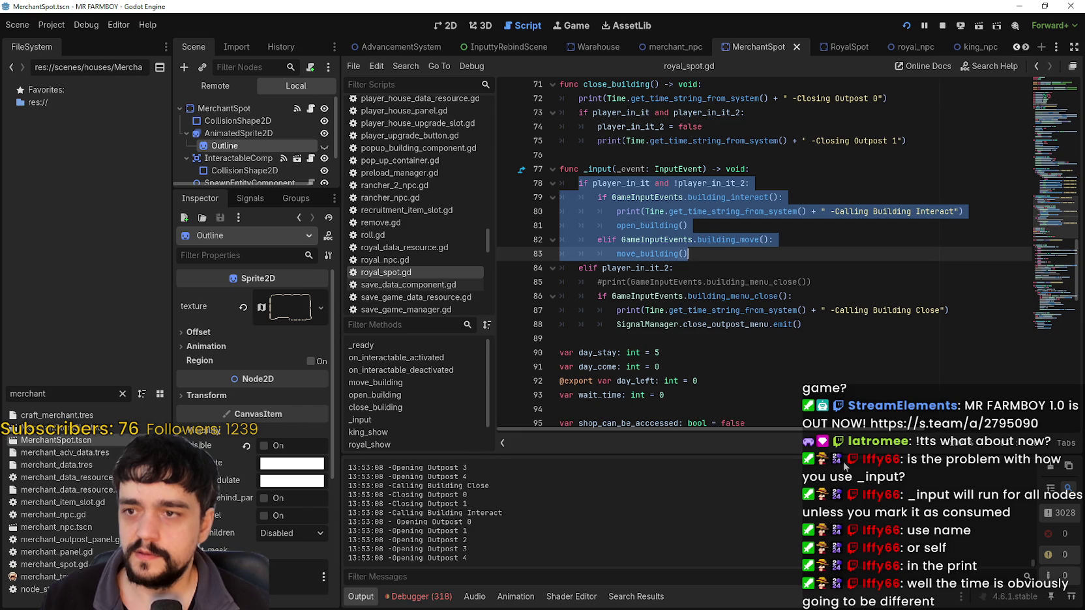
mouse_move(689, 225)
left_mouse_down()
mouse_move(639, 199)
mouse_move(546, 186)
mouse_move(717, 197)
mouse_move(798, 224)
left_mouse_up()
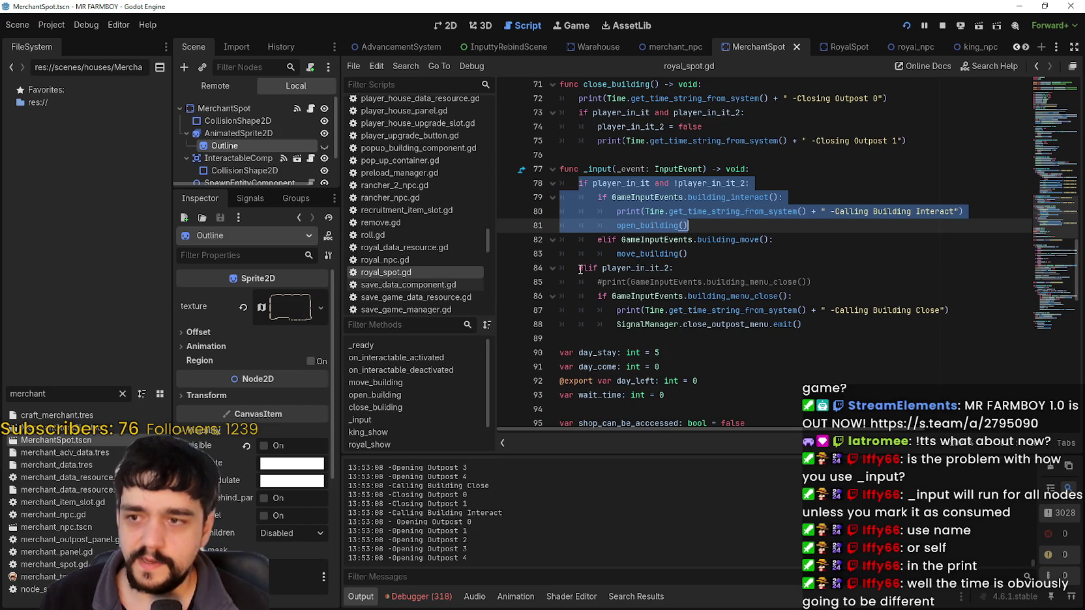
mouse_move(579, 268)
left_mouse_down()
mouse_move(716, 359)
mouse_move(736, 334)
left_mouse_up()
mouse_move(576, 184)
left_mouse_down()
mouse_move(751, 190)
mouse_move(794, 233)
left_mouse_up()
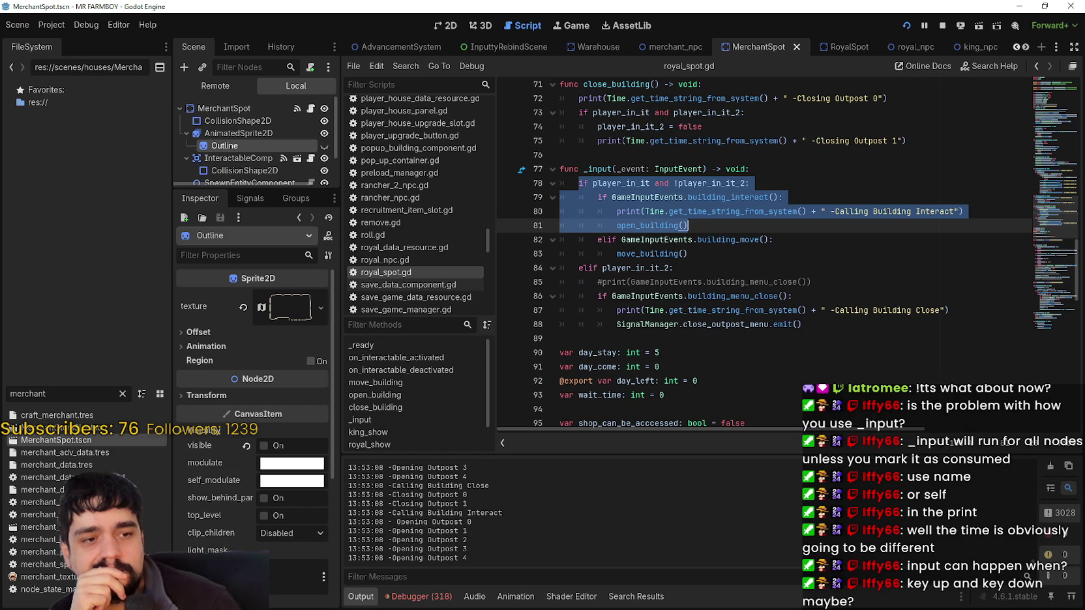
Step: Walk the player character left and down along the path in the running game
key("alt+Tab")
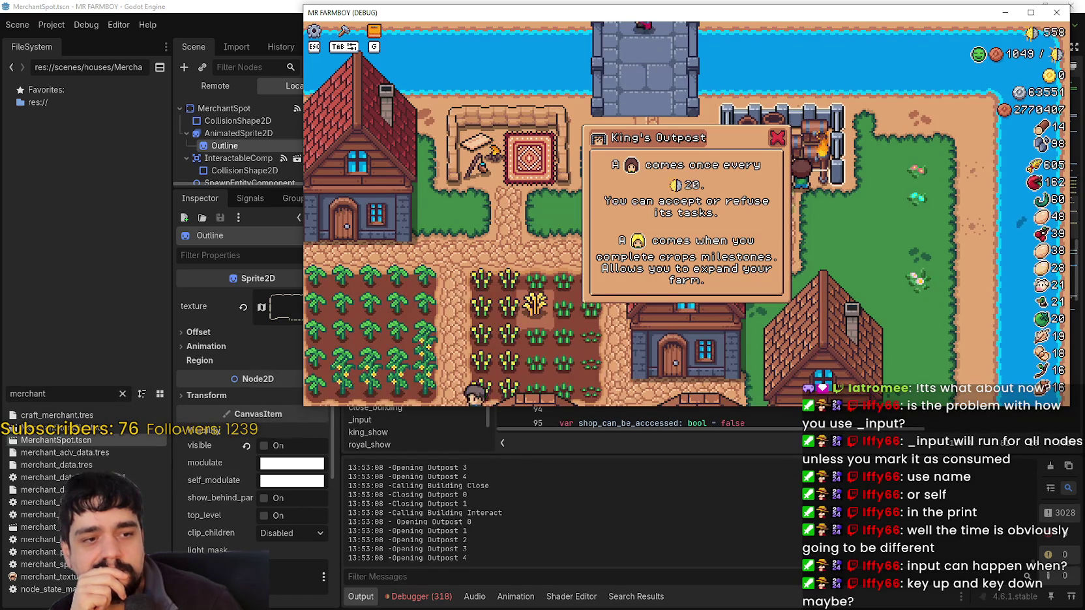
key("a")
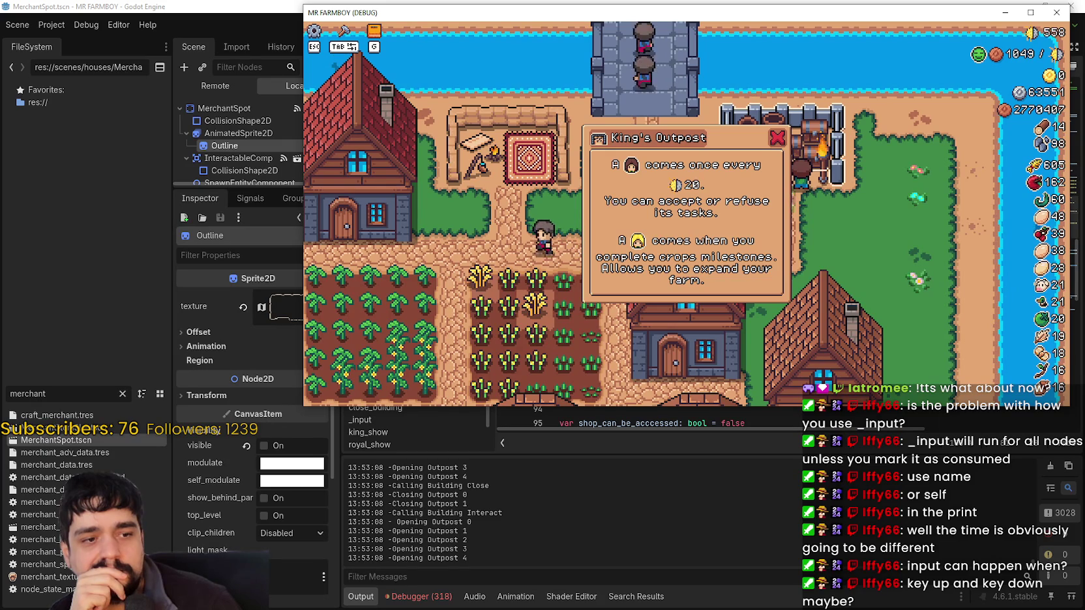
key("s")
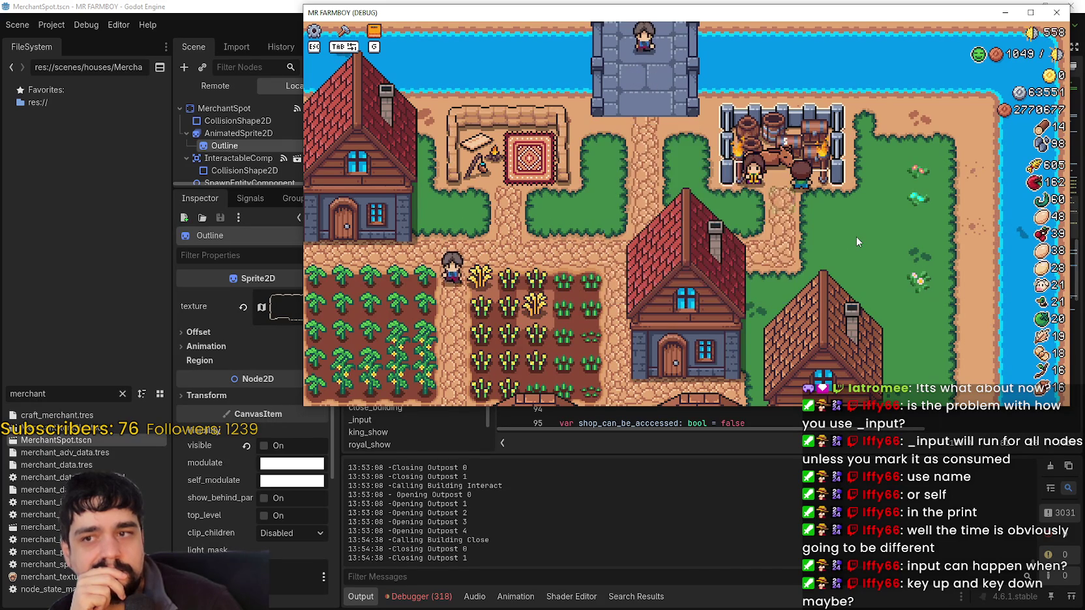
key("s")
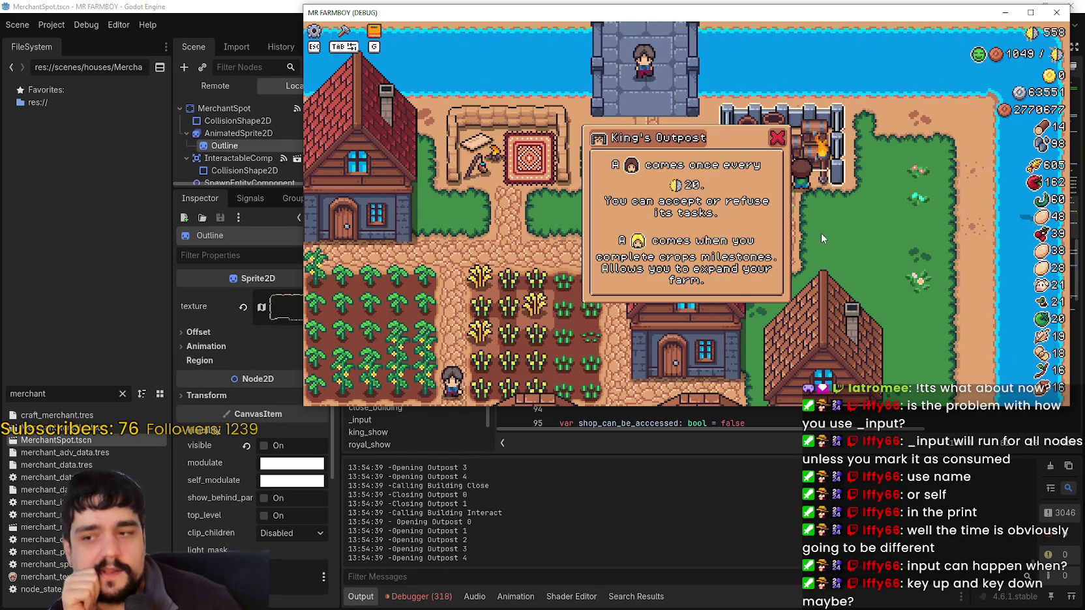
key("a")
key("a")
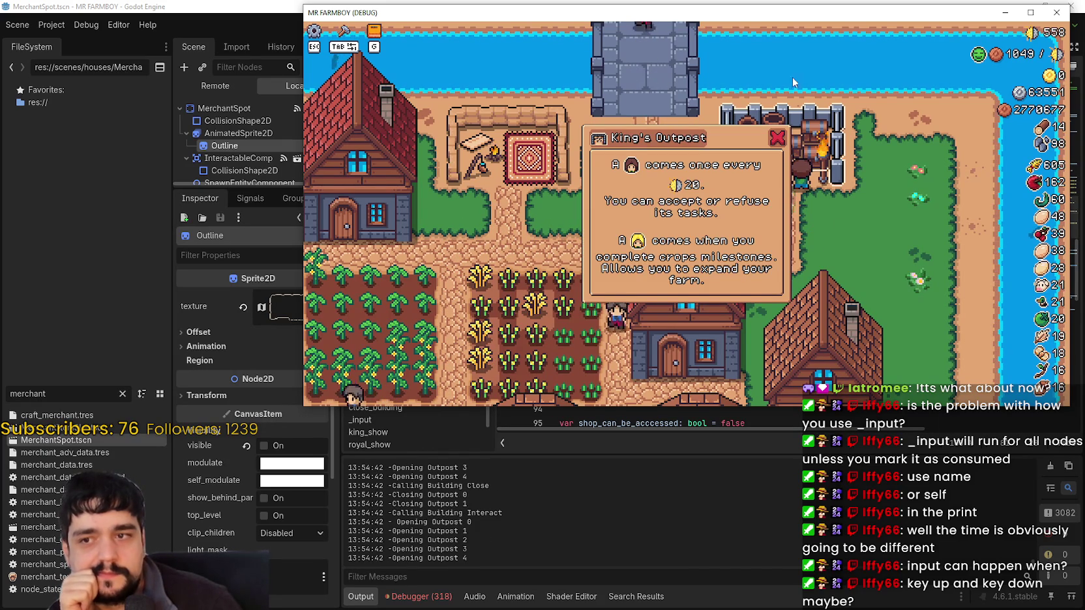
key("a")
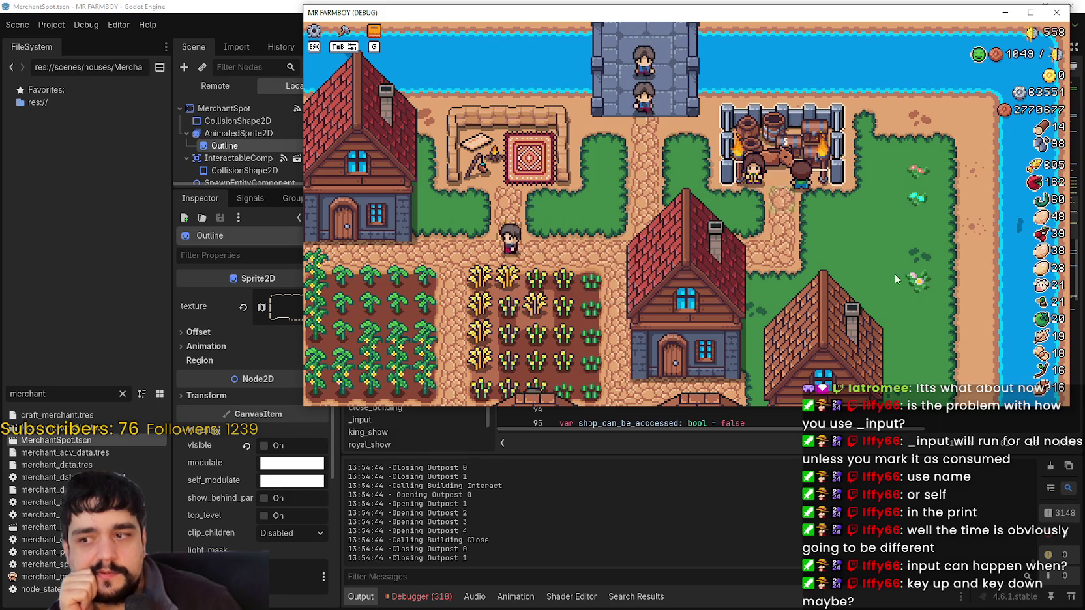
key("s")
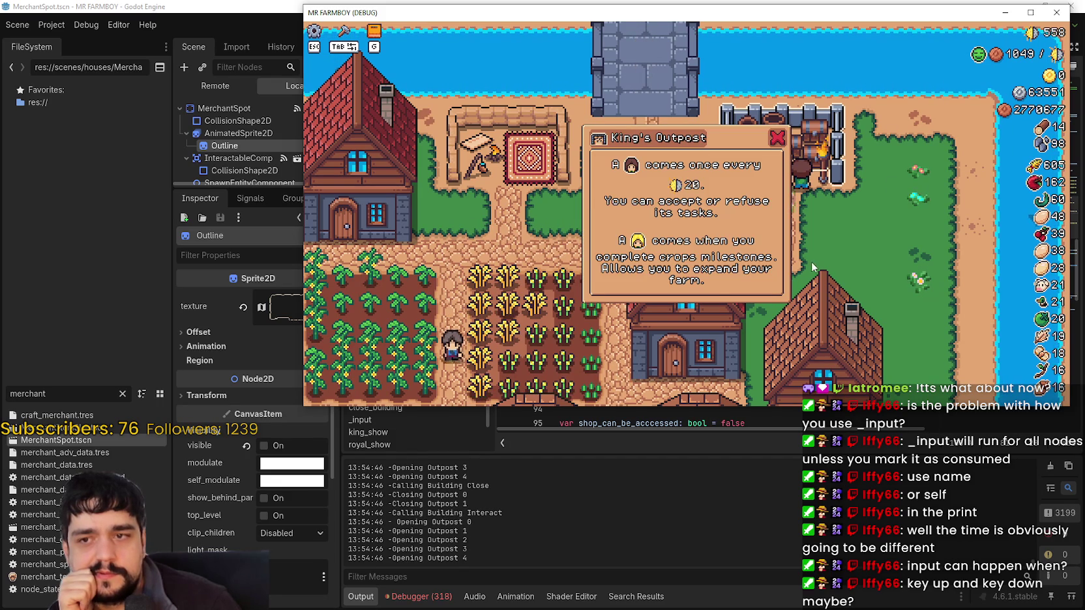
key("a")
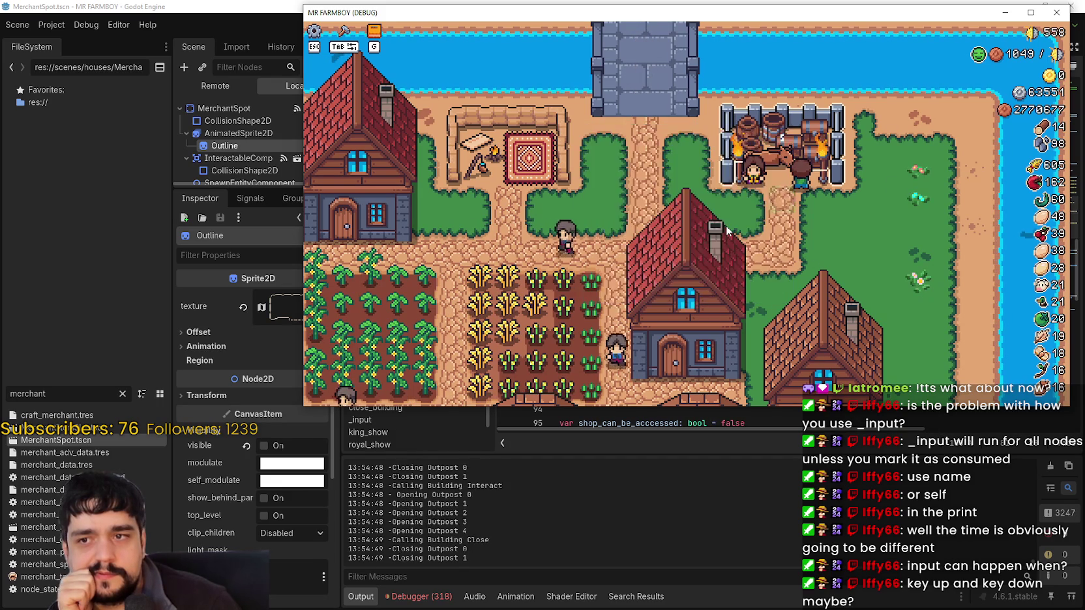
key("a")
key("a")
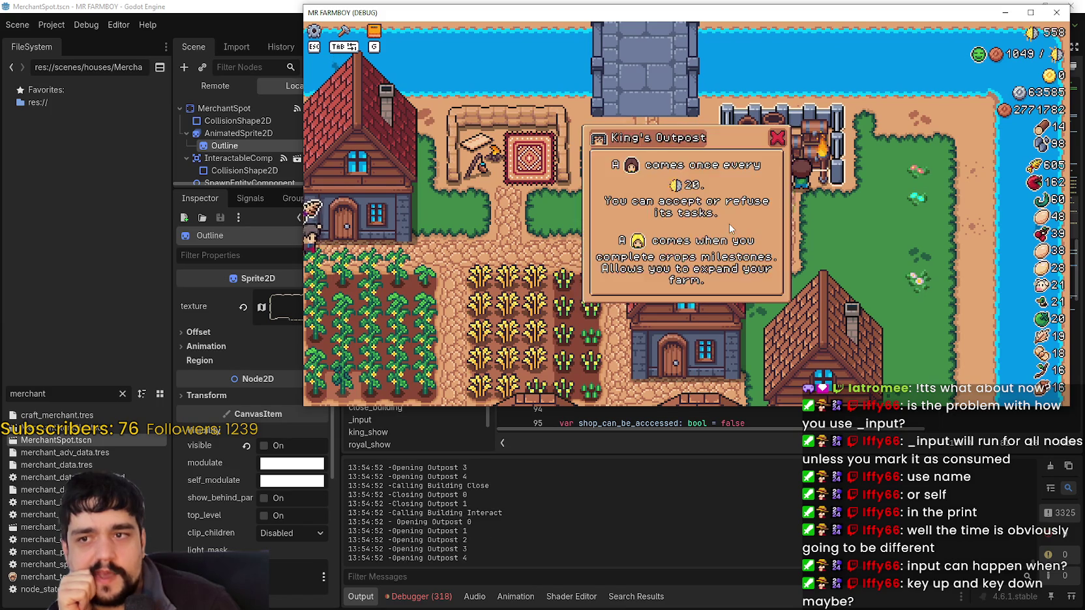
Step: Move the player beside the outpost, click it to open the King's Outpost panel, then return to royal_spot.gd
key("d")
key("d")
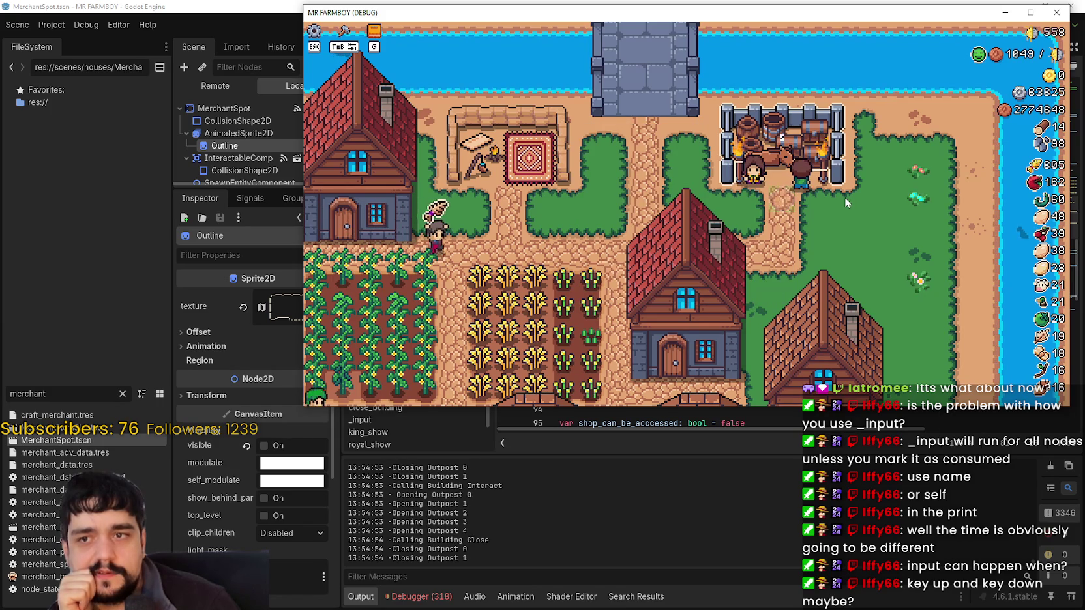
key("d")
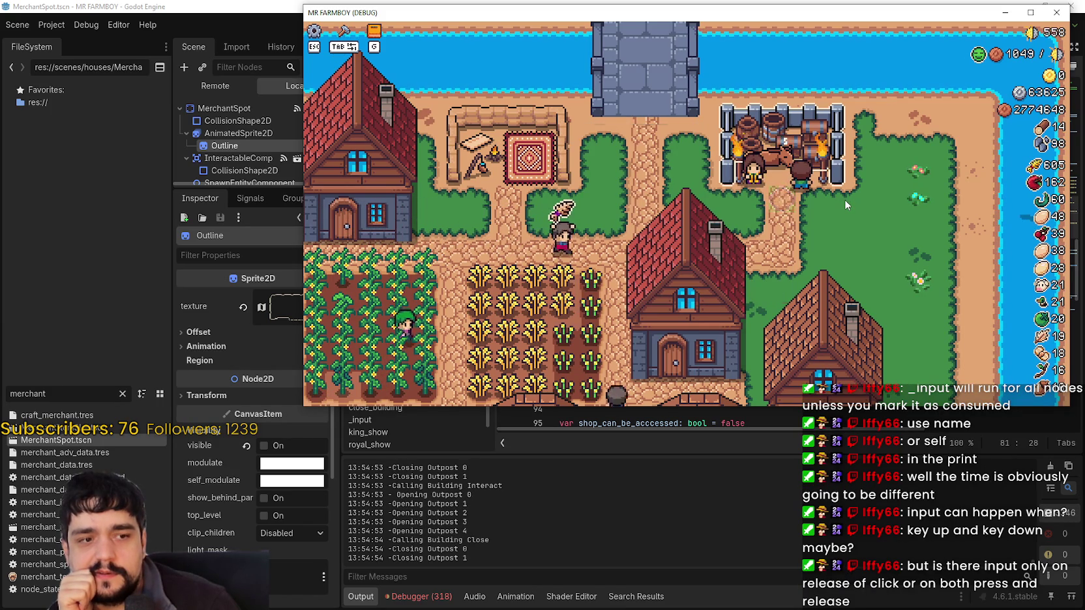
key("w")
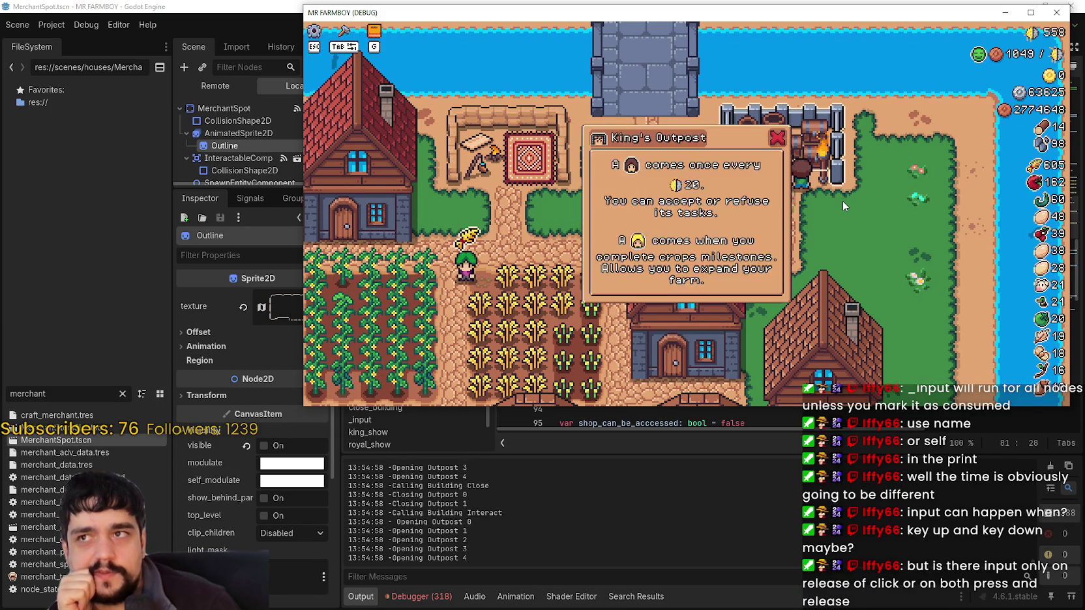
key("s")
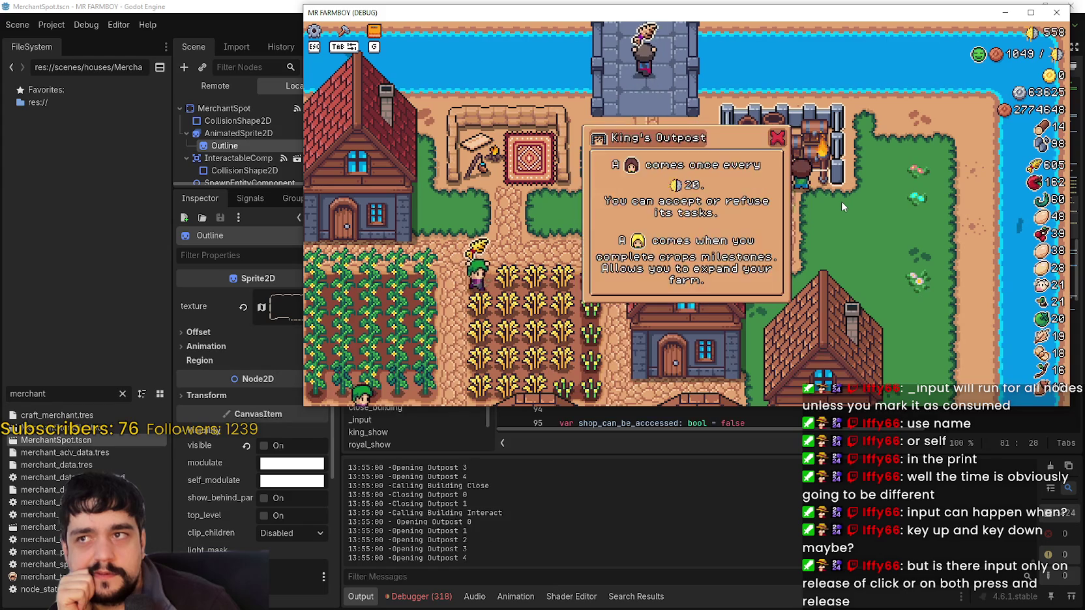
key("s")
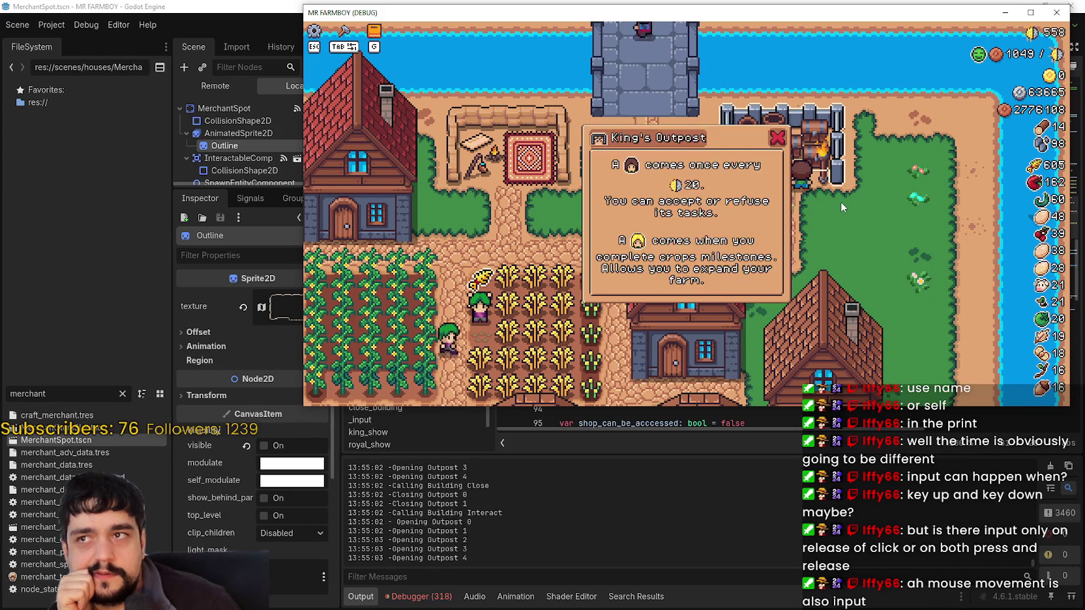
key("Escape")
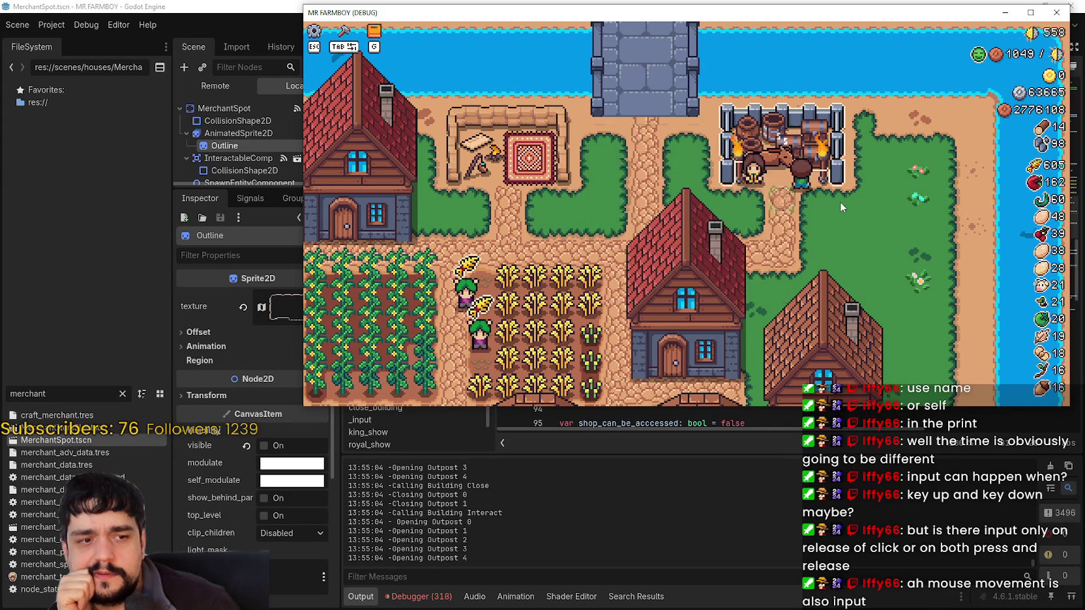
left_click(840, 201)
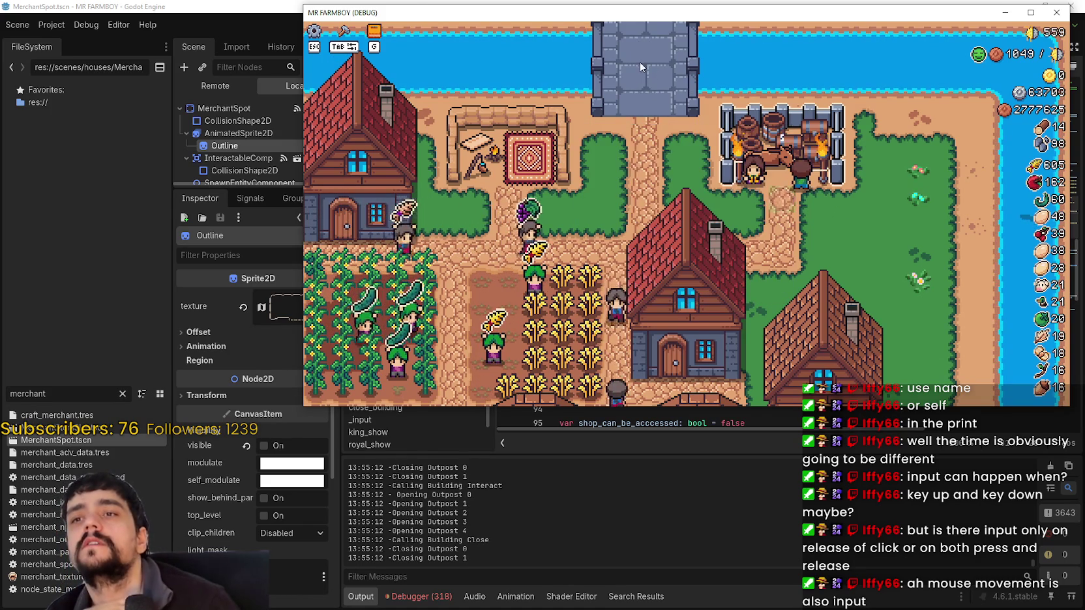
key("alt+Tab")
left_click(748, 223)
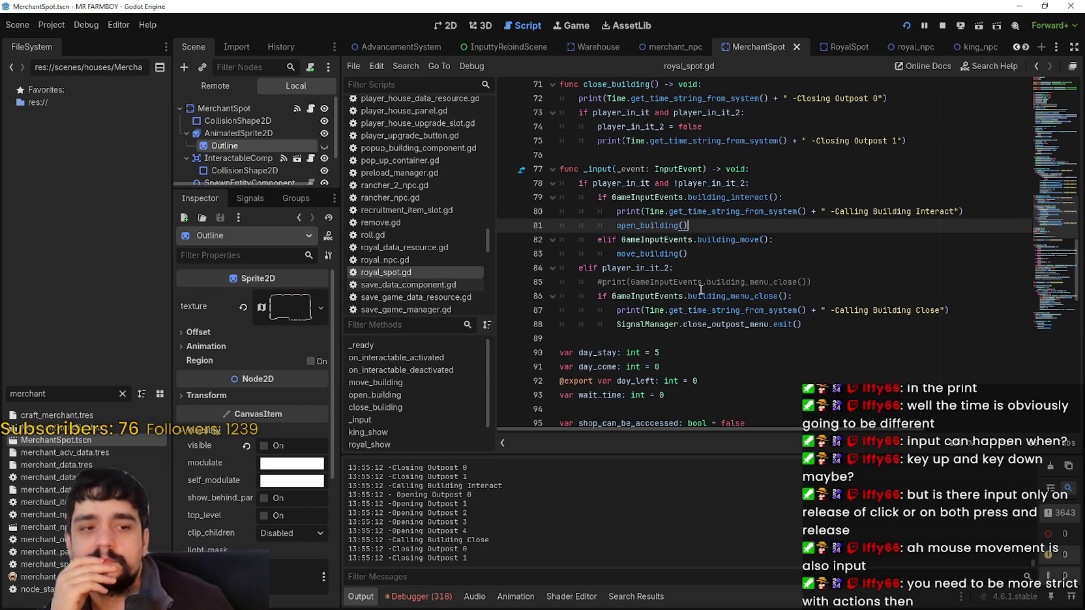
double_click(704, 296)
left_click(737, 240)
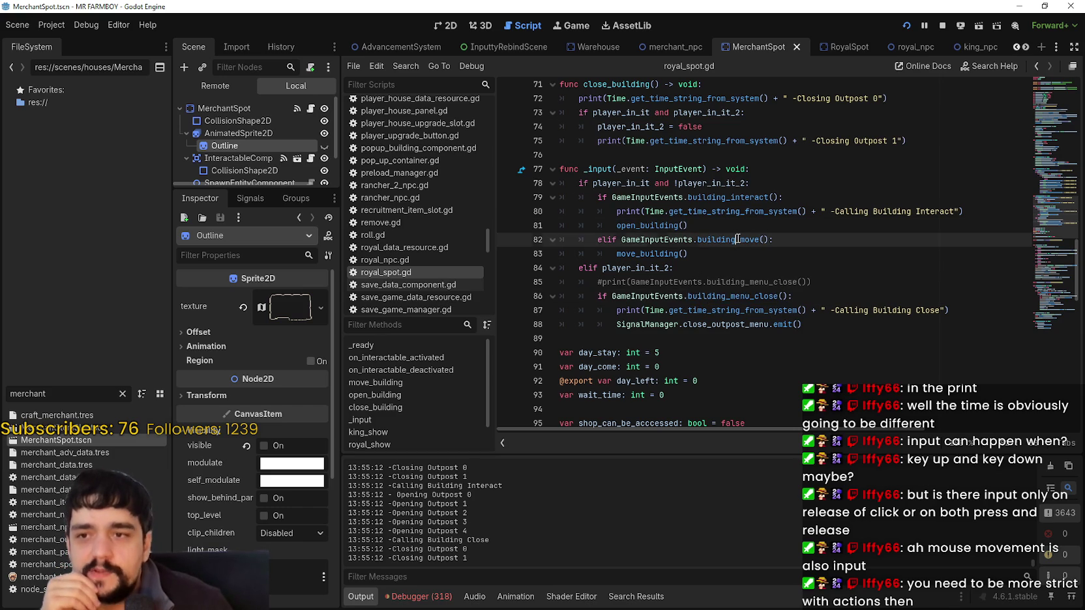
left_click(802, 187)
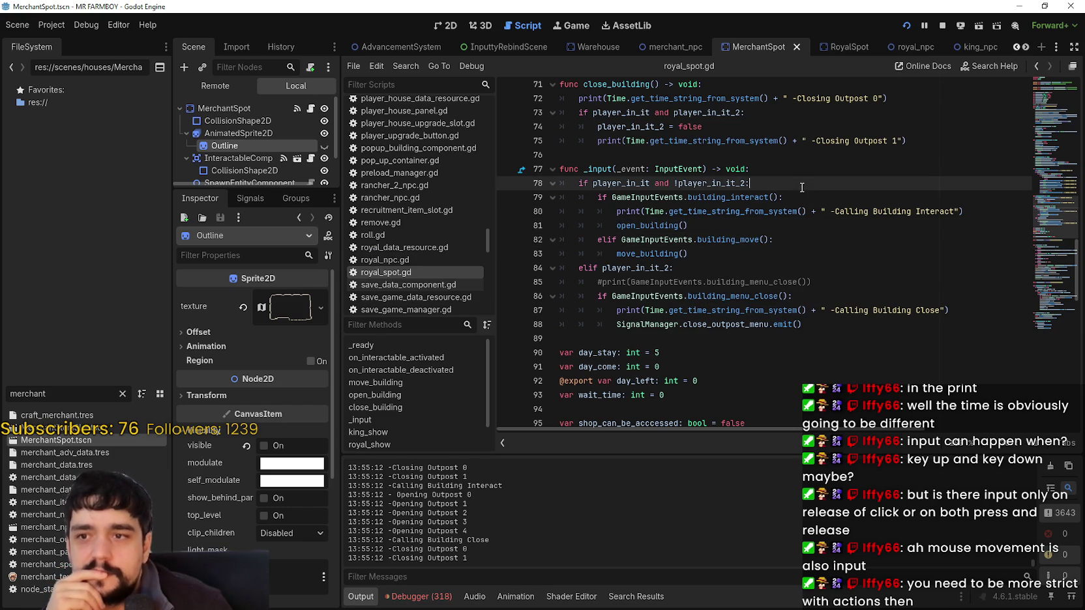
left_click(758, 197)
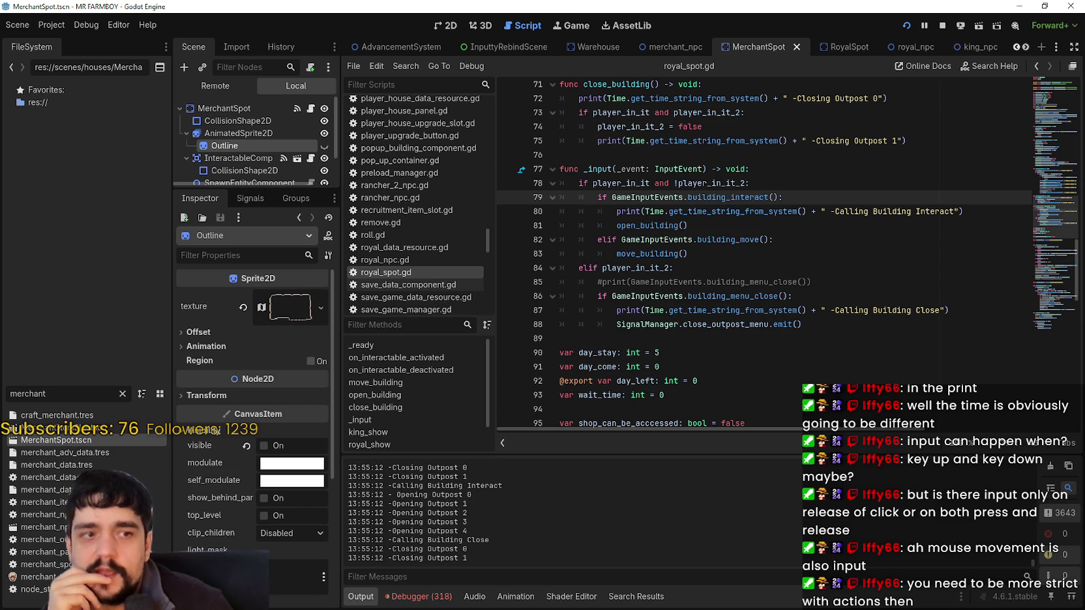
key("alt+Tab")
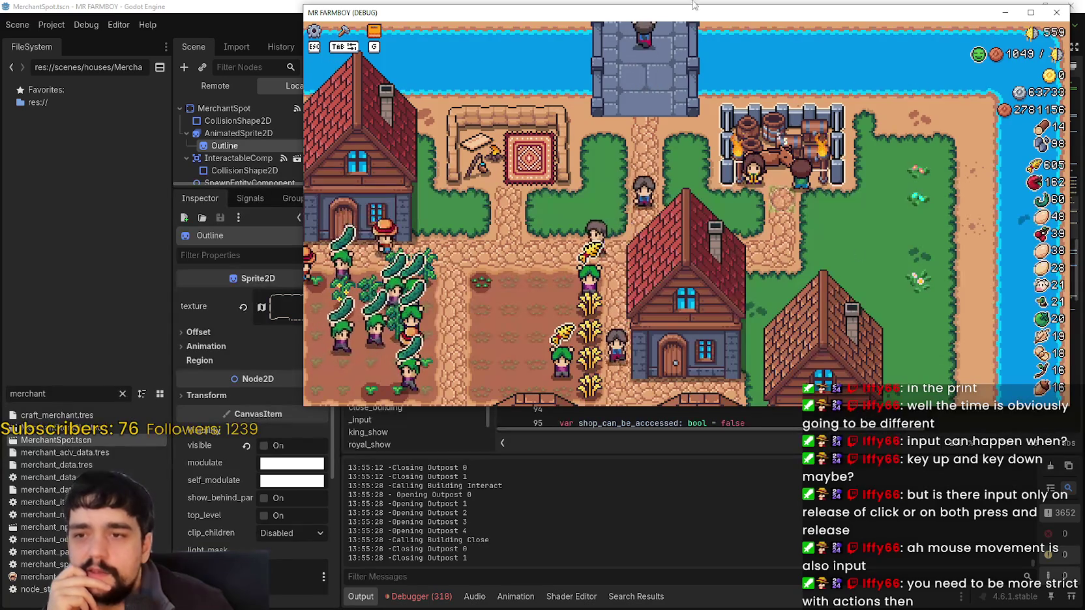
key("alt+Tab")
left_click_drag(807, 299, 598, 299)
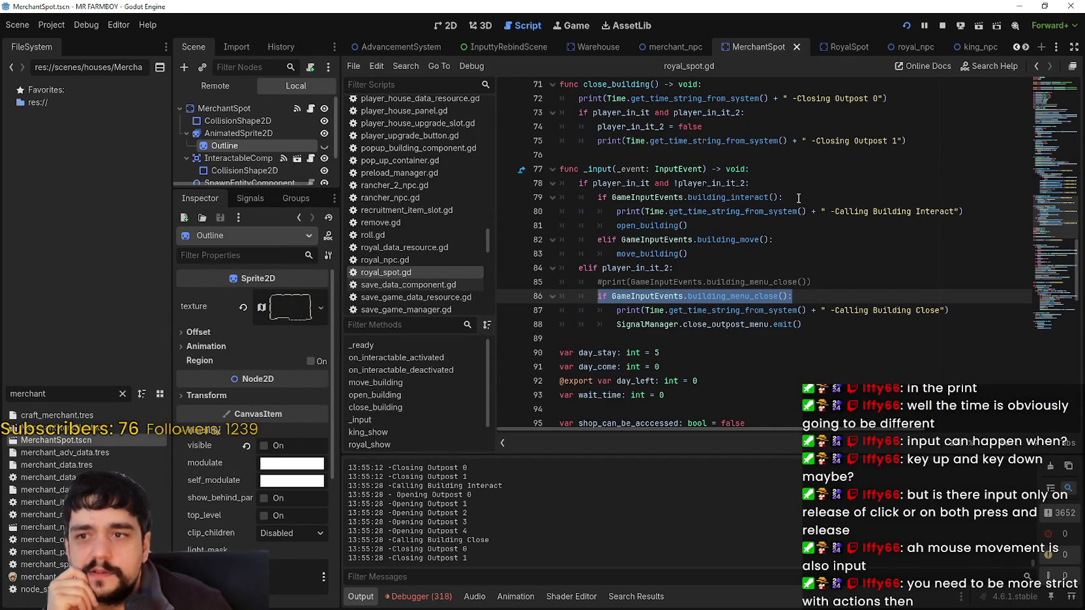
left_click_drag(798, 198, 591, 193)
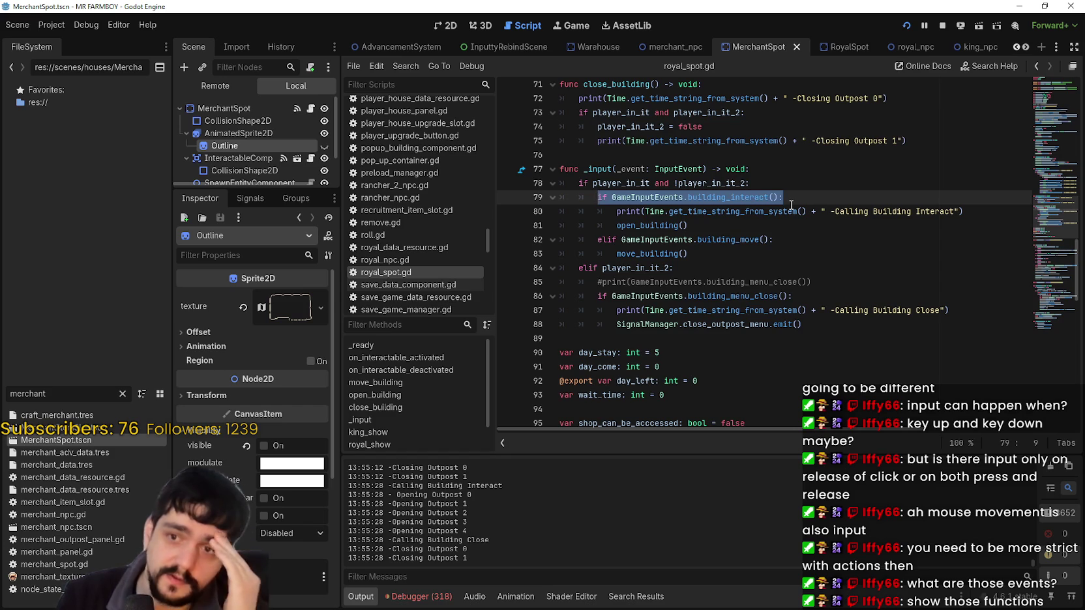
Step: Jump to building_interact's definition in game_input_events.gd with Lookup Symbol
left_click(744, 196)
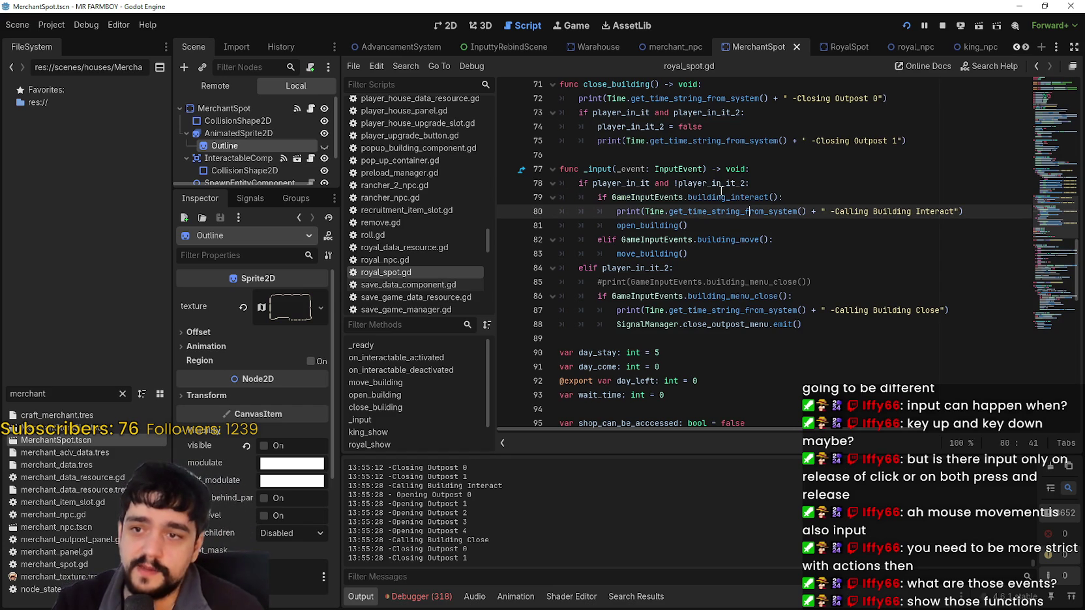
right_click(722, 195)
left_click(769, 387)
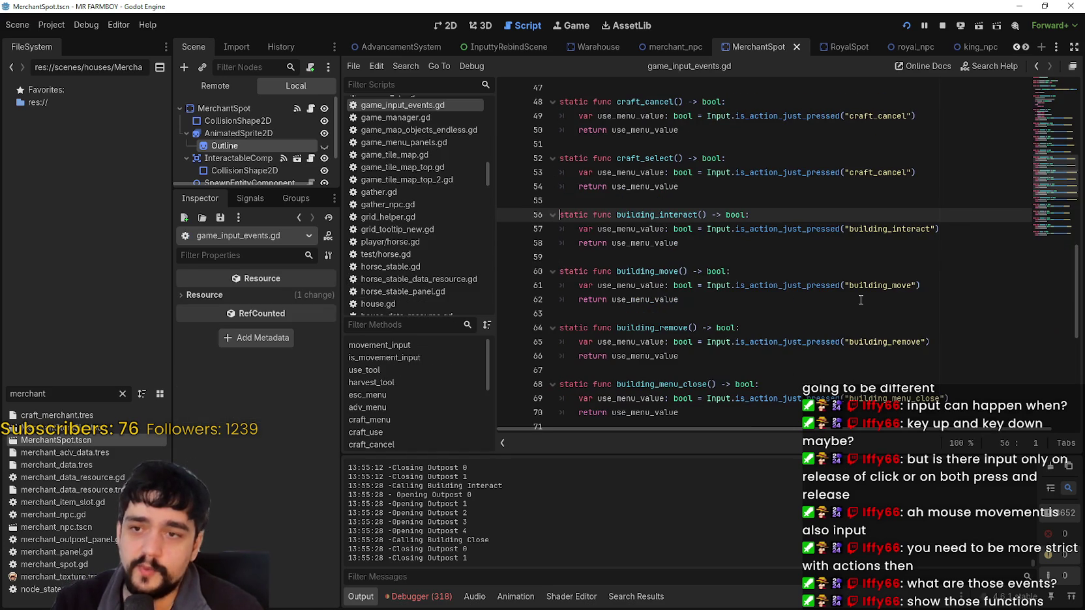
Step: Inspect the building_interact and building_menu_close functions, then switch to merchant_spot.gd
left_click_drag(685, 242, 560, 215)
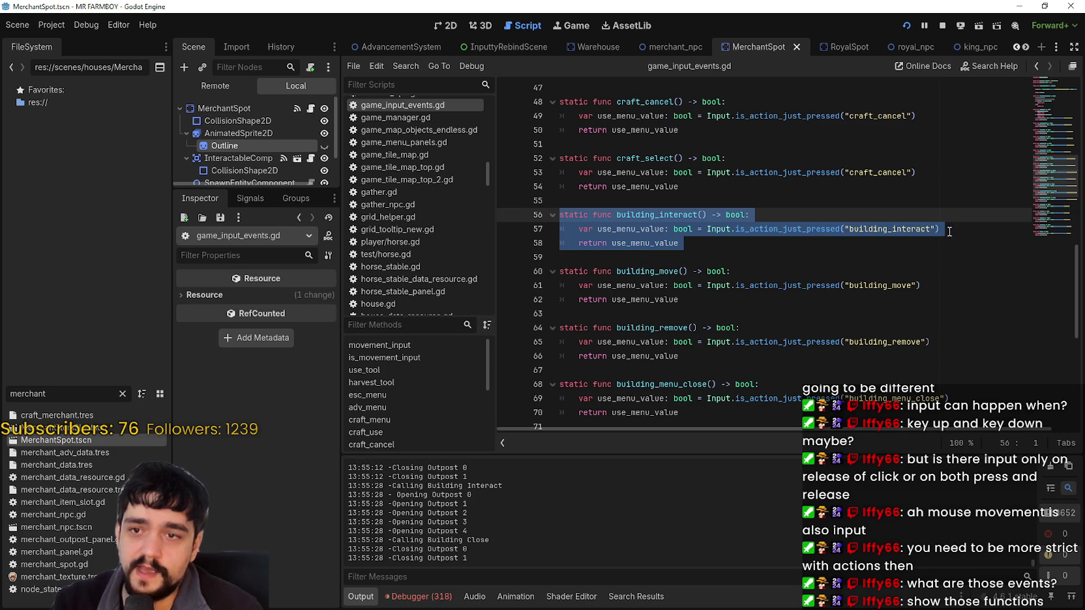
double_click(908, 233)
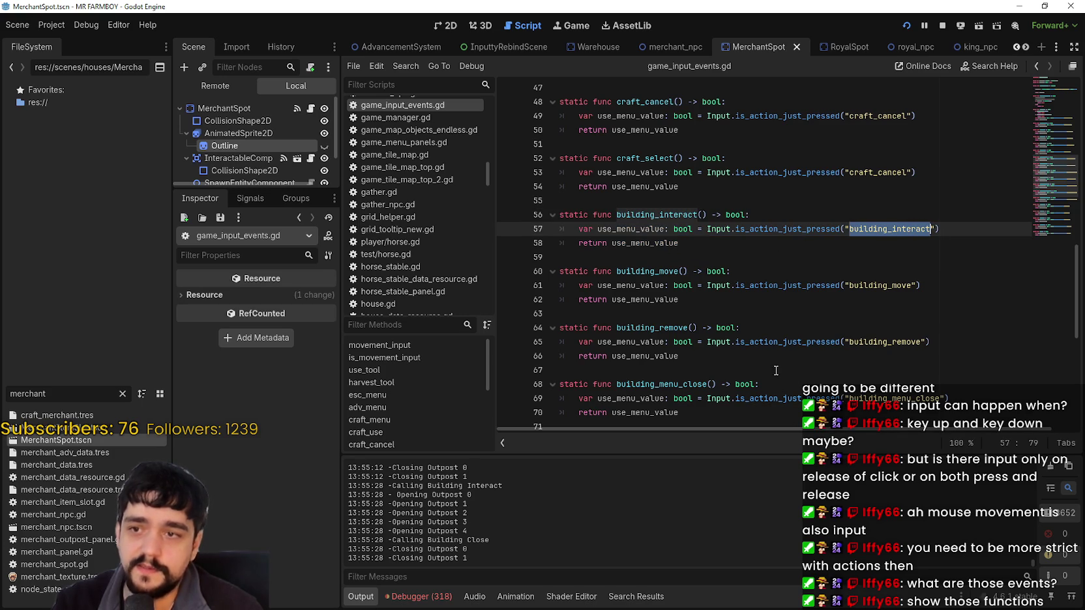
mouse_move(692, 411)
left_mouse_down()
mouse_move(609, 384)
mouse_move(556, 384)
left_mouse_up()
left_click(943, 399)
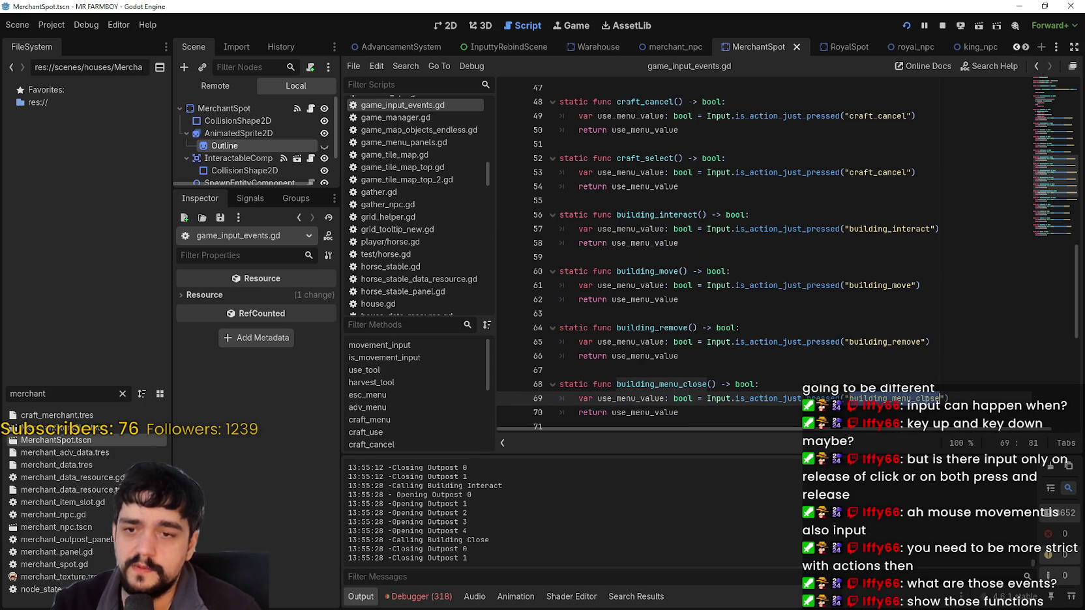
double_click(697, 214)
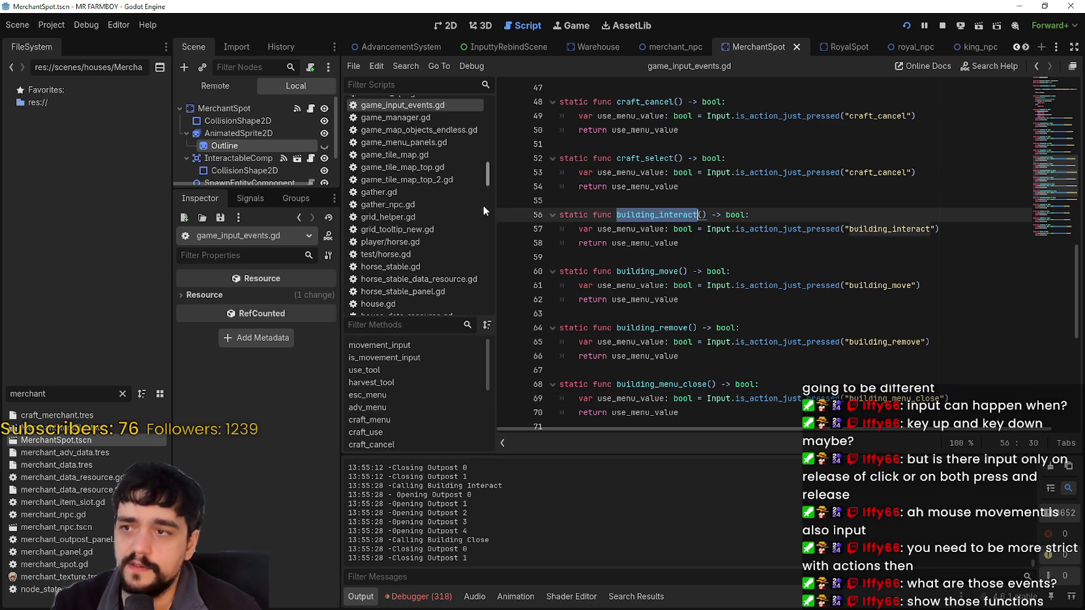
left_click(741, 213)
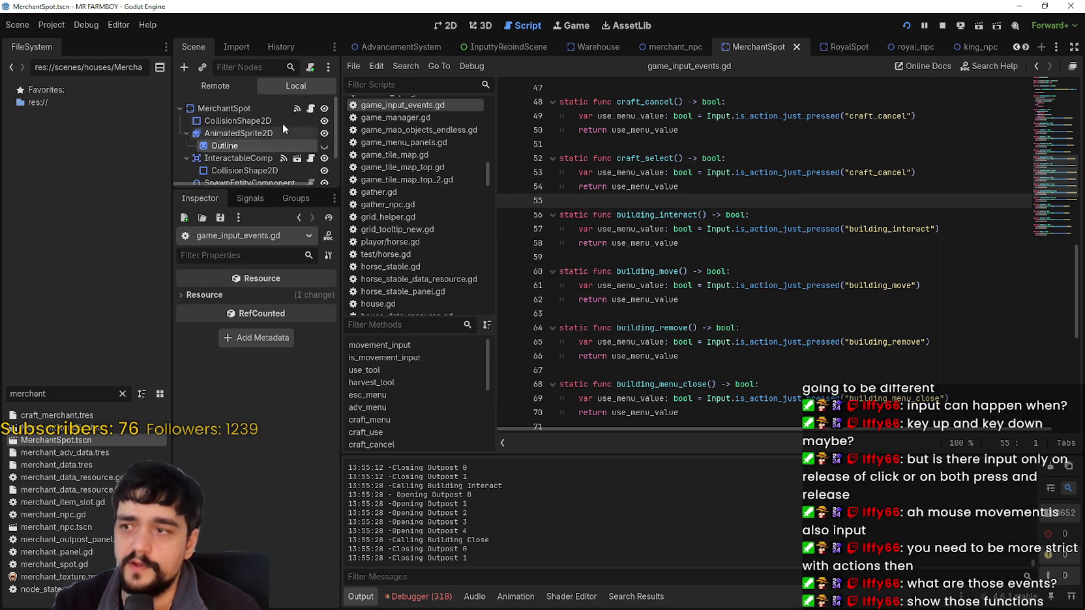
left_click(311, 108)
Step: Review merchant_spot.gd's _input code around line 100
scroll(900, 332, "up", 3)
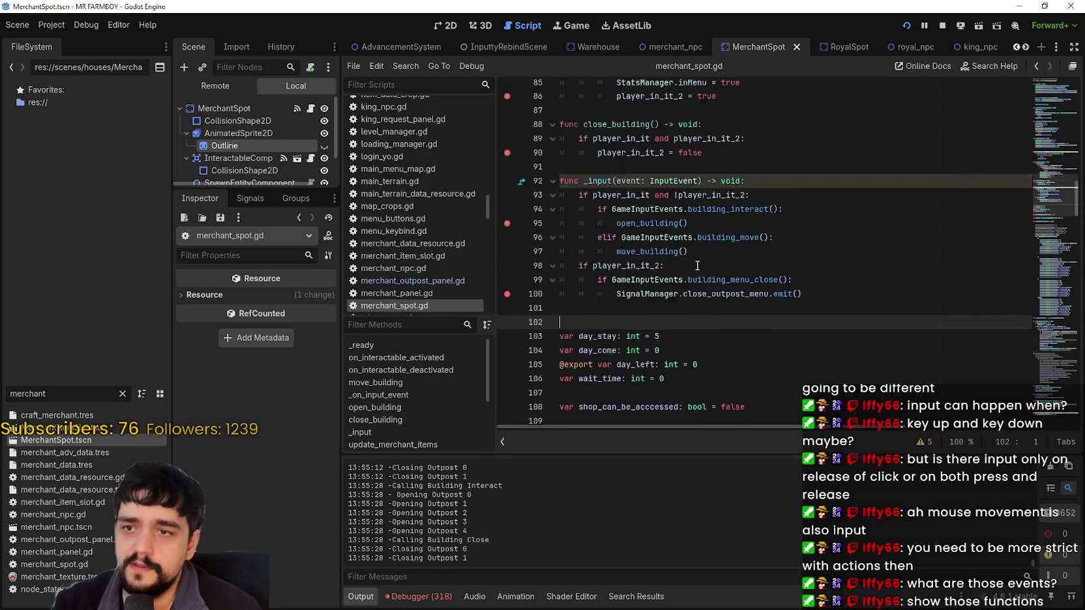
left_click(860, 318)
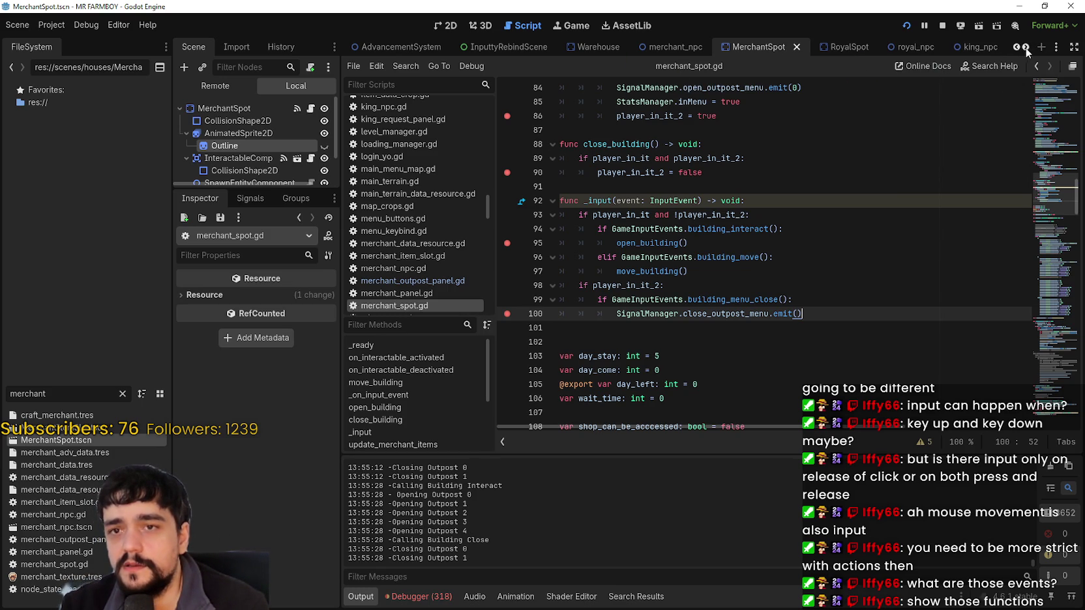
scroll(1028, 47, "down", 4)
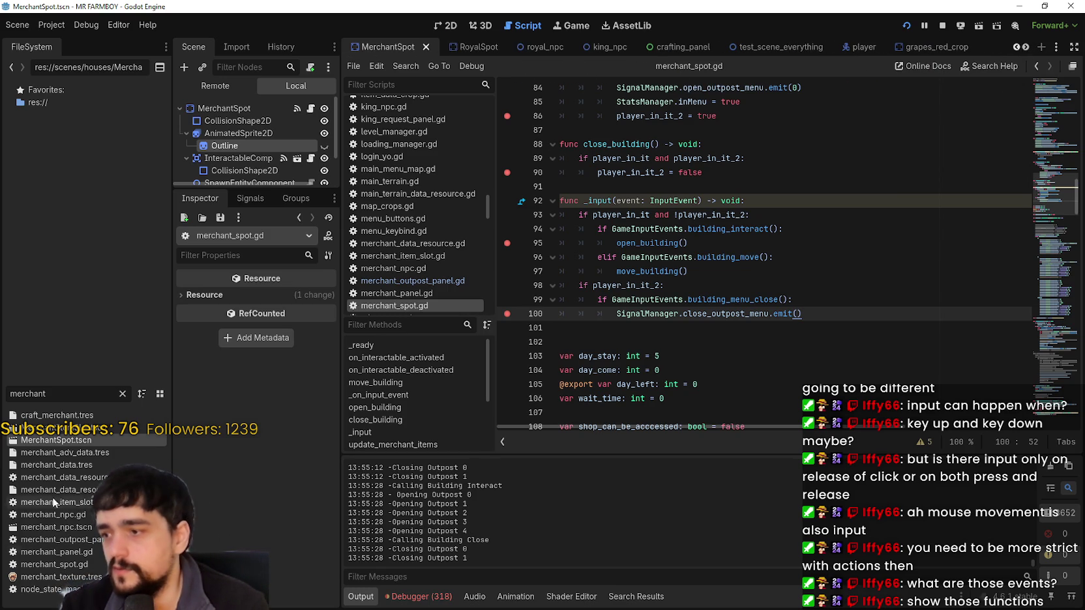
Step: Filter the FileSystem for 'royal', open RoyalSpot.tscn, and show royal_spot.gd
double_click(33, 393)
type("royal")
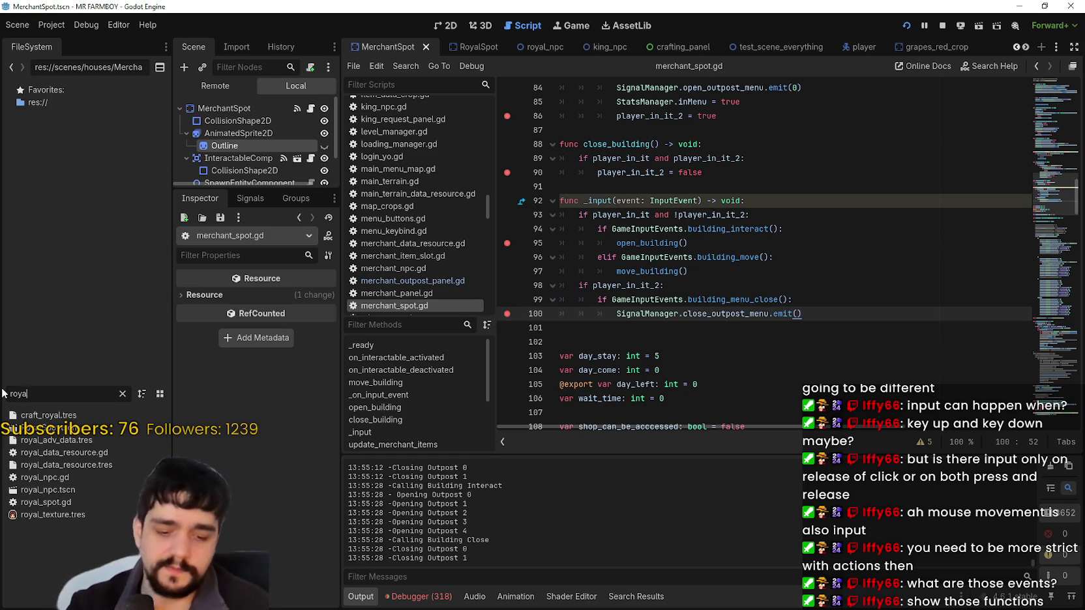
double_click(47, 490)
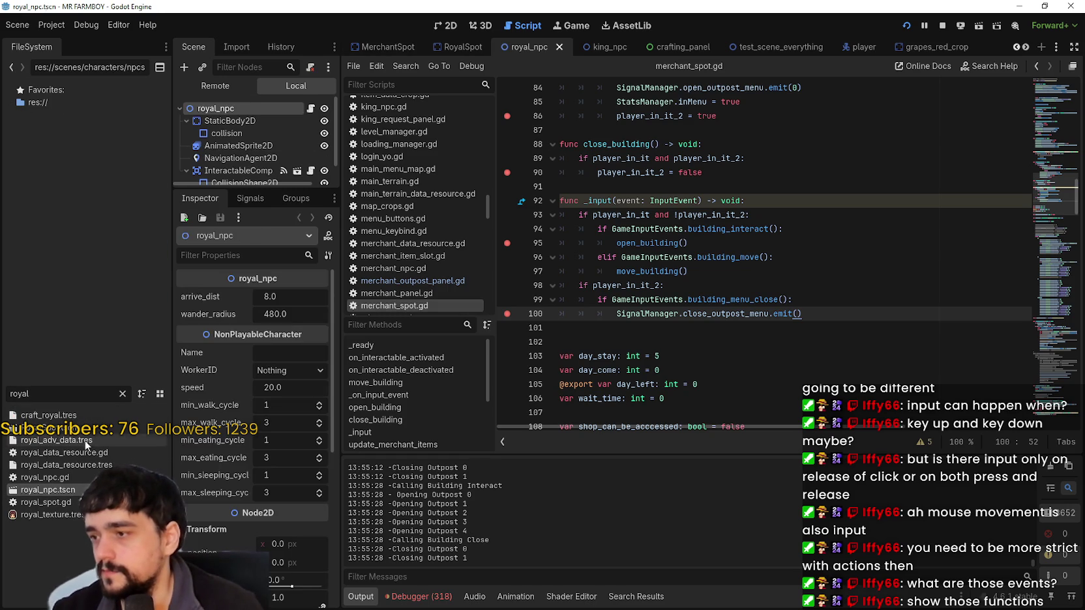
double_click(39, 428)
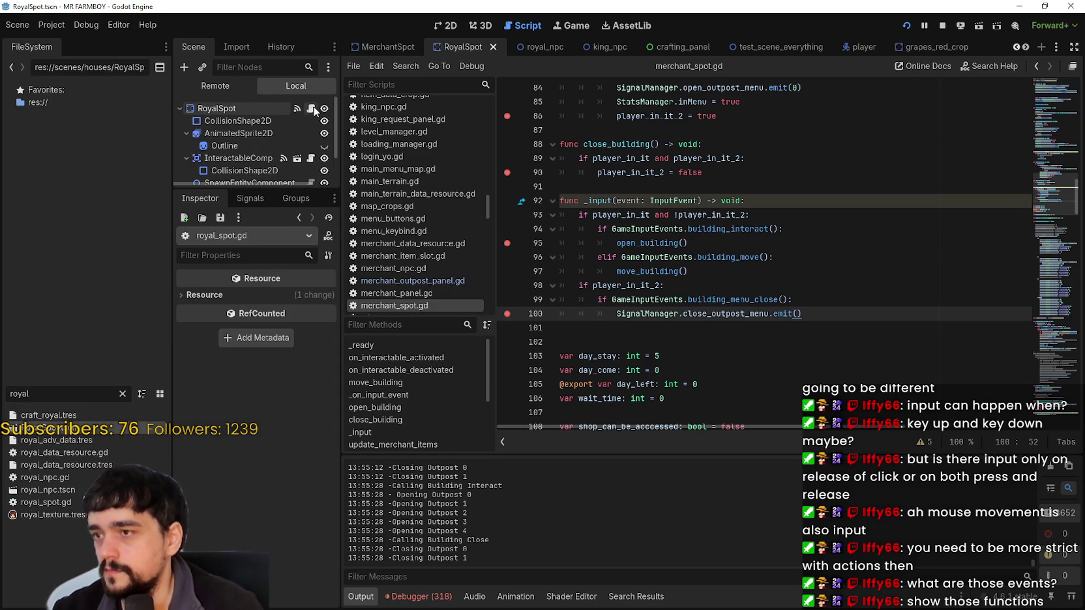
left_click(311, 108)
left_click(766, 260)
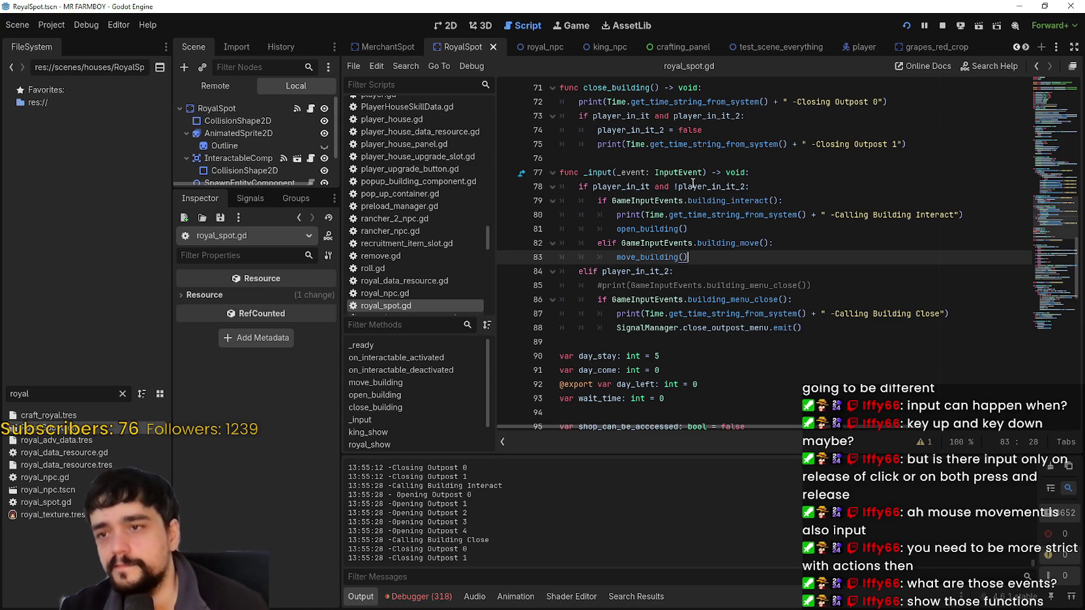
left_click(646, 172)
mouse_move(683, 172)
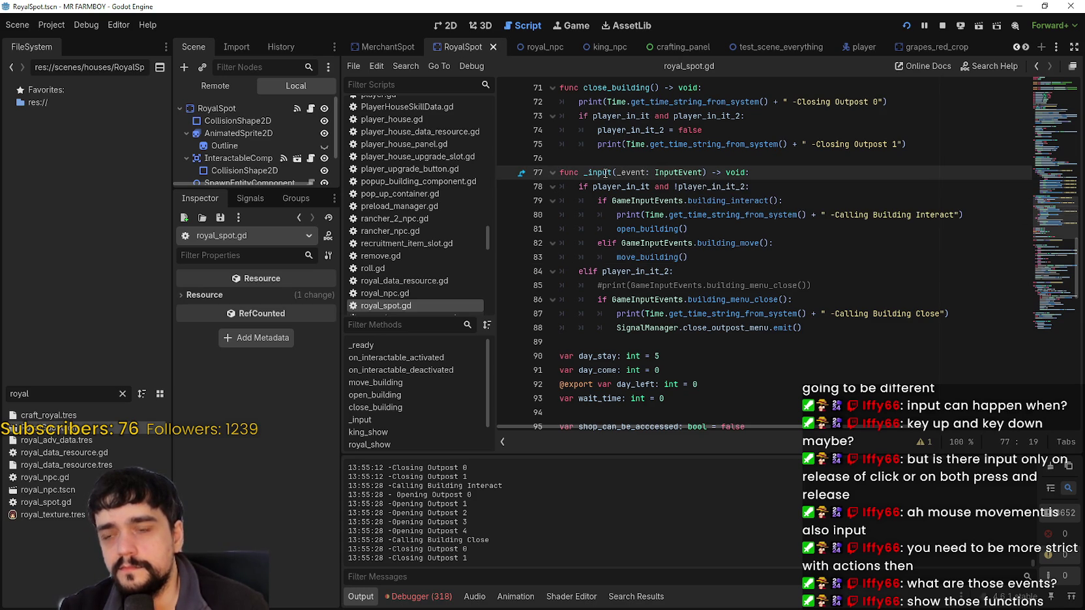
mouse_move(606, 173)
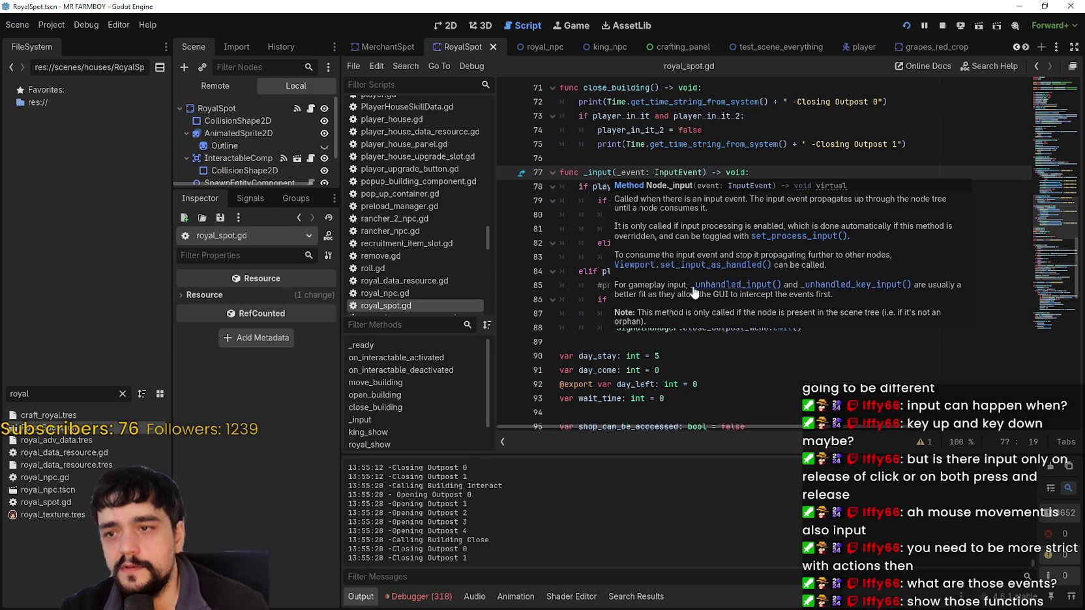
left_click(613, 159)
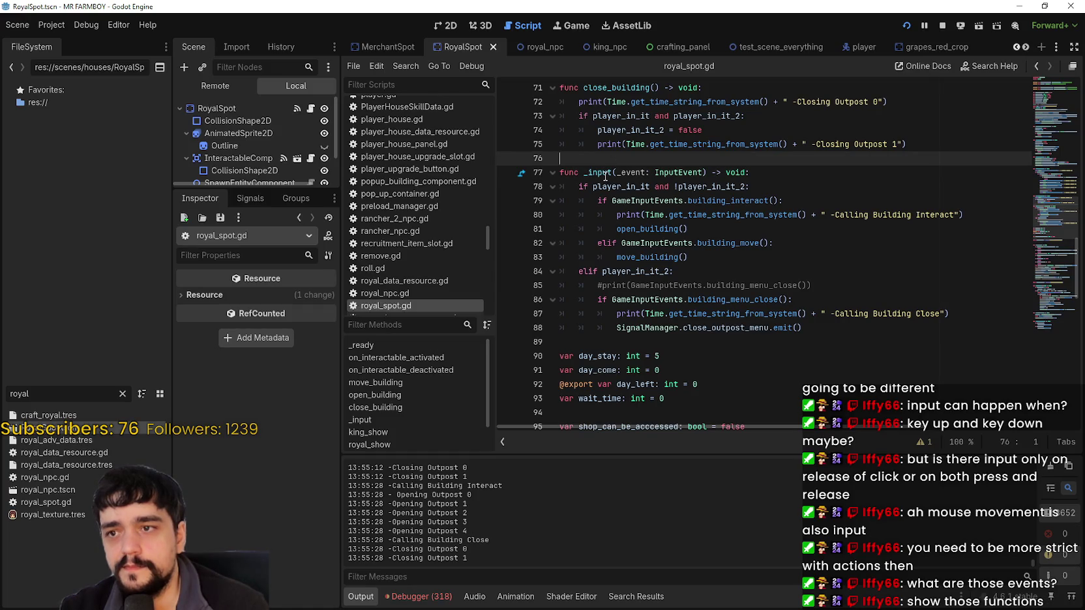
right_click(604, 174)
left_click(600, 172)
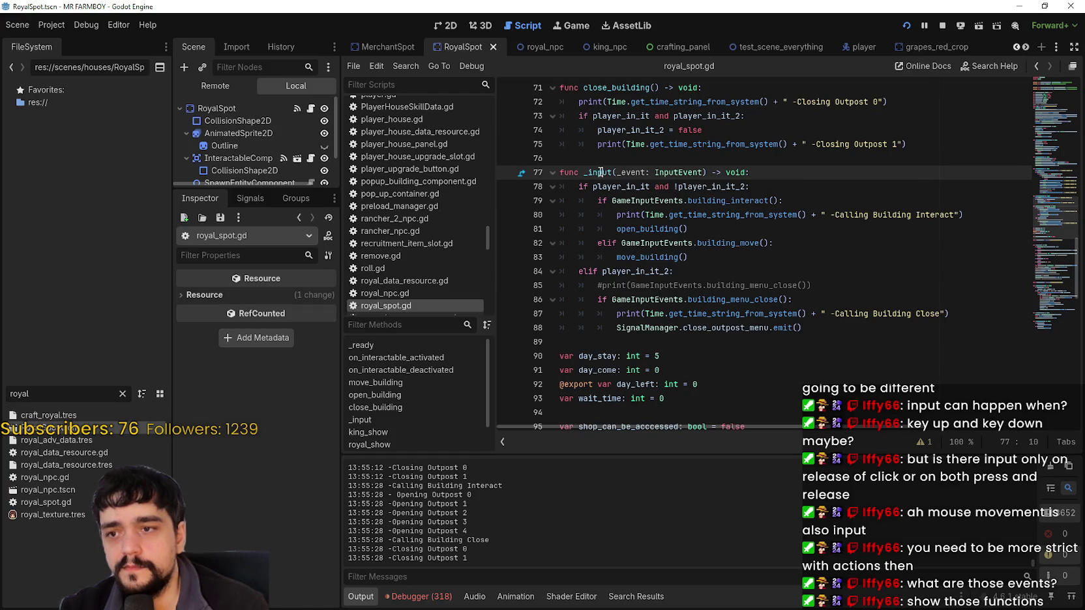
mouse_move(598, 173)
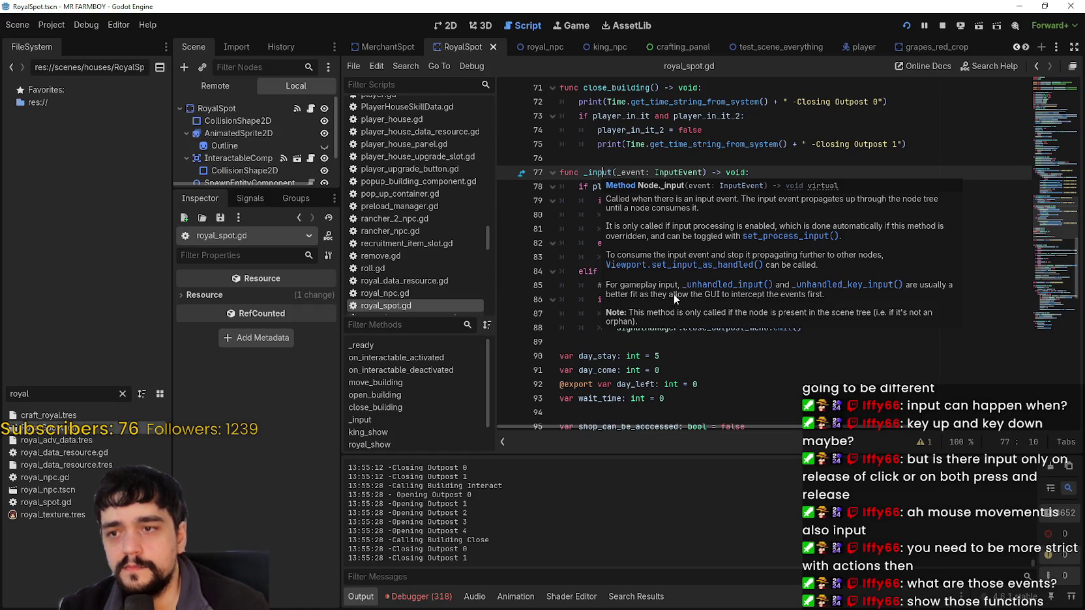
left_click(761, 285)
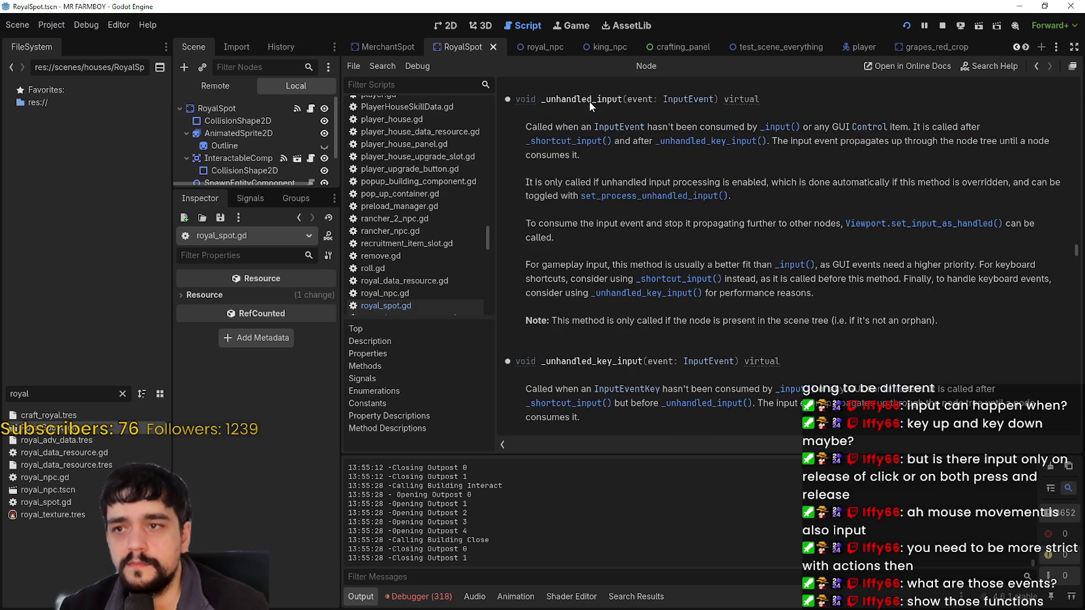
double_click(590, 101)
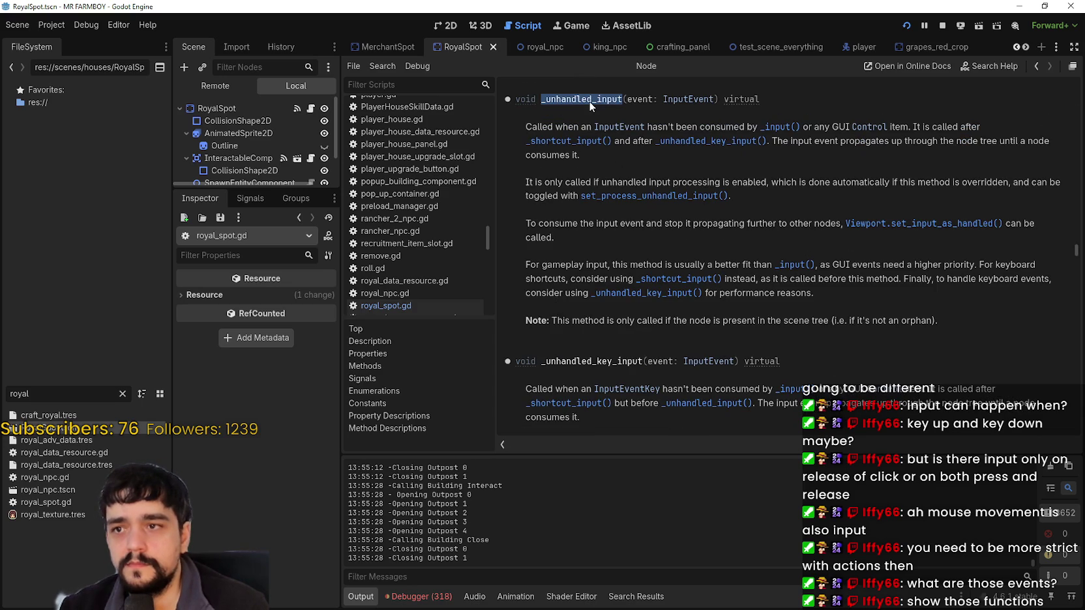
left_click(1036, 67)
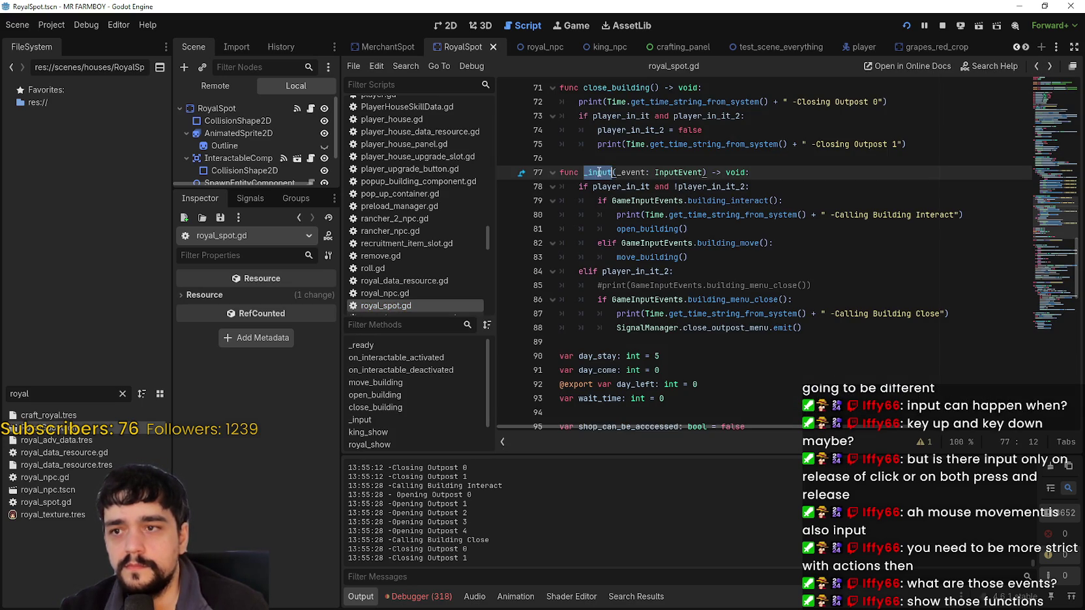
Step: Save and run the _unhandled_input version, walking the player in and out of the outpost pen
left_click(778, 243)
key("ctrl+s")
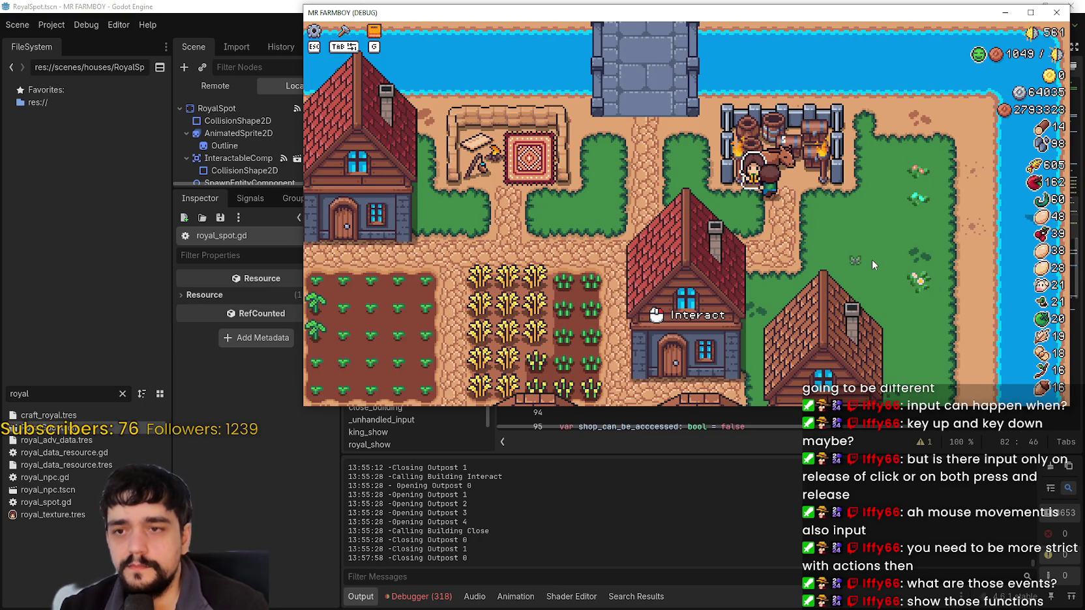
key("s")
key("w")
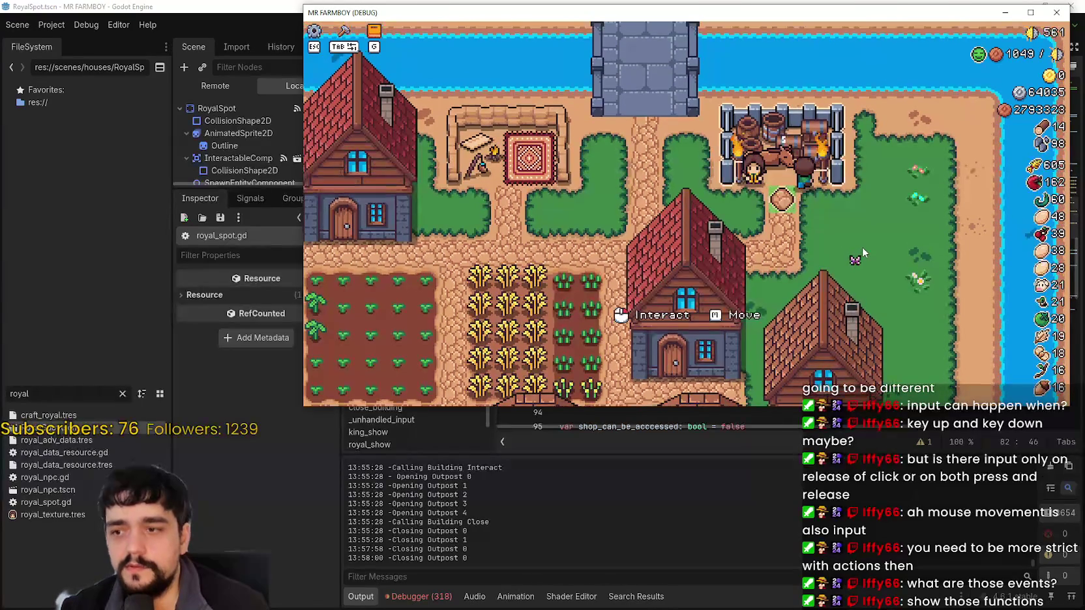
key("s")
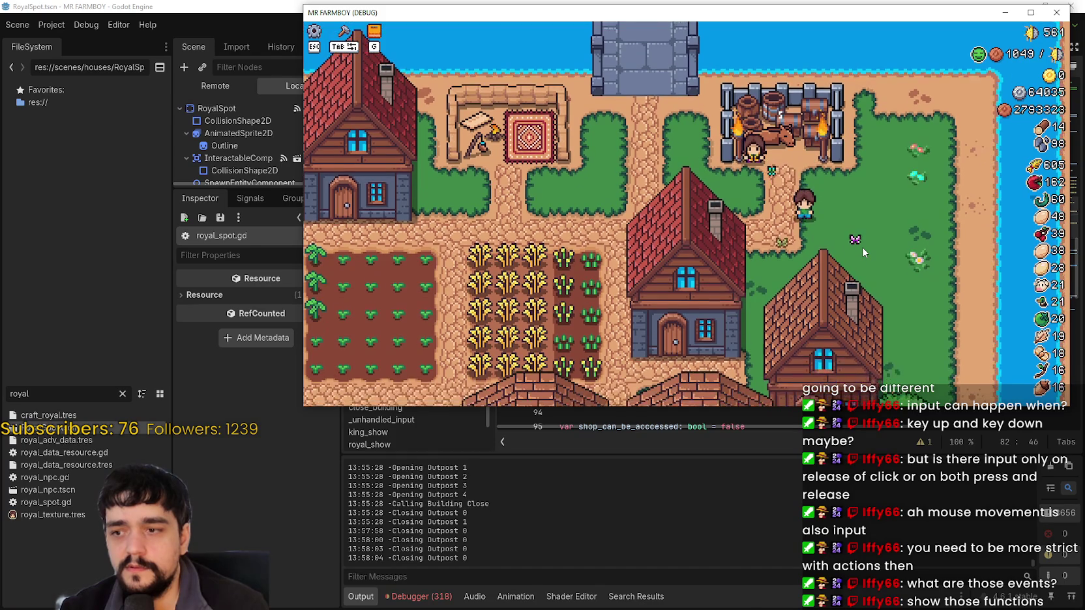
key("w")
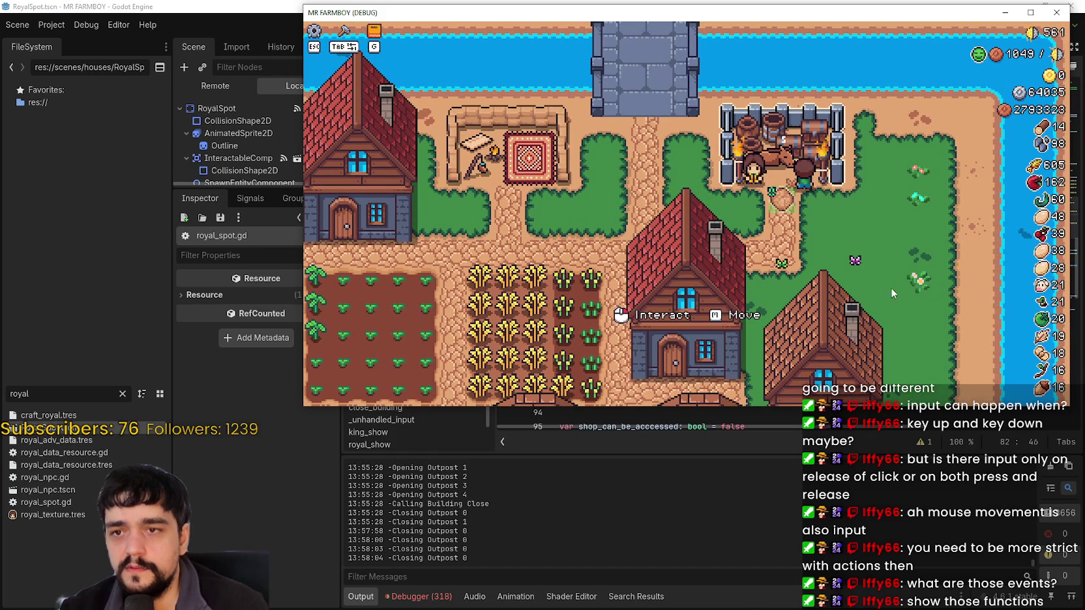
left_click(768, 497)
Step: Inspect the RoyalSpot root node's signals alongside the _unhandled_input code
left_click(756, 234)
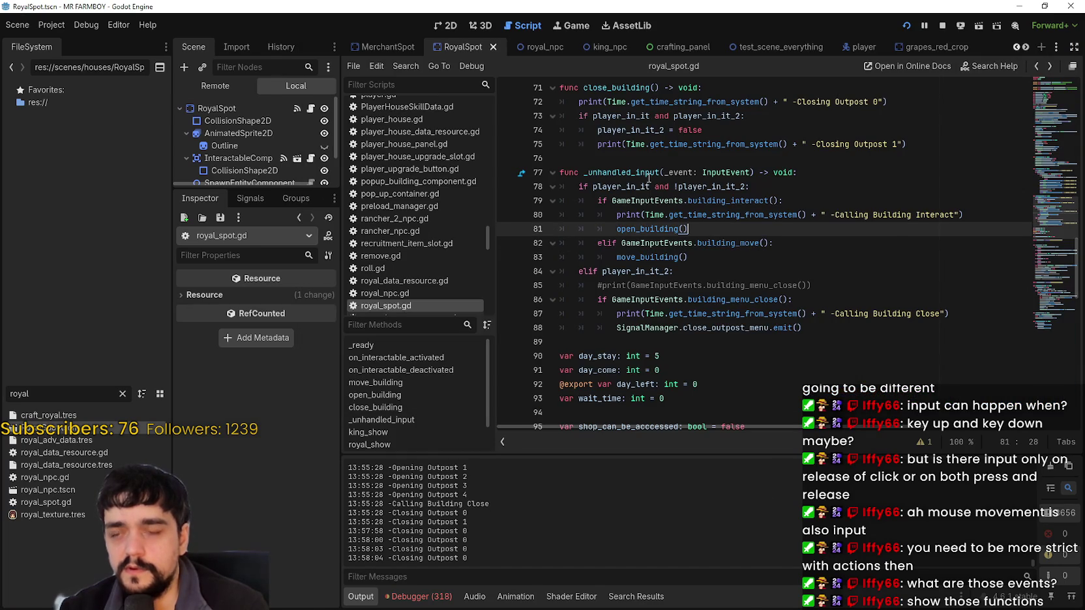
left_click(646, 173)
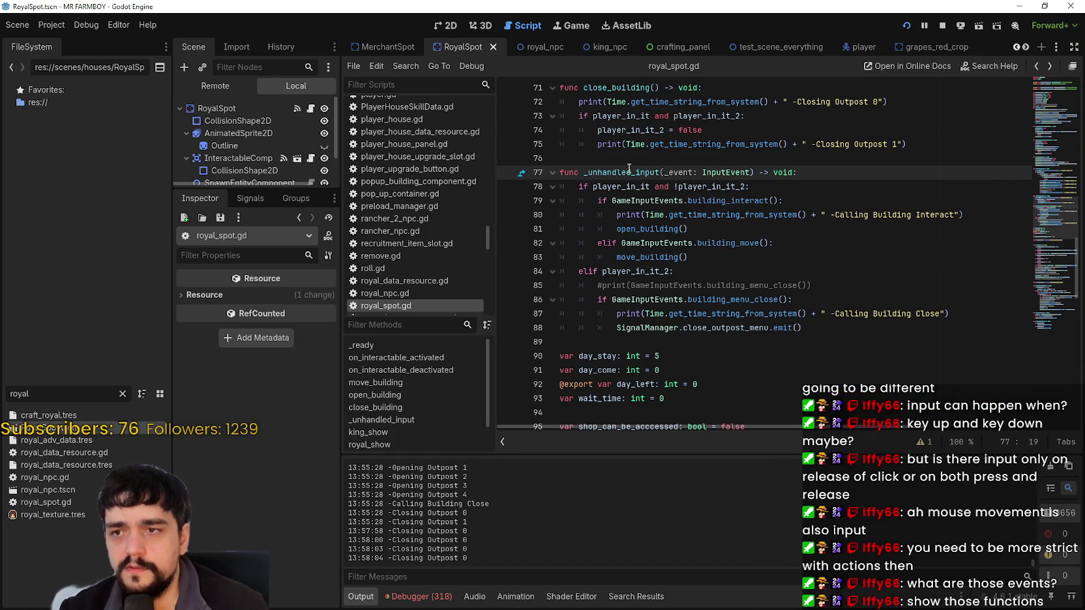
left_click(217, 109)
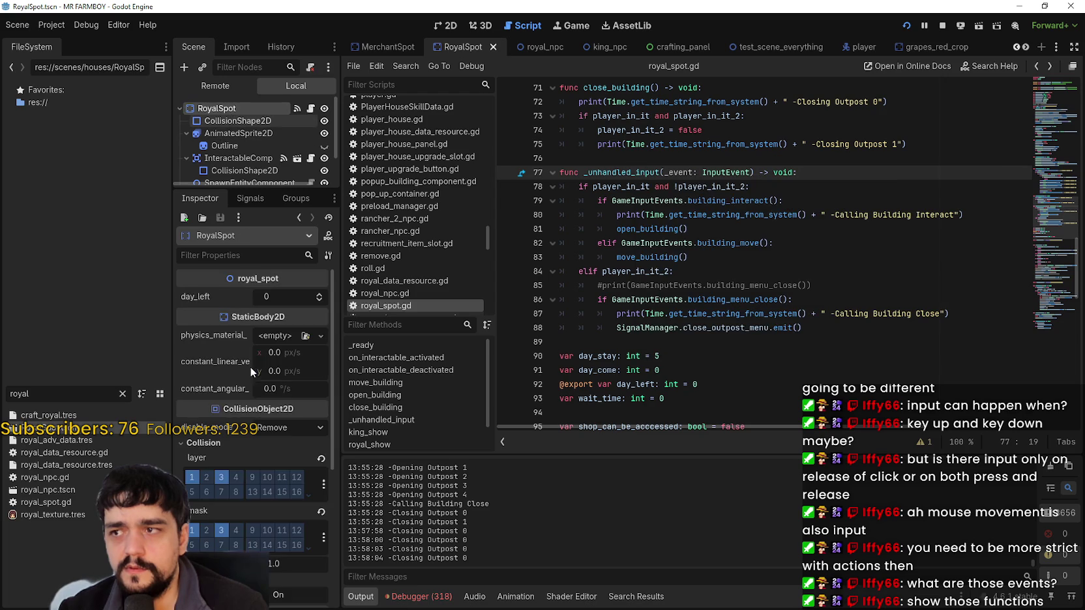
left_click(251, 198)
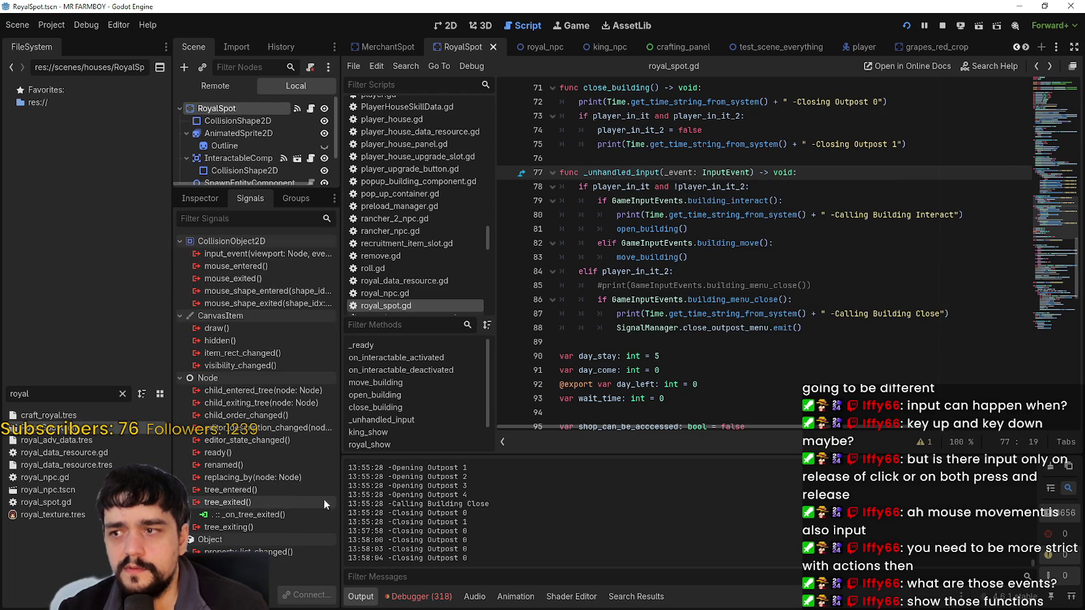
left_click(774, 284)
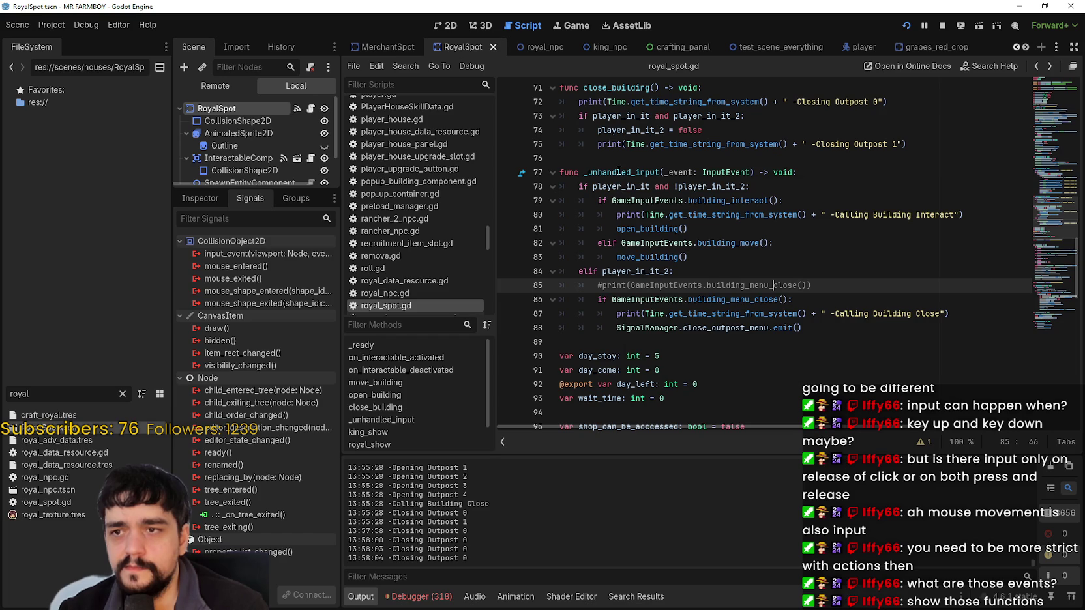
Step: Read the _unhandled_input and _unhandled_key_input documentation, then return to royal_spot.gd
right_click(601, 173)
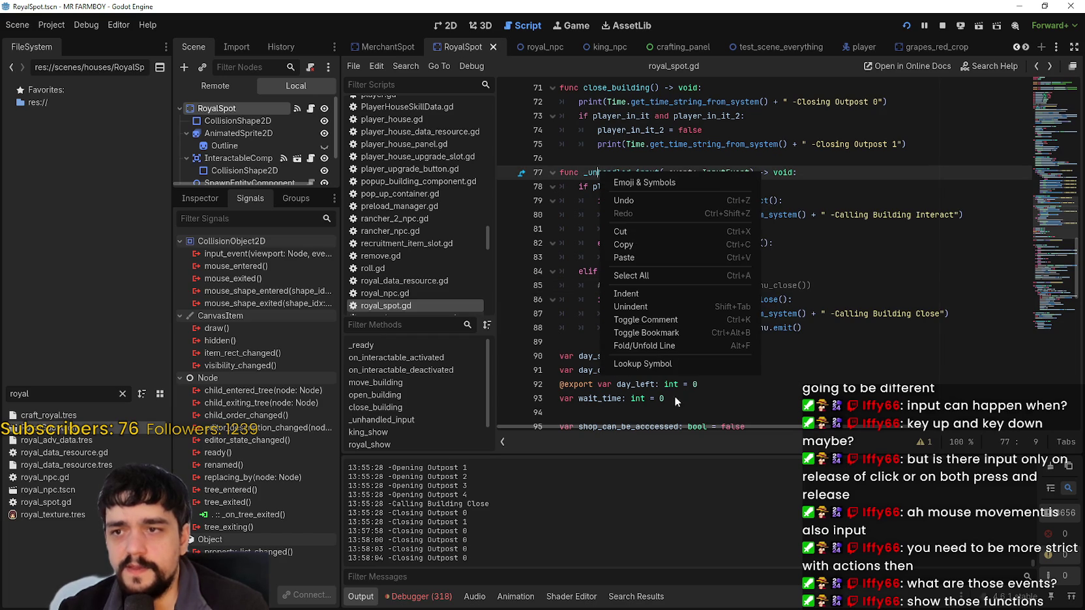
left_click(665, 358)
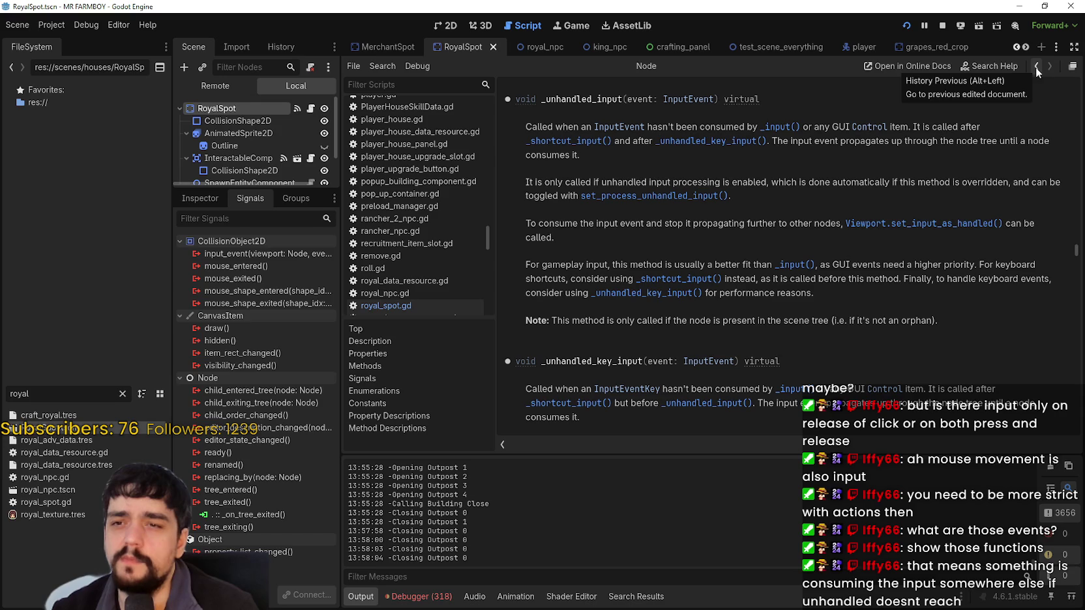
scroll(805, 172, "up", 10)
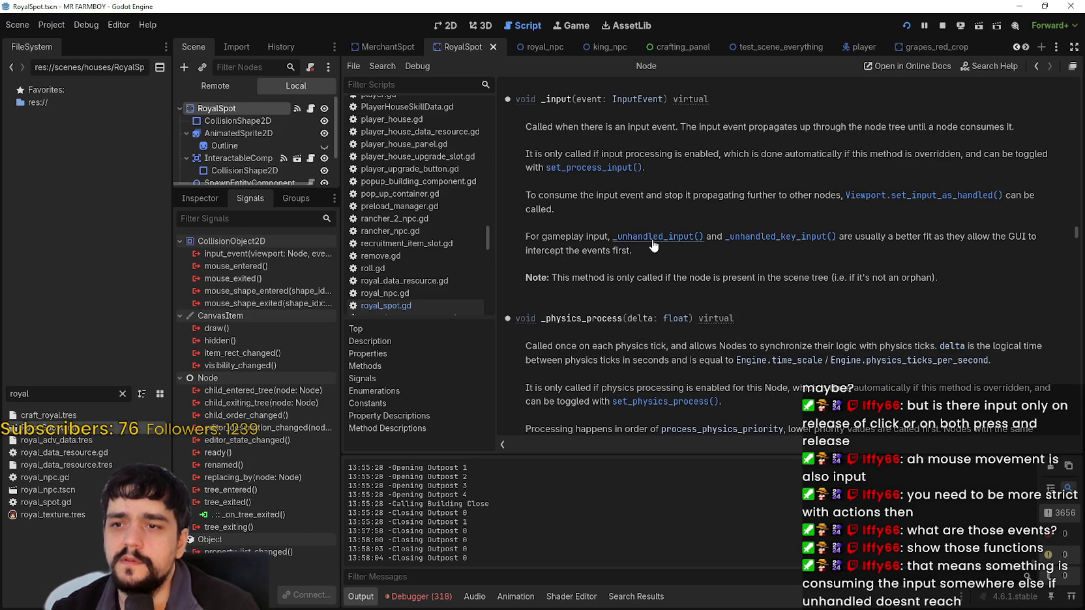
left_click(813, 240)
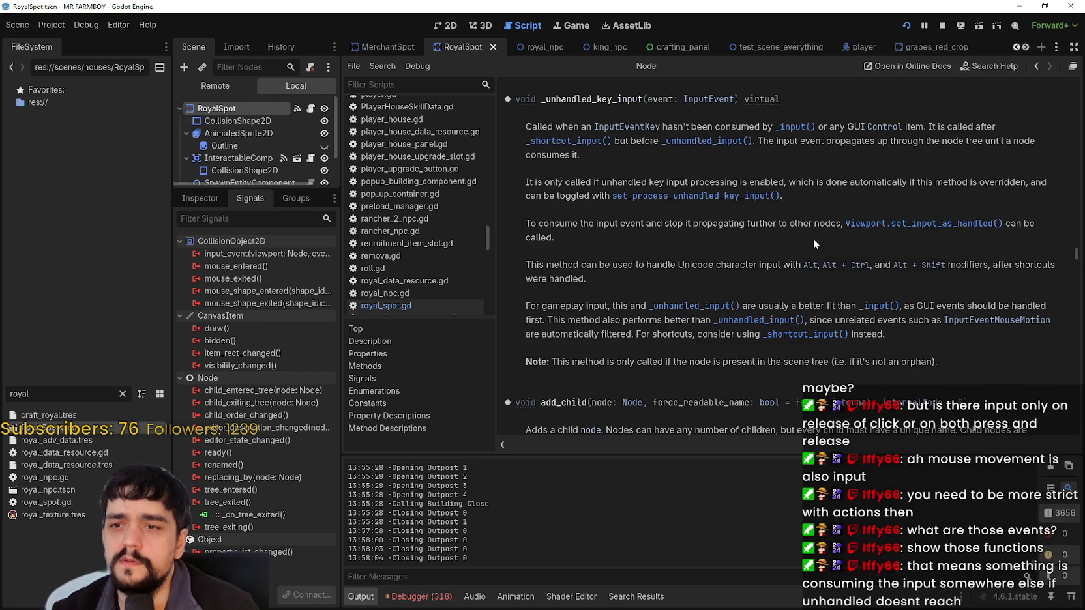
double_click(580, 99)
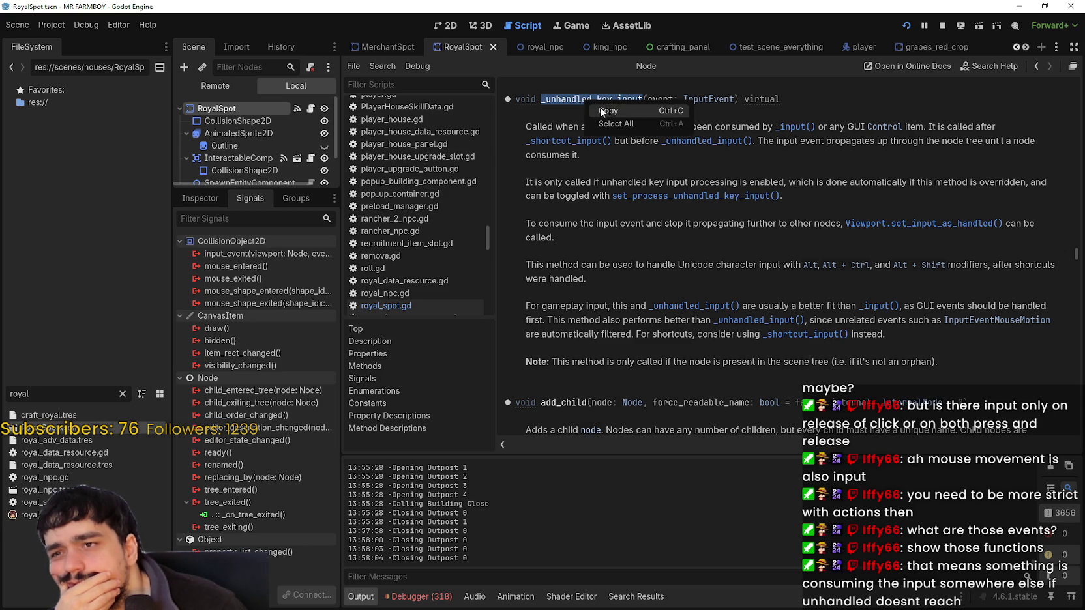
left_click(407, 307)
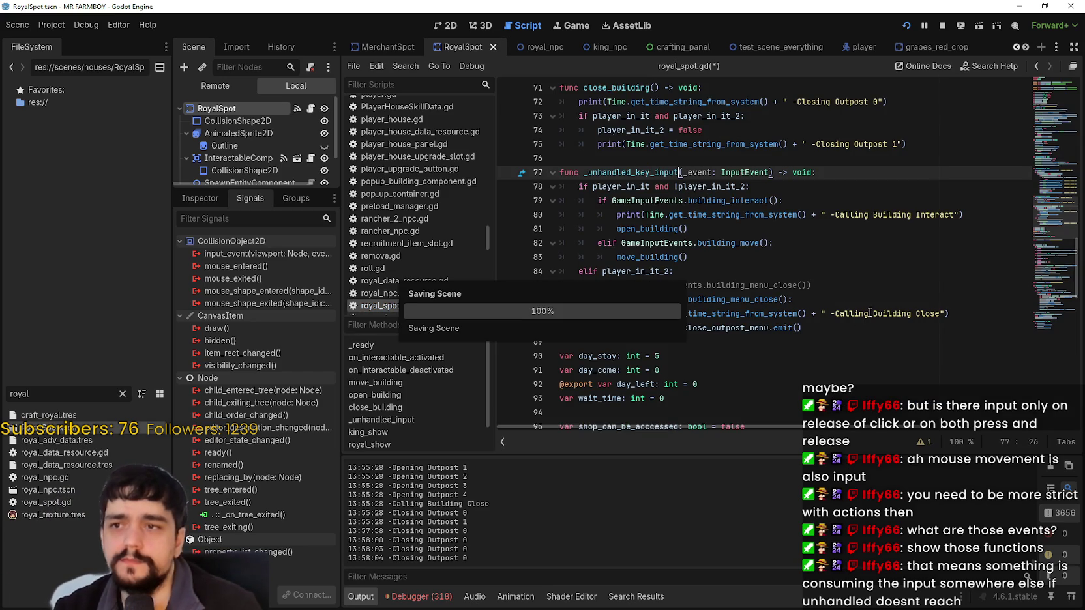
Step: Rename the handler on line 77 back to _input and save the script
key("alt+Tab")
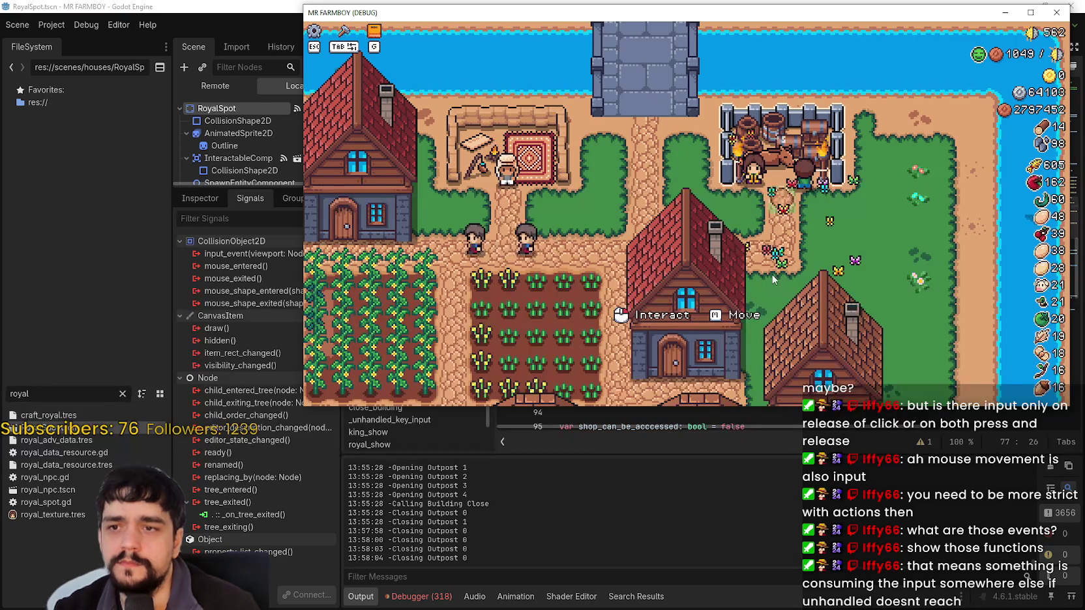
key("alt+Tab")
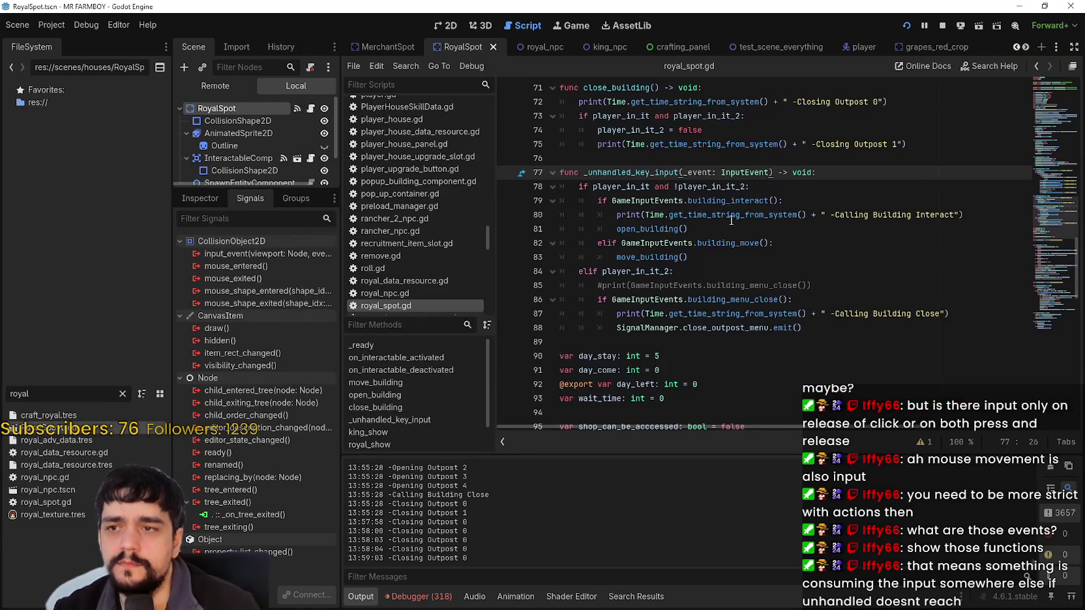
key("ctrl+z")
type("_input")
key("ctrl+s")
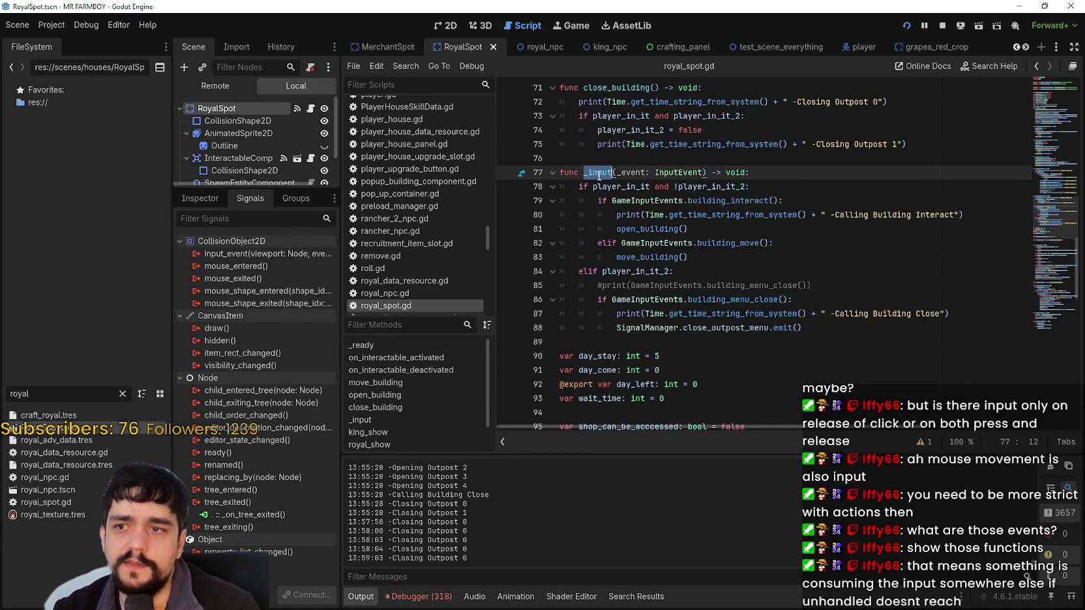
Step: Open and close the King's Outpost panel repeatedly in the running game
key("alt+Tab")
left_click(854, 279)
left_click(879, 191)
left_click(877, 190)
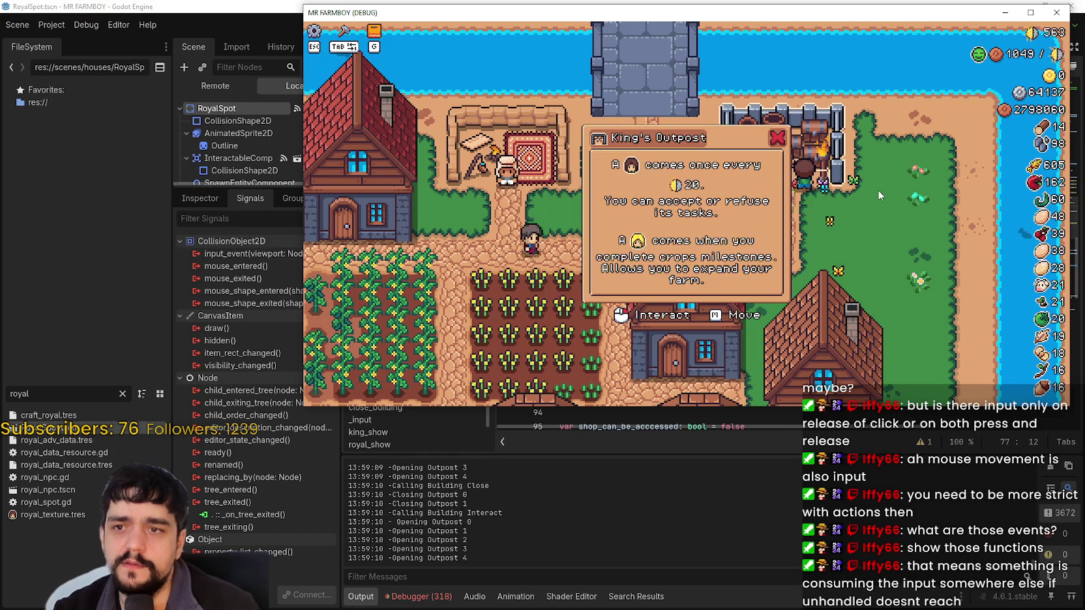
left_click(877, 190)
key("alt+Tab")
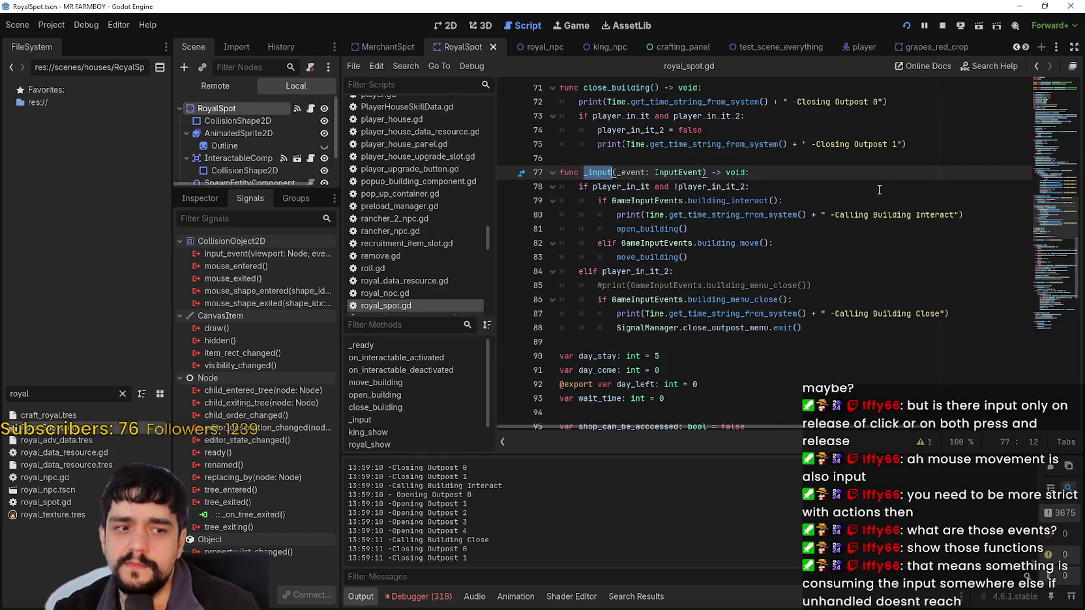
Step: Select the _input function name on line 77 of royal_spot.gd
left_click(879, 188)
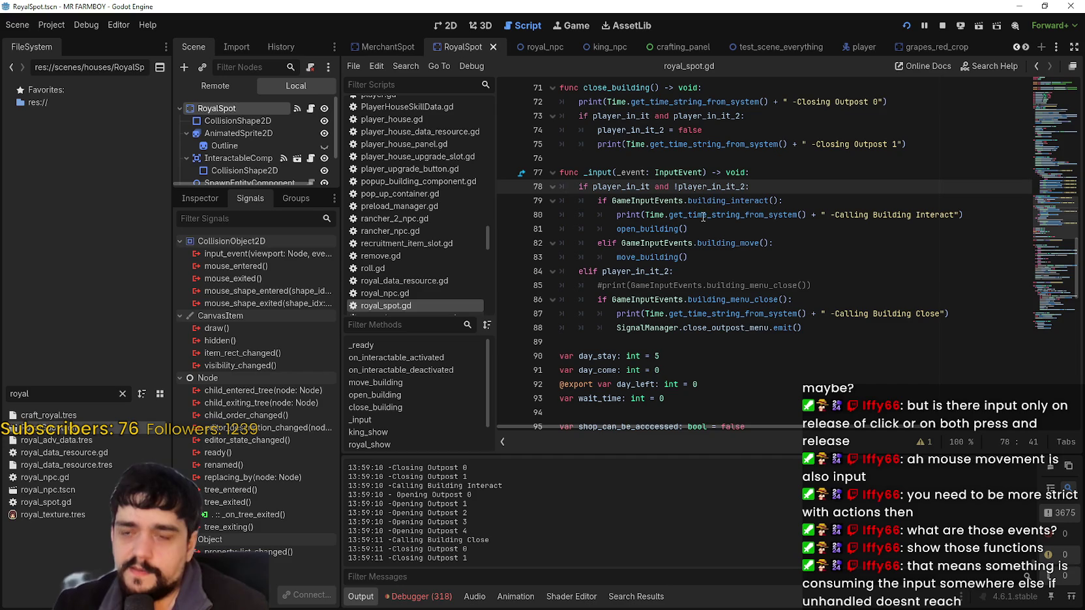
left_click(667, 214)
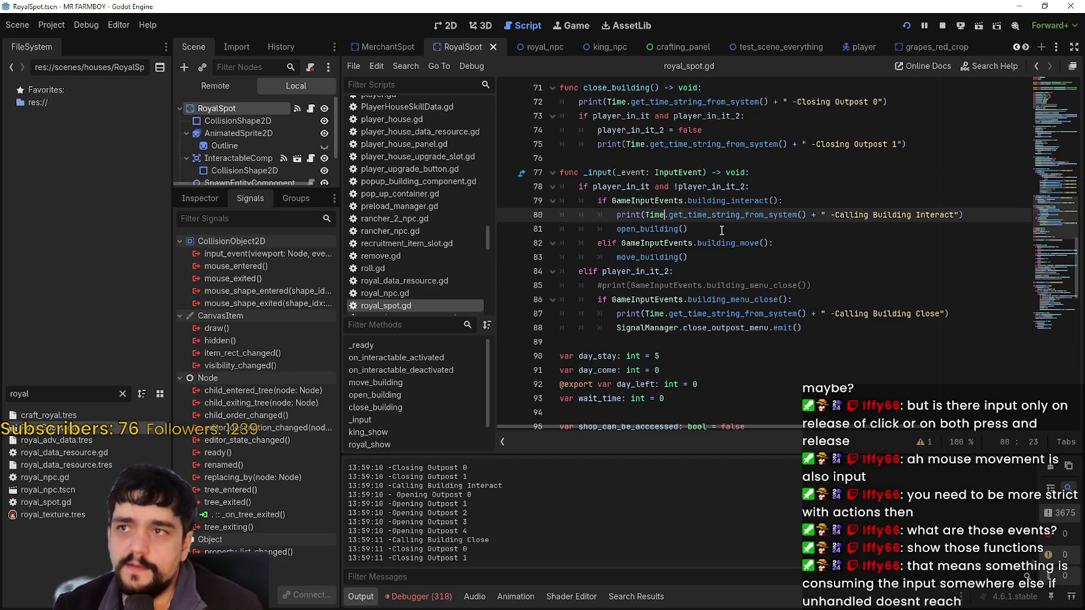
double_click(603, 173)
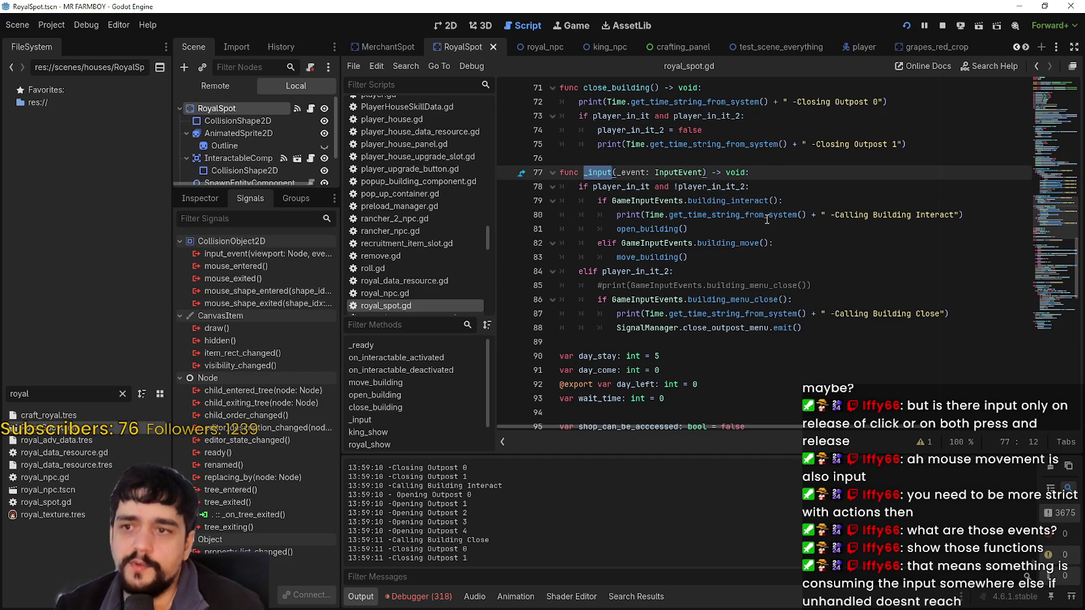
left_click(769, 184)
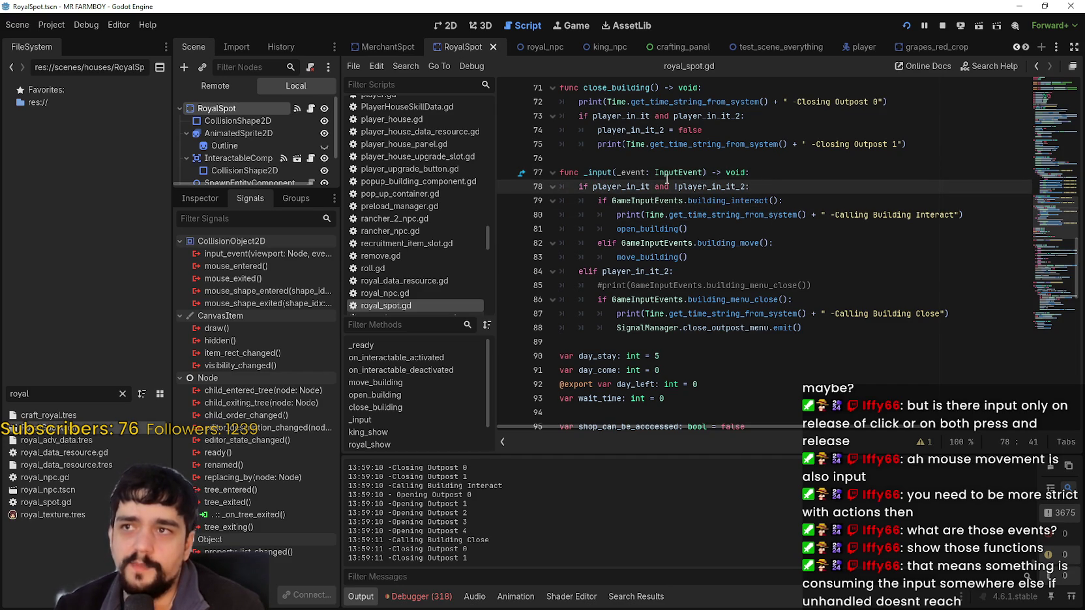
double_click(596, 174)
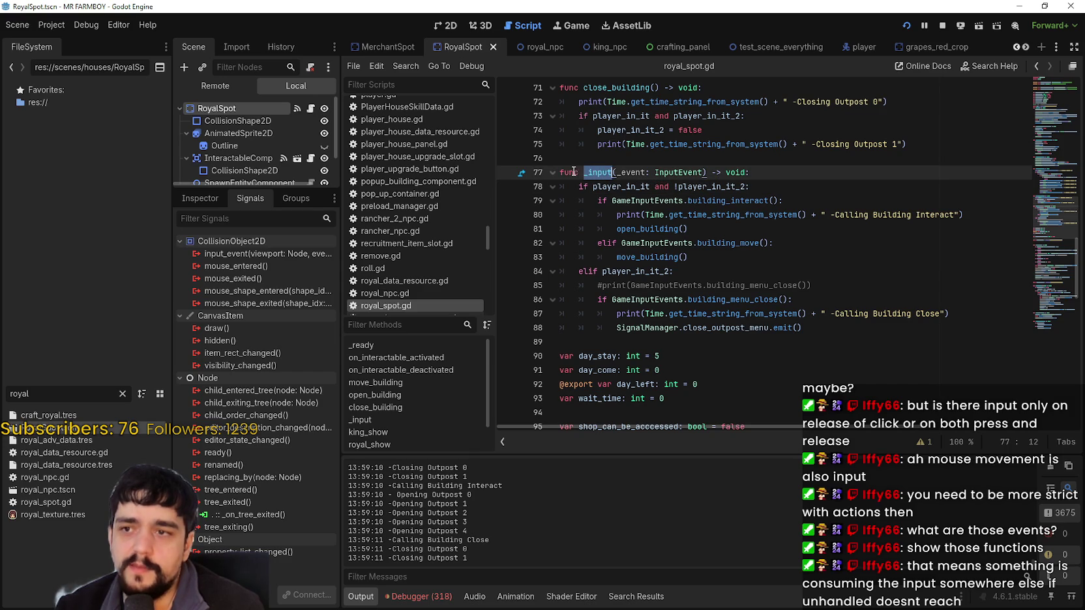
Step: Search all project files for 'func _input' with Find in Files
key("shift+Home")
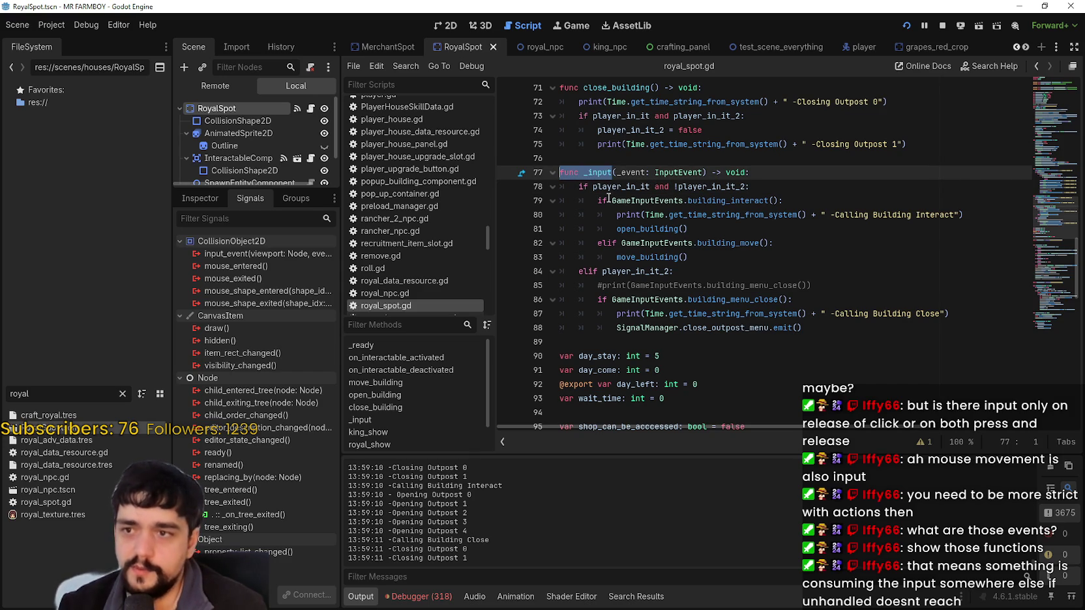
key("ctrl+shift+f")
left_click(528, 360)
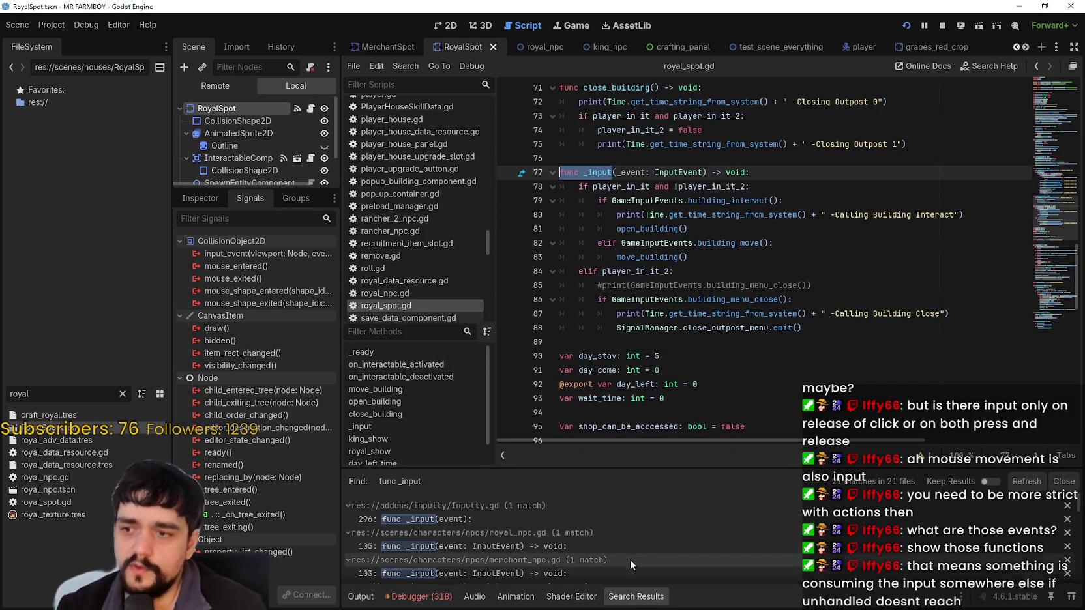
scroll(627, 554, "down", 5)
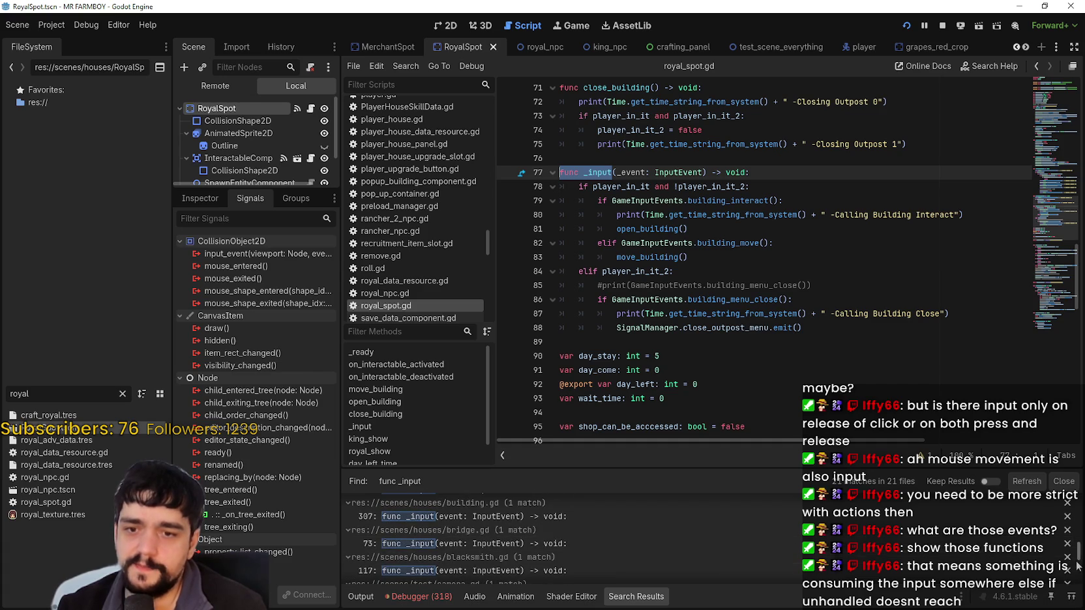
scroll(630, 545, "up", 1)
scroll(457, 541, "up", 3)
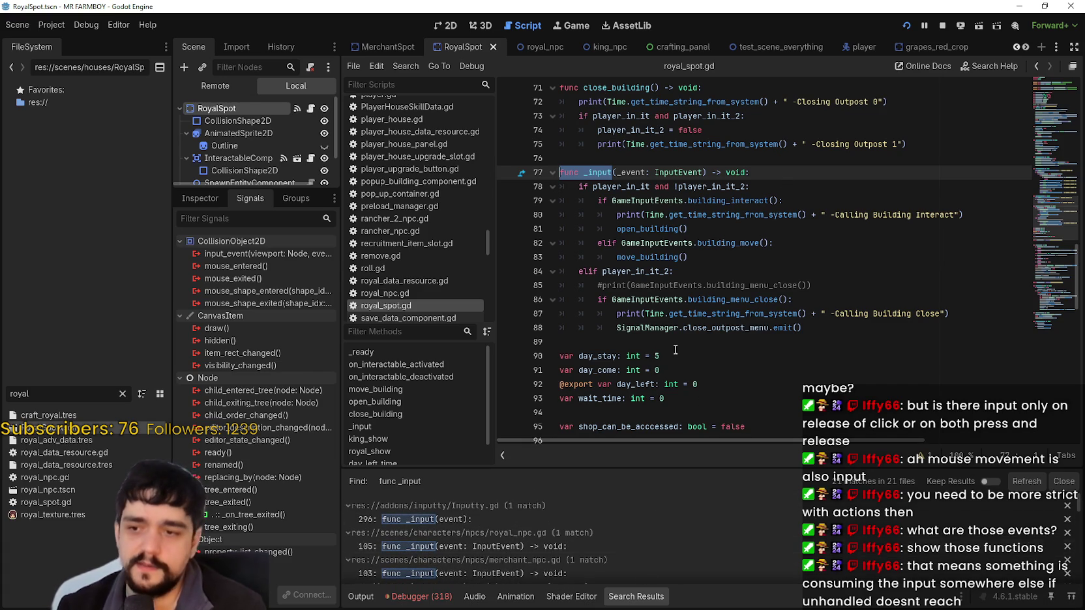
Step: Select the building_interact condition and the func _input( header in royal_spot.gd
left_click_drag(783, 201, 593, 199)
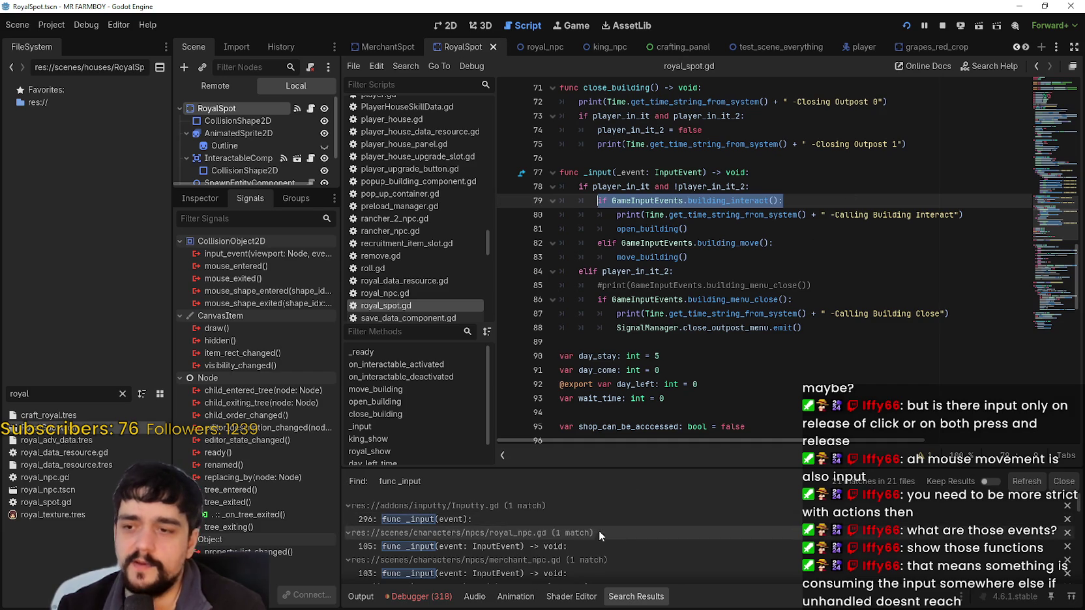
left_click(737, 172)
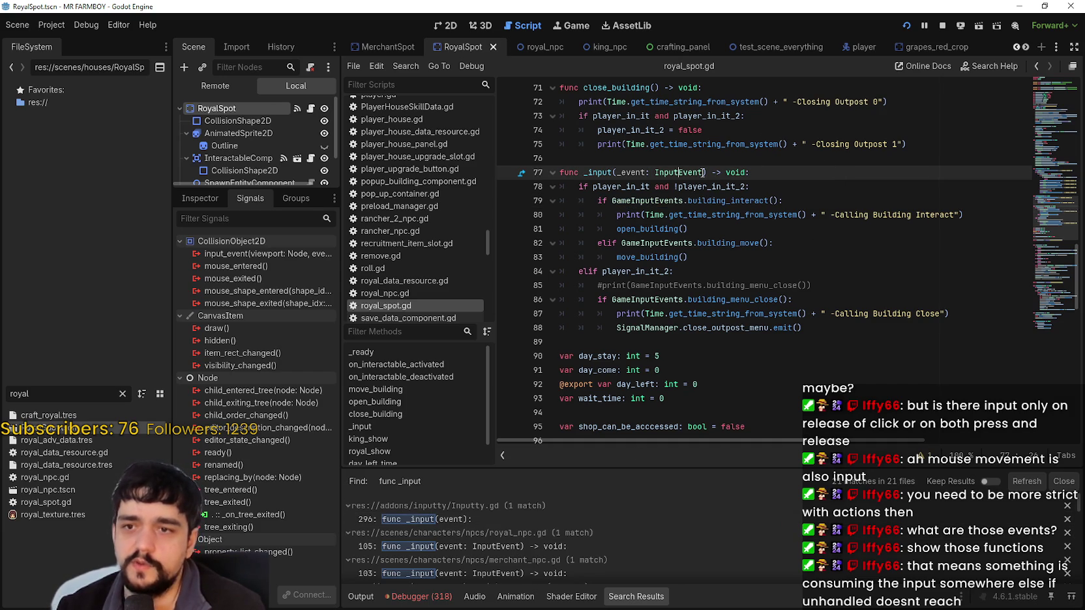
left_click_drag(616, 172, 561, 159)
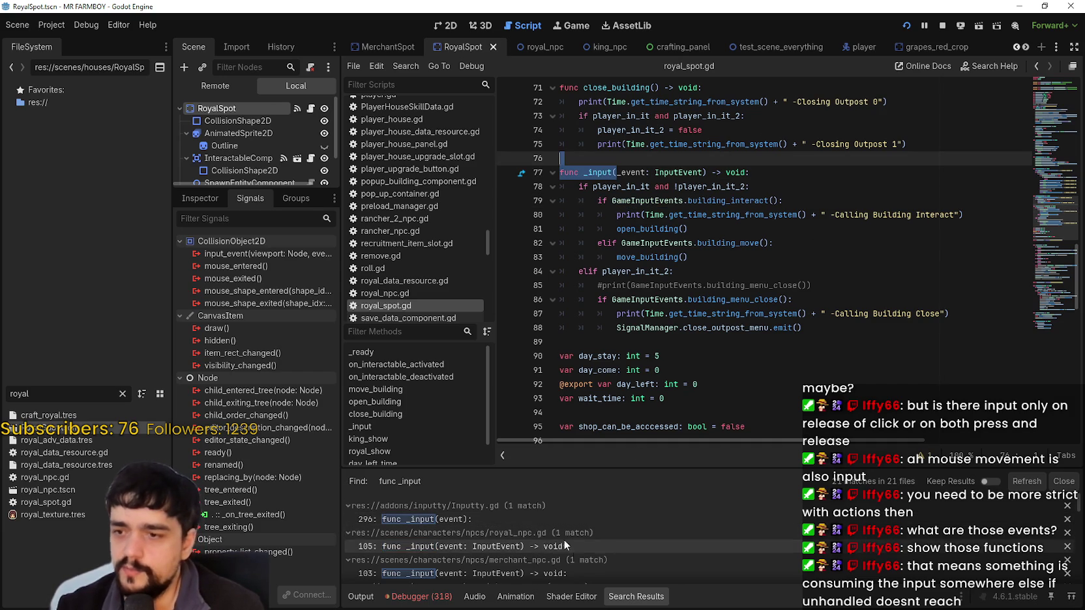
scroll(578, 546, "down", 1)
Step: Open the Inputty.gd match, read its _unhandled_input function, then go back to royal_spot.gd
left_click(568, 510)
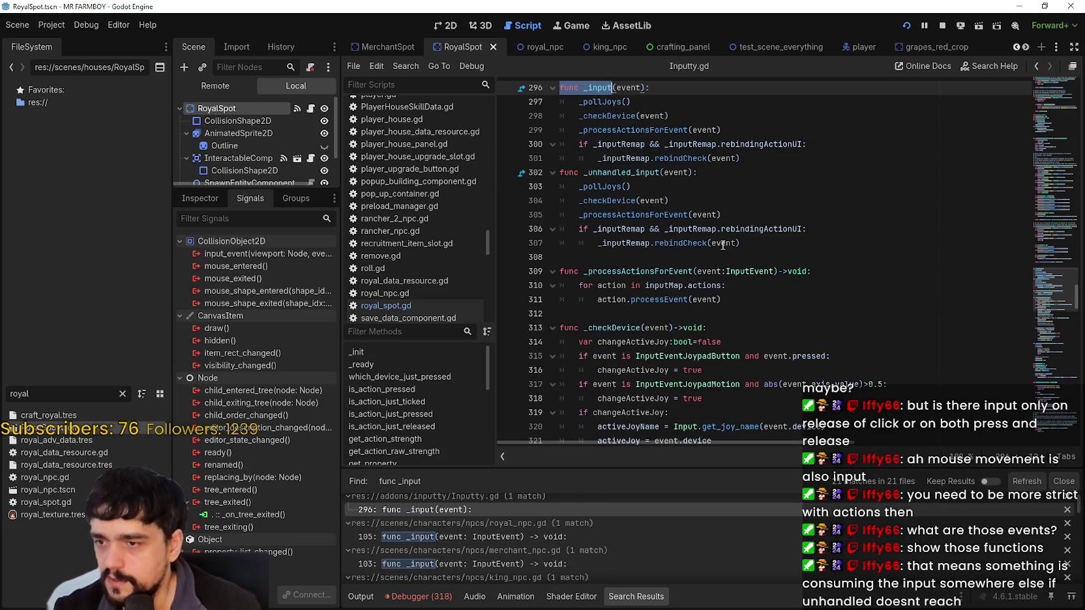
left_click(764, 171)
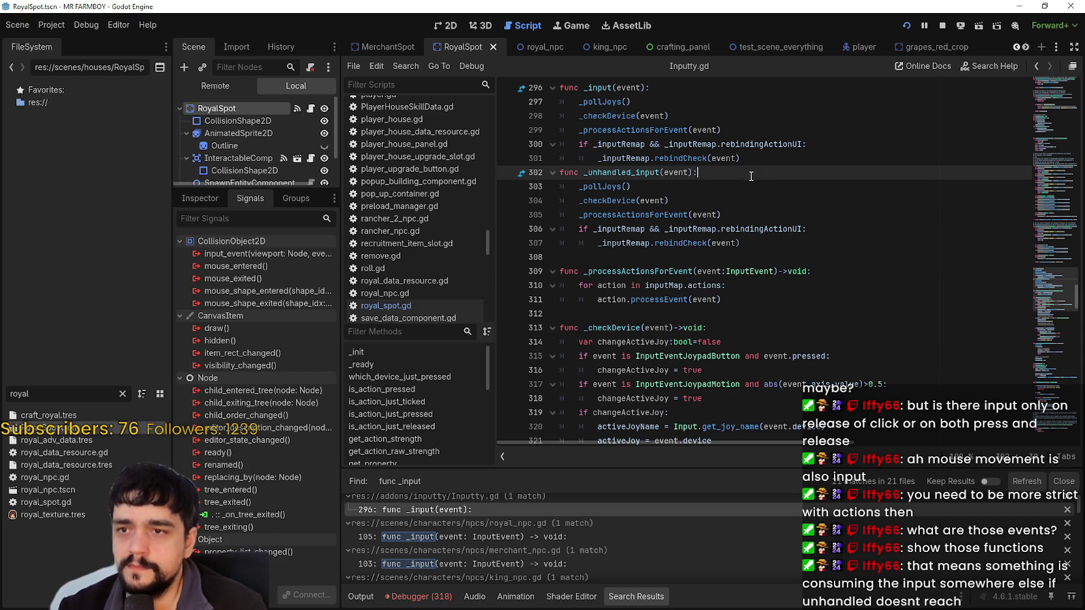
scroll(629, 576, "down", 1)
scroll(631, 573, "down", 5)
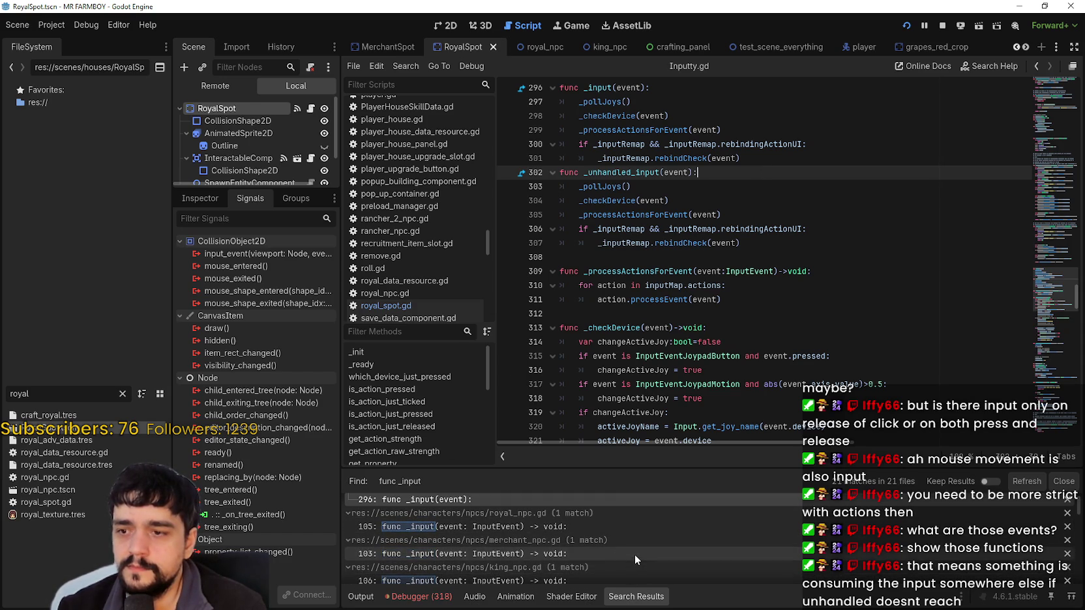
scroll(634, 543, "down", 8)
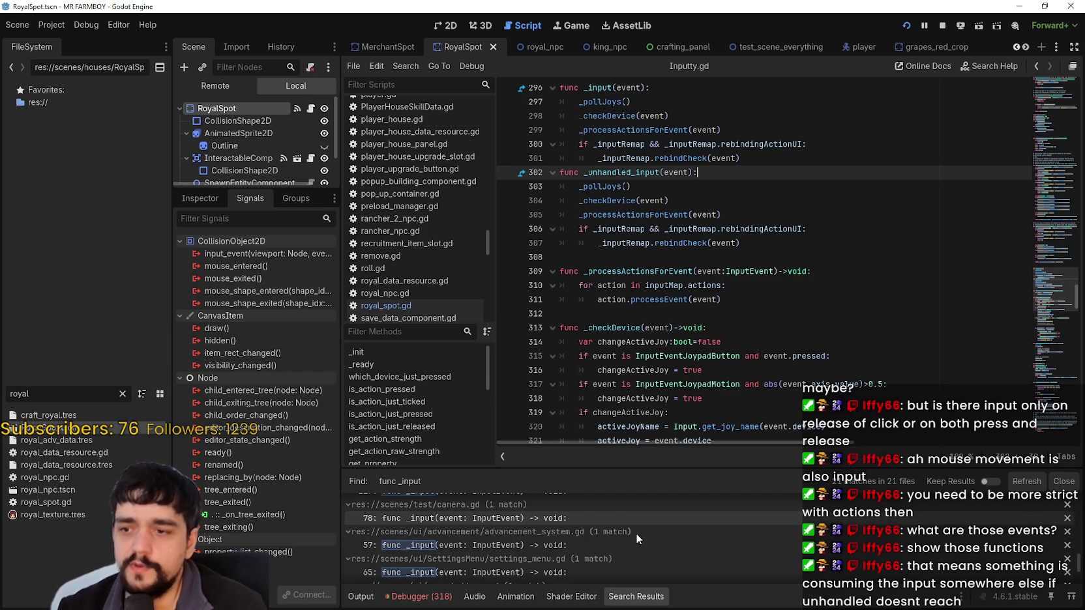
scroll(635, 531, "down", 5)
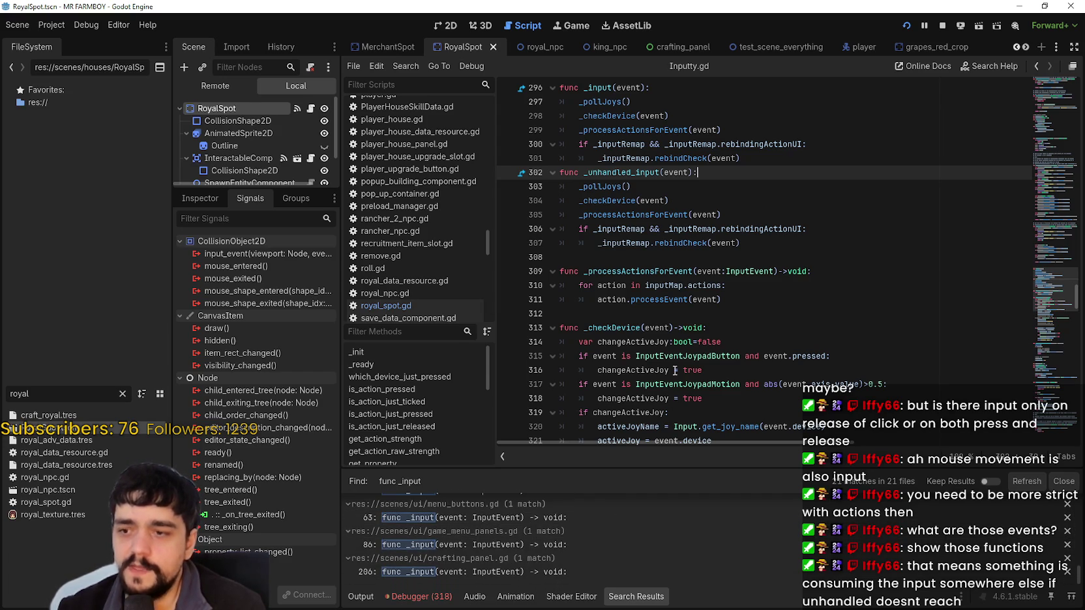
left_click(418, 305)
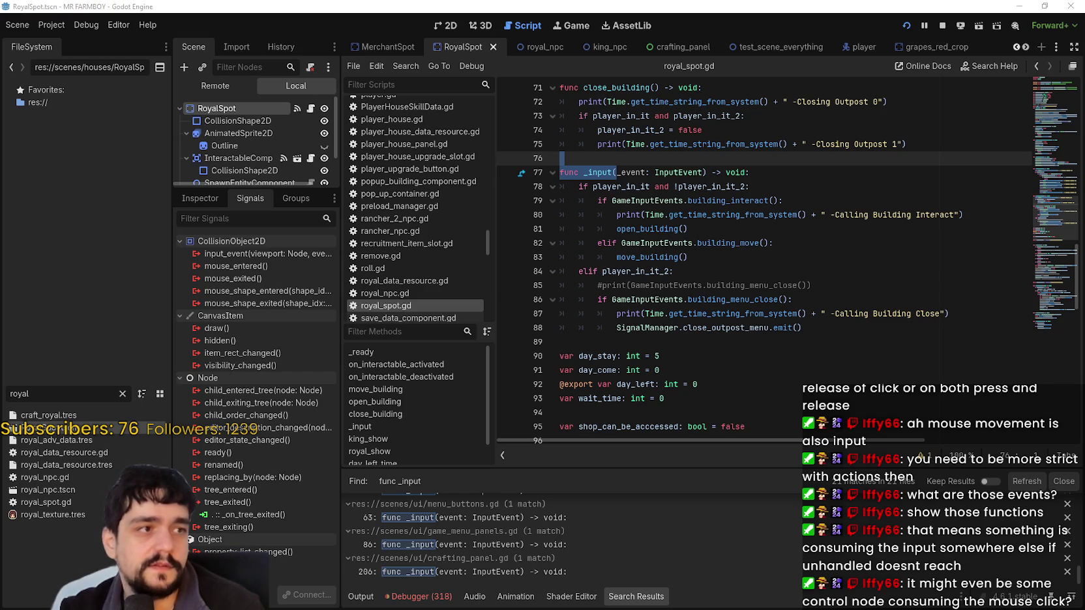
left_click(874, 215)
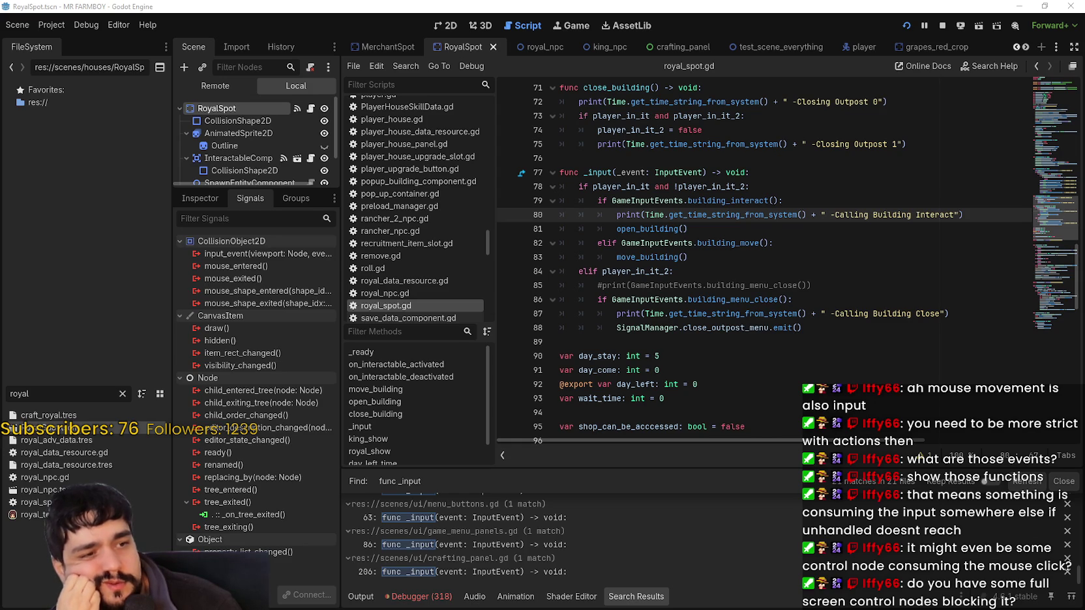
left_click(749, 243)
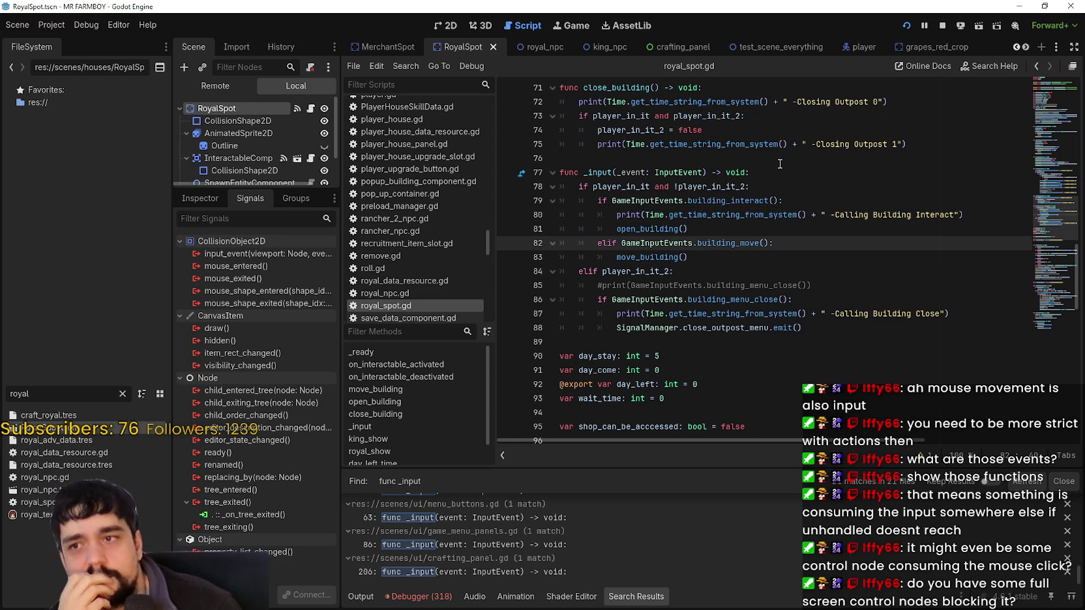
left_click(781, 165)
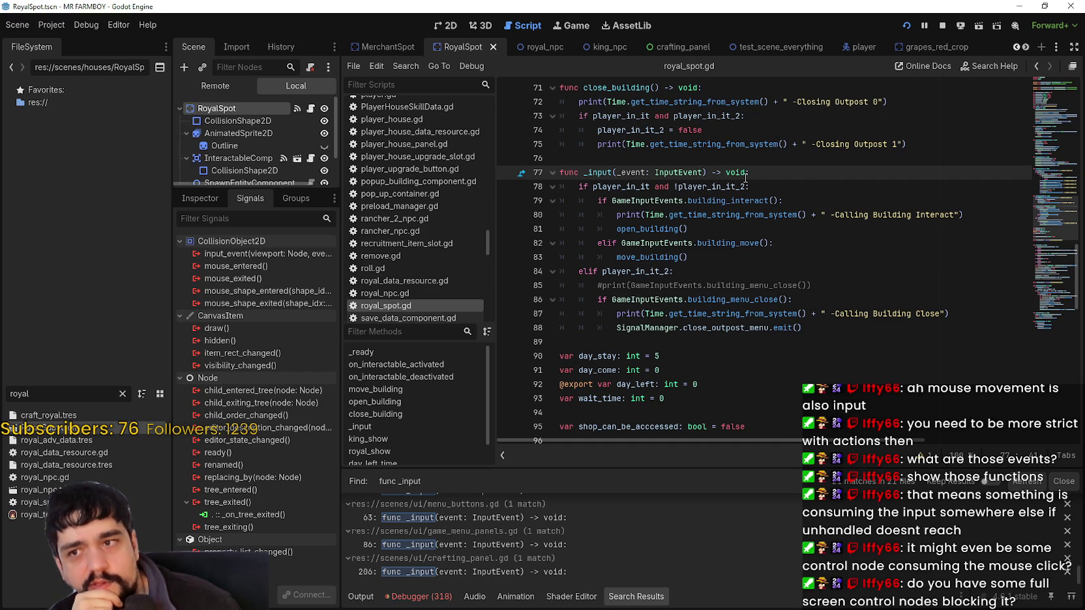
Step: Insert a new line in _input and rename the _event parameter to event
key("Return")
type("i")
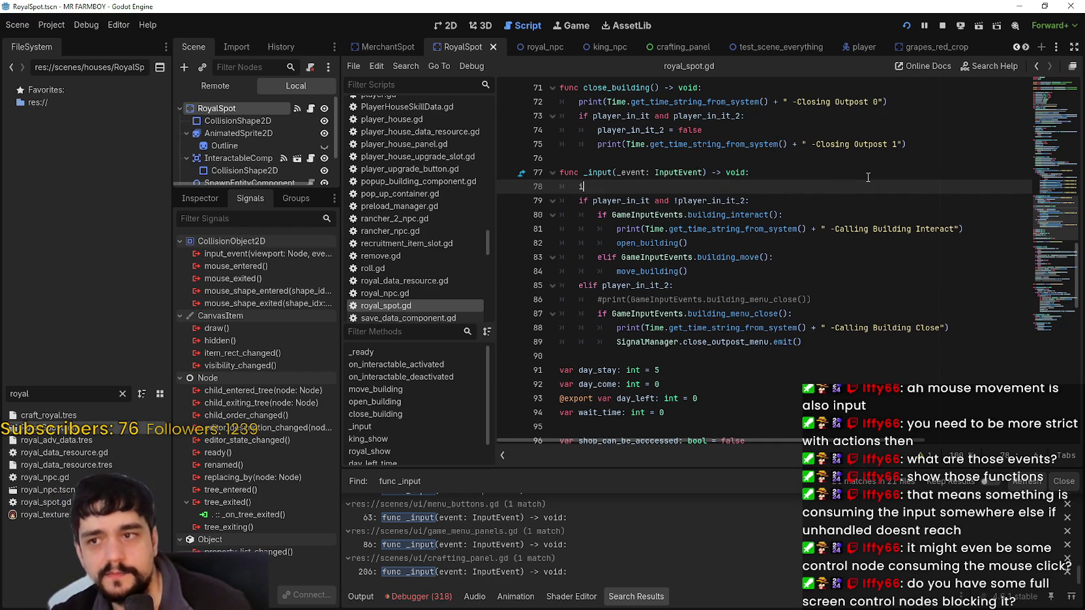
type("f event")
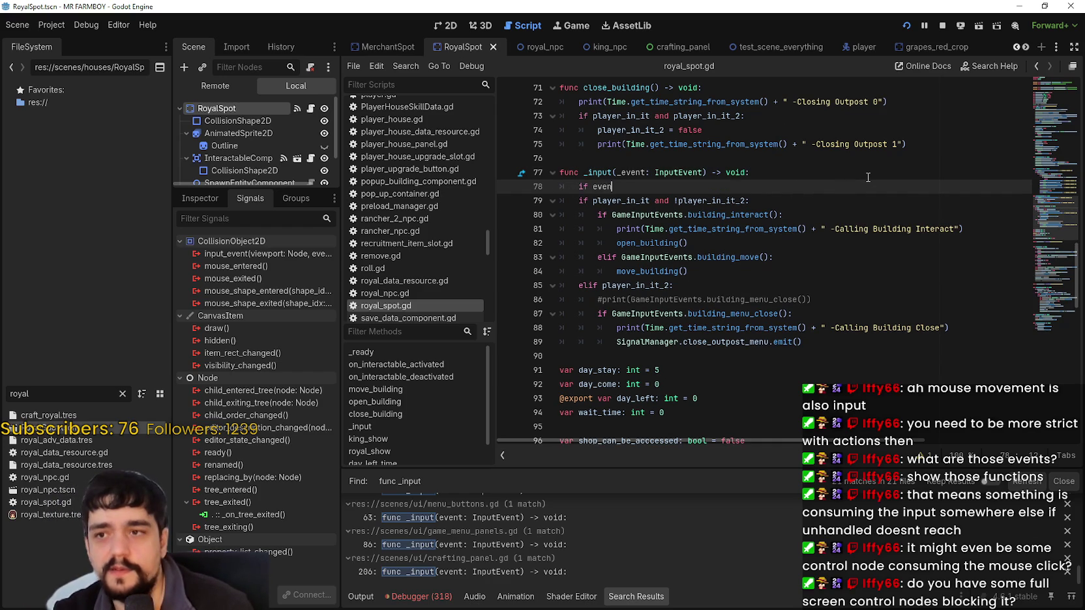
key("Return")
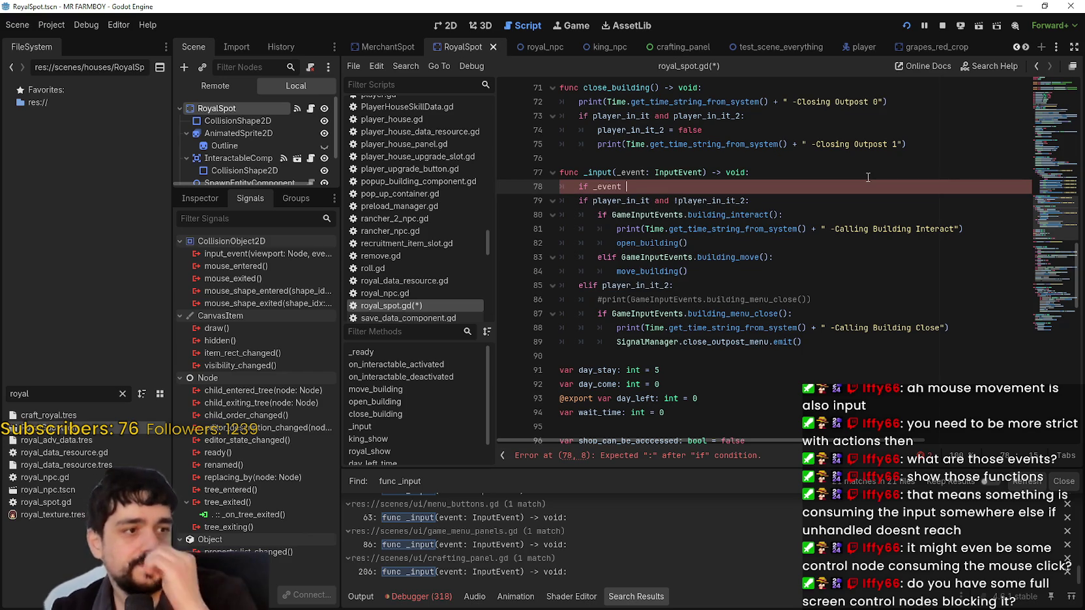
left_click(618, 172)
key("BackSpace")
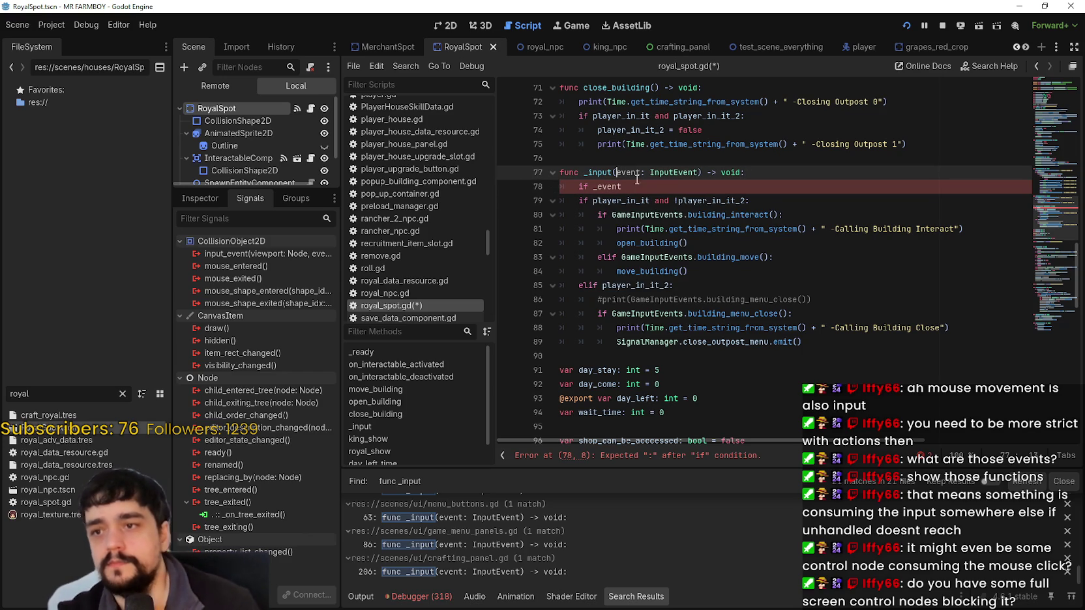
left_click(630, 186)
key("BackSpace")
key("BackSpace")
key("BackSpace")
Step: Add 'if event is InputEventMouseMotion: return' and save the script
type("e")
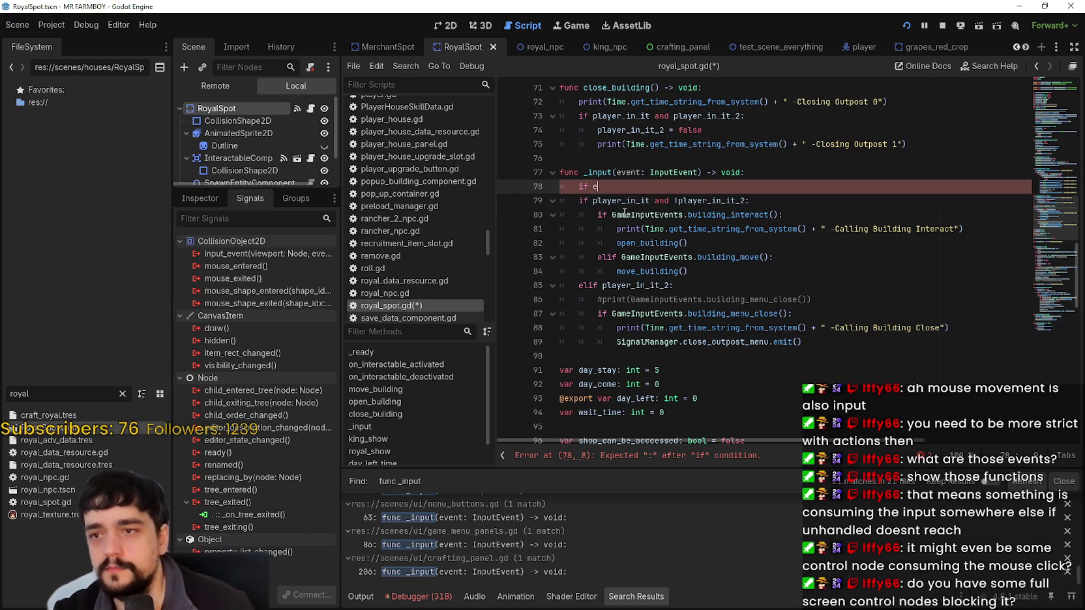
type("vent is ")
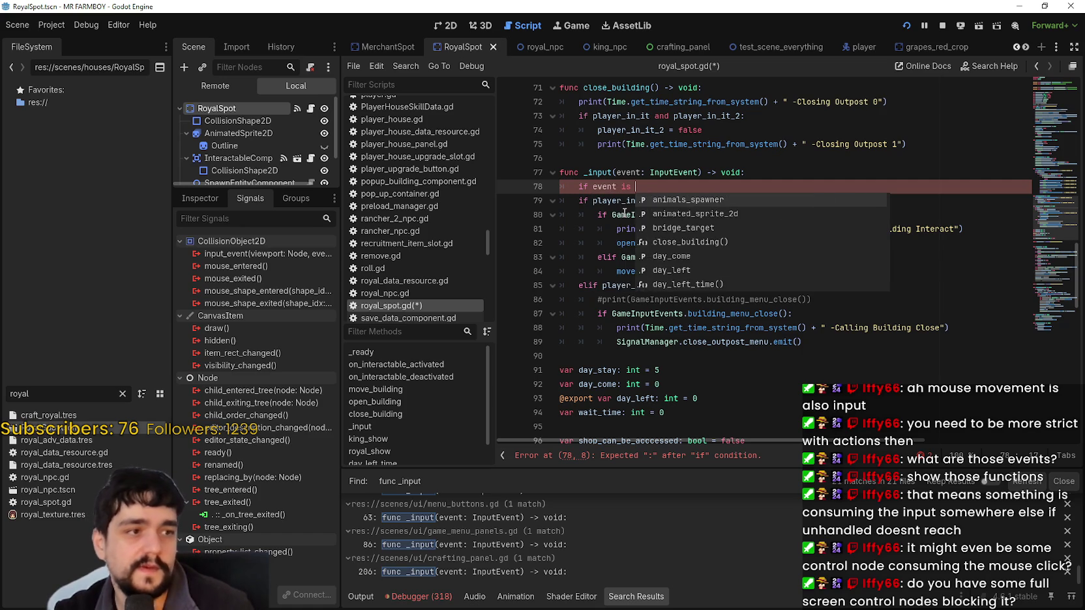
type("Input")
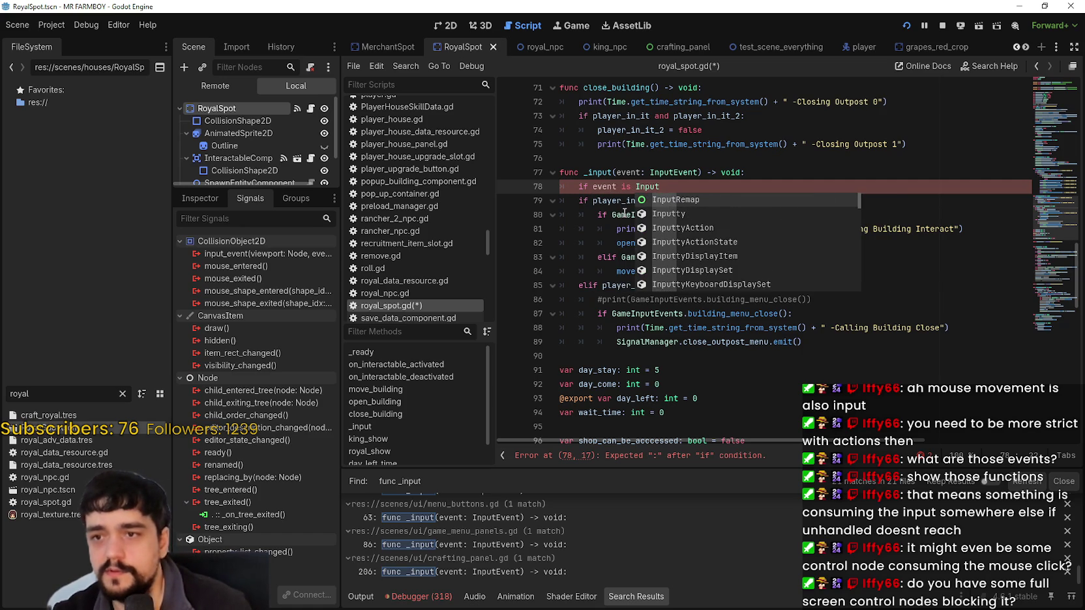
type("Event")
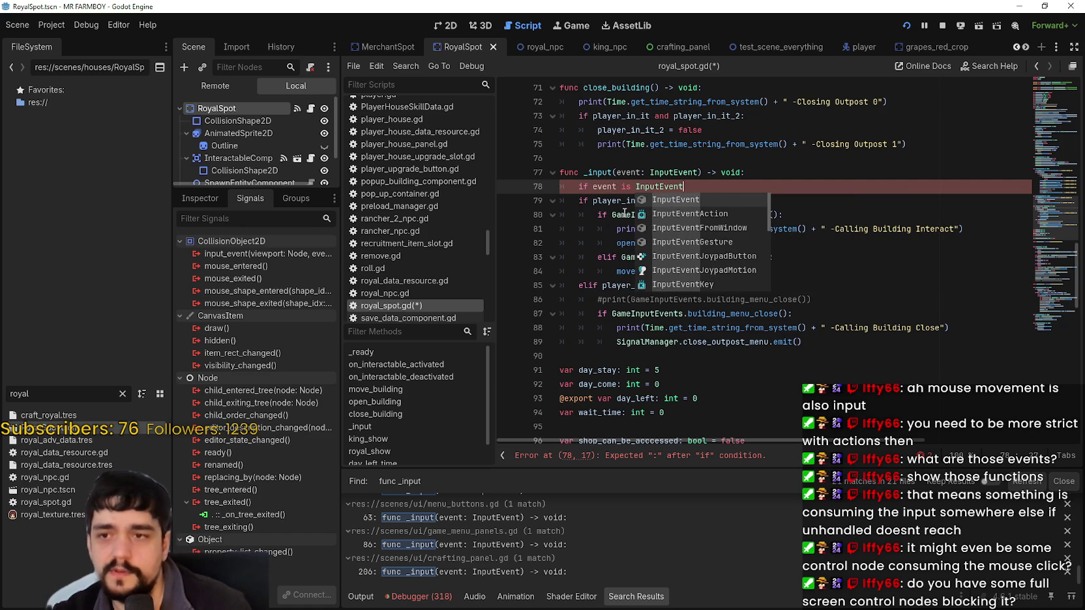
type("M")
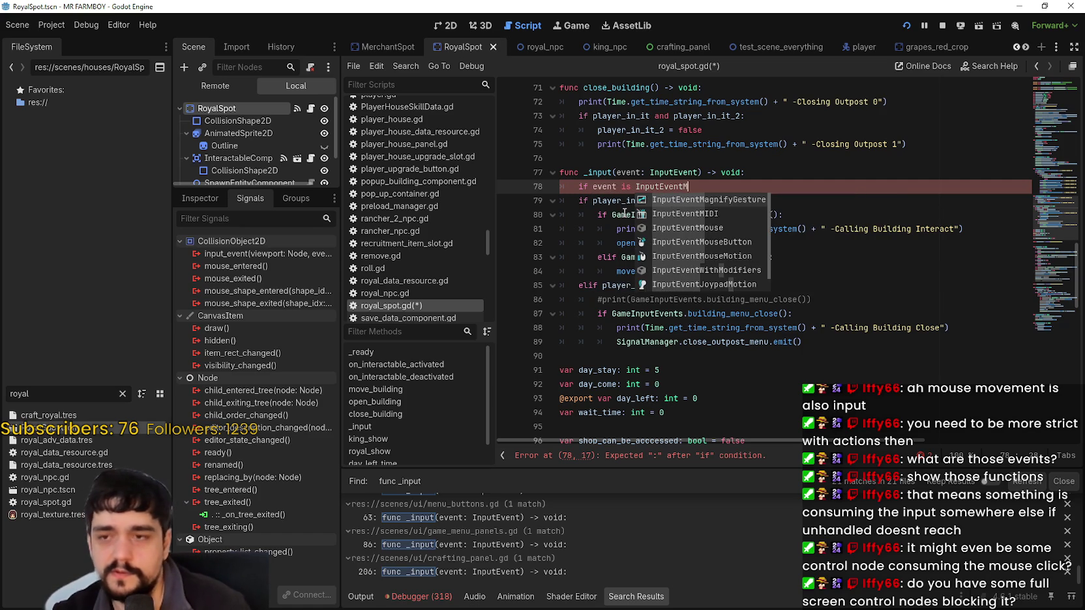
type("ouse")
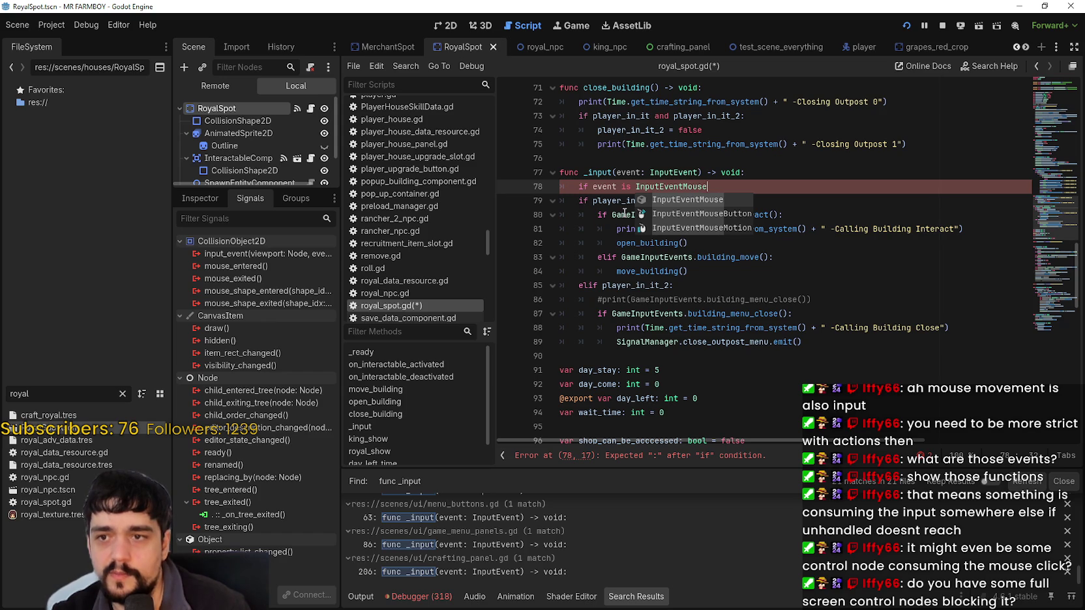
key("Down")
key("Down")
key("Return")
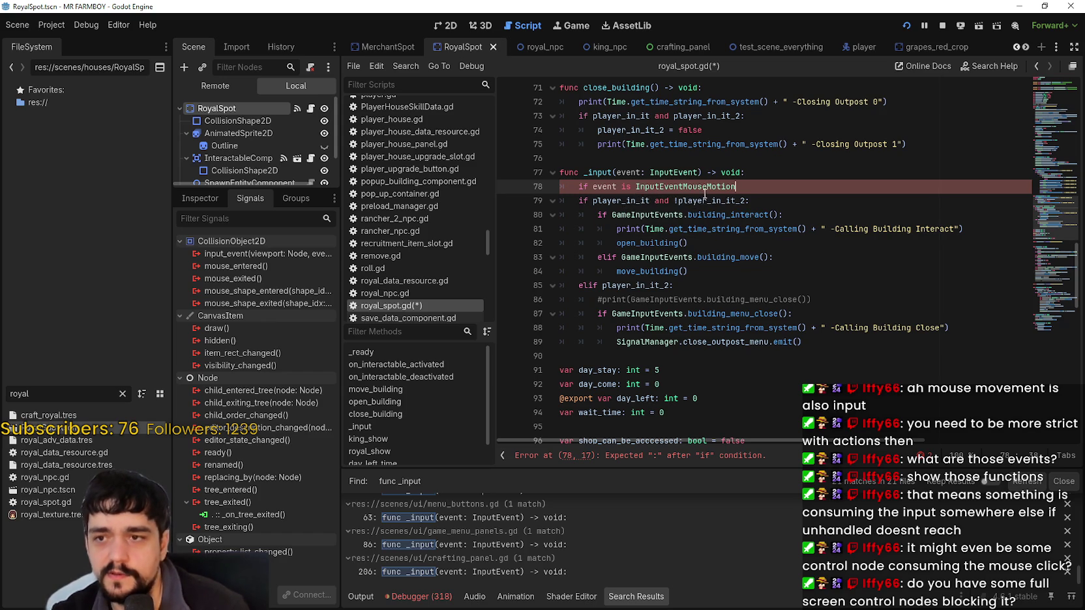
mouse_move(704, 188)
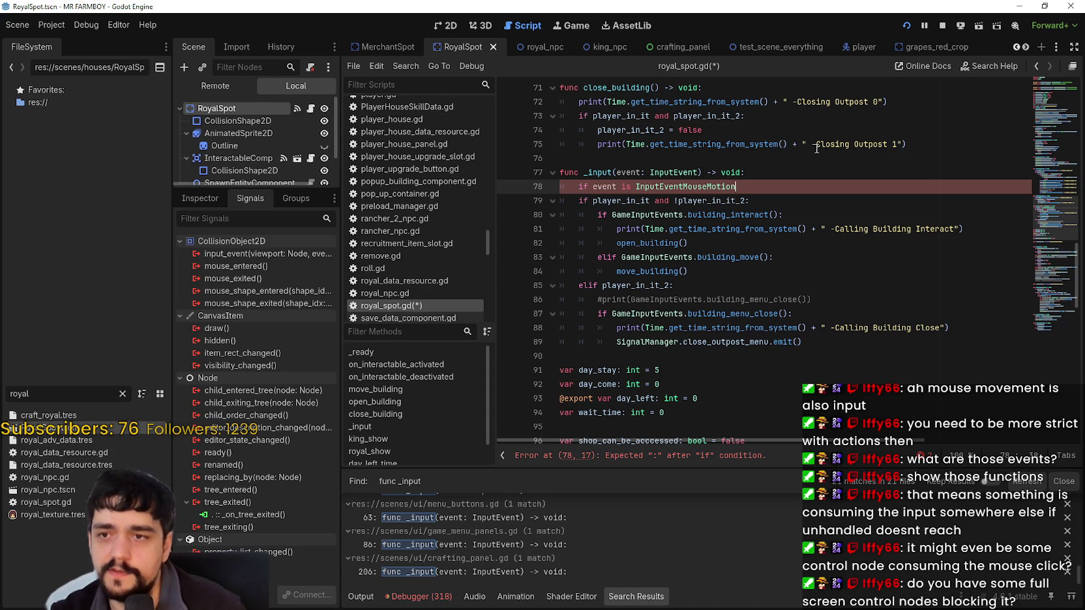
type(":")
key("Return")
type("return")
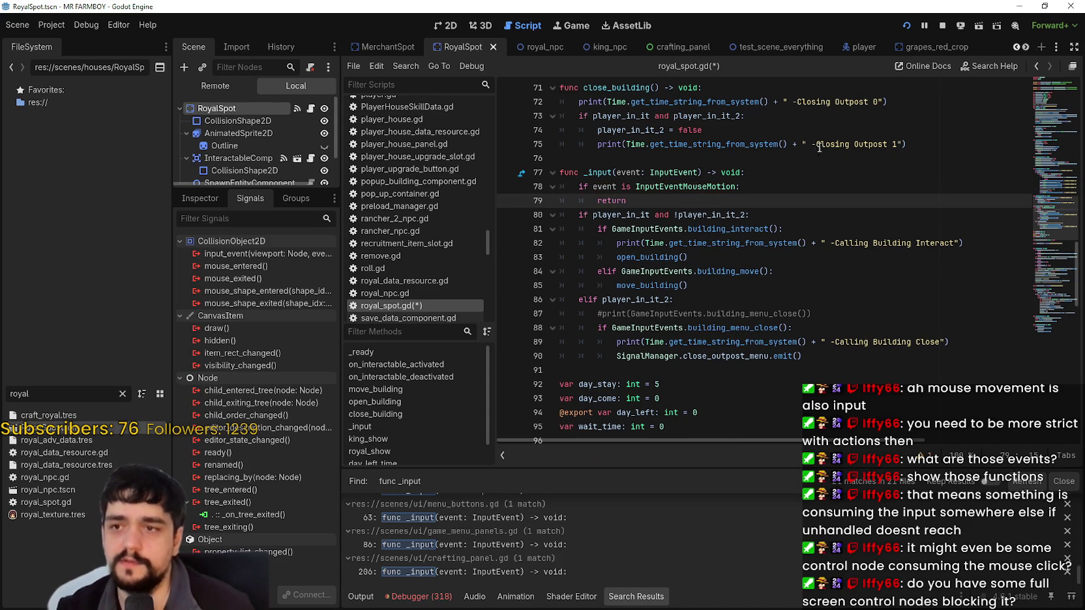
key("ctrl+s")
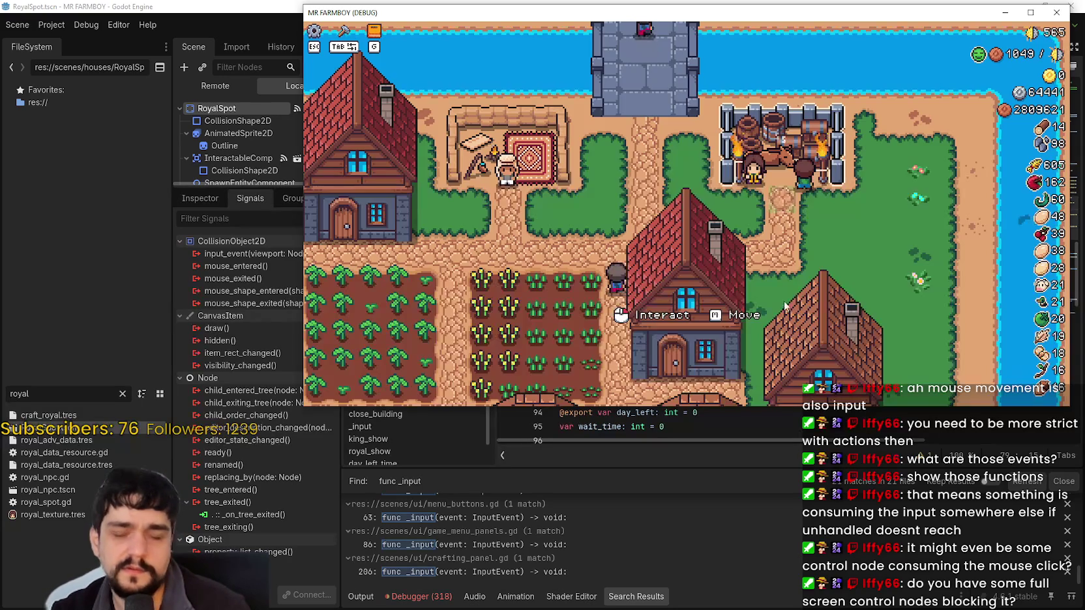
Step: Close and reopen the King's Outpost panel from the rug, then walk the farmer along the path
left_click(777, 138)
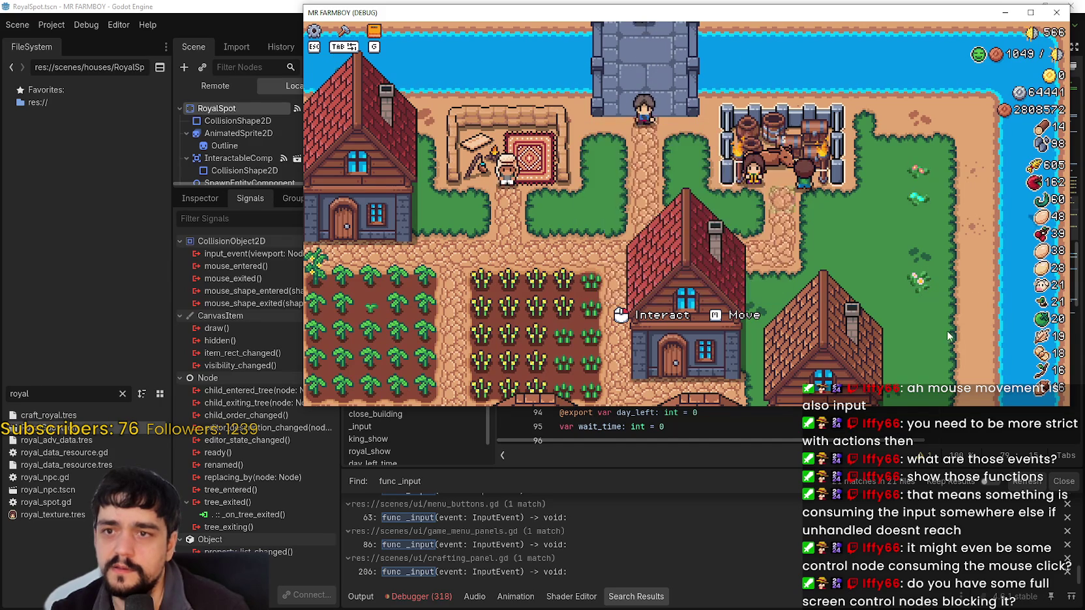
left_click(551, 155)
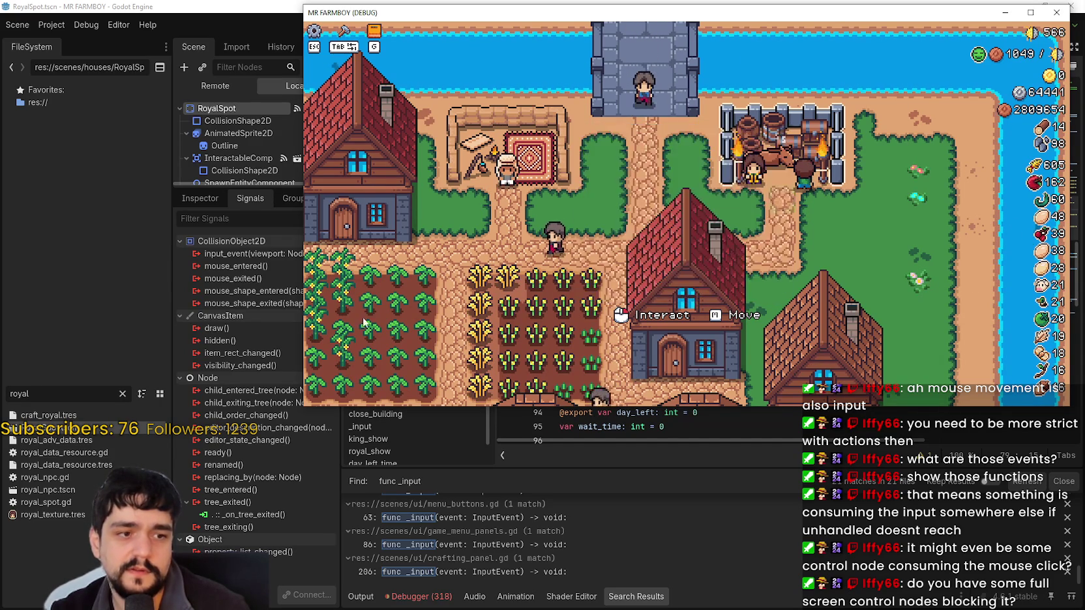
left_click(529, 154)
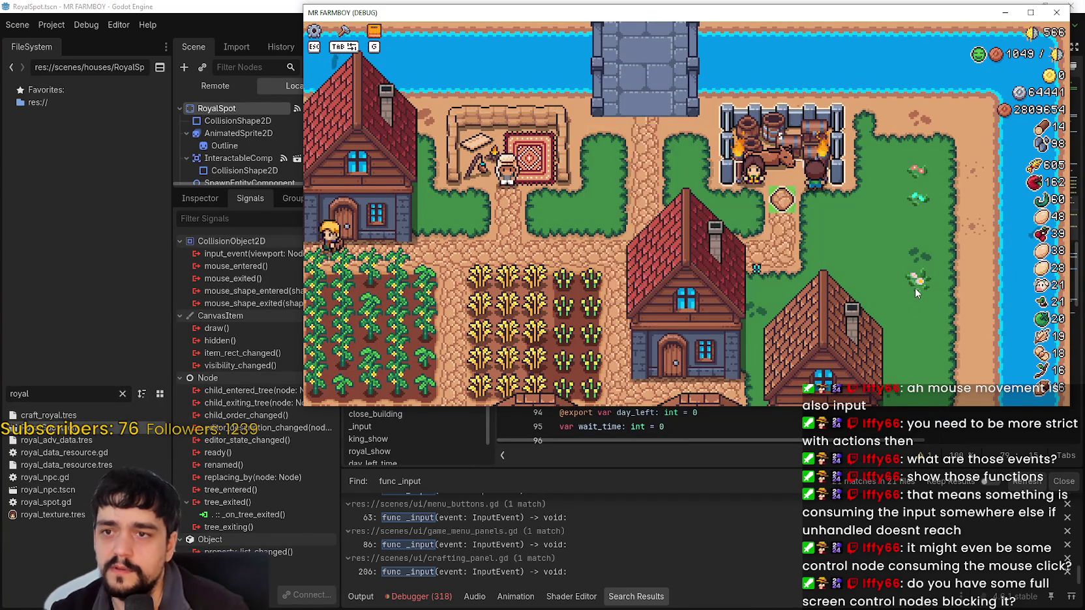
key("s")
key("w")
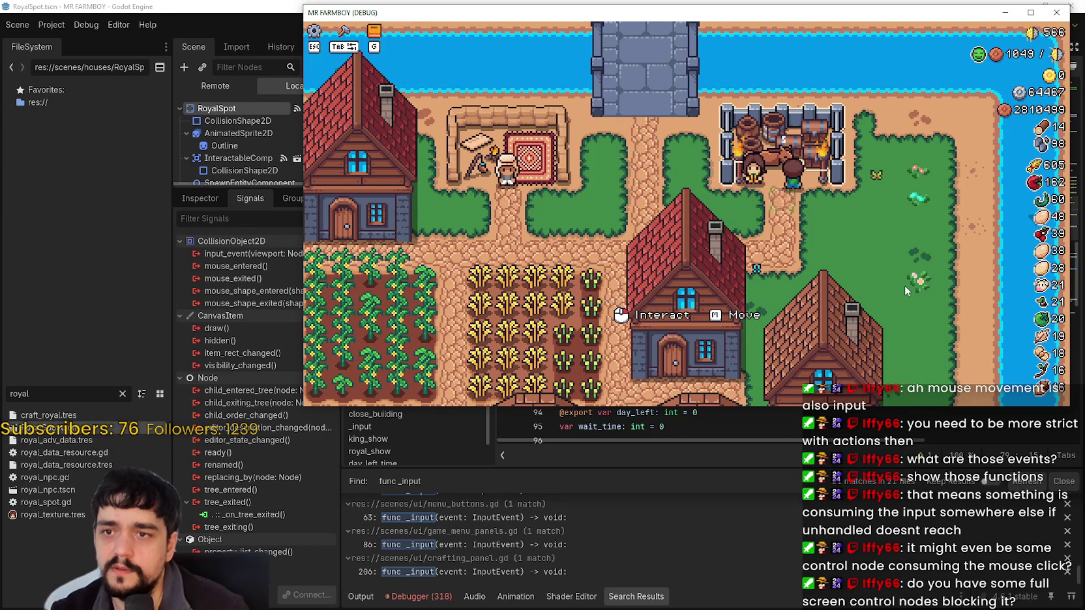
key("s")
key("s")
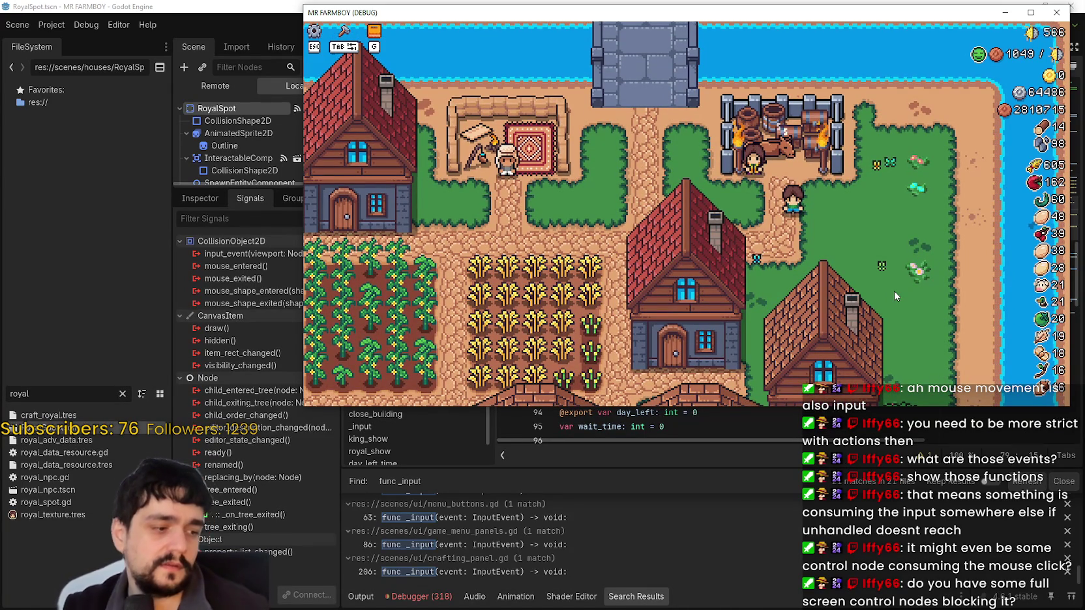
Step: Pause the game and open the key bindings list under Options > Input
key("w")
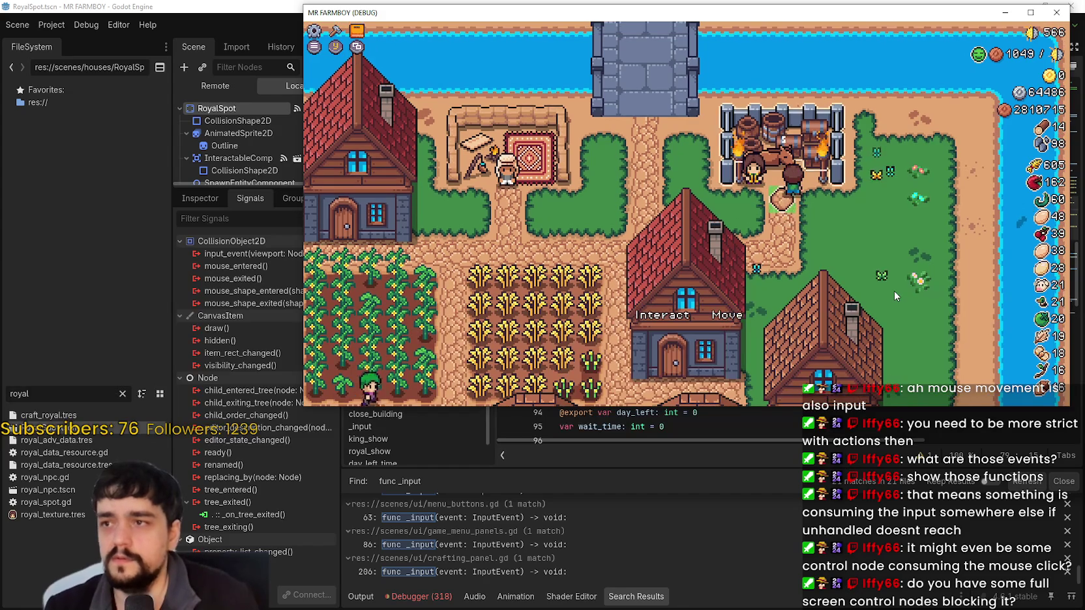
key("s")
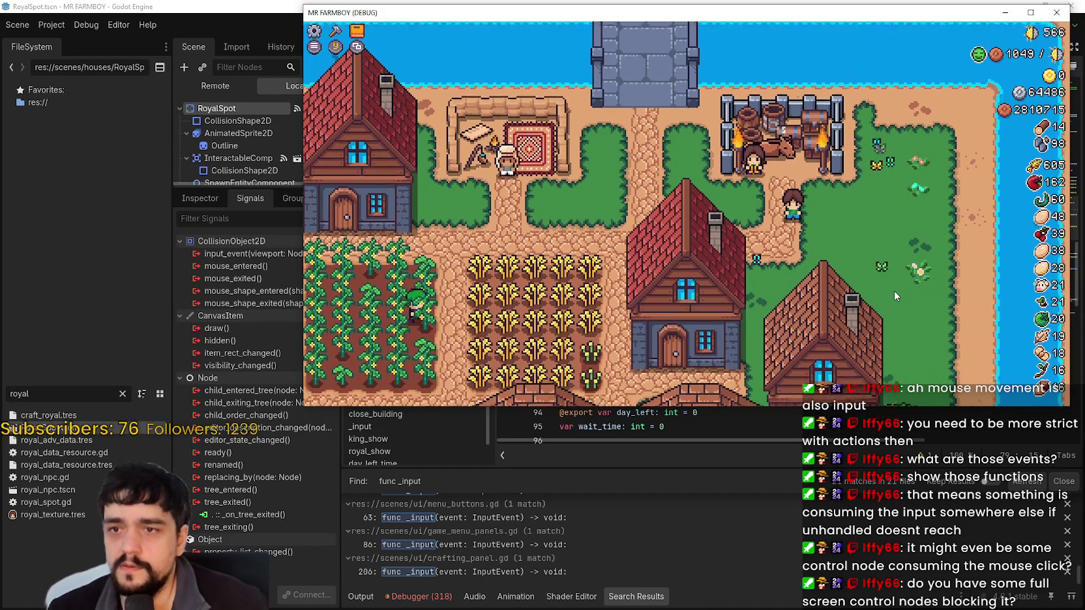
key("Escape")
key("Return")
key("Down")
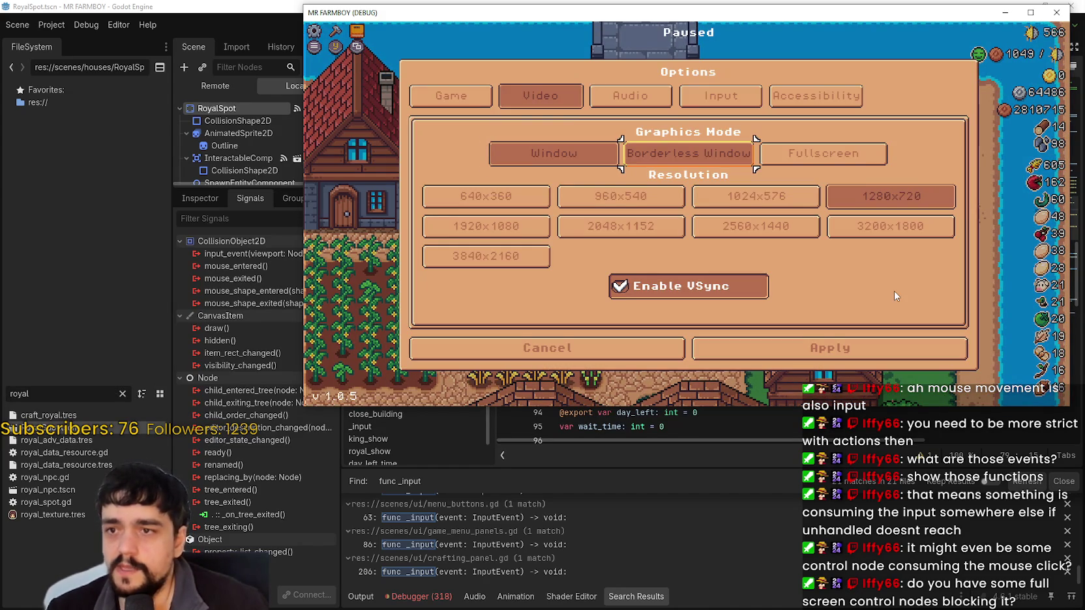
key("Up")
key("Right")
key("Right")
key("Return")
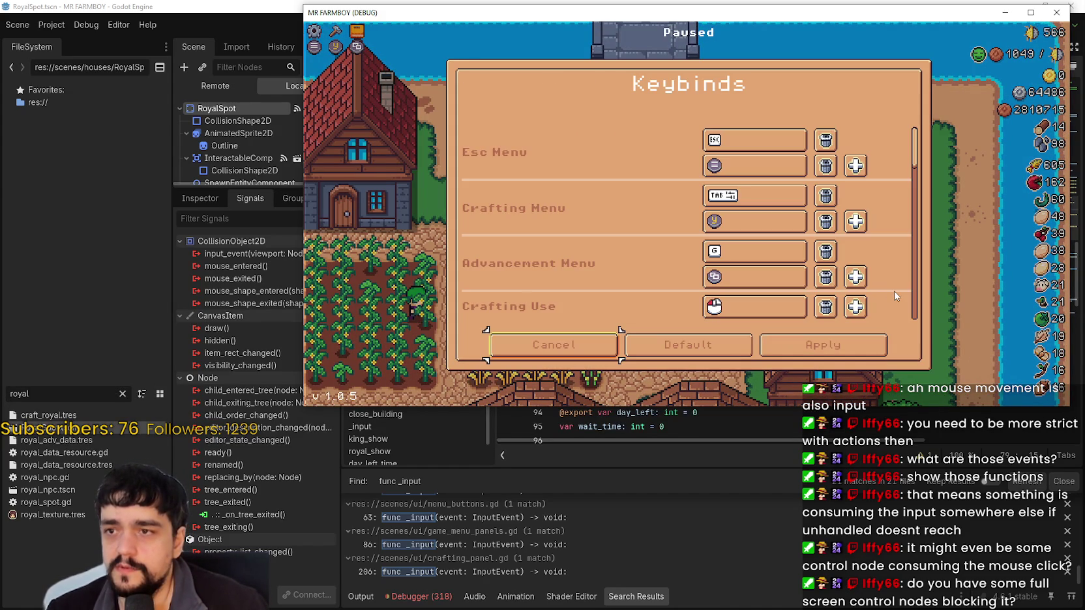
Step: Add an extra Building Interact slot and bind it to the middle mouse button
key("Up")
key("Up")
key("Up")
key("Down")
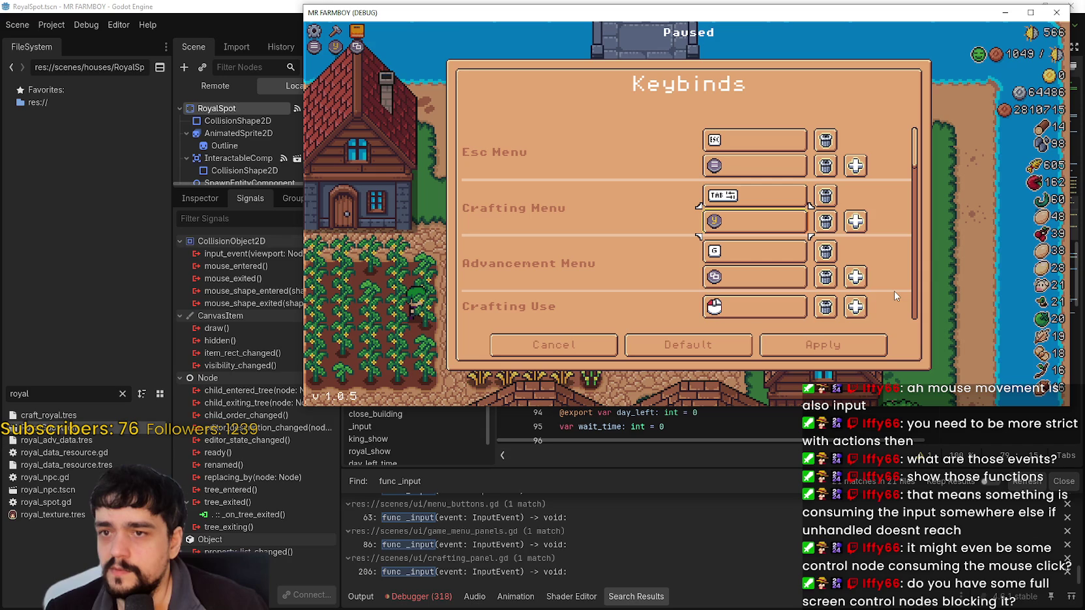
key("Down")
key("Down")
key("Down")
key("Down")
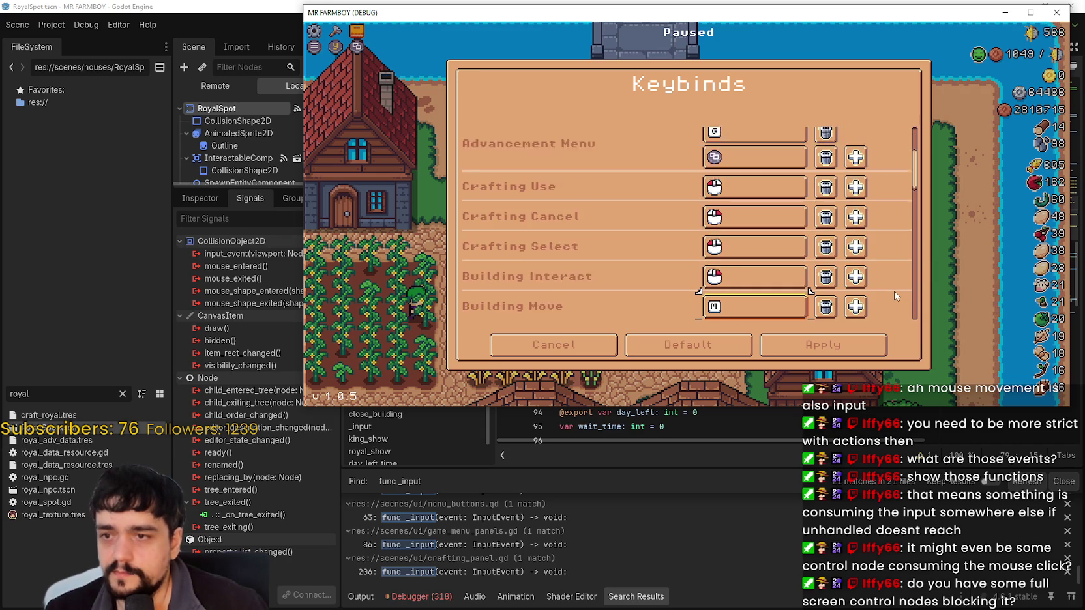
key("Up")
key("Up")
key("Right")
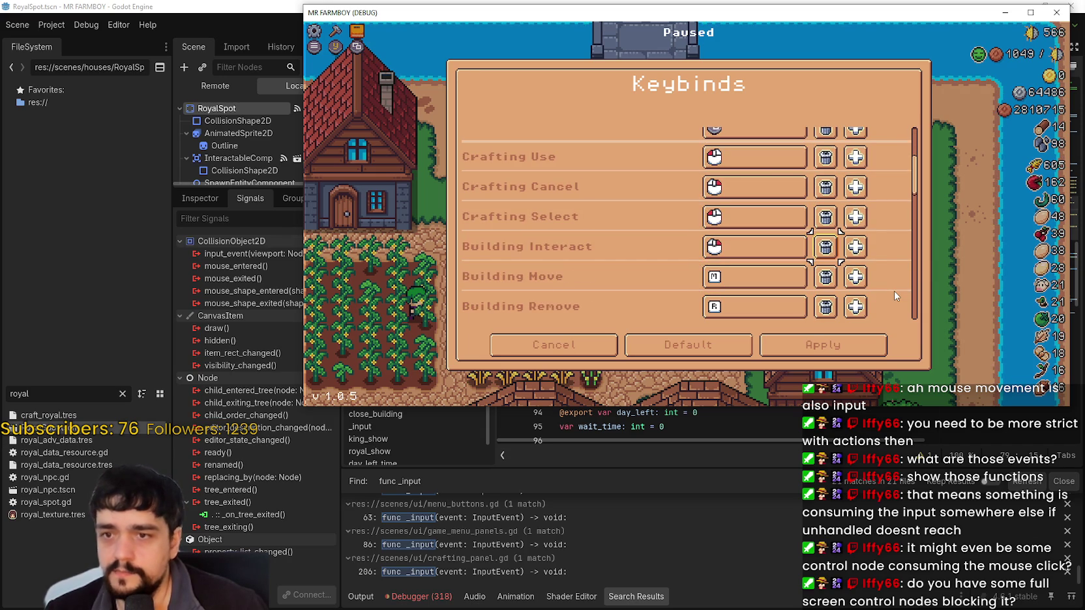
key("Right")
key("Return")
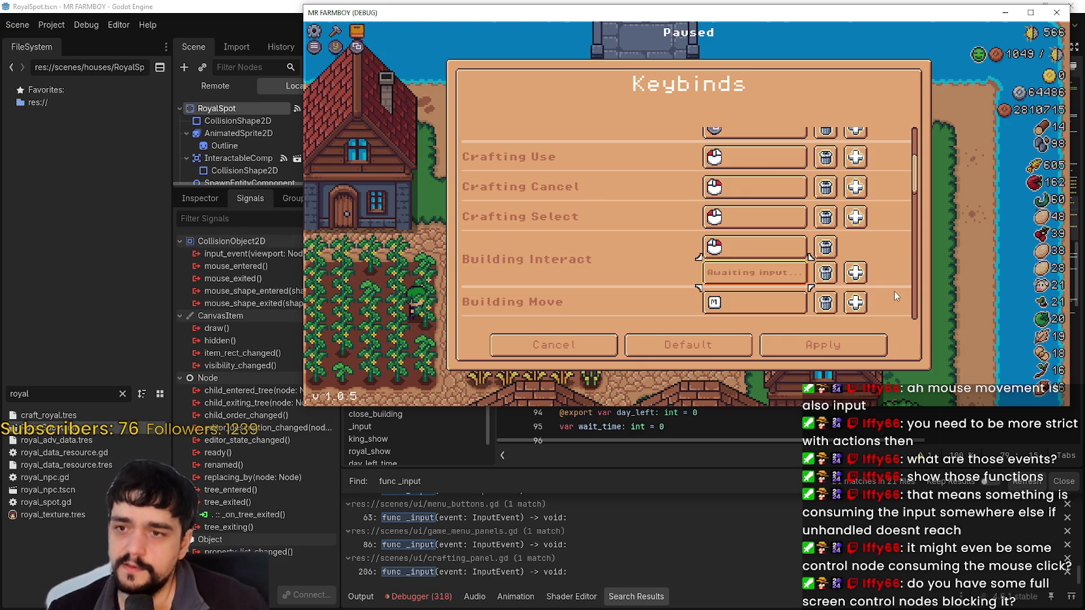
middle_click(895, 291)
Step: Apply the new keybinding changes
key("Down")
key("Down")
key("Down")
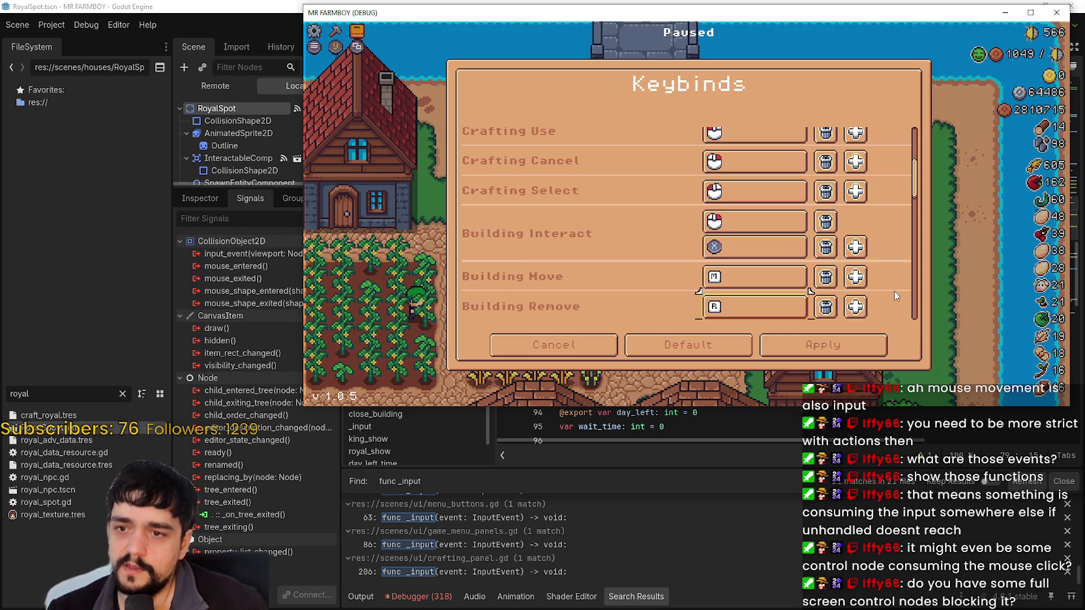
key("Down")
key("Down")
key("Down")
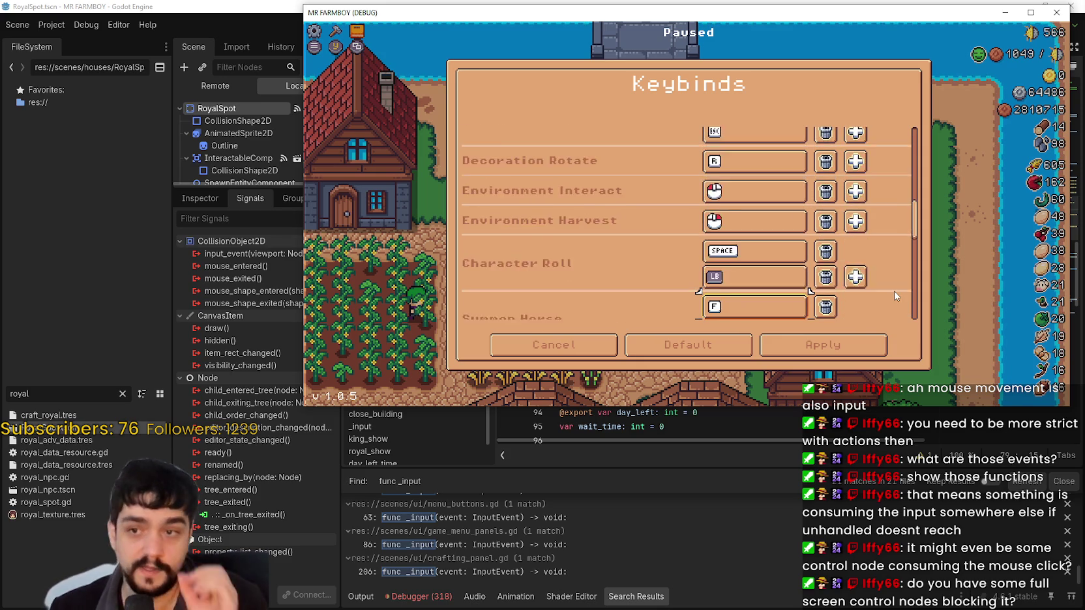
key("Down")
key("Down")
key("Down")
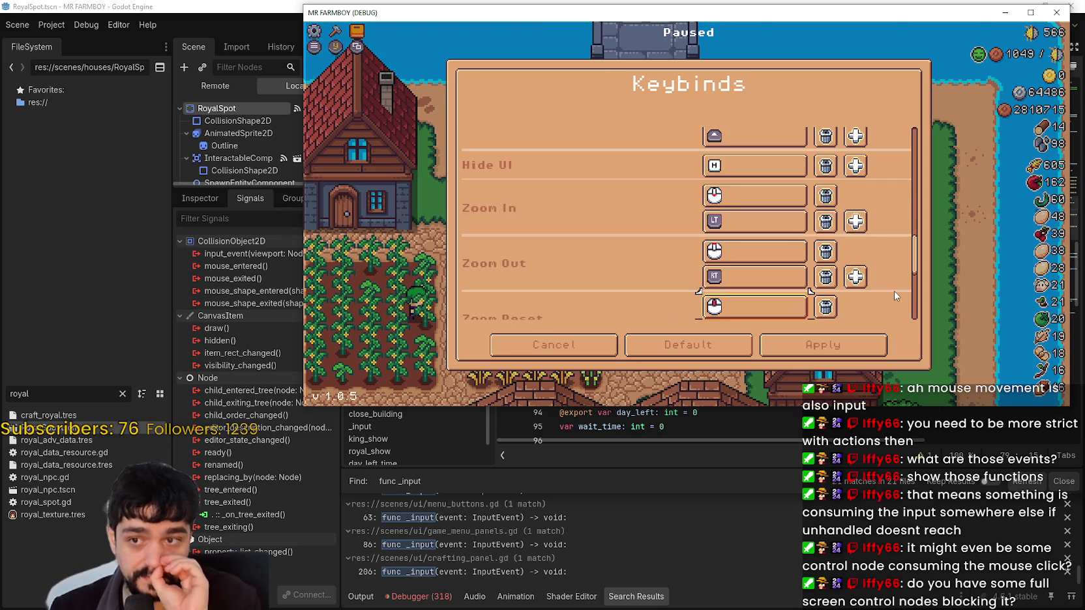
key("Down")
key("Down")
key("Down")
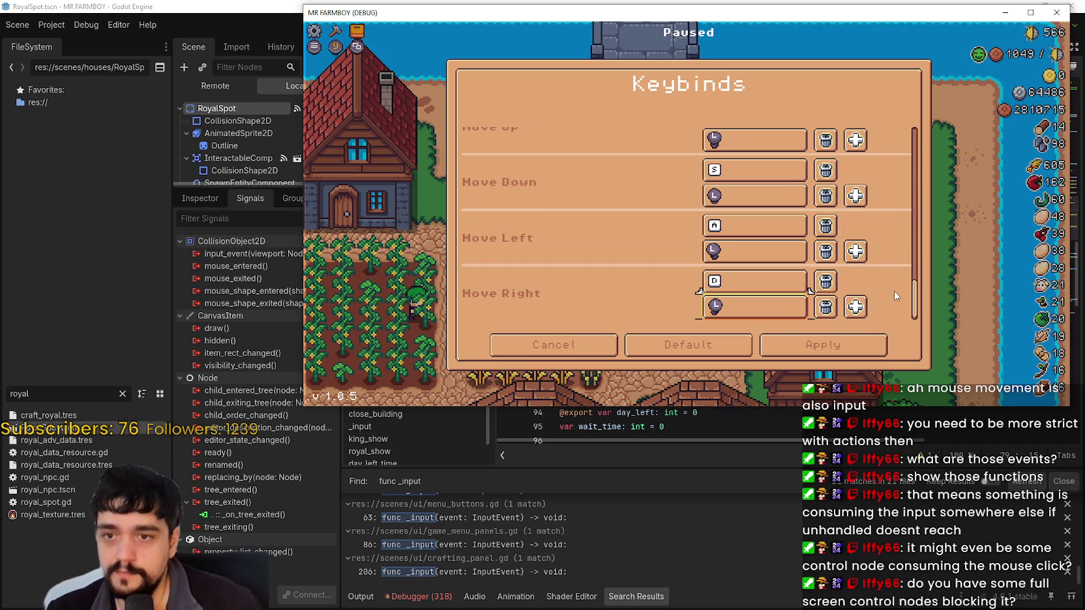
key("Return")
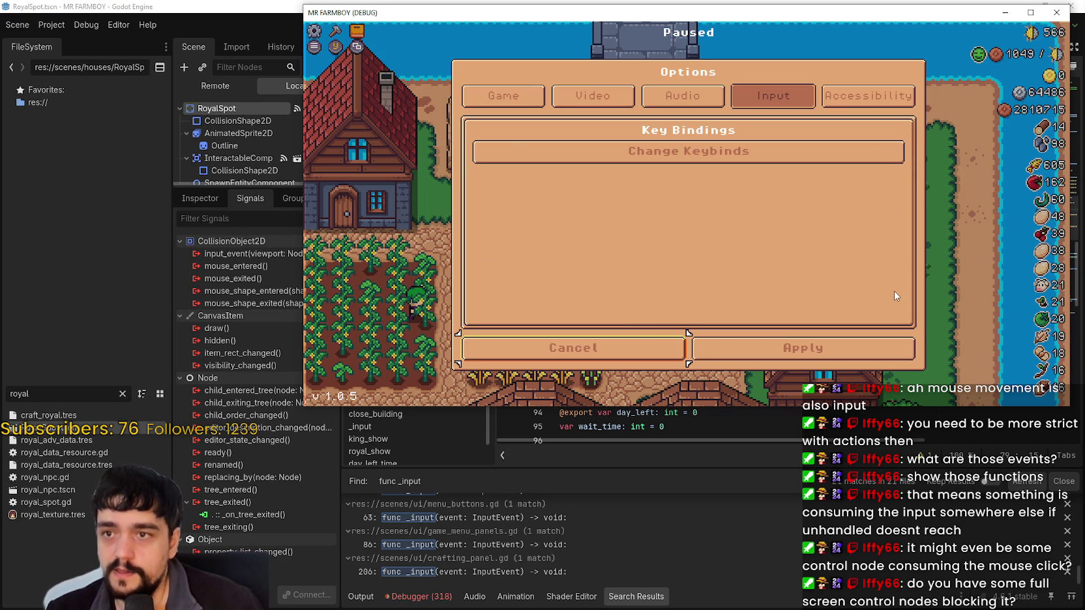
Step: Leave the options and walk the farmer to and from the King's Outpost, opening and closing its panel
key("Escape")
key("Escape")
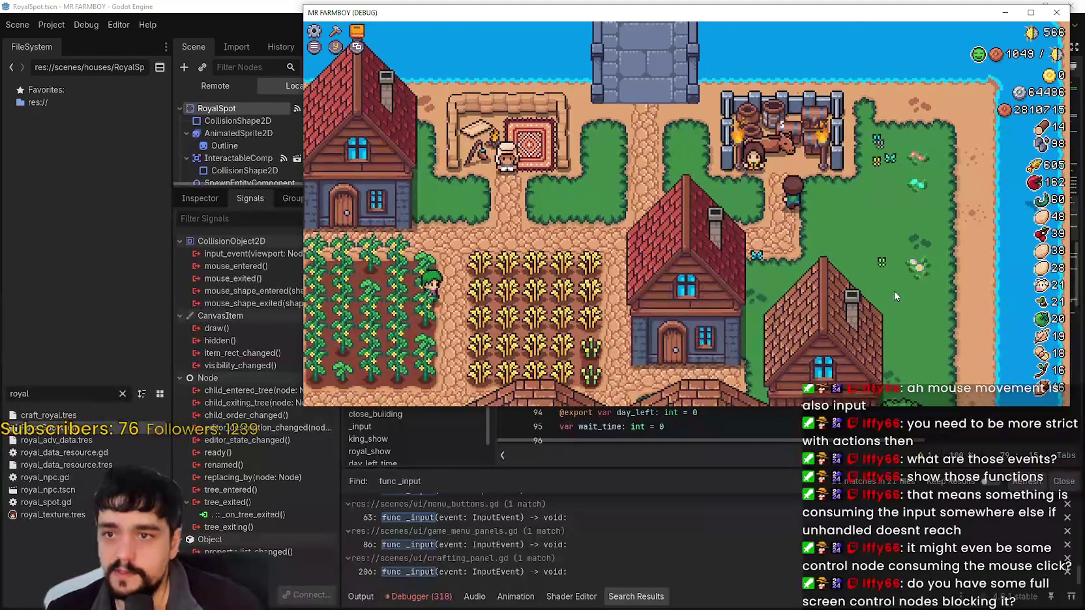
key("e")
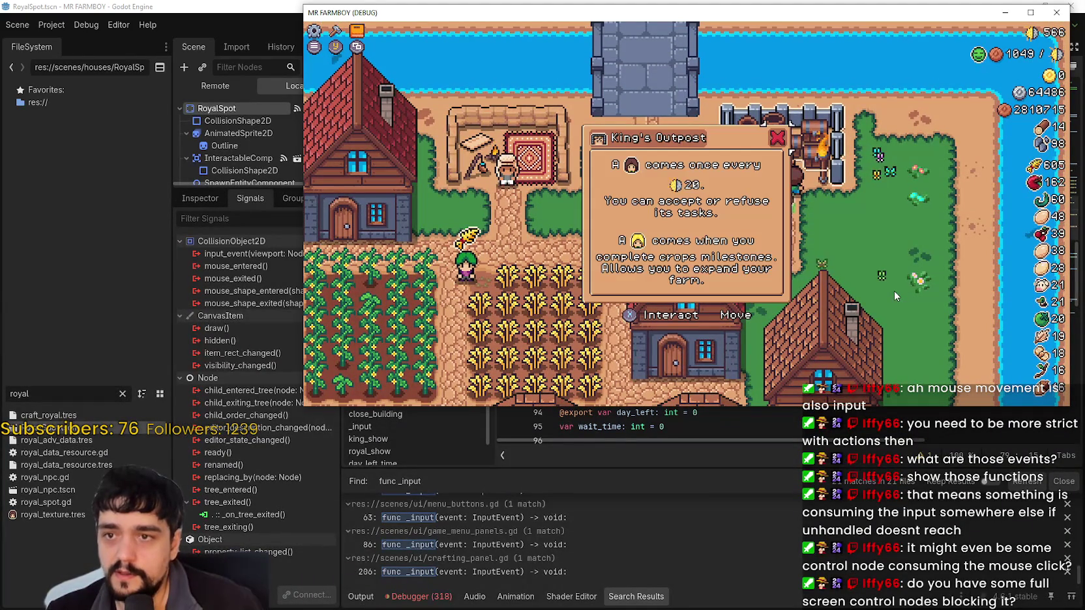
key("s")
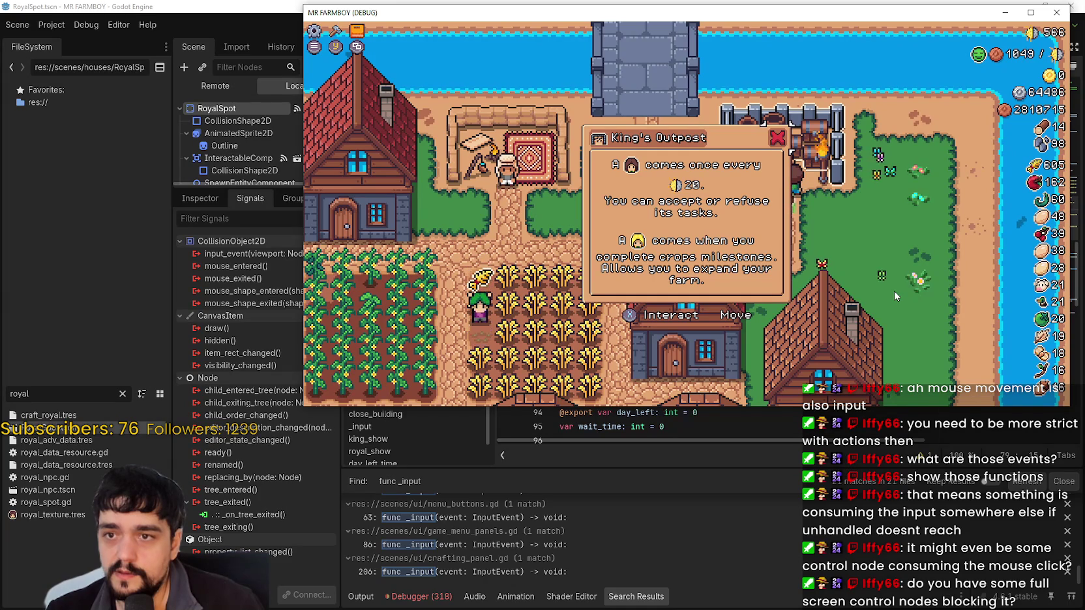
key("e")
key("s")
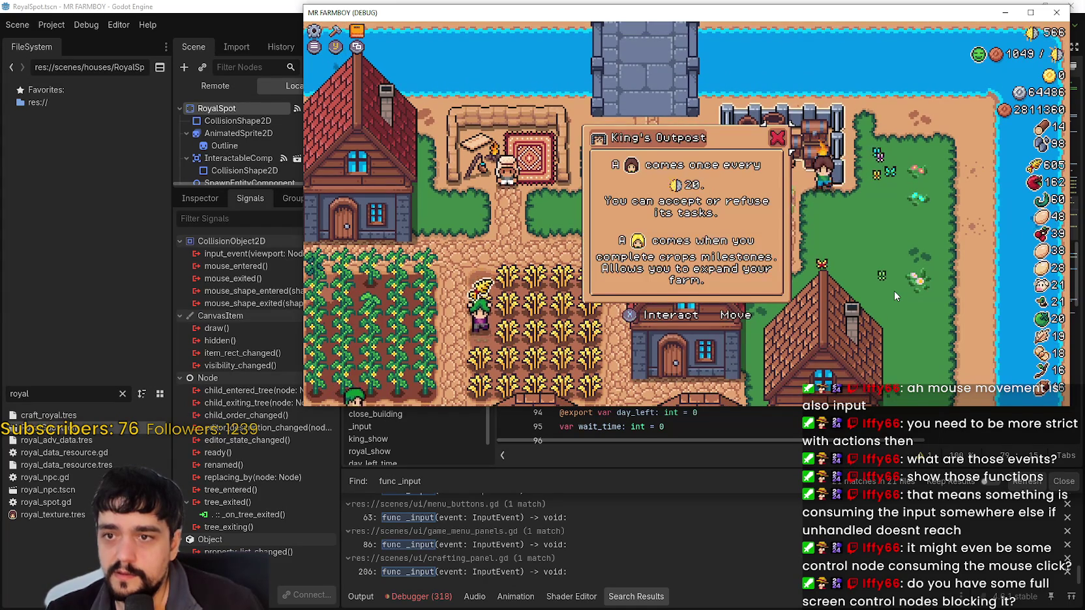
key("s")
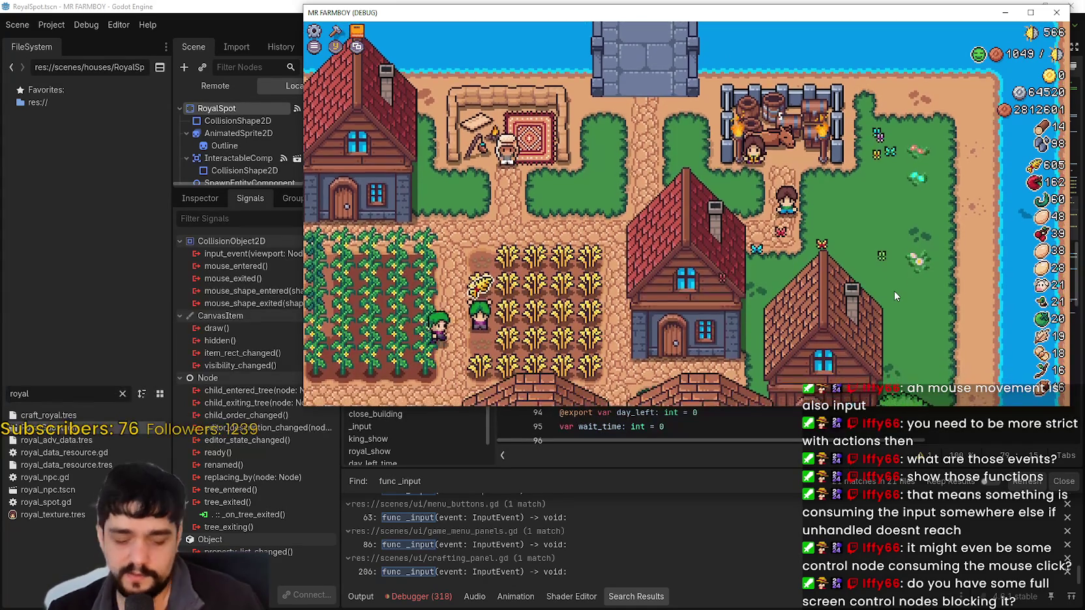
Step: Pause the game and go to Options > Input > Change Keybinds, up to Building Menu Close
key("Escape")
key("Down")
key("Return")
key("Down")
key("Return")
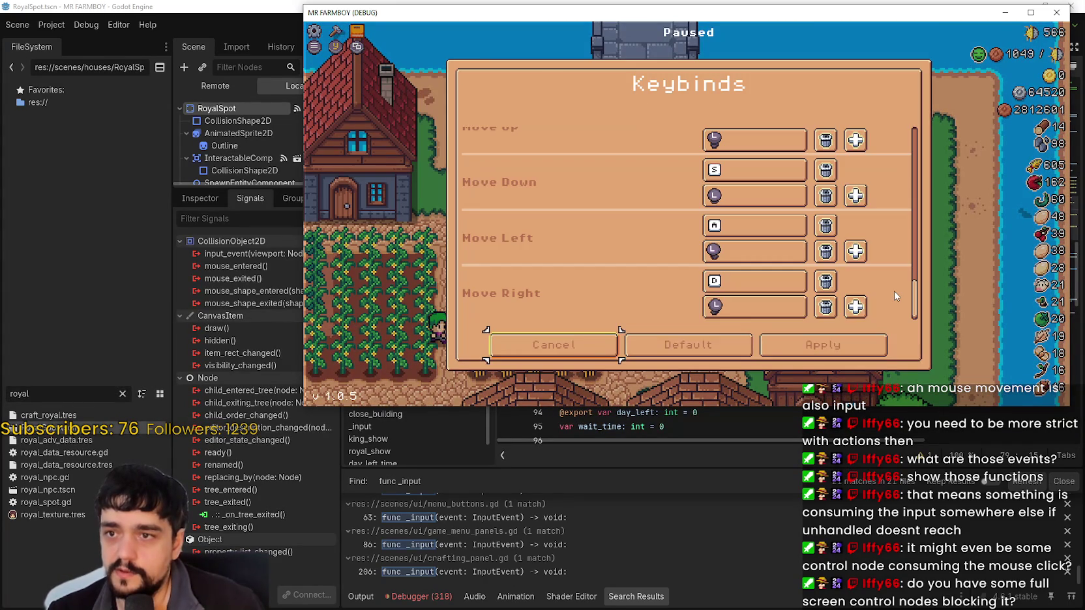
key("Up")
key("Up")
key("Up")
key("Up")
key("Up")
key("Up")
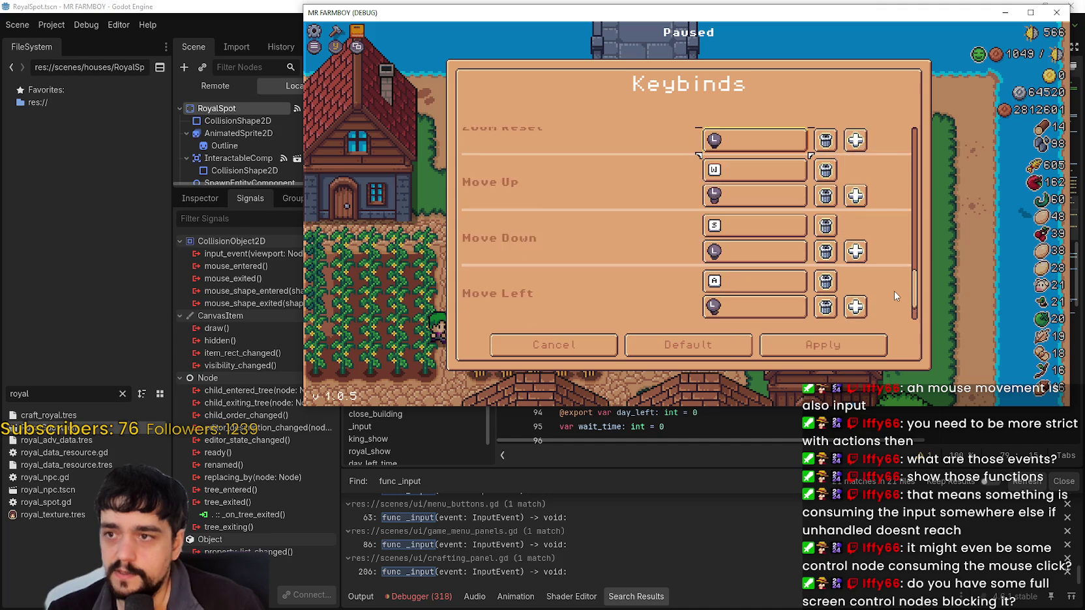
key("Up")
key("Up")
key("Up")
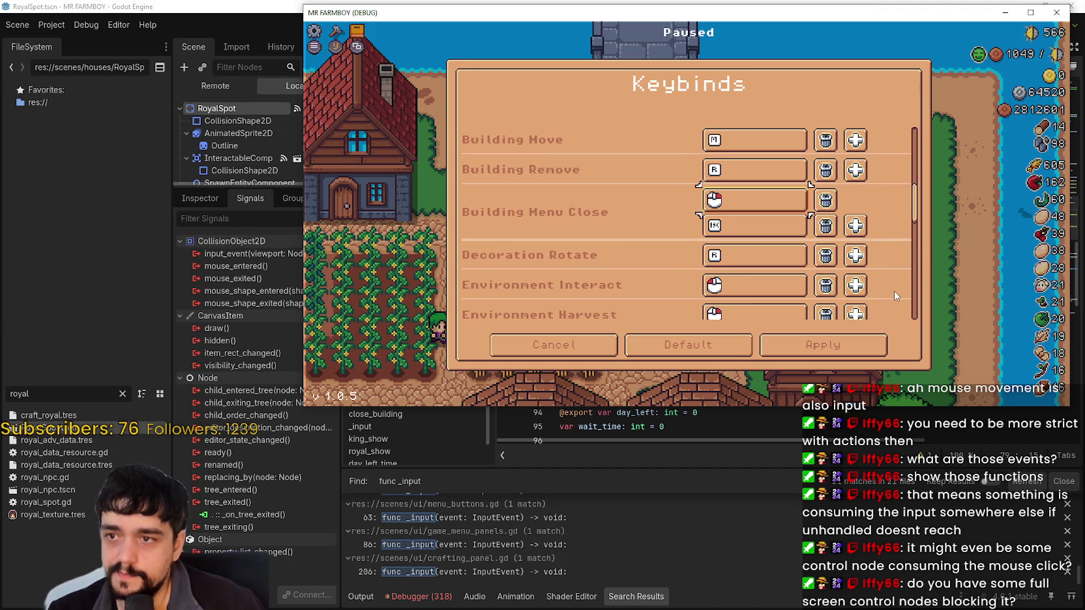
Step: Add a third, gamepad-button binding to Building Menu Close and apply the keybinds
key("Right")
key("Right")
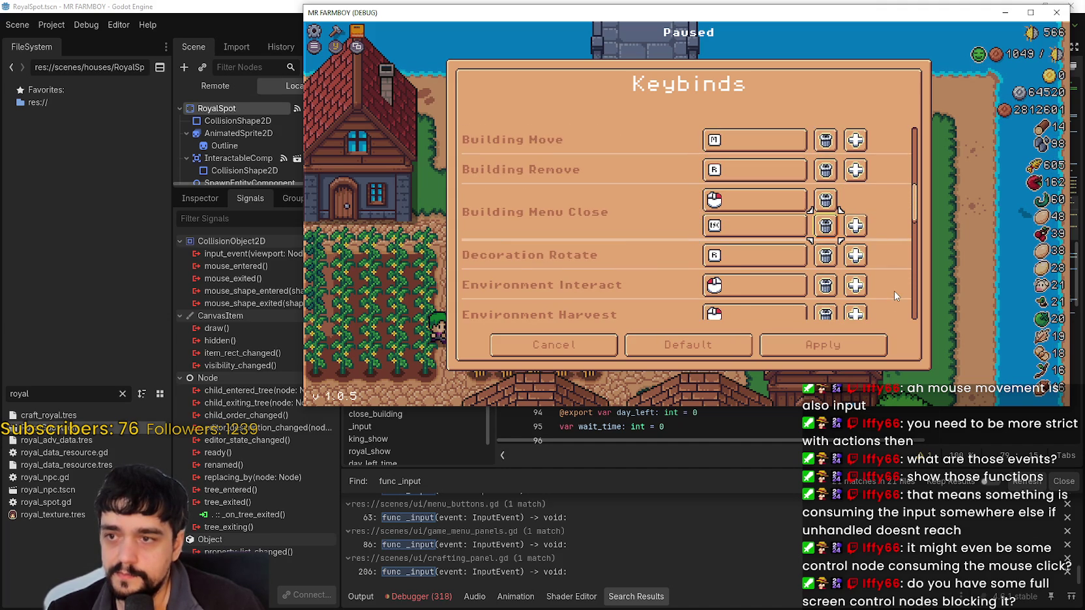
key("Return")
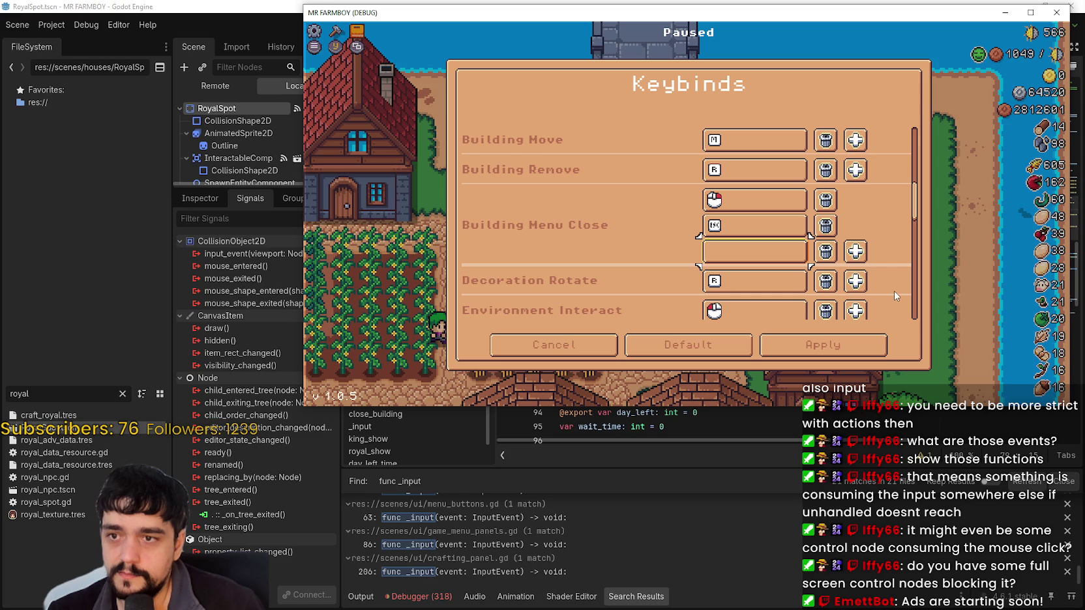
key("Return")
key("Down")
key("Down")
key("Down")
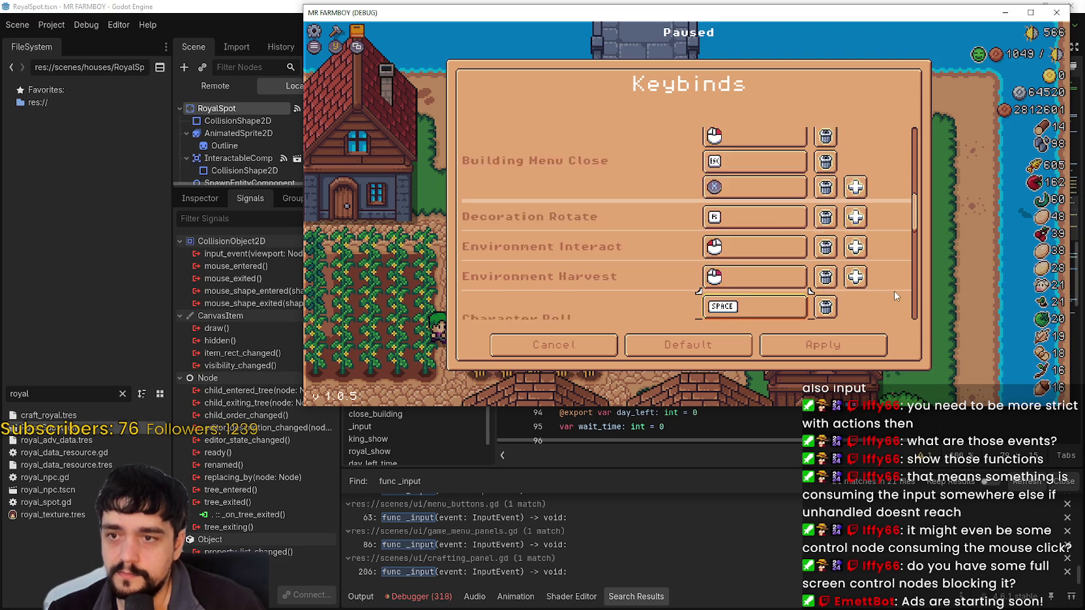
key("Down")
key("Down")
key("Down")
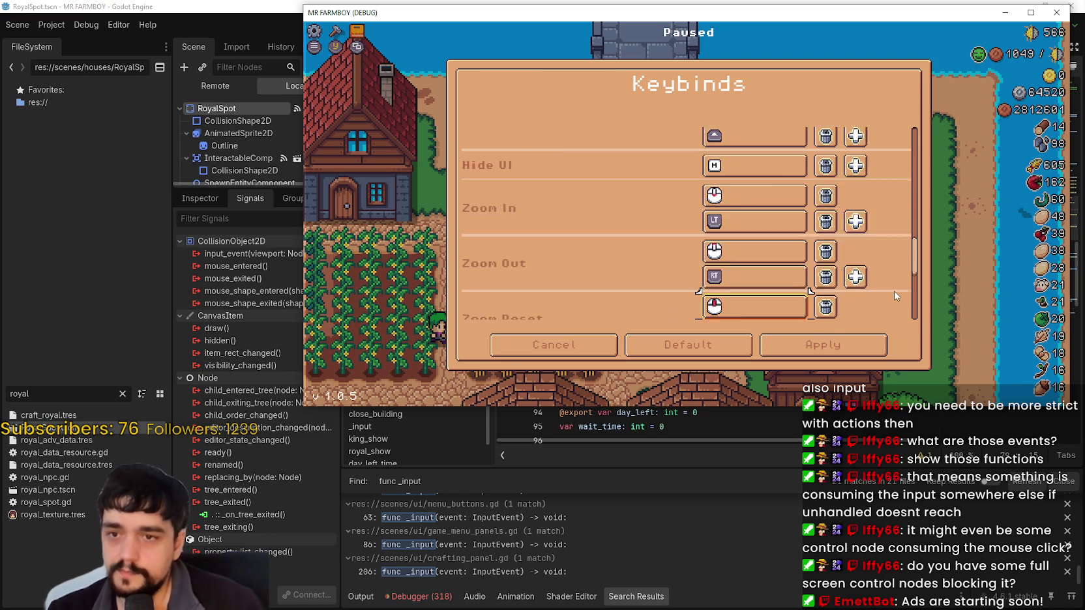
key("Down")
key("Down")
key("Down")
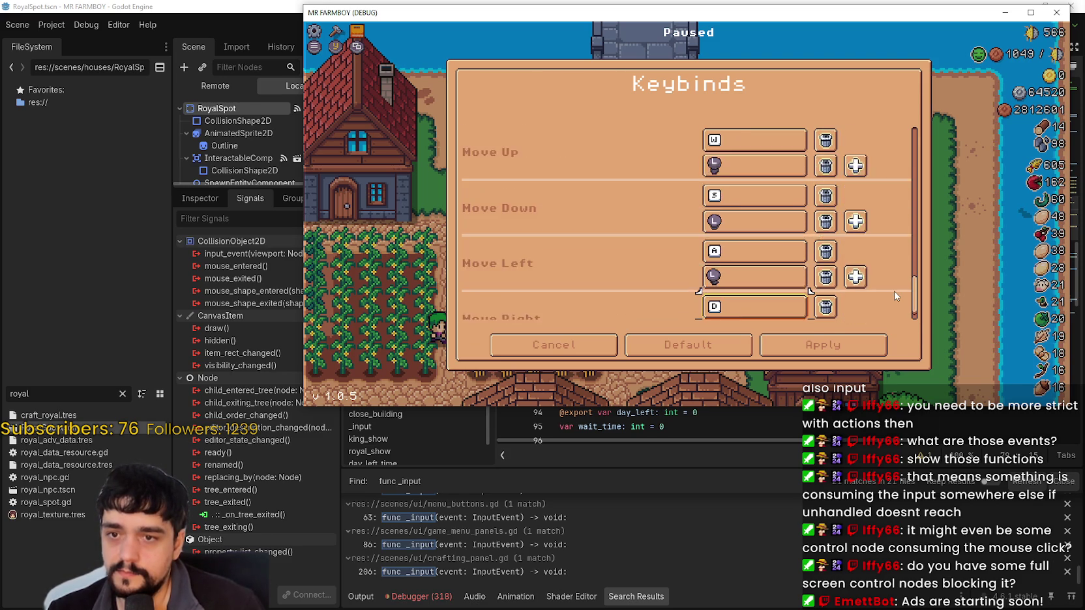
key("Return")
Step: Close the options back to the pause menu and resume the game
key("Down")
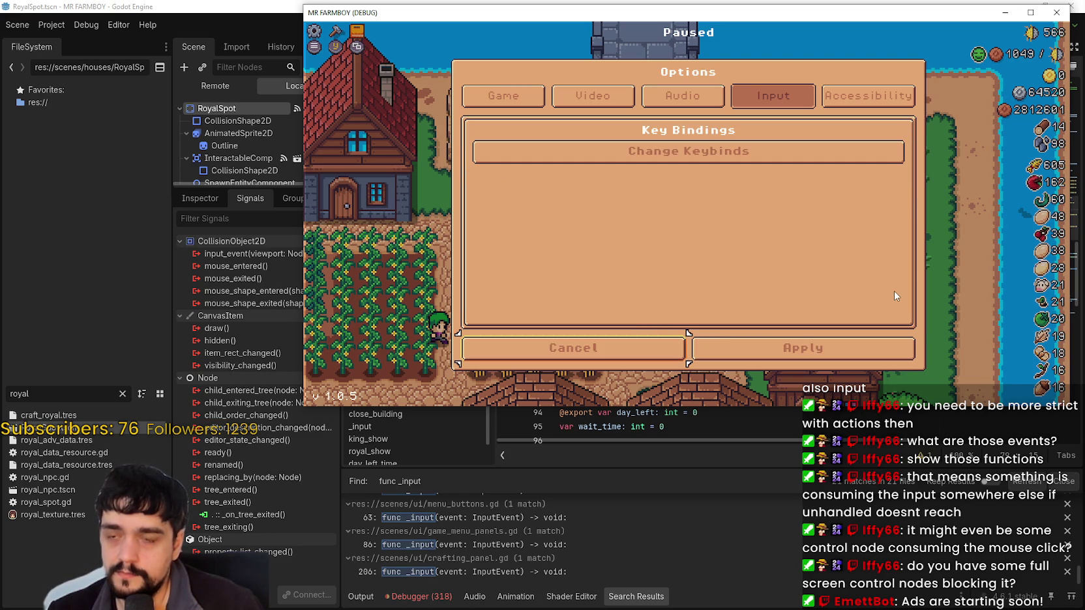
key("Right")
key("Return")
key("Up")
key("Return")
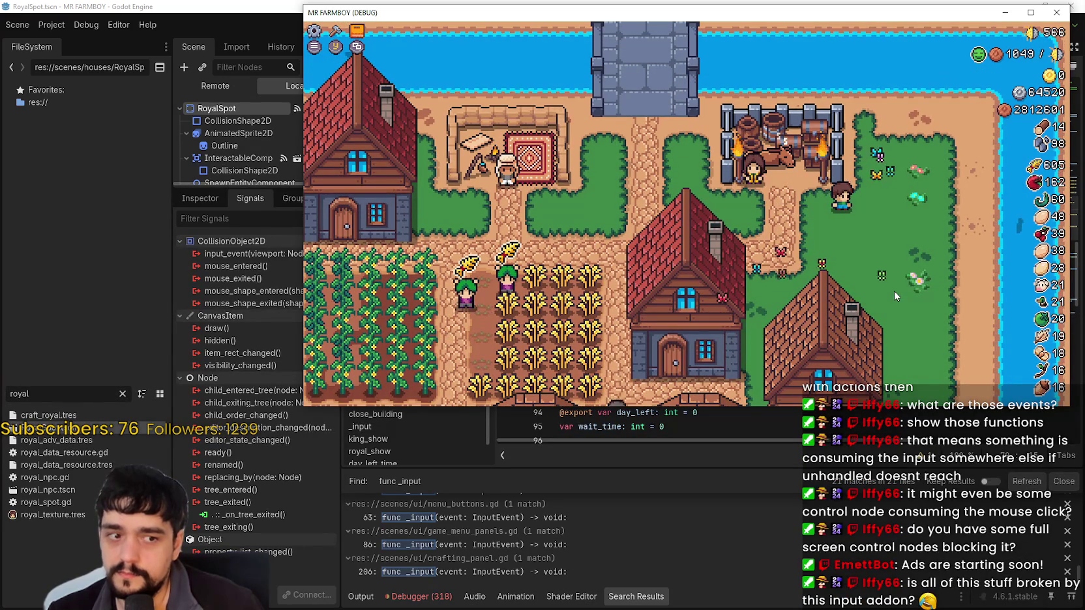
Step: Walk the farmer up to the King's Outpost and open its panel once with E
key("s")
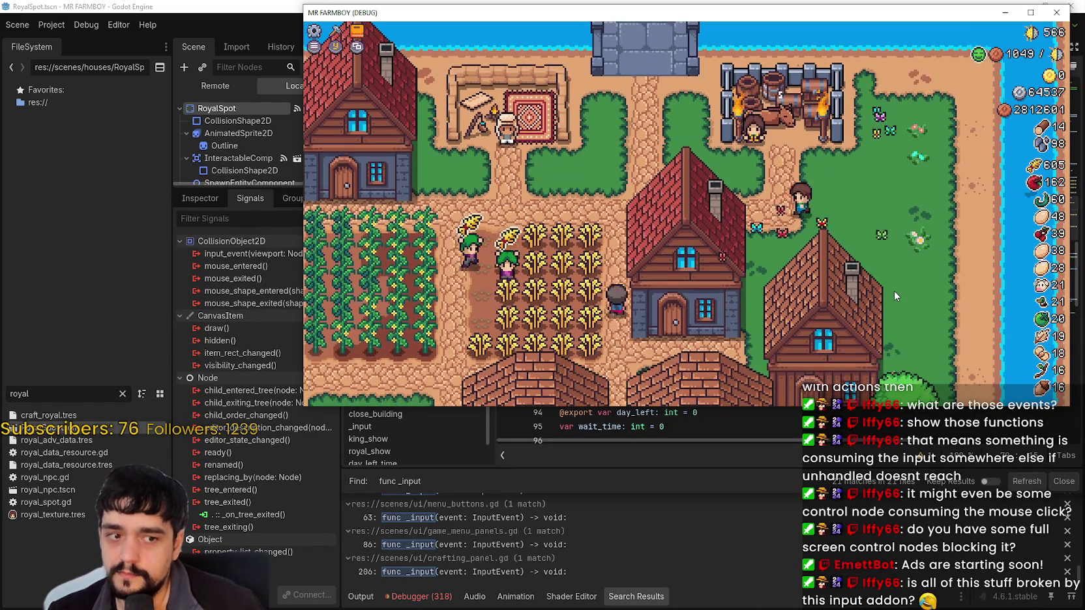
key("w")
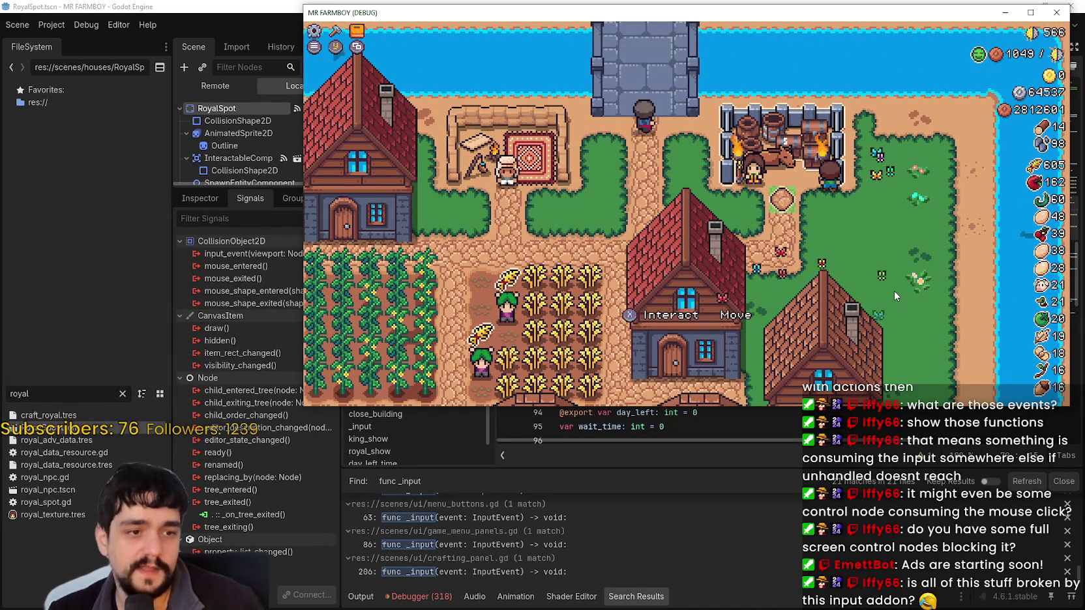
key("e")
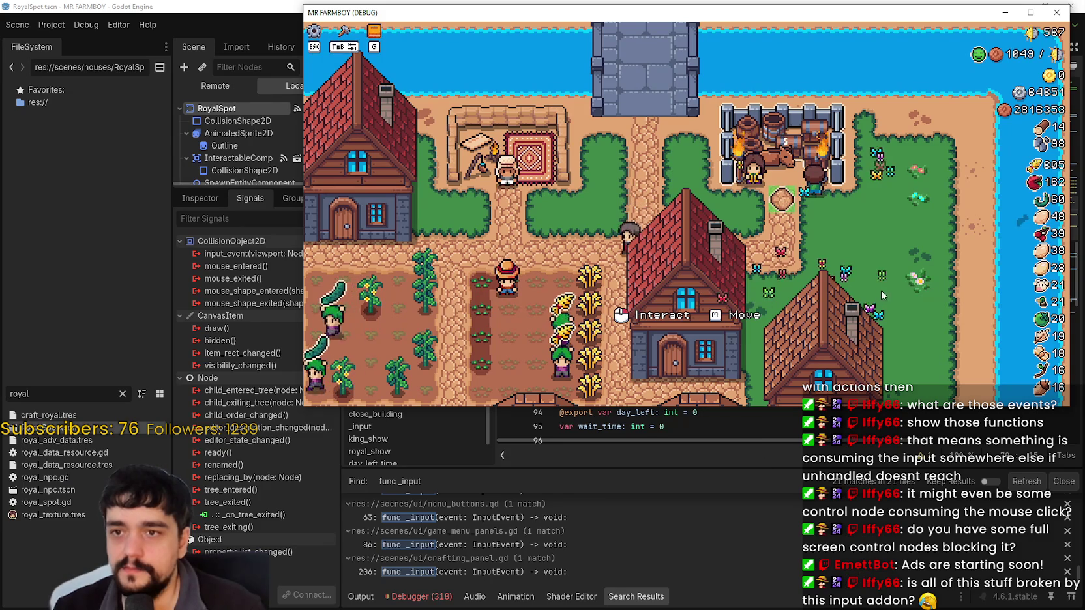
left_click(870, 223)
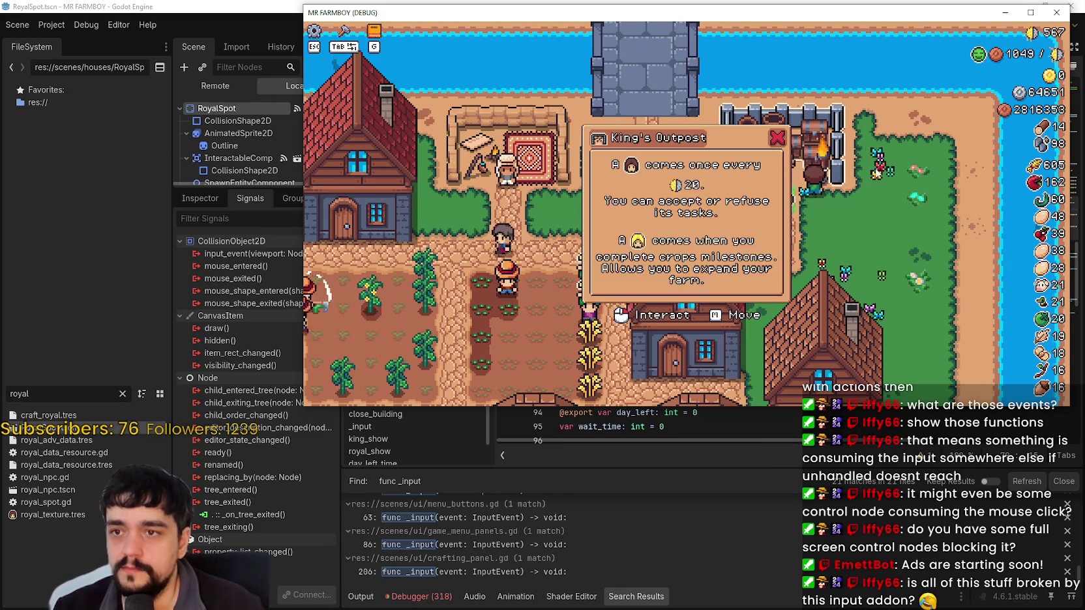
left_click(682, 451)
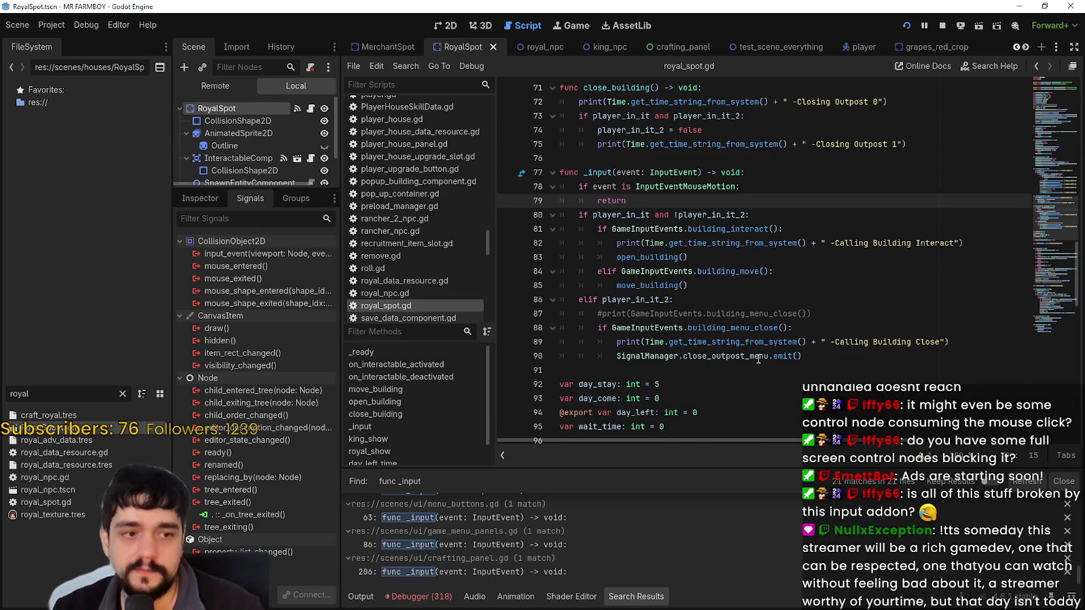
scroll(665, 291, "up", 2)
double_click(676, 270)
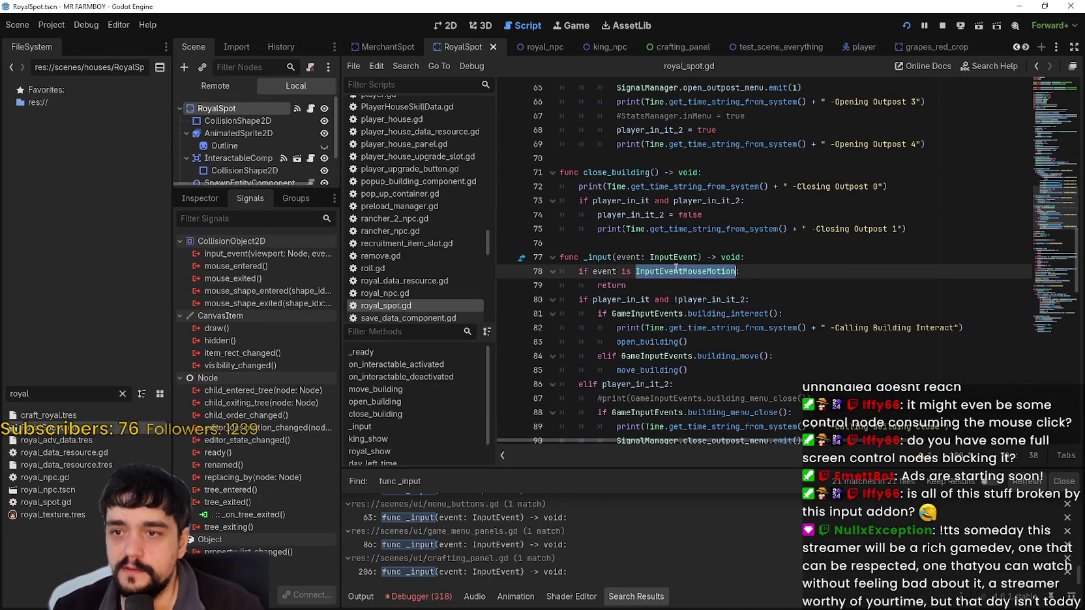
left_click_drag(701, 267, 577, 274)
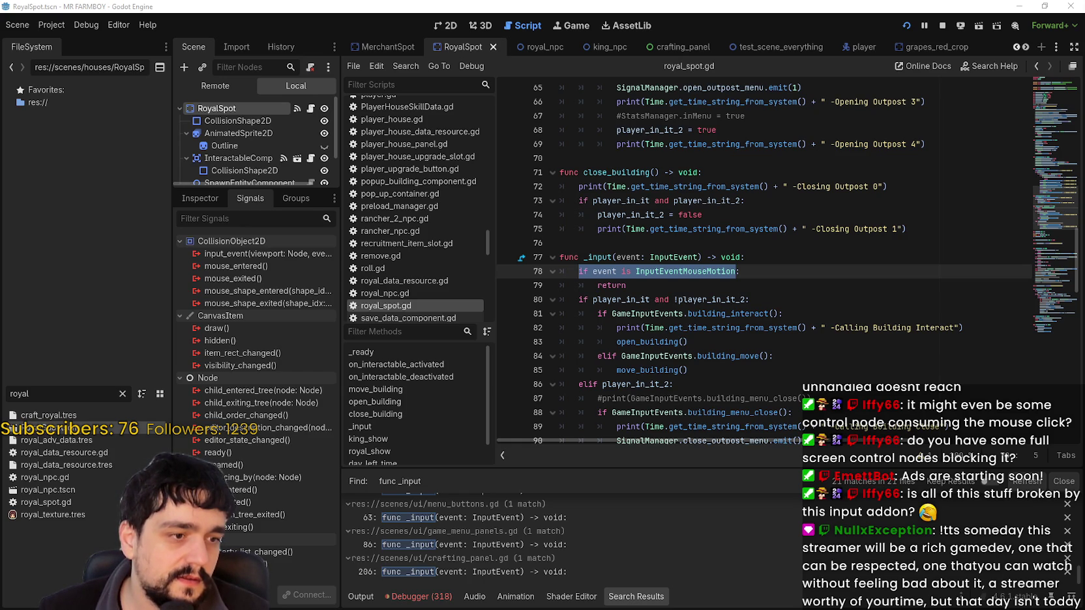
left_click(603, 187)
left_click(699, 242)
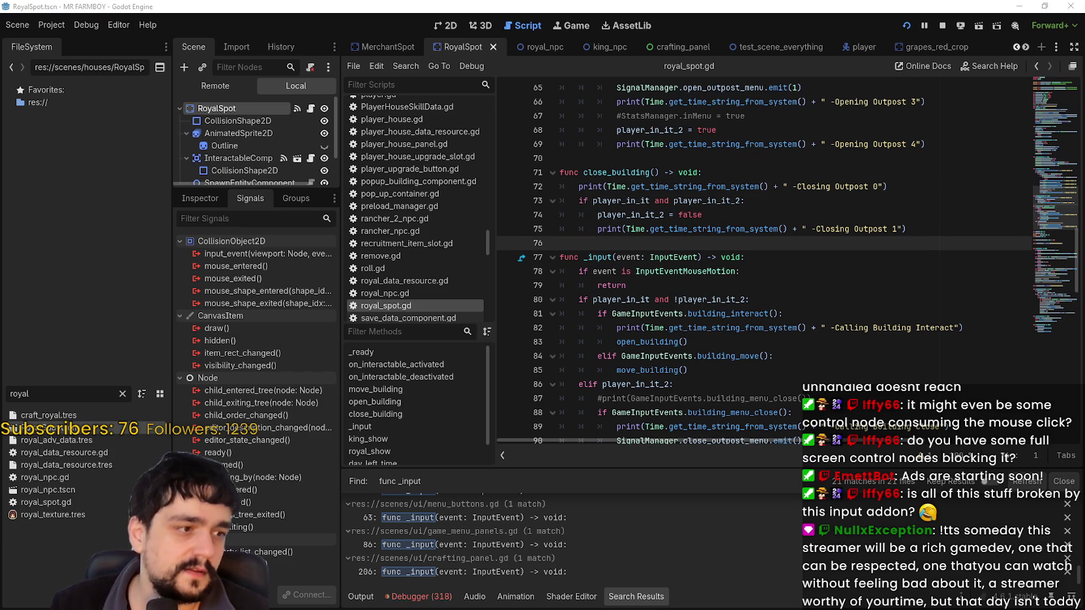
left_click(695, 342)
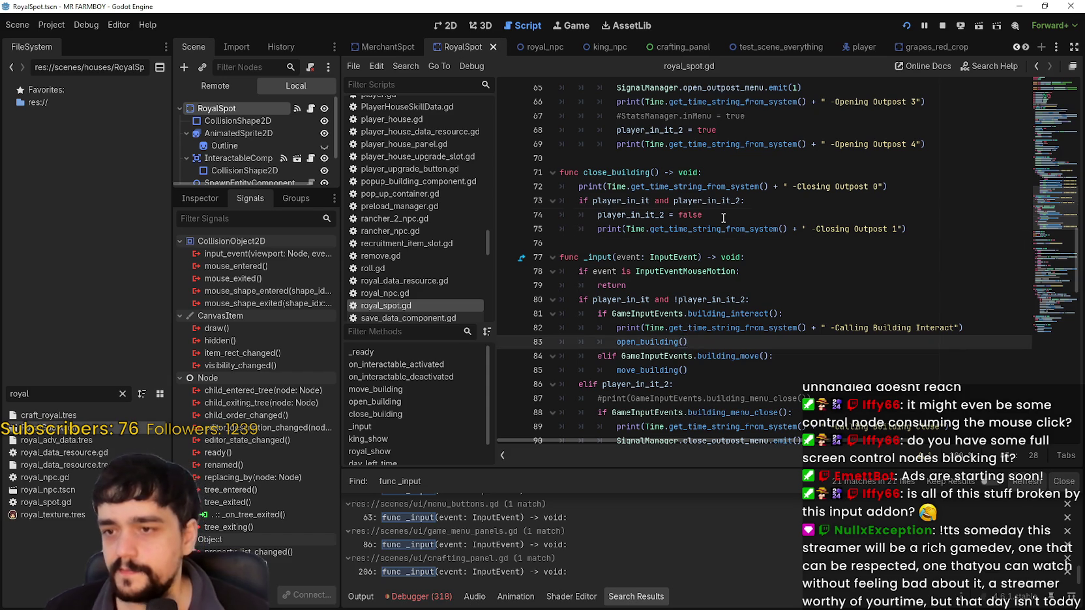
left_click(710, 243)
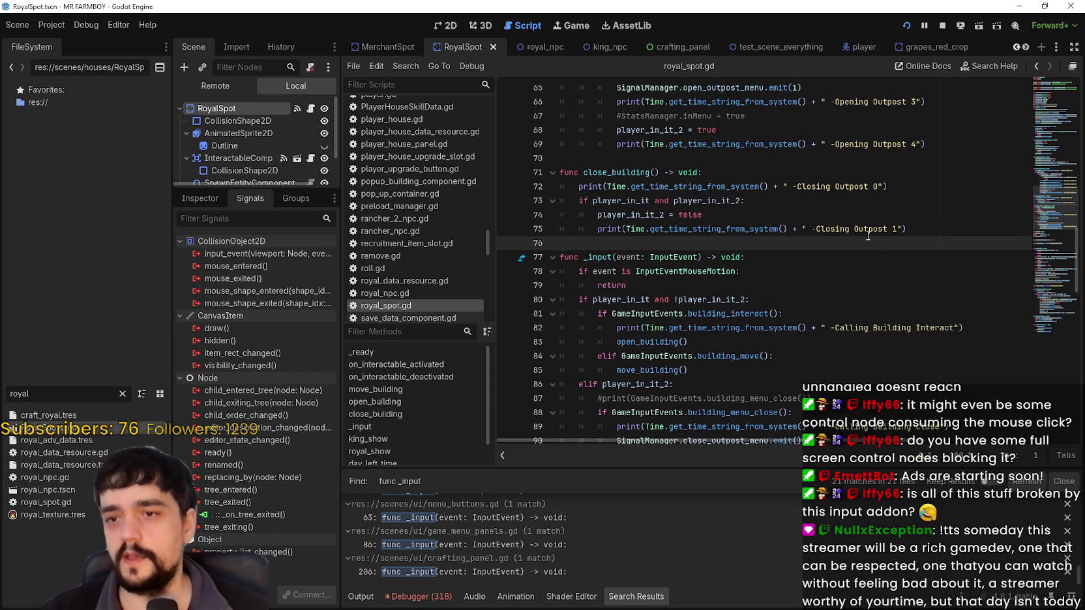
scroll(815, 261, "down", 2)
left_click(765, 285)
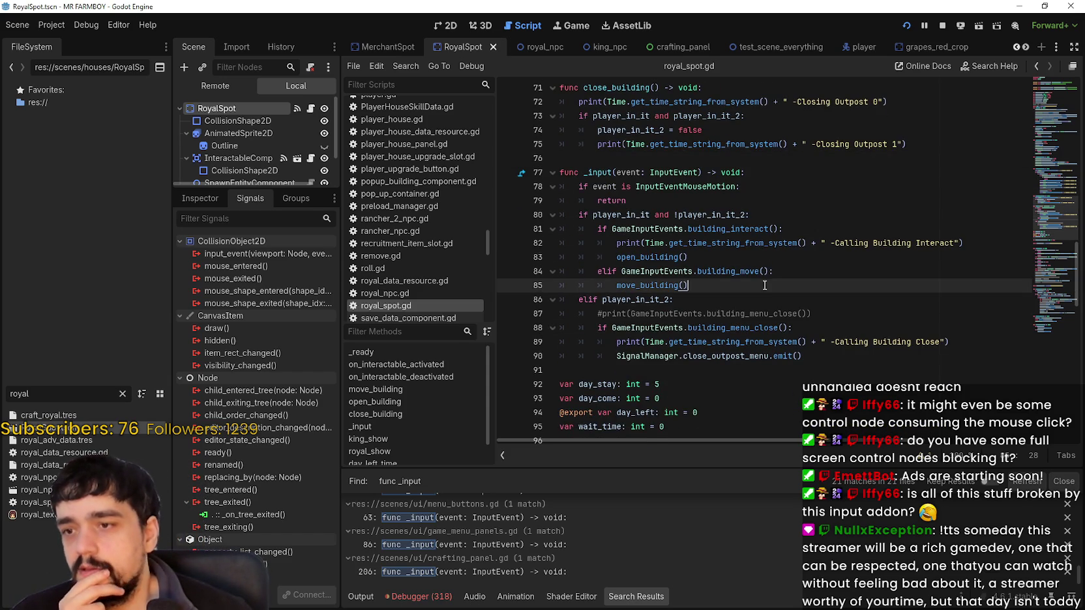
scroll(779, 282, "up", 4)
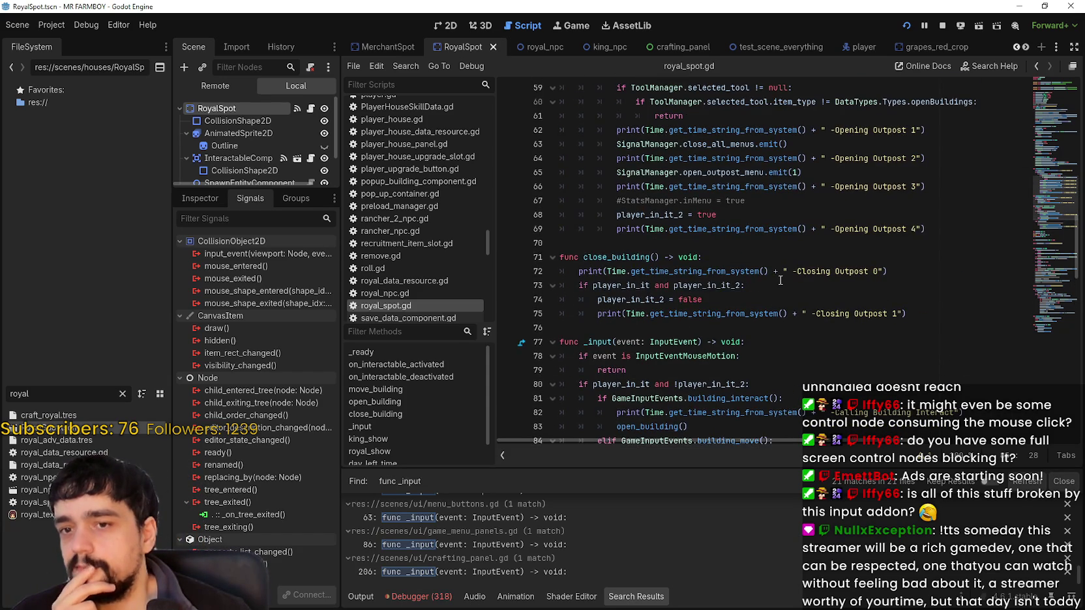
scroll(781, 280, "up", 3)
left_click(702, 371)
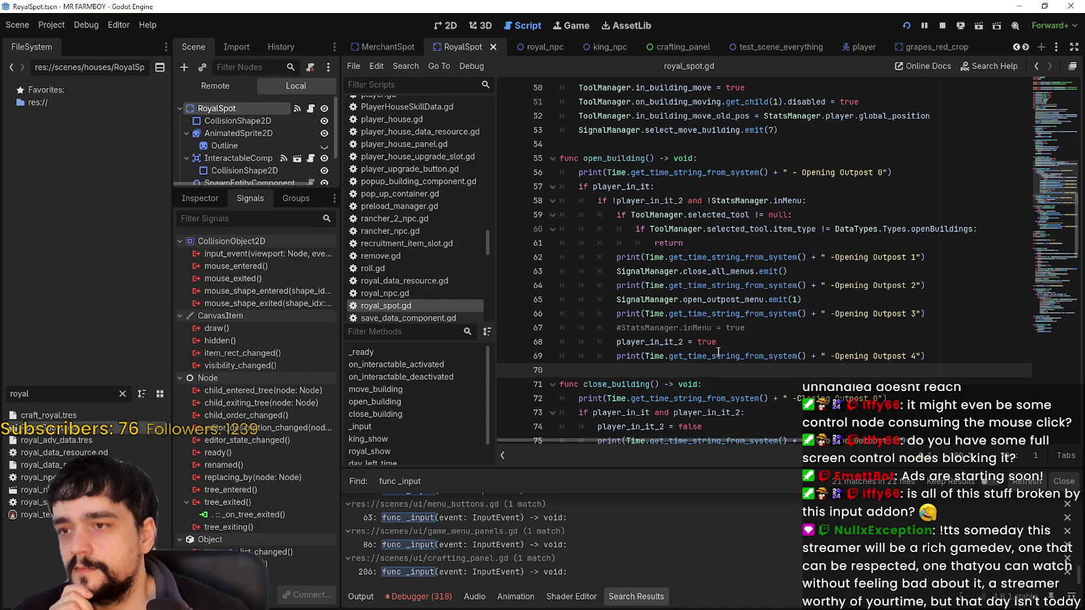
scroll(718, 352, "up", 4)
scroll(672, 283, "down", 9)
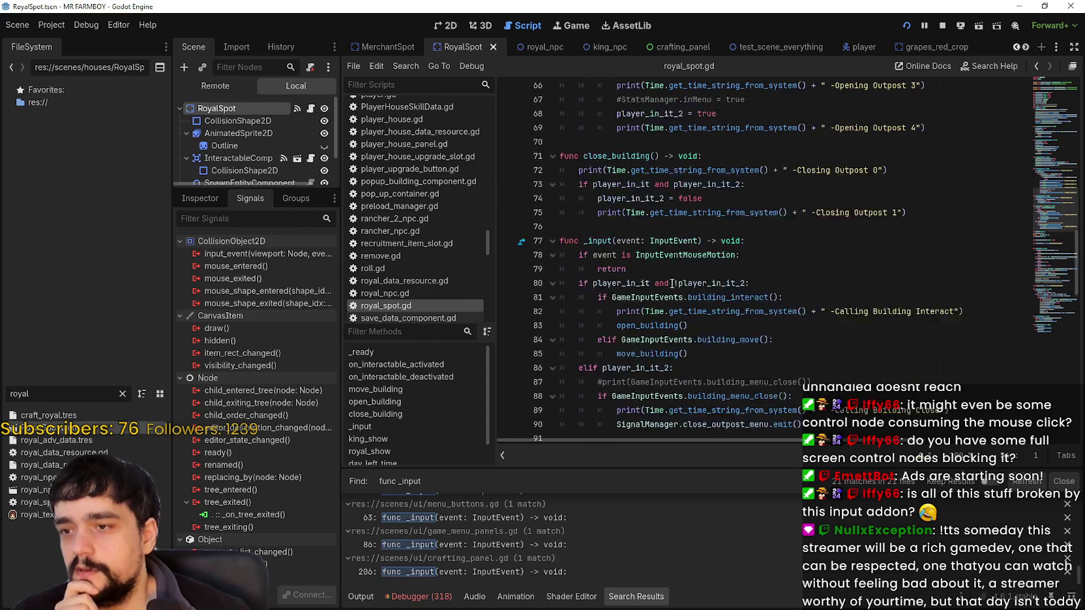
scroll(672, 283, "down", 1)
left_click(706, 229)
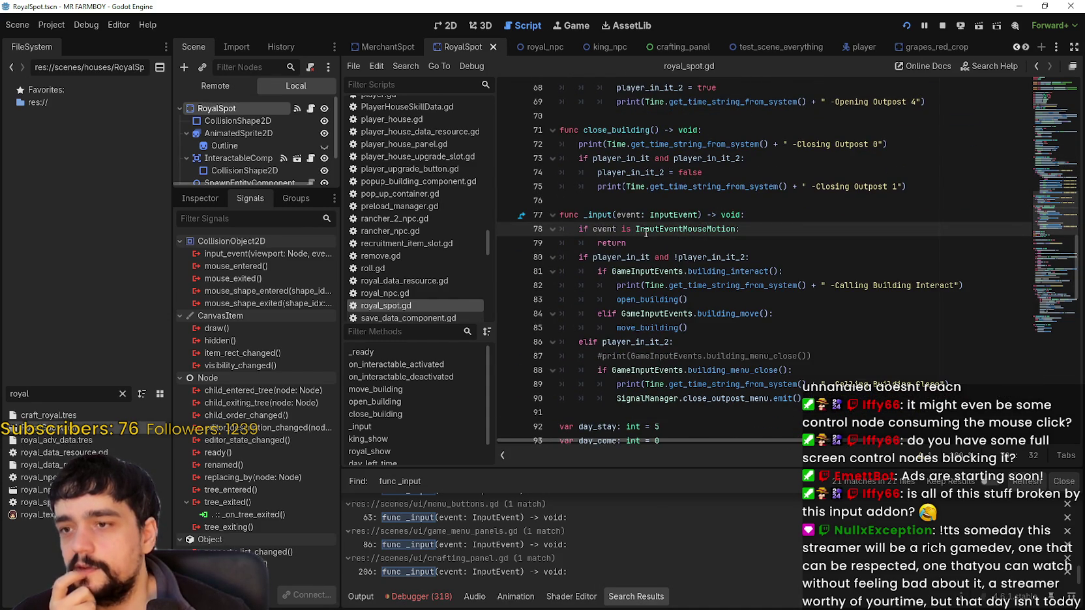
mouse_move(647, 232)
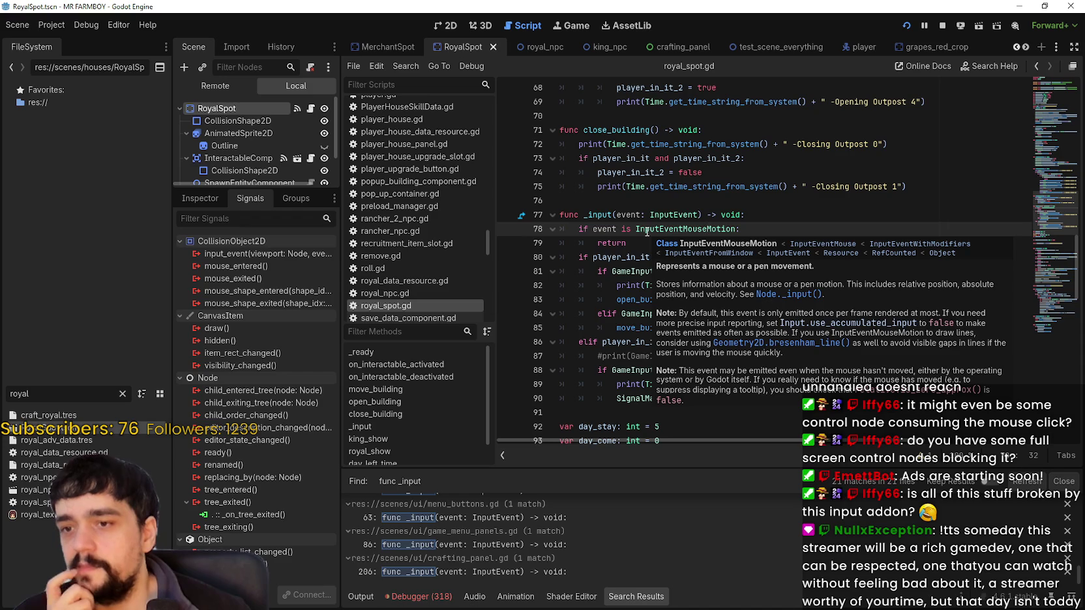
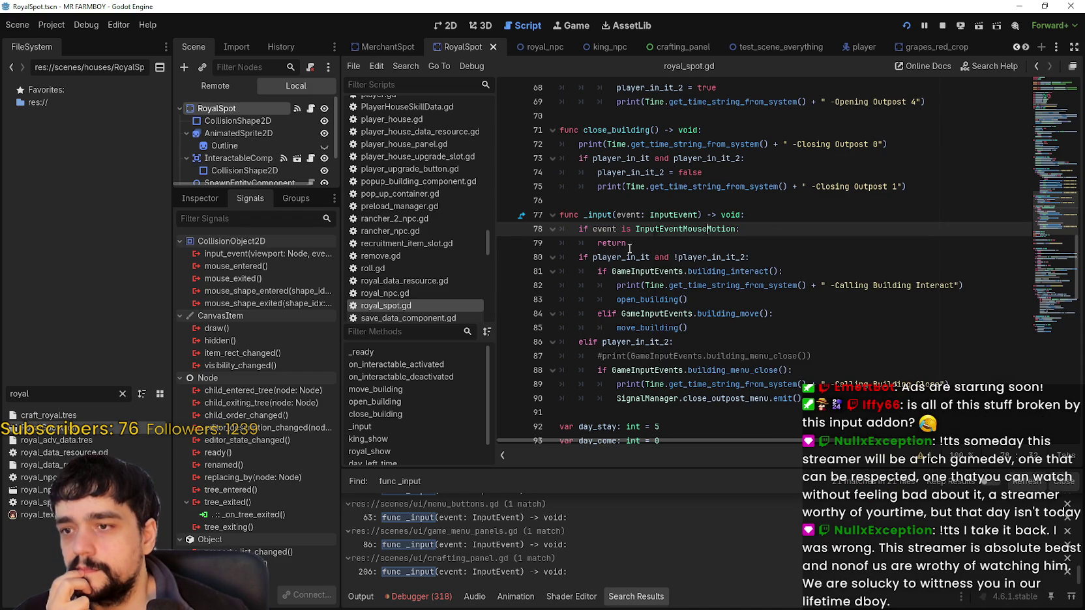
Step: Review royal_spot.gd's mouse-motion early return and line 87's commented print, then launch the game
left_click(636, 243)
mouse_move(735, 270)
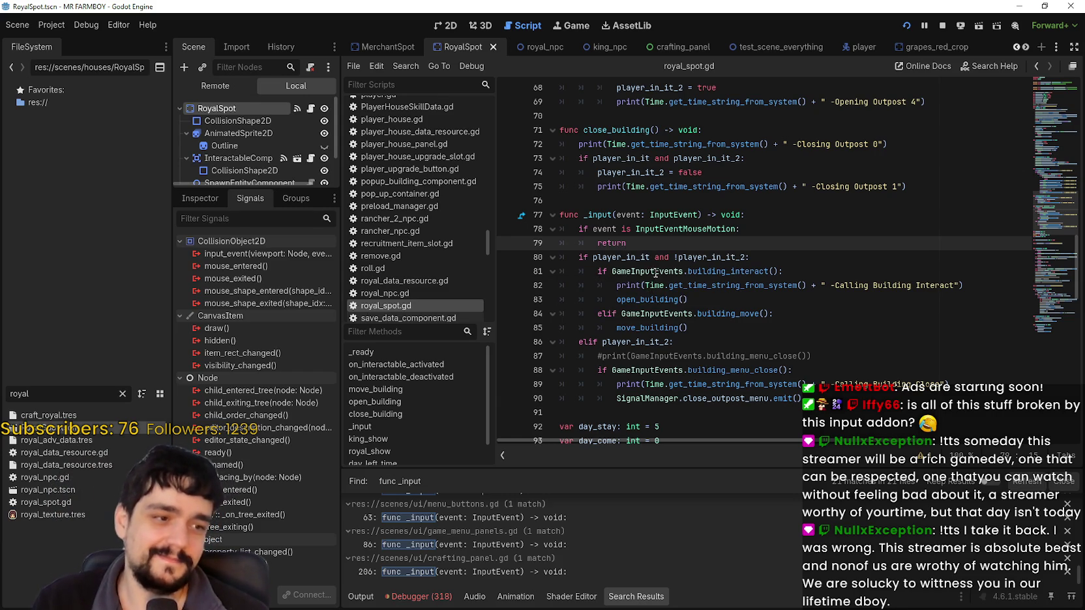
scroll(649, 241, "down", 1)
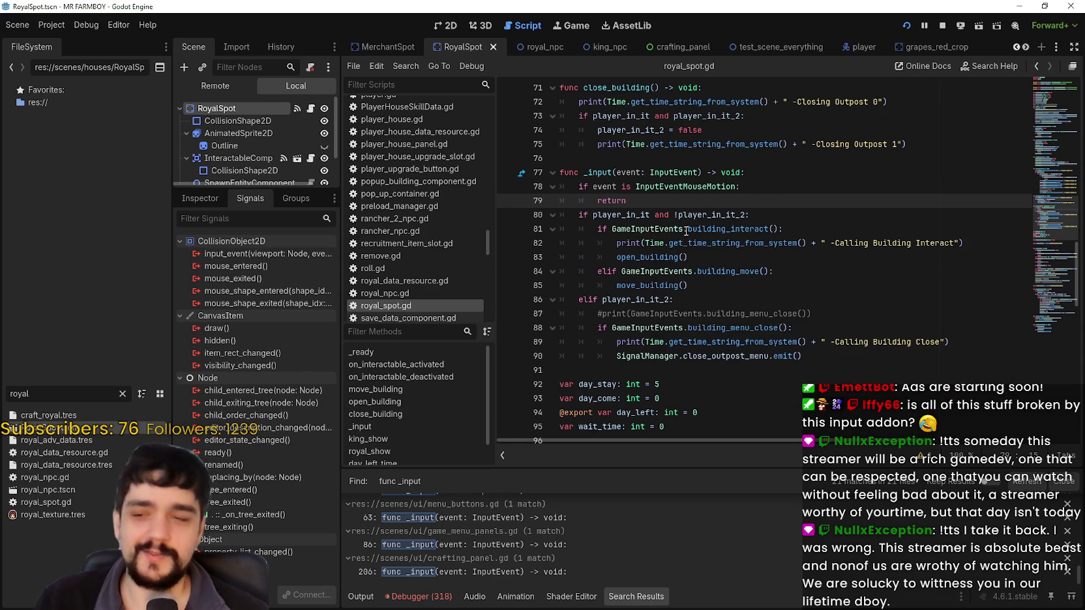
left_click(726, 298)
key("Down")
key("End")
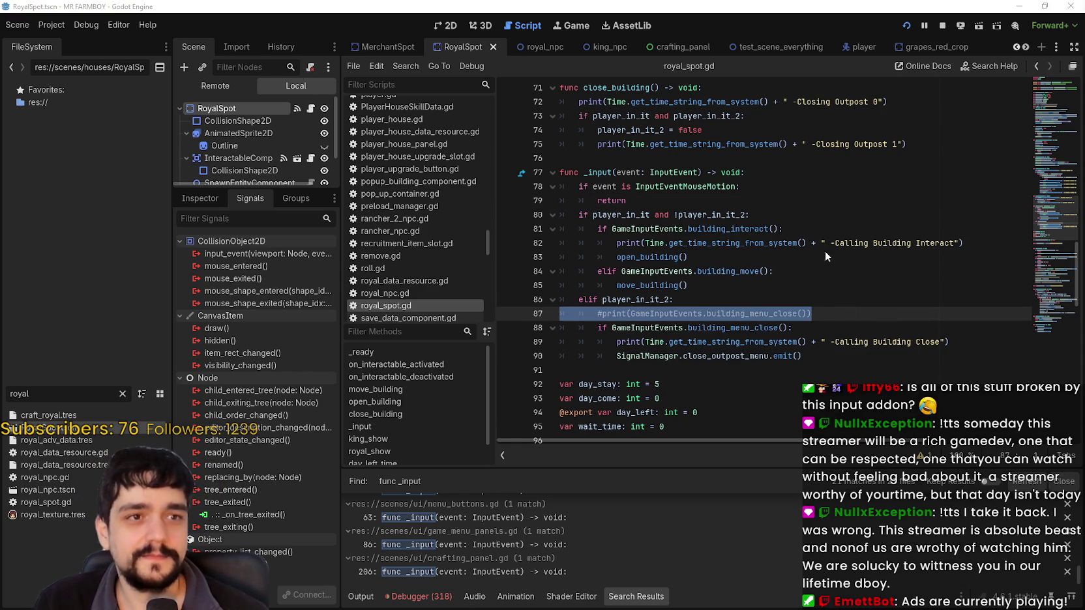
left_click(874, 319)
key("alt+Tab")
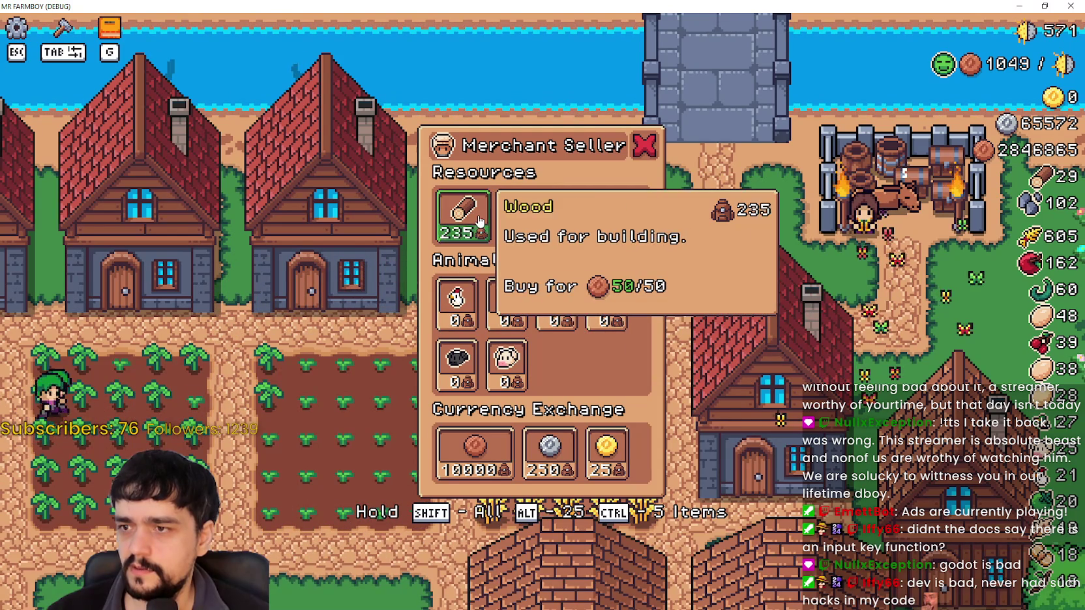
Step: Buy all the Wood and 25 Stone from the Merchant Seller, and exchange silver for 200 copper
left_click(480, 221, "shift")
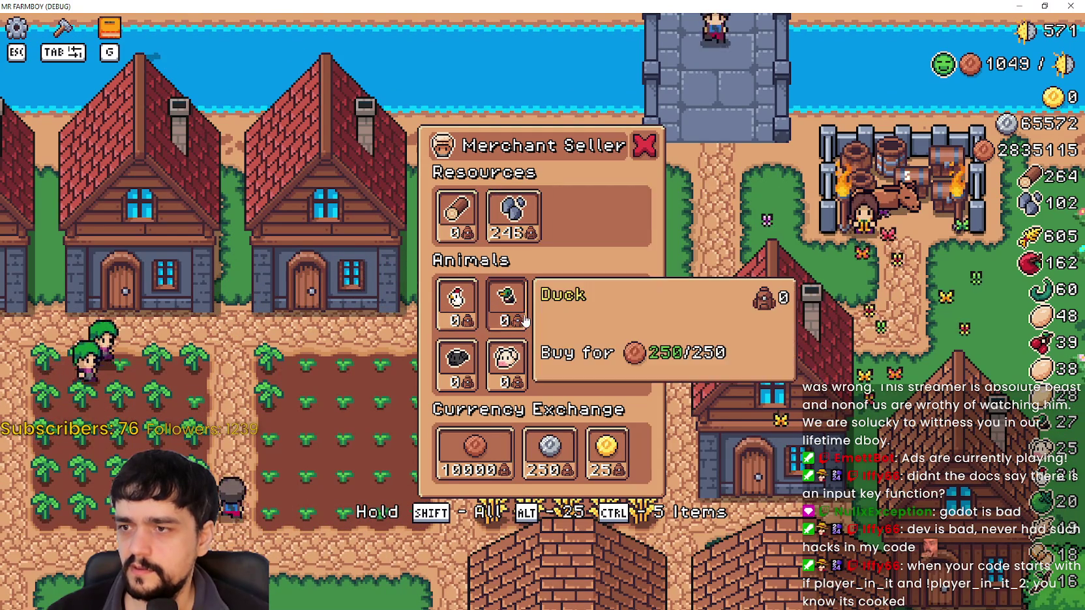
left_click(518, 222)
left_click(512, 216)
left_click(503, 209)
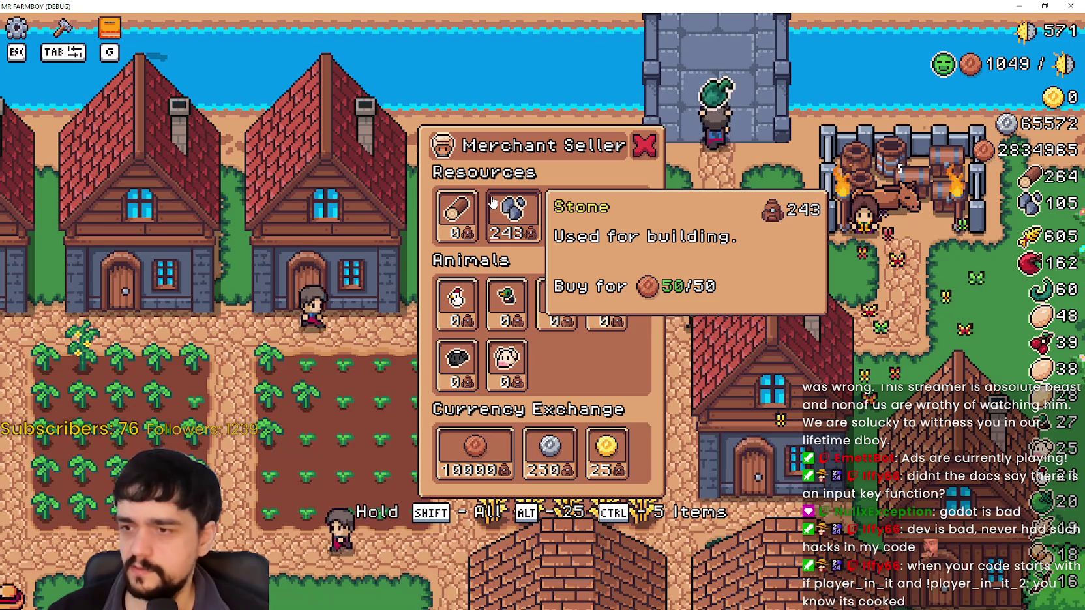
left_click(492, 206, "alt")
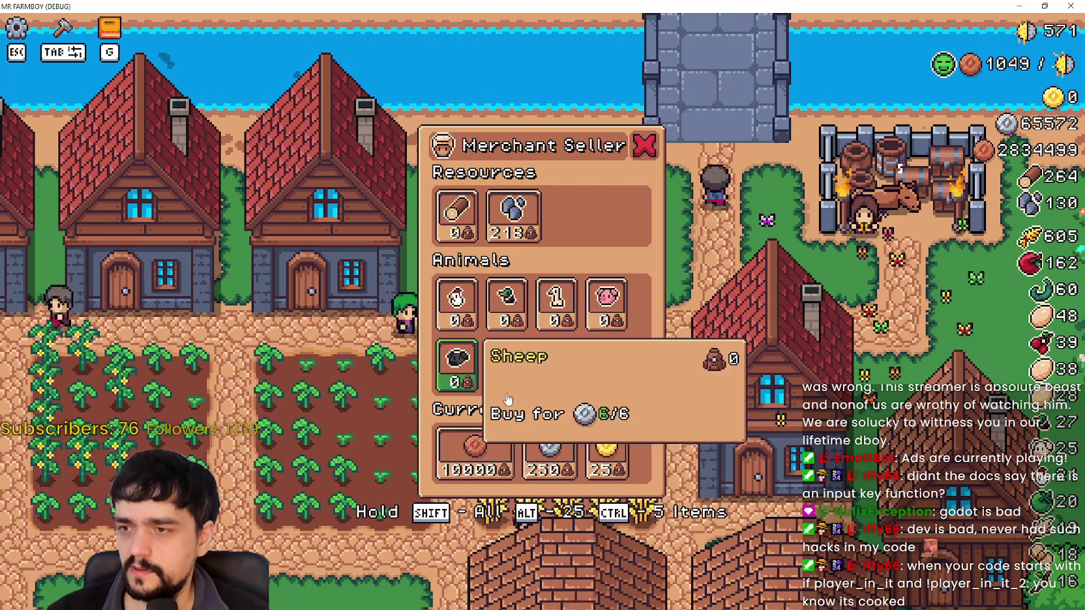
left_click(492, 450)
left_click(492, 450)
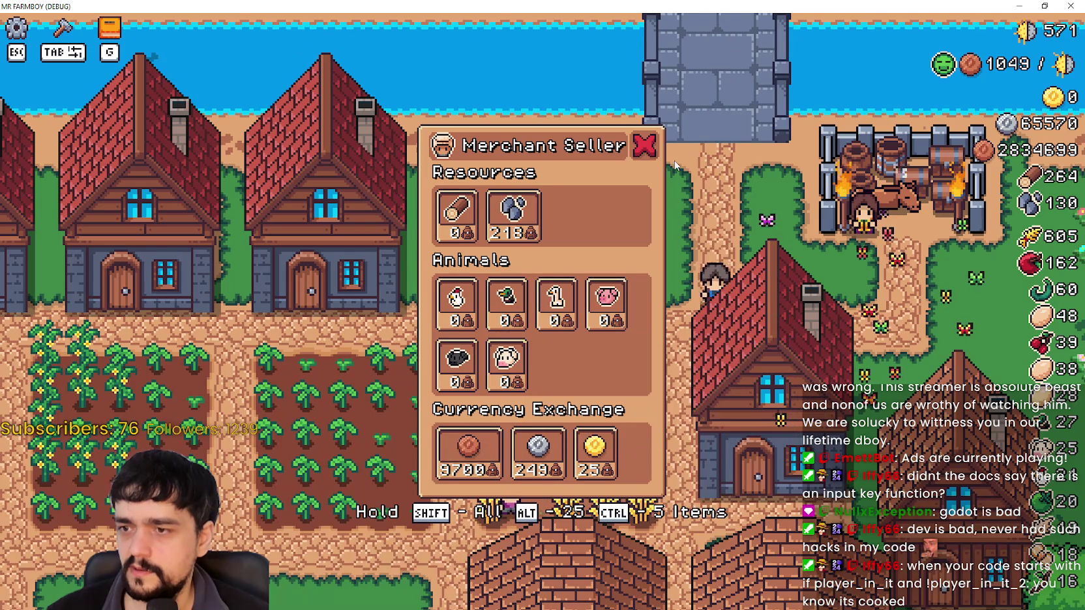
Step: Close and reopen the merchant menu repeatedly until the debugger breaks at merchant_spot.gd line 95
key("a")
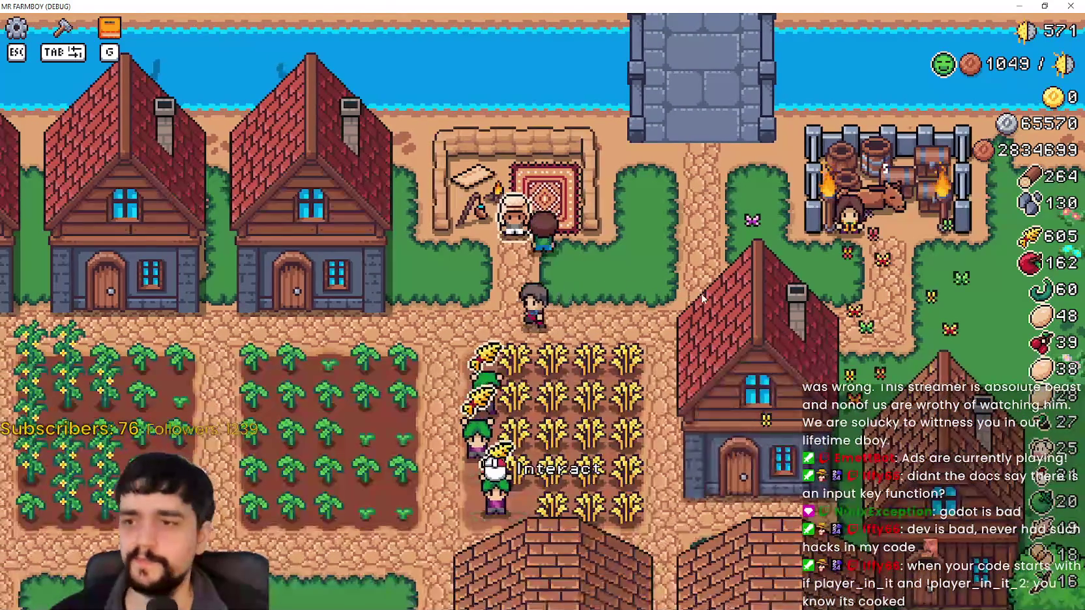
key("e")
key("Escape")
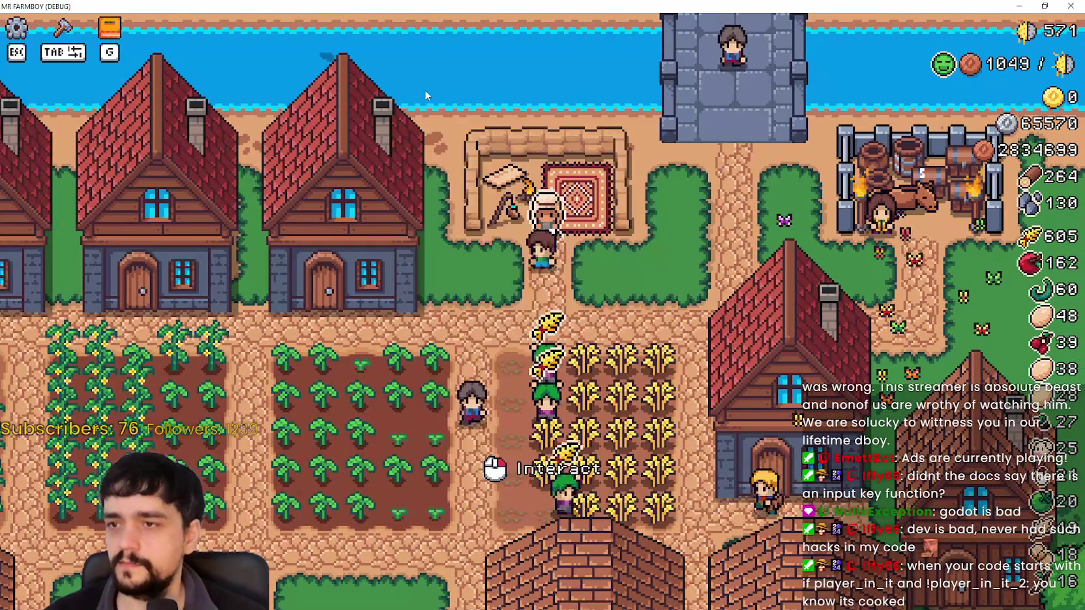
key("e")
key("e")
key("e")
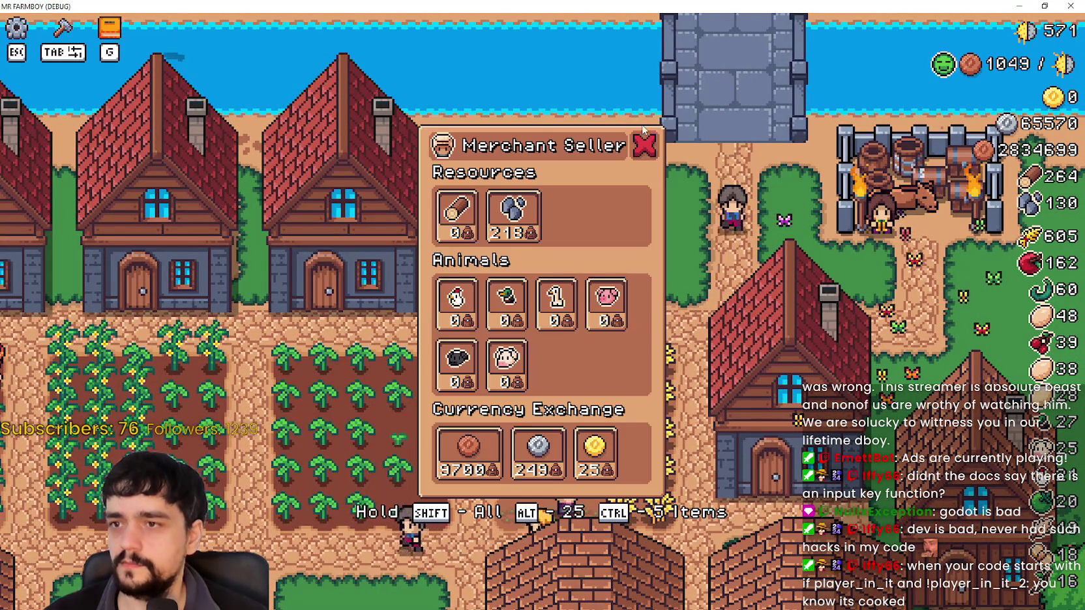
key("Escape")
key("e")
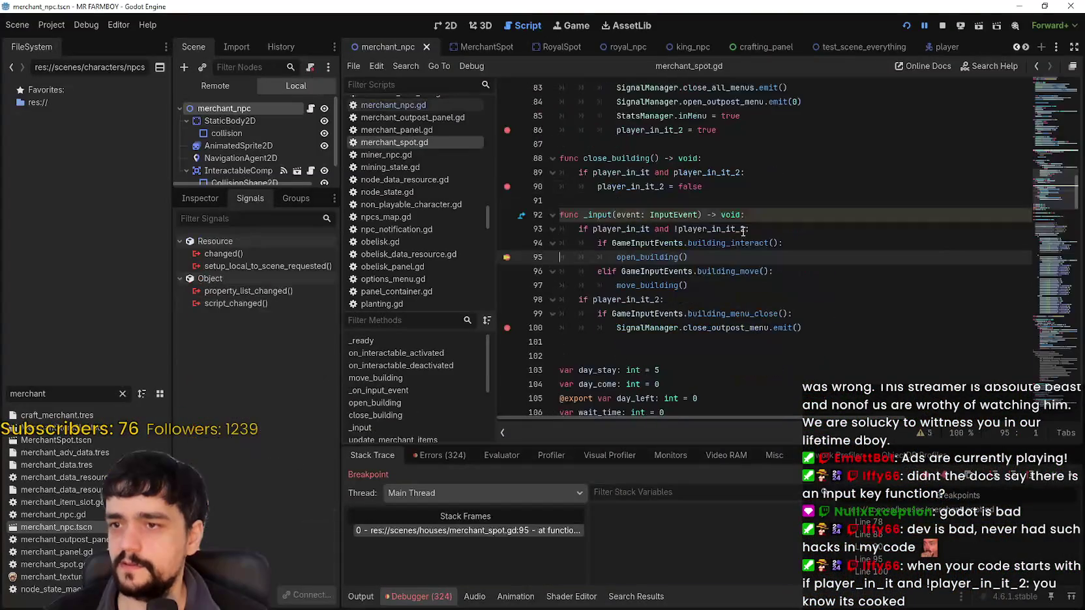
Step: Paste the InputEventMouseMotion early return at the top of merchant_spot.gd's _input and save
left_click(789, 215)
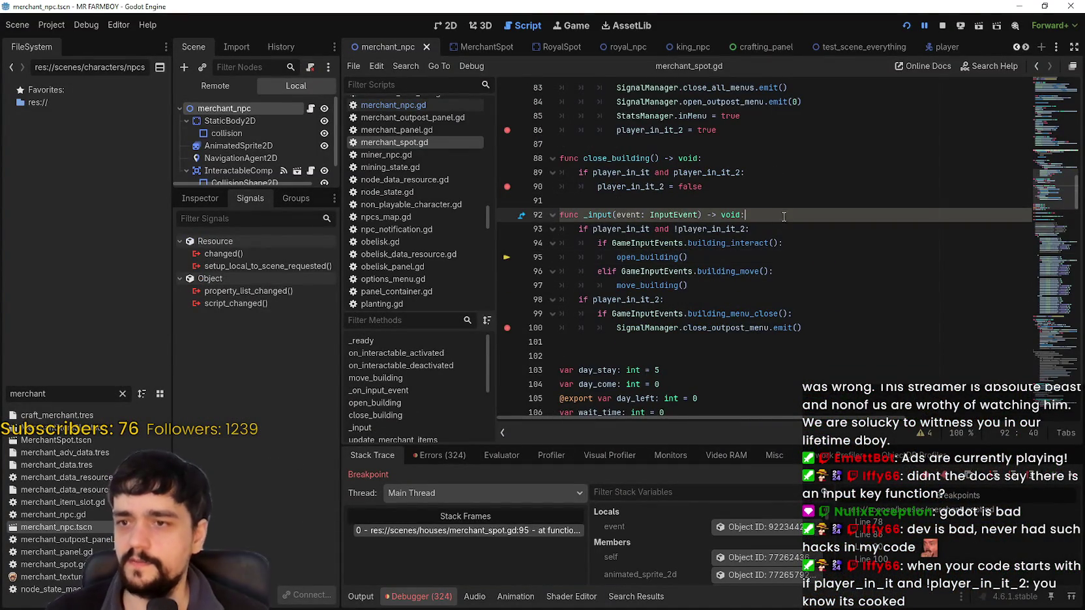
key("Return")
type("if event is InputEventMouseMotion: \t\treturn")
key("ctrl+s")
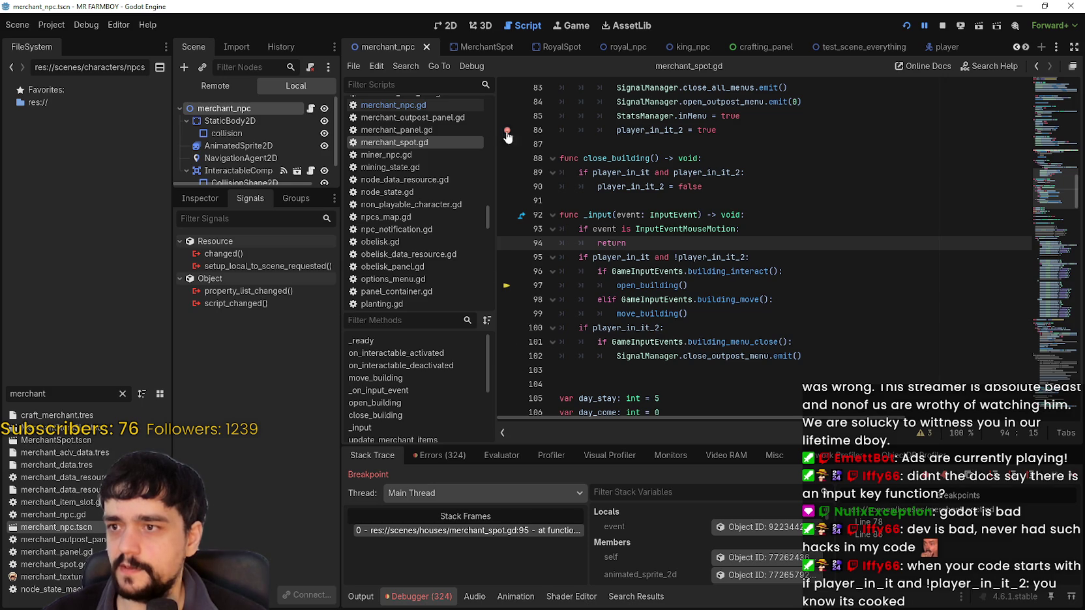
Step: Check the close_building function and the open_building call on line 75, saving the script
left_click(762, 158)
scroll(766, 210, "up", 4)
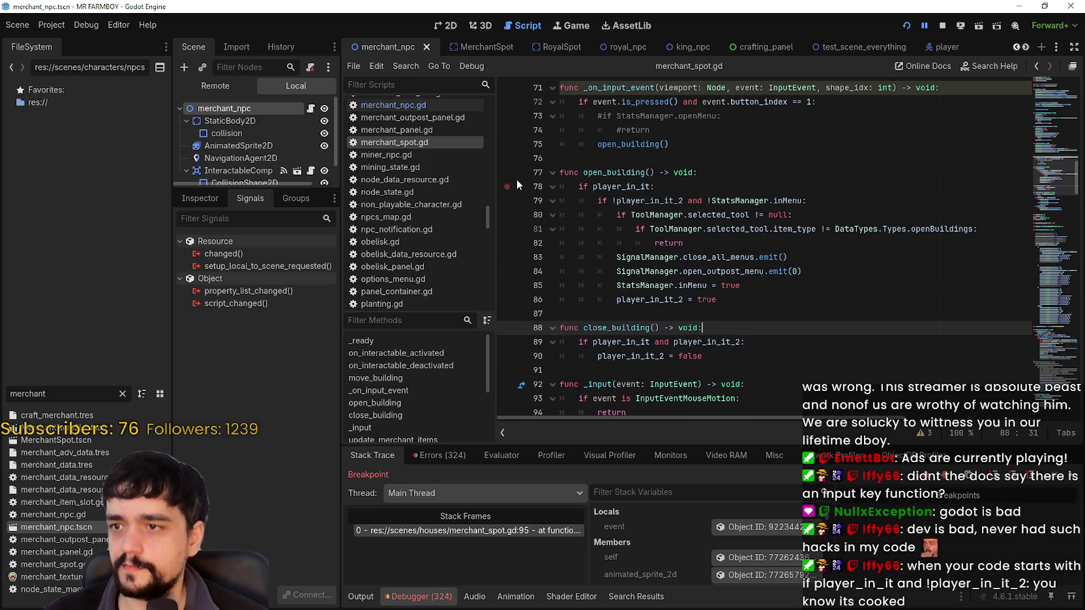
left_click(650, 145)
key("ctrl+s")
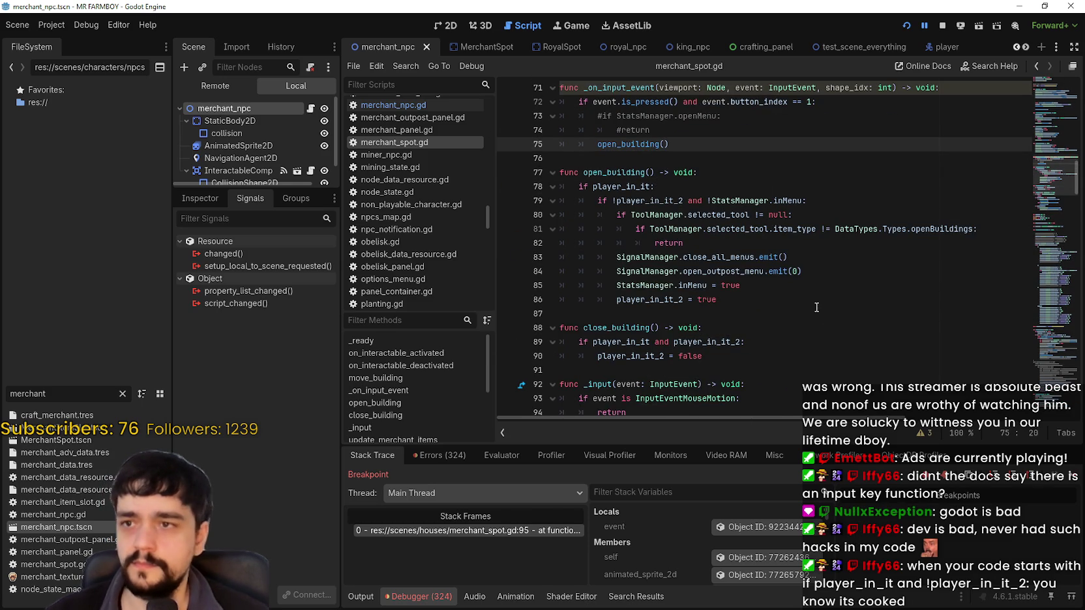
scroll(816, 307, "up", 2)
Step: Comment out the _on_input_event function on lines 71–75 and save the scene and script
left_click(730, 264)
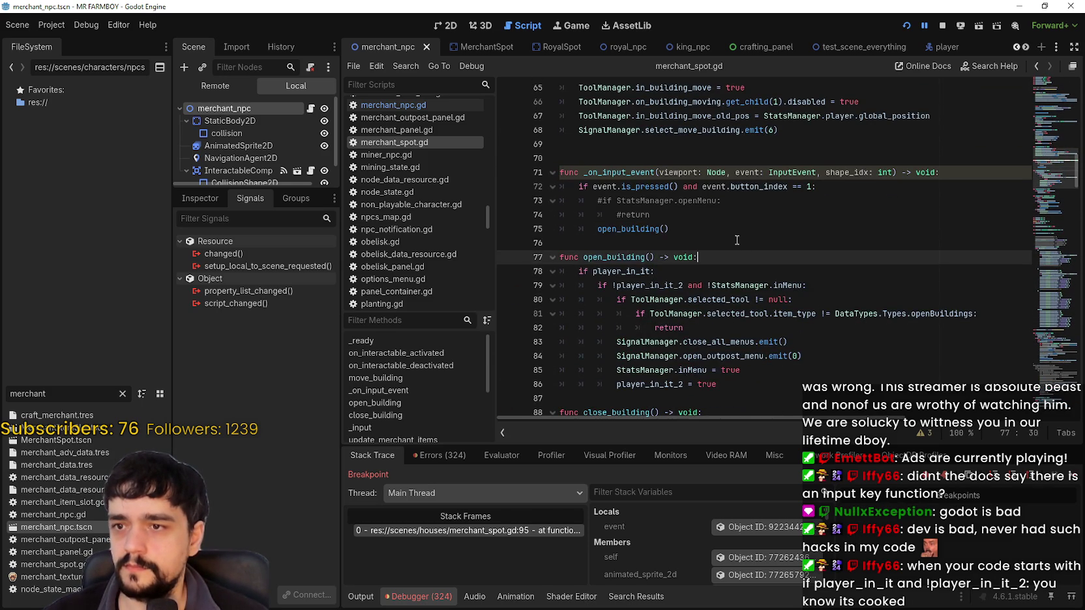
scroll(737, 240, "down", 4)
left_click(694, 286)
scroll(694, 287, "up", 5)
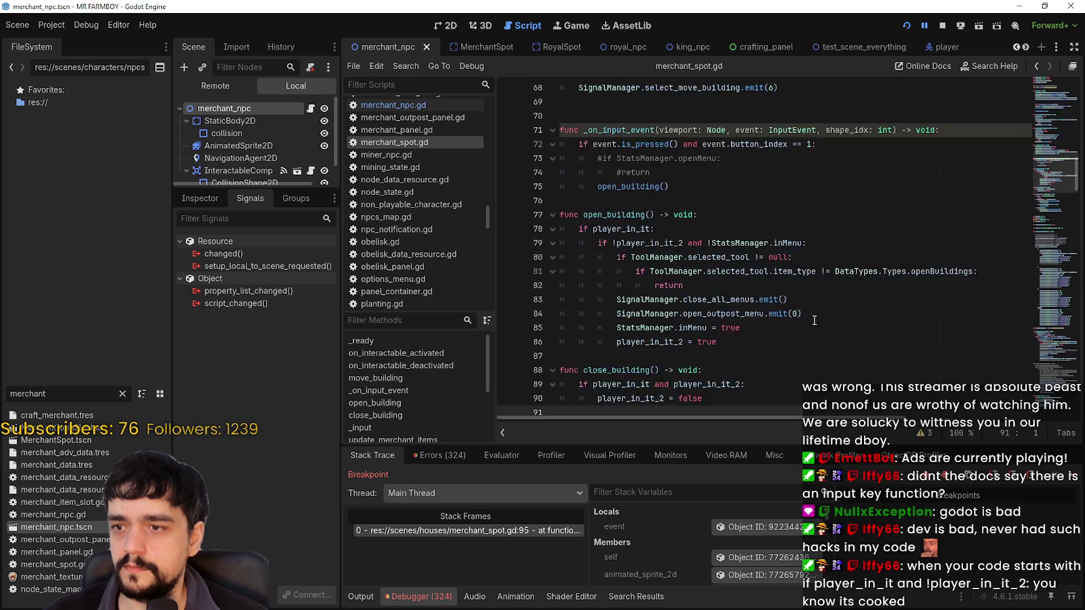
left_click_drag(693, 281, 721, 265)
left_click_drag(605, 240, 536, 215)
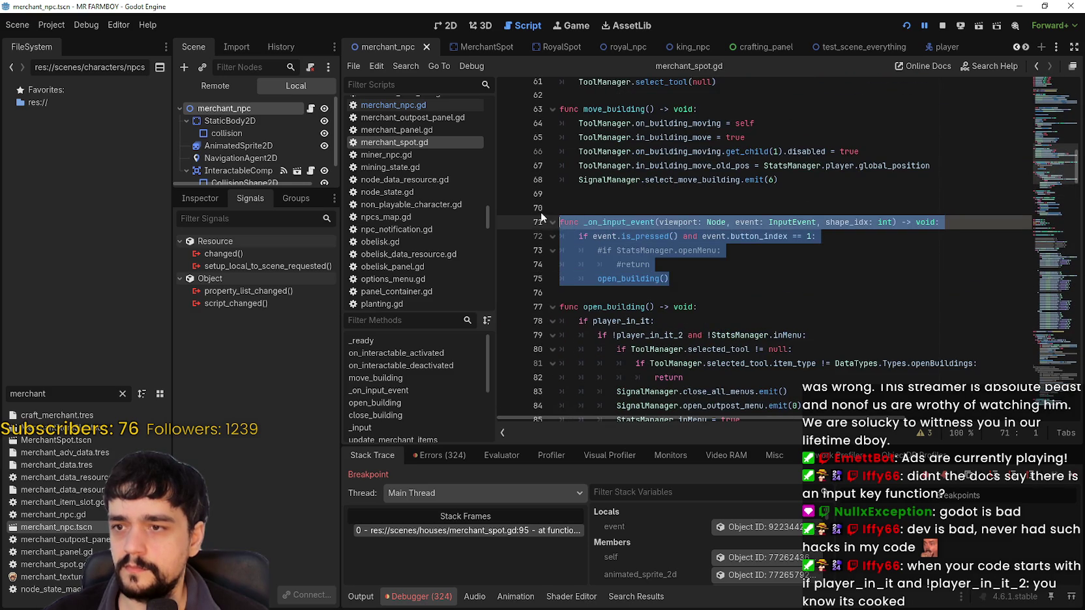
left_click(662, 208)
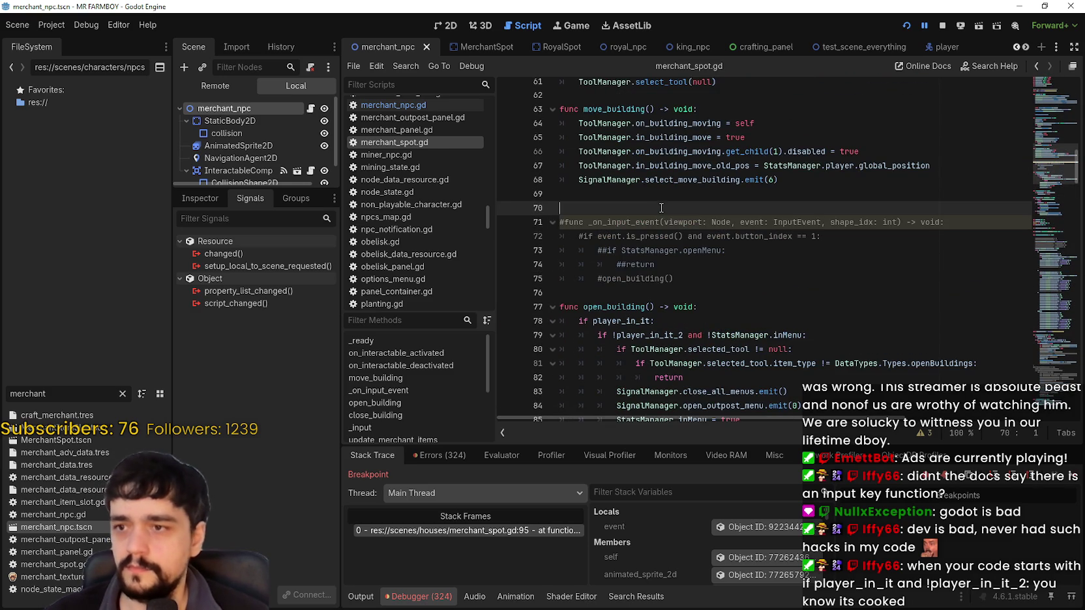
key("ctrl+s")
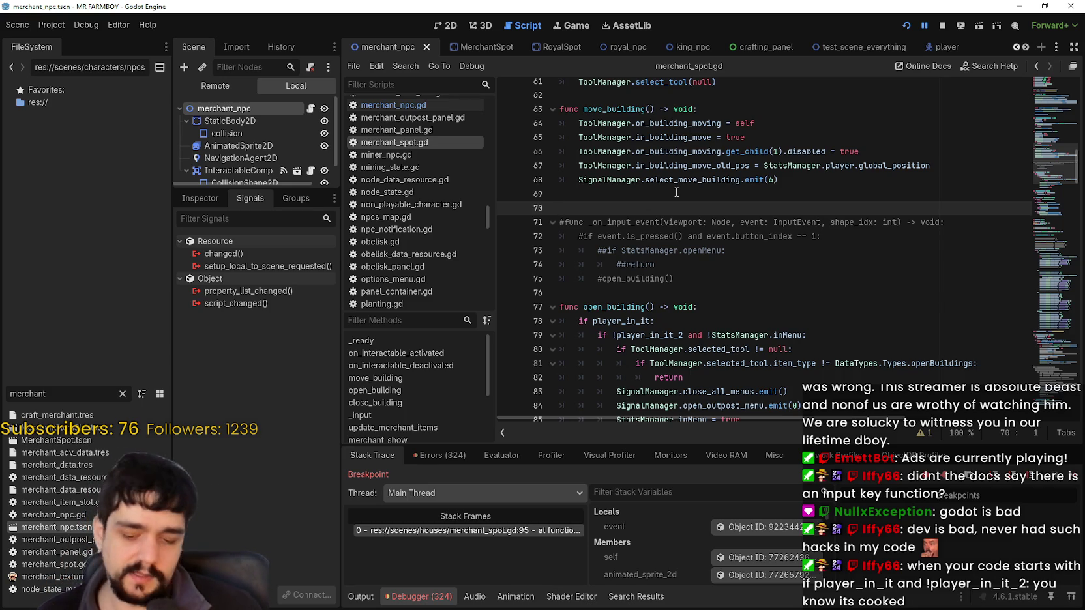
key("ctrl+s")
Step: Resume the paused game and retest opening and closing the merchant menu, then return to the editor
scroll(655, 228, "down", 5)
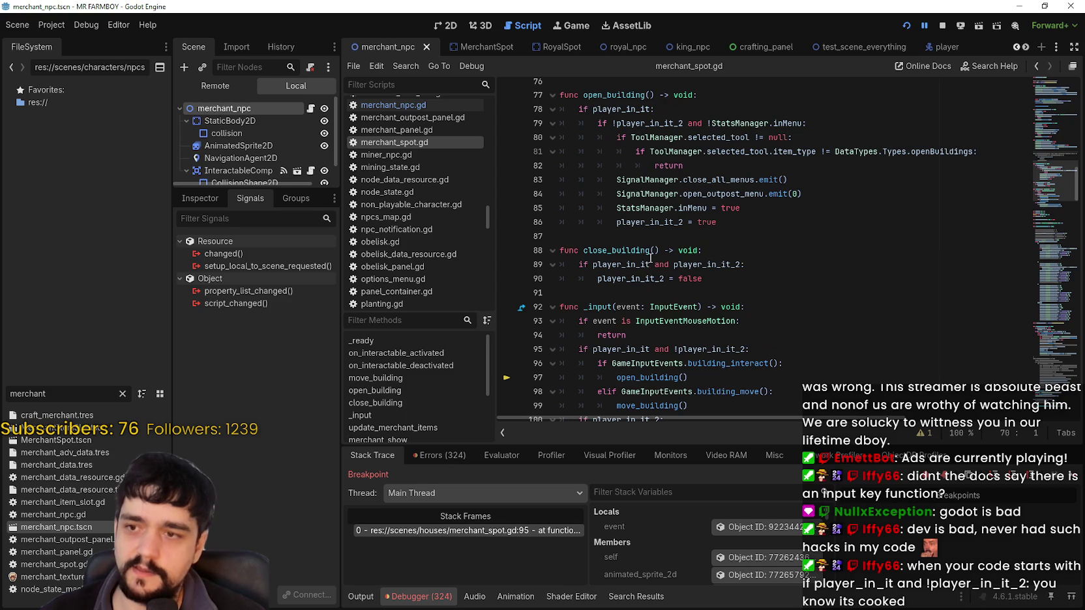
left_click(652, 239)
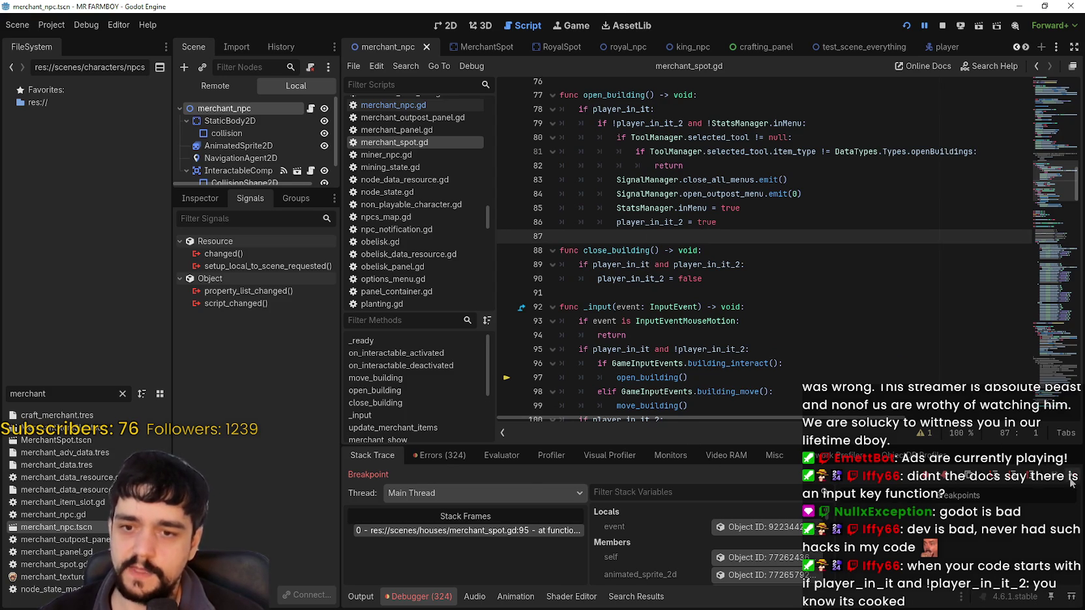
key("F12")
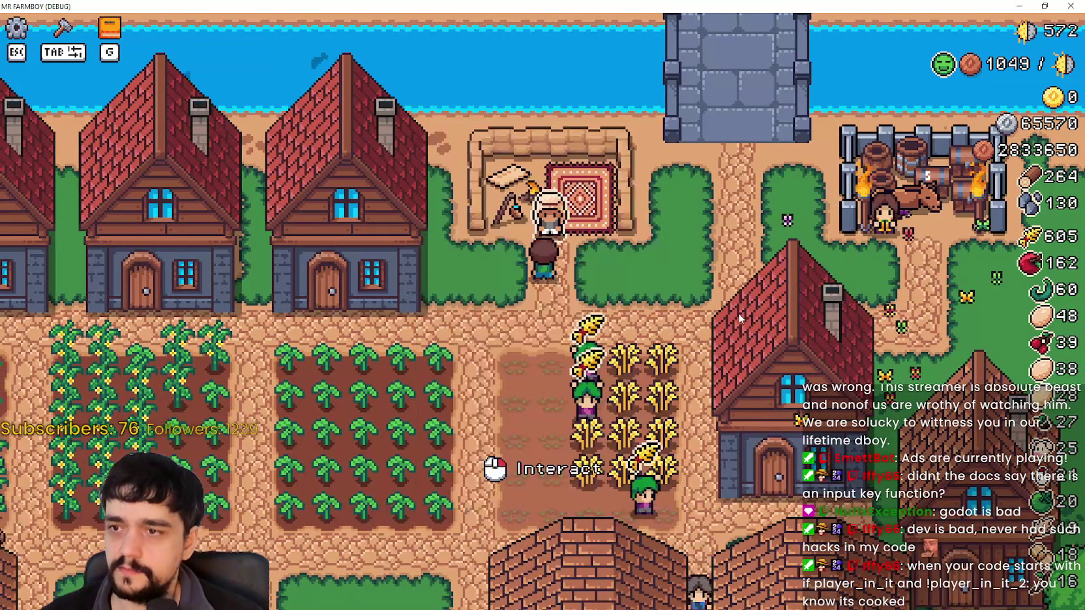
left_click(534, 535)
key("Escape")
key("d")
key("w")
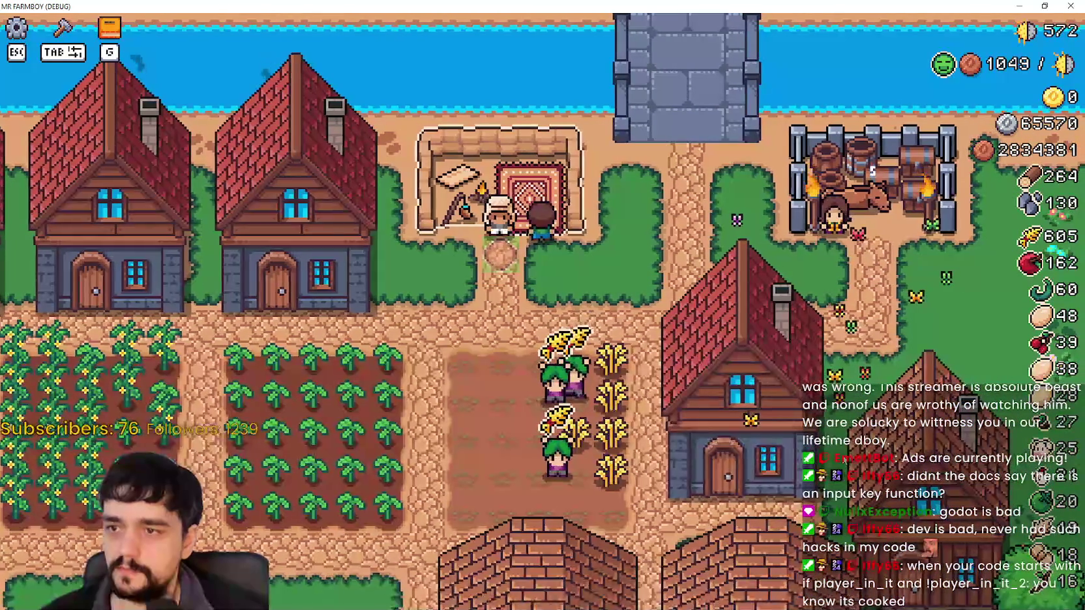
key("alt+Tab")
left_click(710, 293)
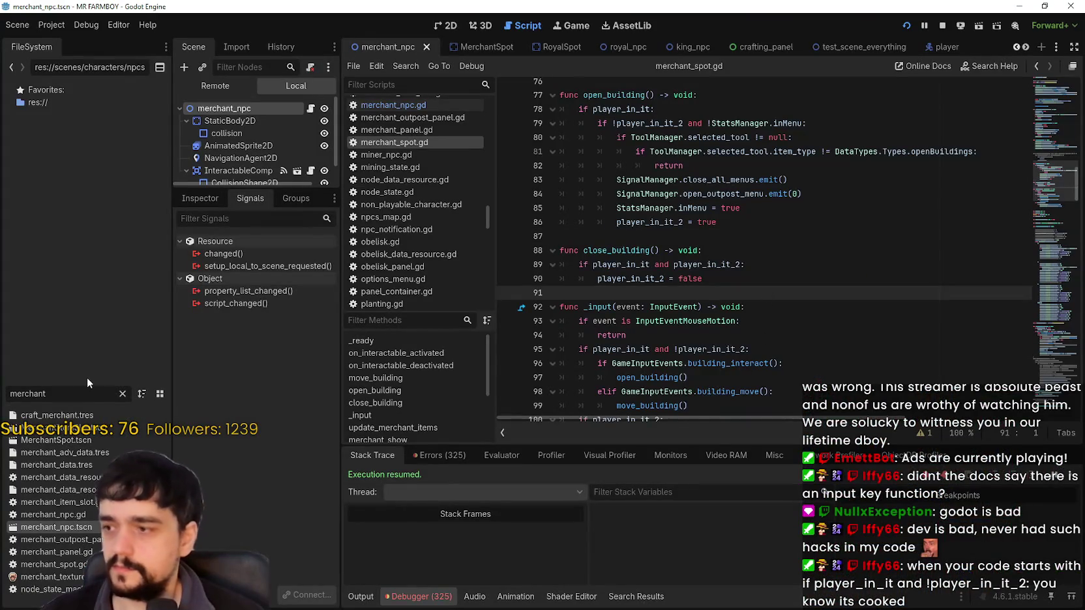
Step: Filter the FileSystem for 'merchant' and open the MerchantSpot.tscn scene
type("m")
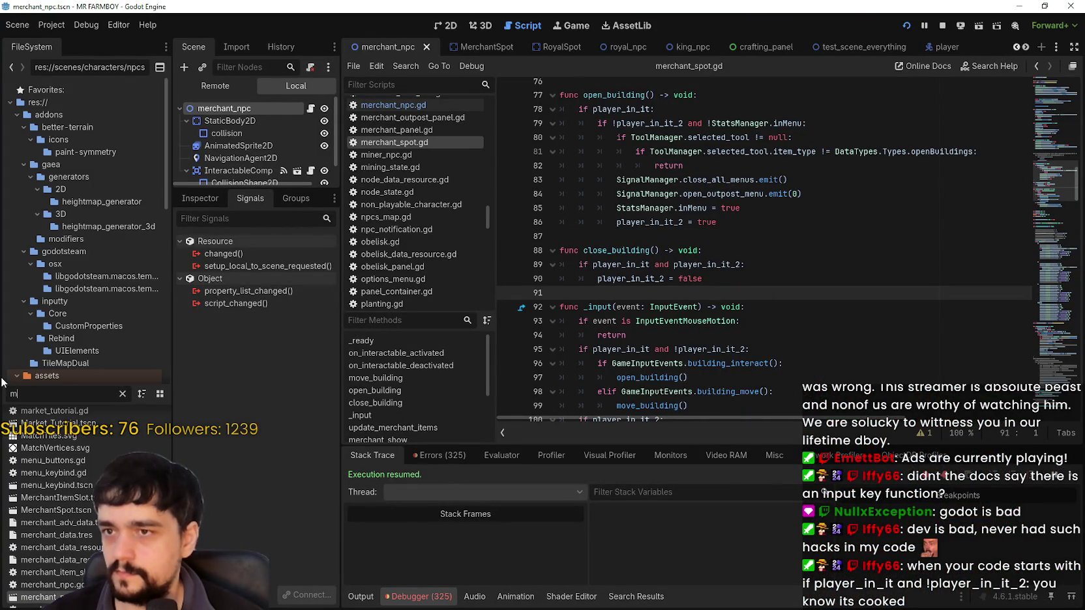
key("BackSpace")
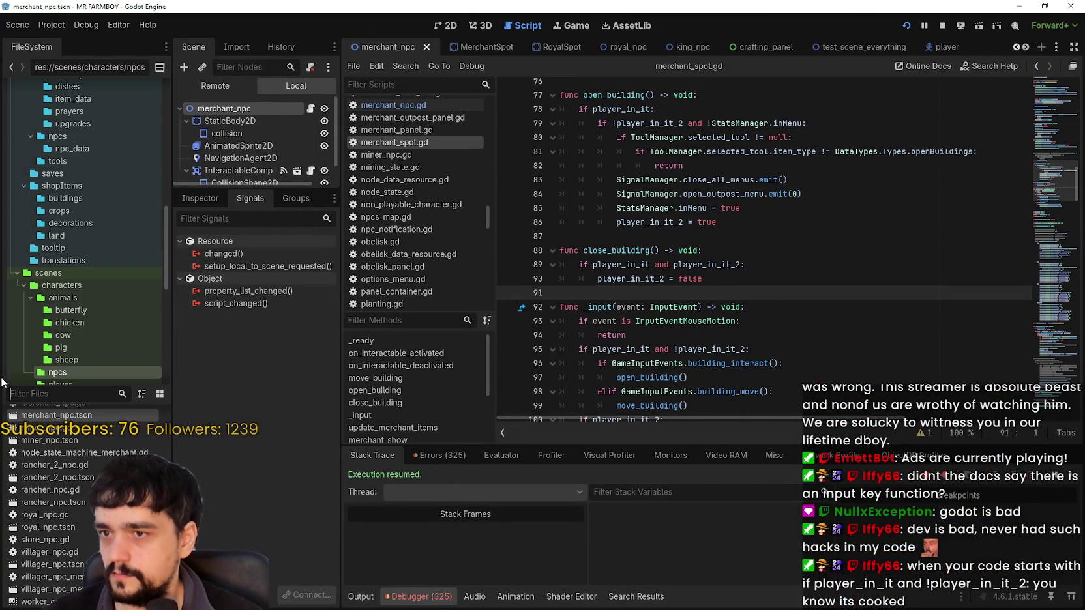
scroll(713, 317, "up", 3)
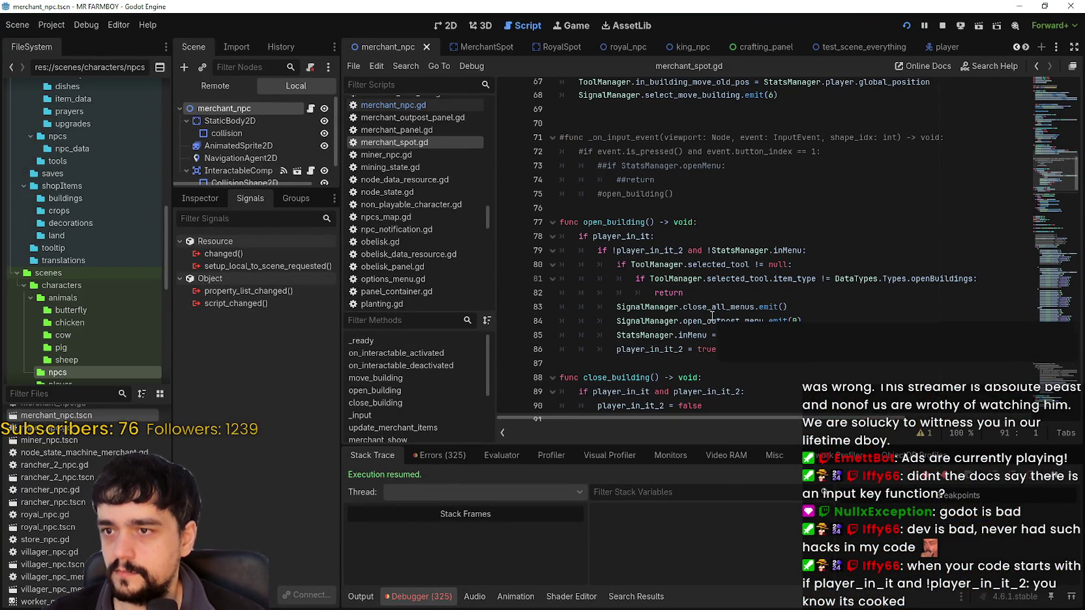
double_click(638, 194)
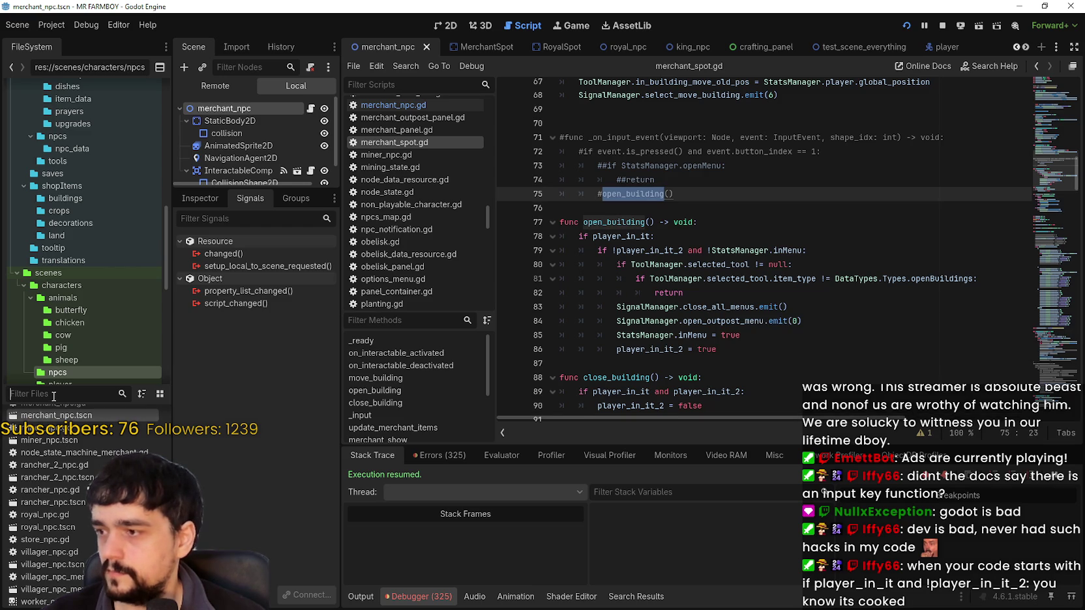
type("merchant")
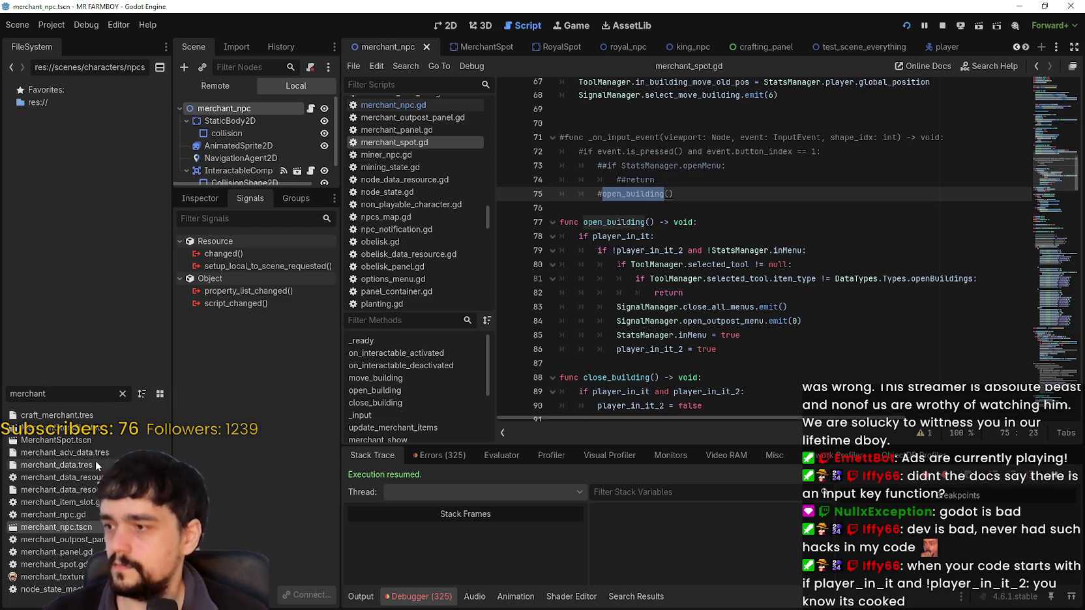
double_click(99, 438)
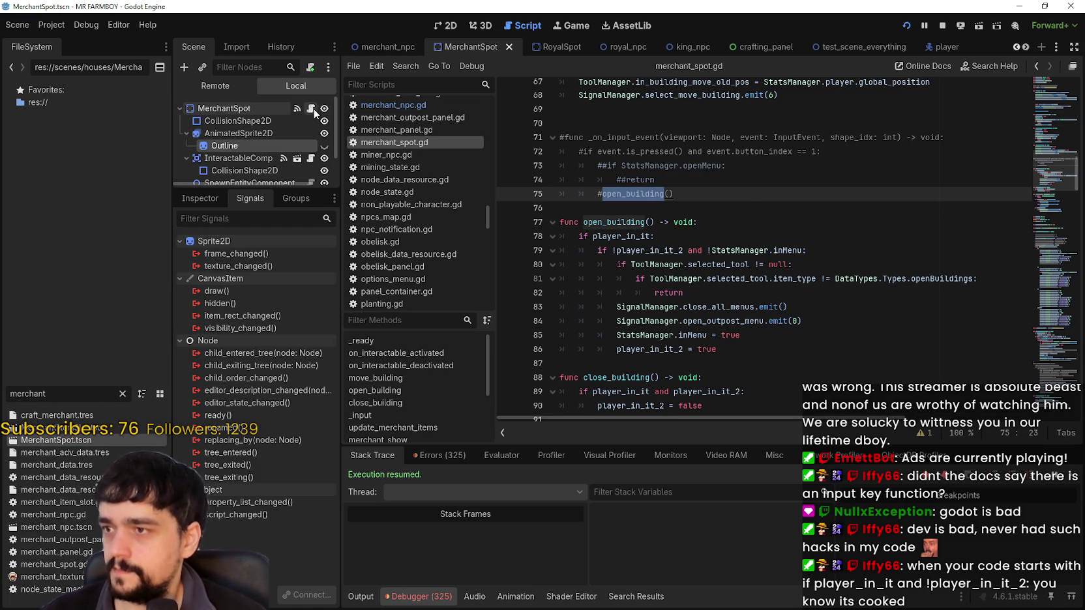
Step: Scroll merchant_spot.gd down through close_building to the mouse-motion return on line 94
left_click(748, 211)
scroll(717, 228, "down", 1)
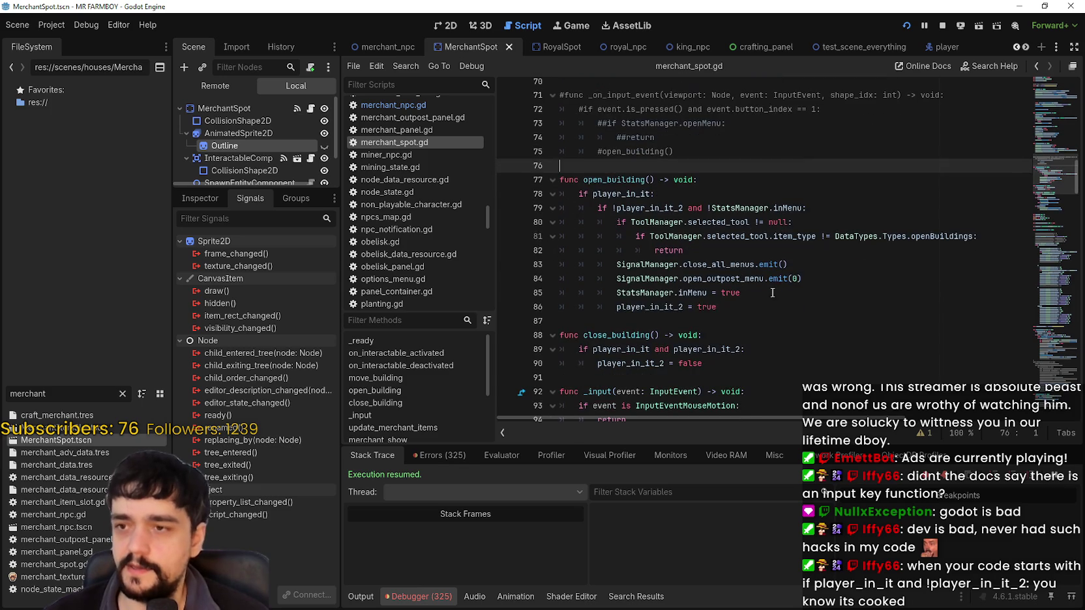
left_click(730, 306)
scroll(741, 247, "down", 2)
left_click(741, 247)
scroll(741, 248, "down", 2)
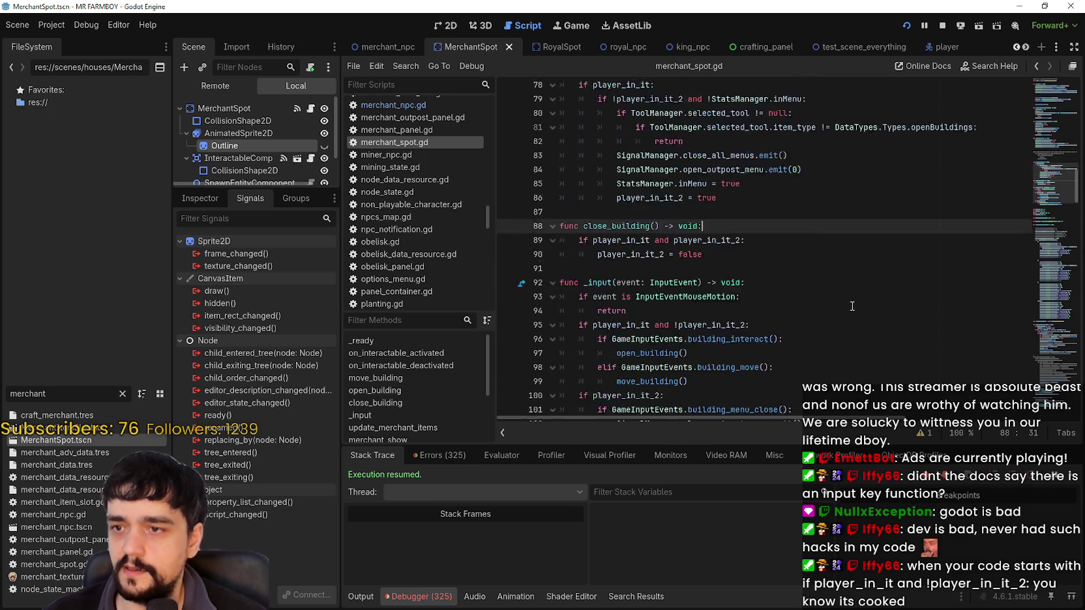
left_click(699, 250)
Step: Launch the game, open and close the Merchant Seller menu, then walk left and down away
left_click(711, 330)
key("alt+Tab")
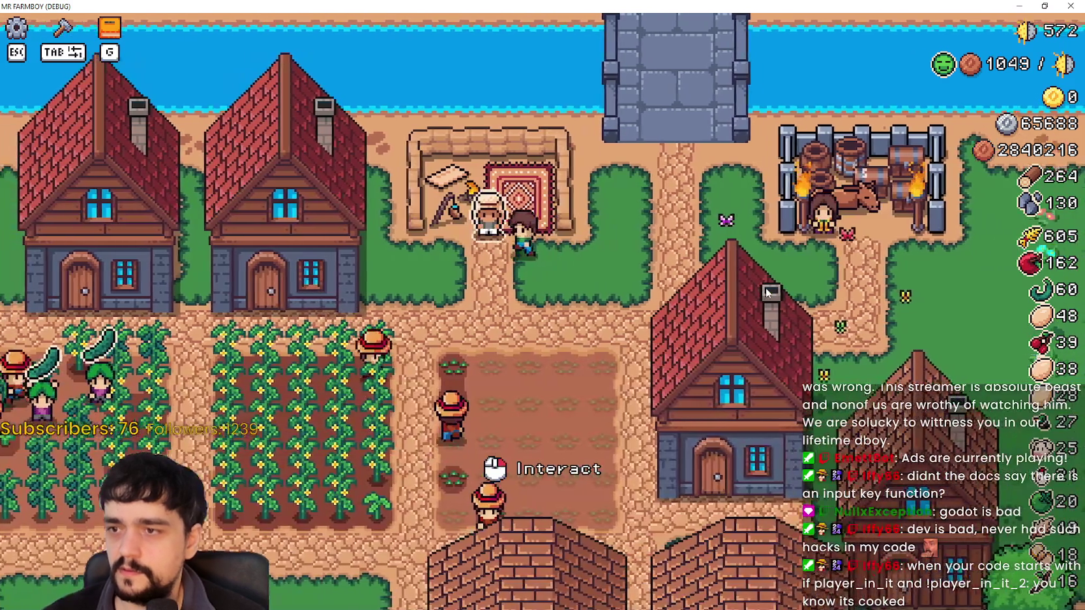
left_click(766, 291)
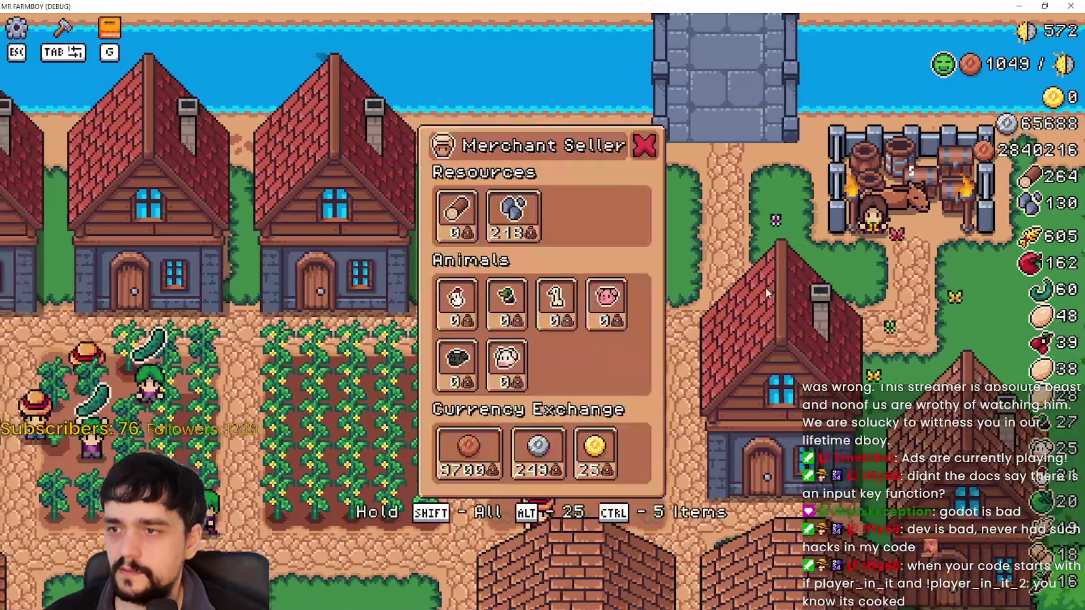
key("Escape")
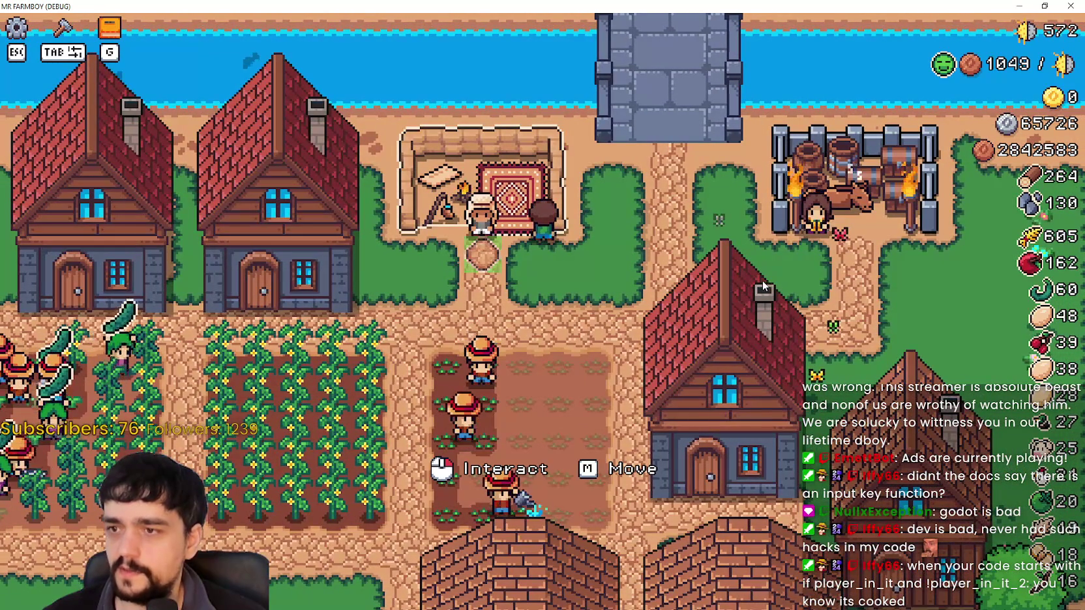
key("a")
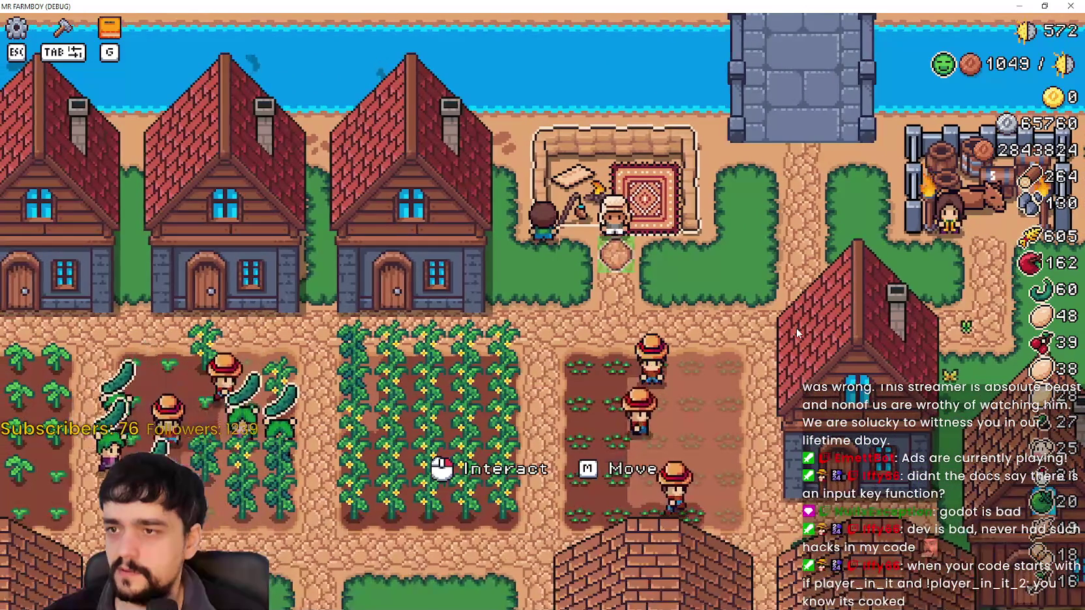
key("s")
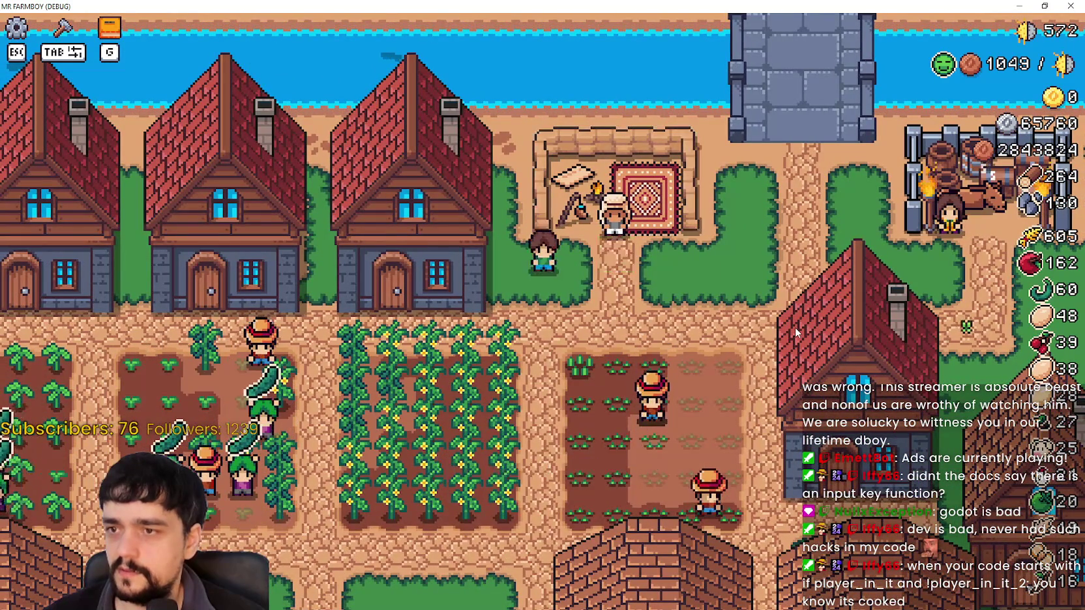
key("alt+Tab")
key("alt+Tab")
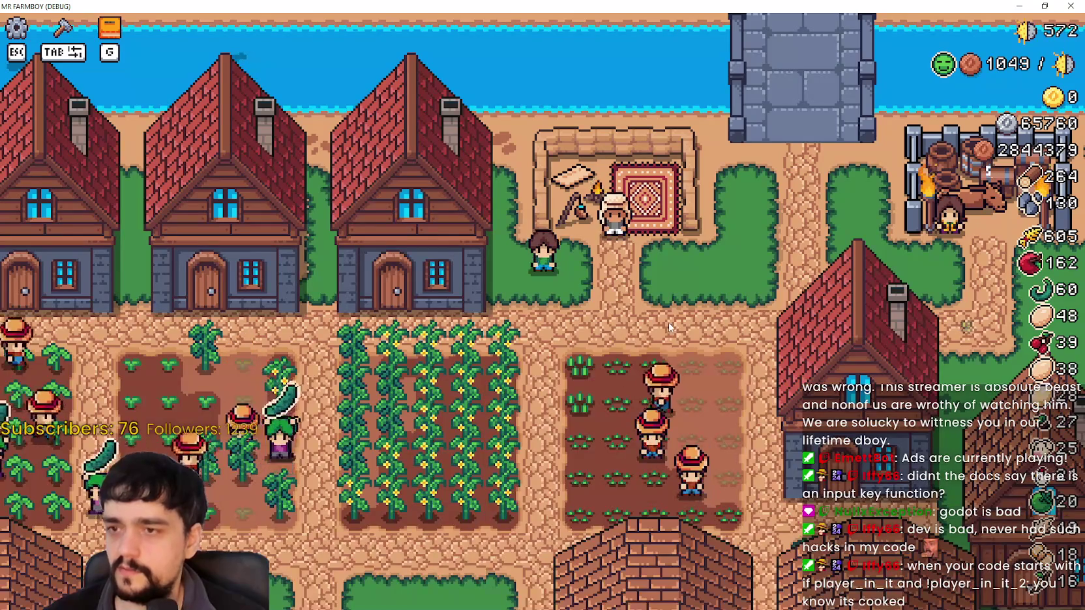
key("alt+Tab")
Step: Change 'if player_in_it_2:' on line 100 of merchant_spot.gd to 'elif' and save
left_click(697, 254)
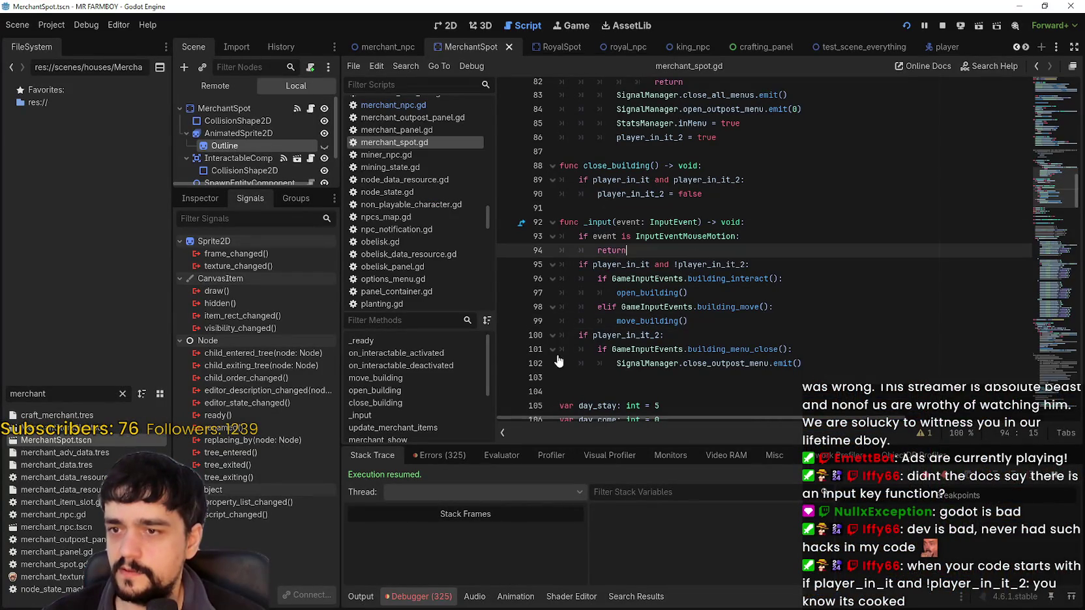
left_click(584, 335)
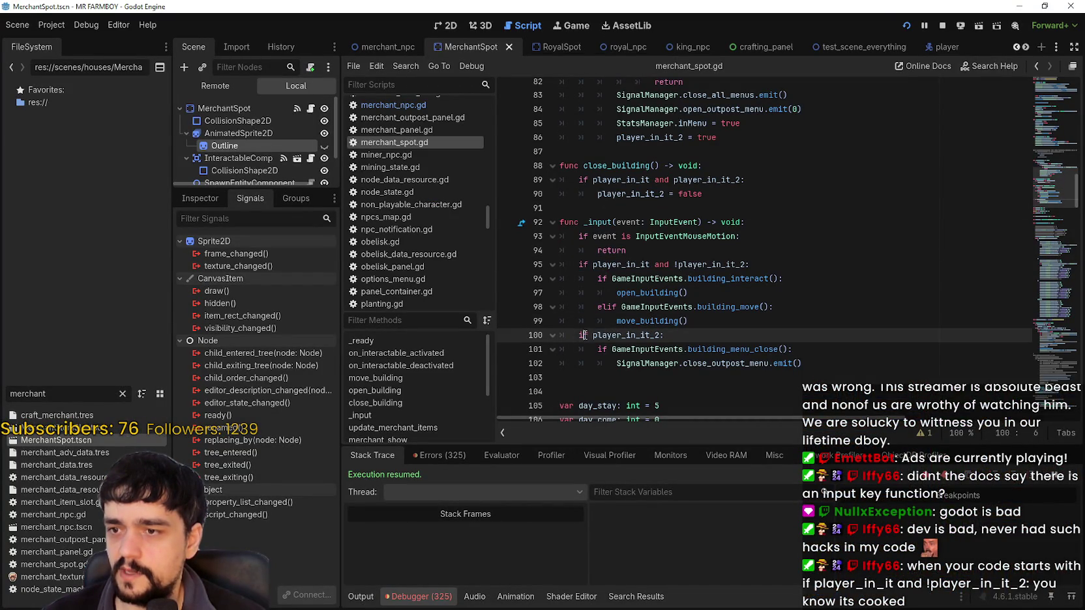
type("el")
key("ctrl+s")
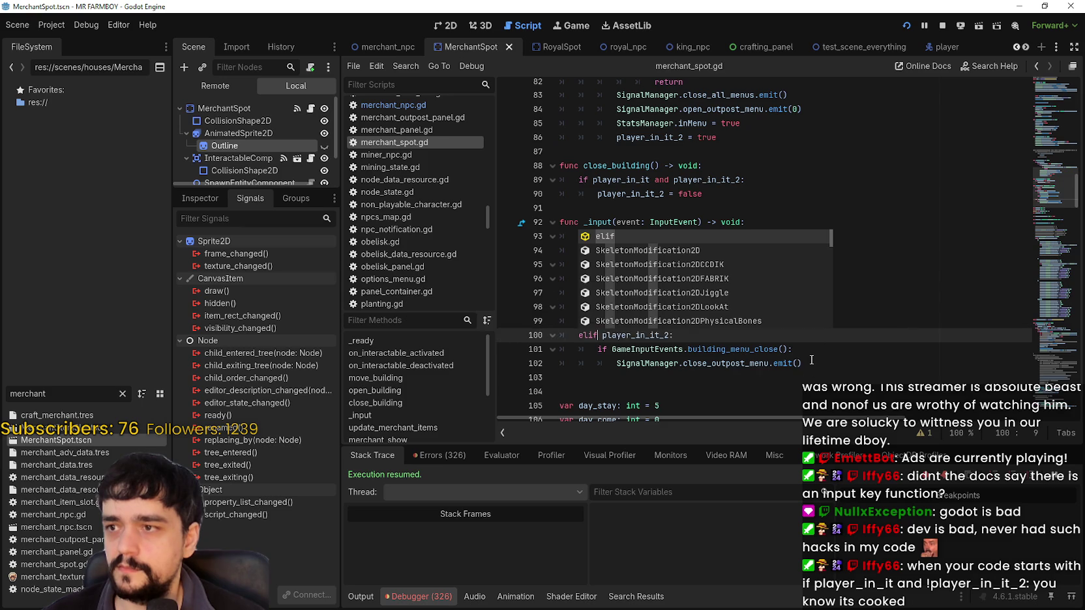
Step: Rerun the game, close the Merchant's Outpost popup, and walk the player onto the bridge
key("F5")
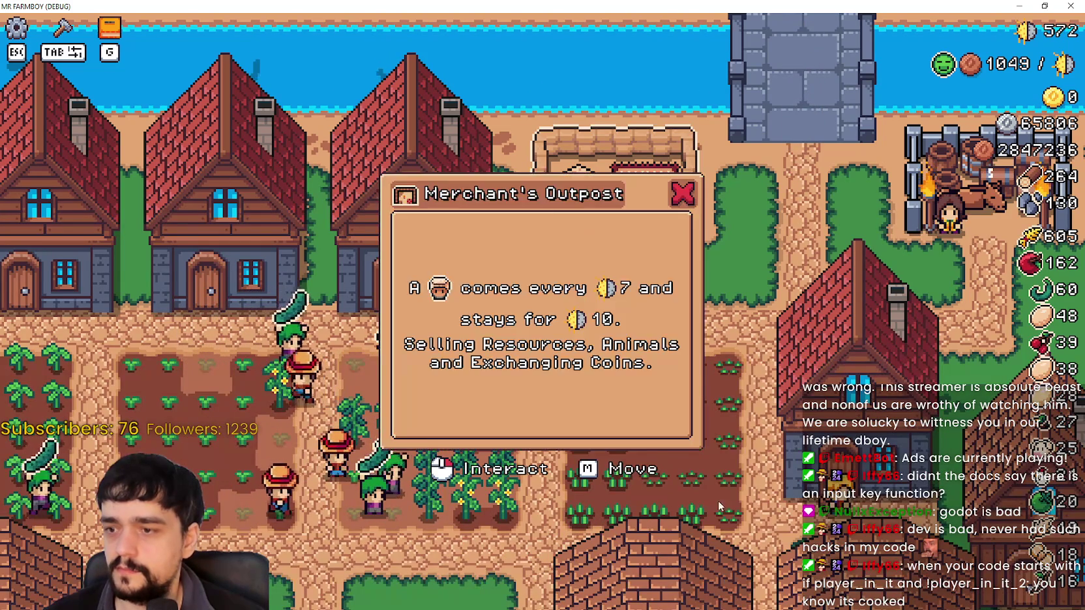
left_click(718, 500)
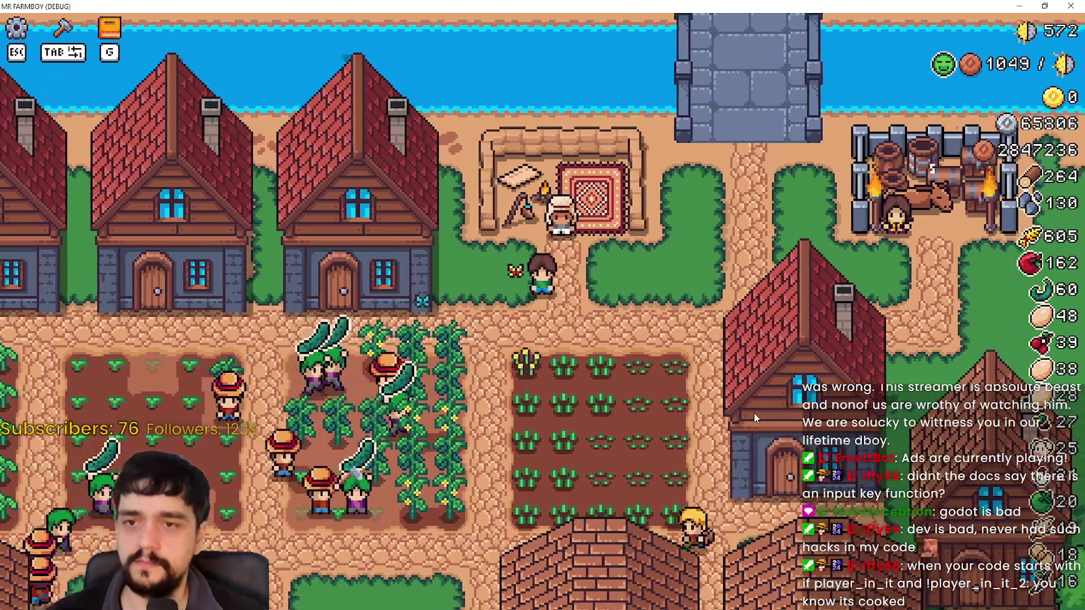
key("w")
key("d")
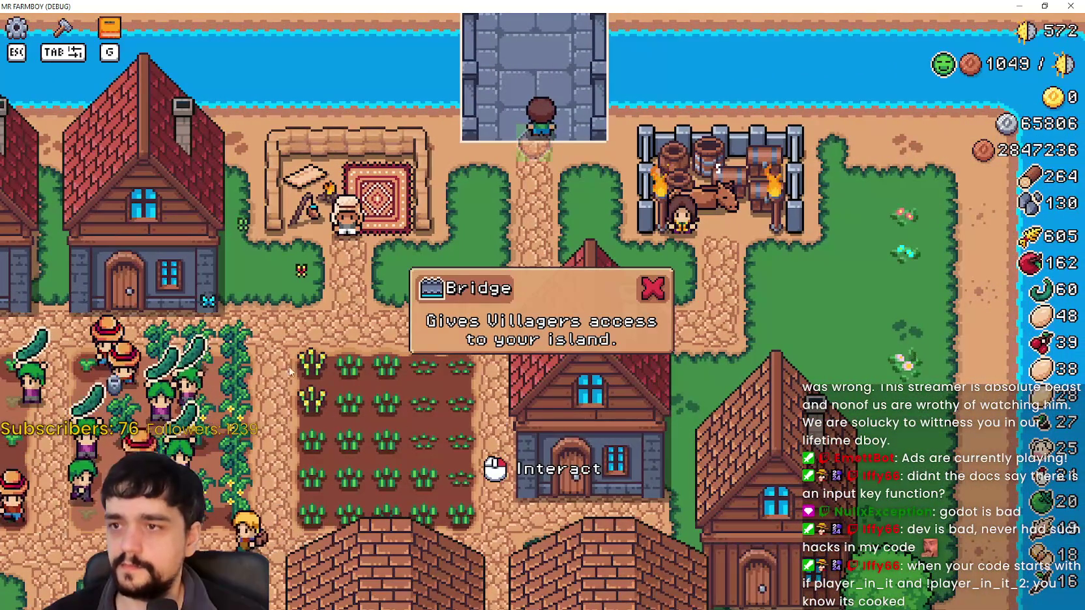
Step: Close the Bridge popup, copy the mouse-motion guard lines 93–94, and open bridge.tscn
key("Escape")
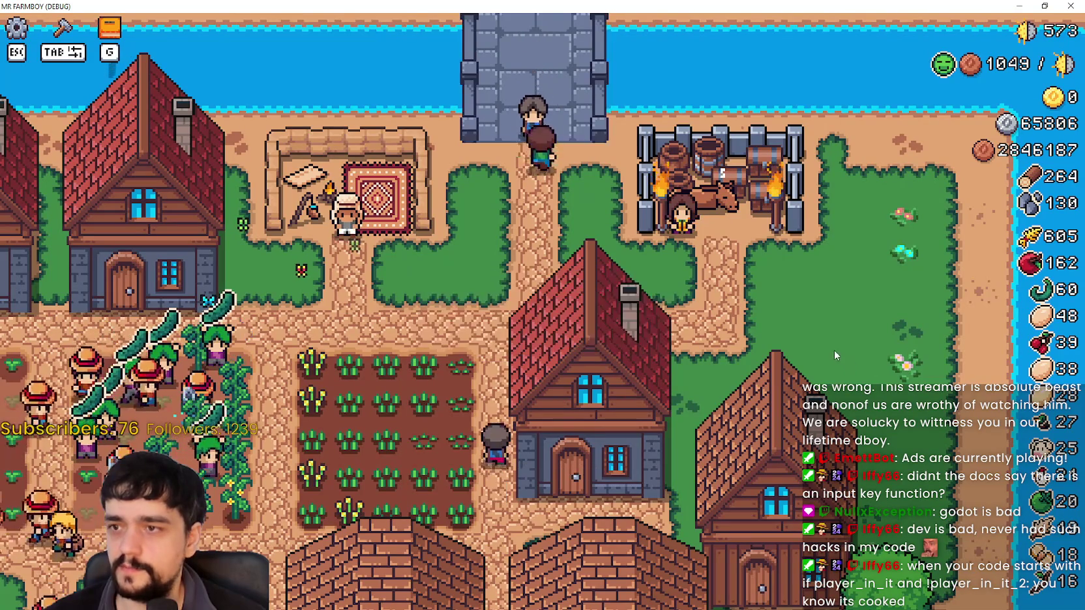
key("alt+Tab")
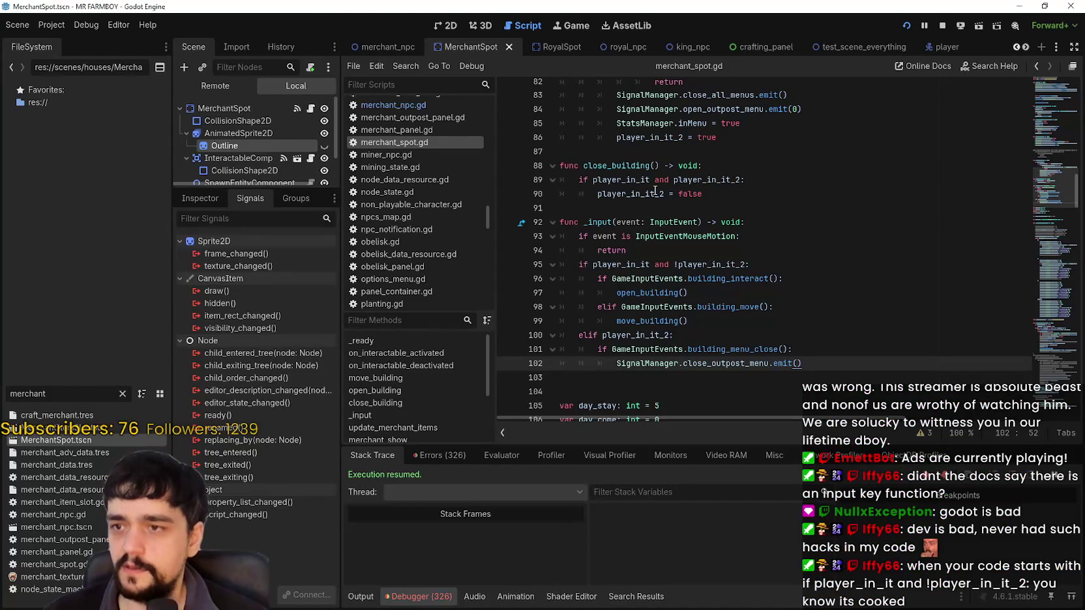
left_click_drag(646, 256, 523, 235)
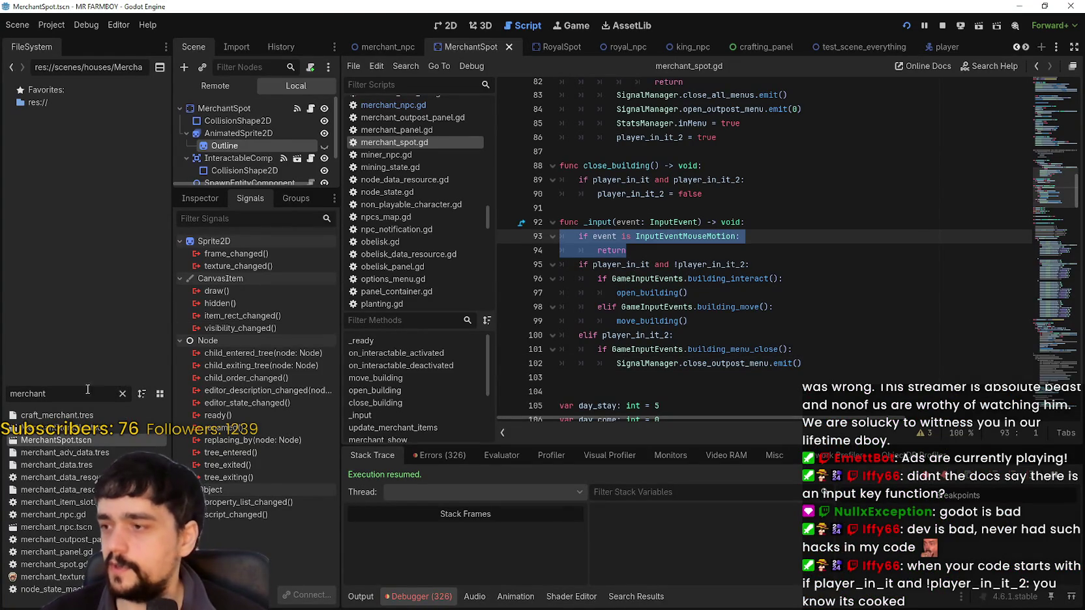
key("ctrl+a")
key("BackSpace")
type("bridge")
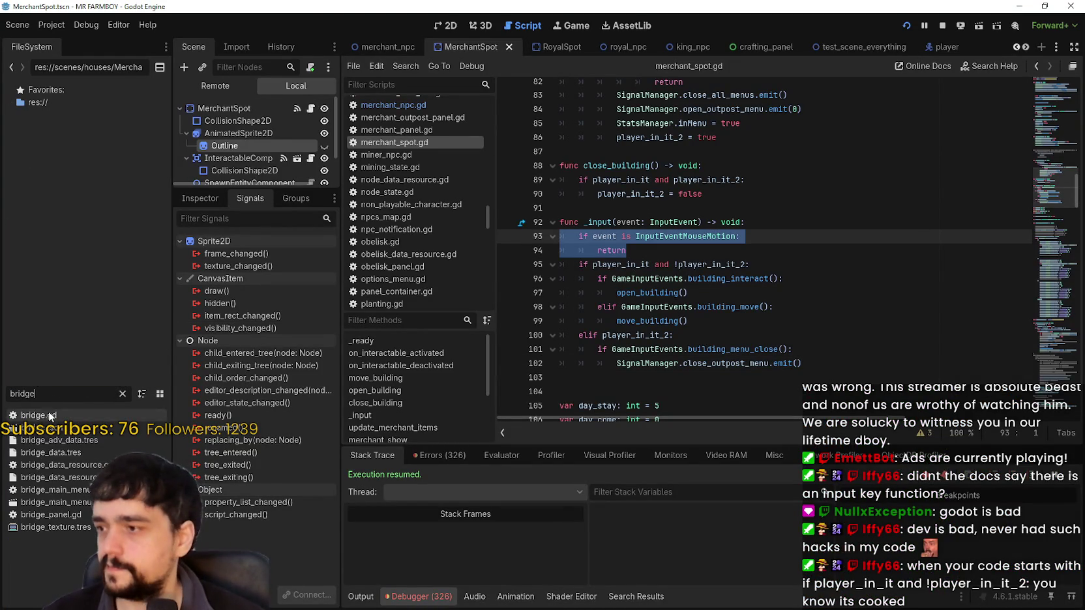
double_click(39, 428)
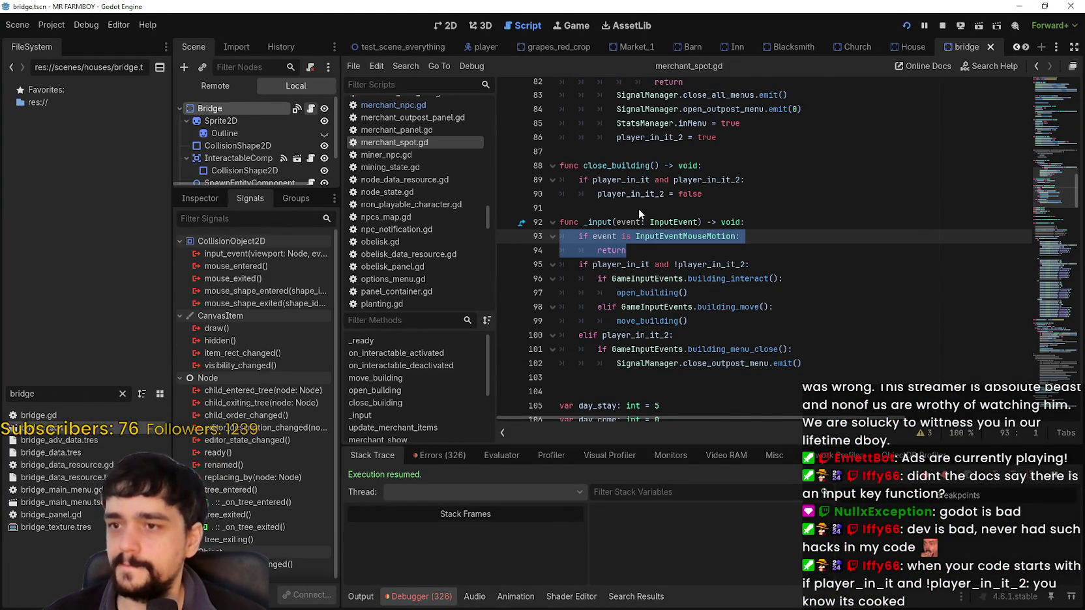
Step: Add the 'if event is InputEventMouseMotion:' return under bridge.gd's _input, save, and run the game
scroll(717, 261, "down", 4)
left_click(754, 266)
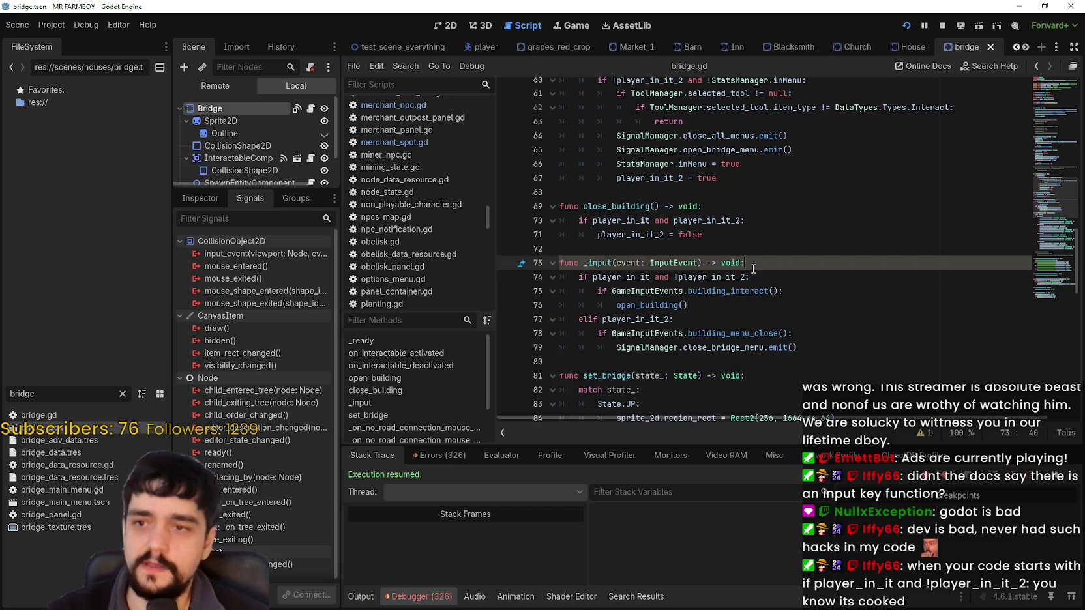
key("Return")
type("if event is InputEventMouseMotion:")
key("Return")
key("ctrl+s")
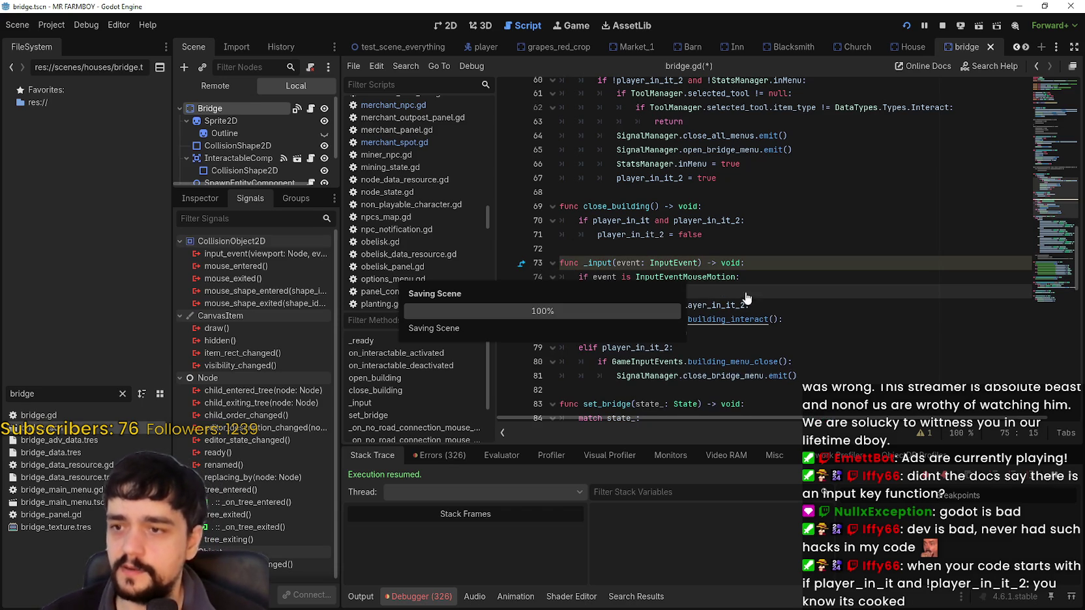
key("F5")
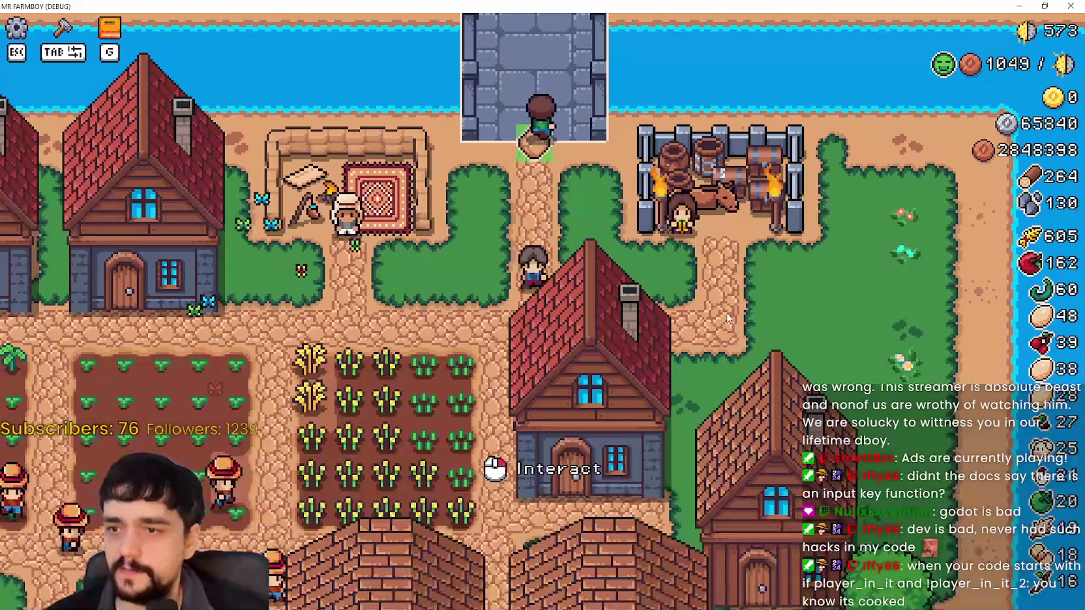
Step: Close the Bridge popup and walk the player along the village path to the house door
key("Escape")
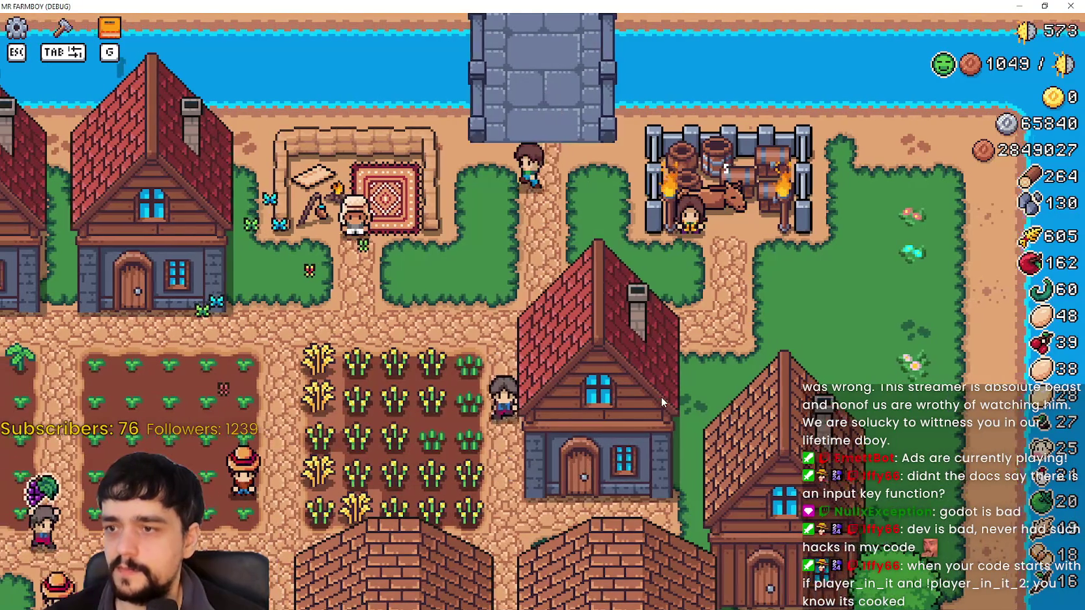
key("alt+Tab")
left_click(742, 315)
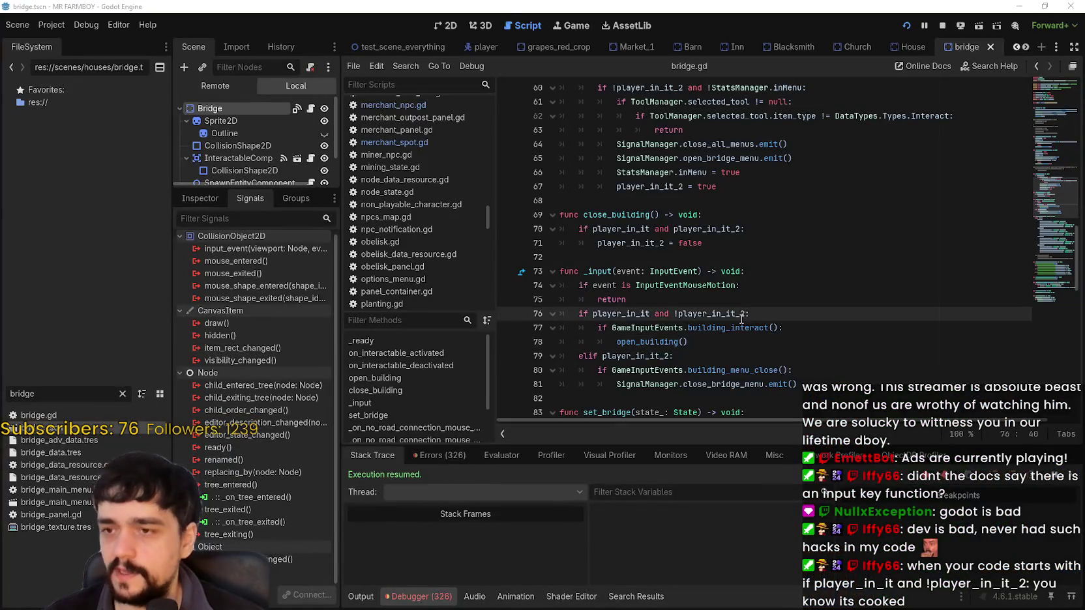
key("alt+Tab")
key("Down")
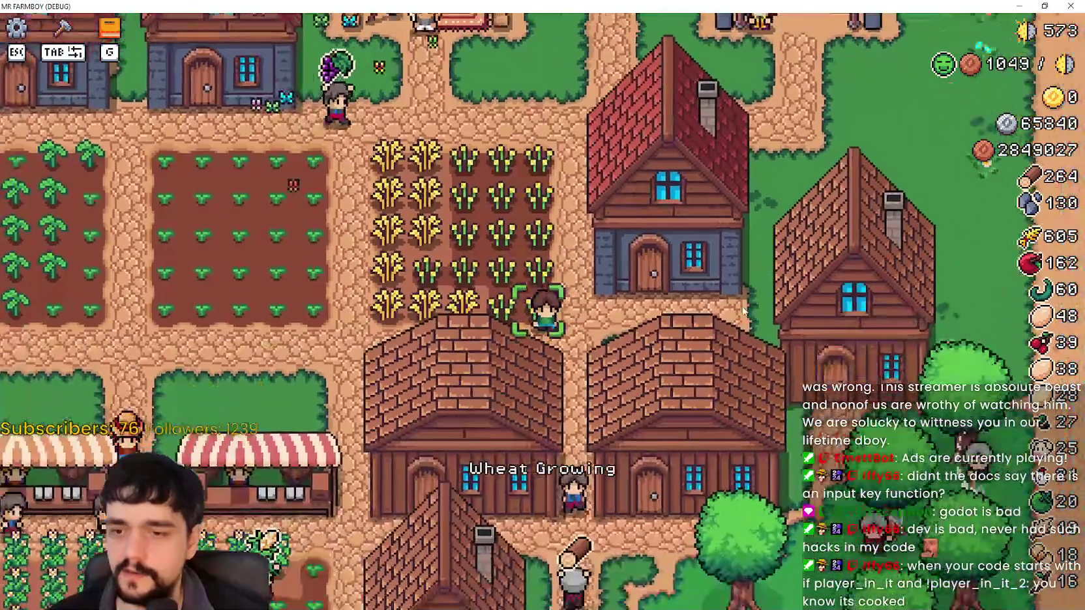
key("Up")
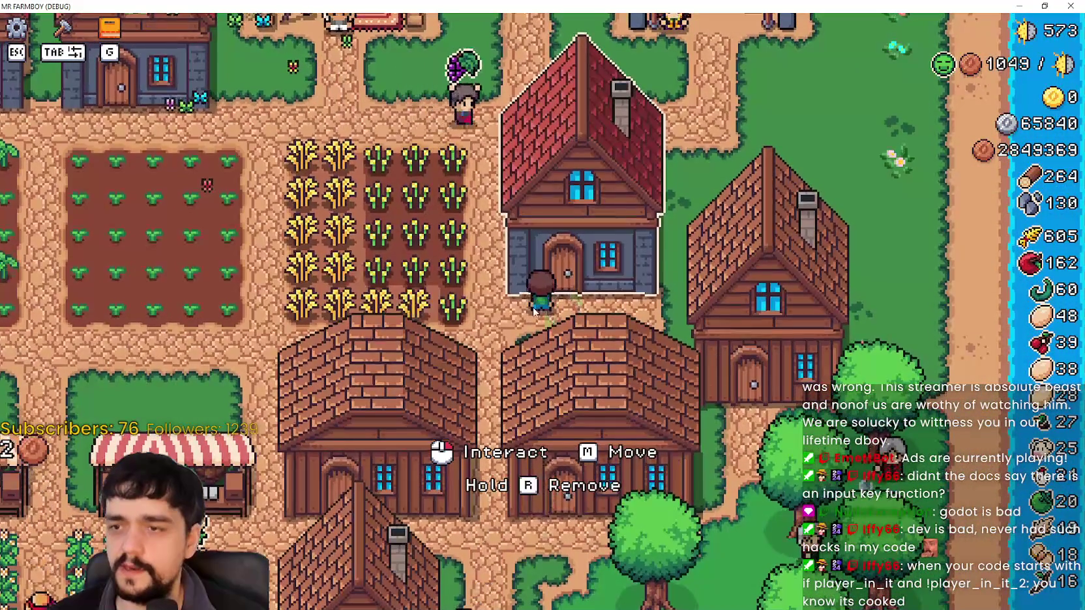
Step: Open the House menu, toggle it closed and open again, then select bridge.gd's guard lines
left_click(581, 176)
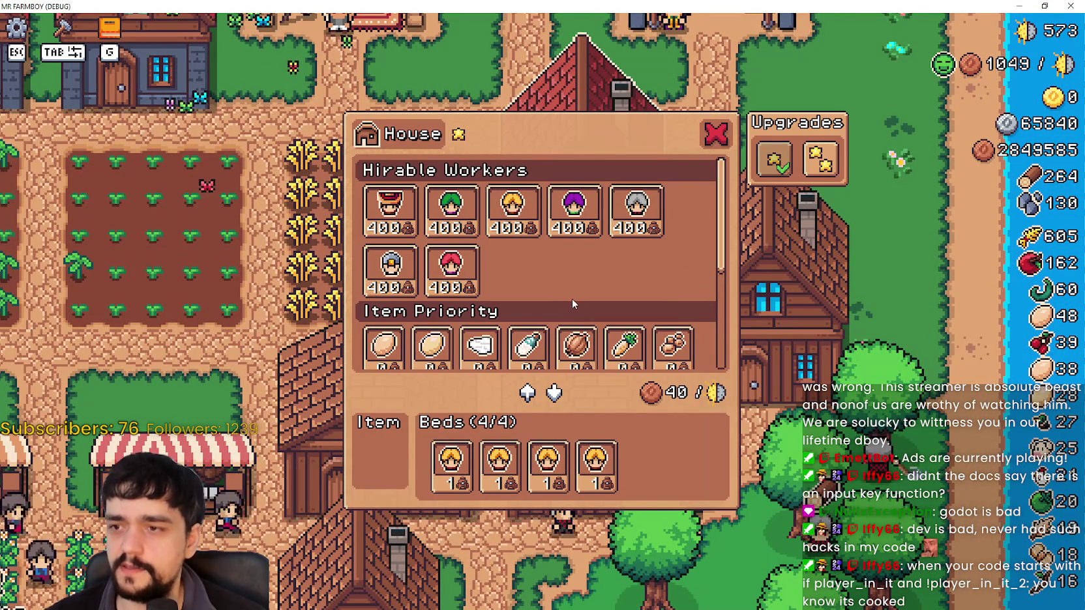
mouse_move(834, 171)
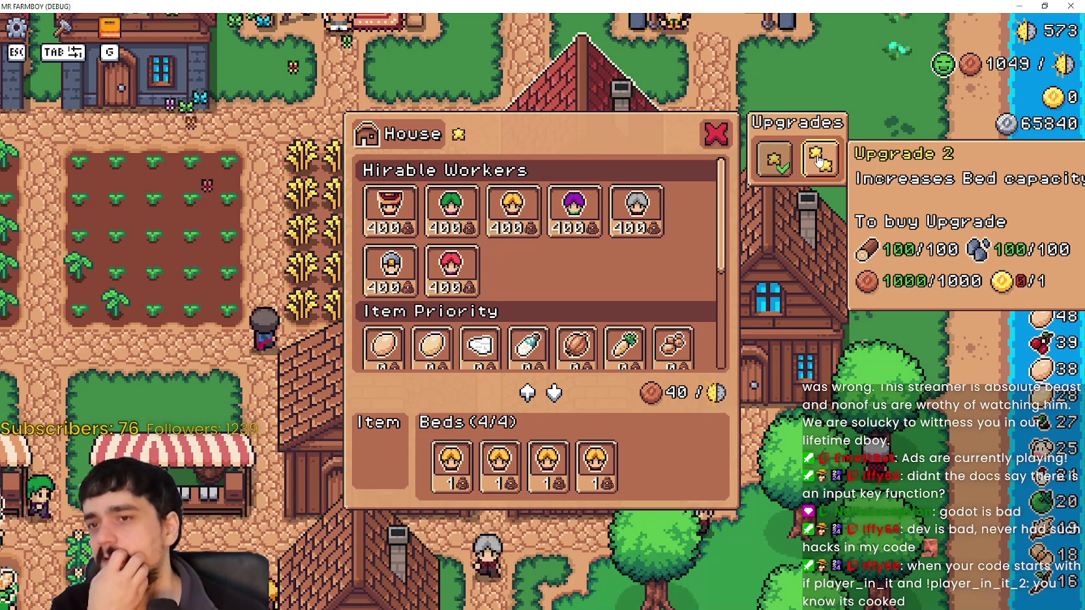
left_click(716, 137)
left_click(715, 137)
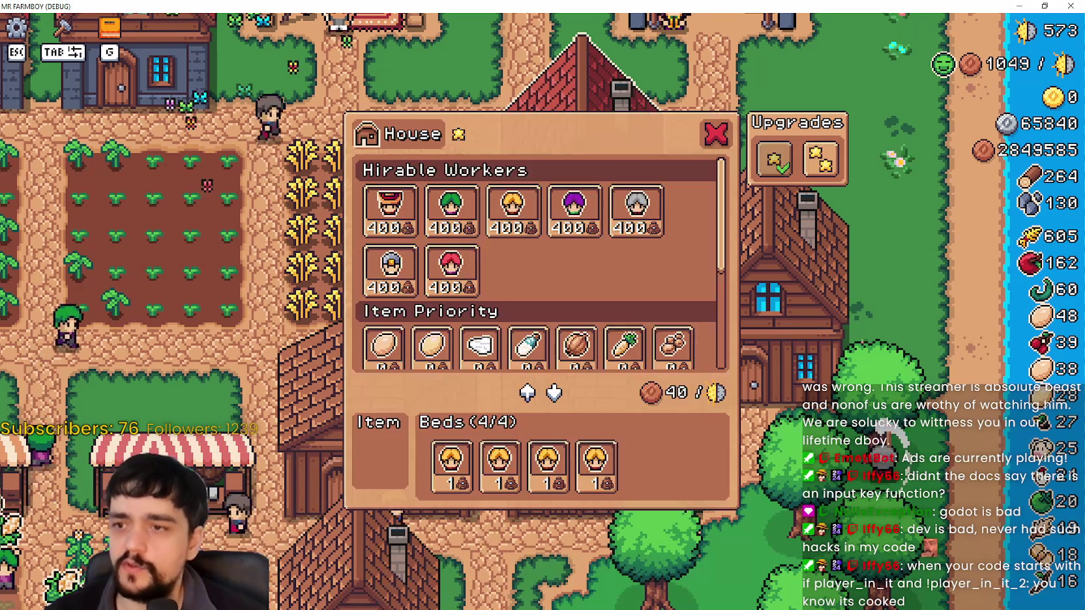
left_click(715, 137)
left_click(715, 137)
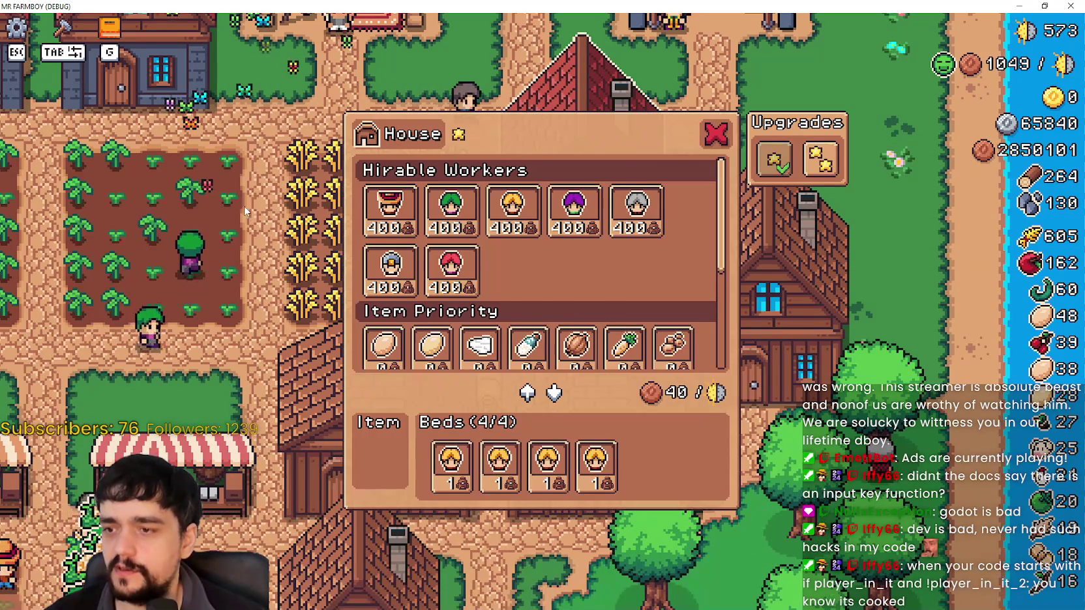
key("alt+Tab")
left_click_drag(626, 299, 523, 292)
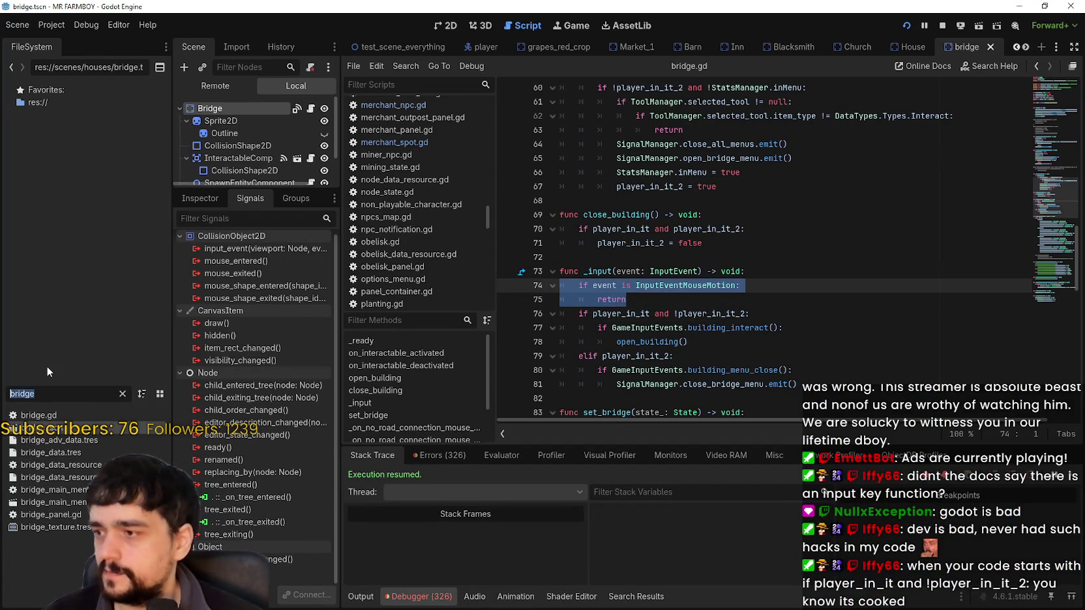
Step: Filter the FileSystem for 'house' and open house.gd to review it
type("house")
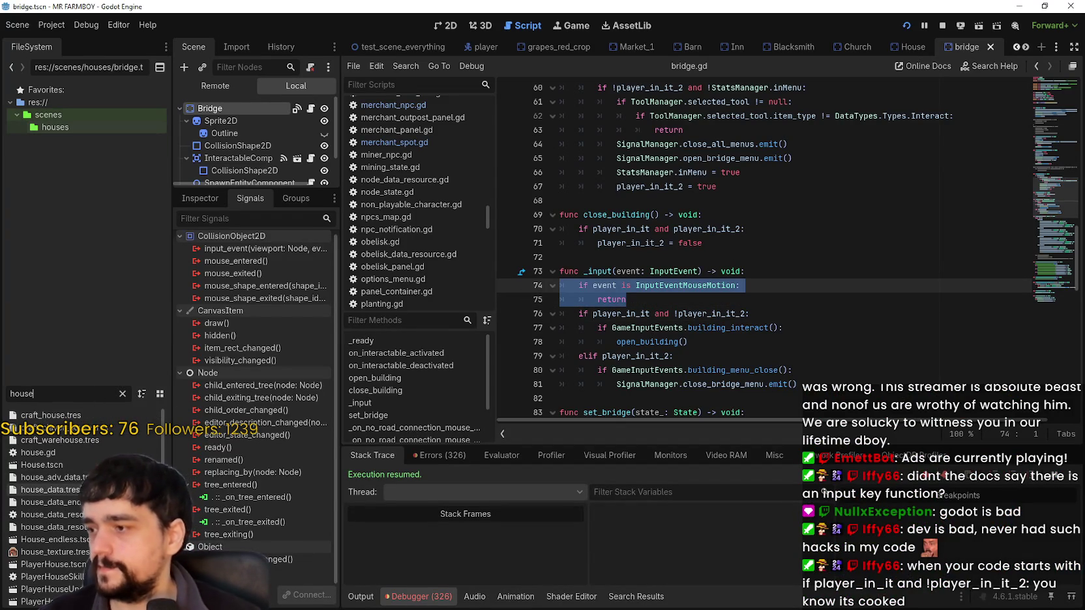
double_click(72, 455)
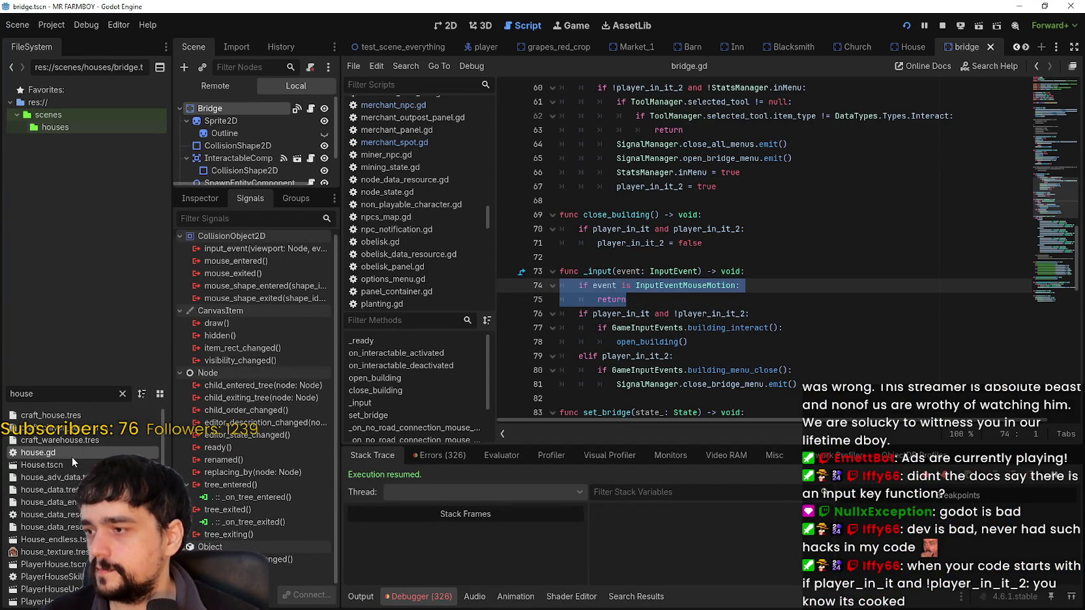
scroll(869, 166, "up", 4)
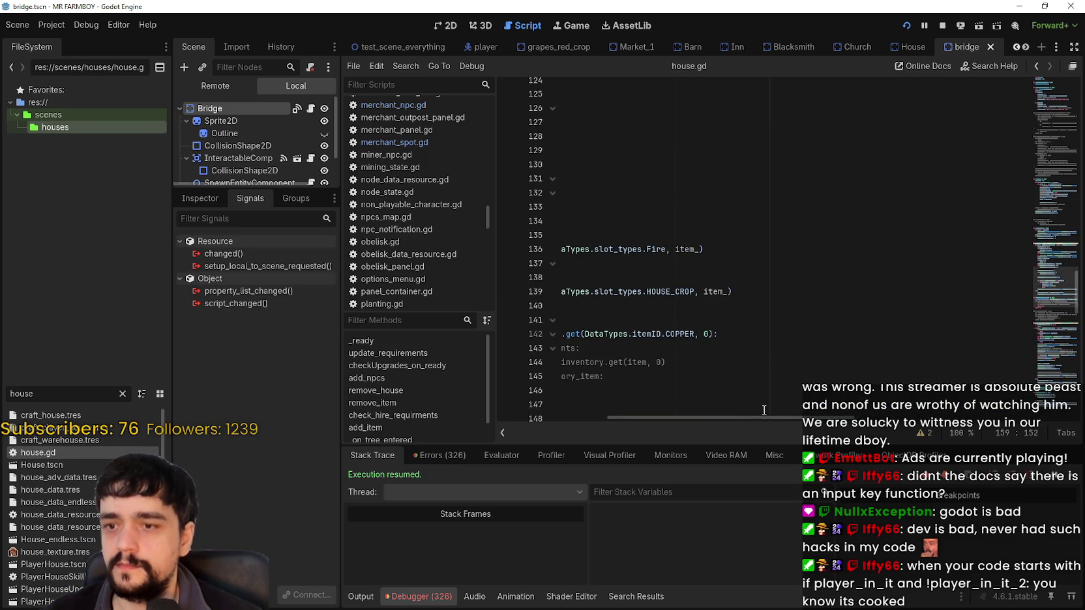
left_click_drag(765, 416, 652, 416)
scroll(1053, 205, "down", 2)
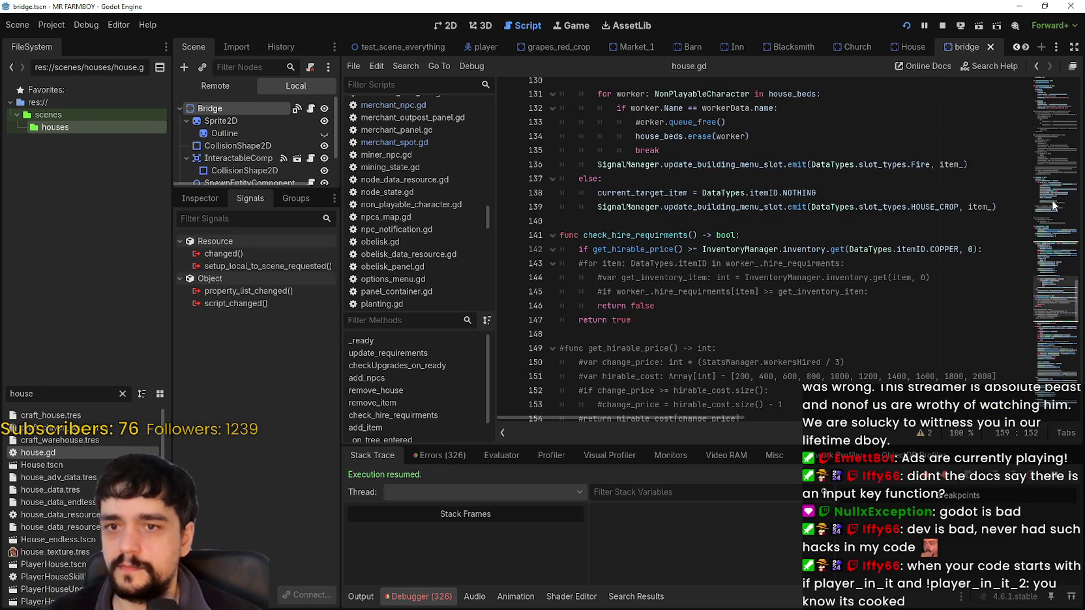
mouse_move(1053, 205)
left_mouse_down()
mouse_move(1032, 66)
mouse_move(1030, 224)
left_mouse_up()
mouse_move(1028, 244)
left_mouse_down()
mouse_move(1028, 257)
mouse_move(1052, 159)
mouse_move(1044, 98)
left_mouse_up()
scroll(672, 123, "up", 2)
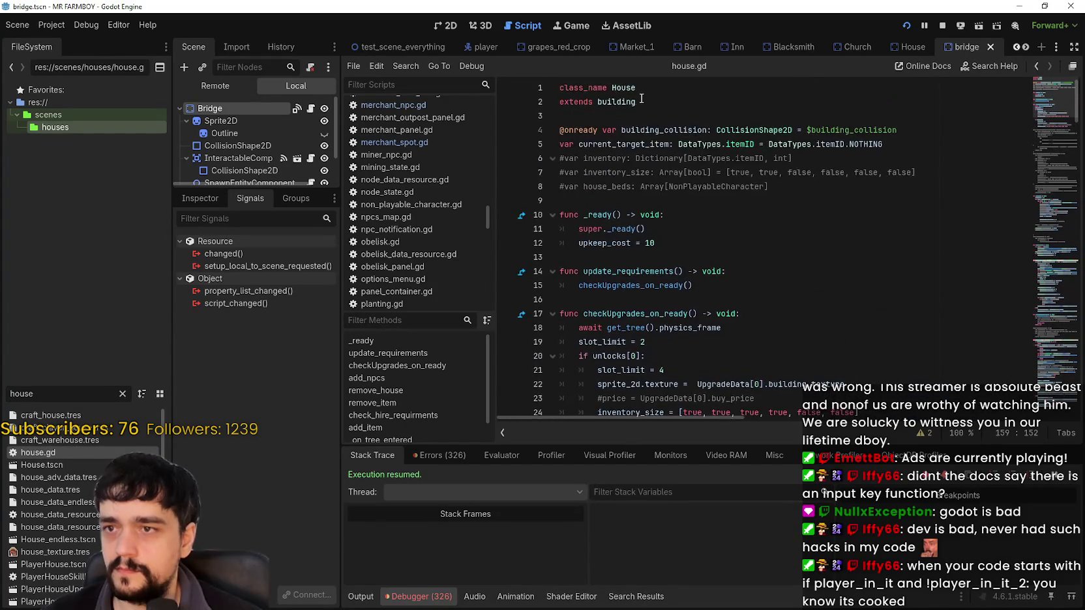
Step: Switch to the parent building.gd and scroll to its open_building function
key("alt+Left")
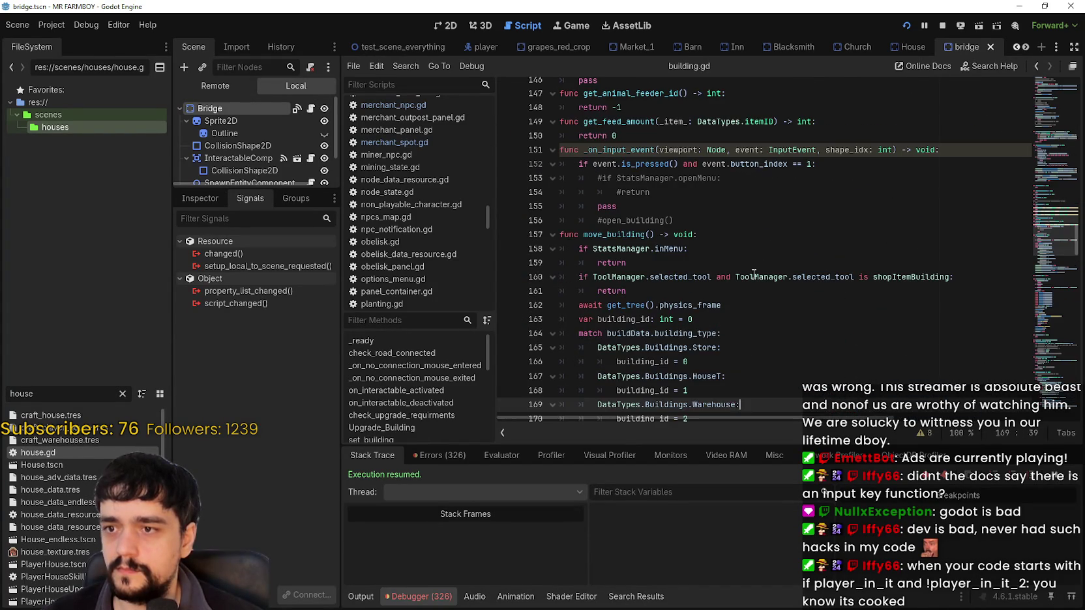
scroll(719, 363, "down", 5)
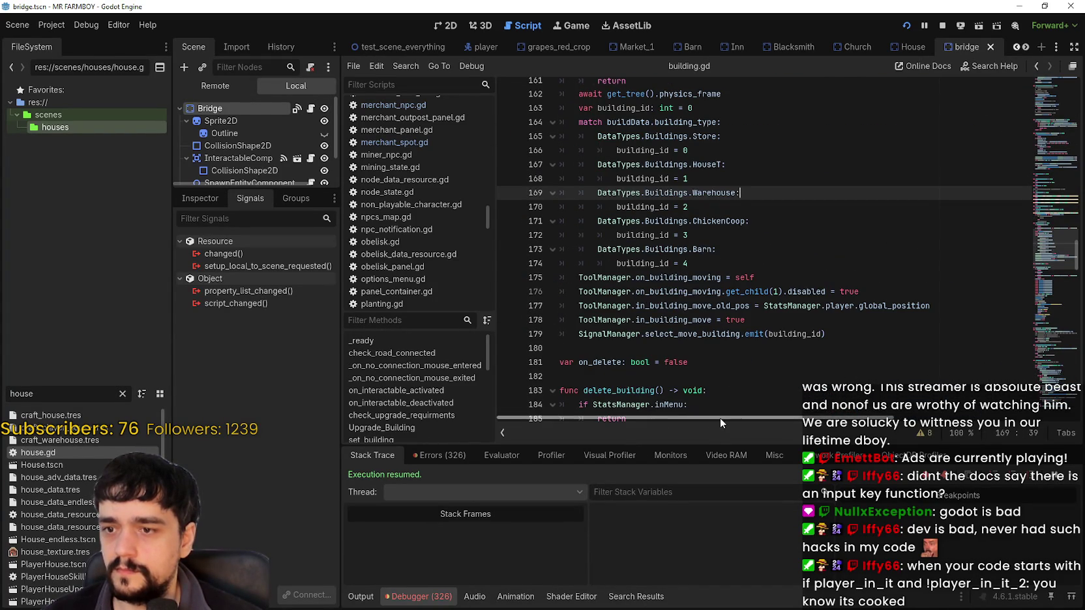
scroll(613, 288, "up", 8)
scroll(613, 288, "down", 15)
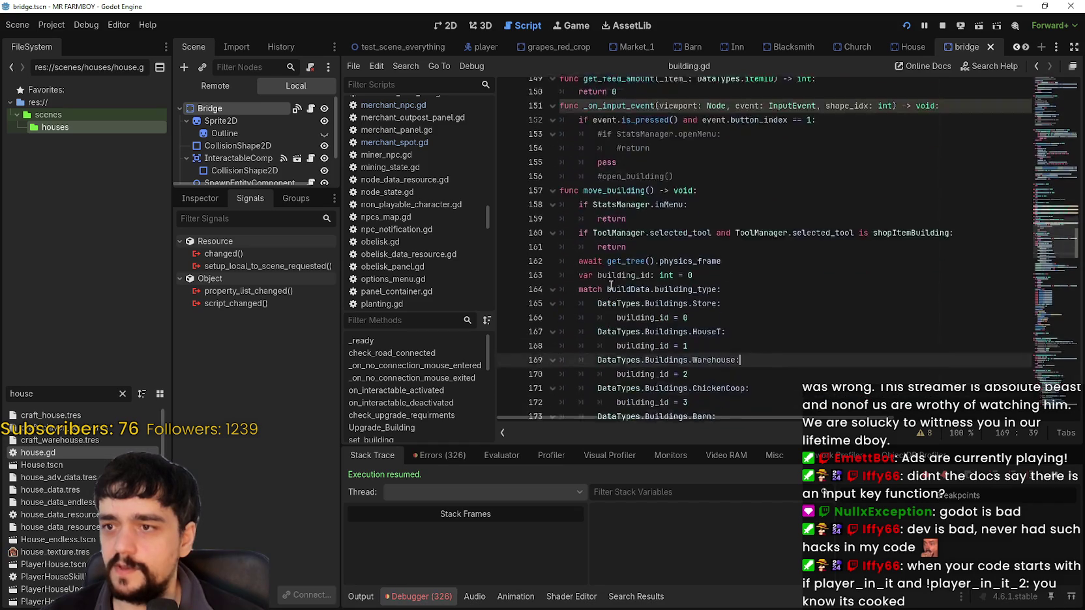
scroll(601, 274, "down", 18)
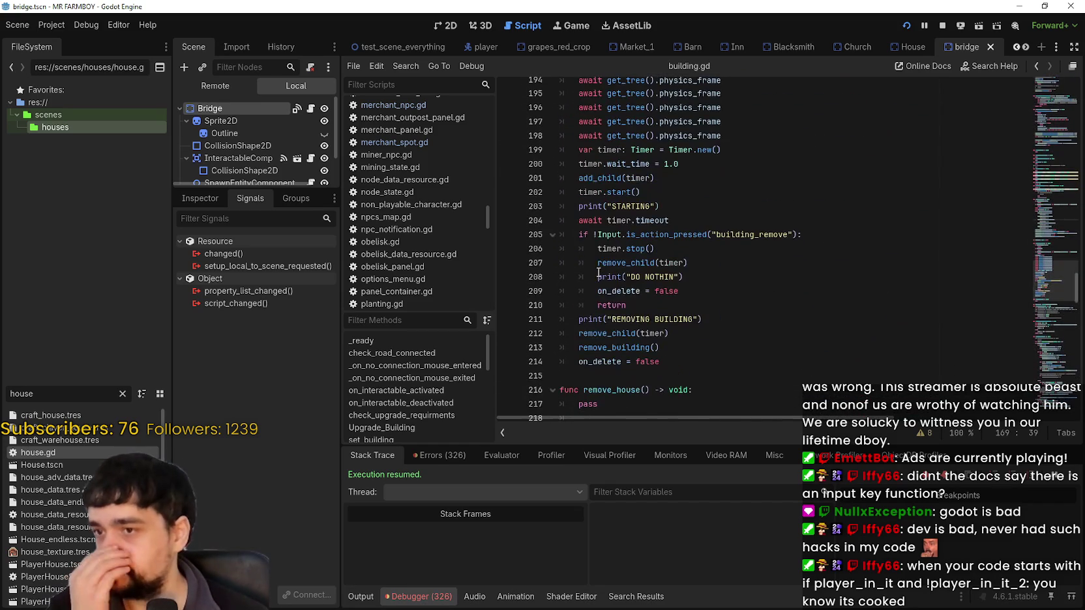
scroll(596, 270, "down", 13)
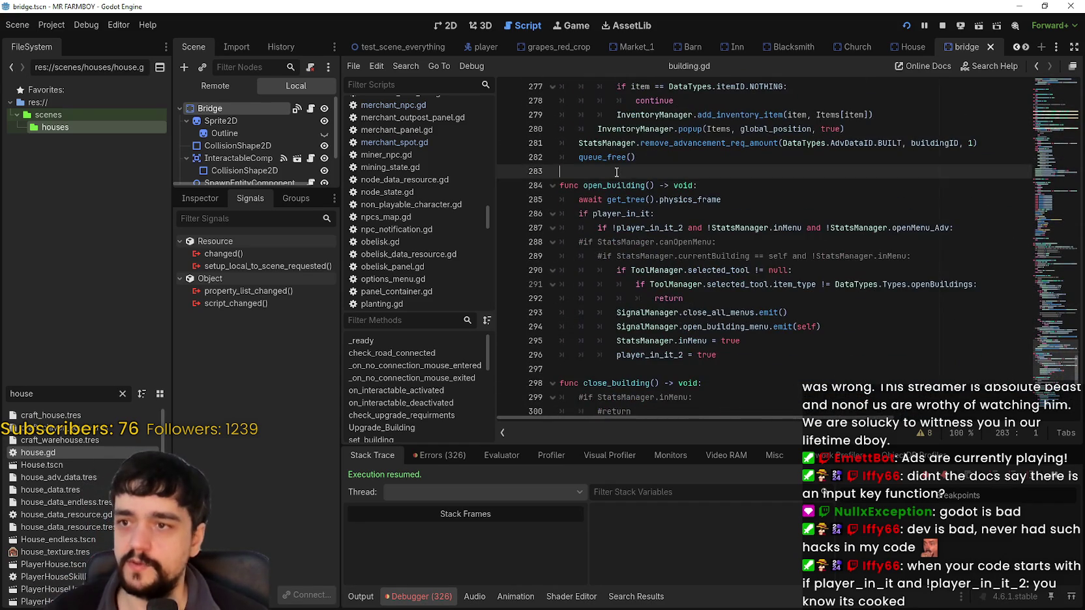
scroll(616, 173, "down", 5)
scroll(733, 174, "up", 5)
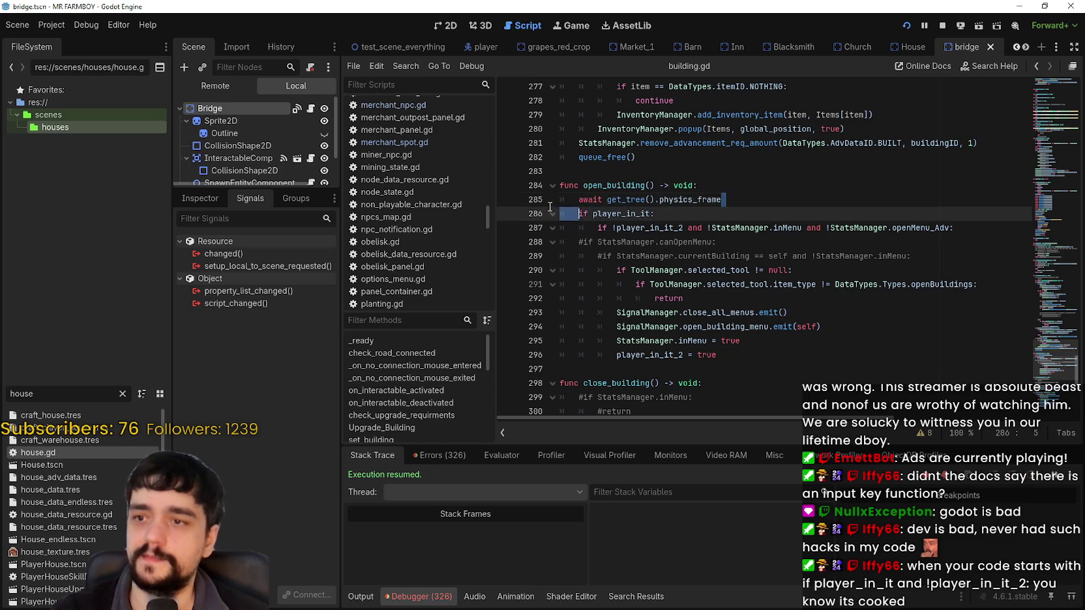
Step: Delete open_building's physics-frame await and the commented-out #if lines in building.gd
key("BackSpace")
key("BackSpace")
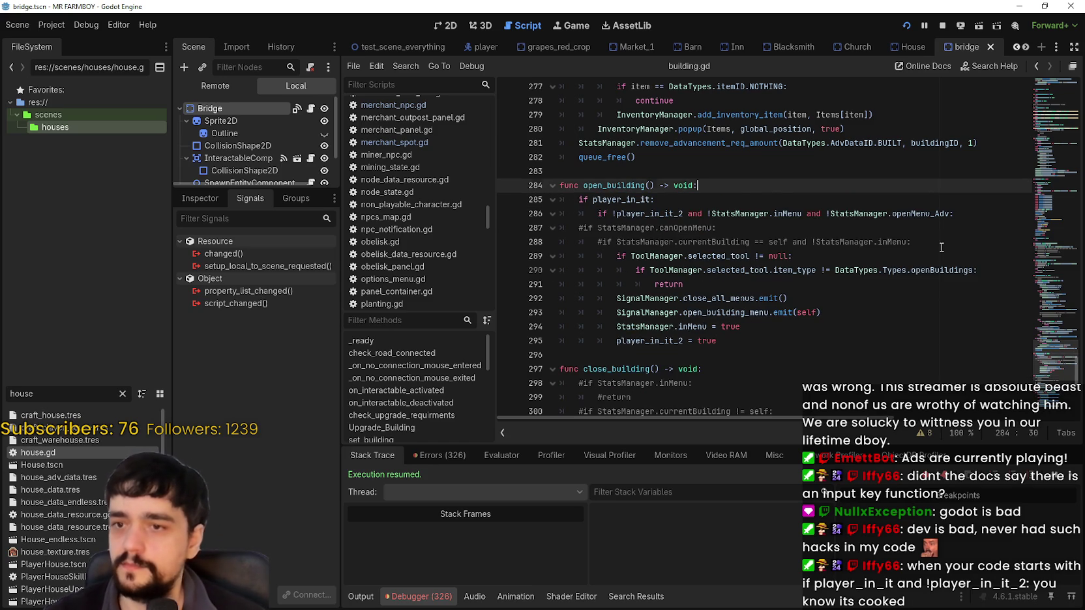
key("BackSpace")
key("BackSpace")
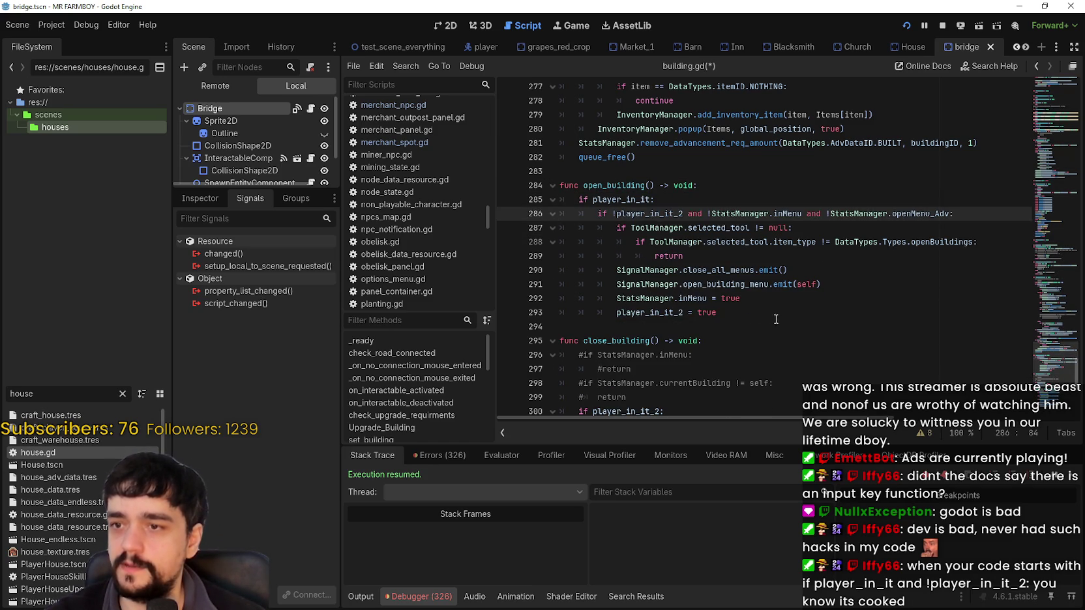
scroll(660, 308, "down", 3)
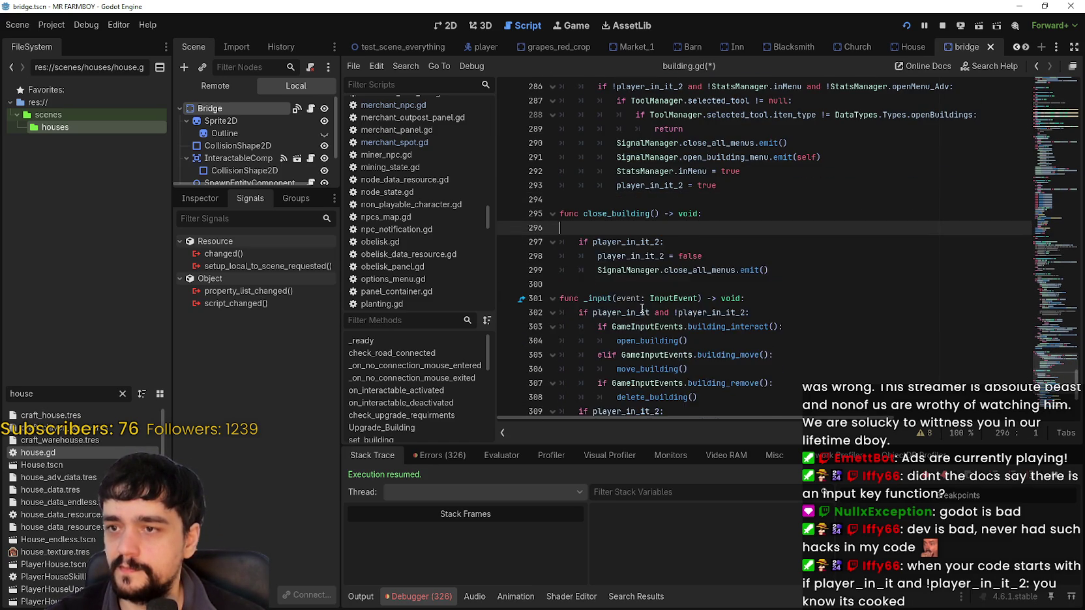
scroll(640, 274, "down", 3)
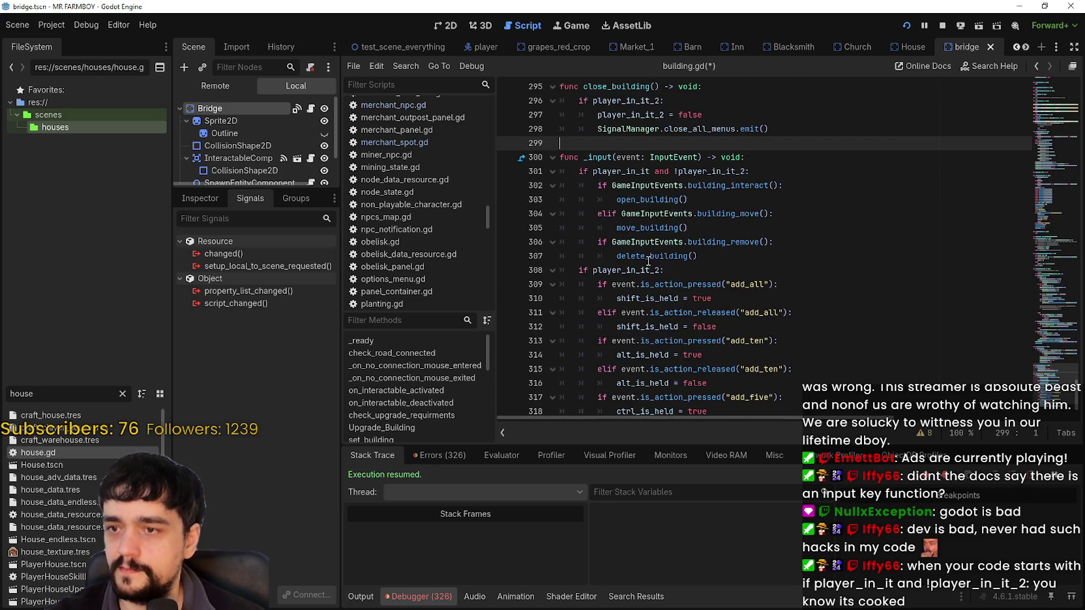
Step: Paste the mouse-motion early return at the top of _input, change the check to 'elif', and relaunch the game
key("Return")
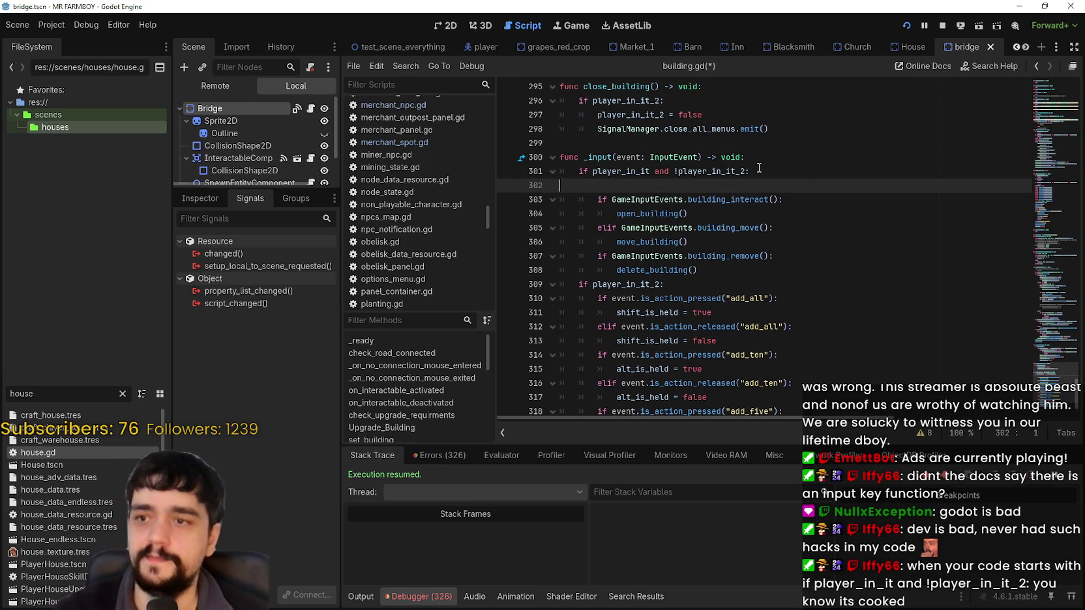
key("alt+Up")
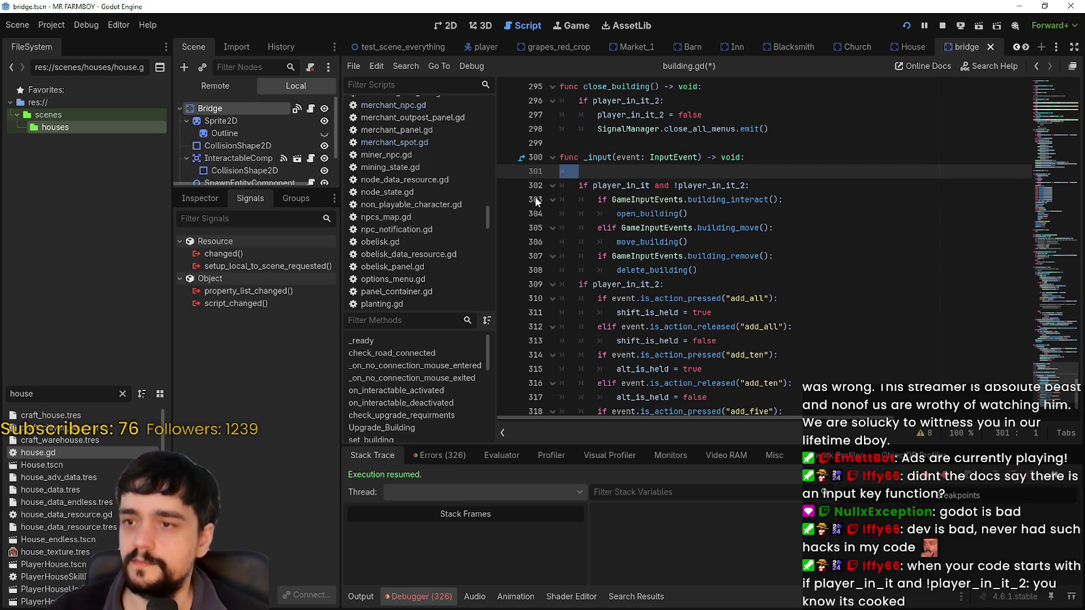
type("if event is InputEventMouseMotion: \t\treturn")
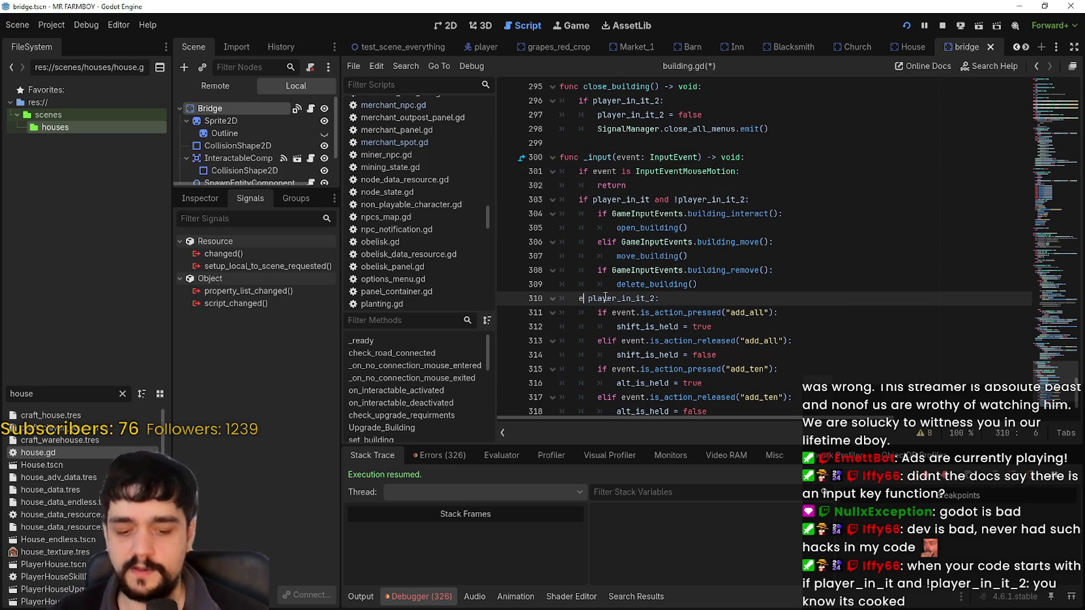
type("lif")
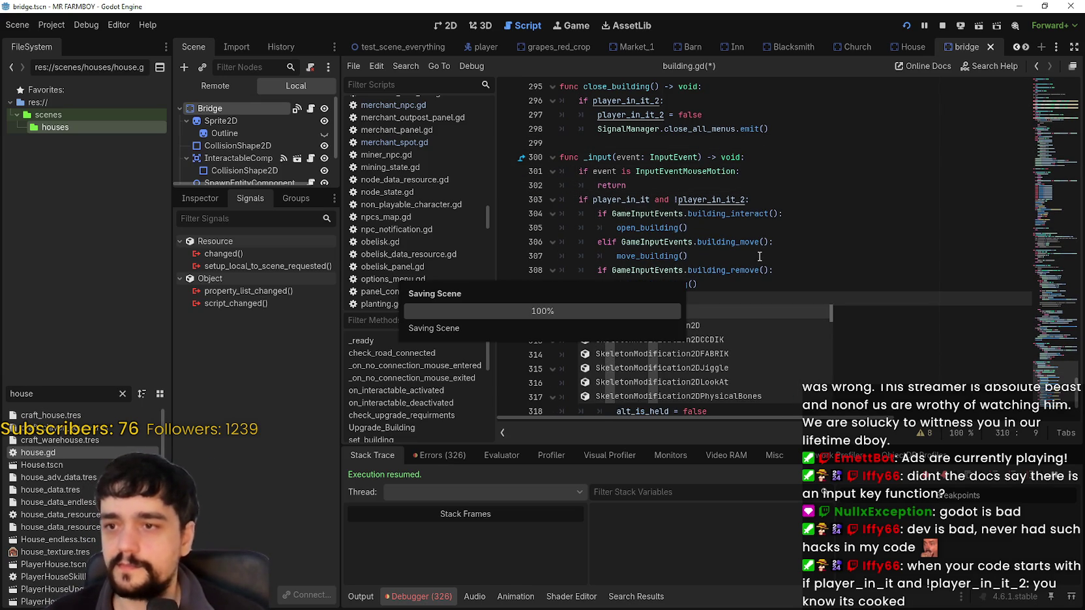
left_click(758, 257)
scroll(652, 274, "down", 3)
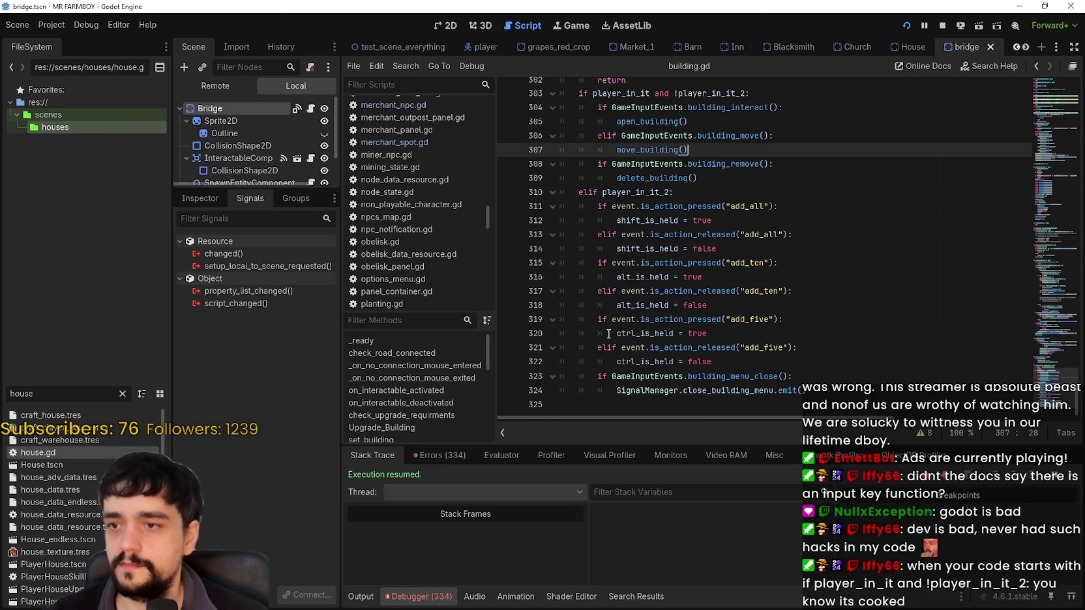
key("alt+Tab")
key("Escape")
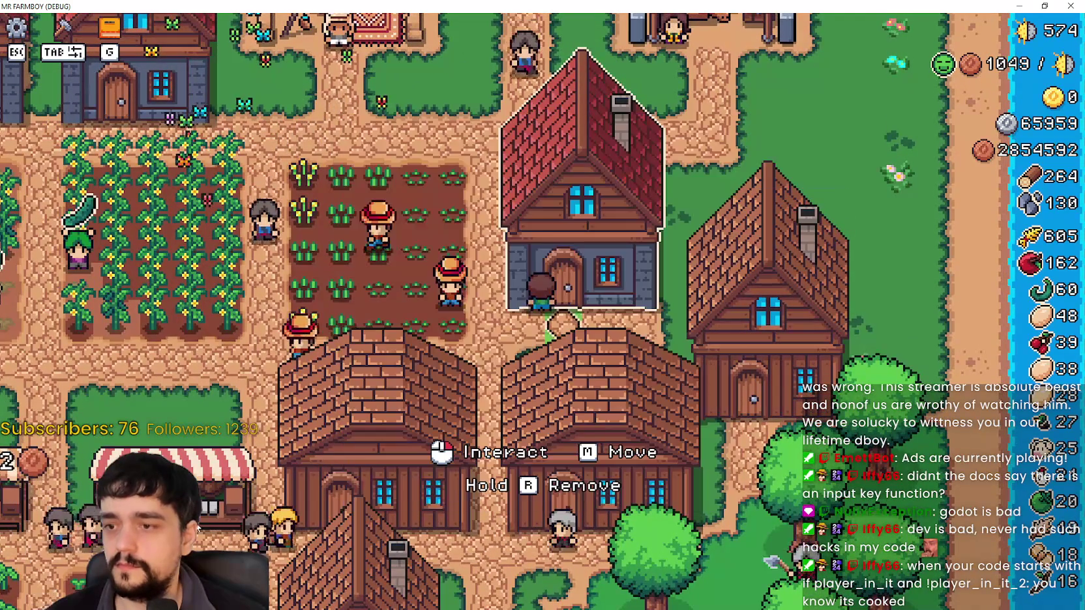
Step: Toggle the house menu open and shut with E, clicks and Escape, then reopen it
key("e")
key("Escape")
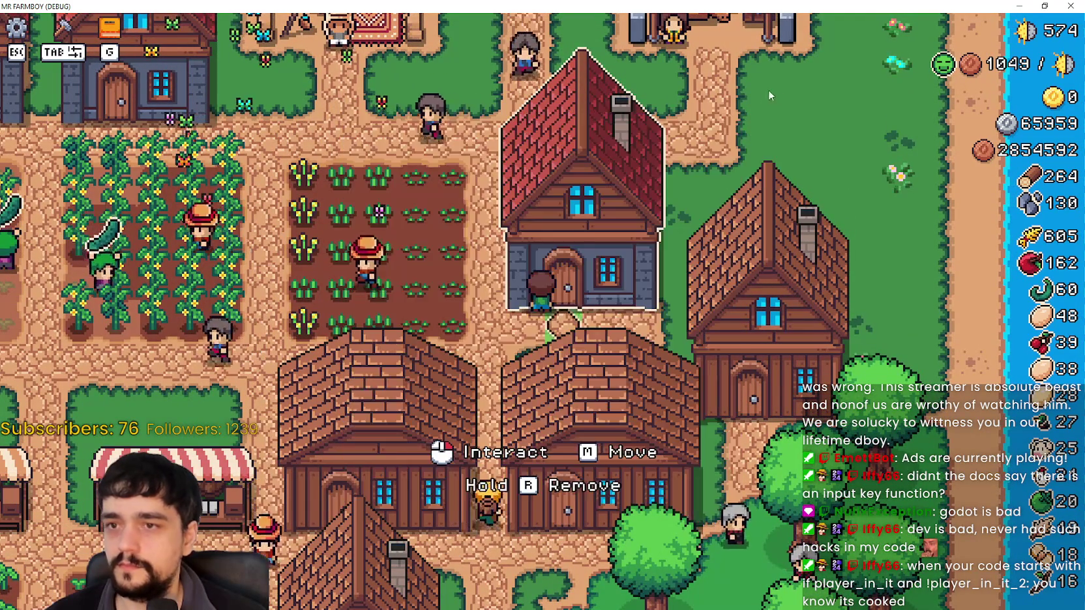
left_click(769, 95)
scroll(542, 279, "down", 3)
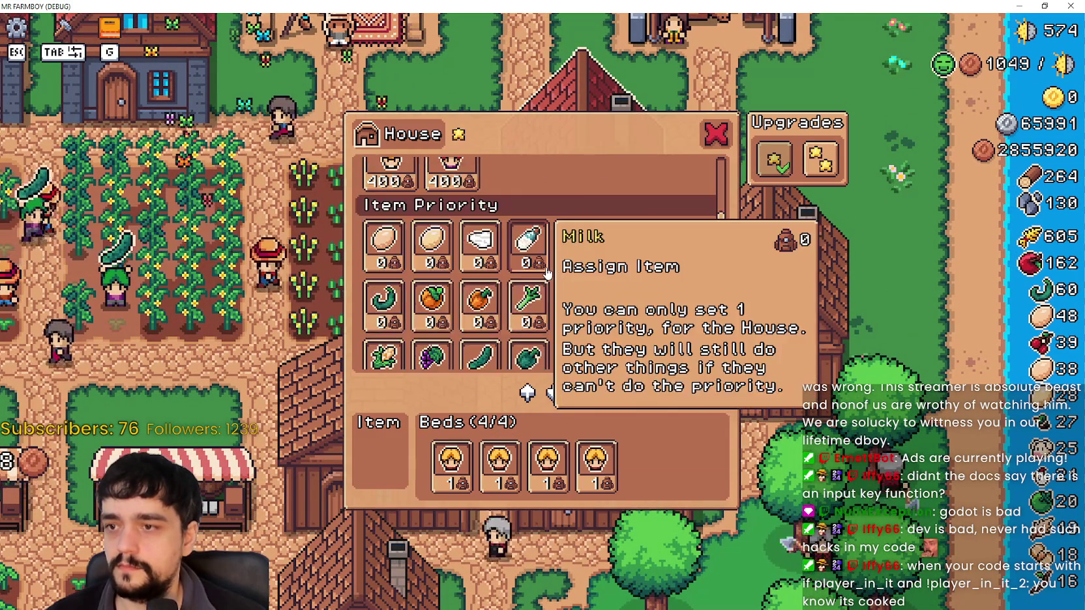
key("Escape")
left_click(560, 267)
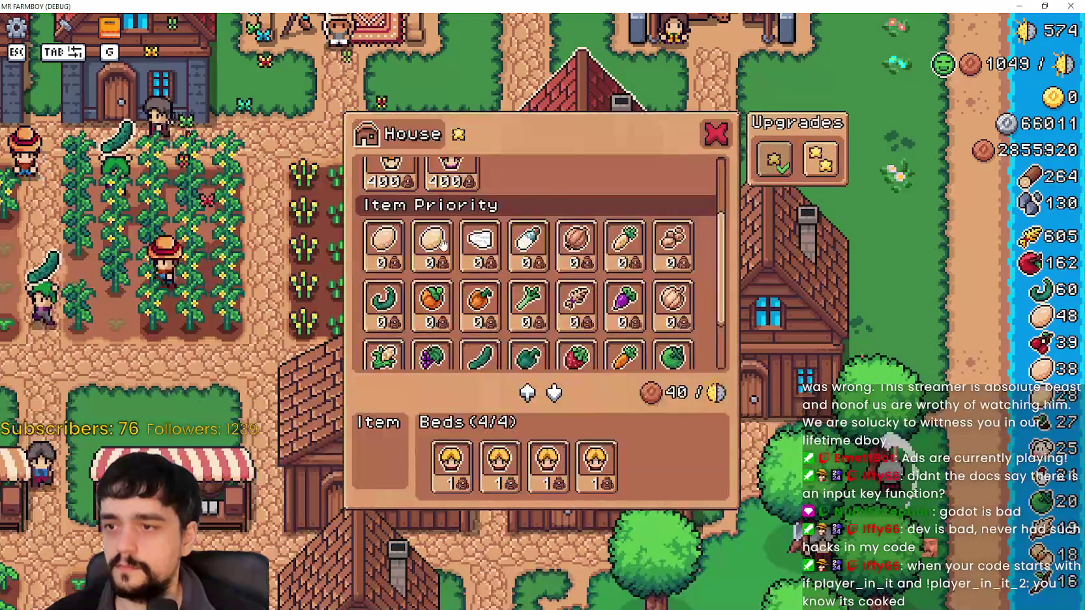
scroll(572, 326, "down", 2)
scroll(454, 227, "up", 4)
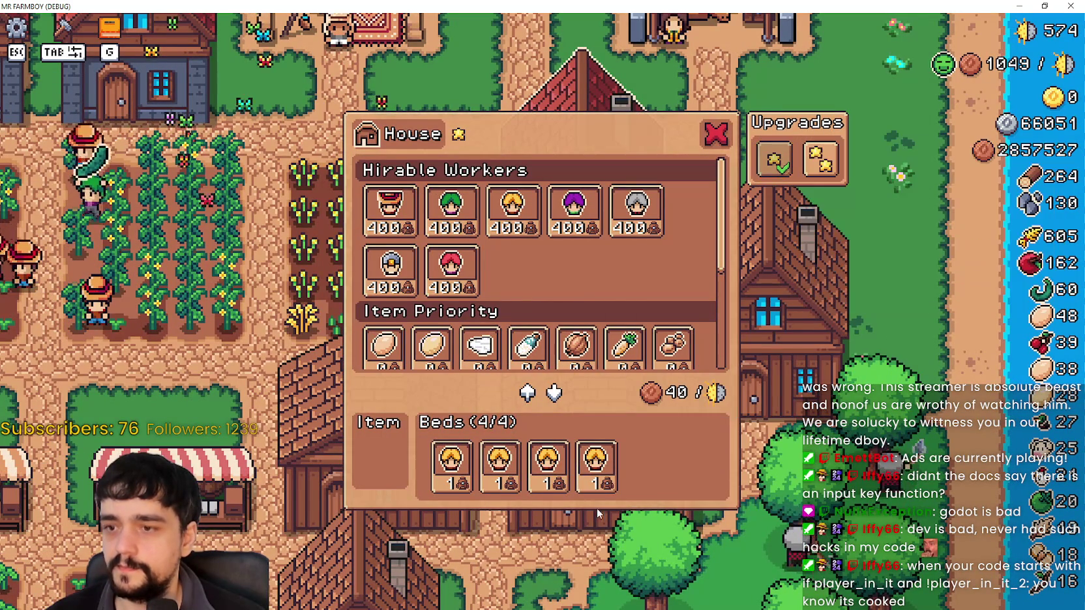
Step: Fill the house's third and fourth beds with two green-haired gatherers
left_click(596, 466)
left_click(548, 466)
left_click(451, 208)
left_click(451, 209)
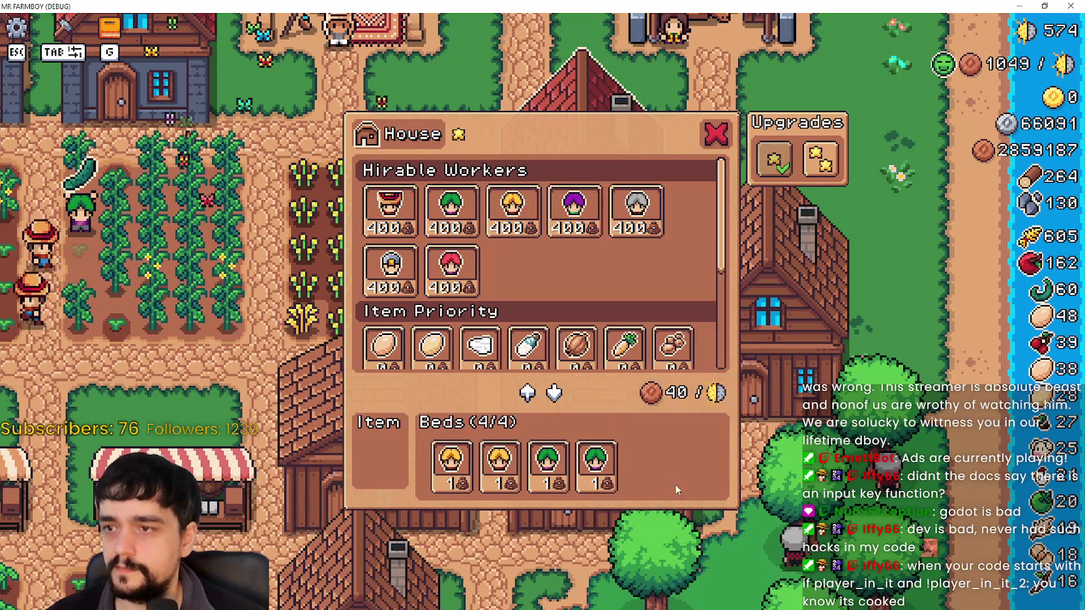
Step: Set the duck egg as the house's item and close the menu with the red X
scroll(534, 293, "down", 2)
left_click(383, 241)
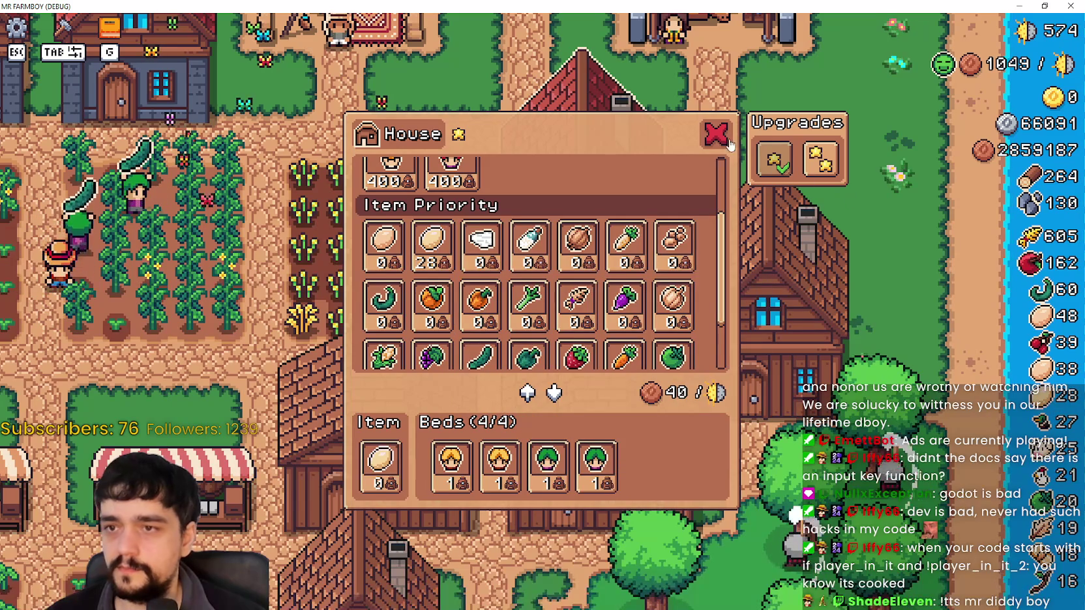
left_click(716, 133)
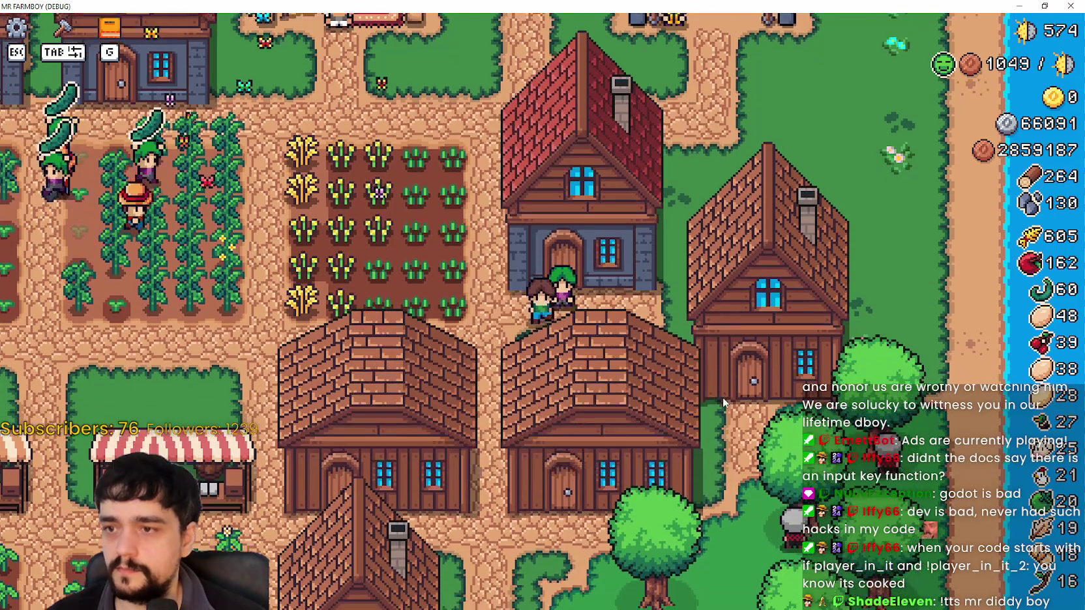